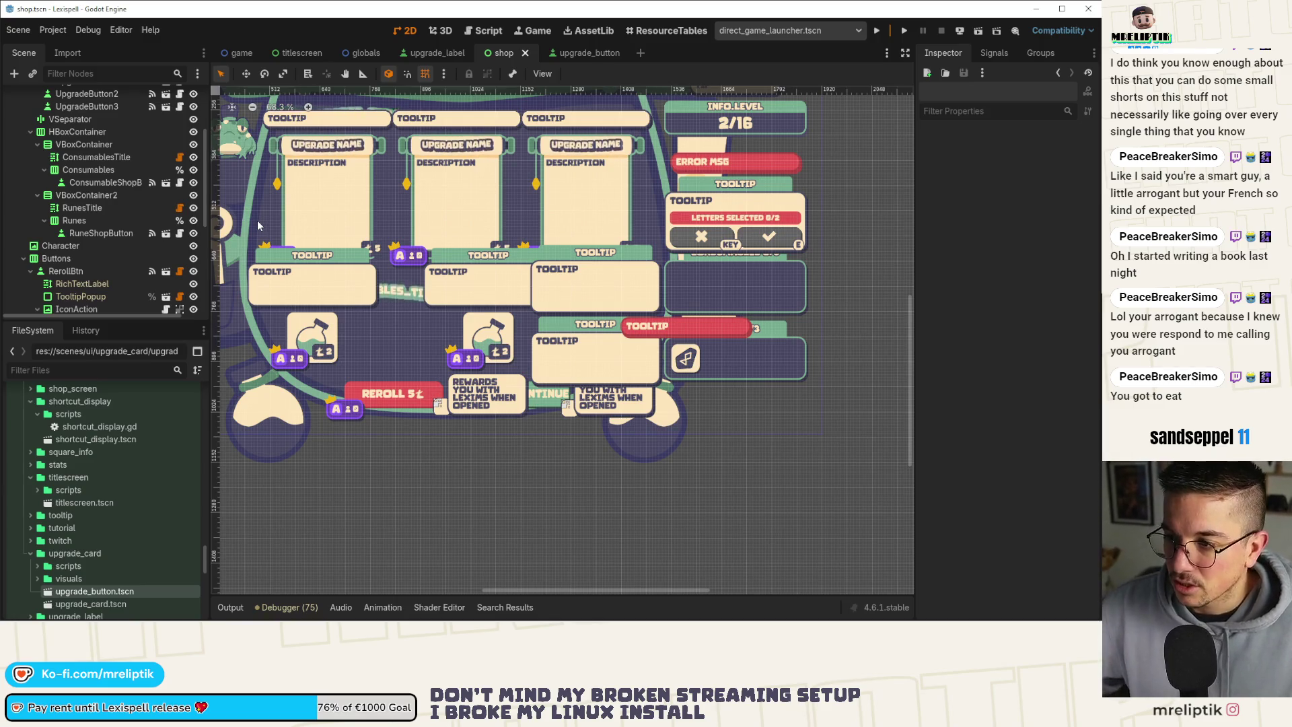
Zoom out to show the whole shop layout and save shop.tscn.
scroll(459, 305, "down", 3)
key("ctrl+s")
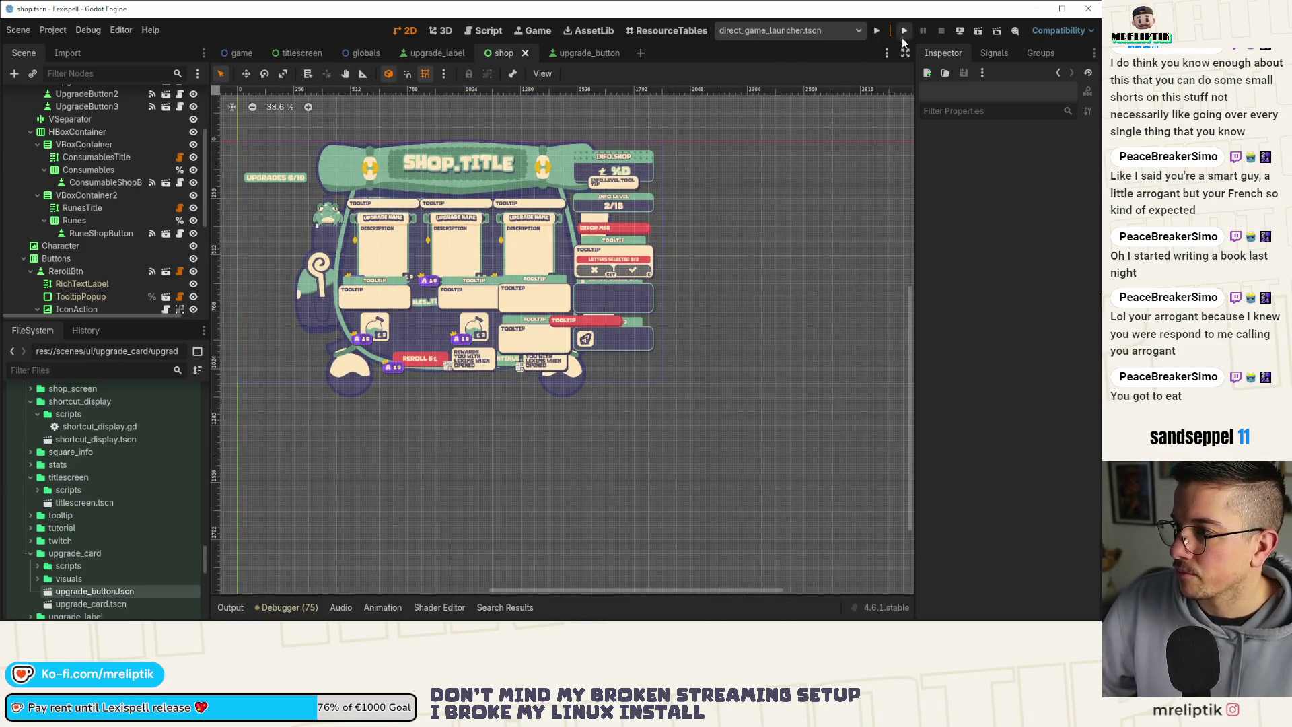
Run the project with F5 and click through the intro screens to the game modes.
key("F5")
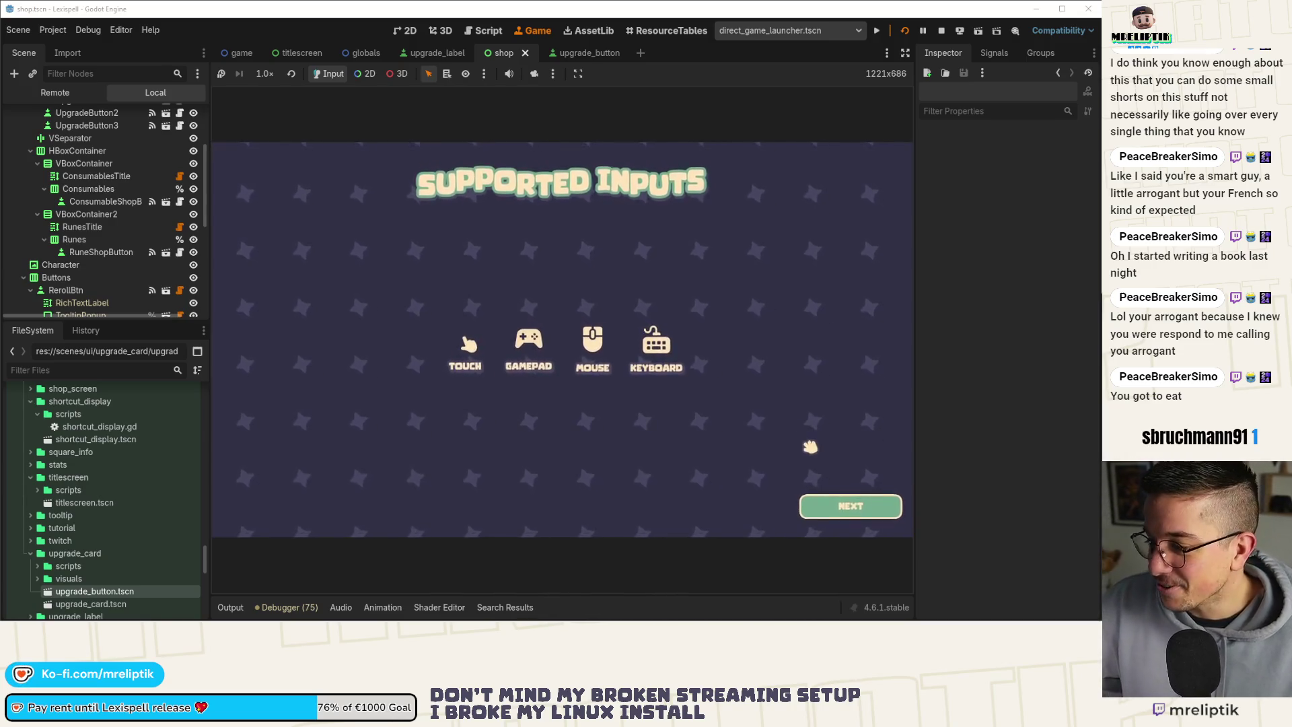
left_click(841, 506)
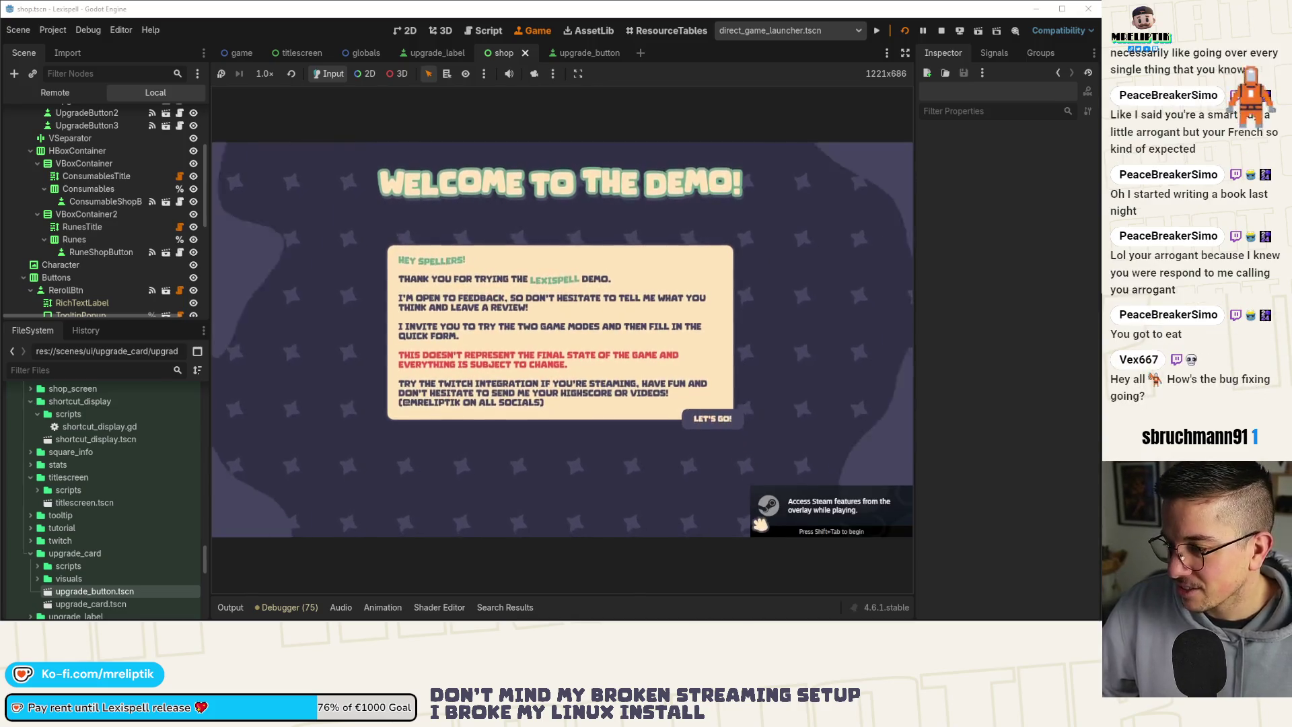
key("Return")
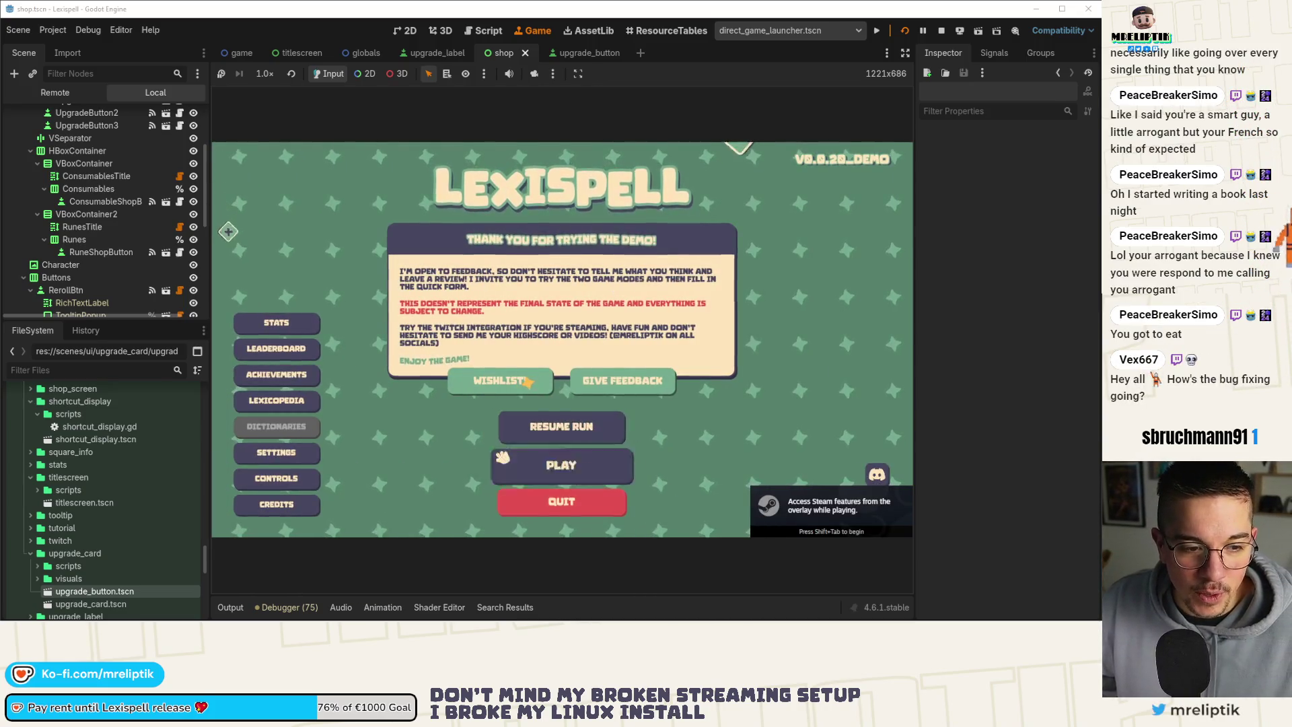
left_click(504, 461)
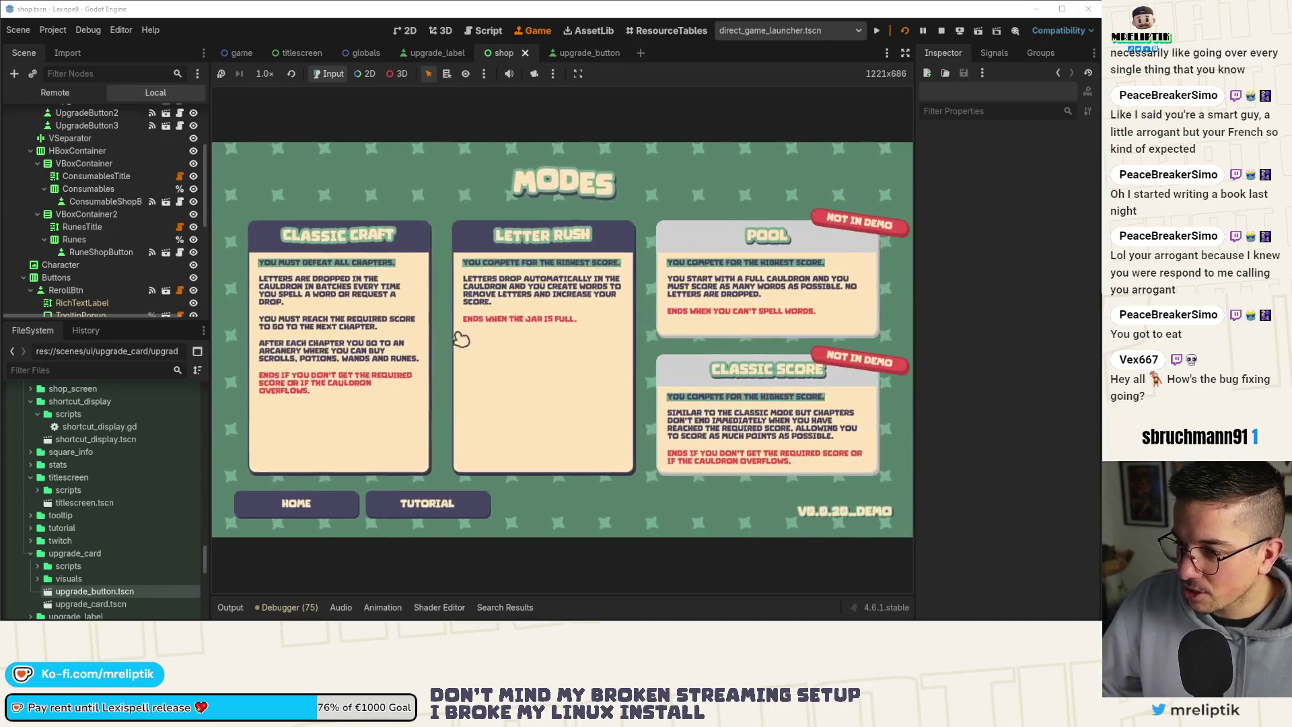
Start a new Letter Rush run in English at Chapter 1.
left_click(461, 340)
left_click(609, 378)
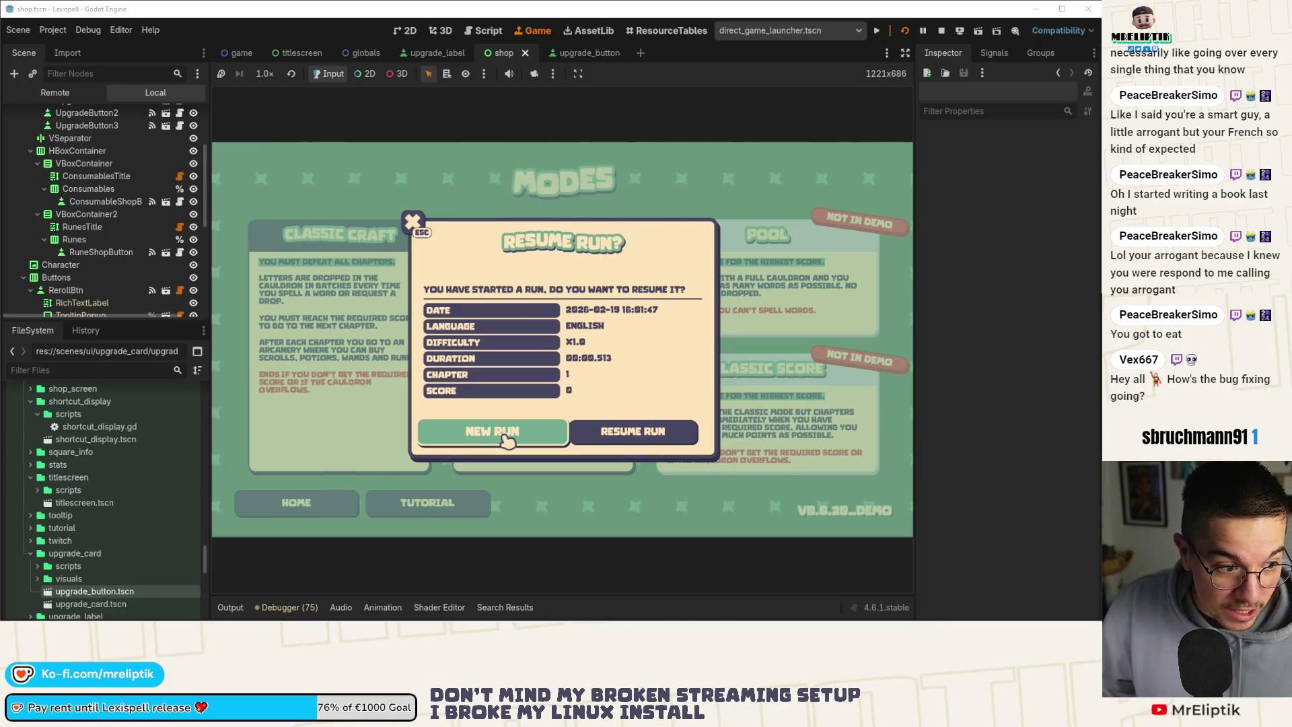
left_click(526, 437)
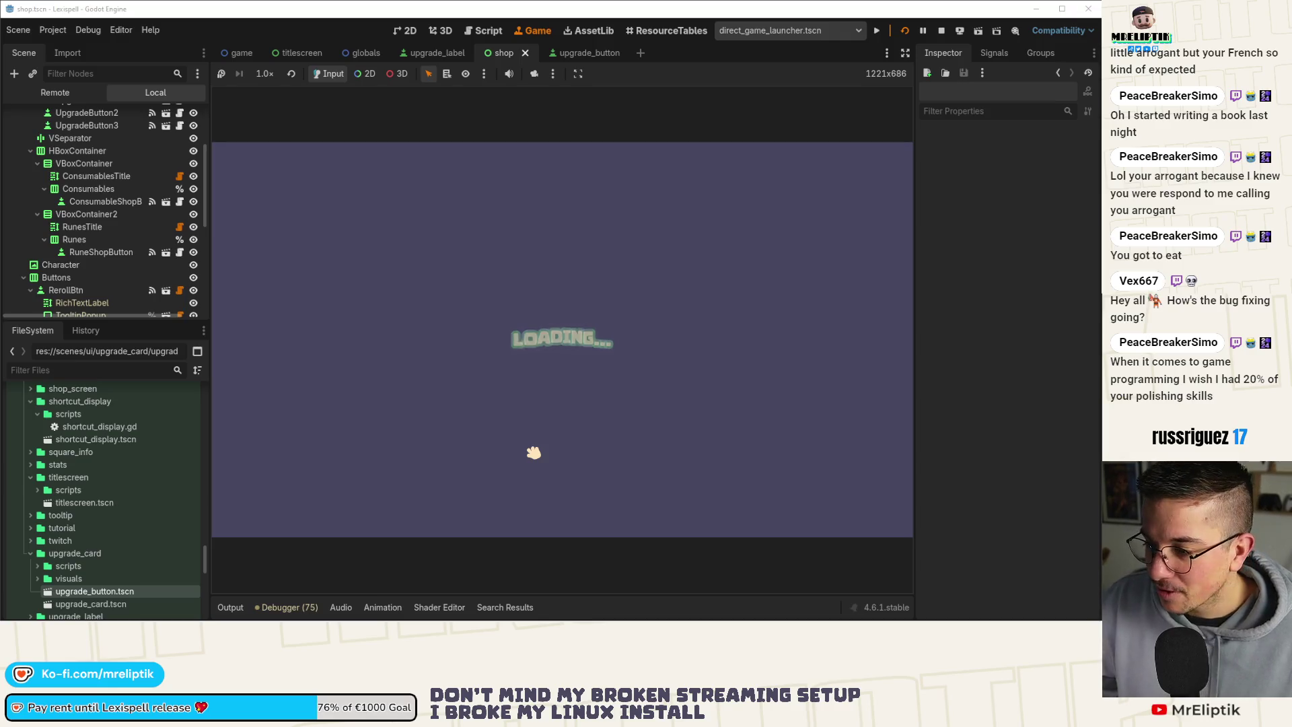
left_click(395, 337)
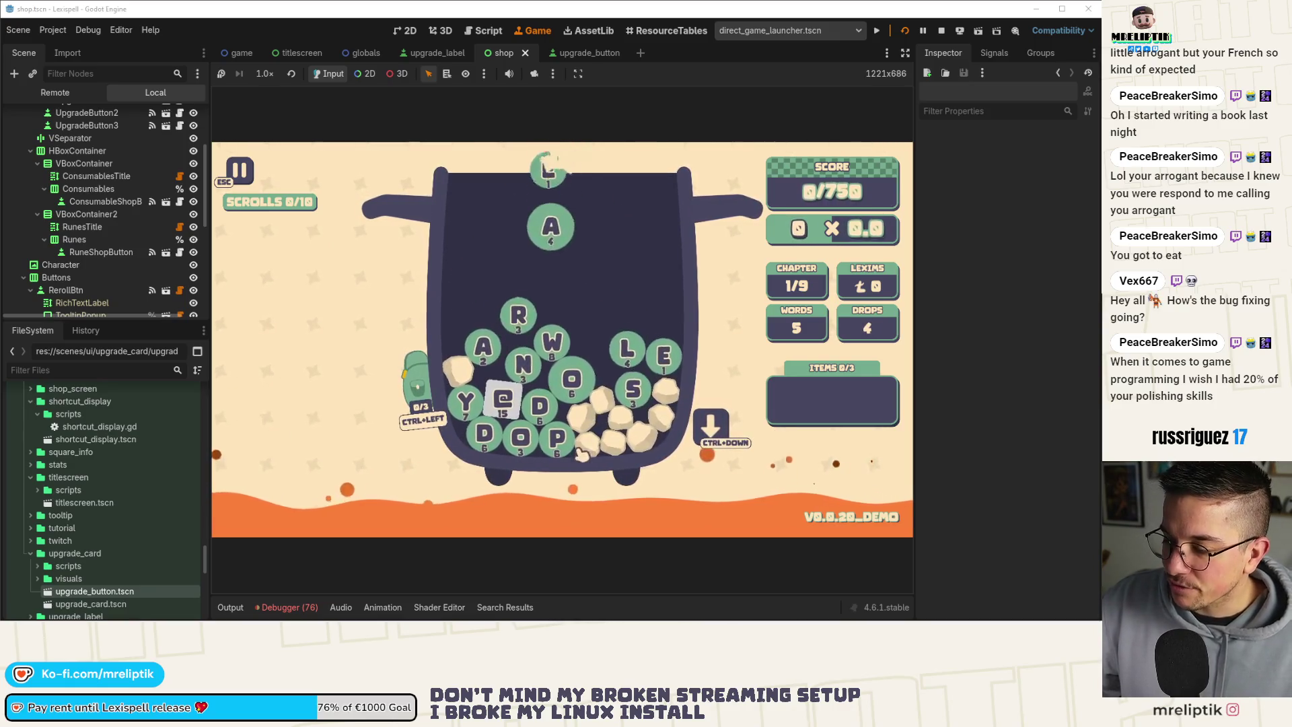
Spell EARN from the cauldron tiles and submit it.
key("o")
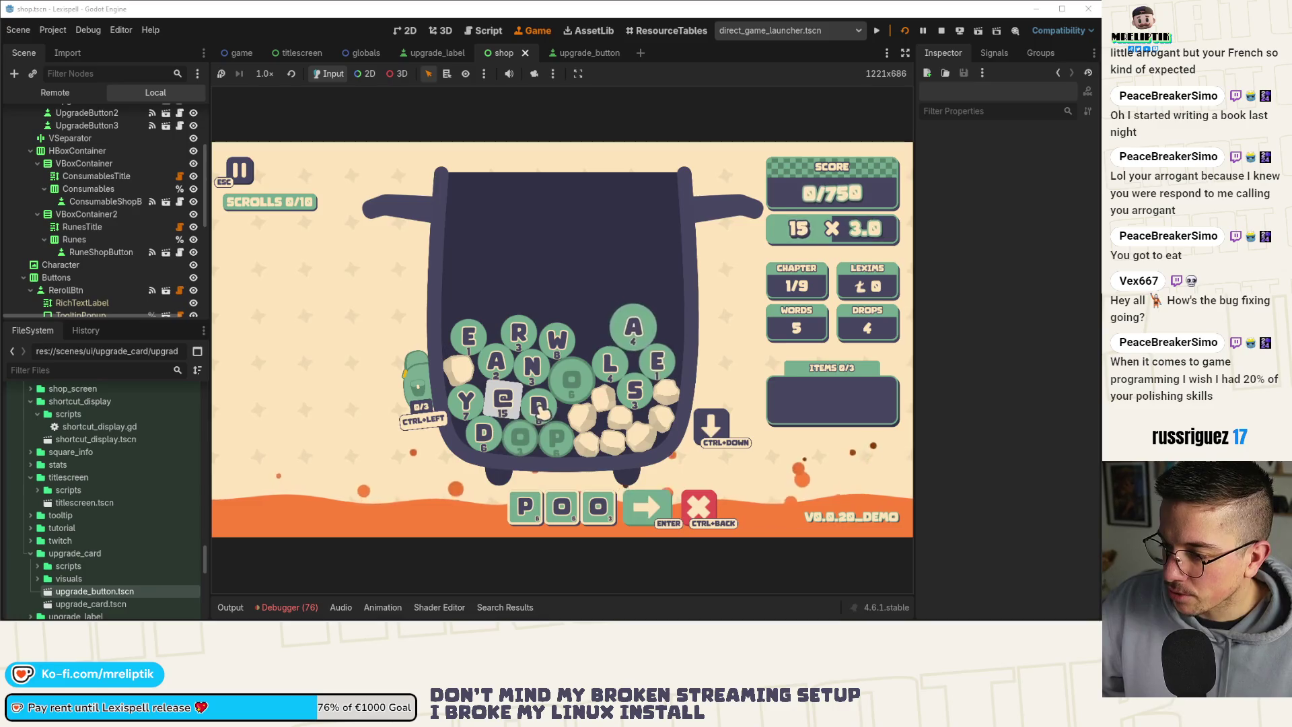
left_click(542, 410)
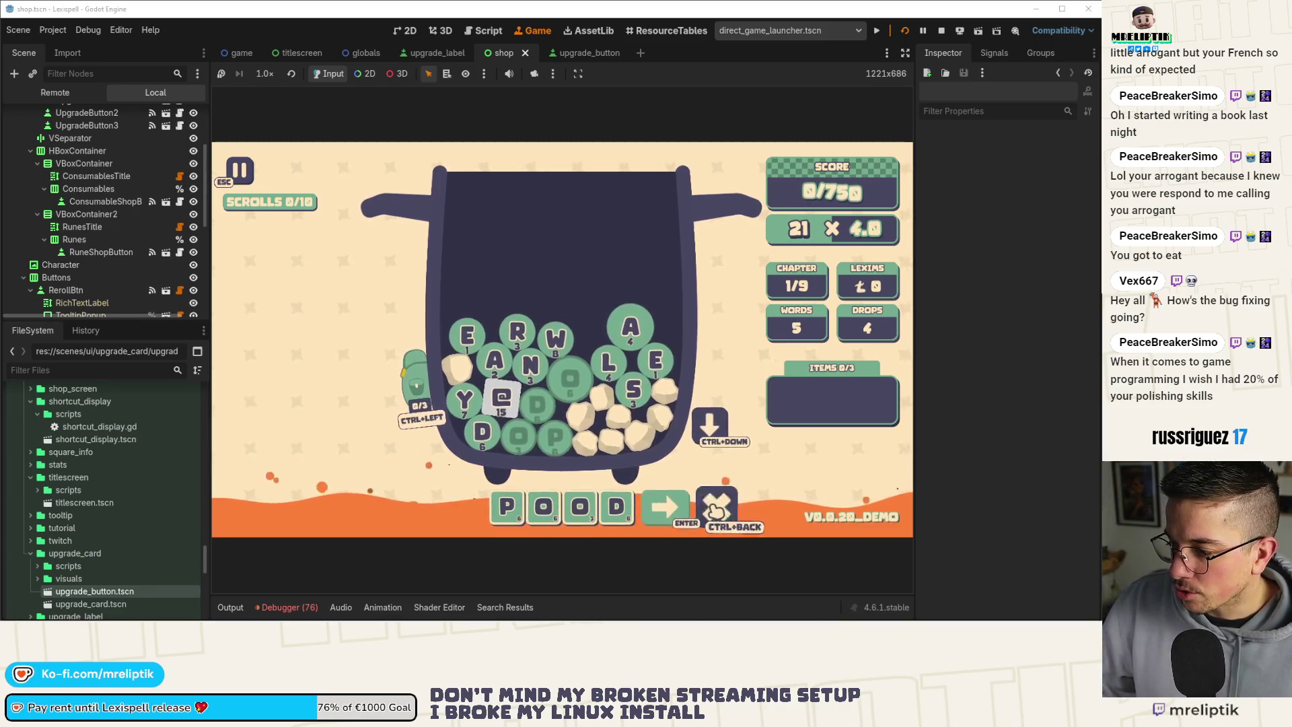
left_click(464, 342)
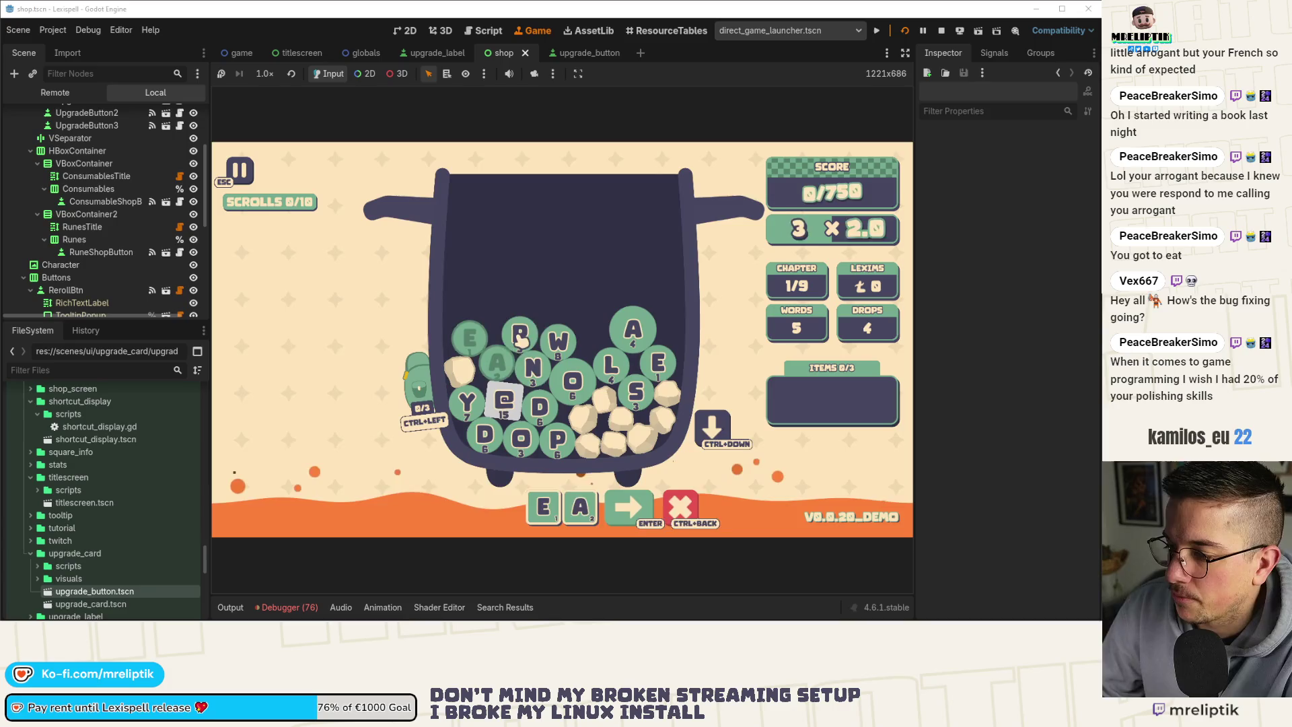
left_click(534, 369)
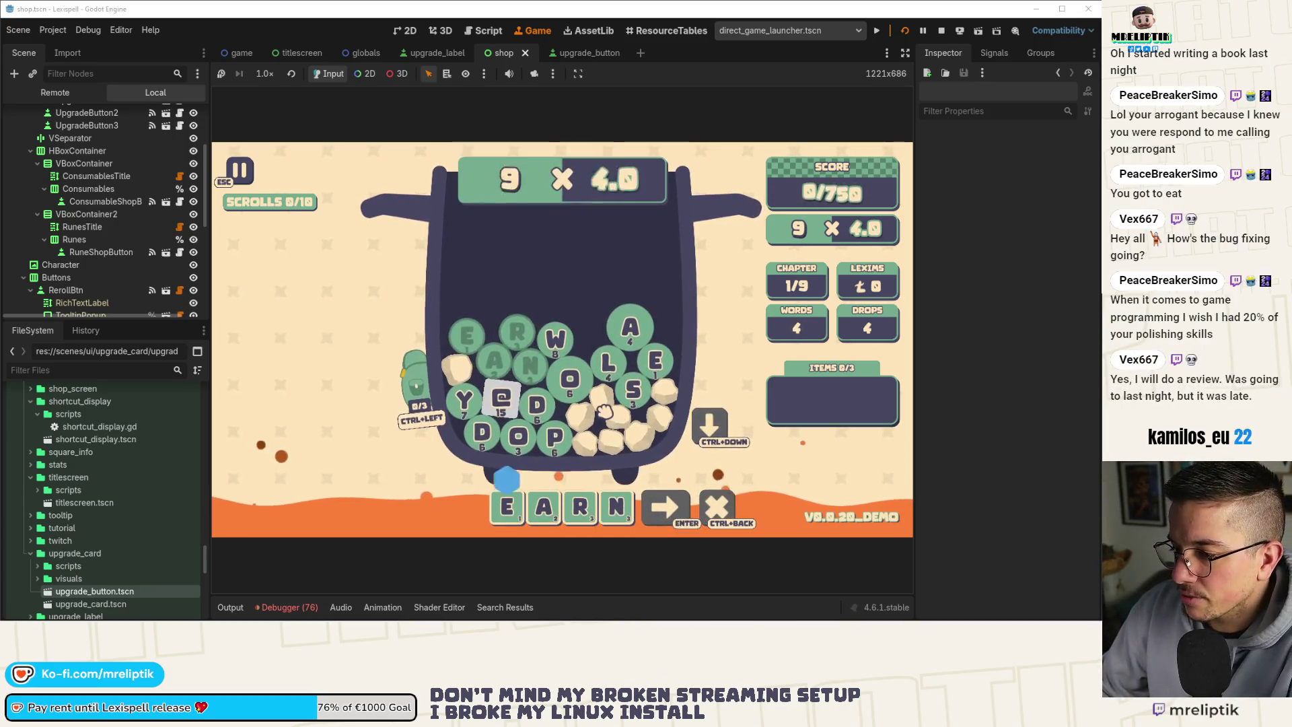
key("Return")
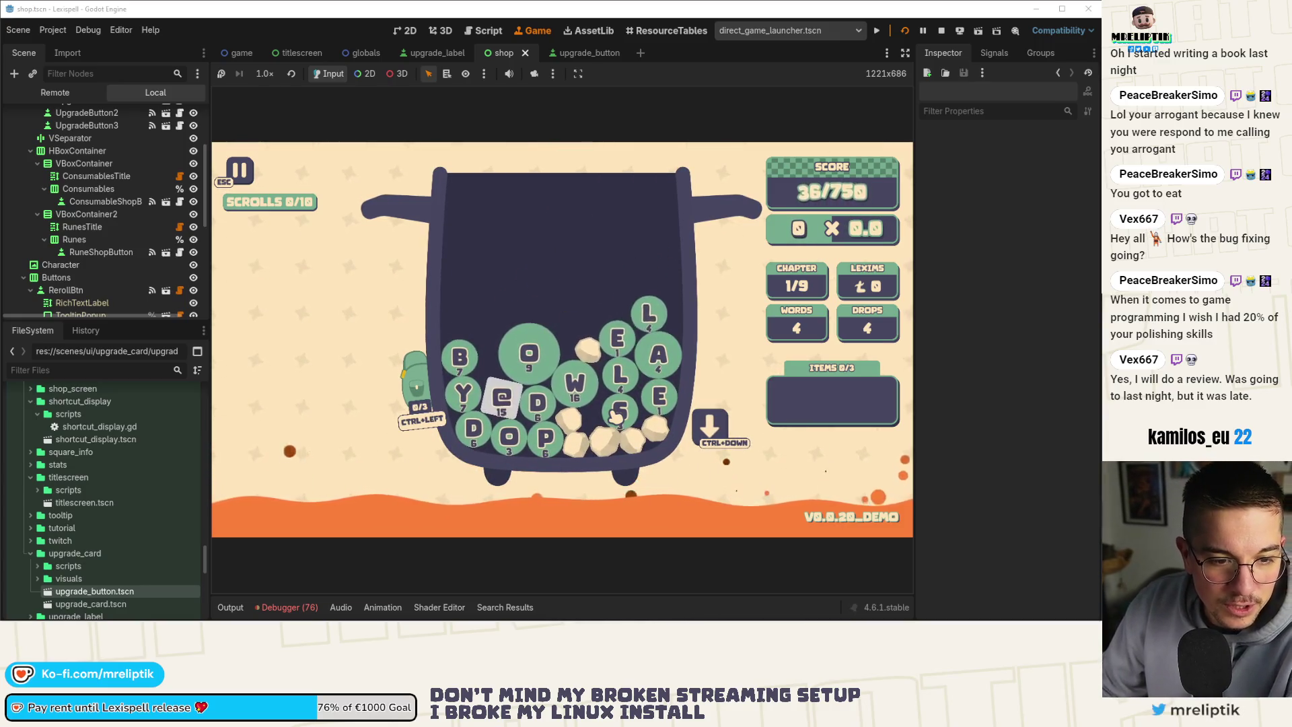
Try building a word from W, E and S, then drop a new batch of letters.
left_click(579, 384)
left_click(622, 343)
left_click(658, 354)
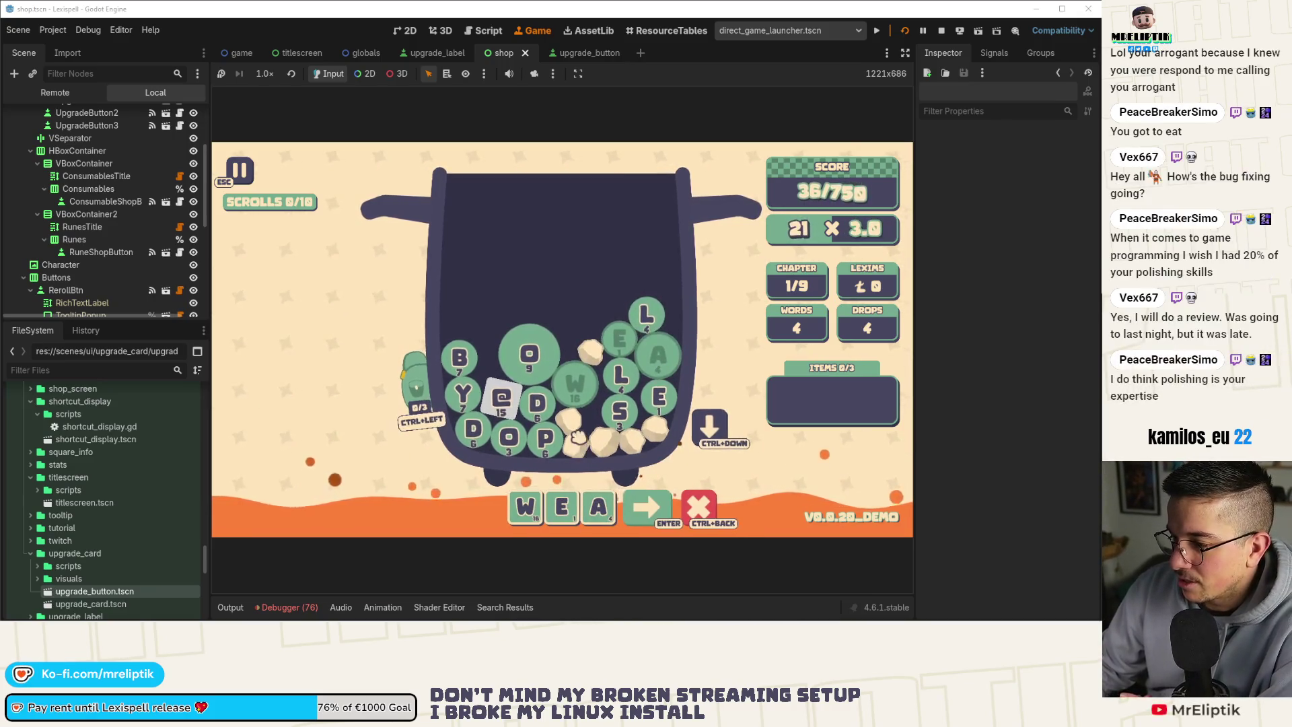
key("BackSpace")
left_click(619, 412)
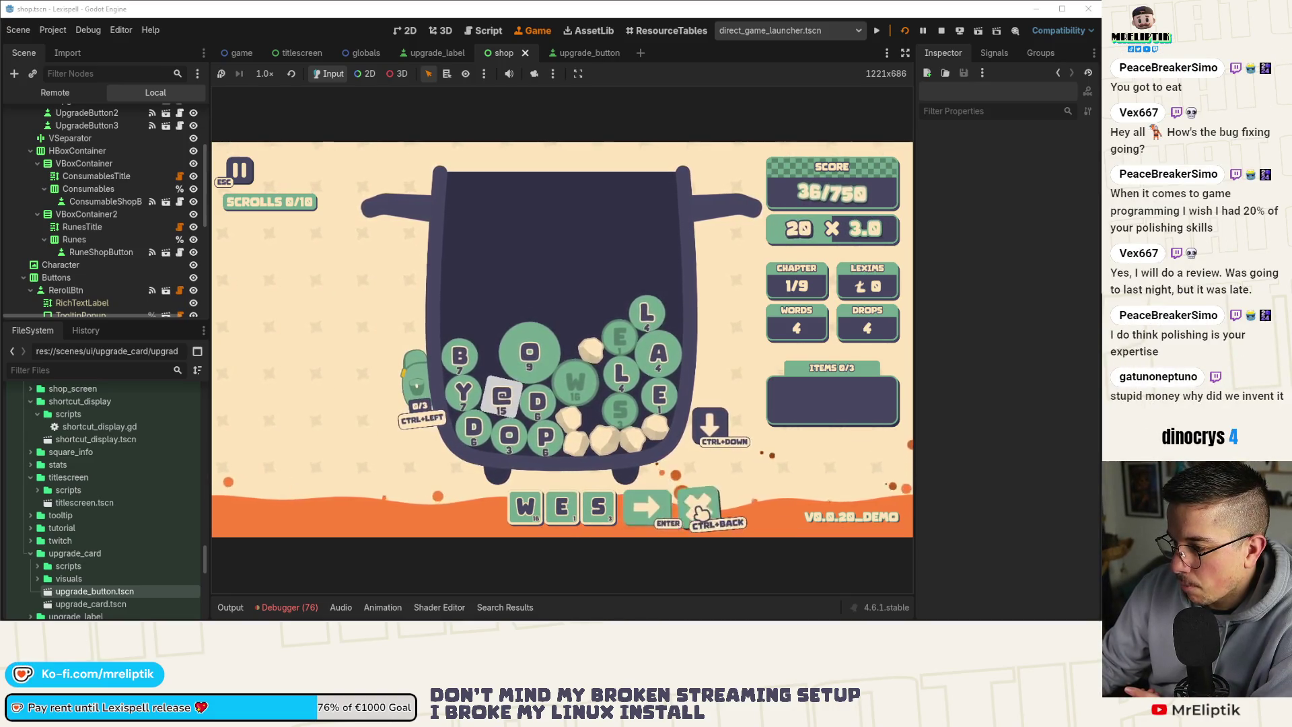
left_click(710, 455)
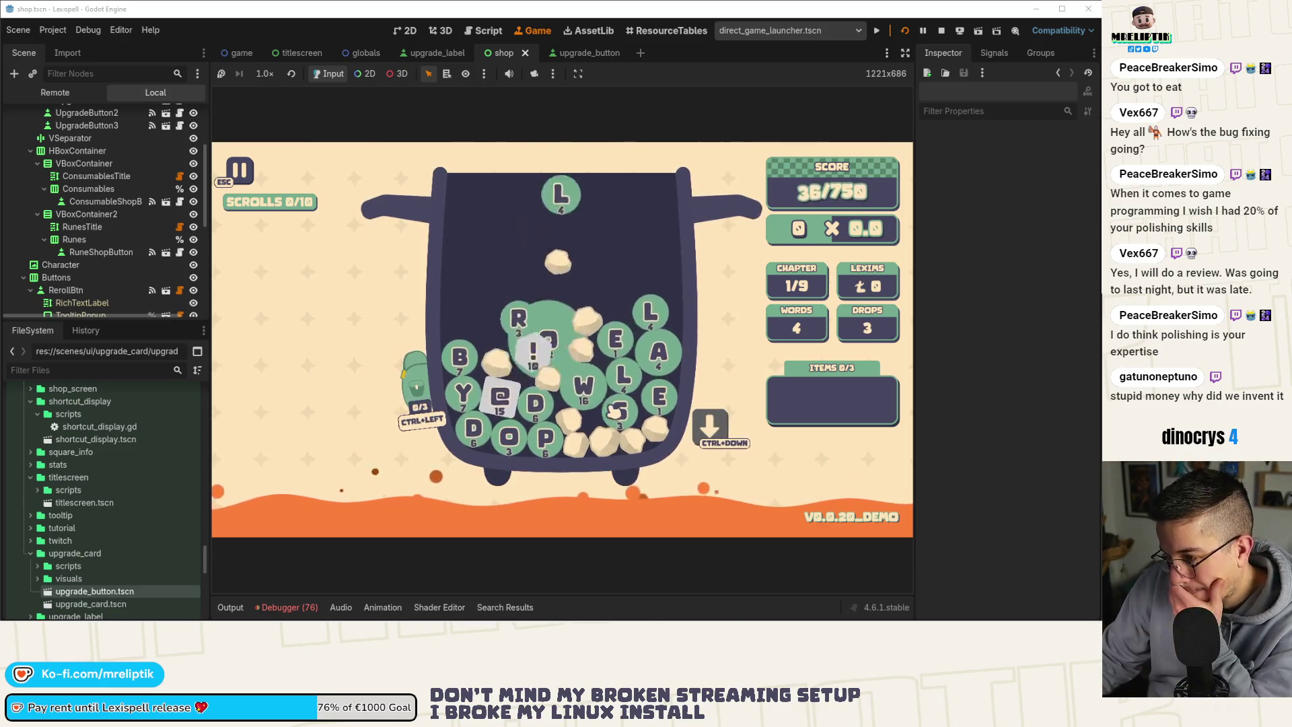
Spell WOOLS with the ! bonus tile and submit it, reaching 366/750.
left_click(595, 394)
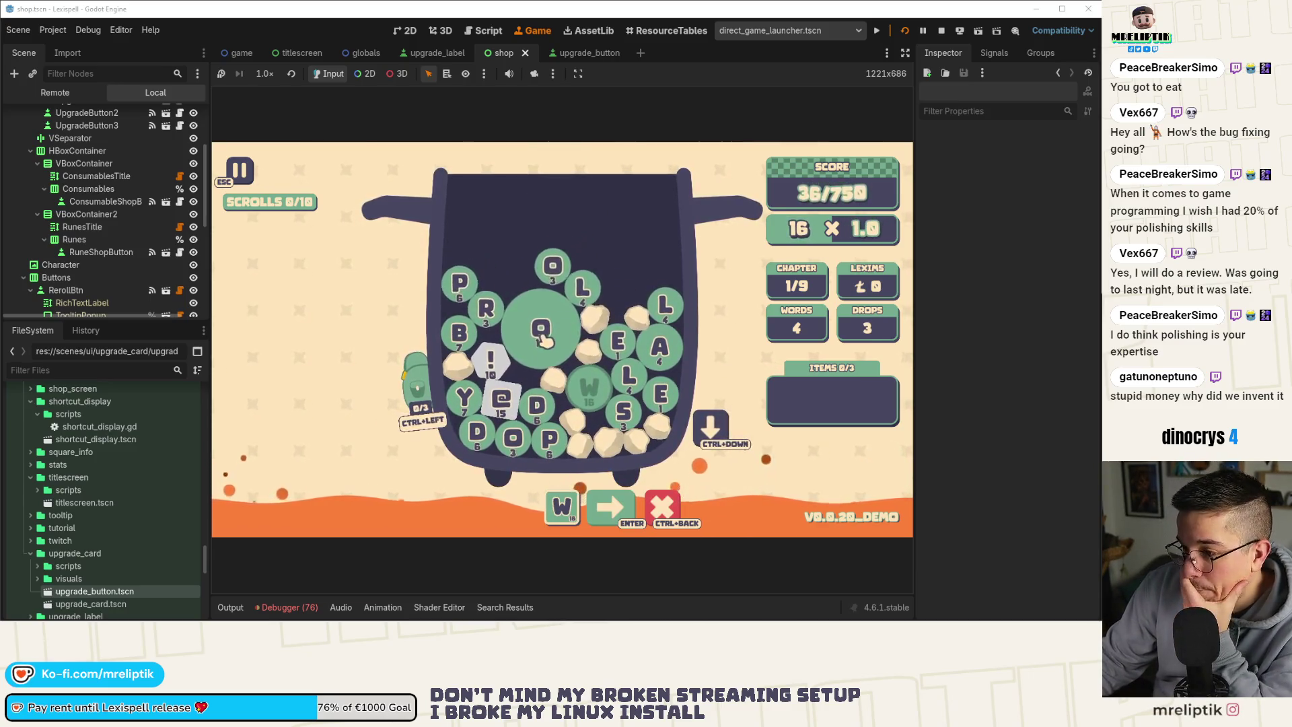
left_click(582, 318)
left_click(491, 434)
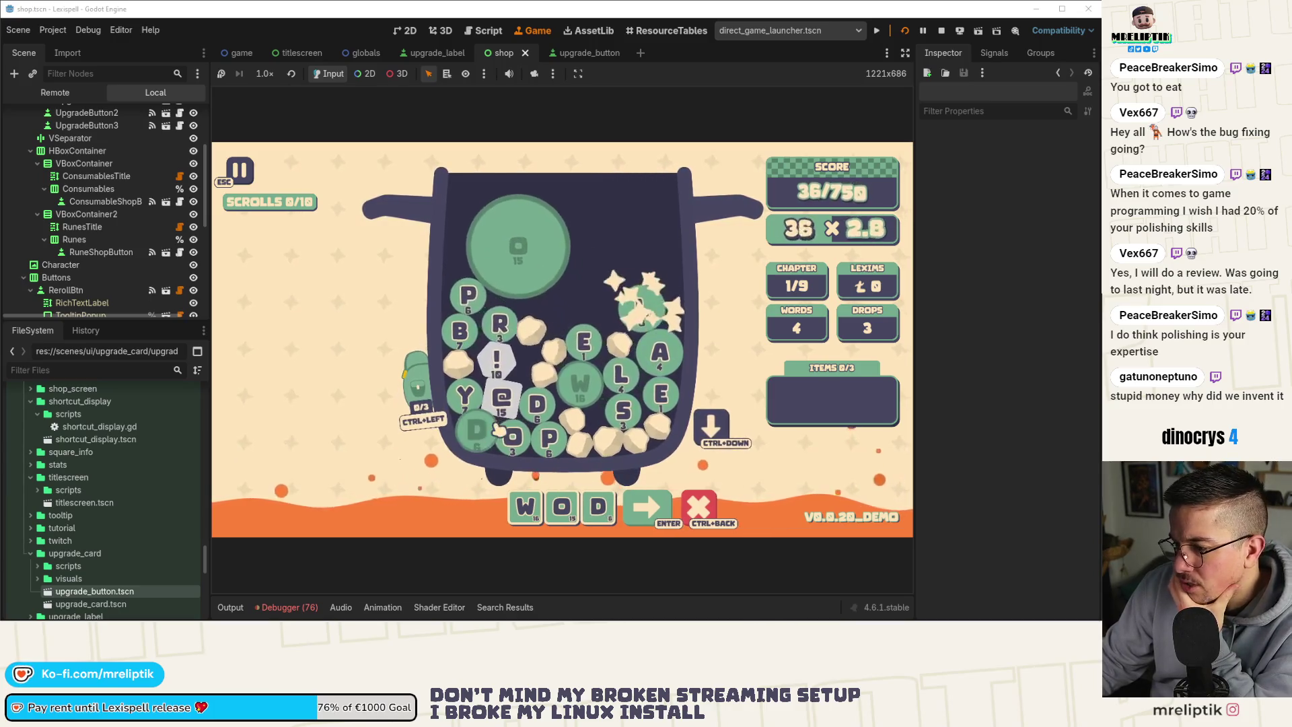
key("BackSpace")
key("BackSpace")
key("BackSpace")
type("oo")
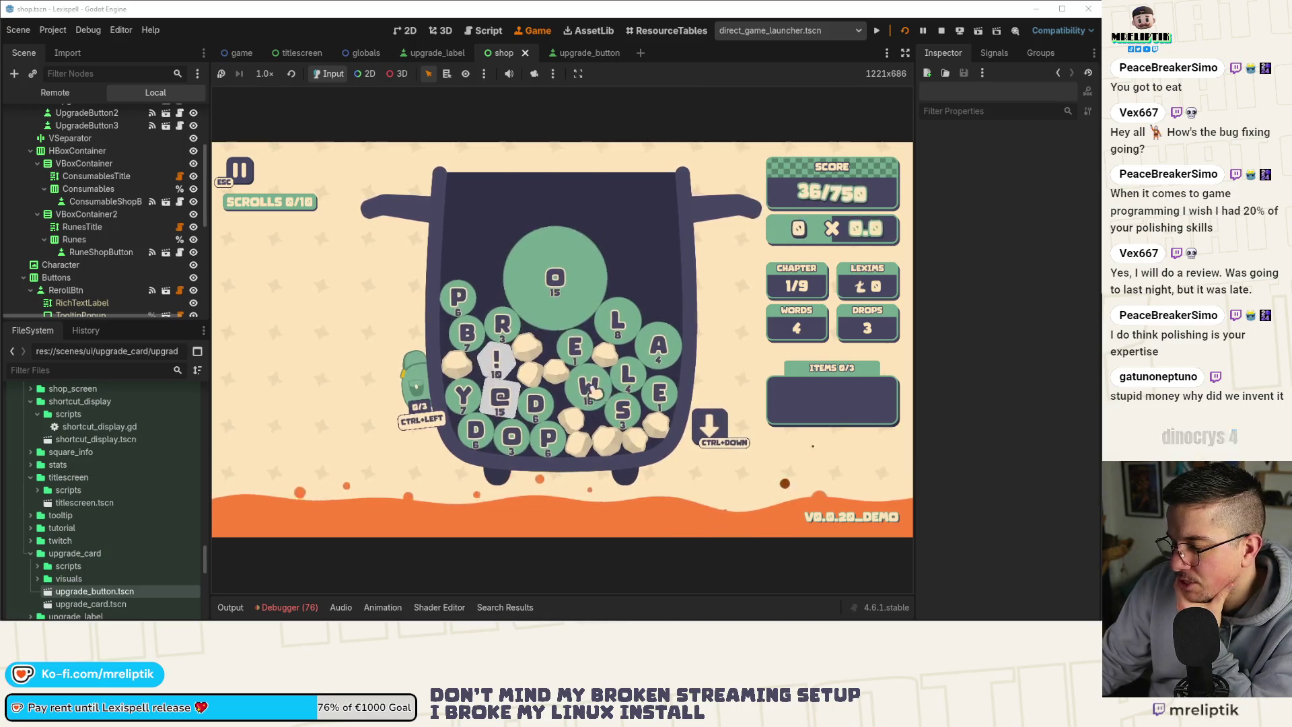
type("oo")
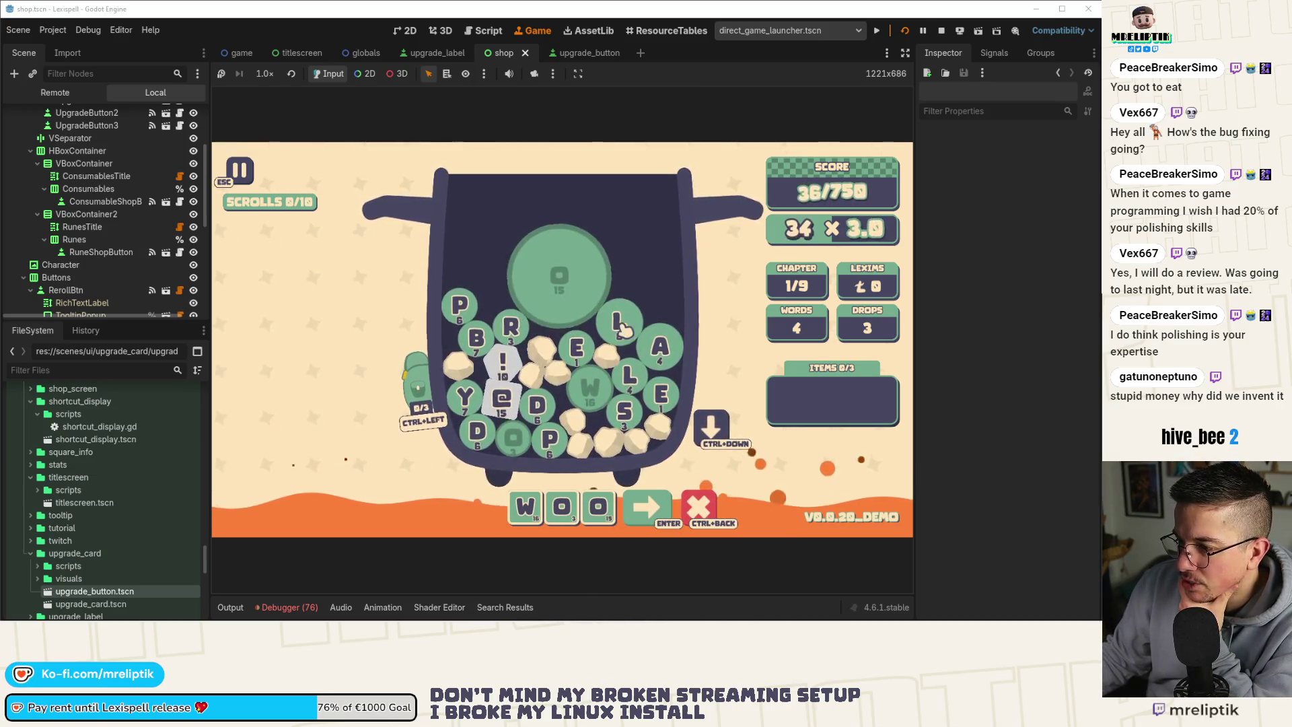
left_click(501, 367)
key("Return")
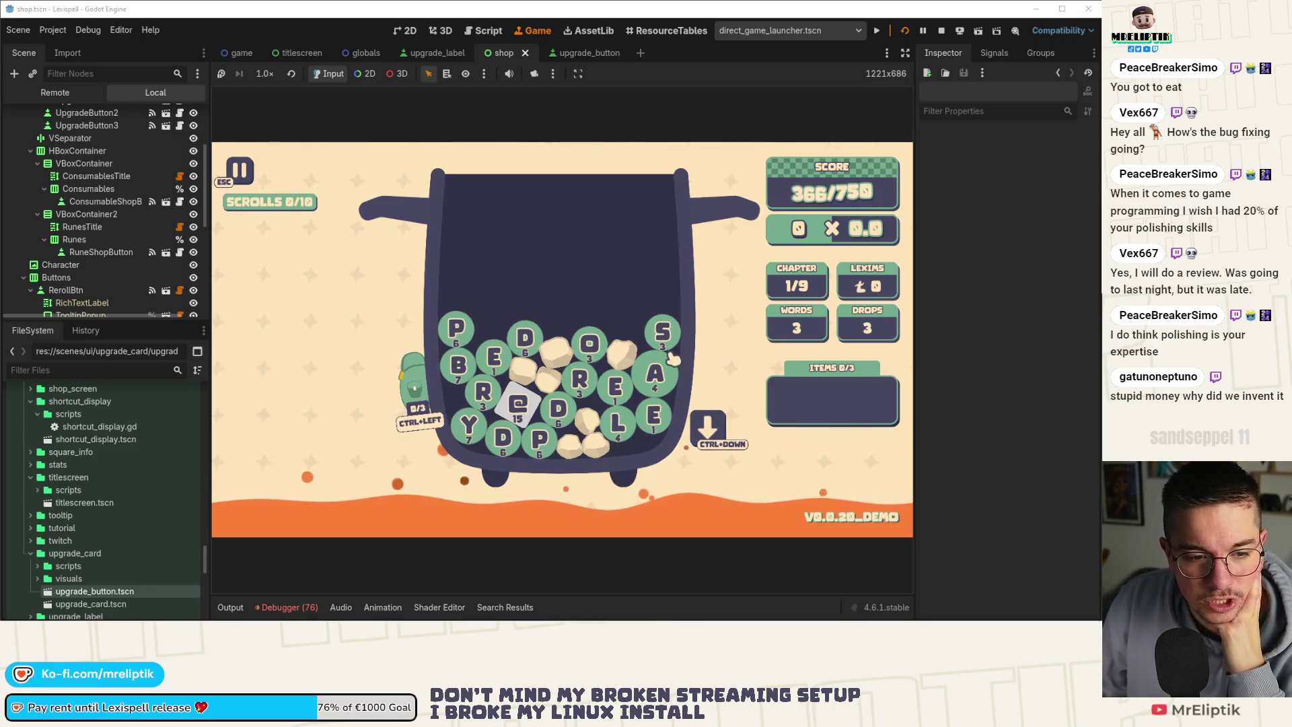
Drop two more batches of letters, then spell and submit PODOMETER.
key("ctrl+Down")
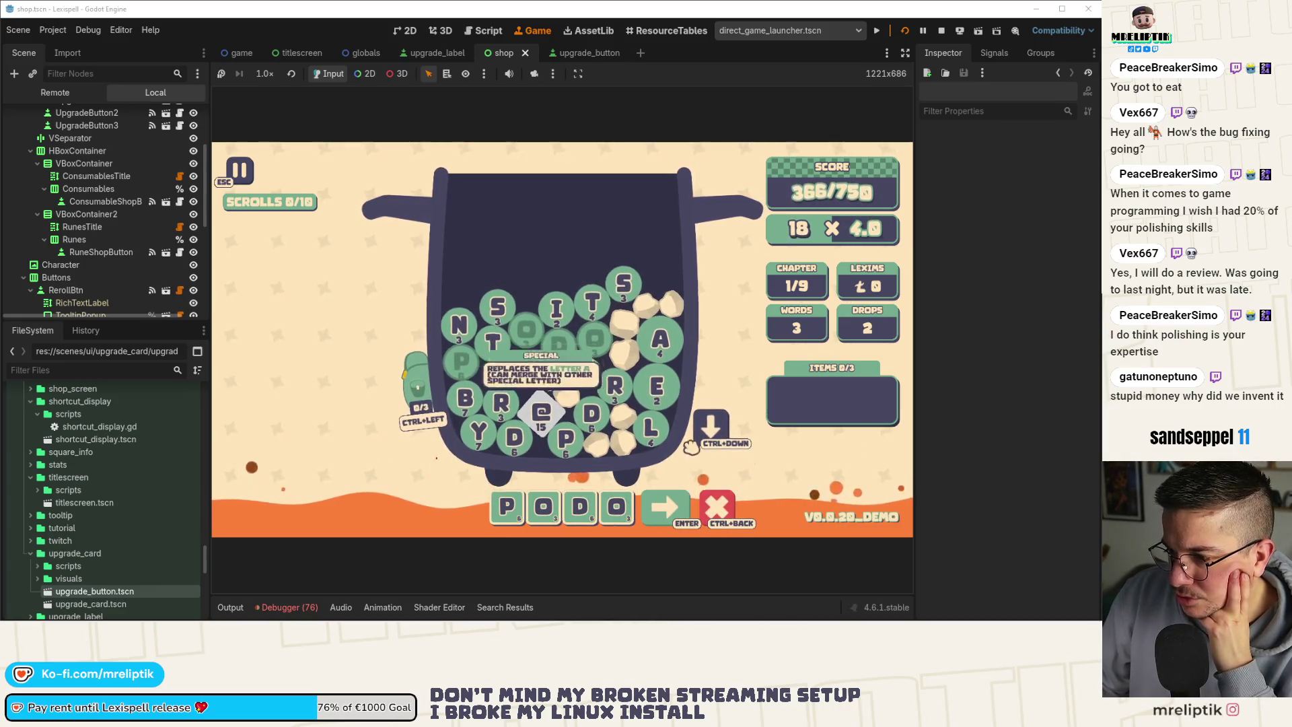
key("ctrl+Down")
type("met")
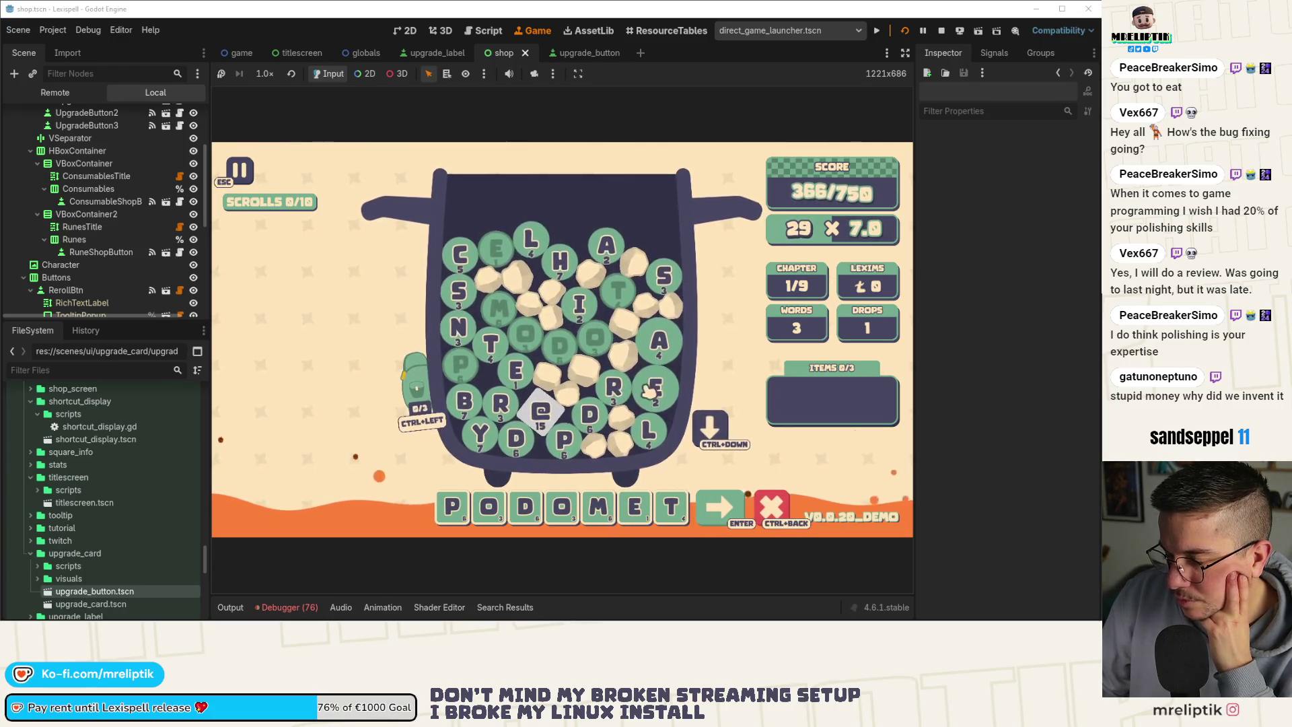
type("e")
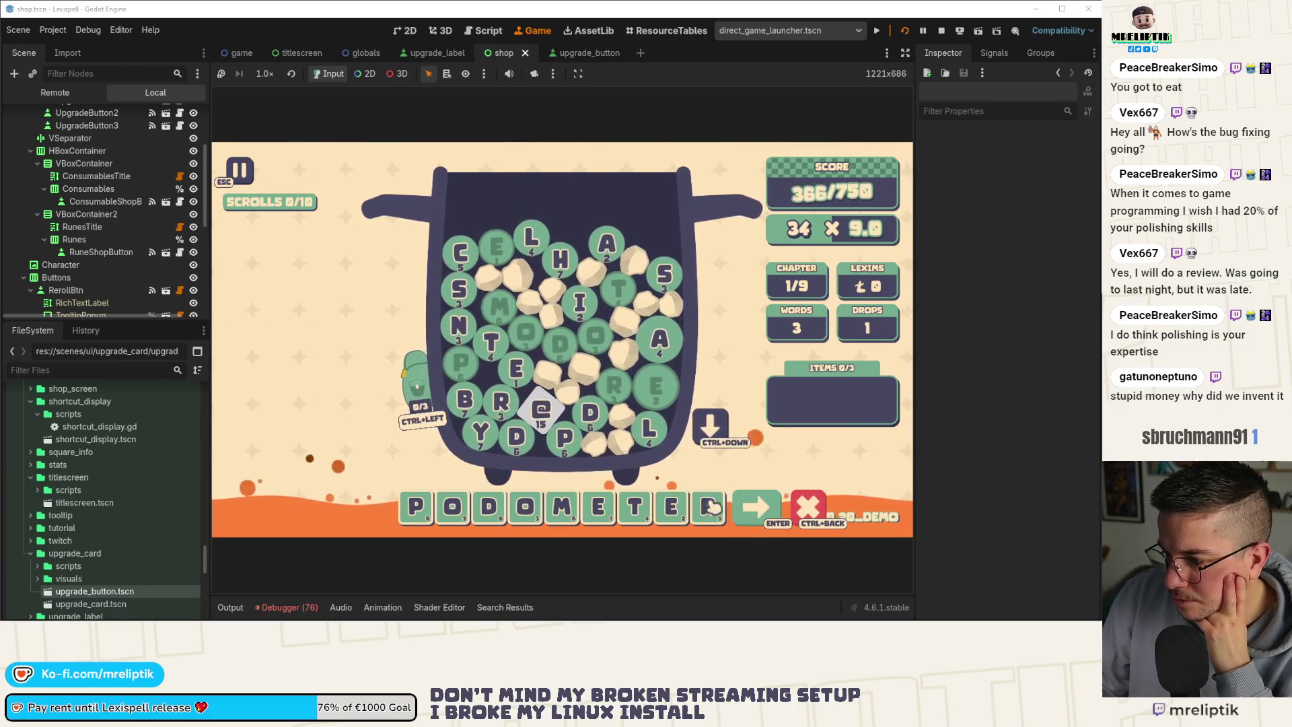
key("Return")
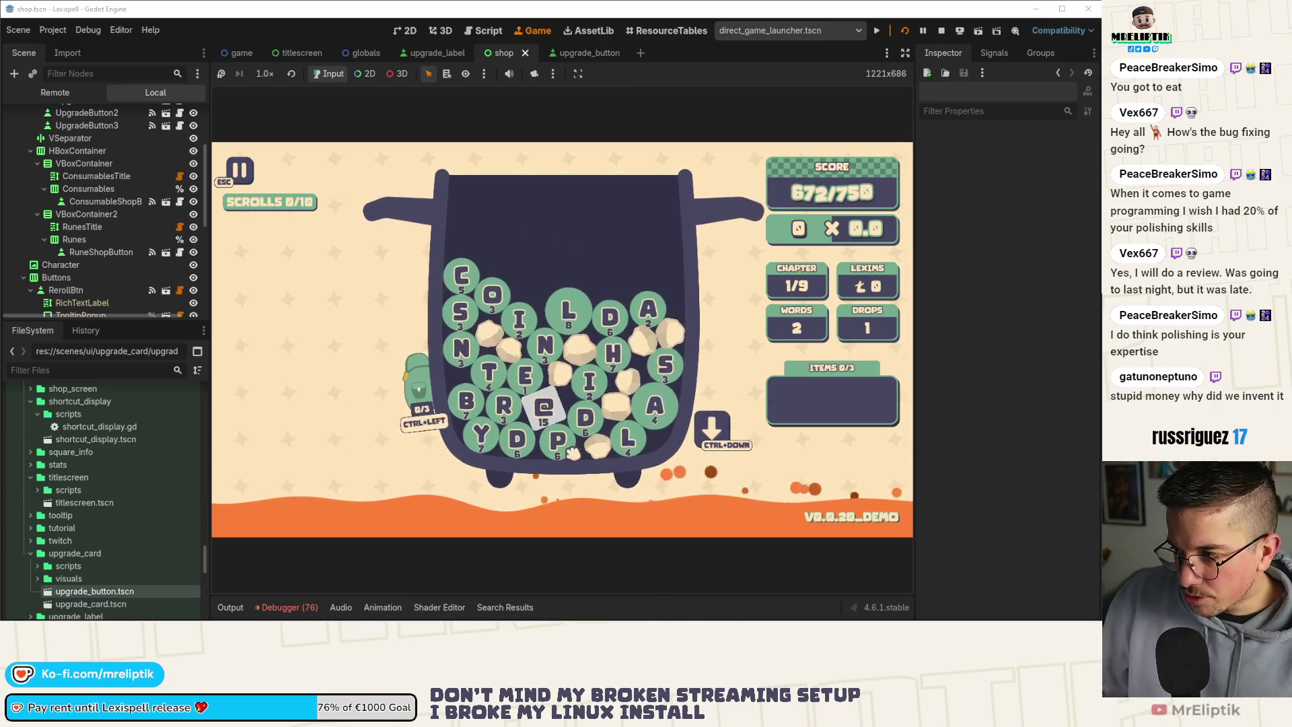
Use the last drop, try spelling COCO, then cancel the word.
mouse_move(868, 296)
mouse_move(812, 288)
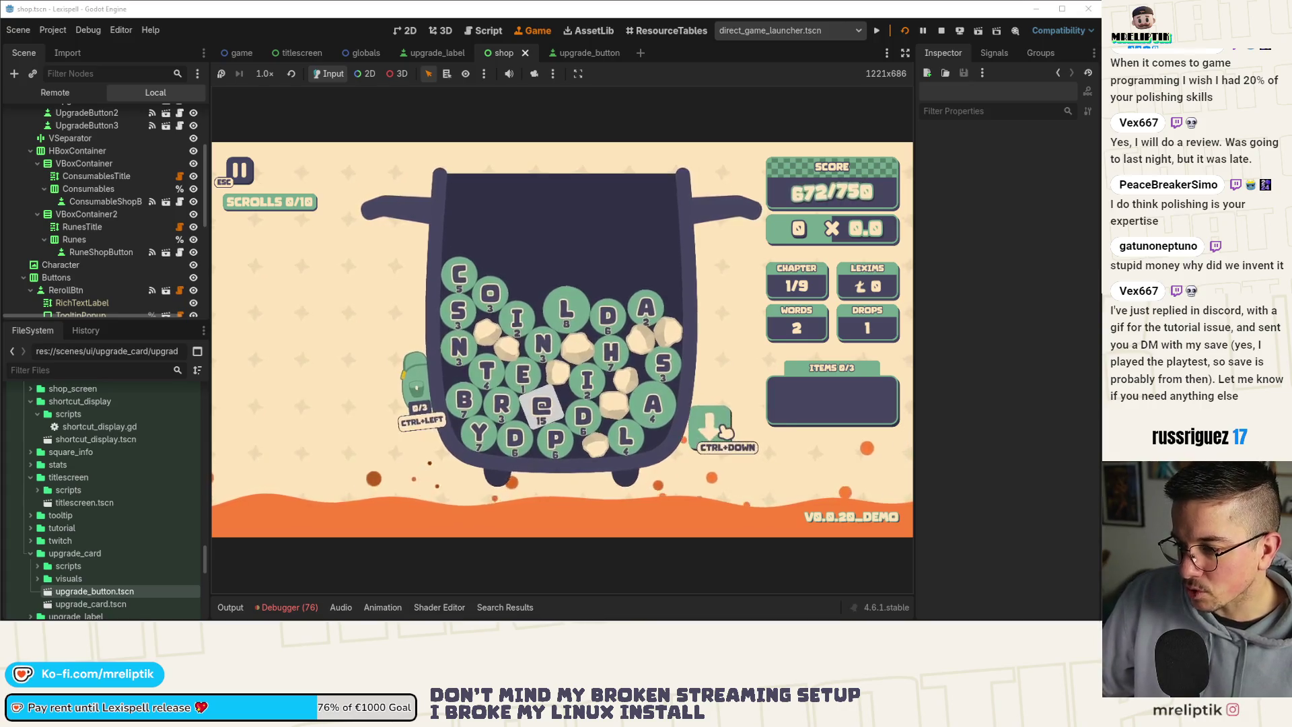
key("ctrl+Down")
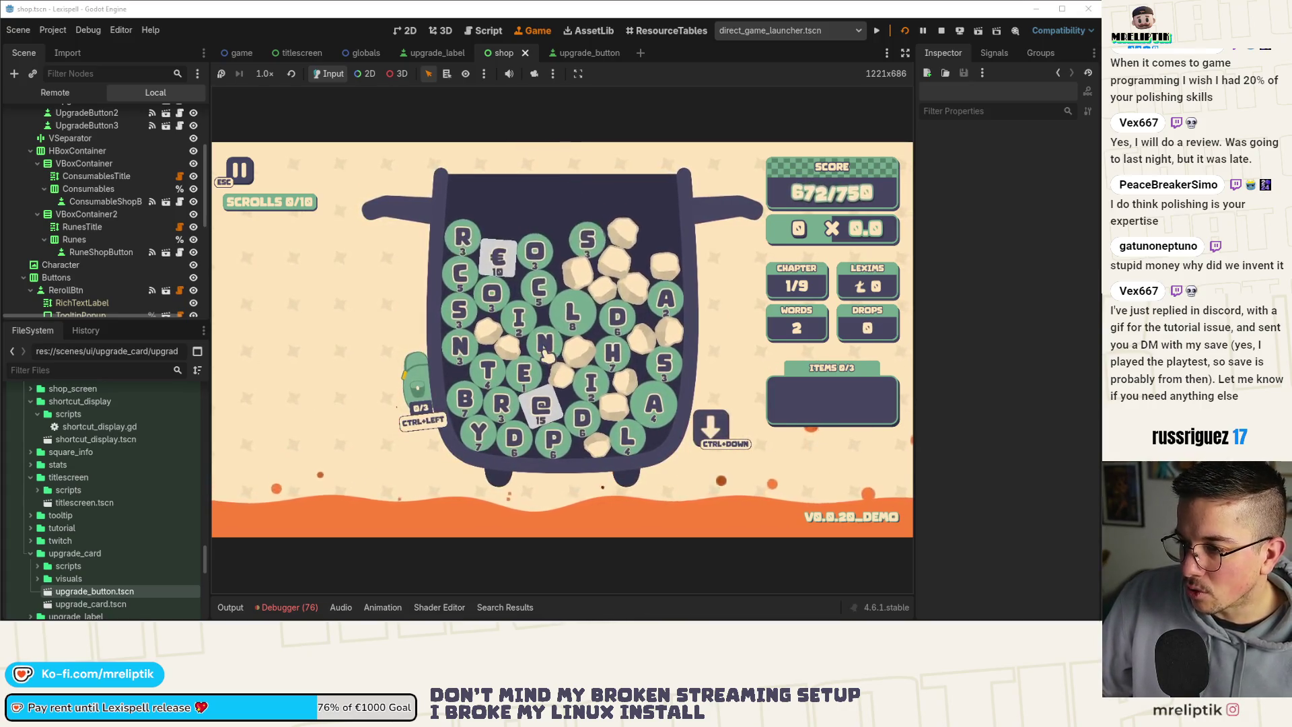
left_click(547, 289)
left_click(535, 252)
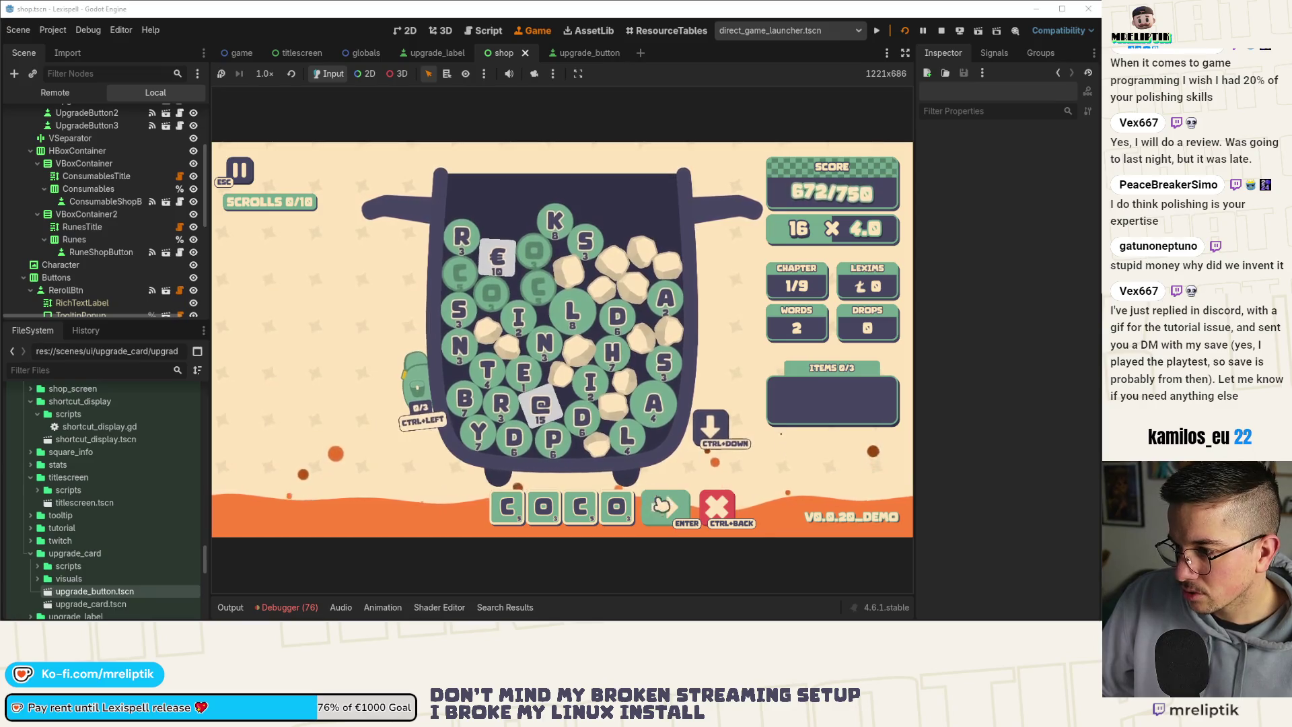
left_click(719, 514)
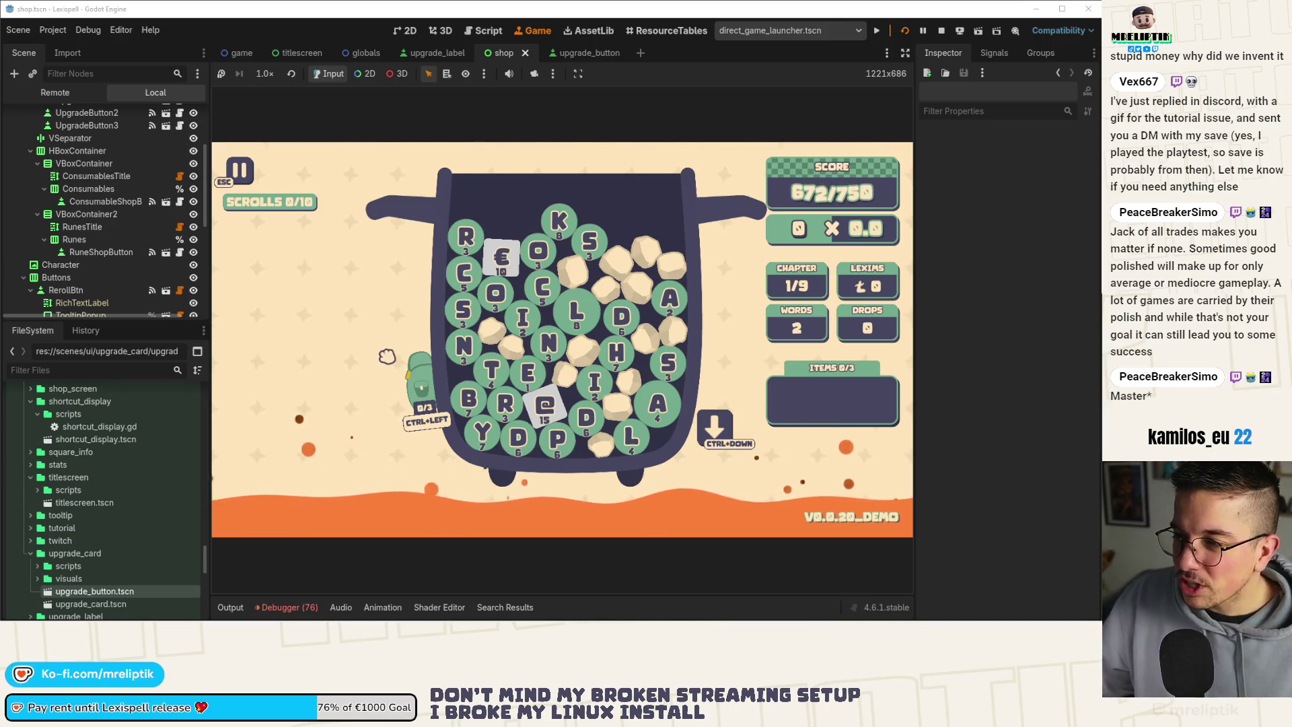
mouse_move(422, 352)
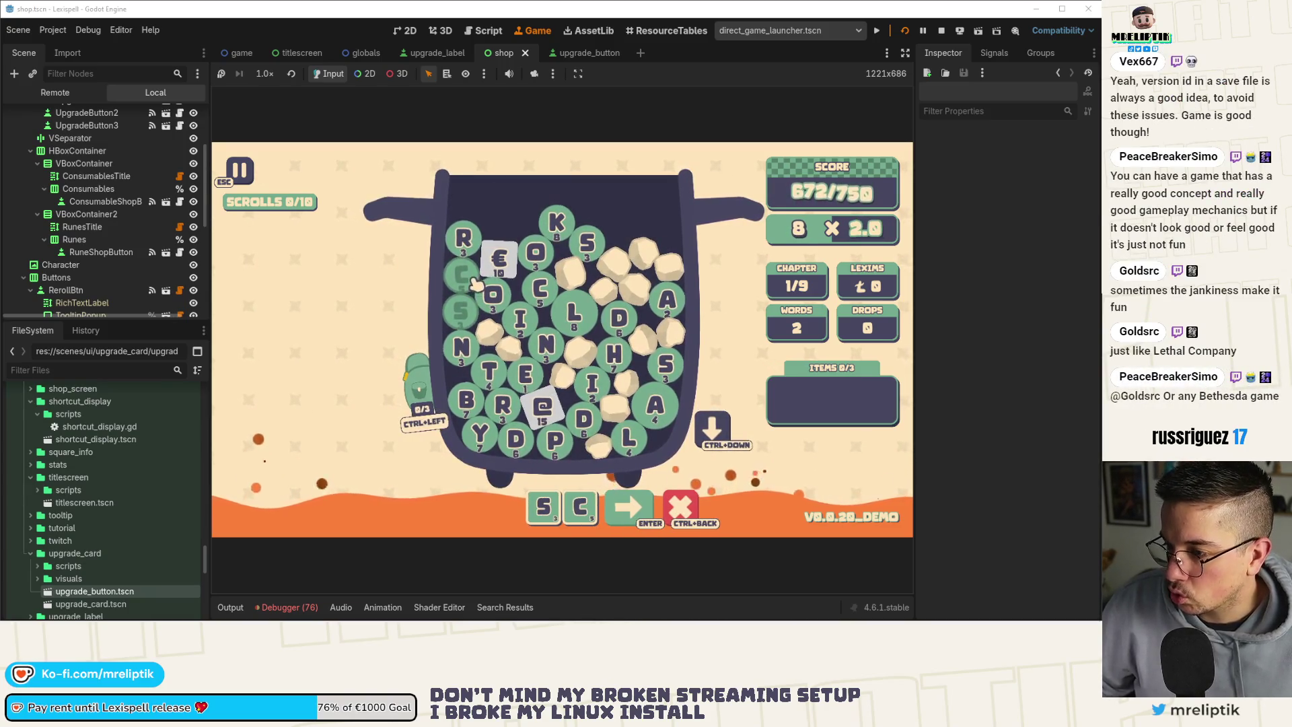
Remove the S tile and stash the @ and € tiles in the side bag.
key("ctrl+BackSpace")
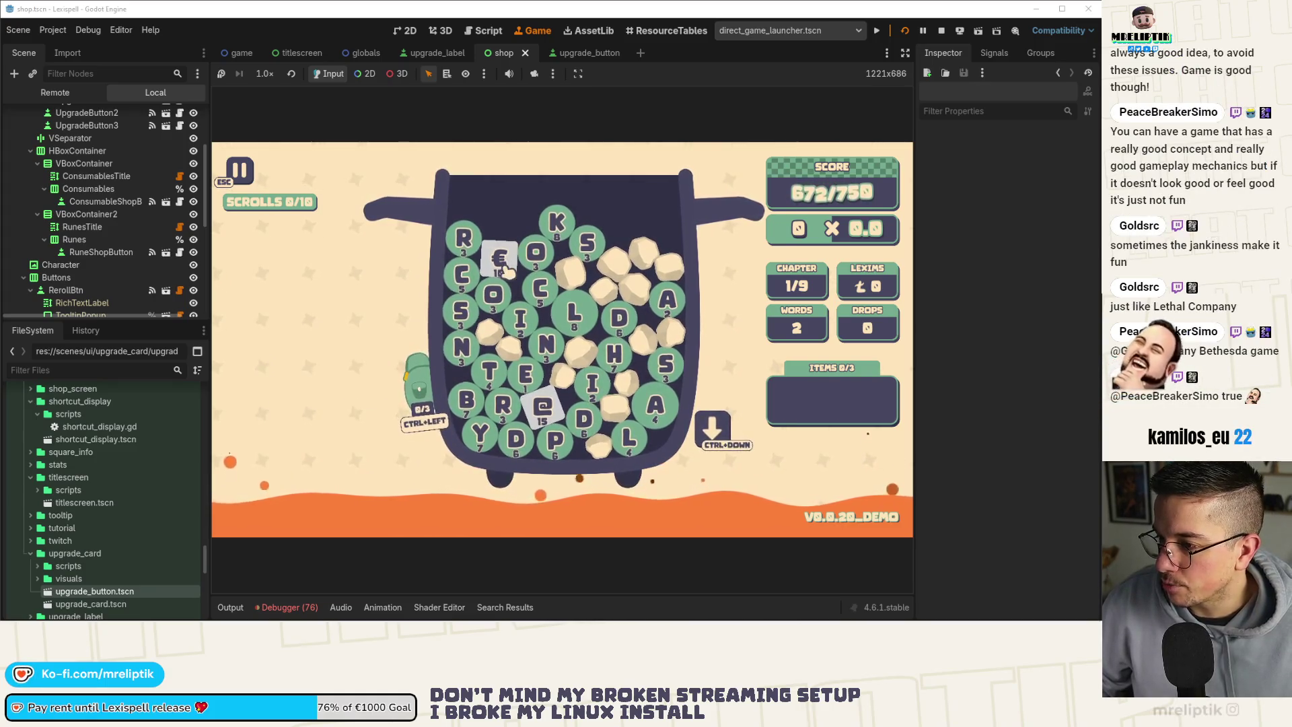
left_click(540, 407)
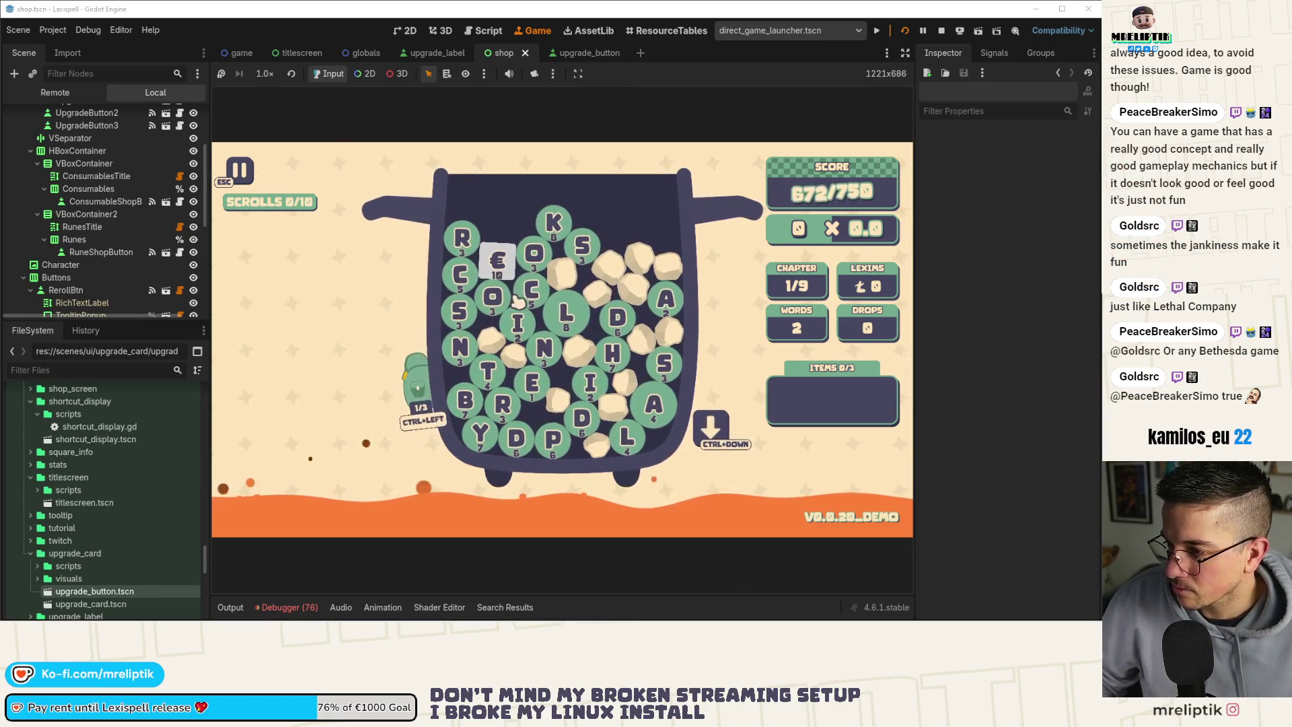
left_click(506, 269)
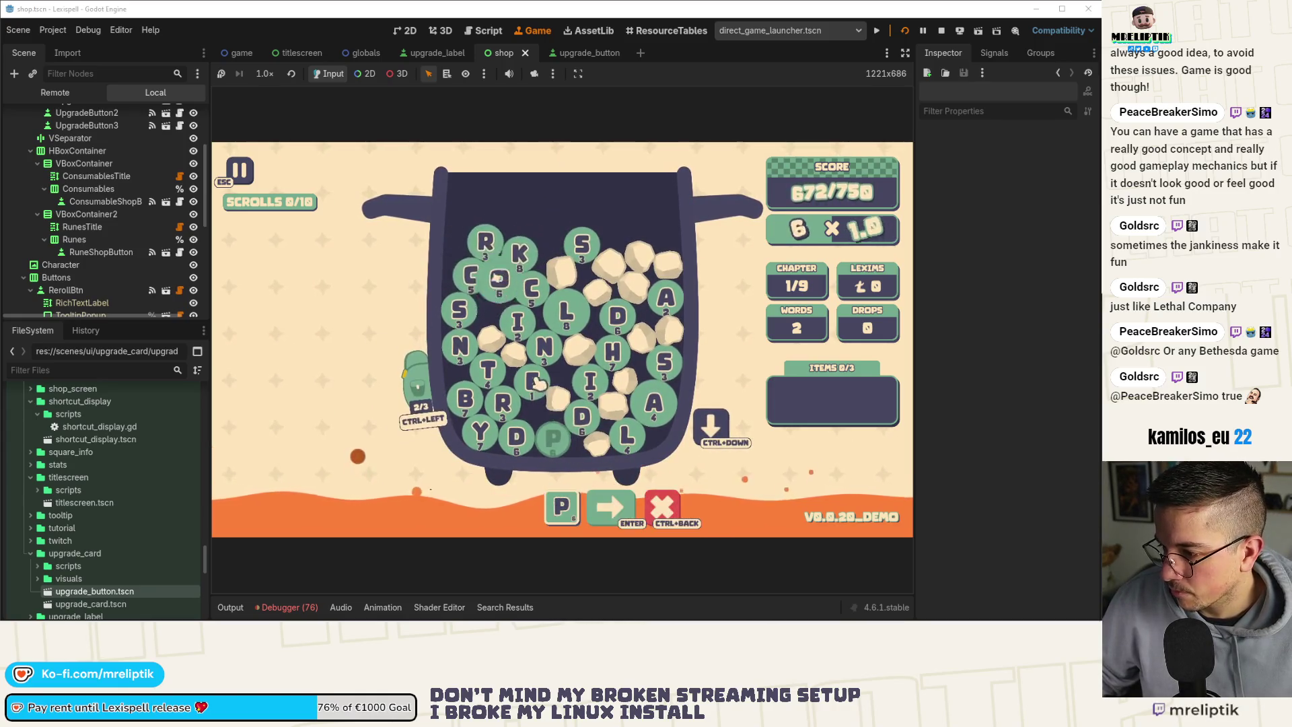
Spell PEDESTALS using the bag's € tile and submit it for 1077/750.
left_click(595, 425)
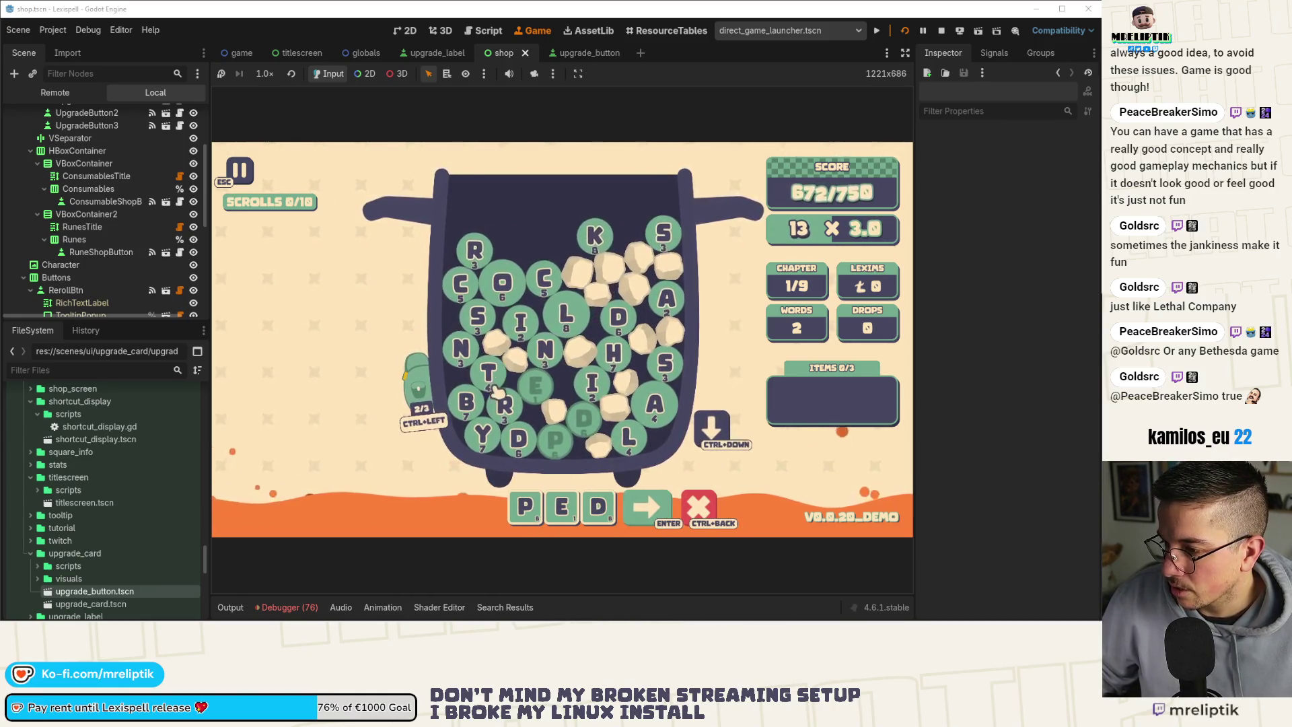
left_click(417, 390)
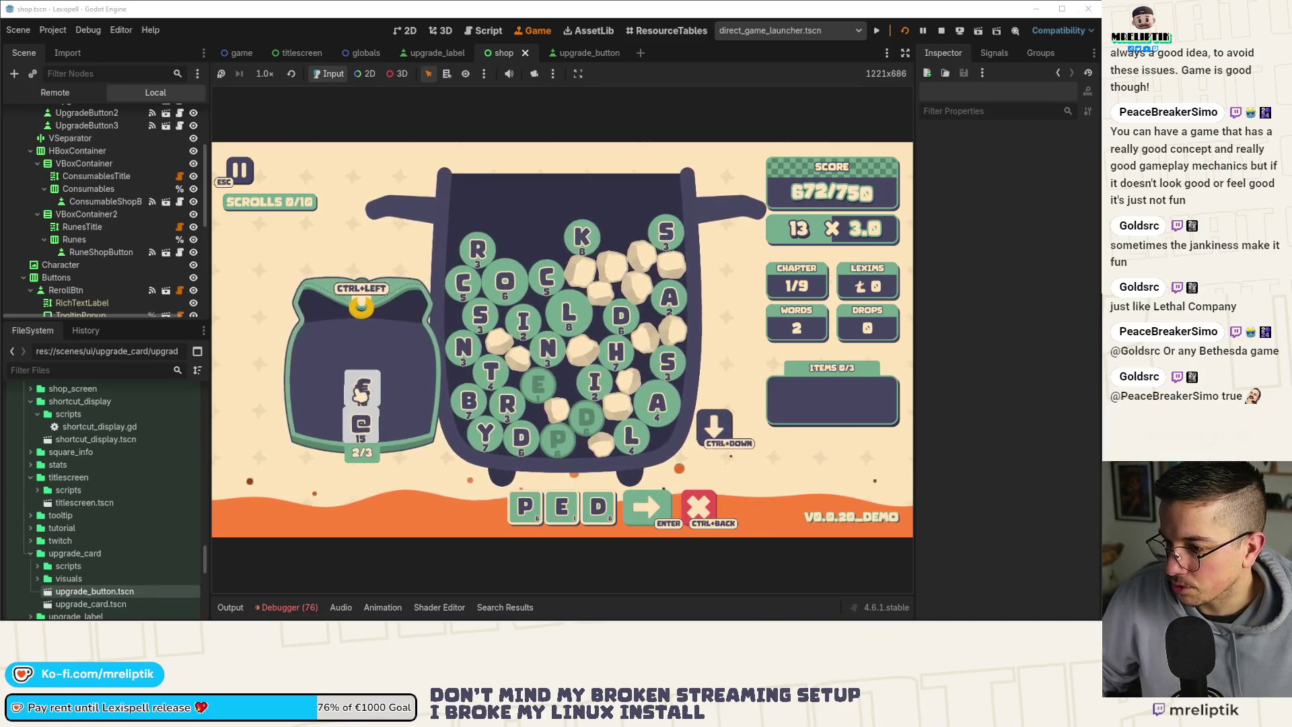
left_click(361, 387)
left_click(665, 364)
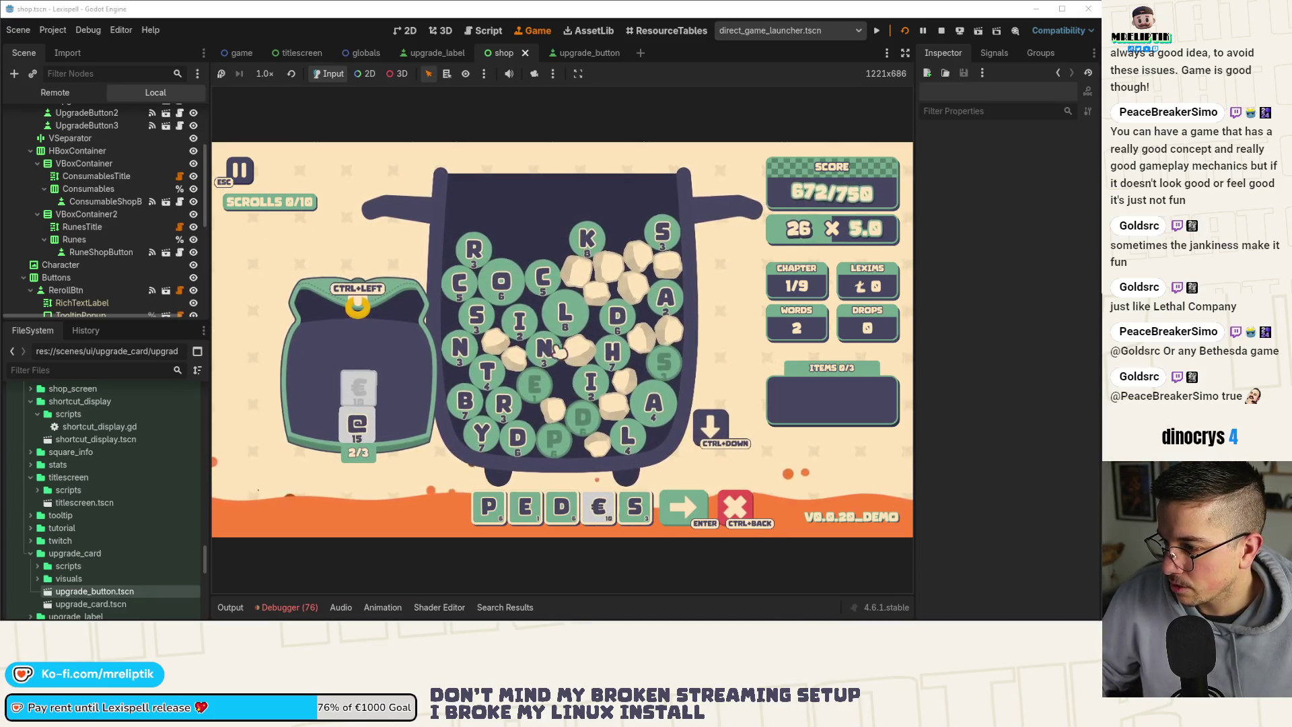
left_click(489, 369)
left_click(653, 404)
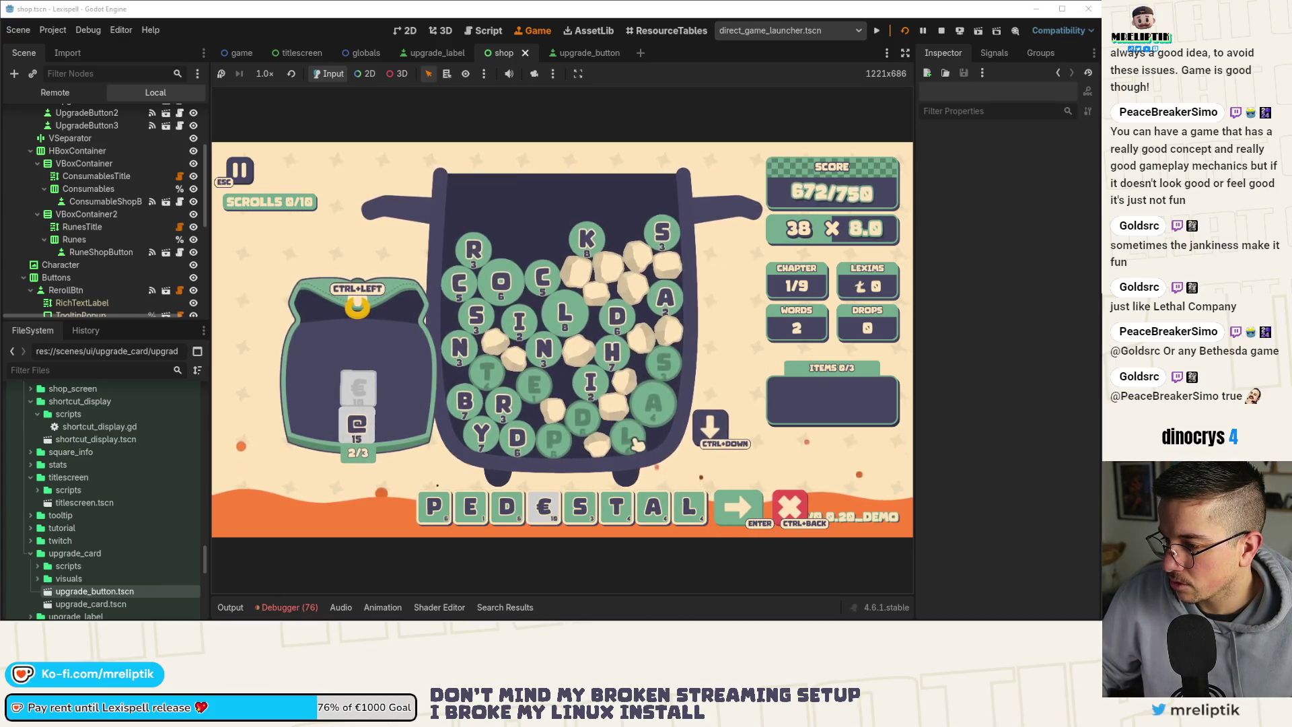
left_click(564, 311)
left_click(475, 315)
key("Return")
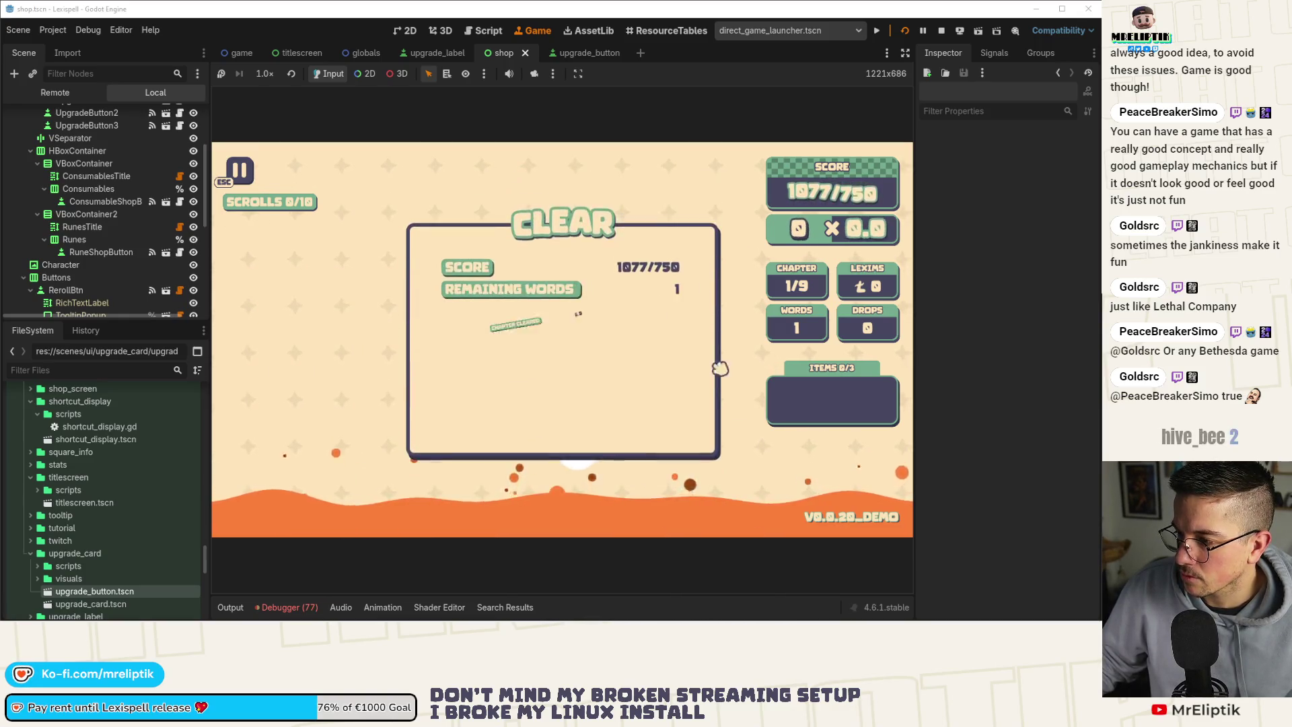
Dismiss the CLEAR results panel to enter the Arcanery shop.
left_click(655, 430)
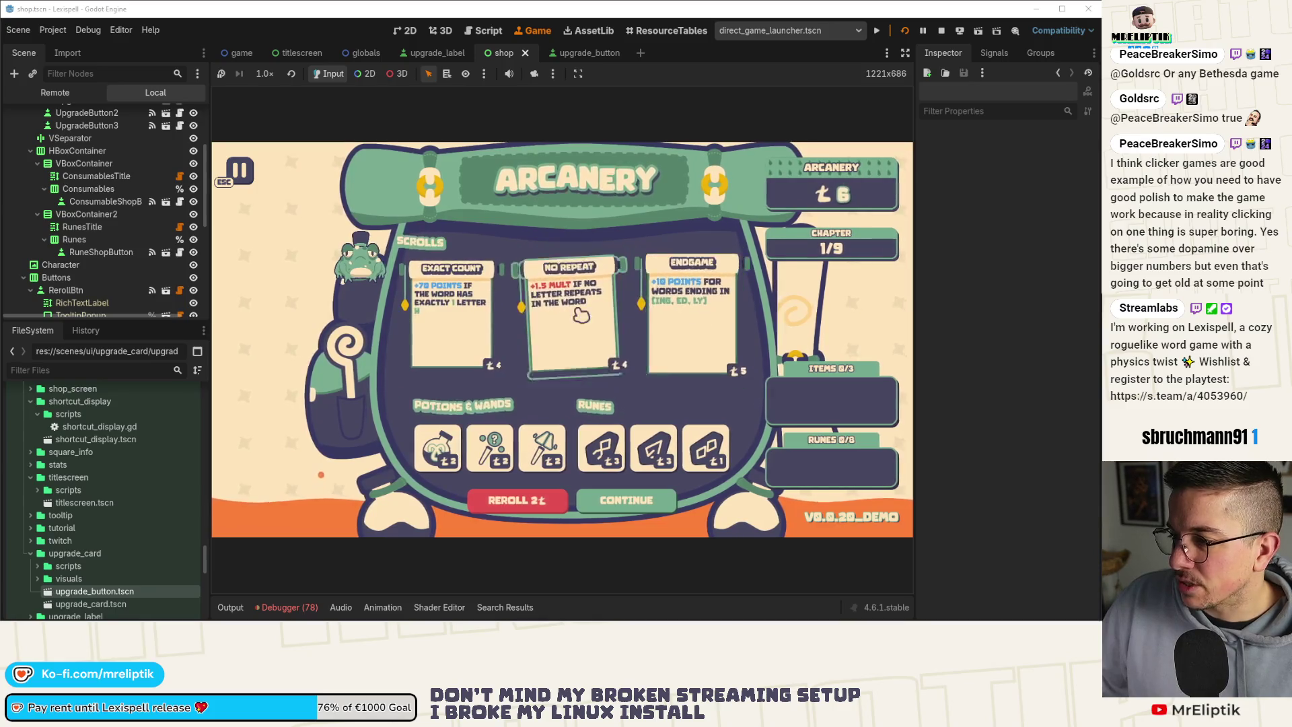
Switch to the 2D workspace to view the shop scene layout.
left_click(406, 30)
scroll(93, 195, "up", 5)
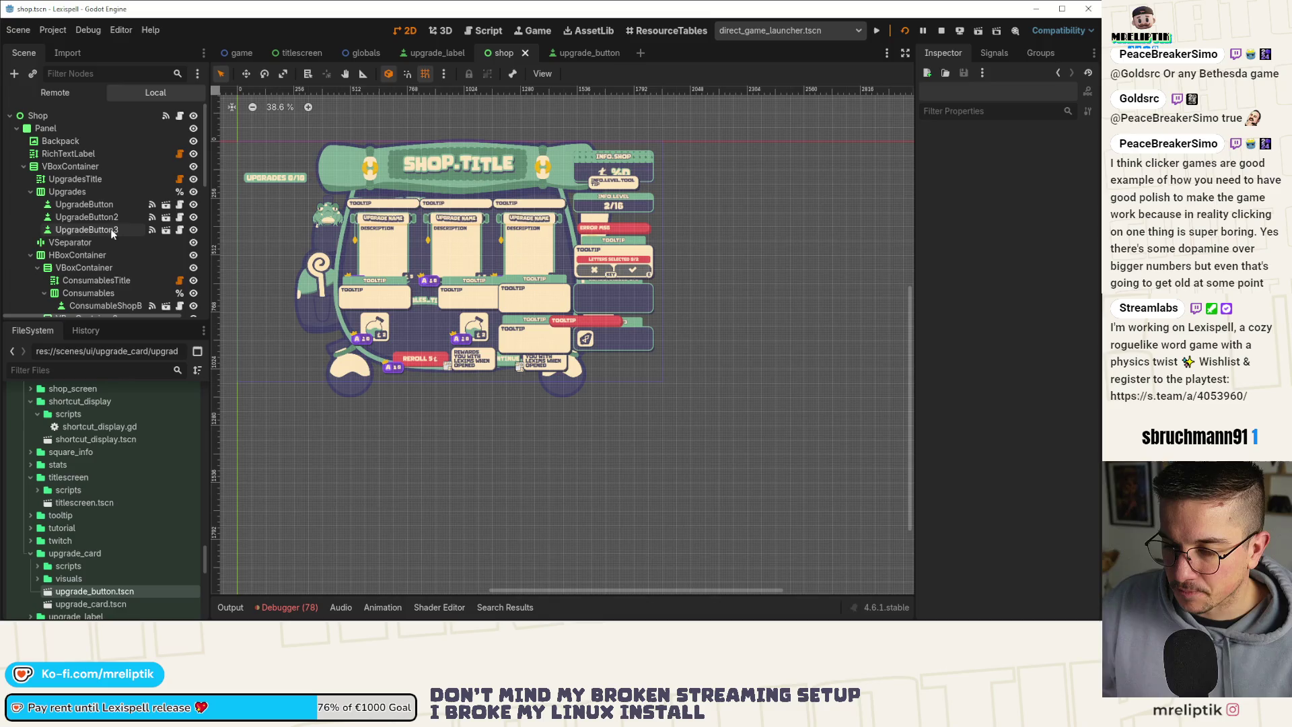
Set the Upgrades container's Separation constant override to 20 and save.
left_click(67, 191)
scroll(499, 306, "up", 2)
left_click(956, 475)
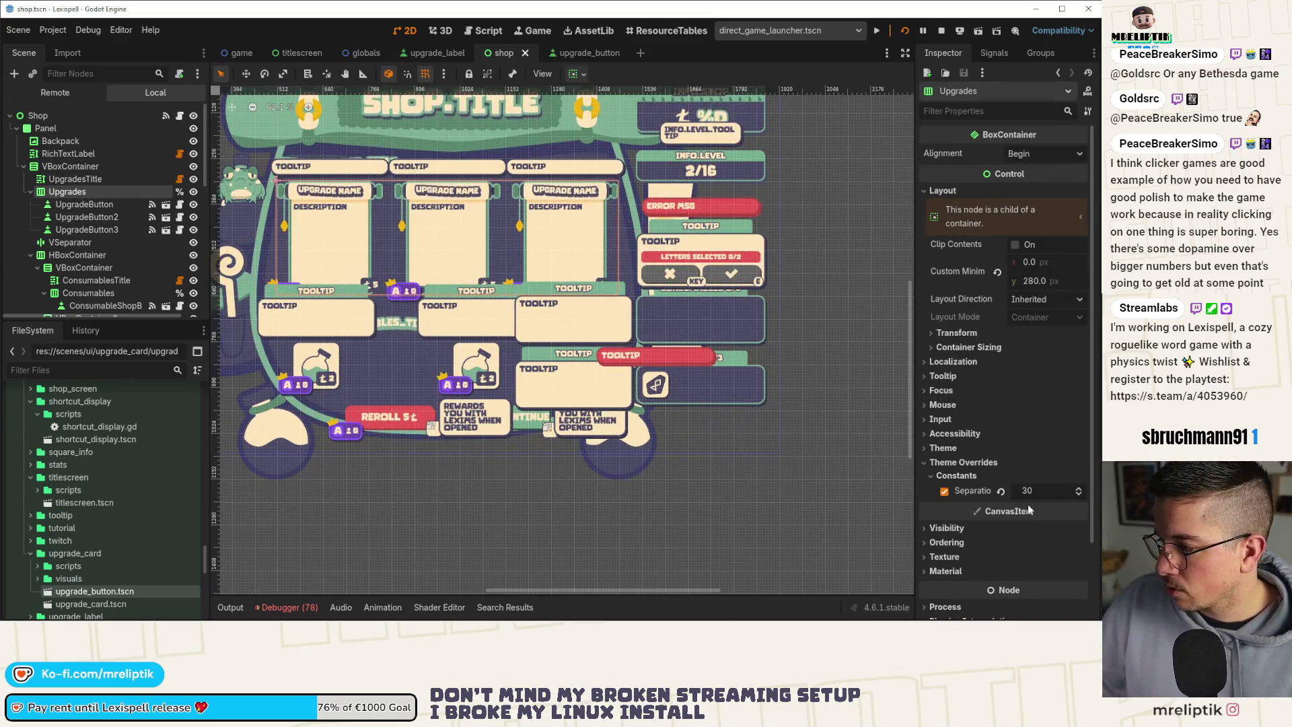
left_click(1044, 490)
type("20")
key("Return")
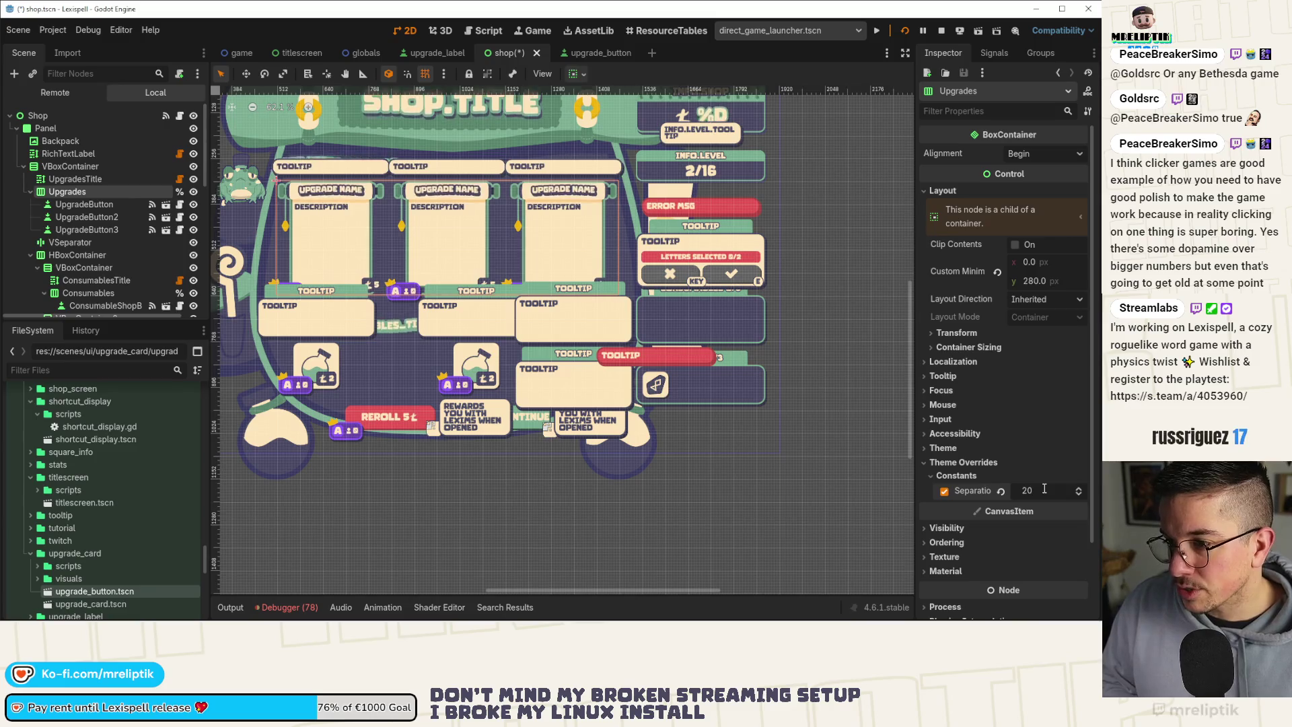
key("ctrl+s")
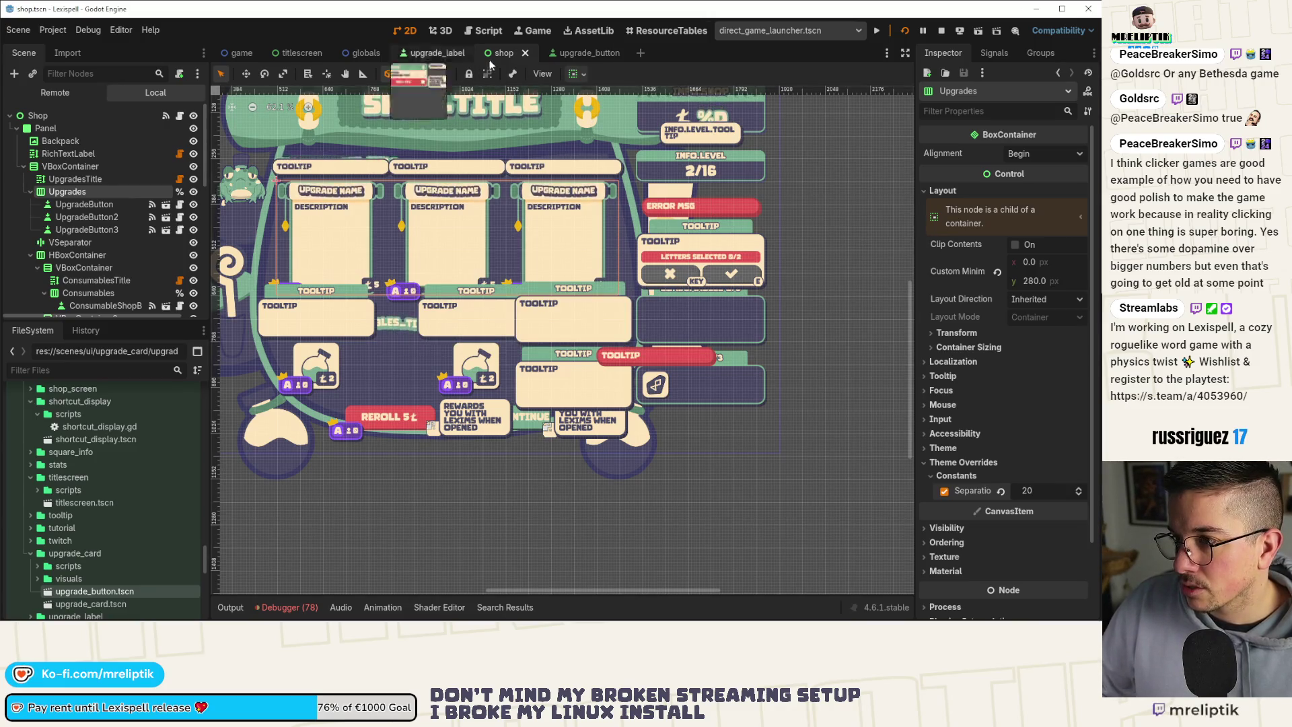
Check the spacing in the Game view, lower Separation to 10, and save the shop scene.
left_click(525, 32)
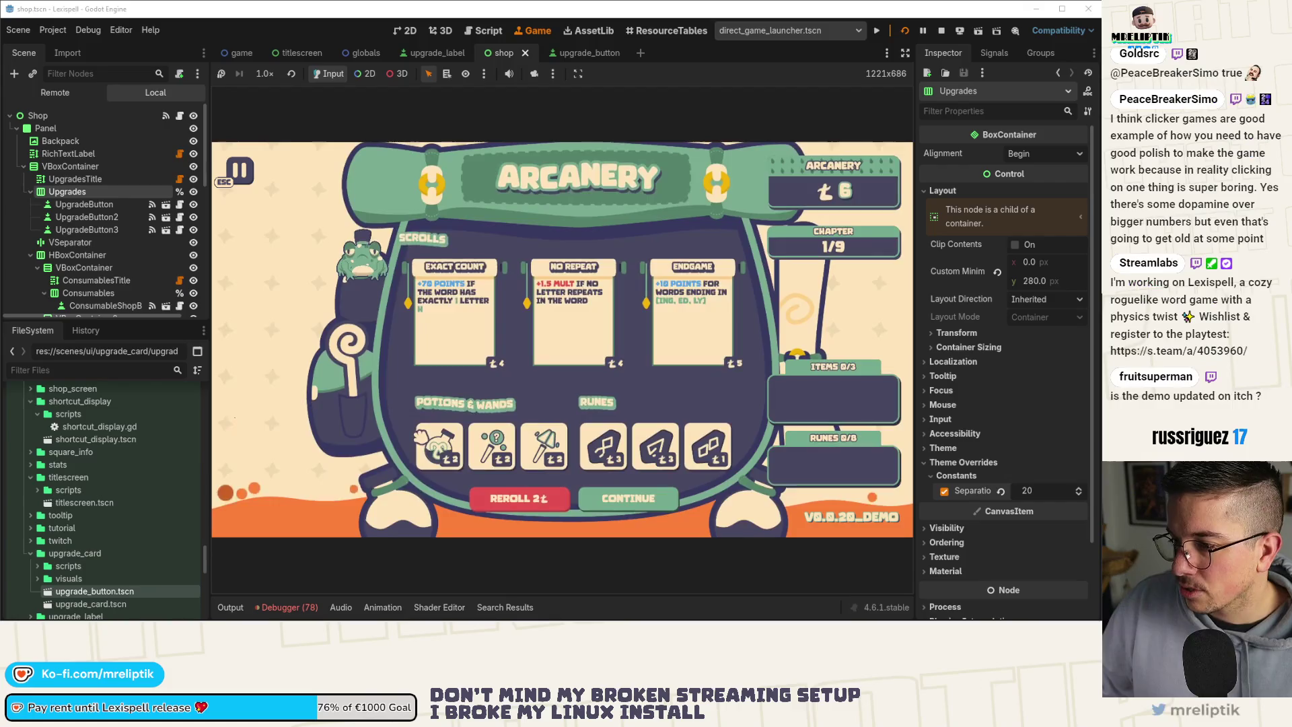
left_click_drag(1047, 486, 1038, 487)
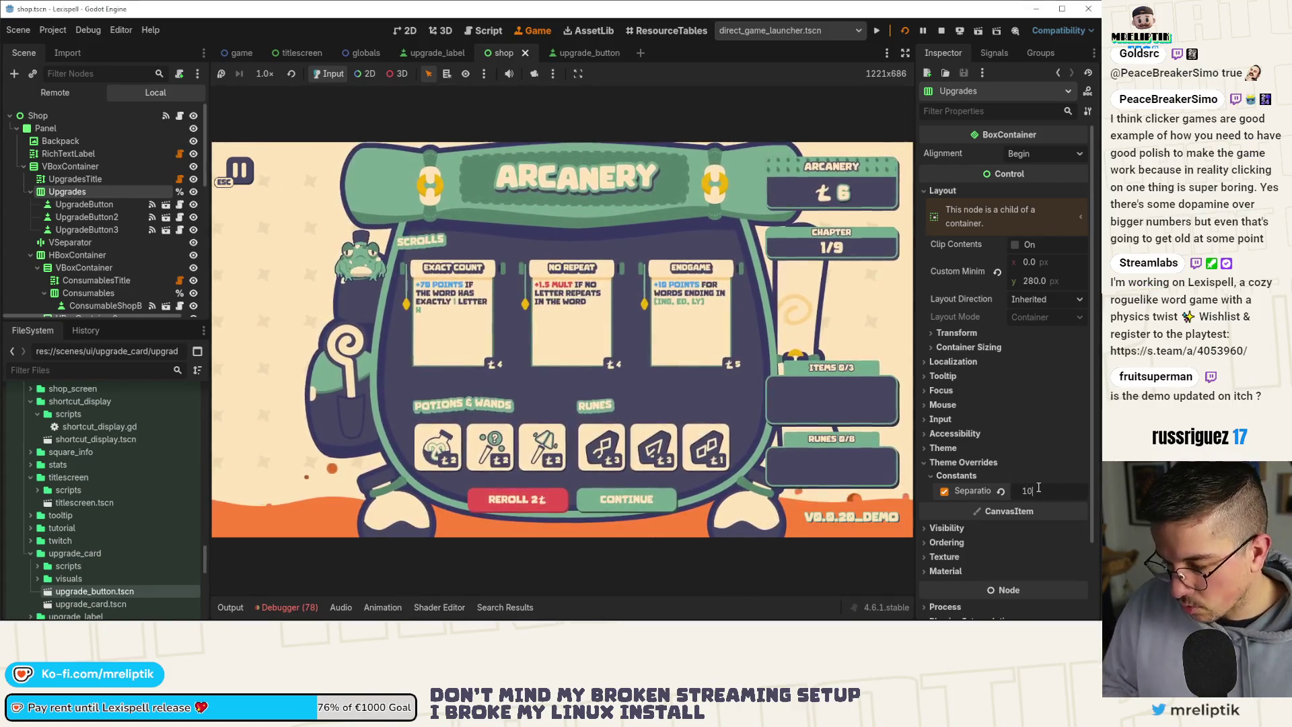
key("ctrl+s")
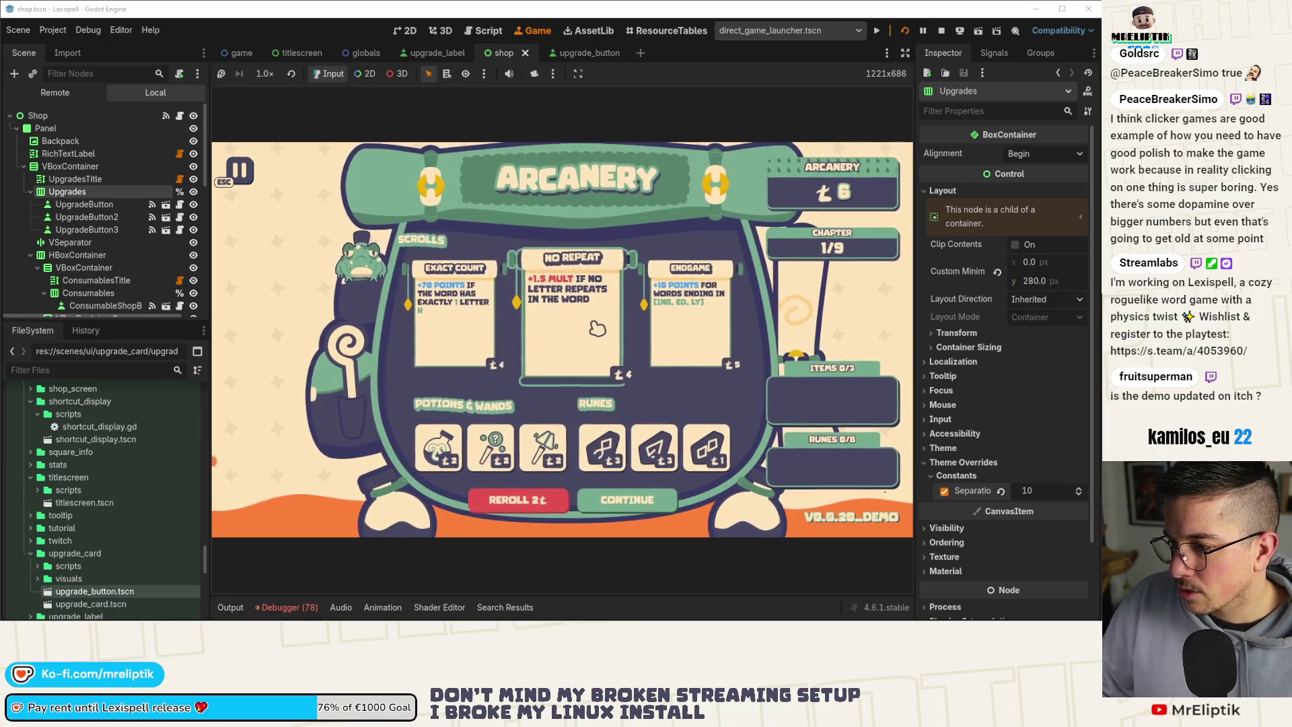
left_click(589, 54)
Narrow the Description box on the upgrade_button card, raise its bottom edge, and save.
left_click(501, 53)
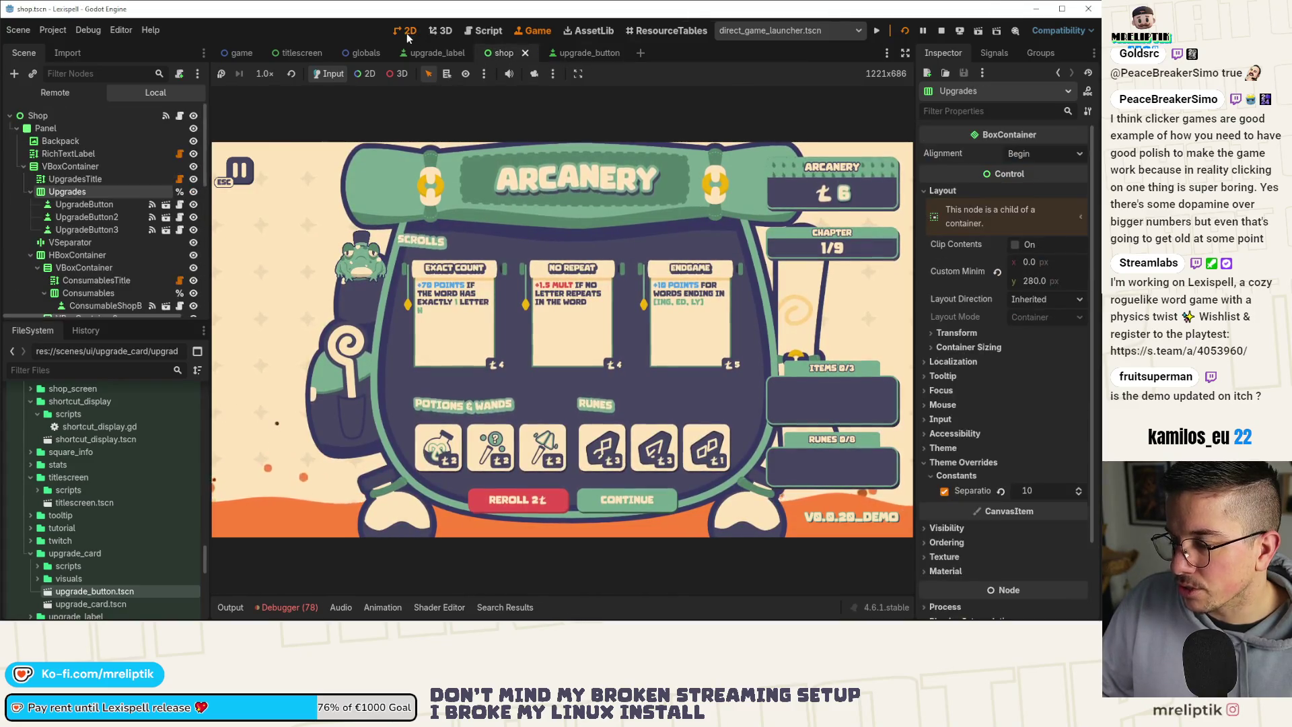
left_click(575, 53)
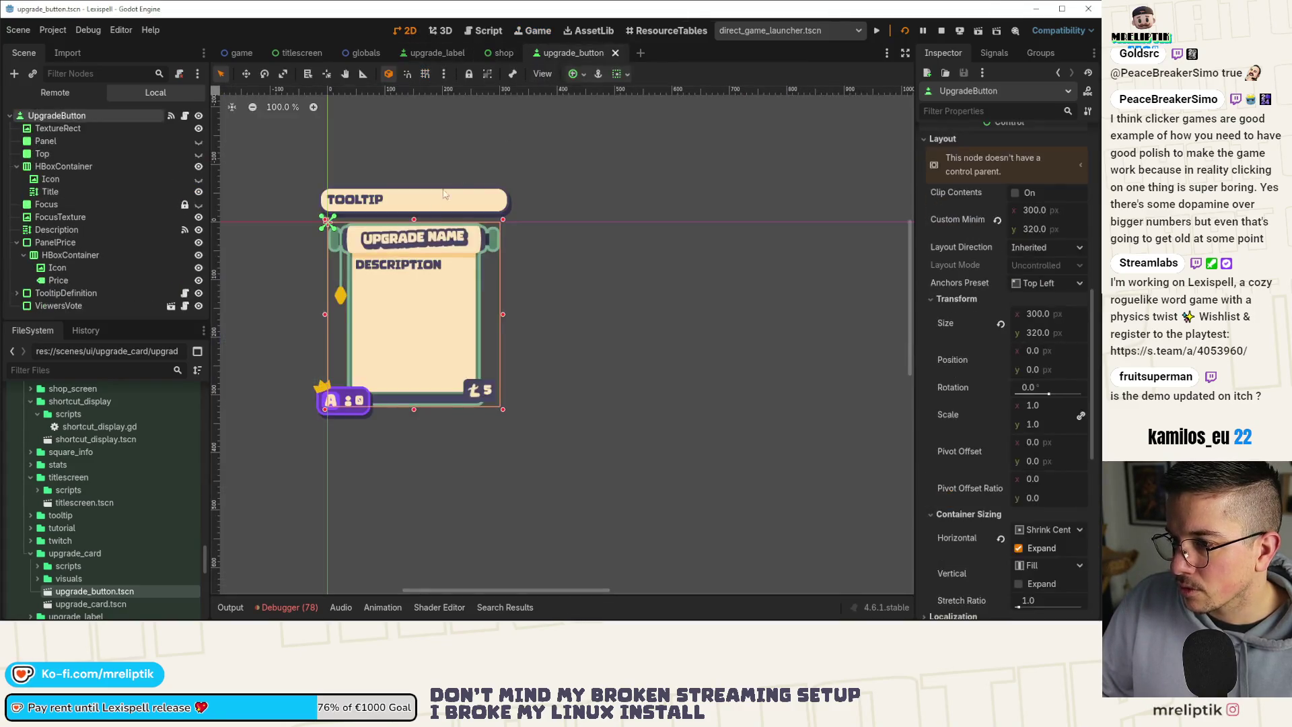
left_click(392, 291)
scroll(425, 298, "up", 9)
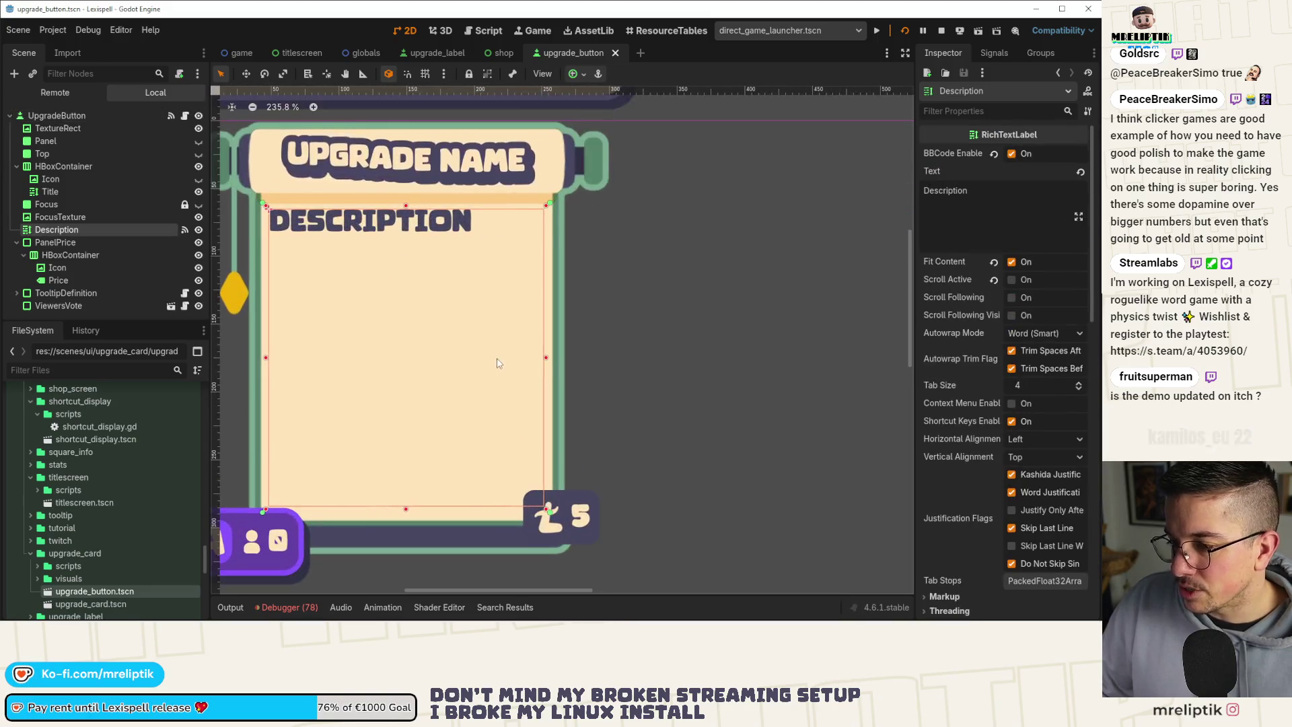
left_click_drag(547, 357, 541, 358)
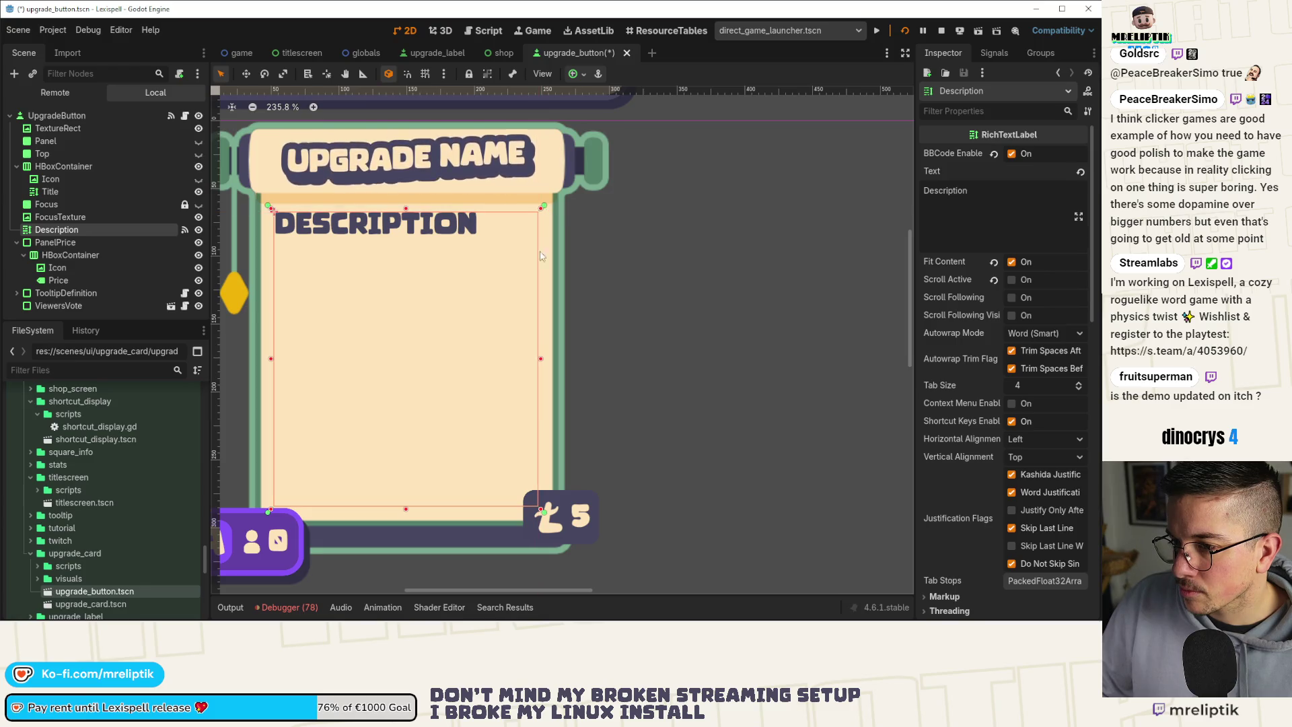
left_click_drag(541, 511, 542, 506)
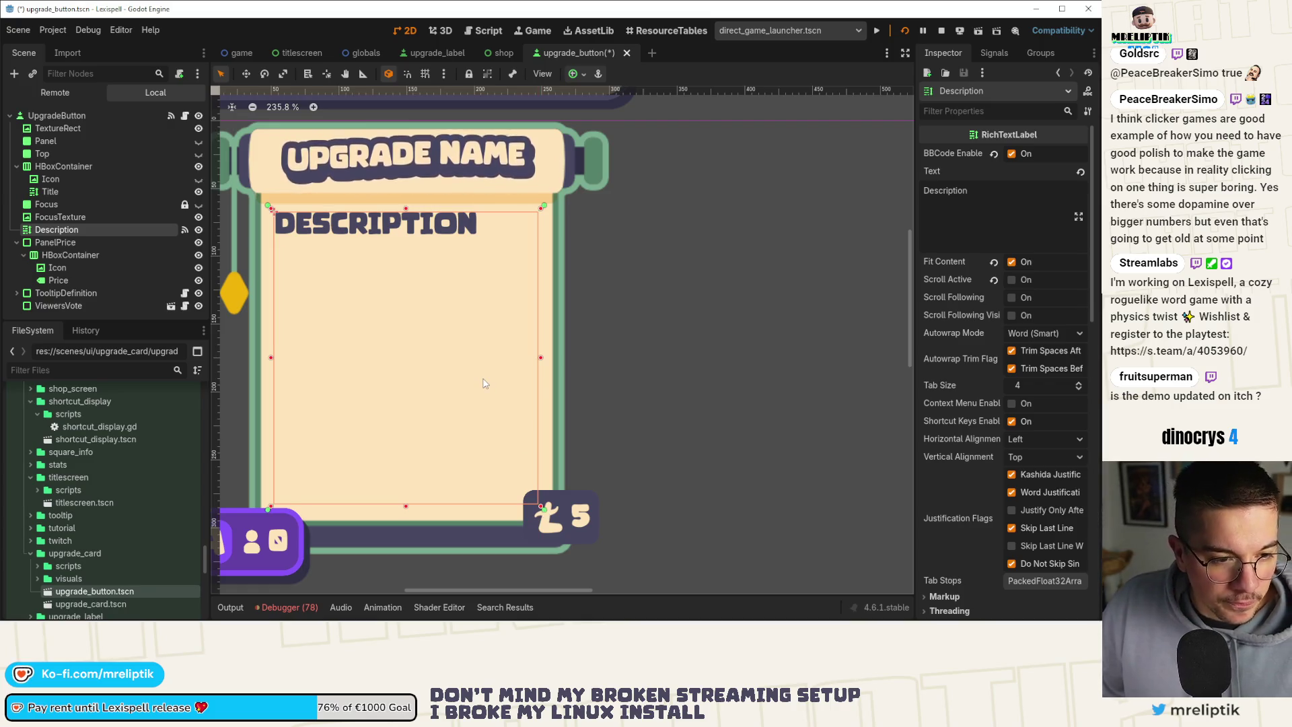
key("ctrl+s")
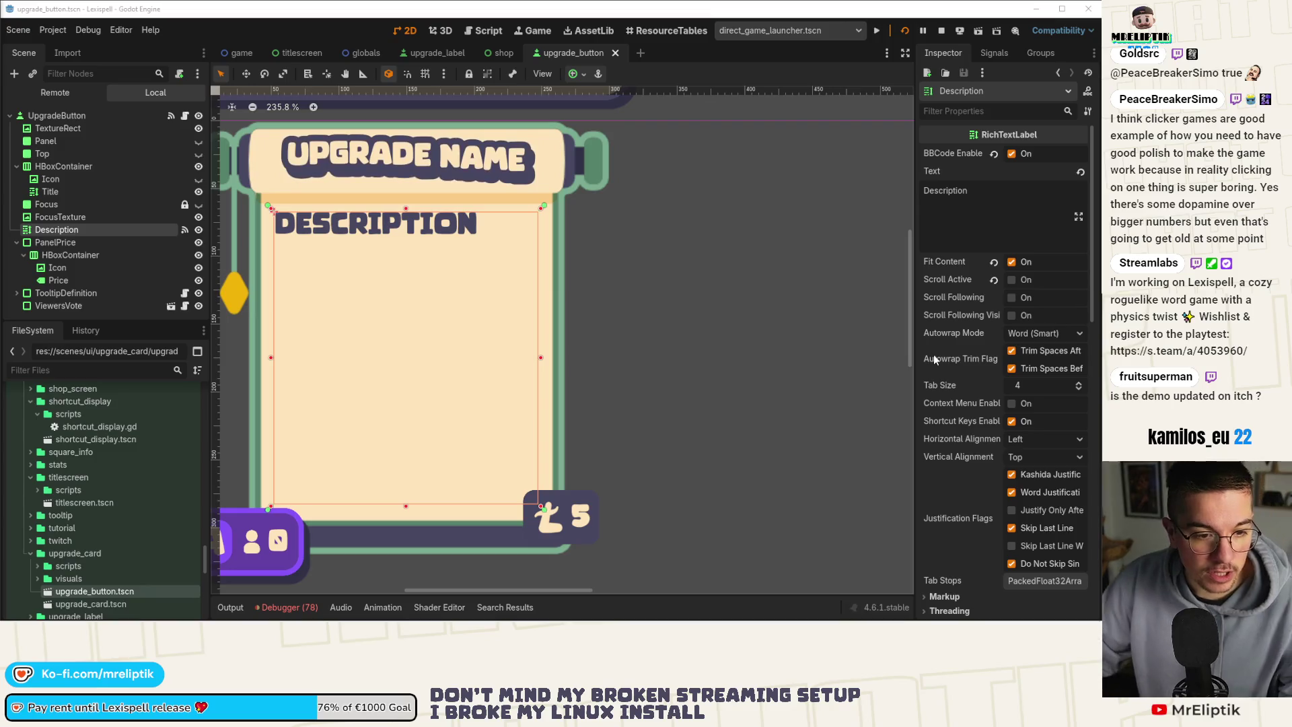
scroll(615, 257, "down", 1)
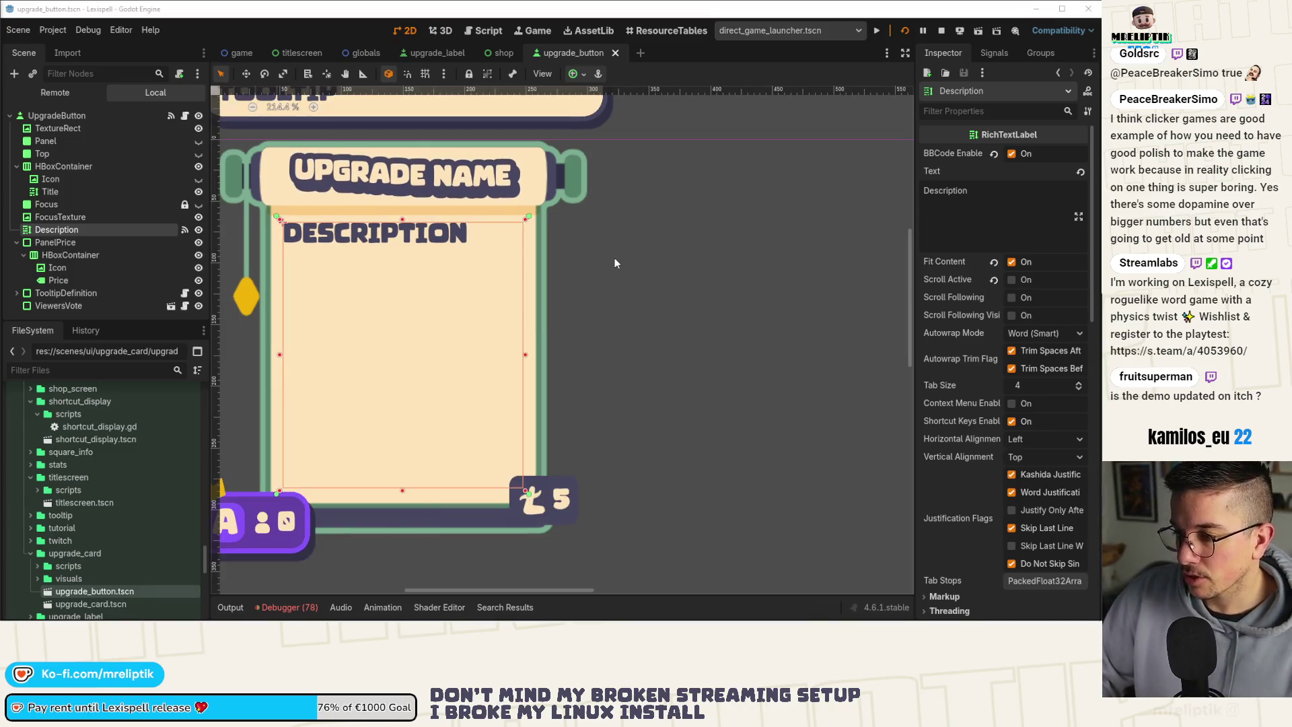
left_click(612, 257)
scroll(467, 284, "down", 1)
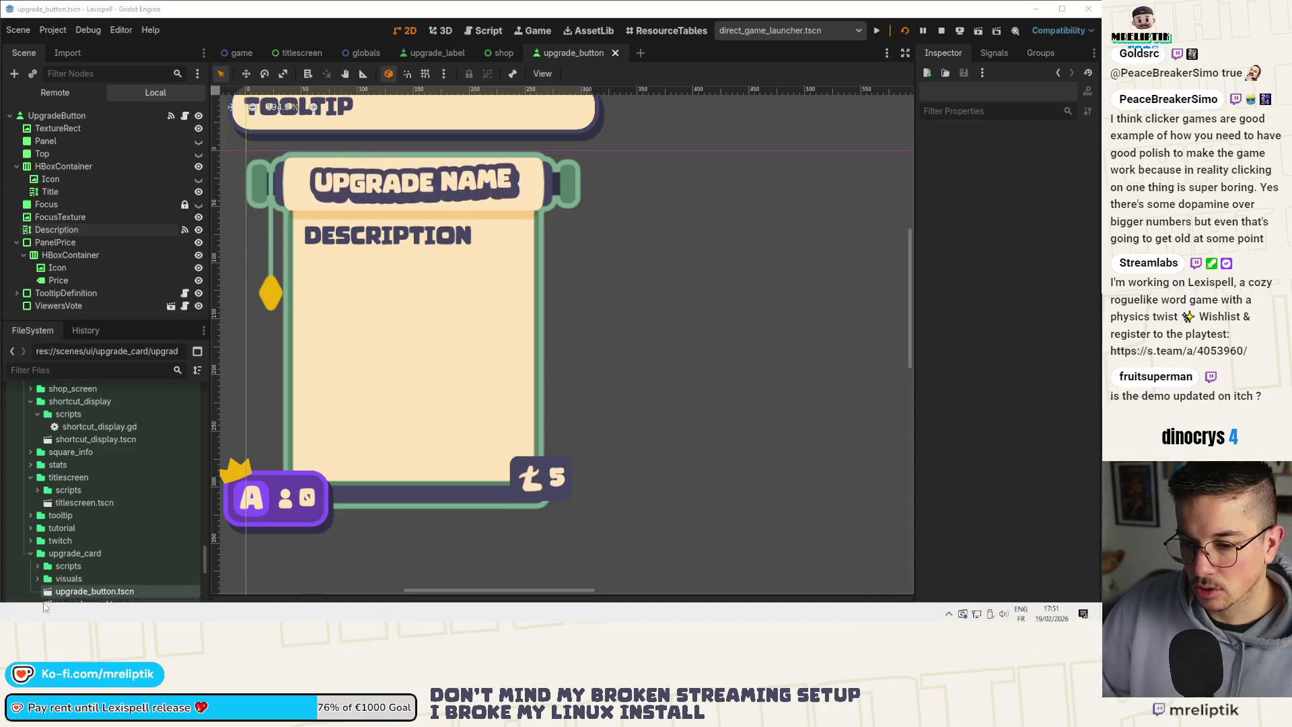
Fill the scroll_open roller ends with light green 7AAC91.
key("alt+Tab")
scroll(312, 243, "up", 5)
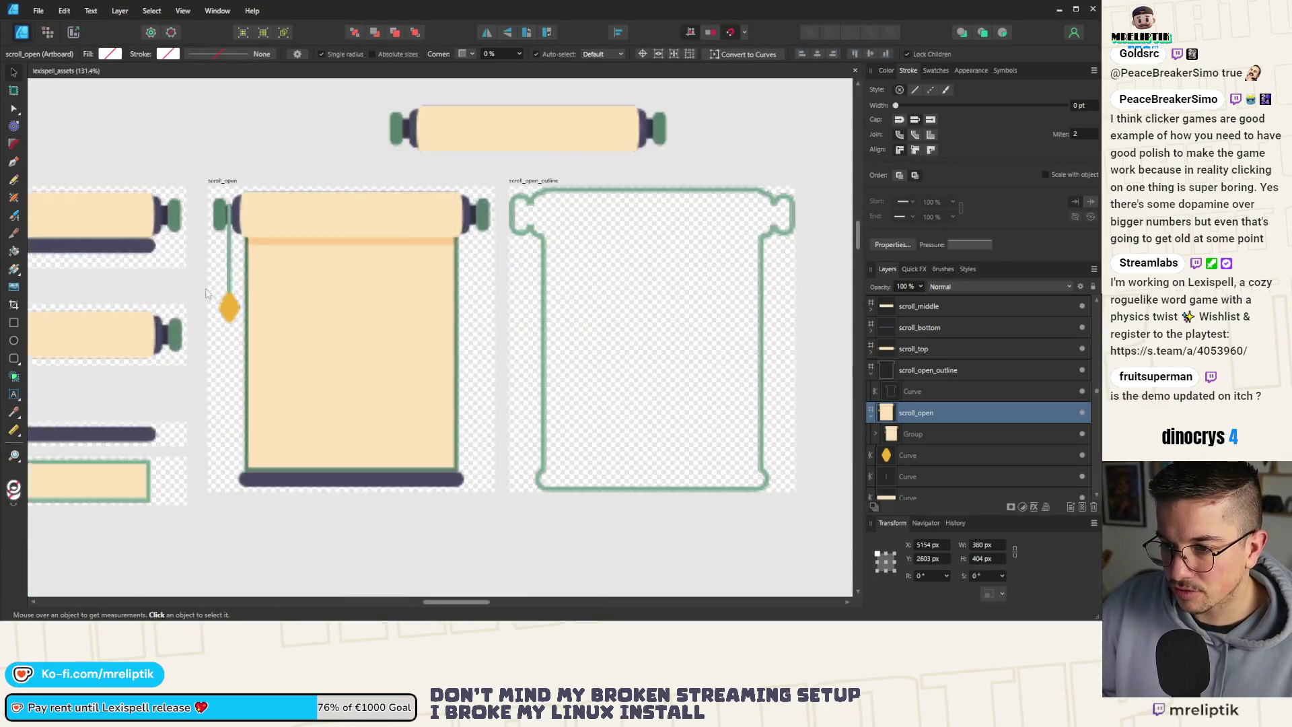
scroll(323, 243, "down", 2)
left_click(288, 227)
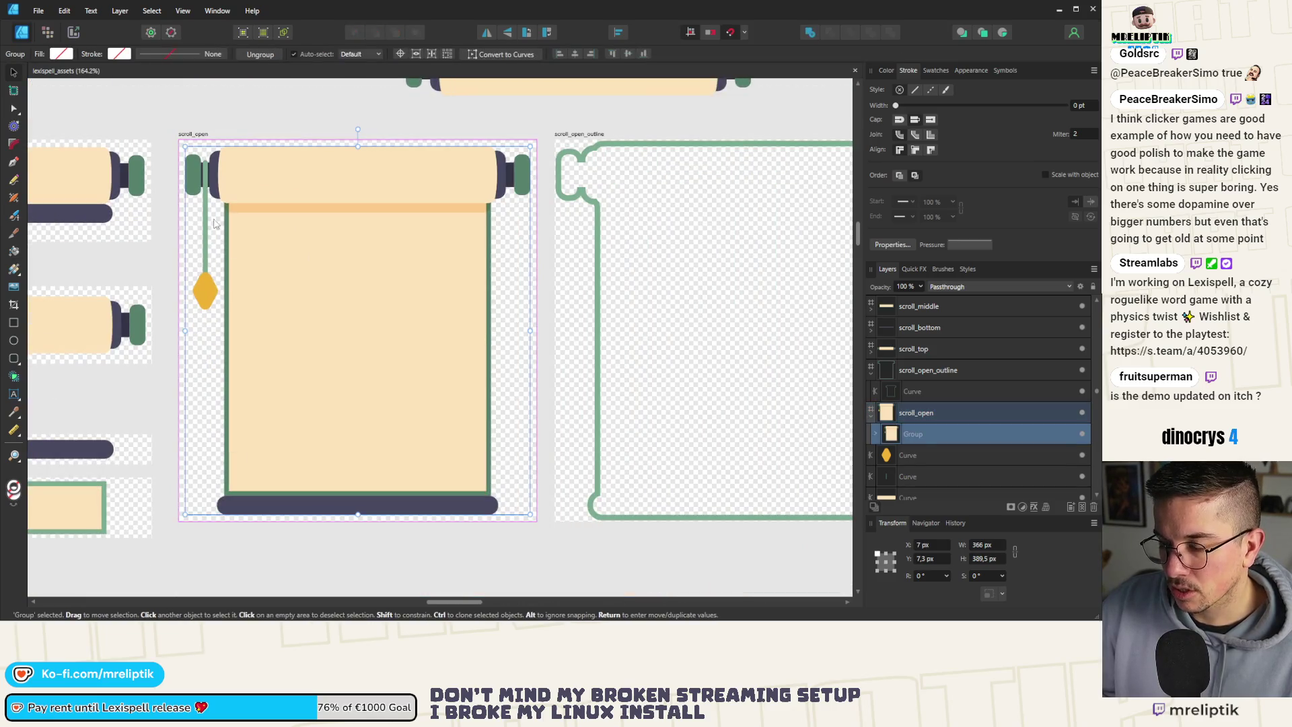
double_click(213, 173)
double_click(213, 173)
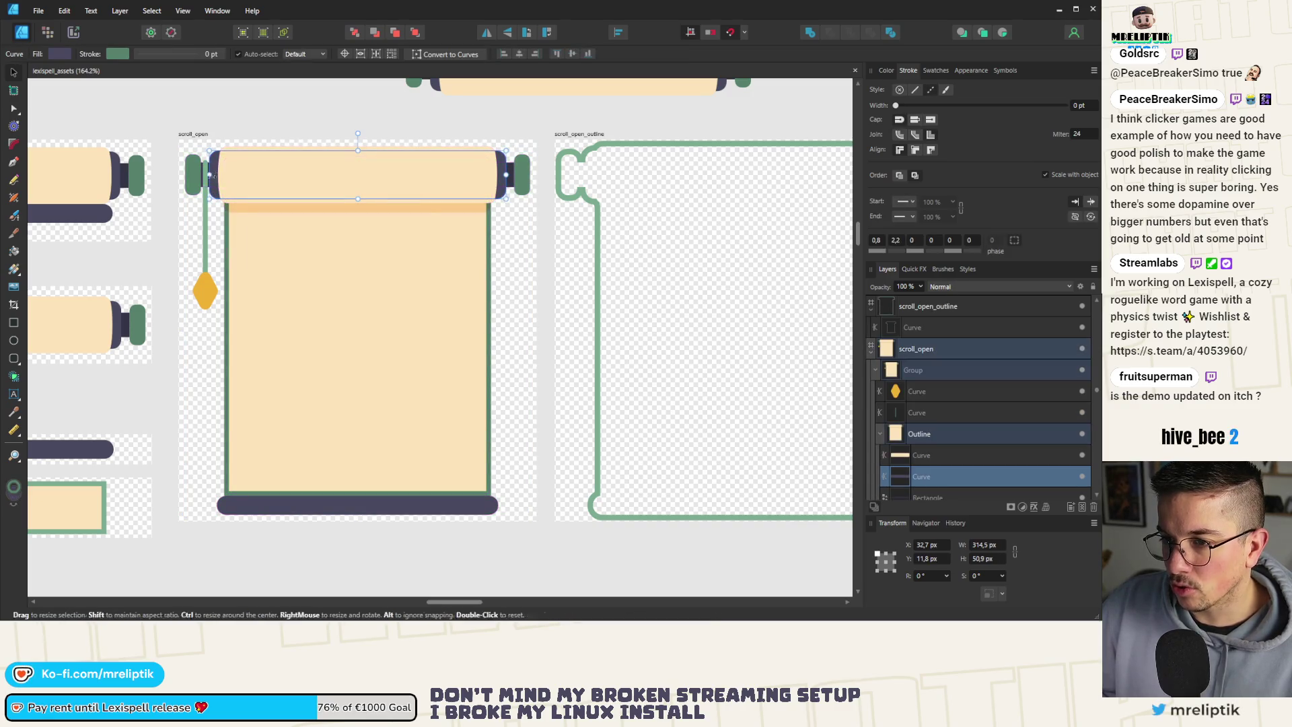
left_click(886, 70)
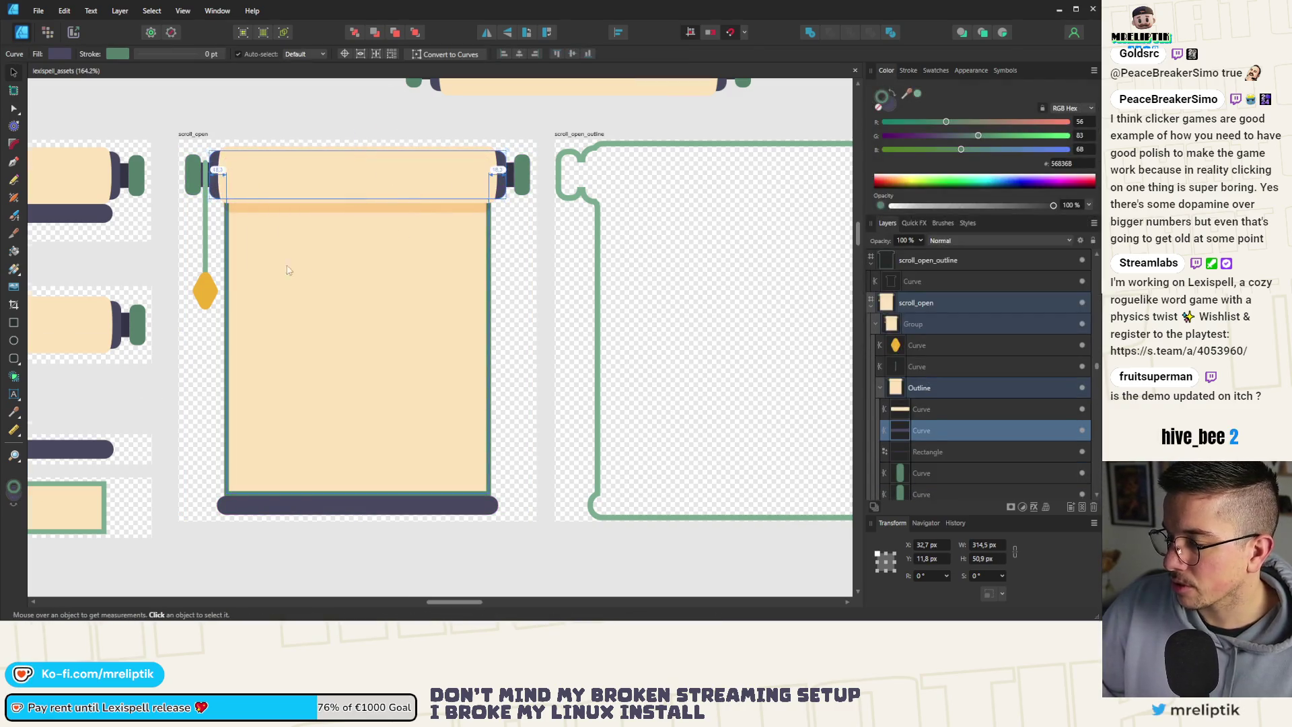
scroll(289, 256, "down", 3)
scroll(294, 214, "up", 3)
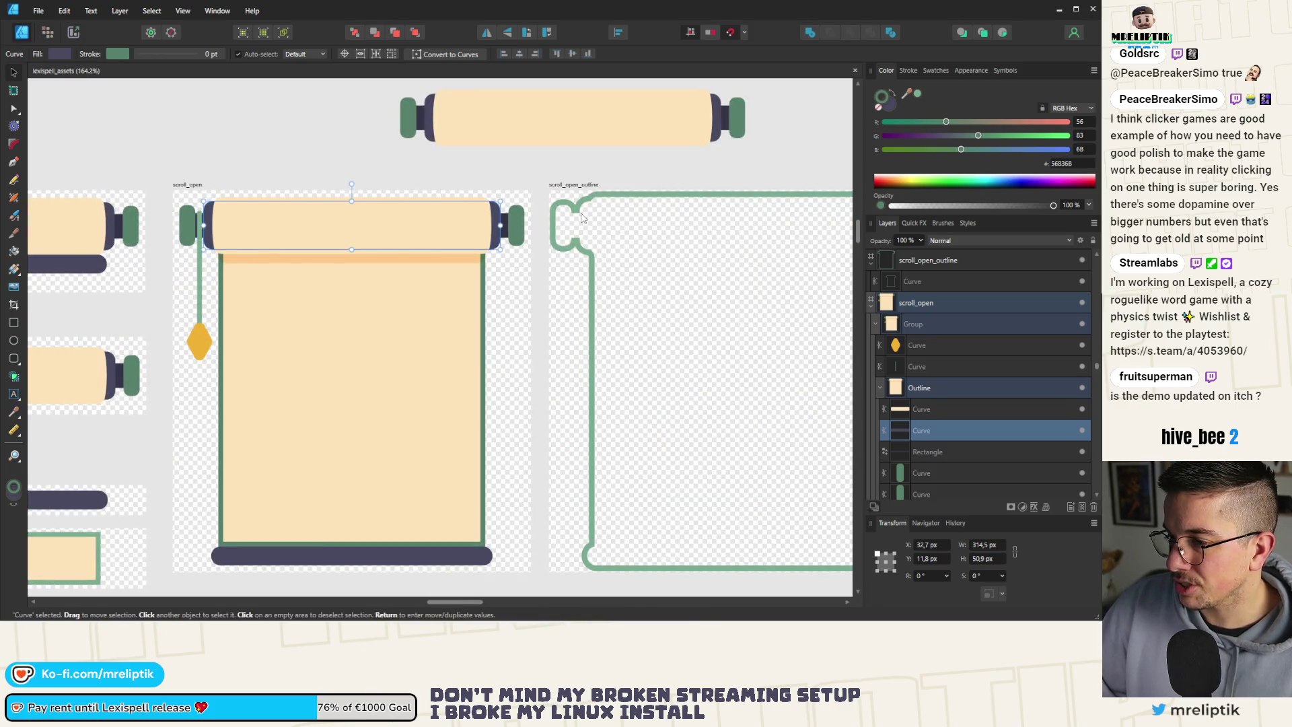
scroll(450, 241, "down", 3)
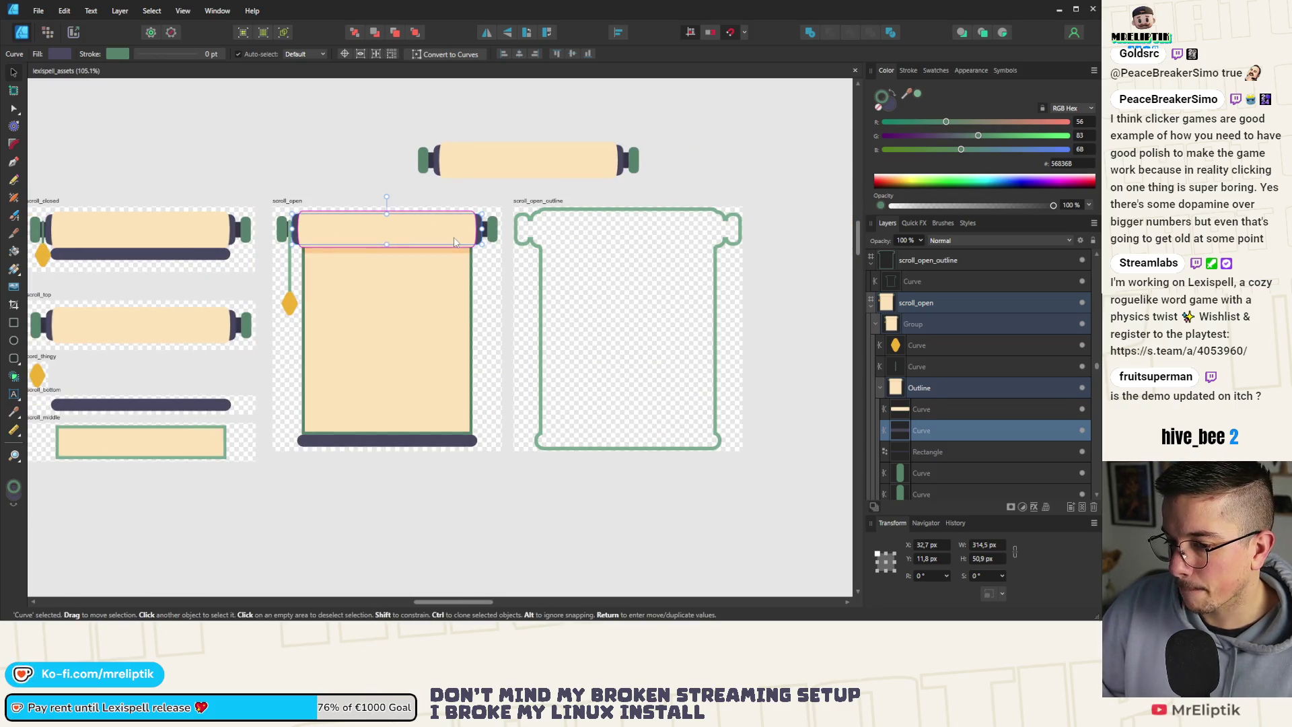
scroll(453, 236, "up", 3)
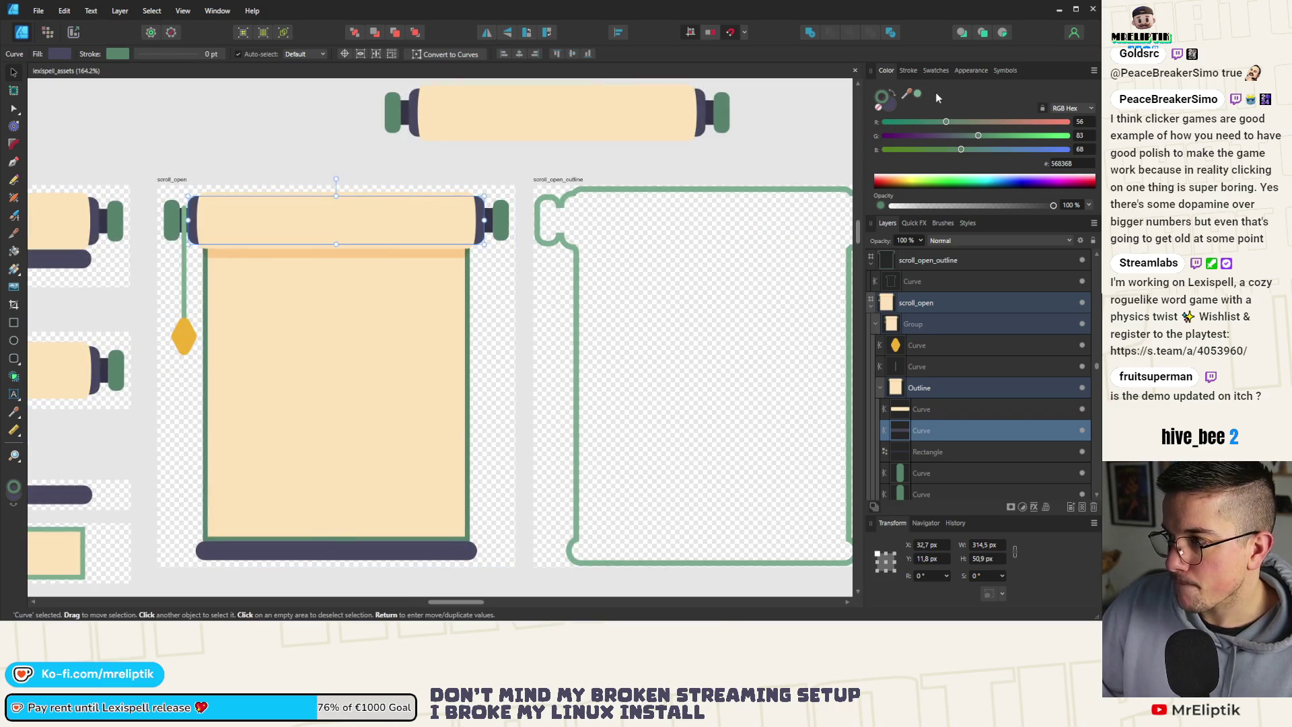
left_click(917, 95)
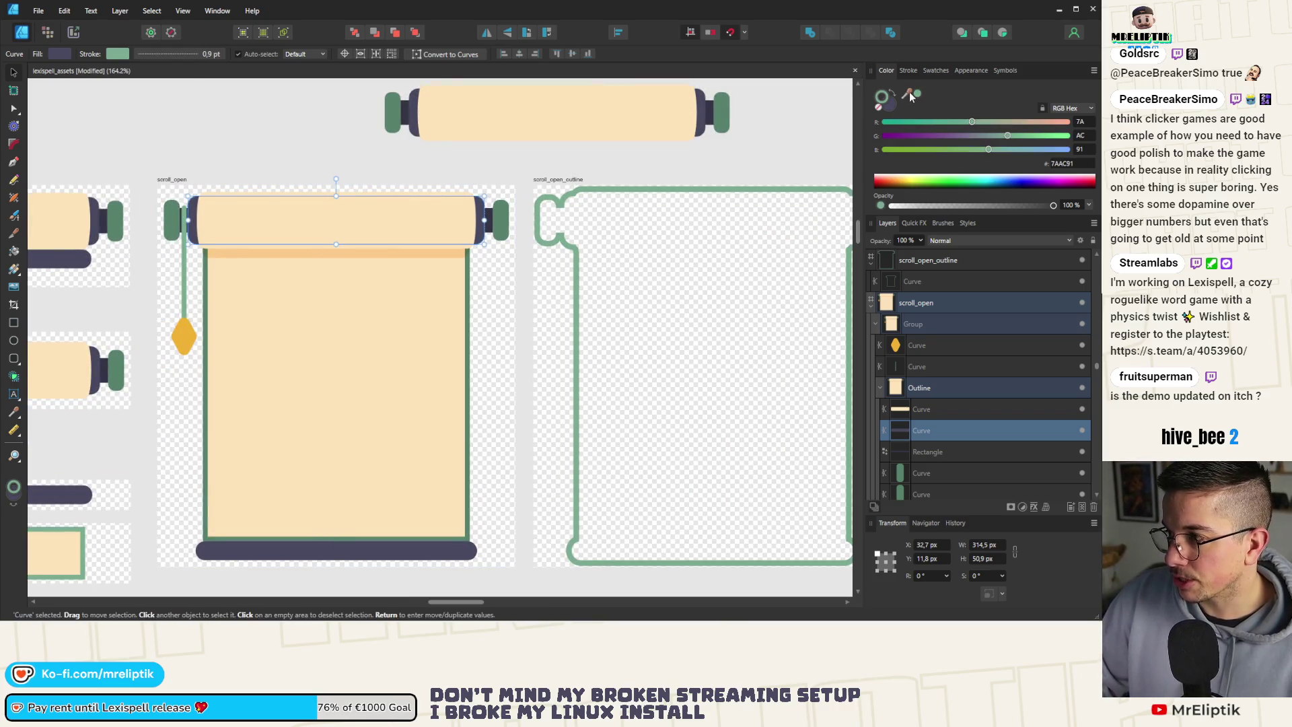
left_click(894, 107)
left_click(919, 94)
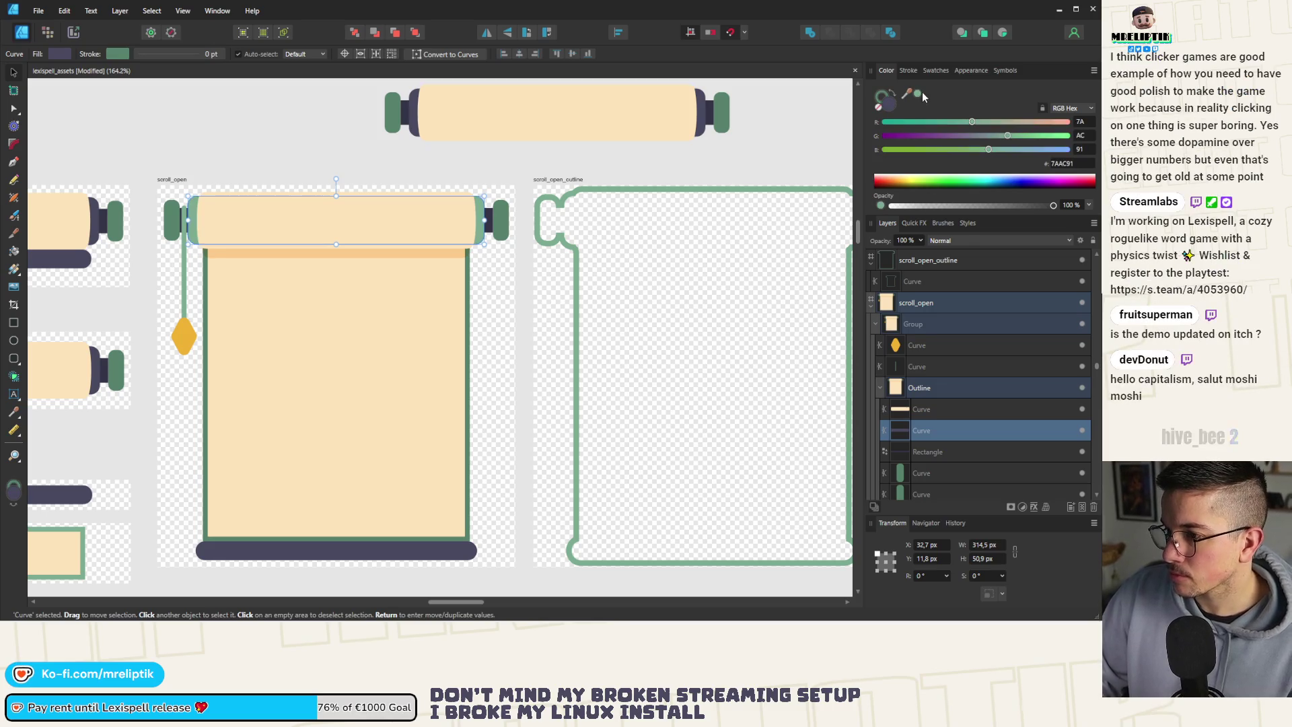
key("ctrl+d")
Fill the scroll's bottom bar with the same light green.
scroll(263, 425, "down", 1)
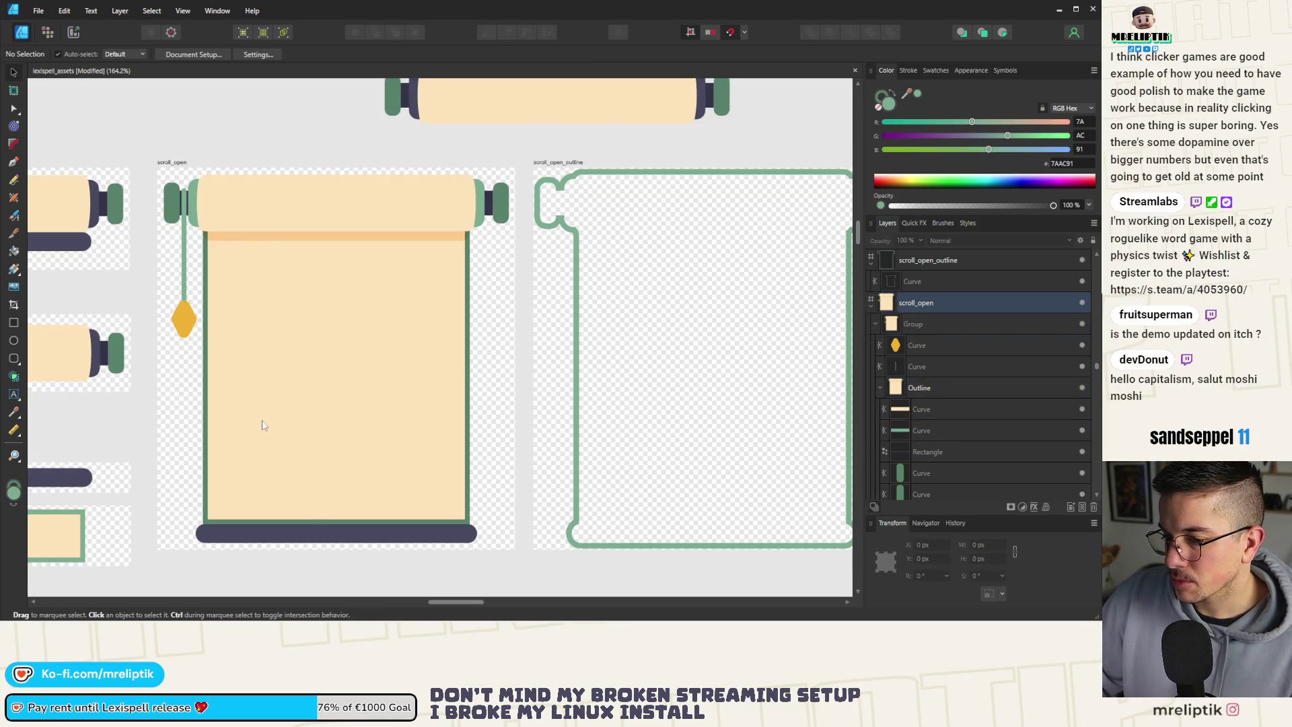
left_click(285, 540)
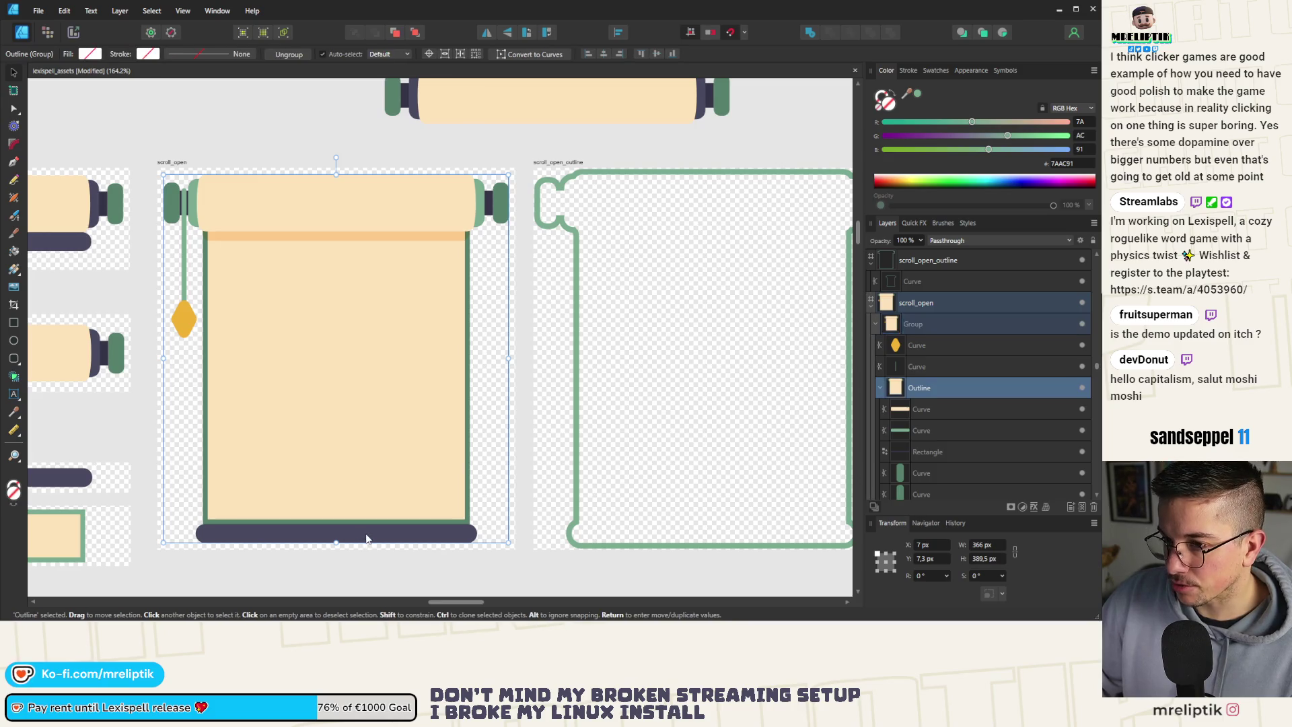
double_click(410, 542)
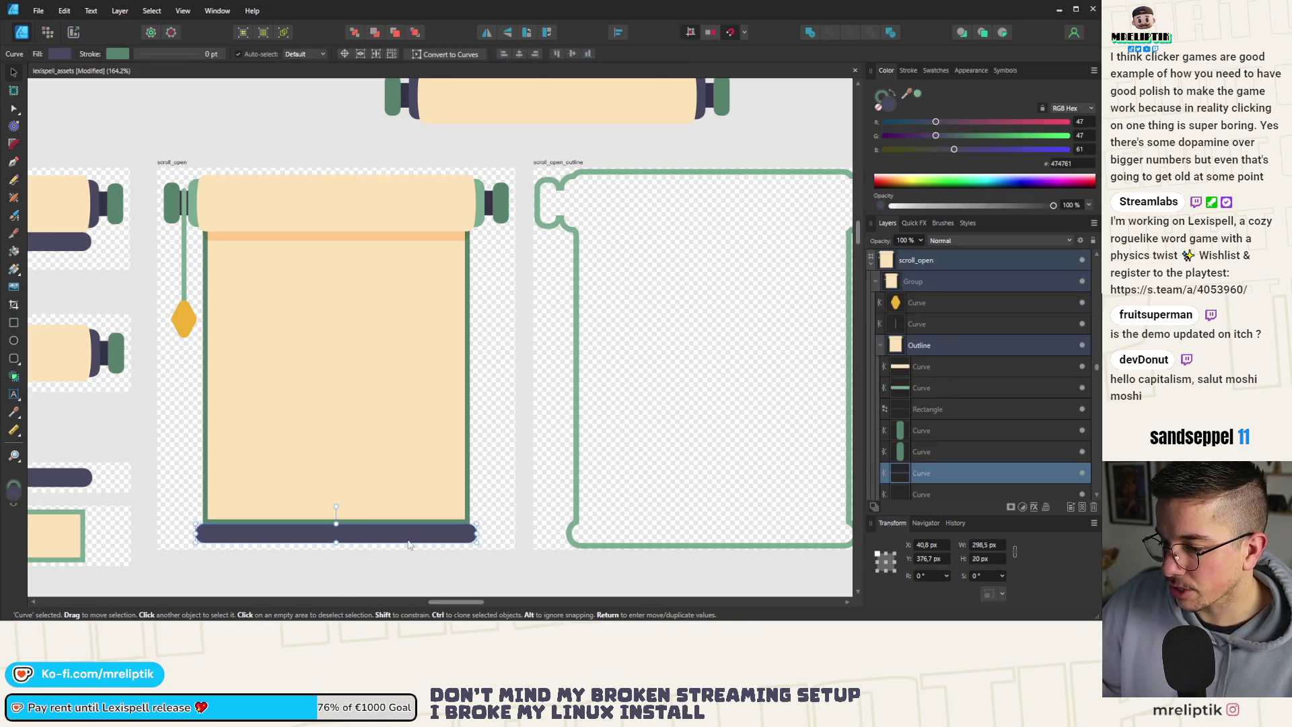
left_click(919, 93)
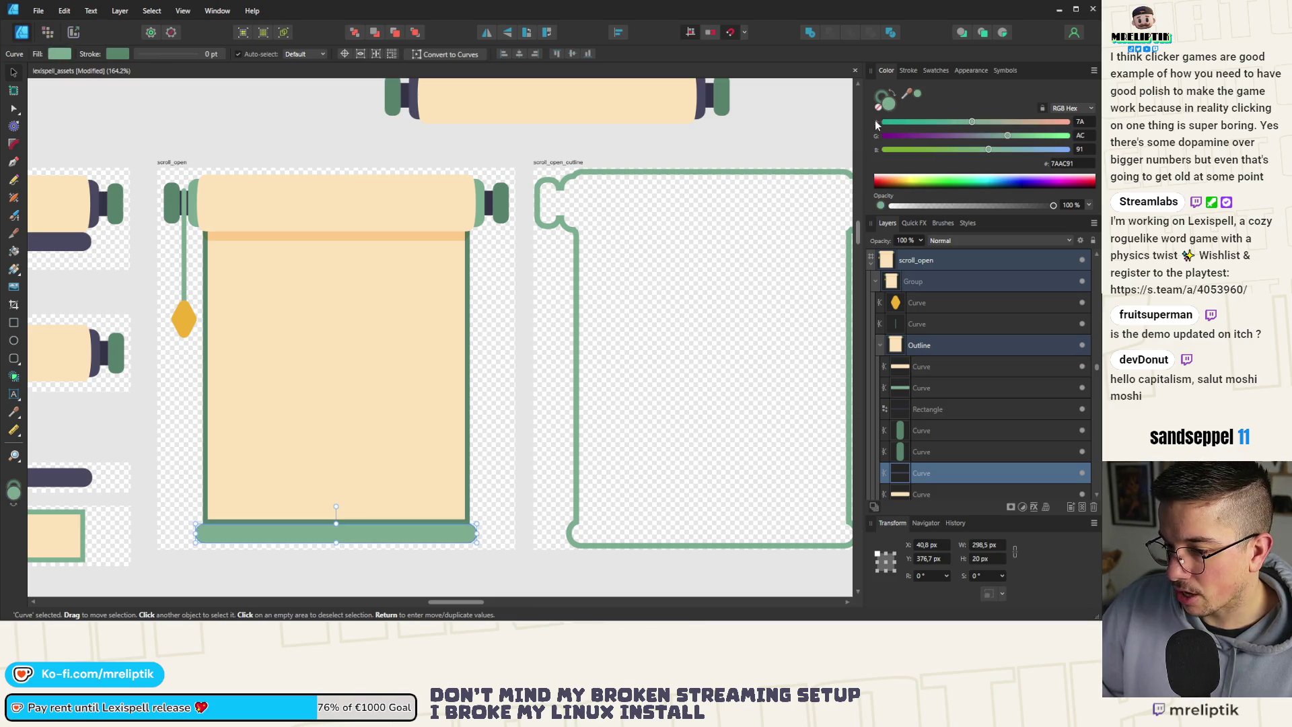
scroll(337, 203, "down", 3)
left_click(368, 433)
Sample dark green 568368 onto the scroll's bottom bar.
scroll(376, 417, "up", 2)
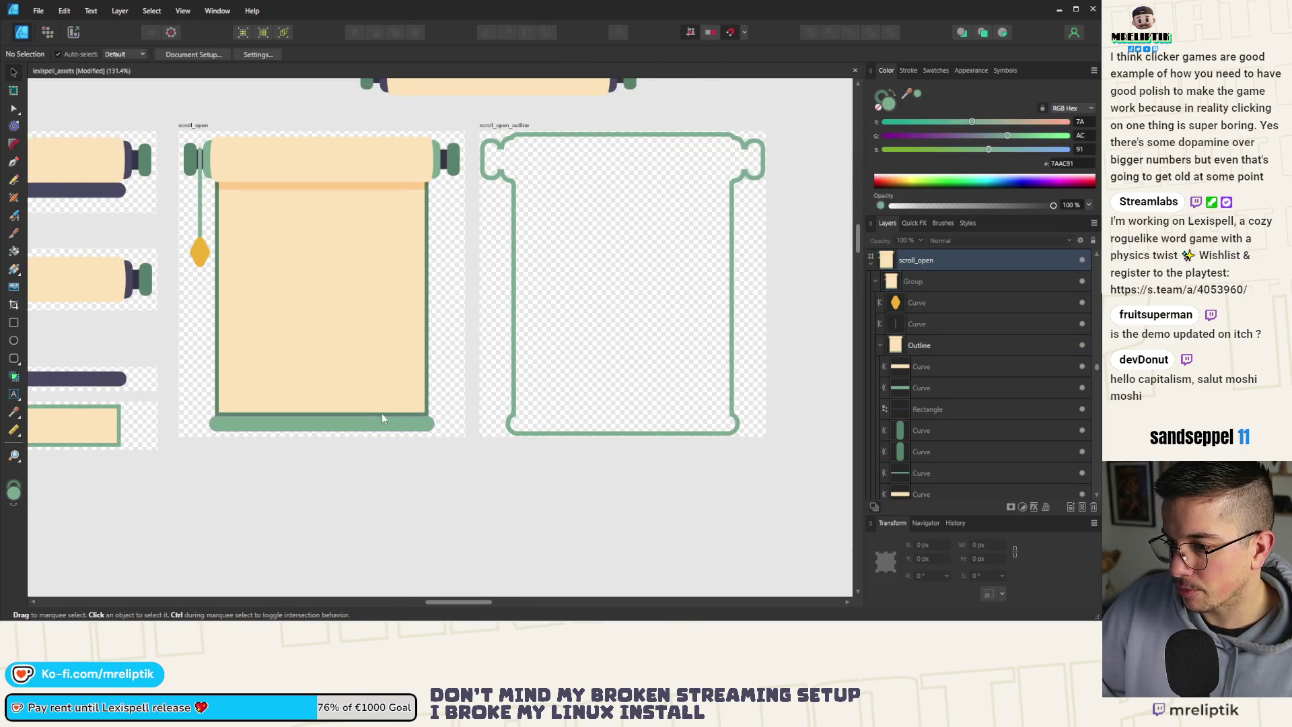
left_click(381, 413)
scroll(357, 455, "up", 2)
scroll(407, 461, "down", 2)
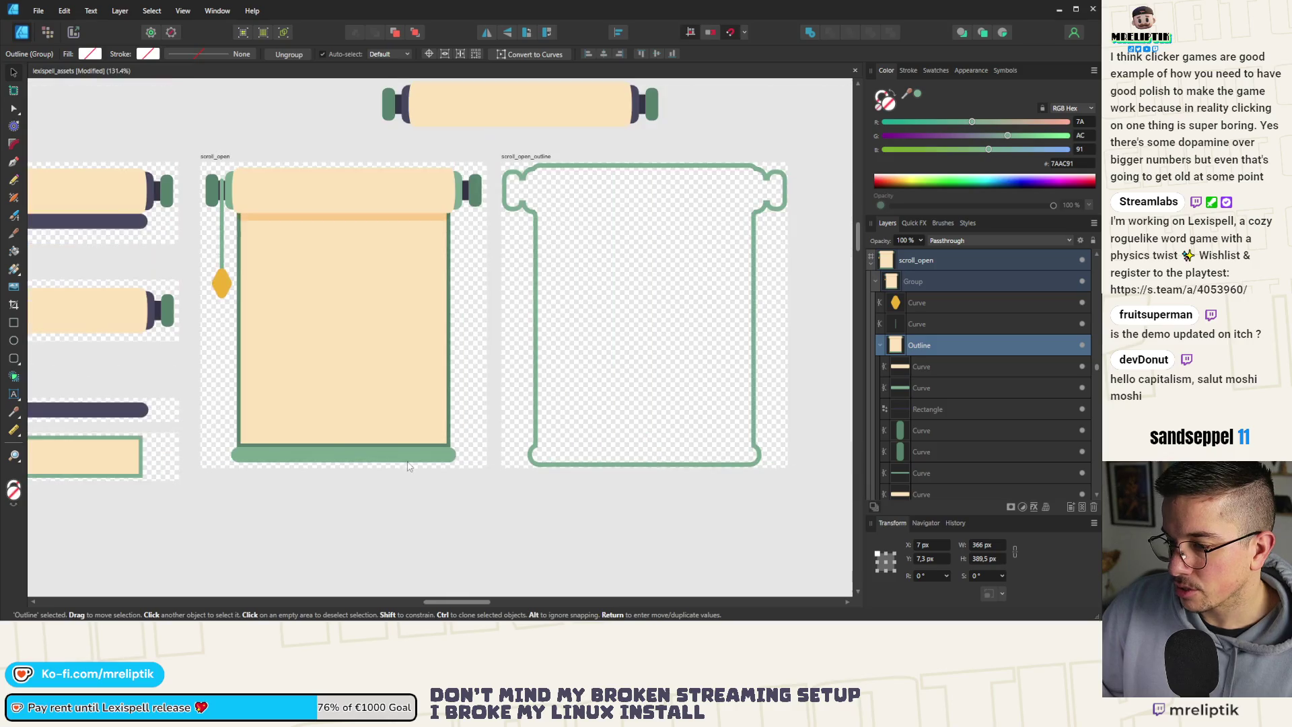
left_click(407, 454)
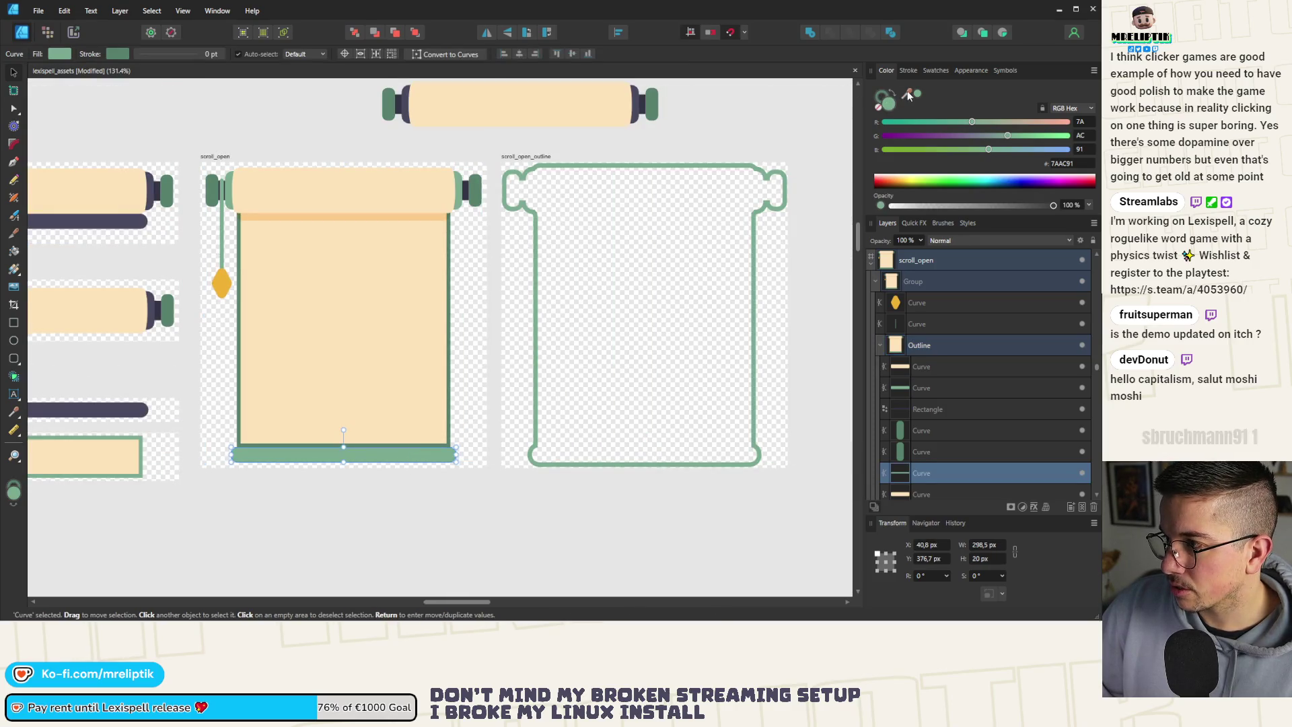
mouse_move(908, 94)
left_mouse_down()
mouse_move(673, 148)
mouse_move(345, 115)
mouse_move(389, 105)
left_mouse_up()
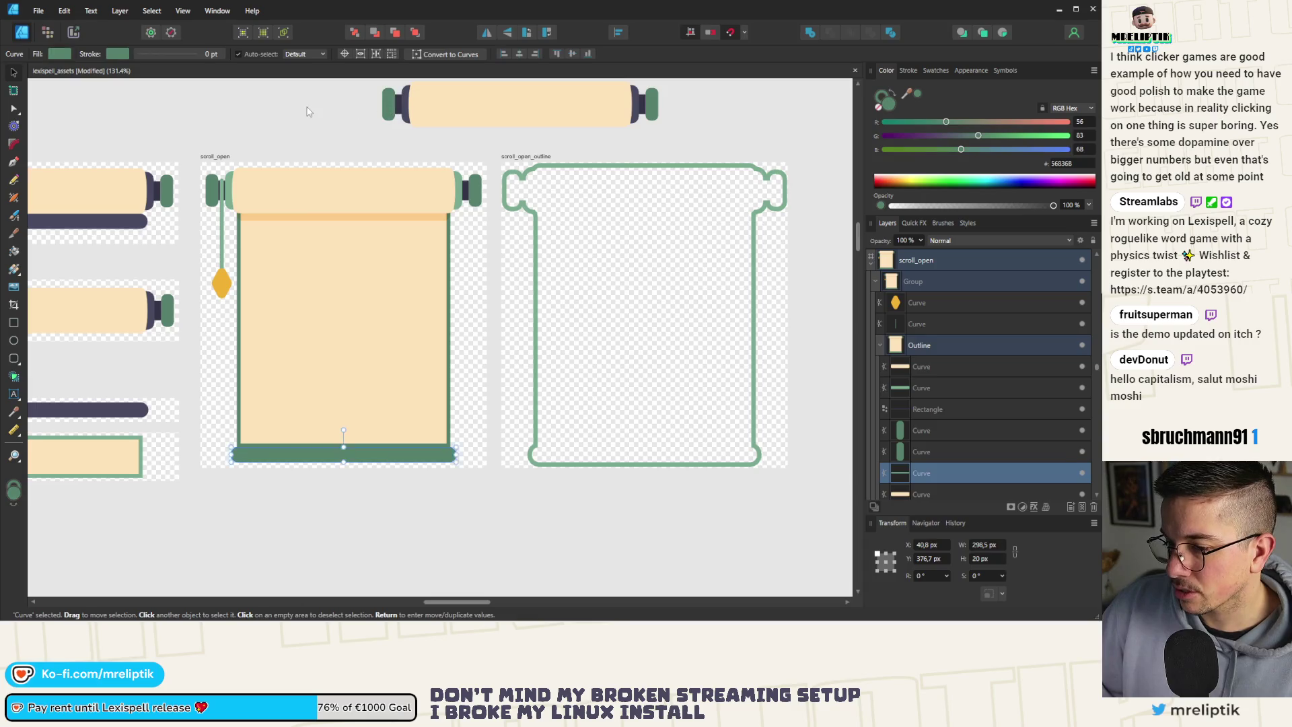
left_click(307, 111)
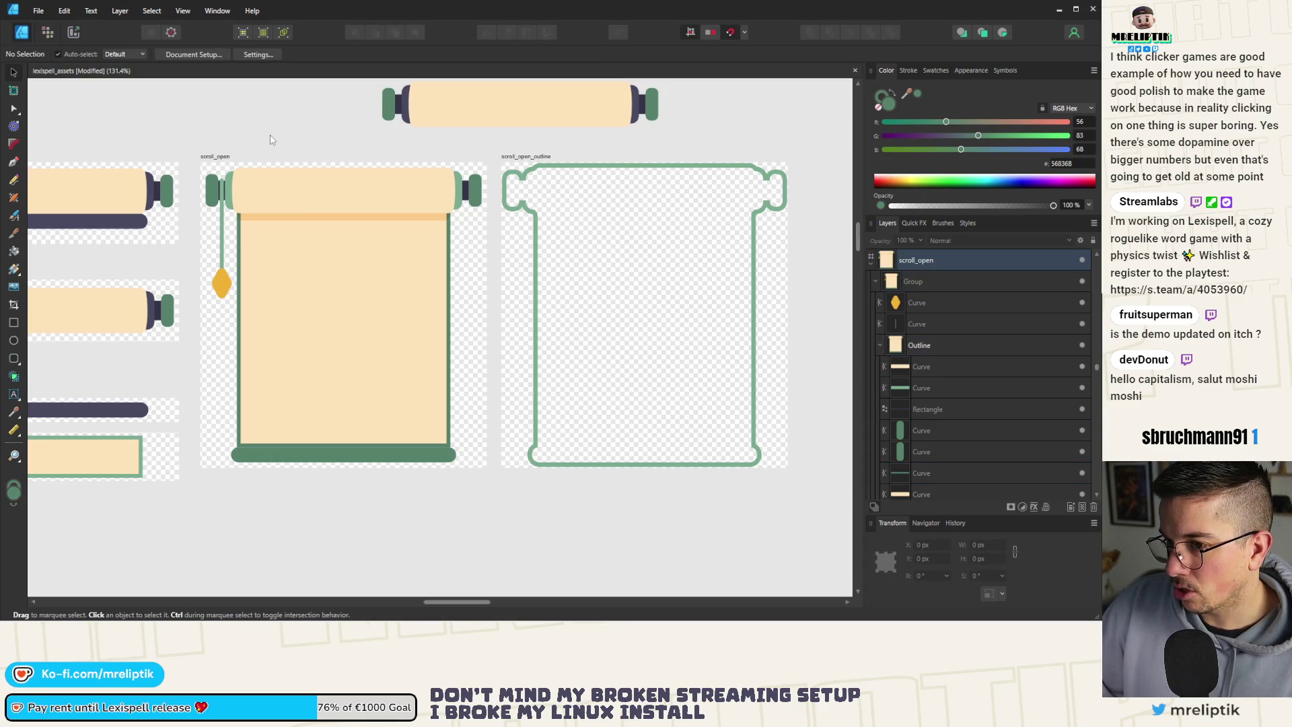
Colour the left roller cap light green 7AAC91.
scroll(376, 173, "up", 2)
left_click(576, 194)
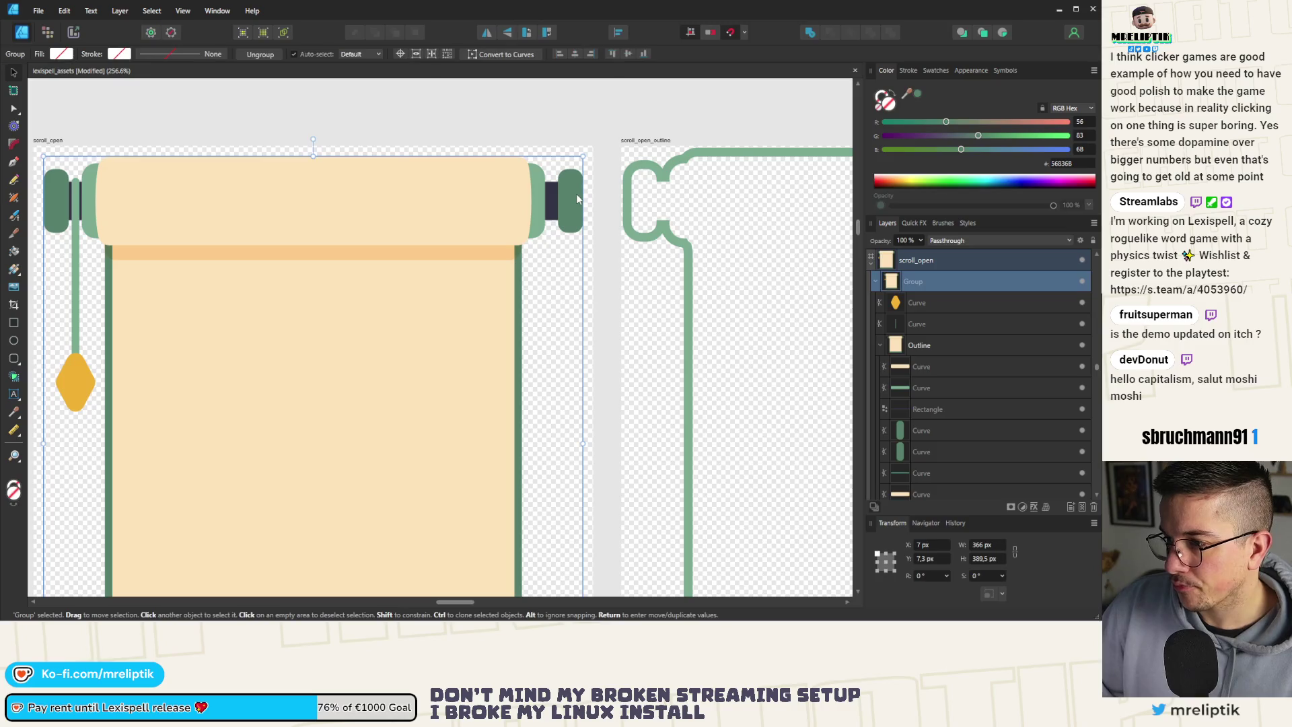
double_click(569, 198)
double_click(572, 195)
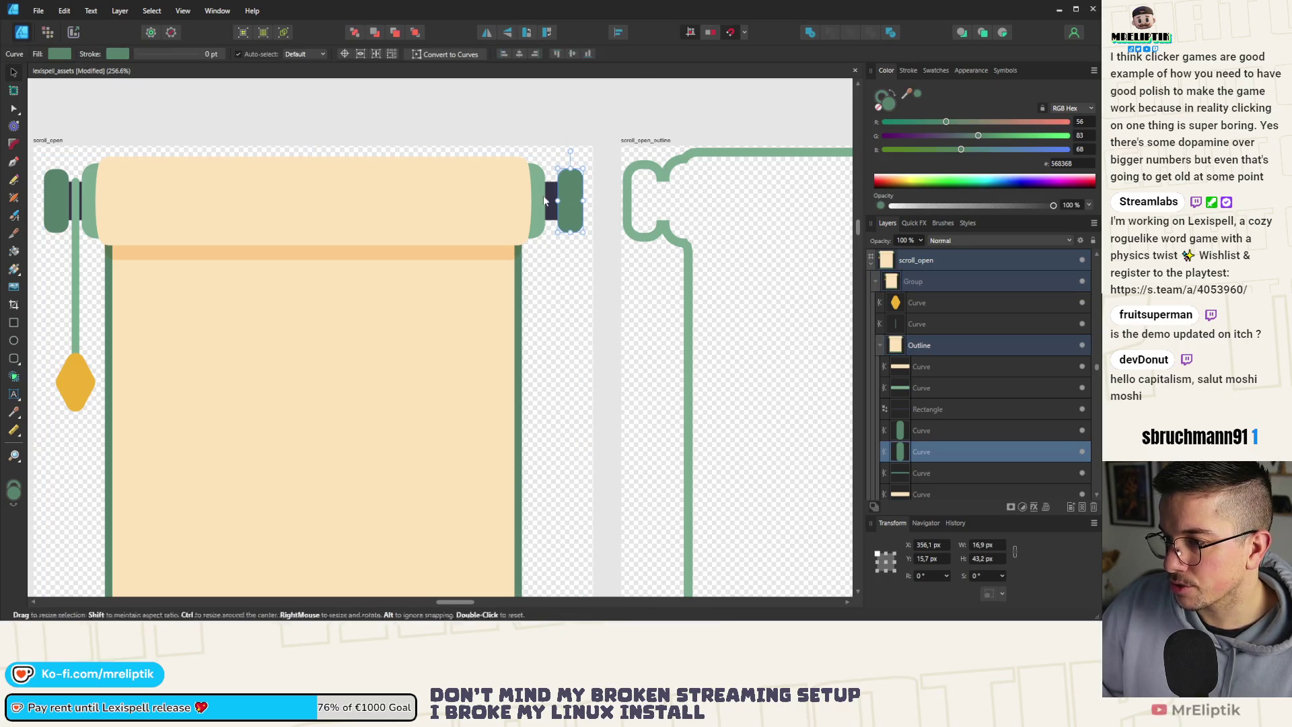
left_click(62, 203)
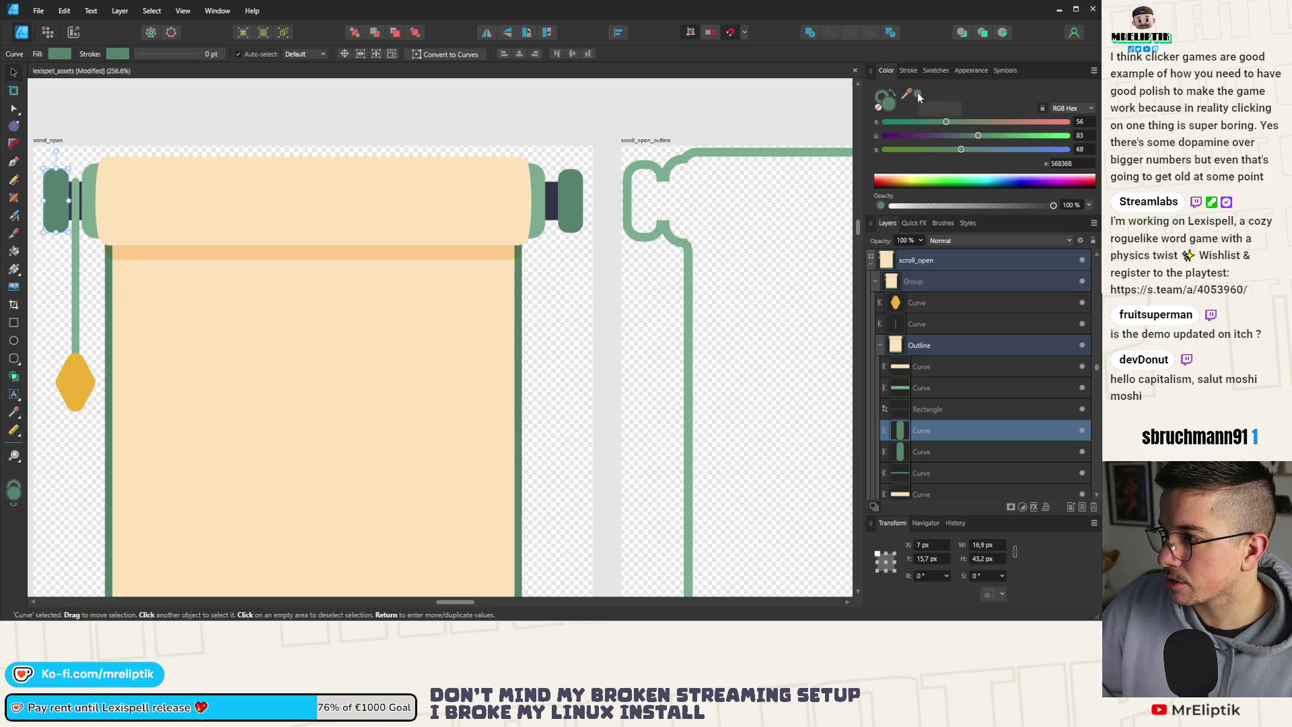
mouse_move(918, 91)
left_mouse_down()
mouse_move(576, 223)
mouse_move(557, 202)
left_mouse_up()
Make the roller ends dark green 568368 and the right cap light green 7AAC91.
left_click(86, 202)
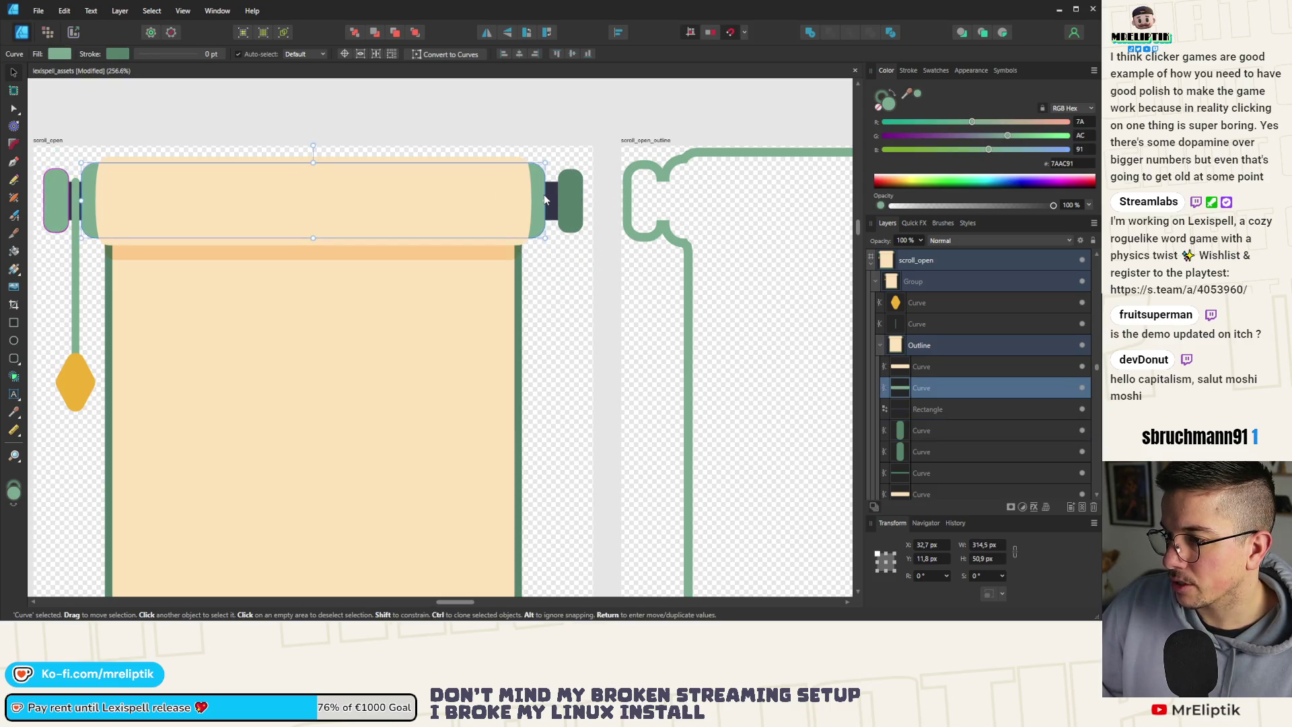
mouse_move(907, 101)
left_mouse_down()
mouse_move(895, 88)
mouse_move(573, 207)
left_mouse_up()
left_click(573, 207)
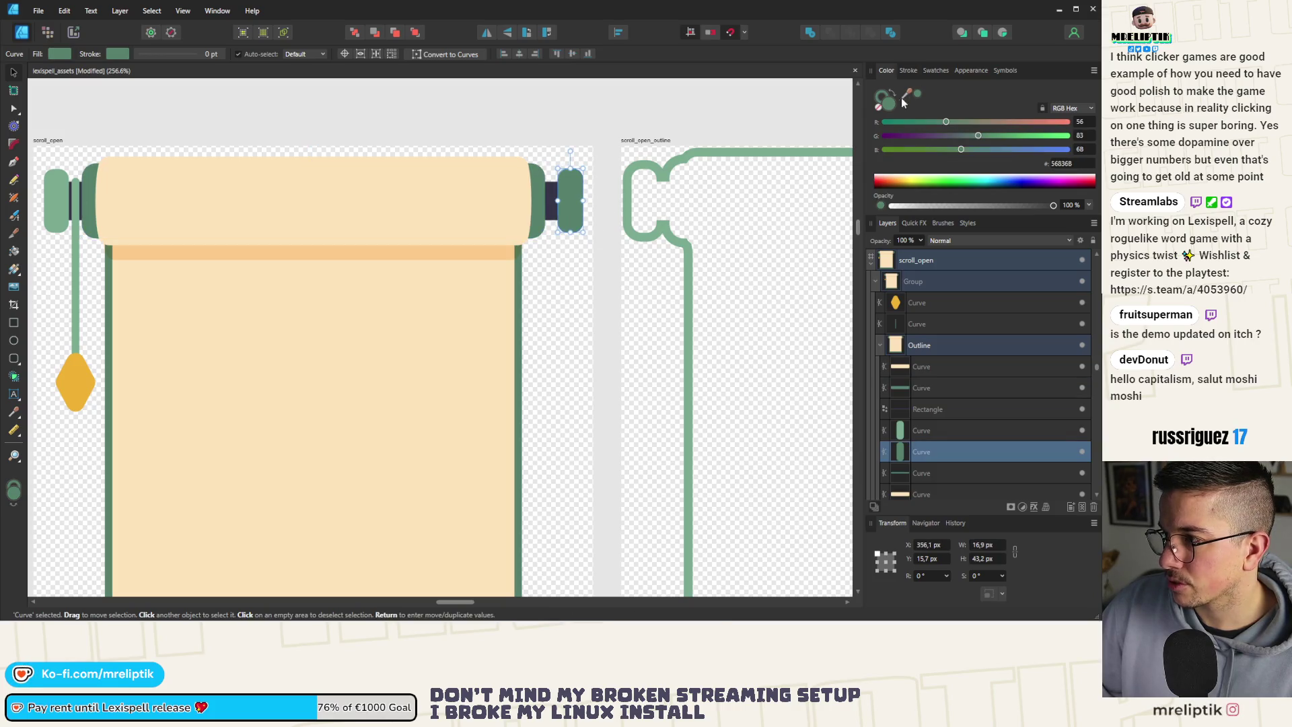
left_click_drag(906, 92, 74, 209)
left_click(225, 123)
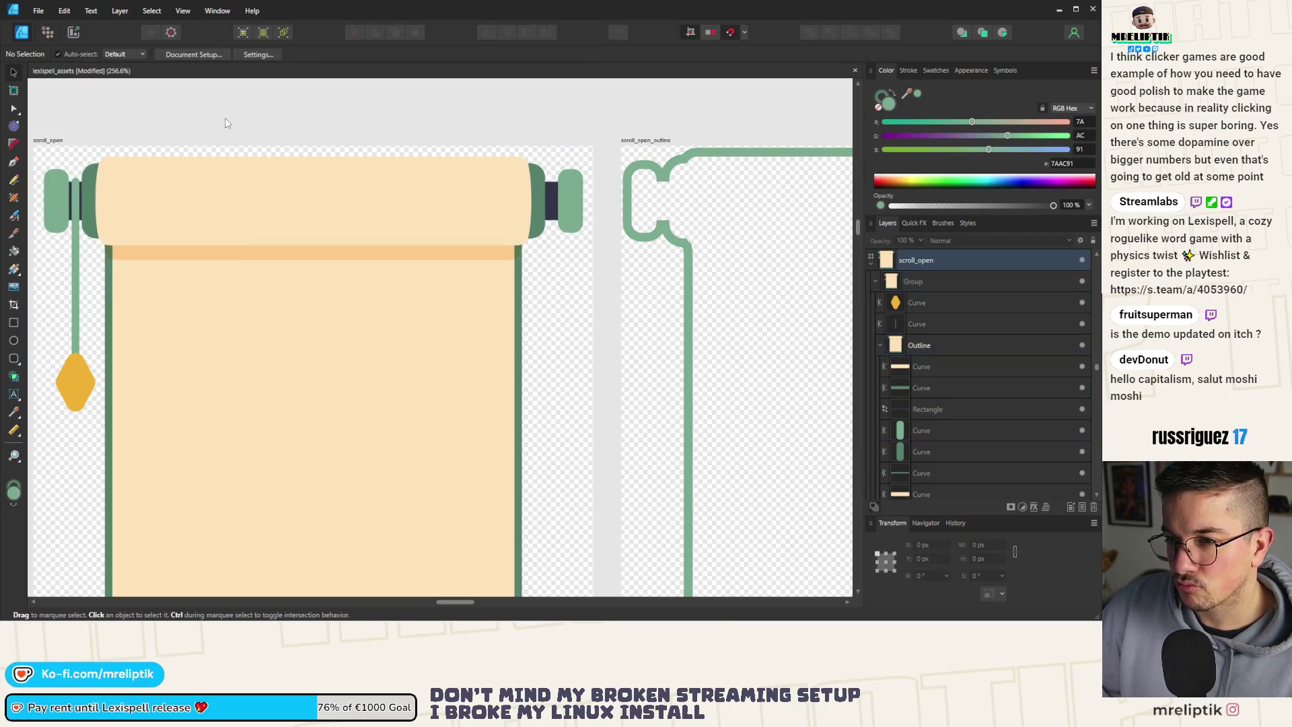
scroll(226, 123, "down", 5)
scroll(226, 123, "down", 1)
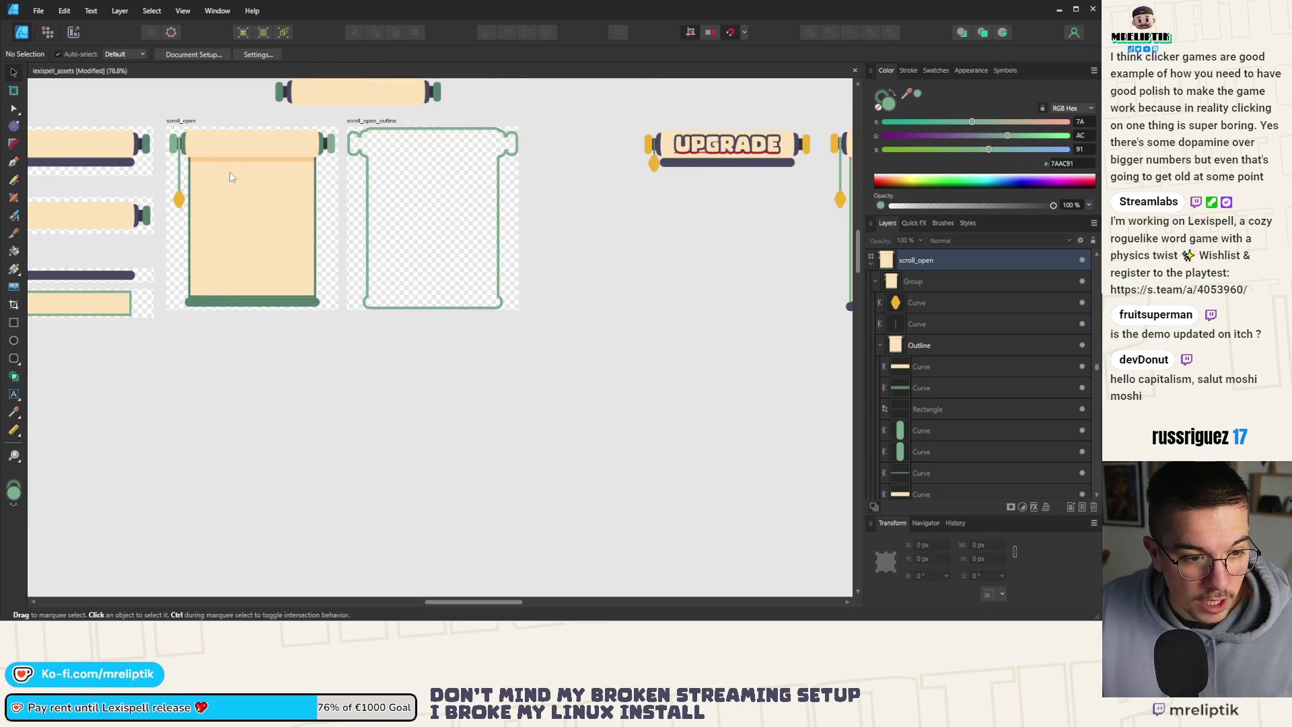
scroll(276, 144, "up", 4)
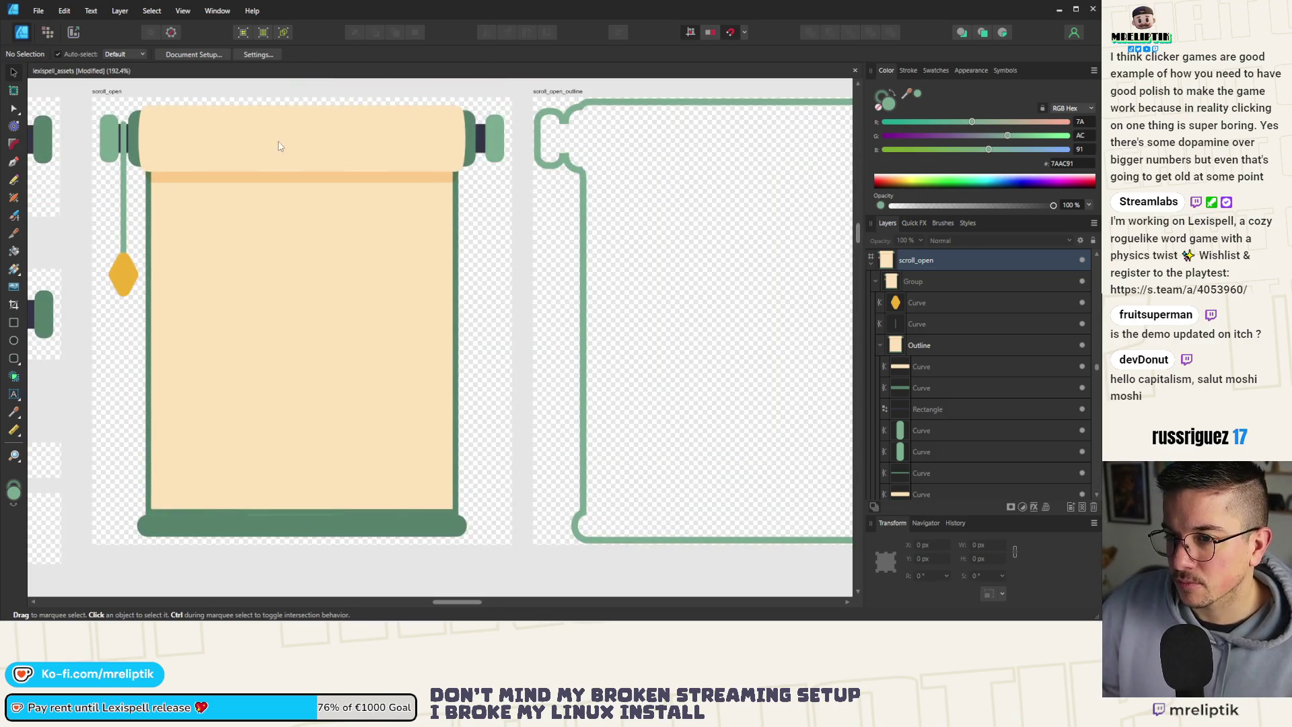
Widen the paper rectangle inside the outline slightly to the right.
left_click(289, 142)
scroll(217, 206, "up", 1)
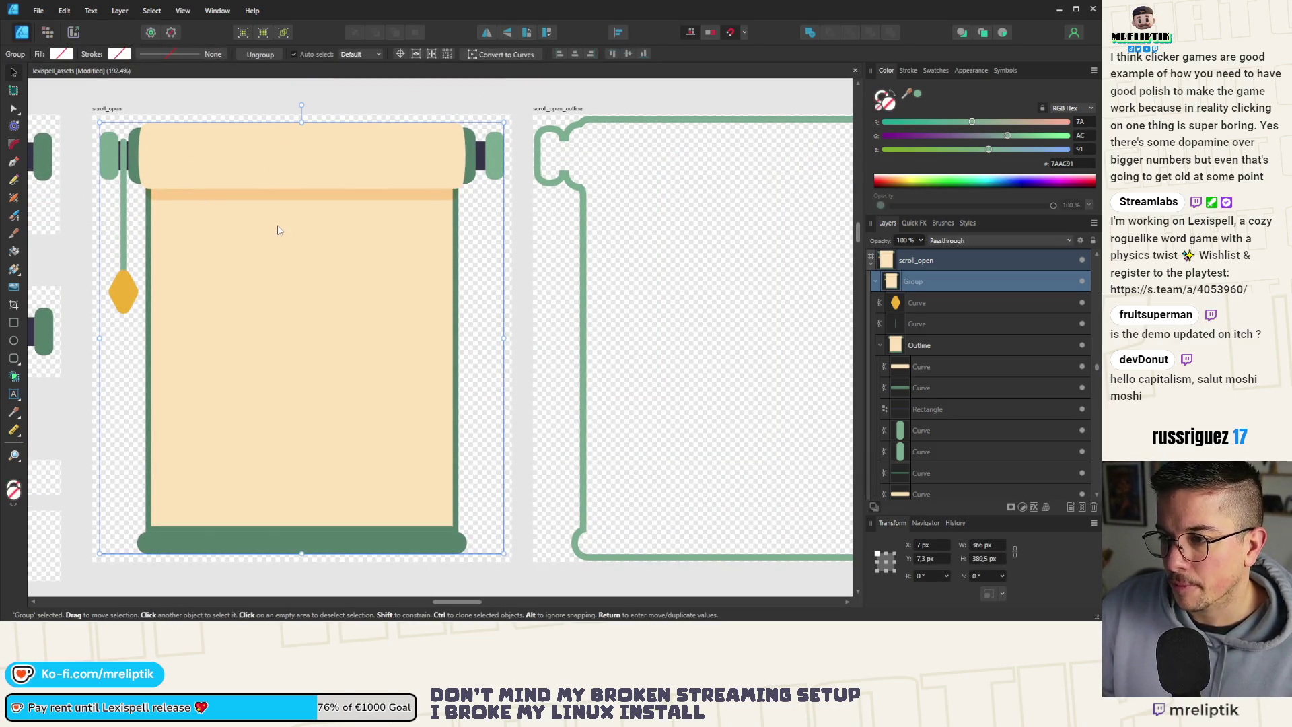
left_click(280, 250, "ctrl")
scroll(290, 293, "up", 2)
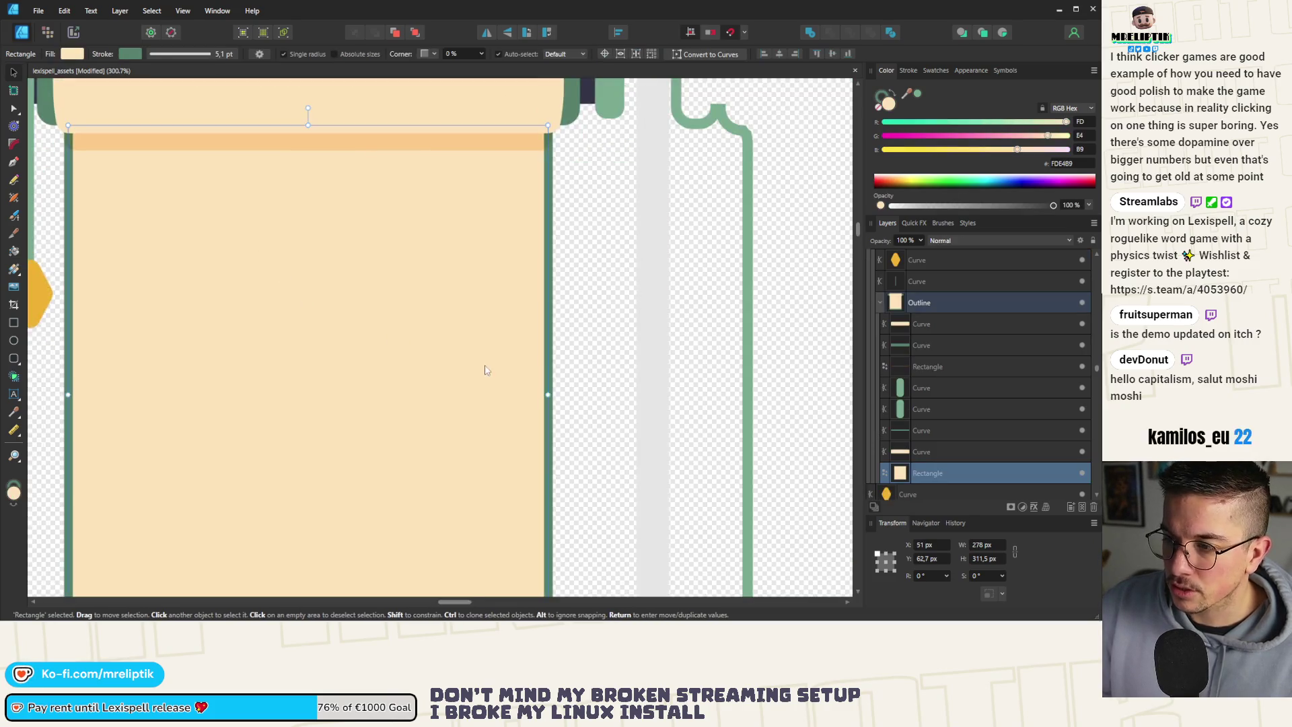
scroll(486, 369, "down", 2)
left_click_drag(526, 384, 538, 384)
scroll(246, 254, "down", 3)
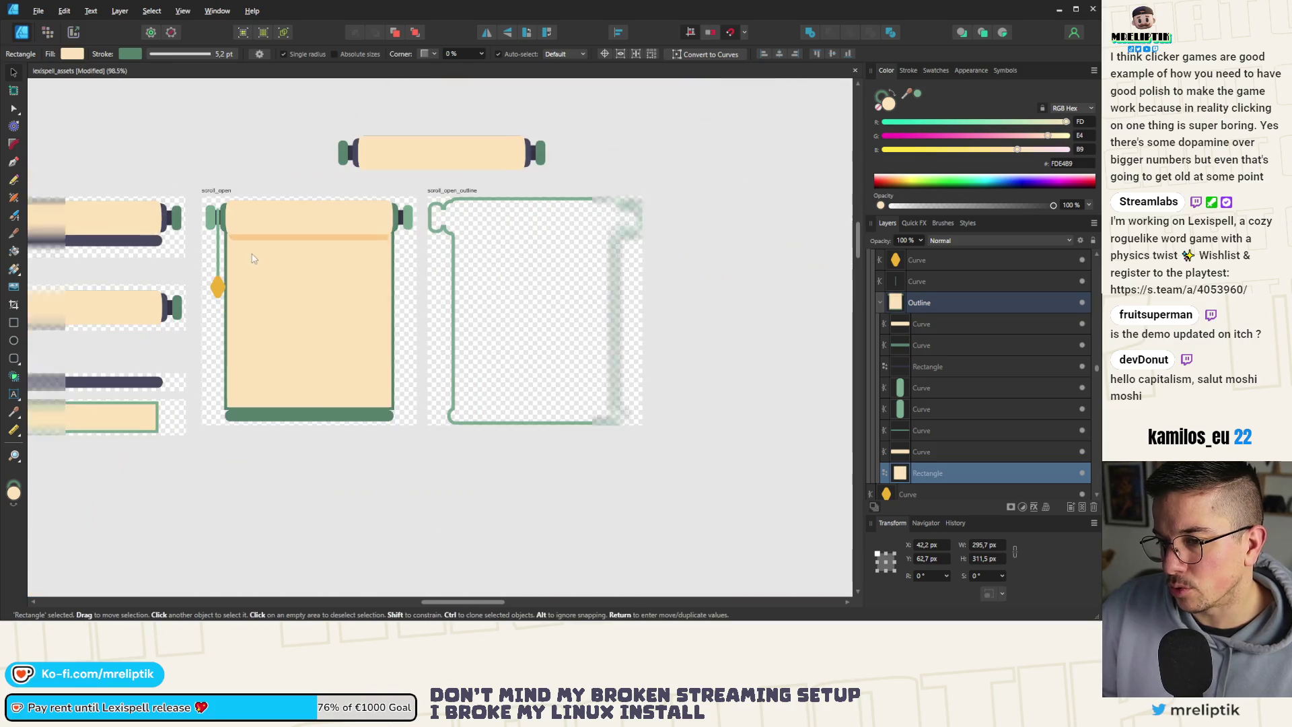
key("ctrl+d")
scroll(288, 233, "up", 4)
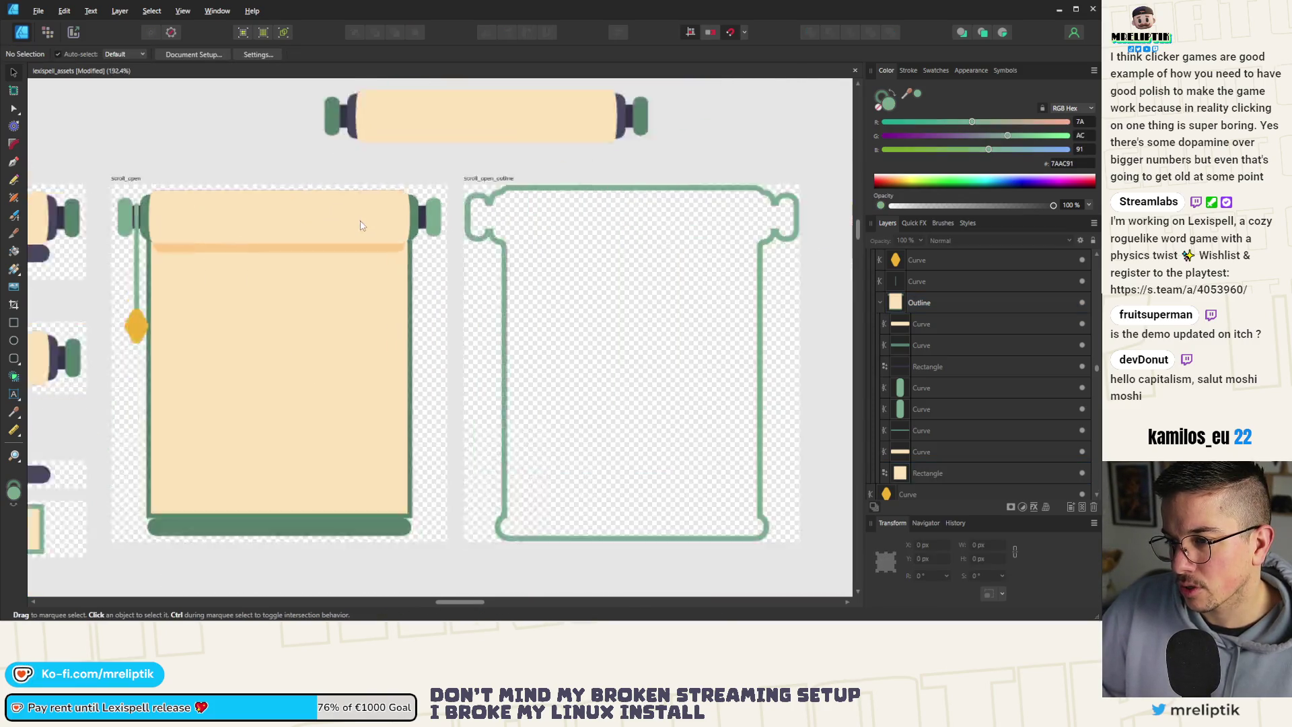
Widen the roller bar curve to the right, to about 305 px.
left_click(384, 215)
scroll(444, 199, "up", 1)
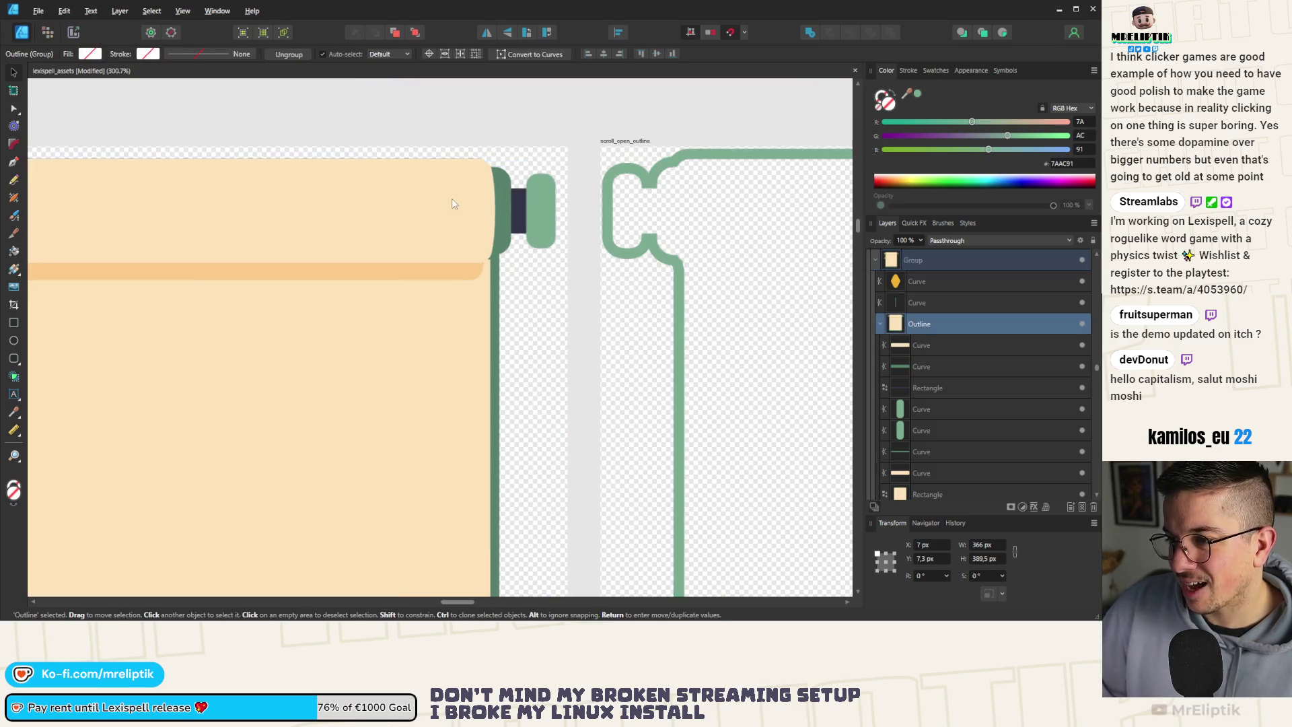
double_click(471, 206)
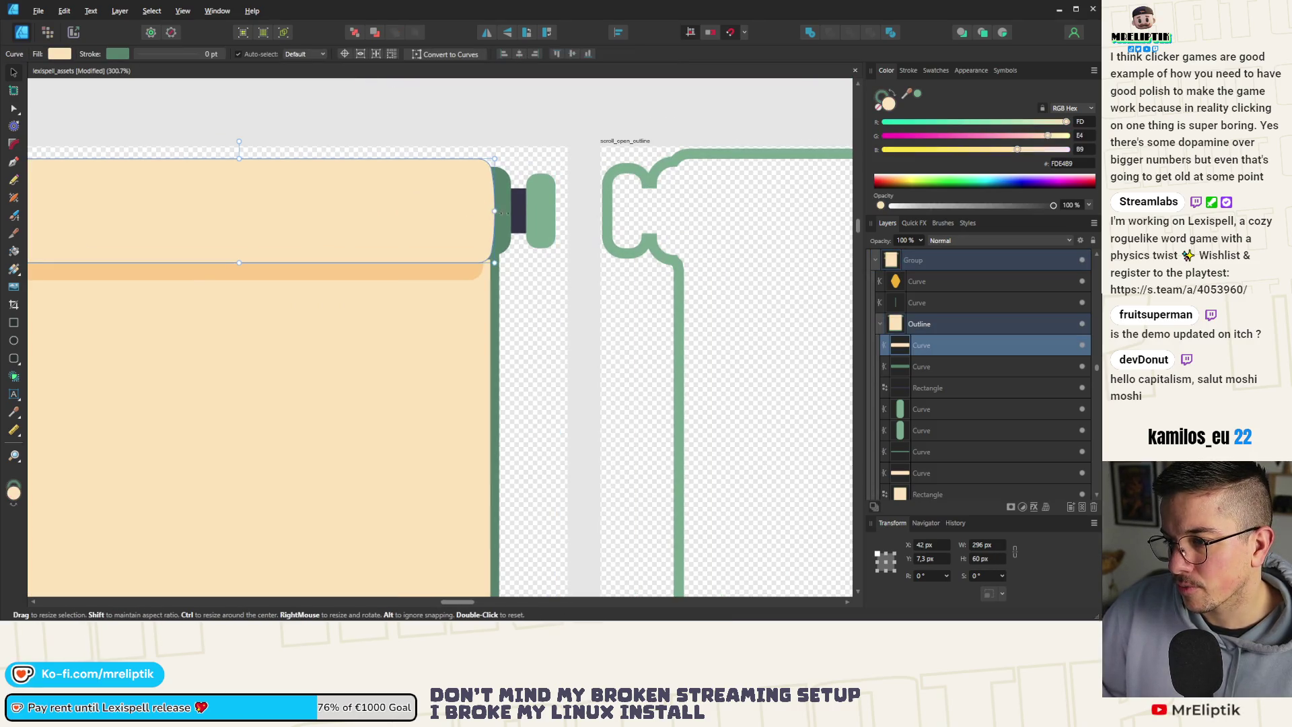
left_click_drag(495, 211, 504, 211)
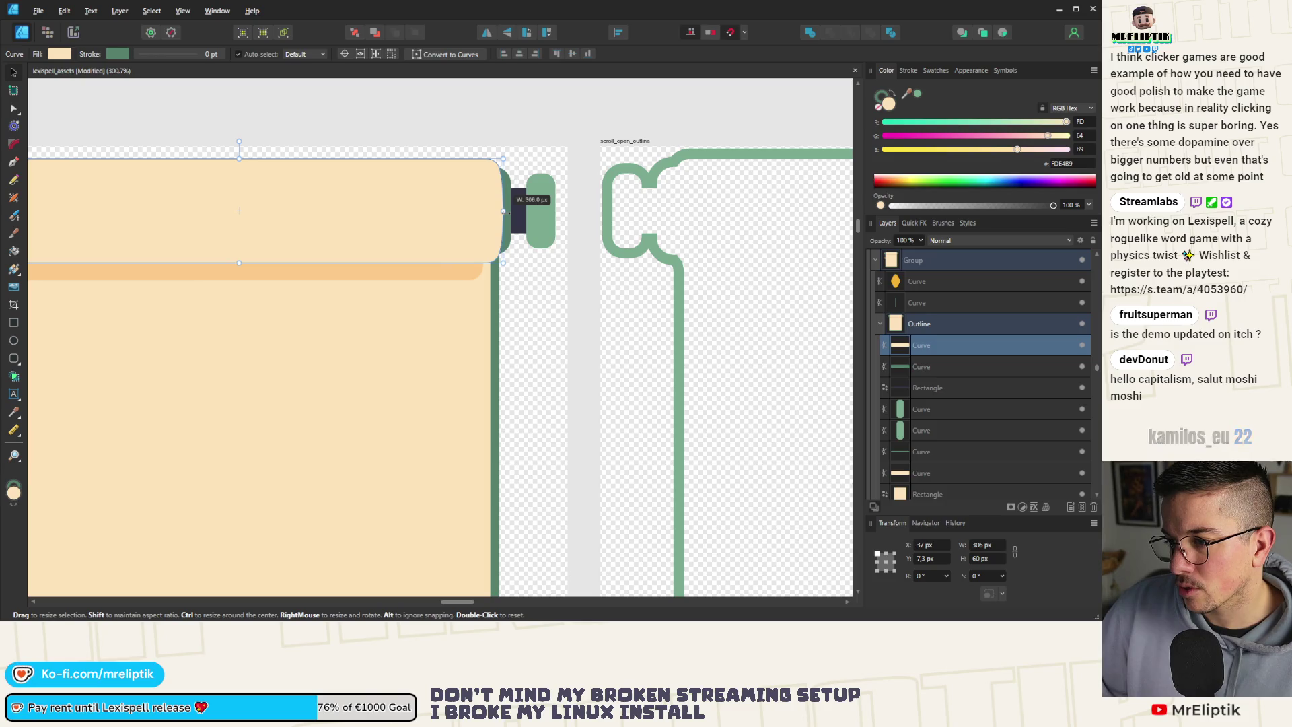
left_click_drag(504, 212, 503, 212)
scroll(366, 220, "down", 6)
left_click(369, 442)
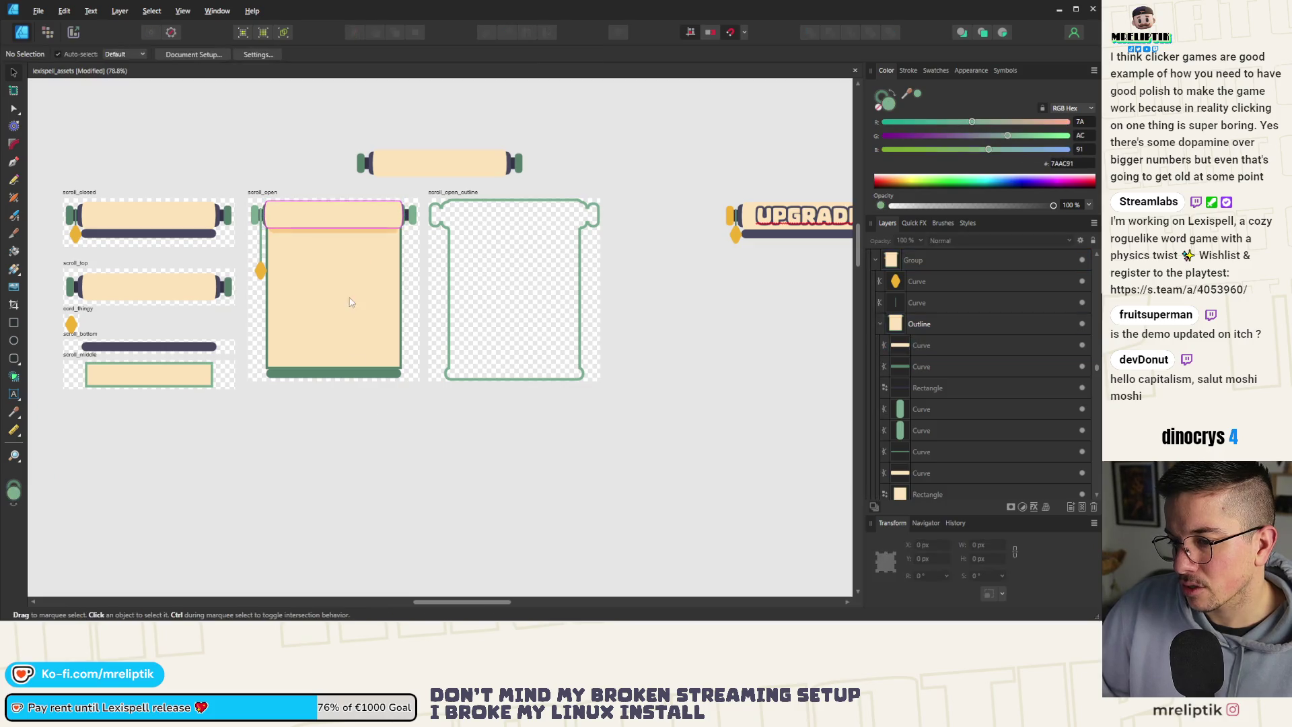
scroll(378, 240, "up", 6)
Shift the scroll's thin hanging cord slightly to the left.
left_click(401, 226)
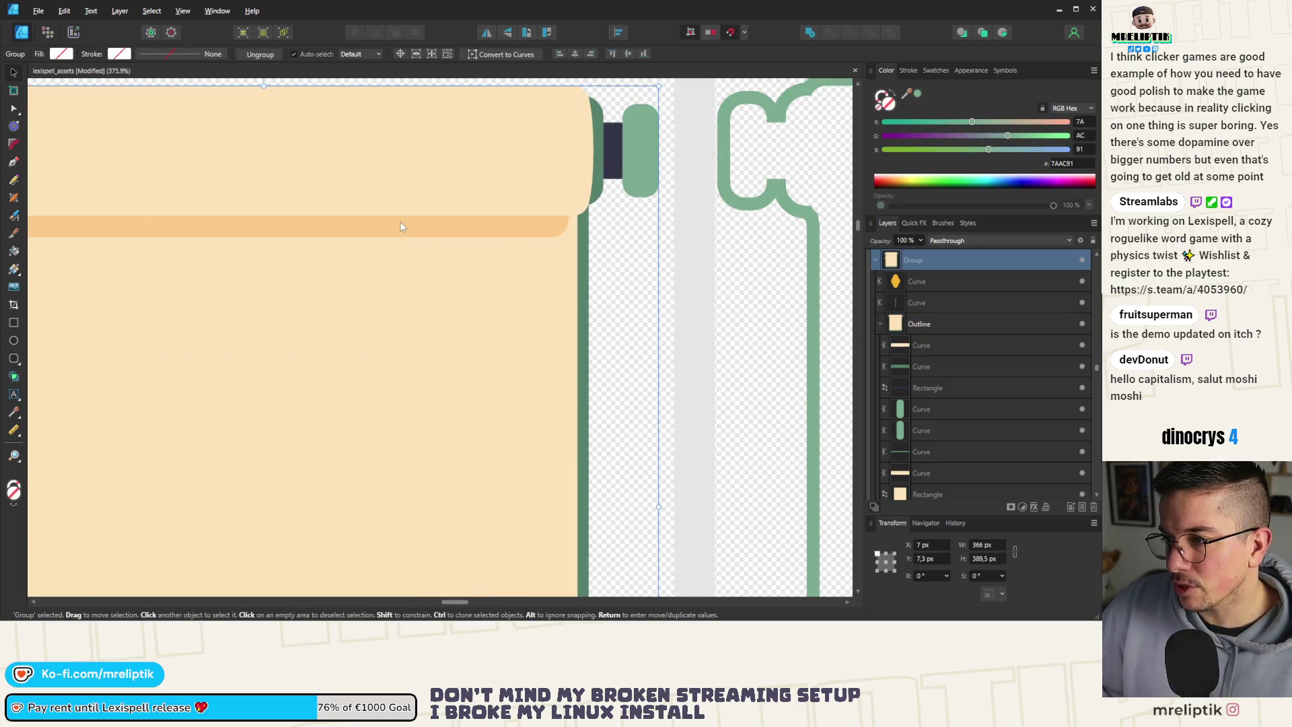
double_click(469, 229)
scroll(402, 235, "down", 4)
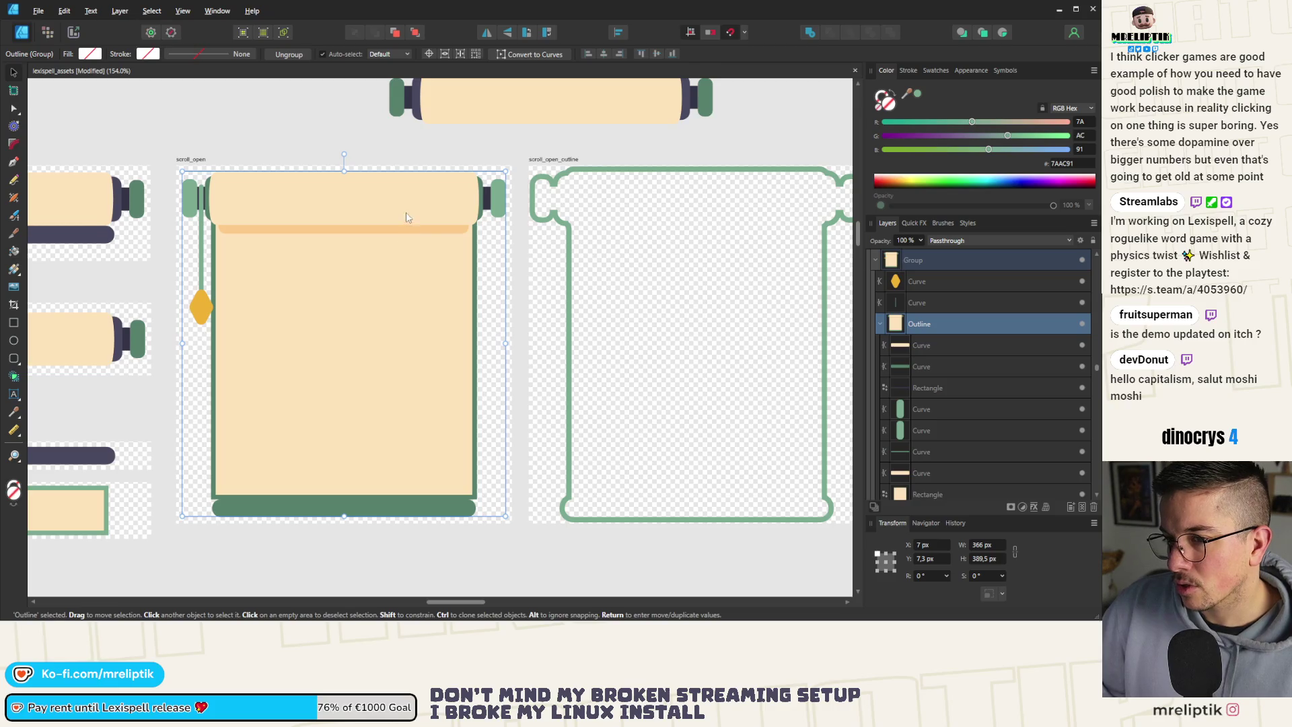
scroll(191, 197, "up", 6)
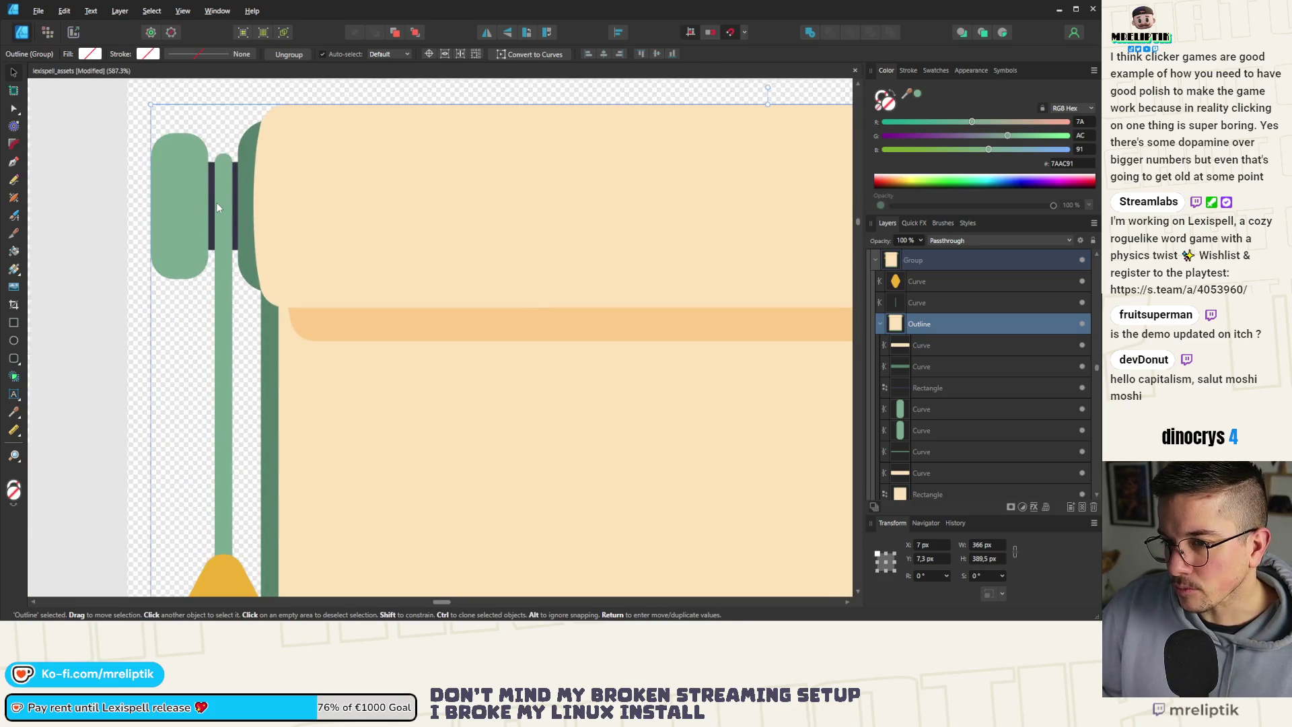
left_click(216, 202)
left_click_drag(224, 210, 212, 205)
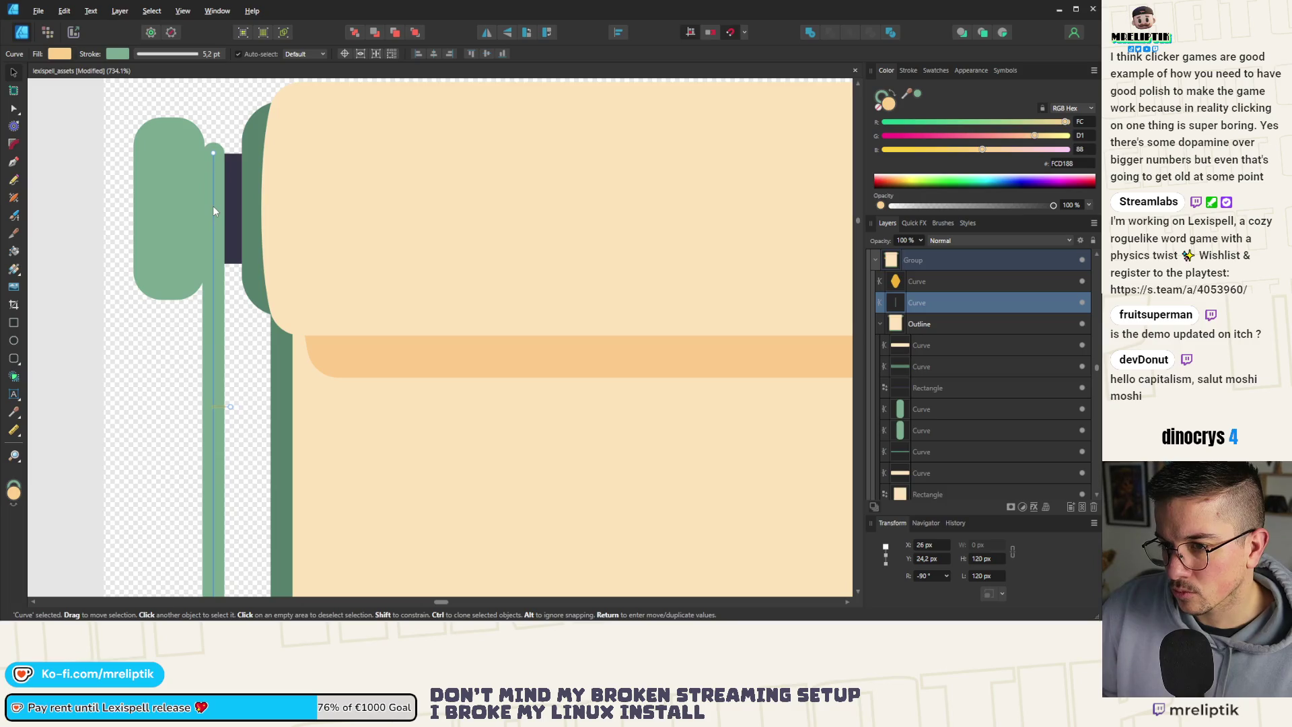
left_click(253, 199)
Widen the dark-green top roller on both sides to about 323 px, then zoom out.
scroll(253, 195, "down", 4)
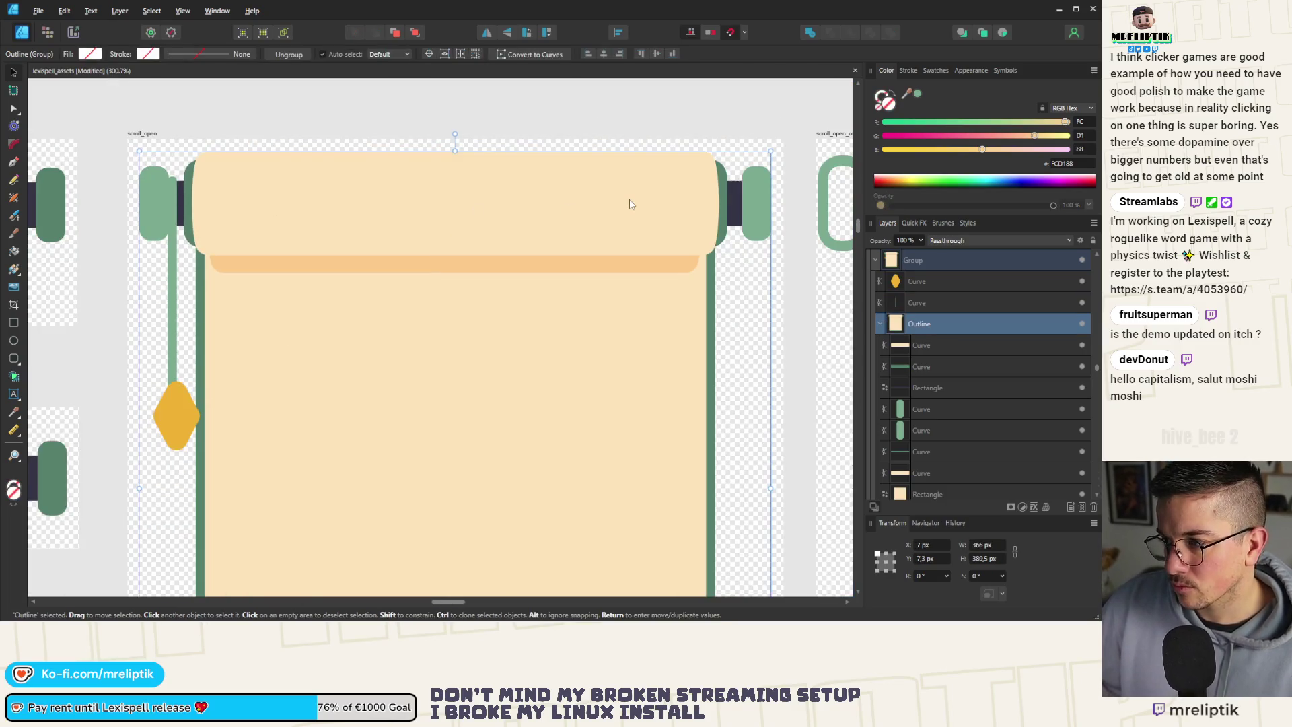
left_click(725, 180)
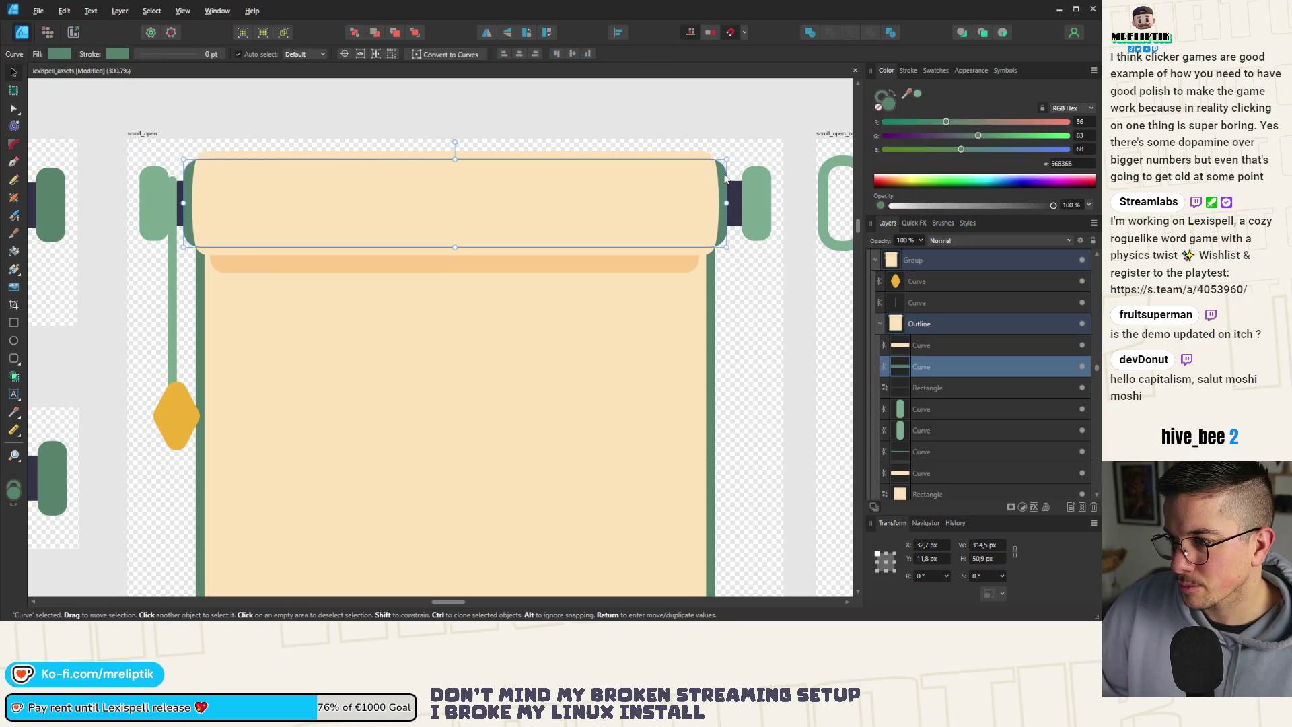
left_click_drag(729, 203, 734, 203)
key("ctrl+0")
Widen the open scroll's paper rectangle slightly to the right.
left_click(550, 419)
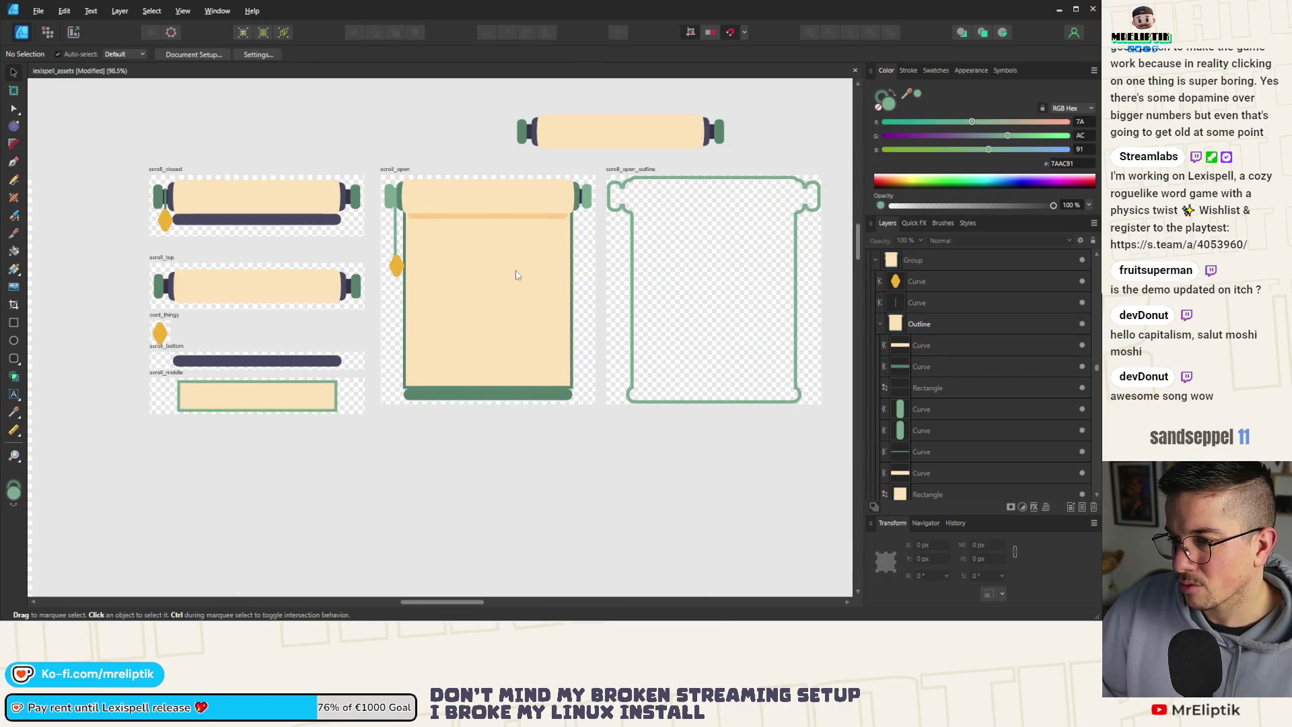
left_click(517, 274)
scroll(541, 306, "up", 3)
scroll(542, 306, "up", 3)
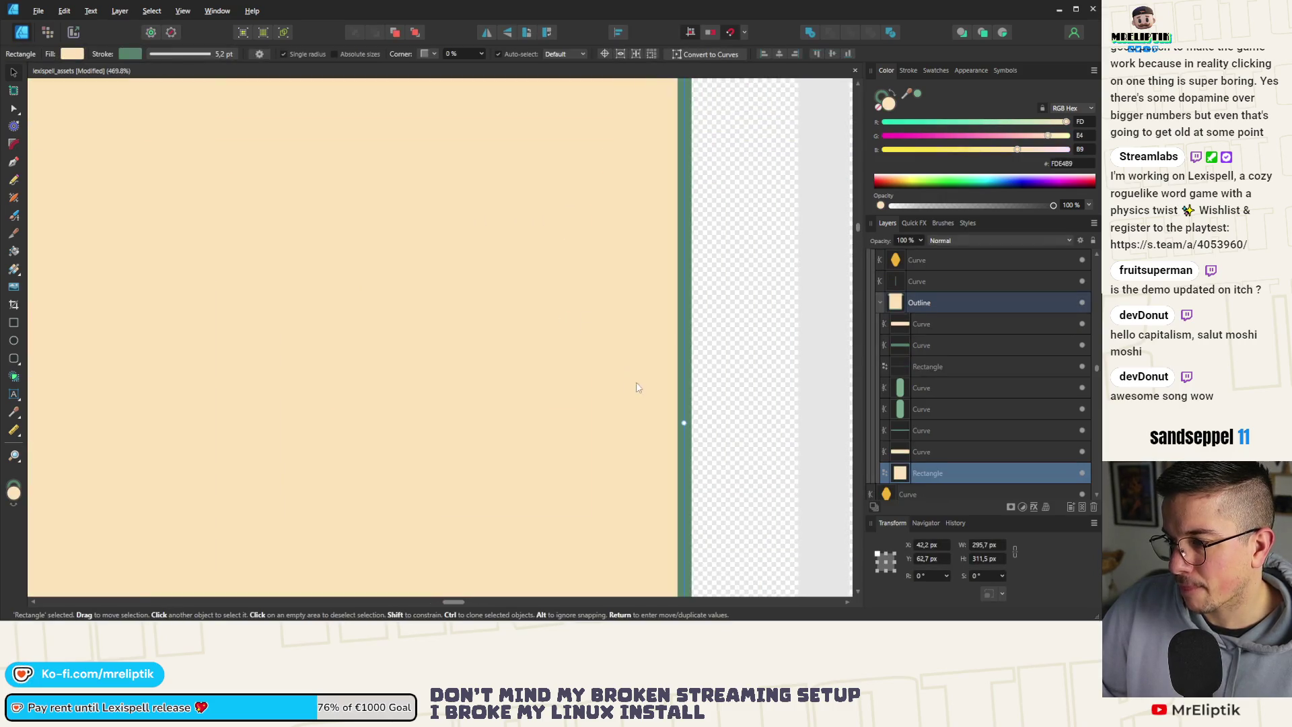
scroll(637, 385, "down", 2)
left_click_drag(645, 409, 652, 409)
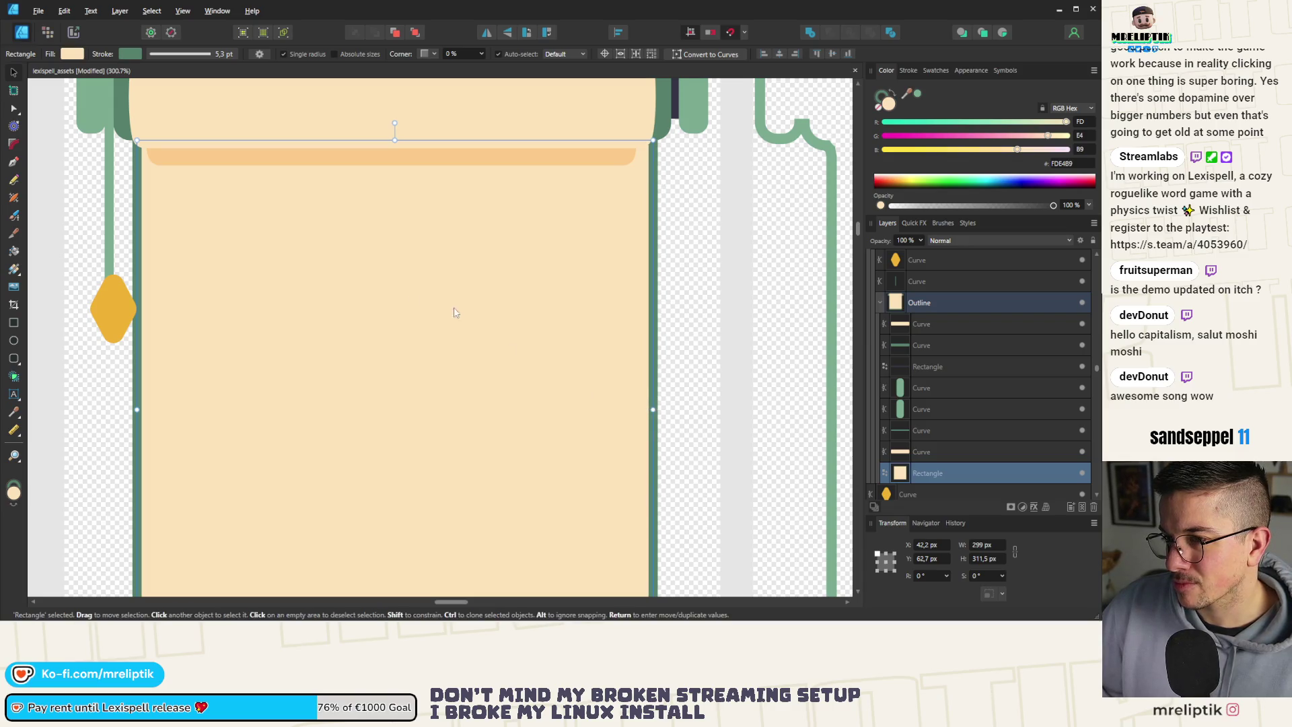
scroll(433, 179, "down", 3)
Stretch the cream top roller's right edge outward to about 305 px.
left_click(432, 179)
scroll(505, 207, "up", 5)
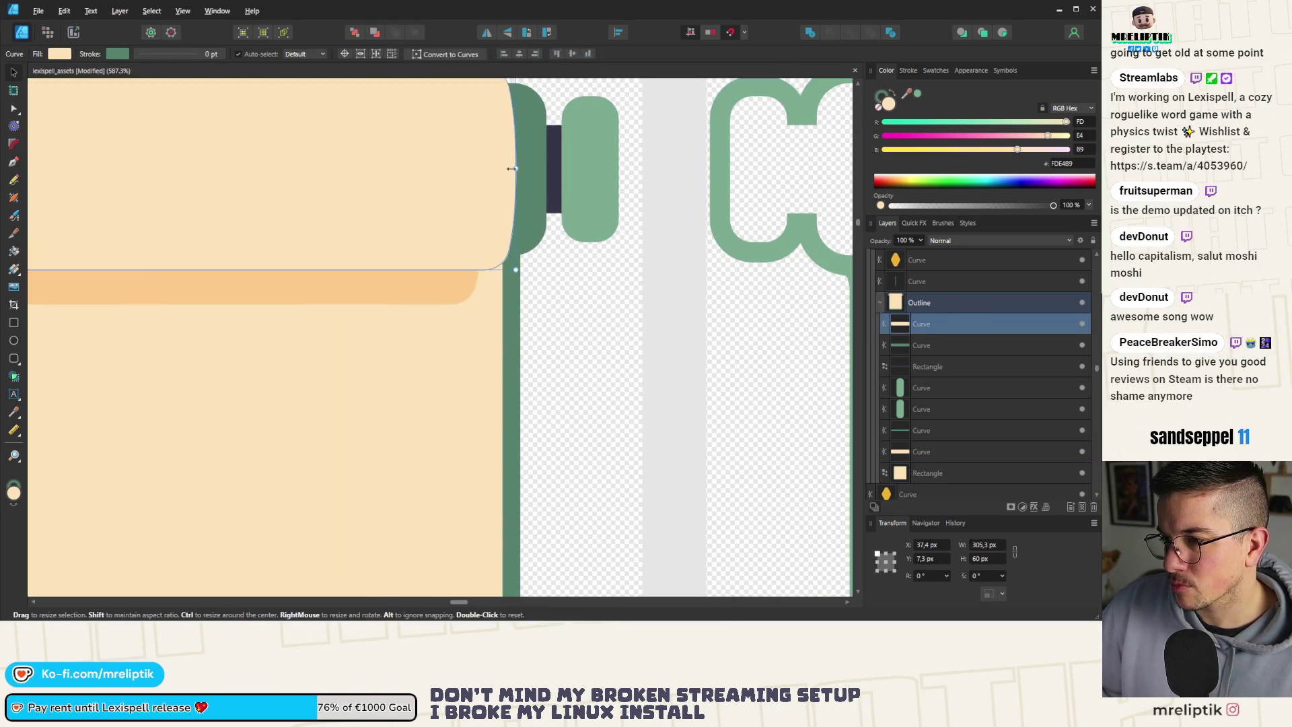
left_click_drag(516, 168, 506, 203)
Move the shaded curve under the top roller up and widen its right edge.
left_click(444, 299)
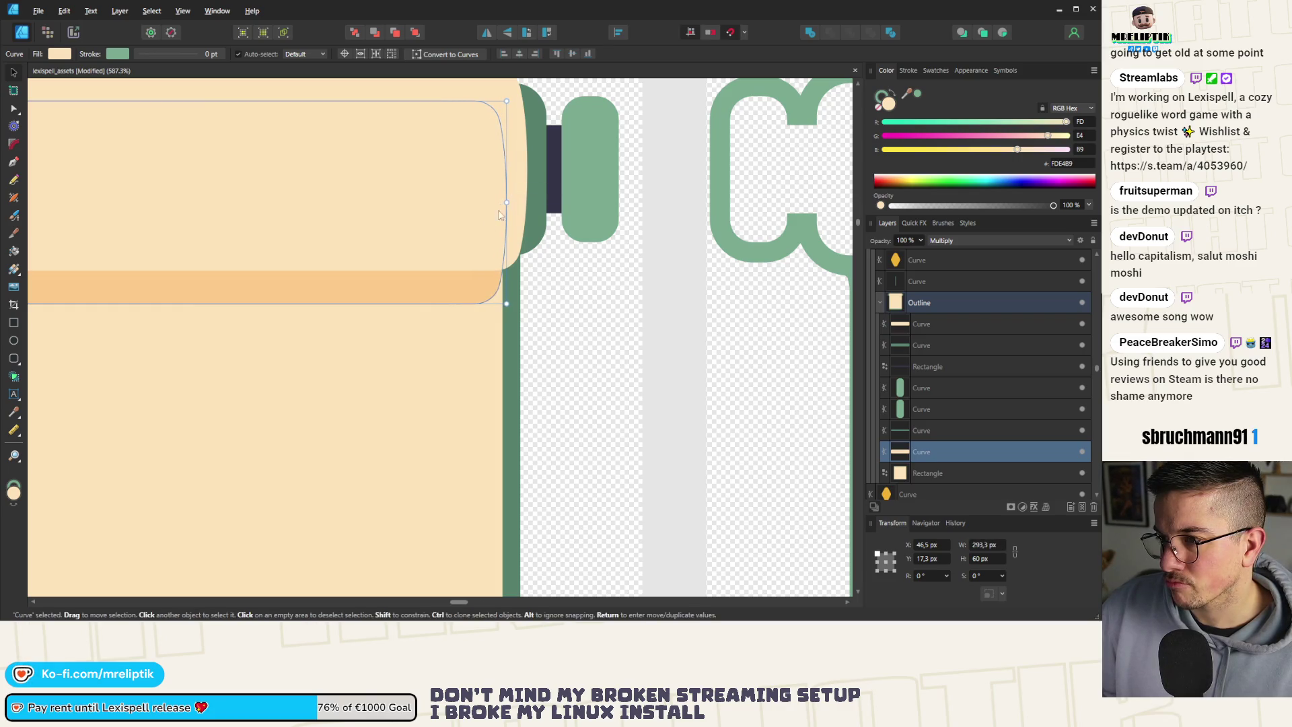
scroll(406, 280, "left", 1)
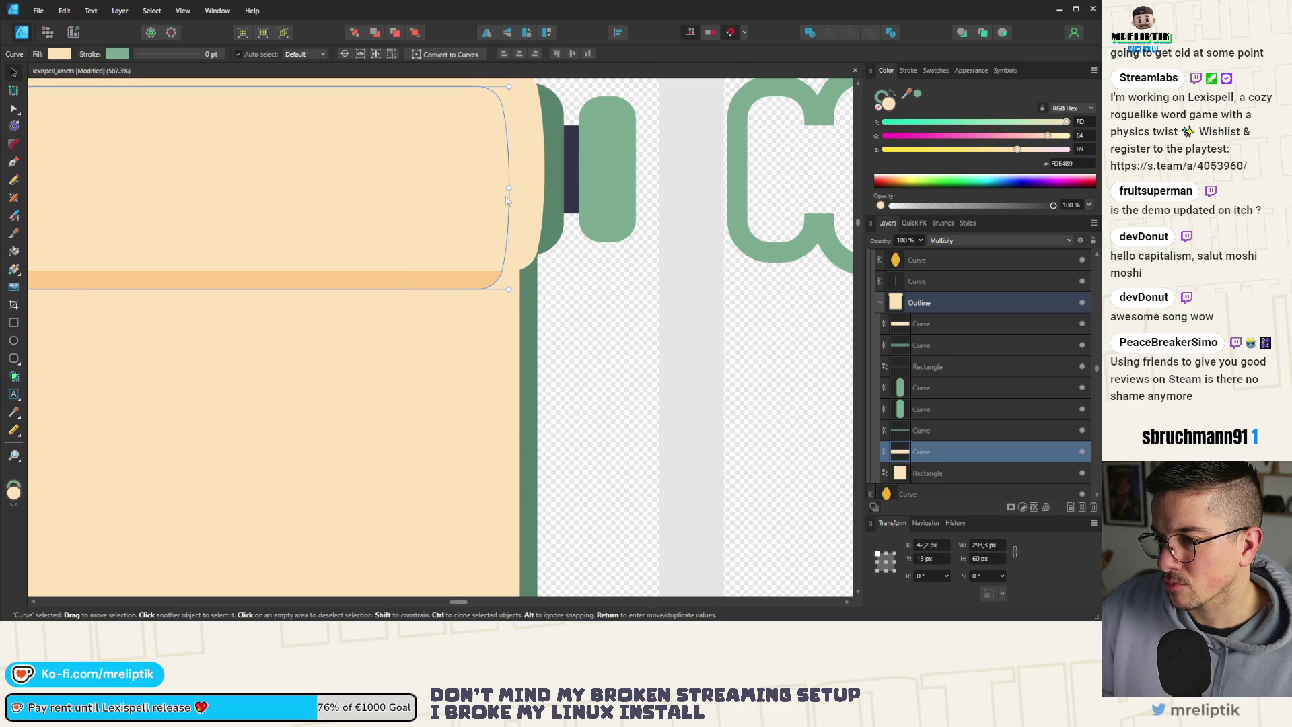
left_click_drag(474, 280, 471, 279)
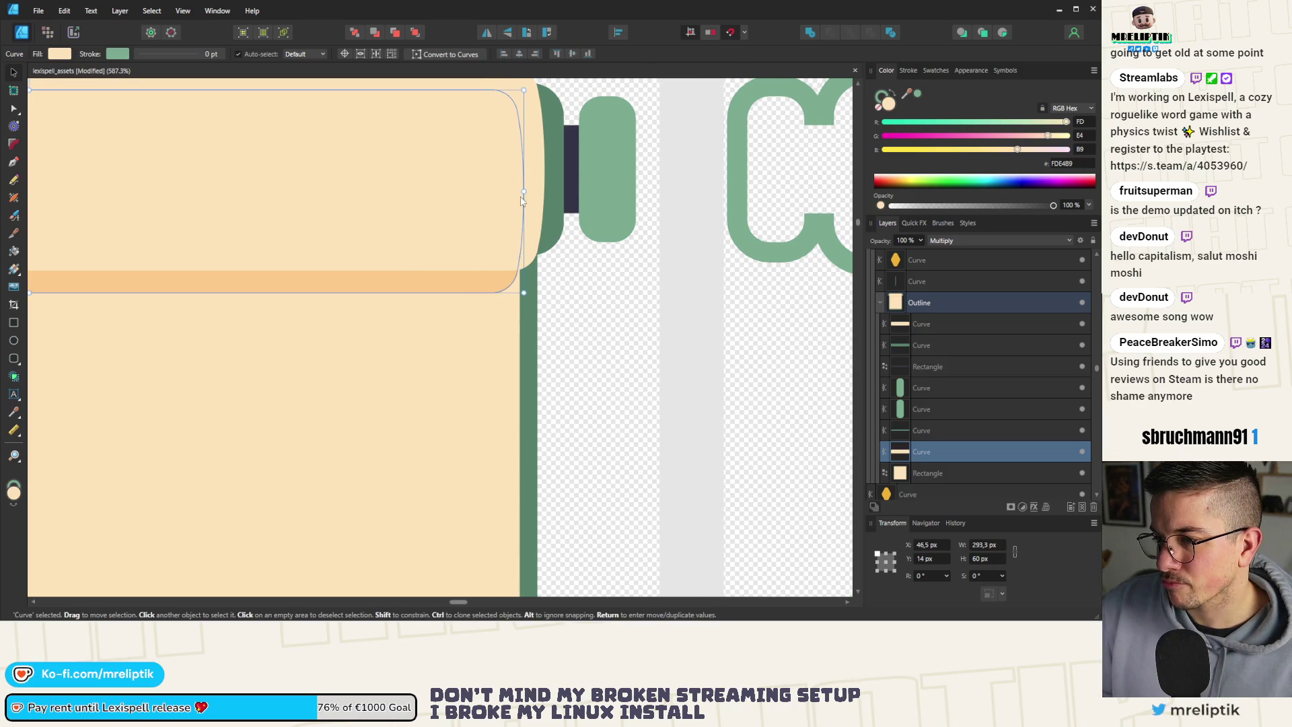
left_click_drag(525, 193, 527, 193)
scroll(427, 196, "down", 5)
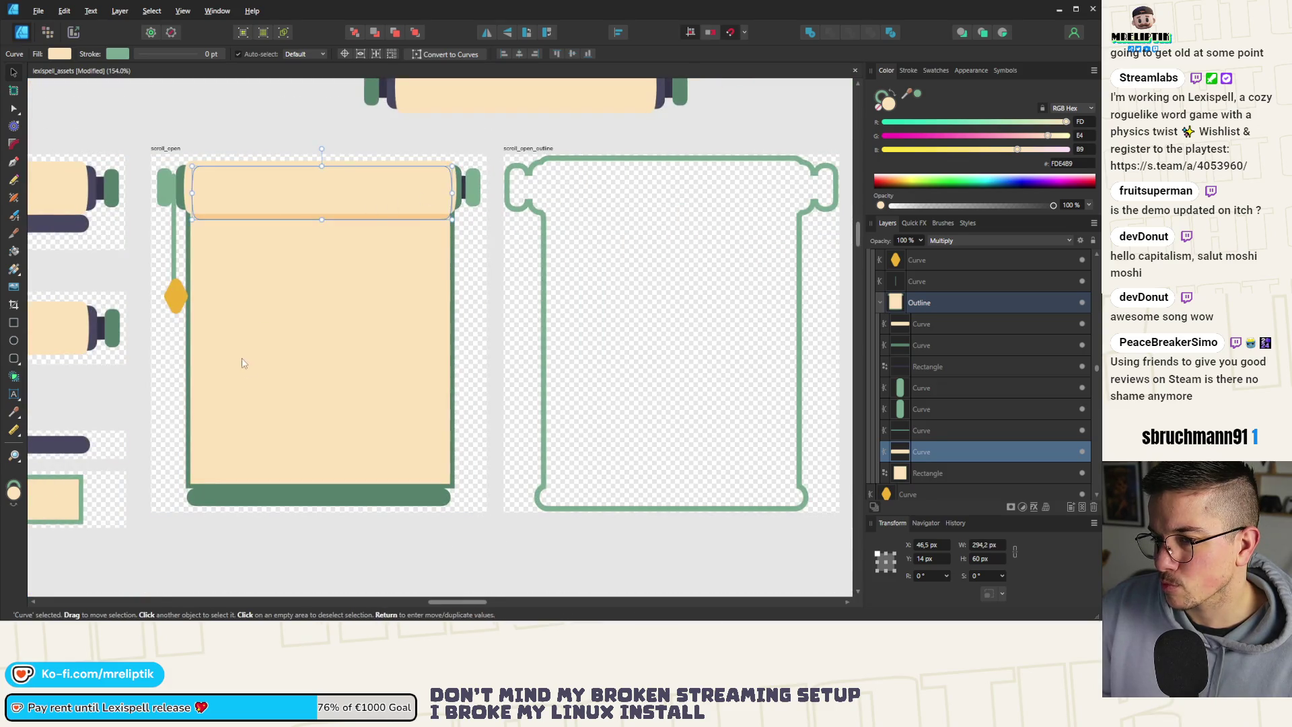
scroll(243, 360, "down", 1)
Undo those shaded-curve changes and resize it evenly around its centre instead.
key("ctrl+z")
key("ctrl+z")
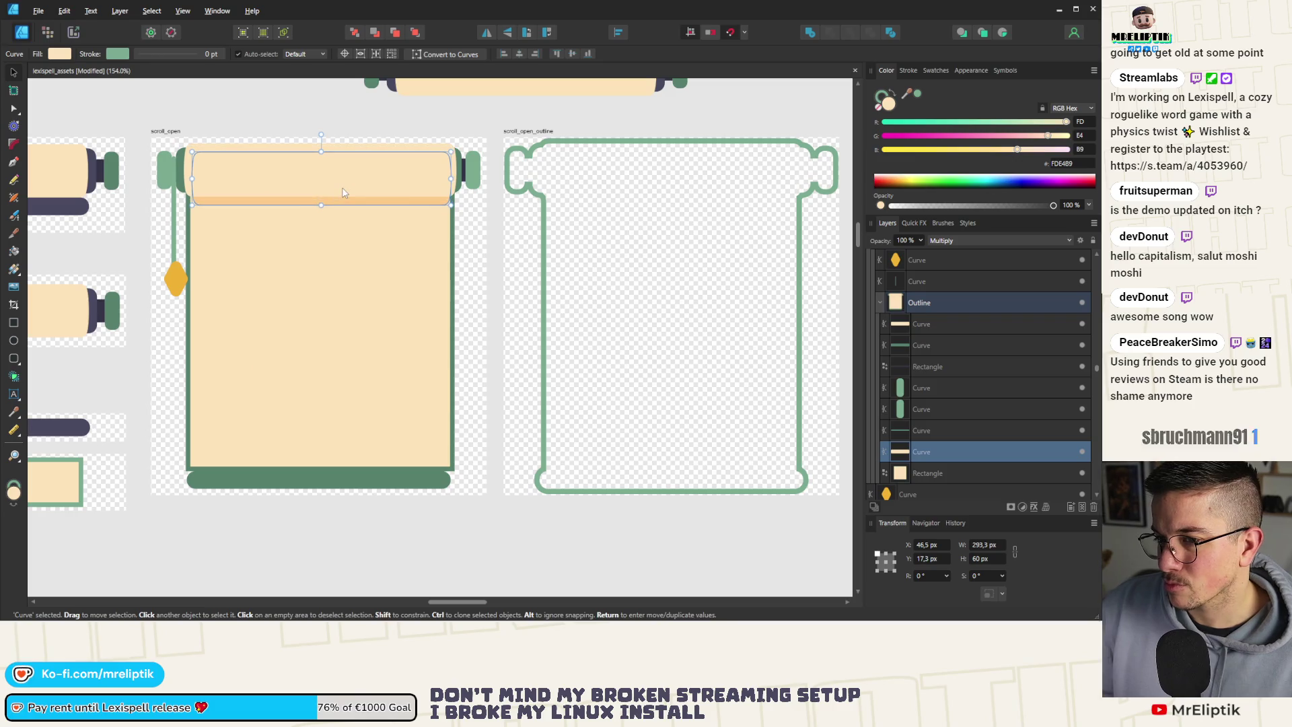
scroll(370, 162, "up", 2)
key("ctrl+z")
scroll(363, 173, "up", 2)
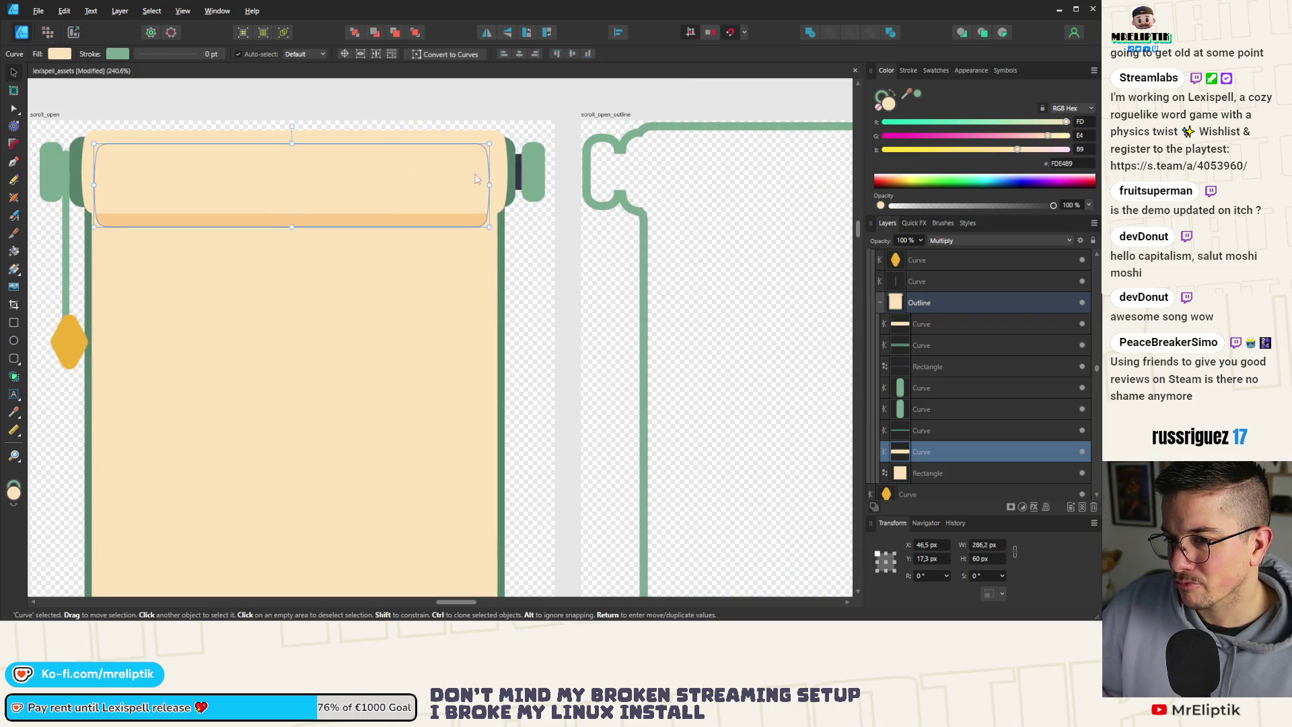
left_click_drag(489, 183, 489, 184)
scroll(489, 184, "down", 1)
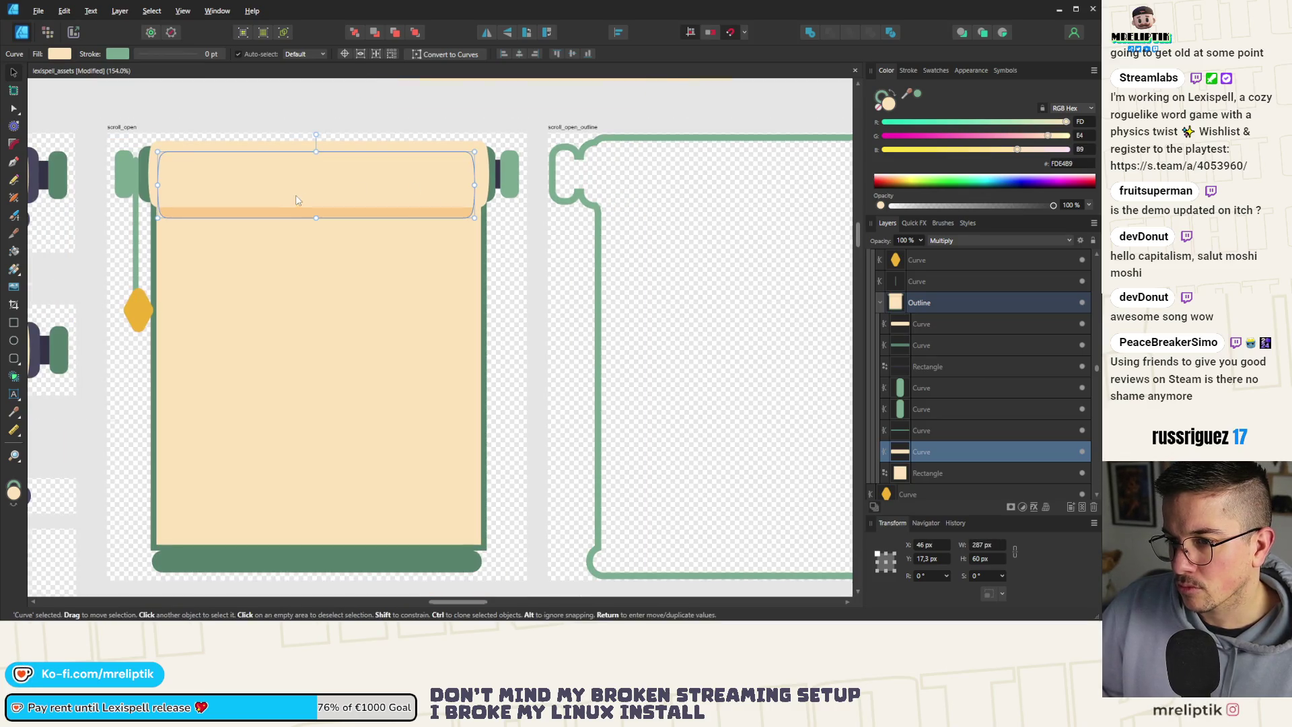
scroll(296, 196, "down", 1)
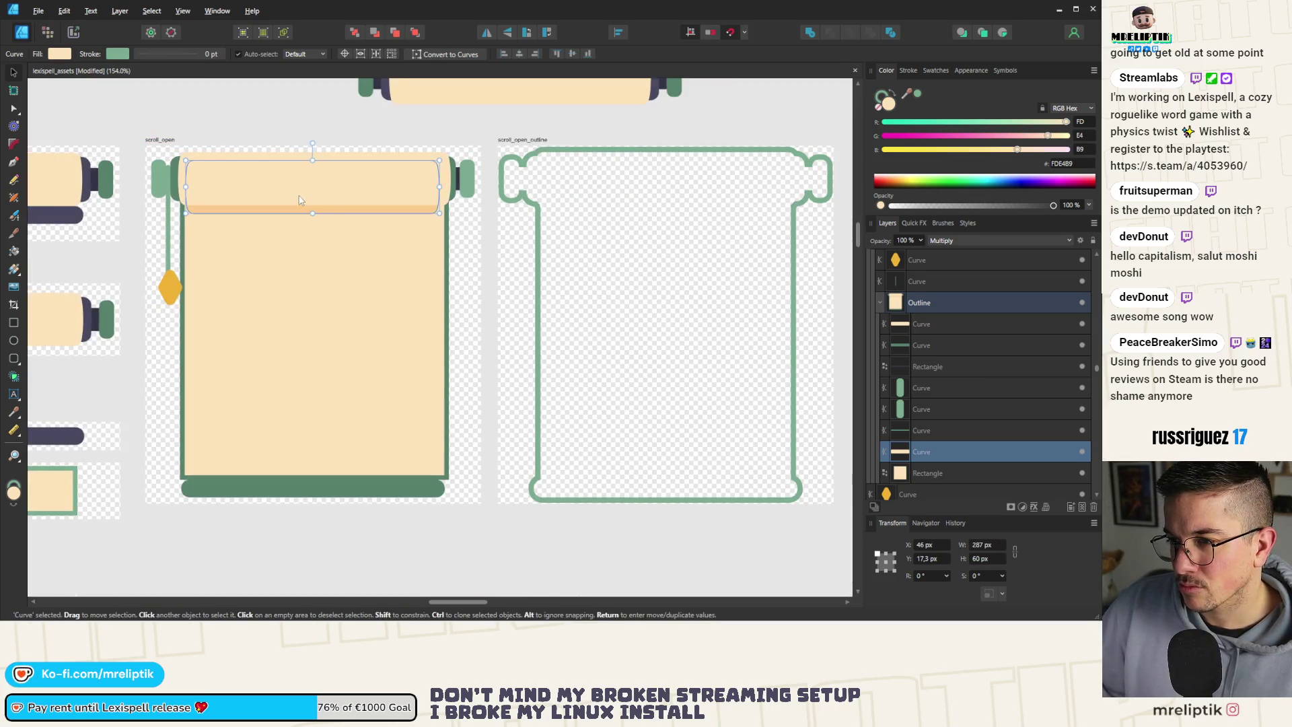
Check the cream roller, paper rectangle and green roller curves, then deselect everything.
left_click(455, 175)
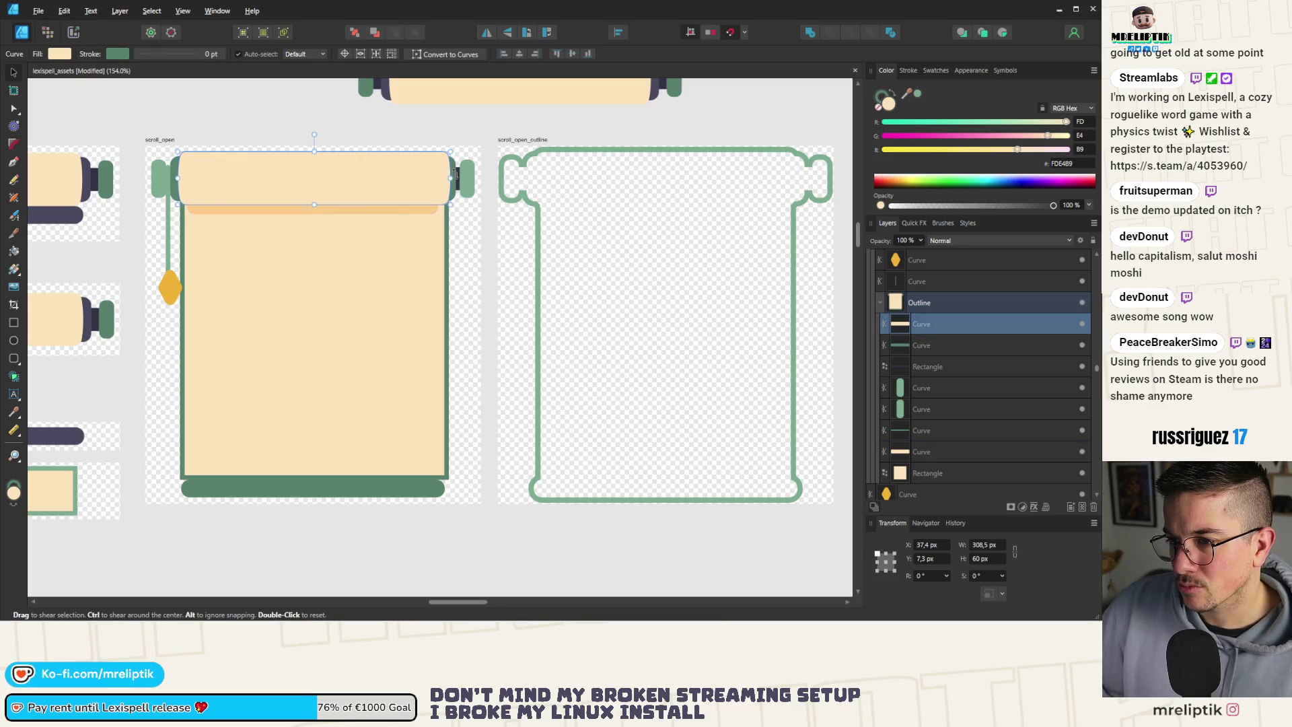
left_click(381, 197)
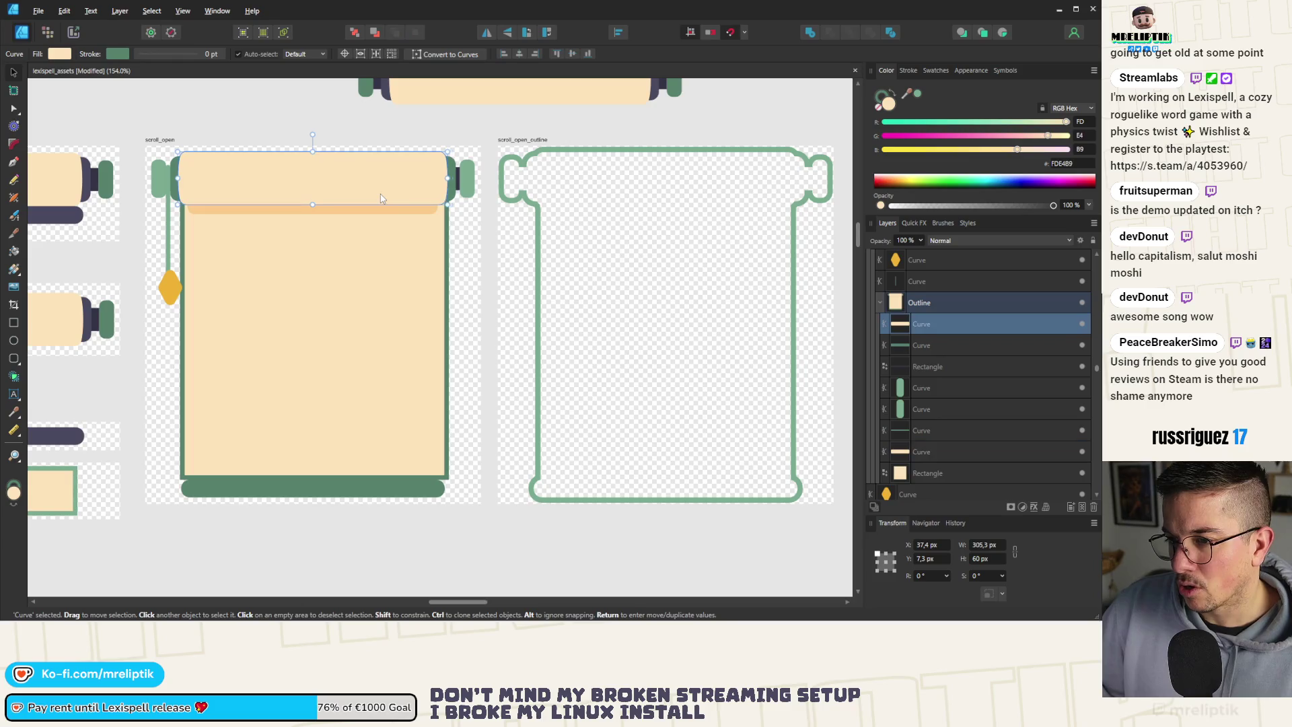
left_click(380, 198)
left_click(380, 198)
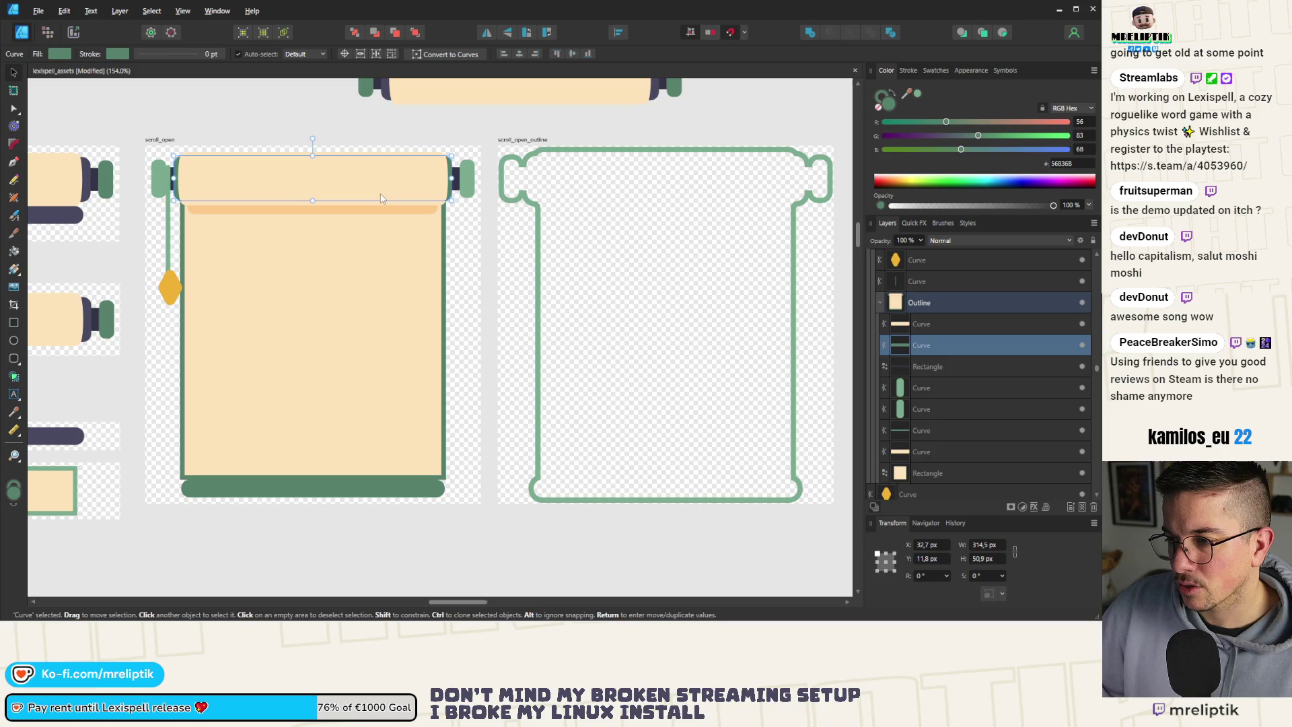
key("ctrl+d")
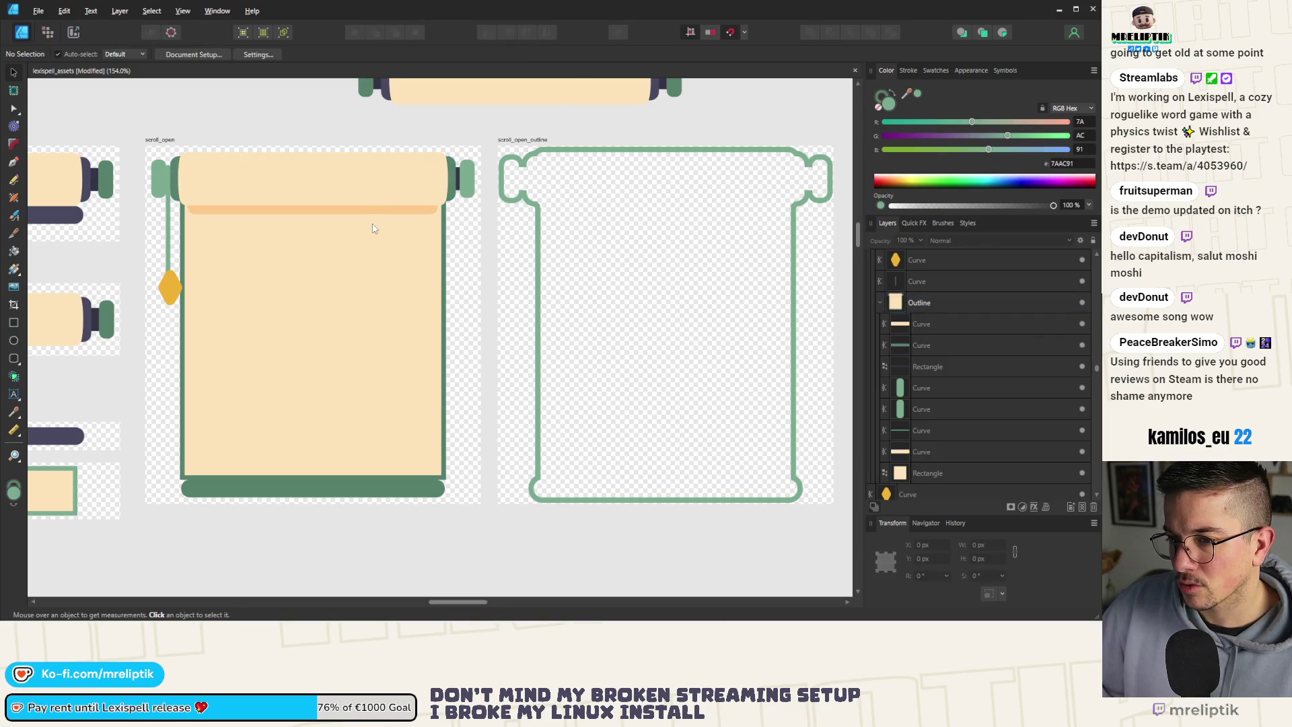
Select the cream paper rectangle and save the lexispell_assets document.
left_click(374, 229)
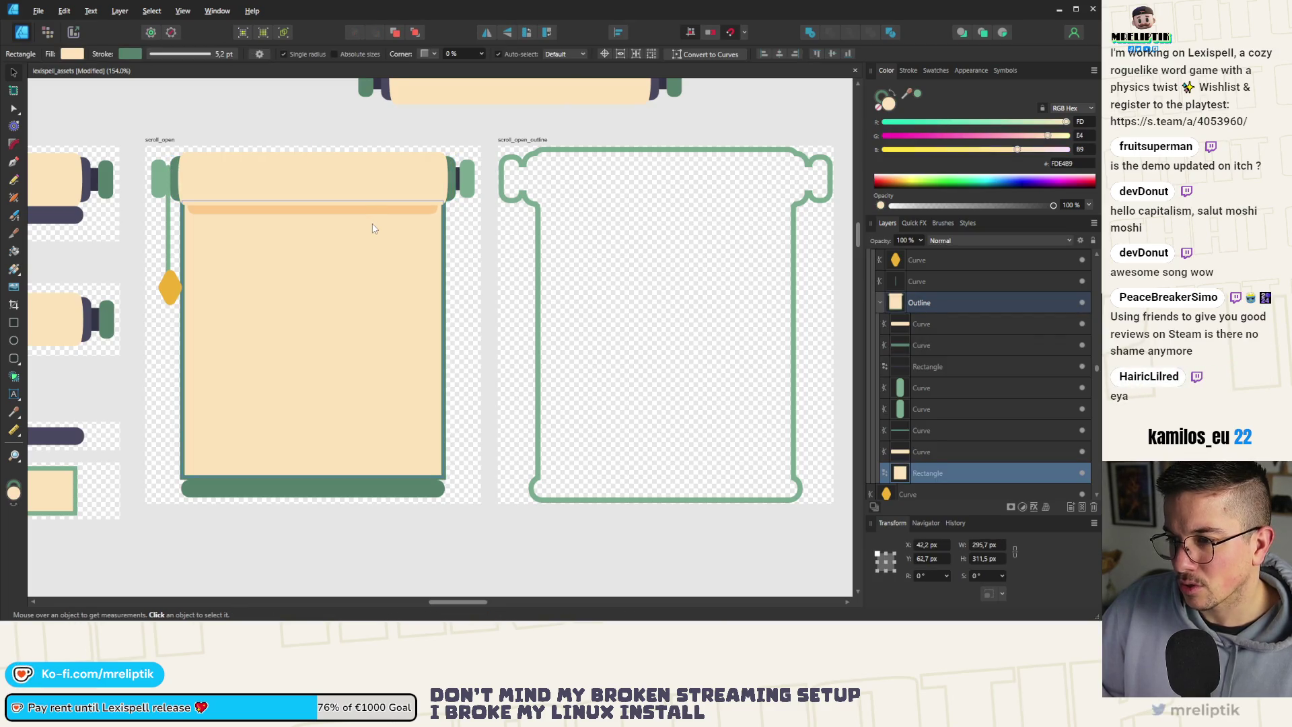
scroll(421, 335, "up", 1)
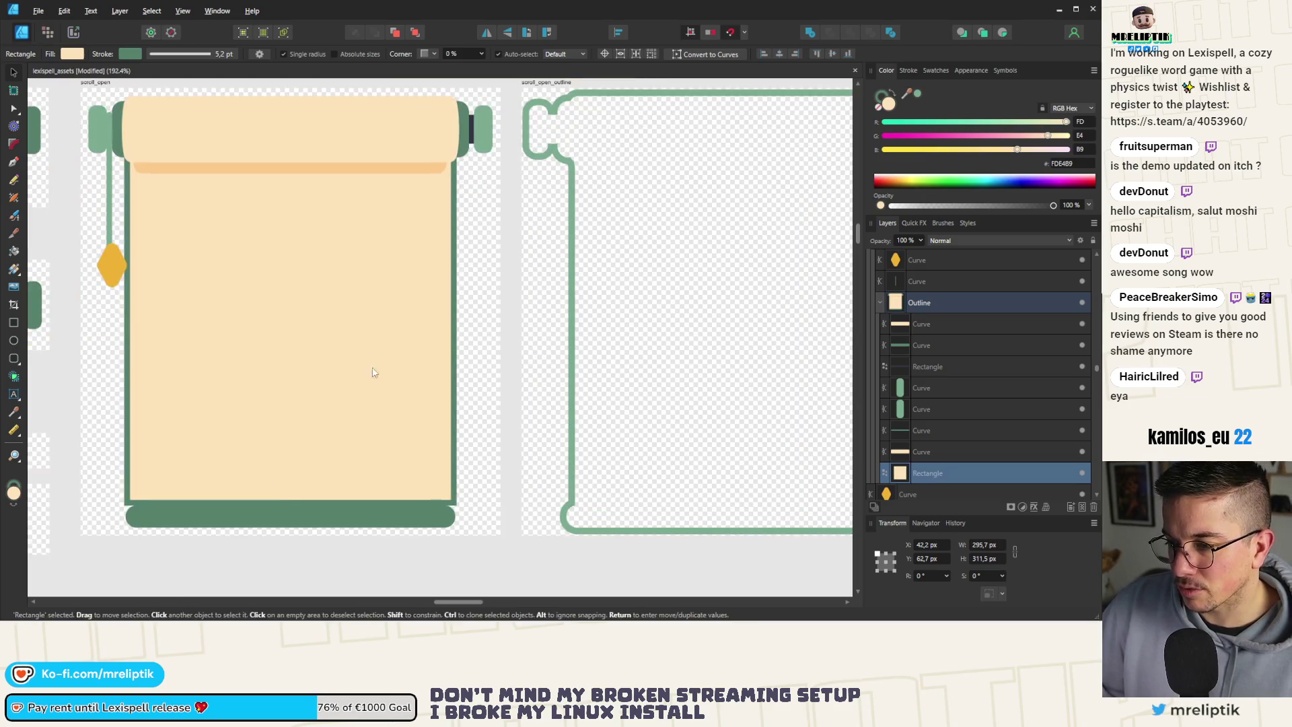
key("ctrl+s")
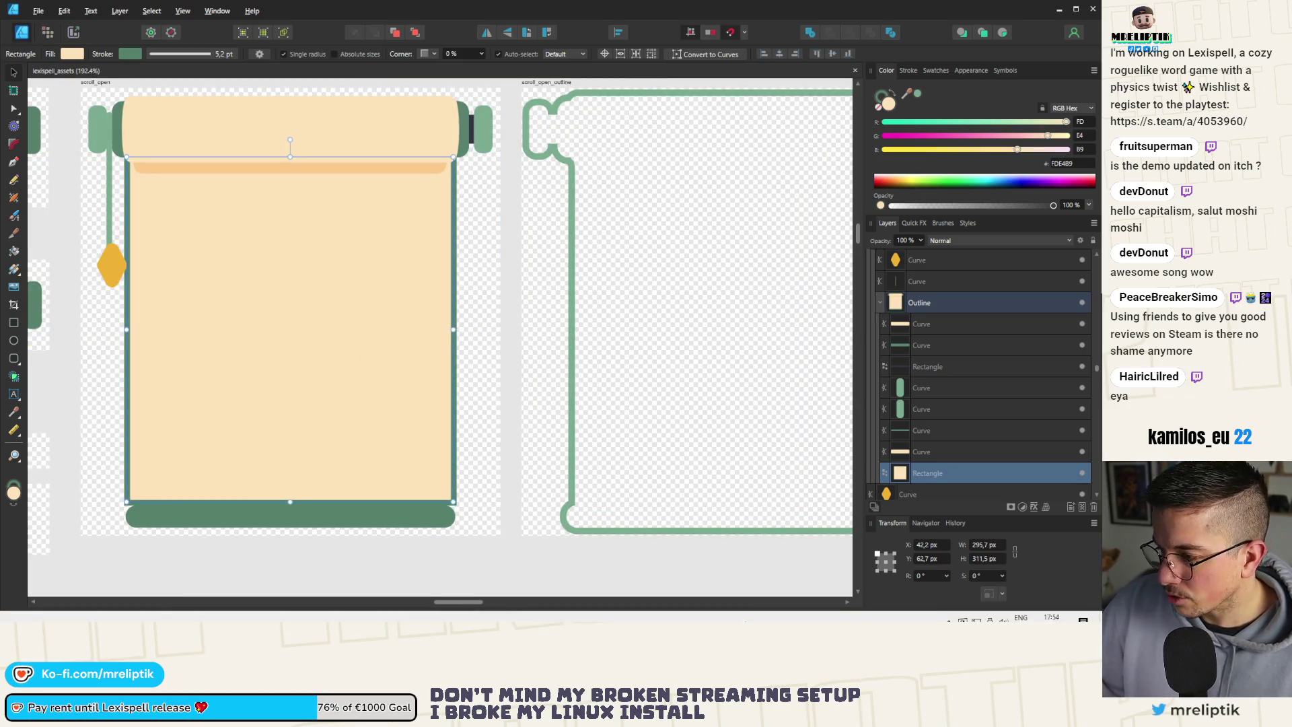
Launch another application from the hidden system tray icons.
left_click(949, 610)
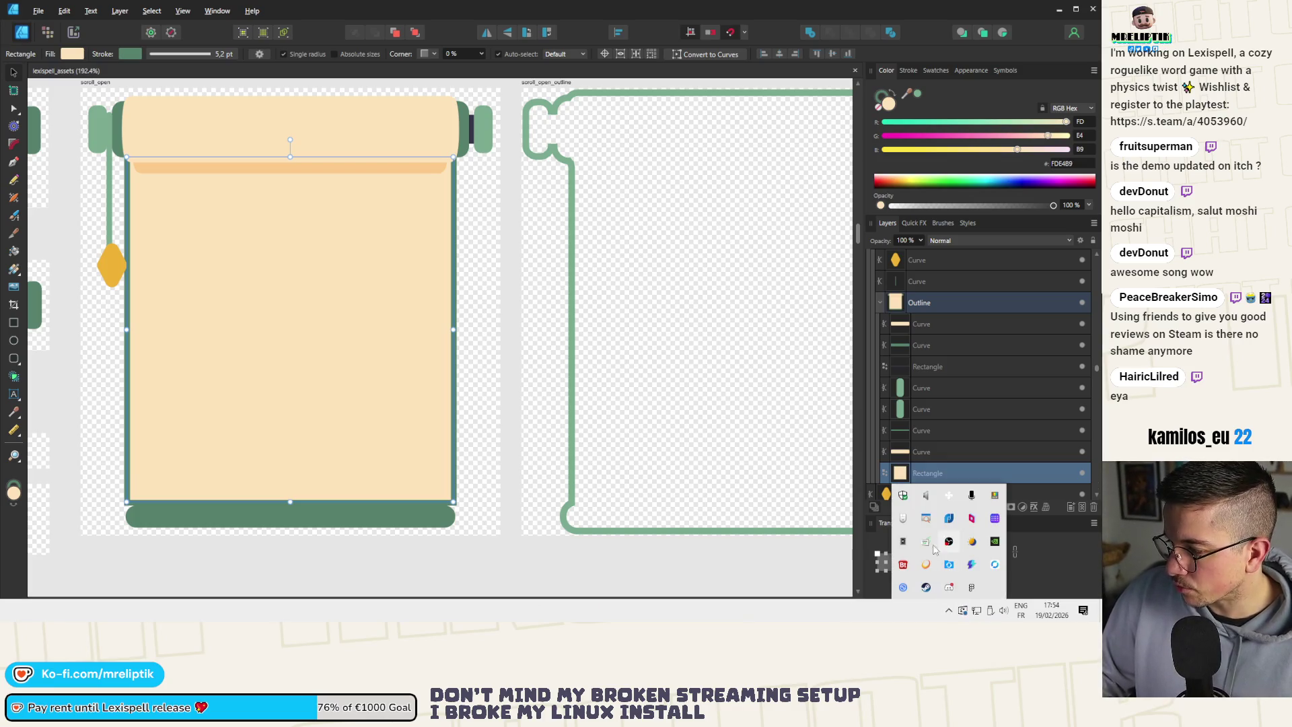
left_click(974, 545)
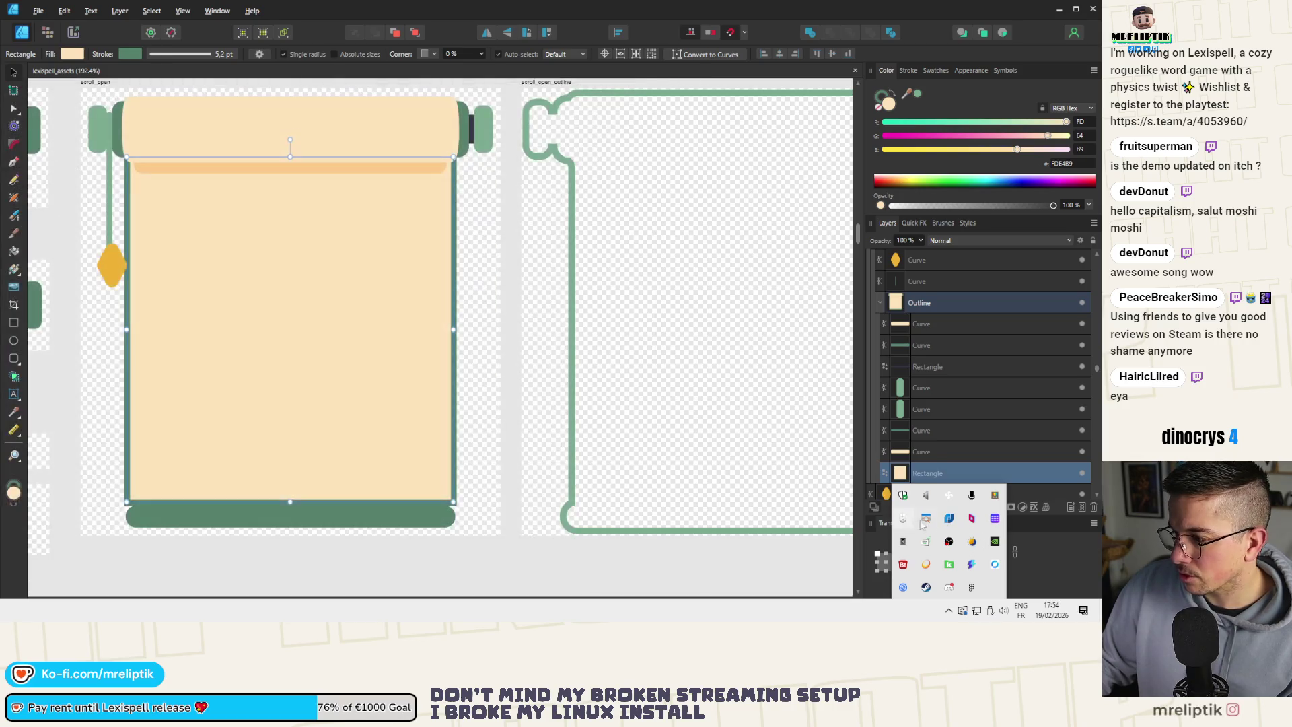
right_click(921, 523)
left_click(912, 476)
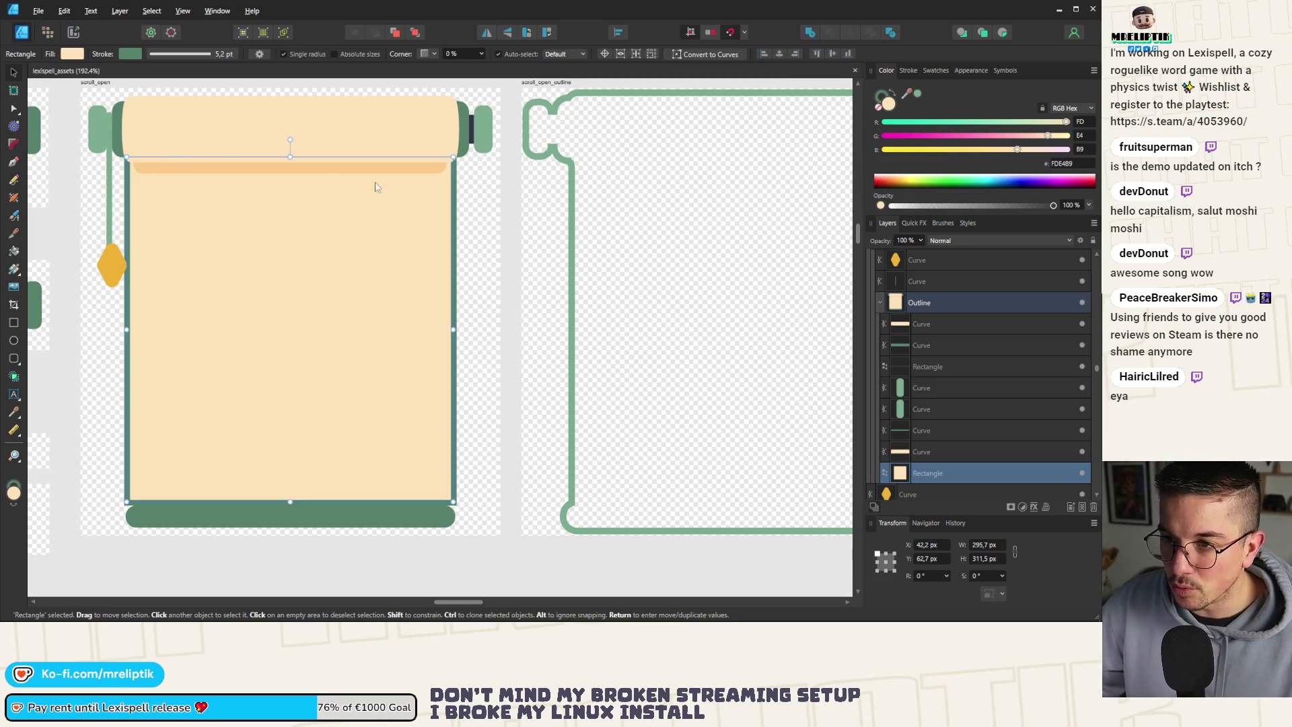
Deselect the paper rectangle on the canvas.
scroll(212, 212, "down", 3)
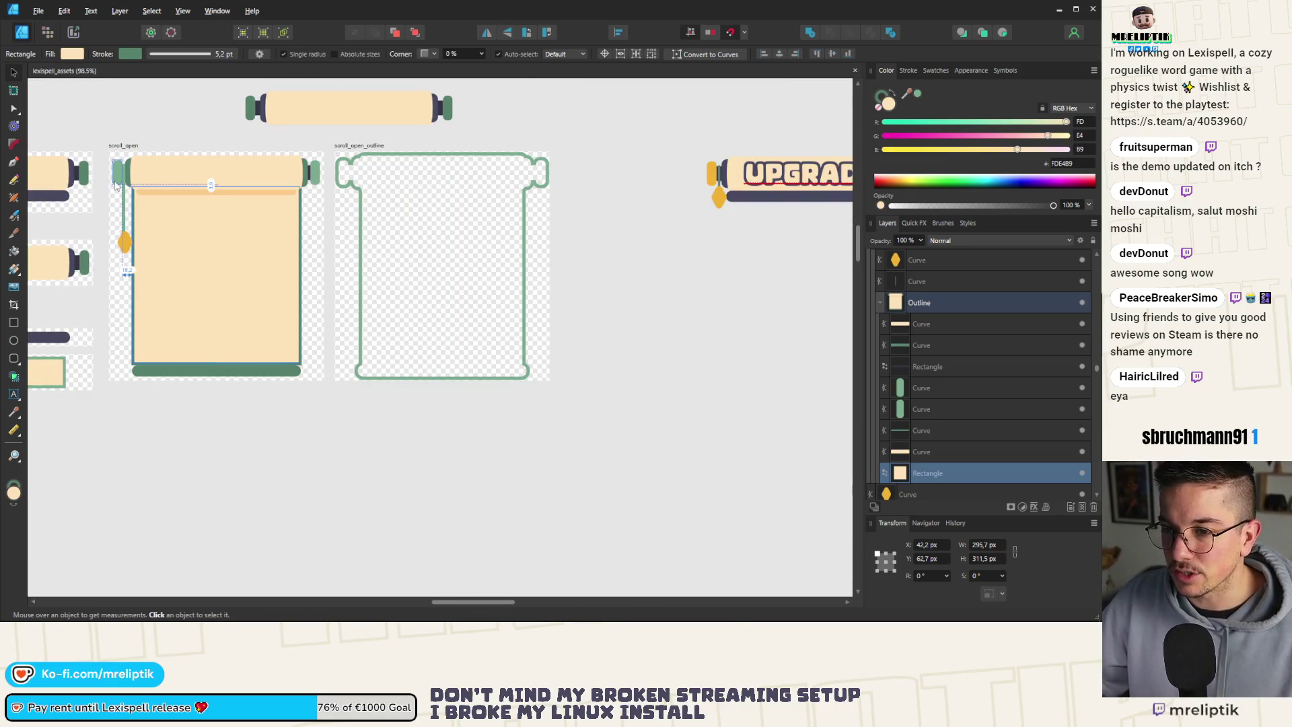
scroll(120, 196, "up", 2)
scroll(121, 228, "up", 4)
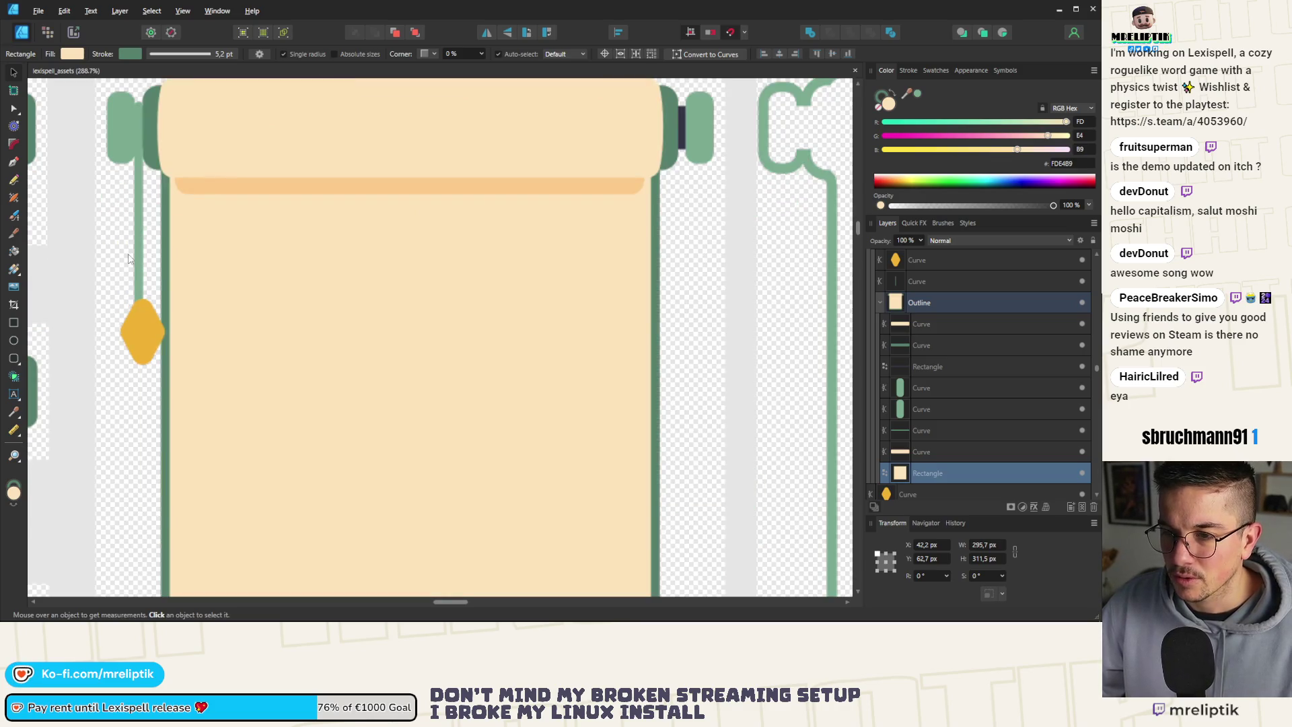
left_click(90, 222)
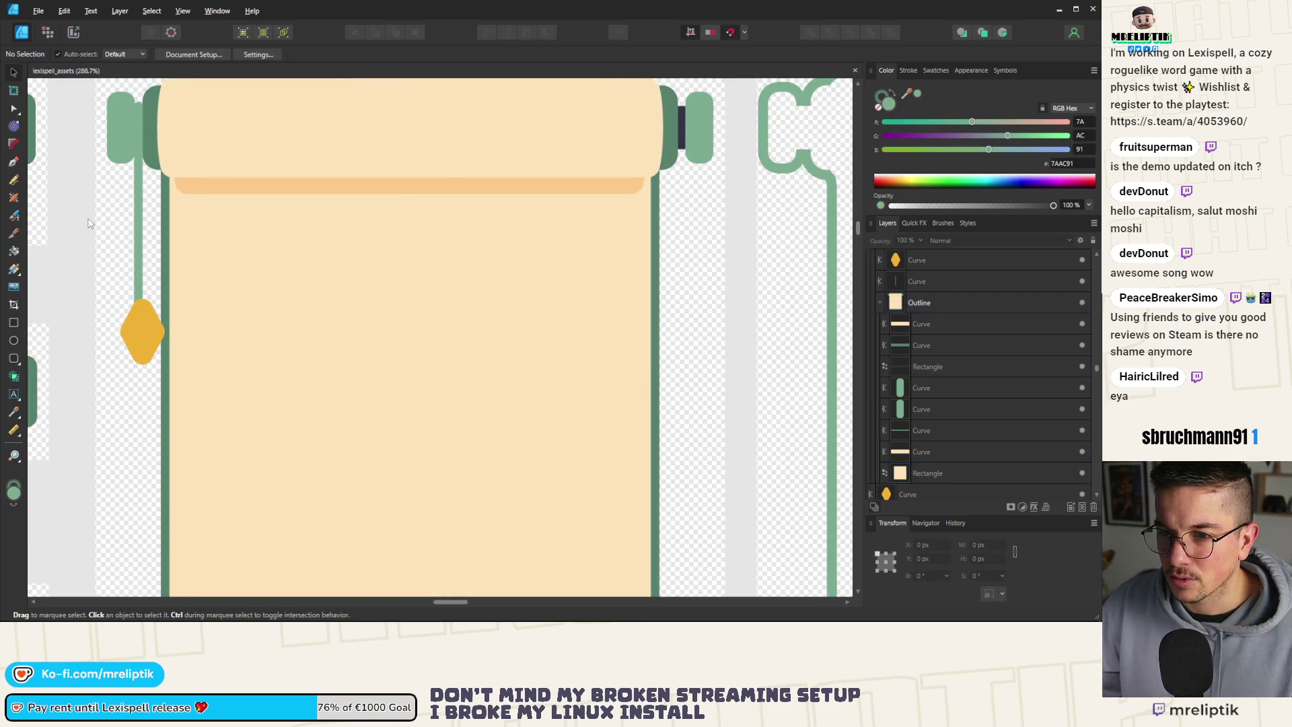
scroll(202, 269, "down", 3)
scroll(182, 316, "up", 5)
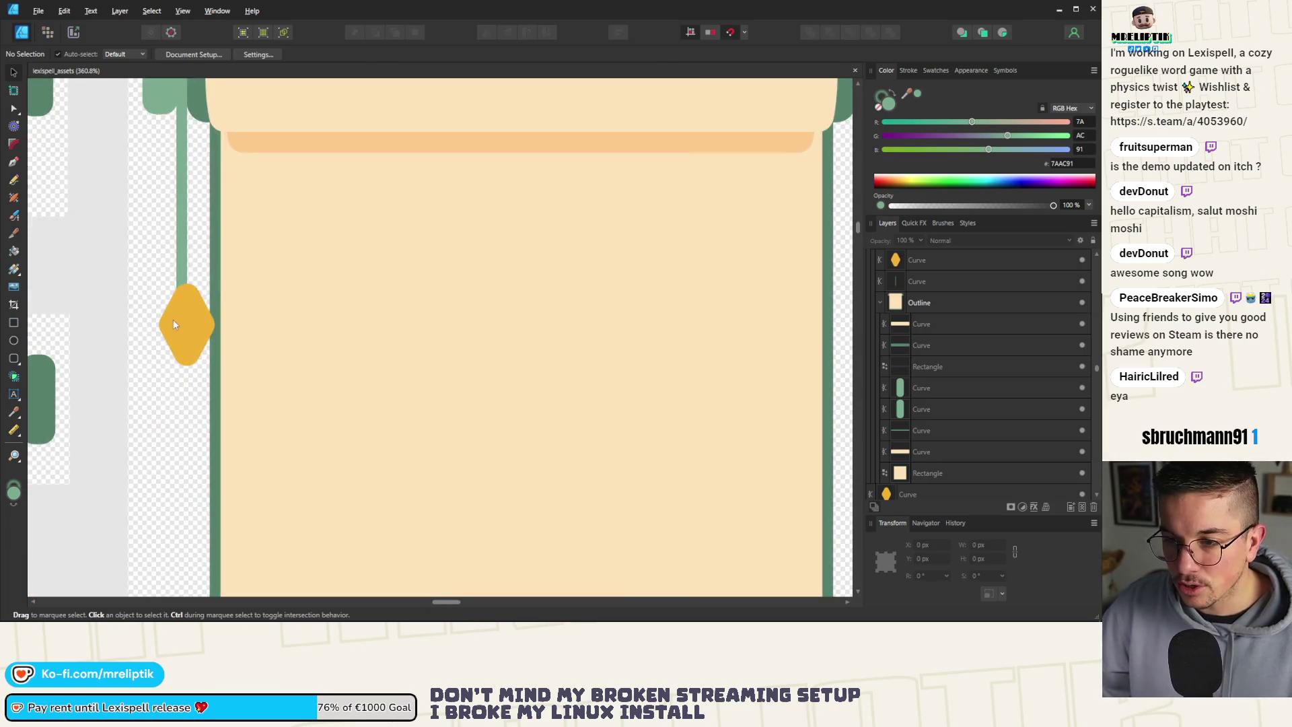
Select the yellow diamond inside its group and nudge it left and back.
left_click(180, 323)
double_click(180, 323)
scroll(191, 323, "up", 2)
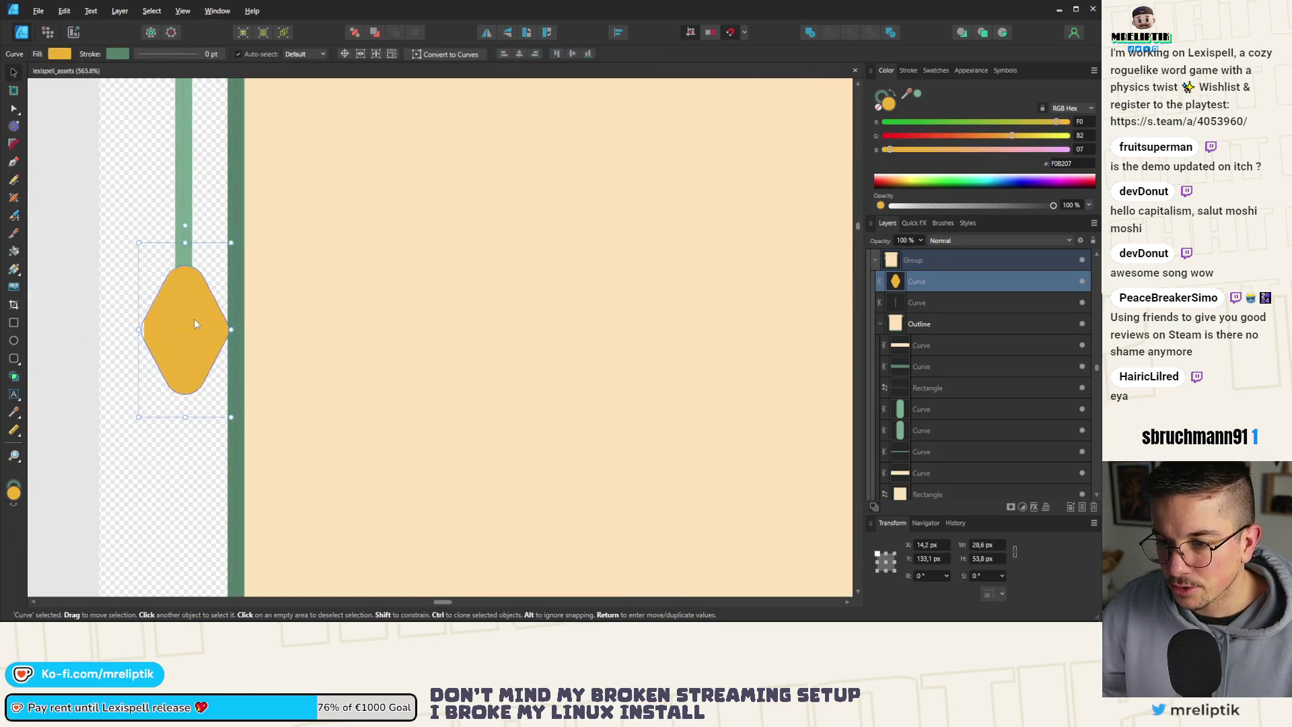
key("Left")
key("Right")
scroll(172, 259, "down", 5)
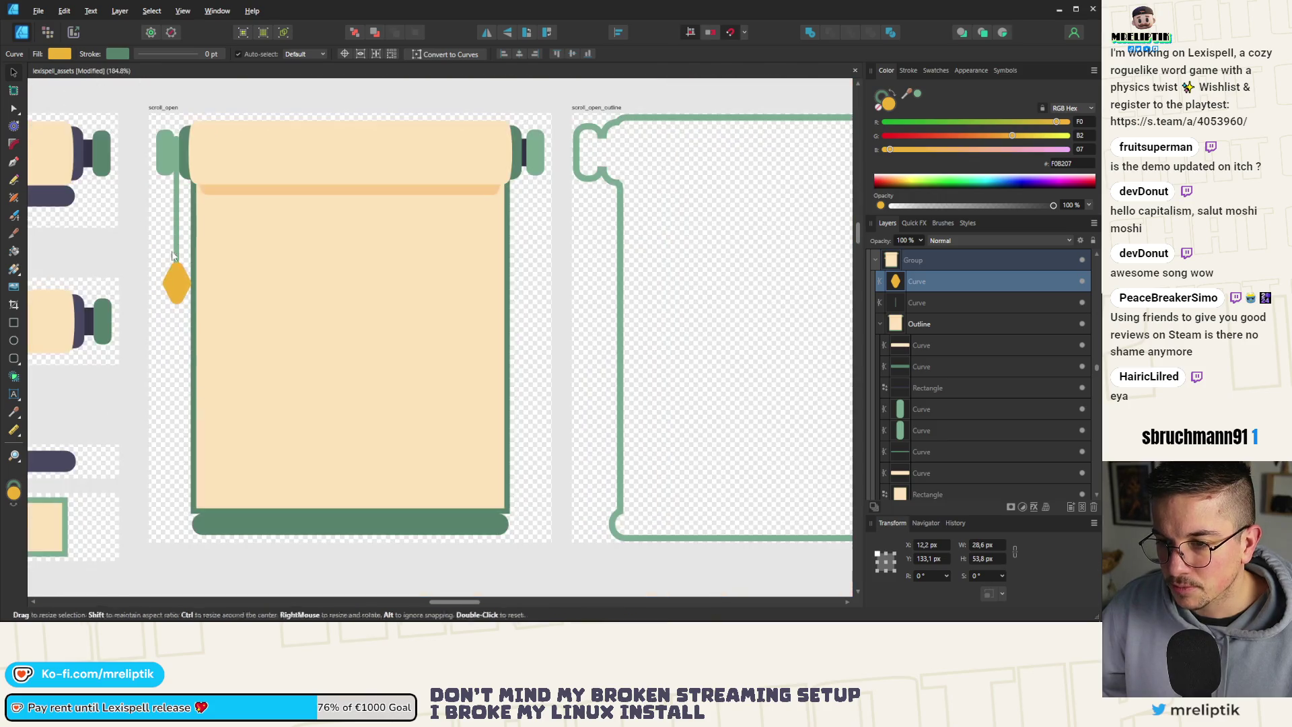
Sample the roller's dark green 568368 onto the string line's fill and stroke.
left_click(177, 235)
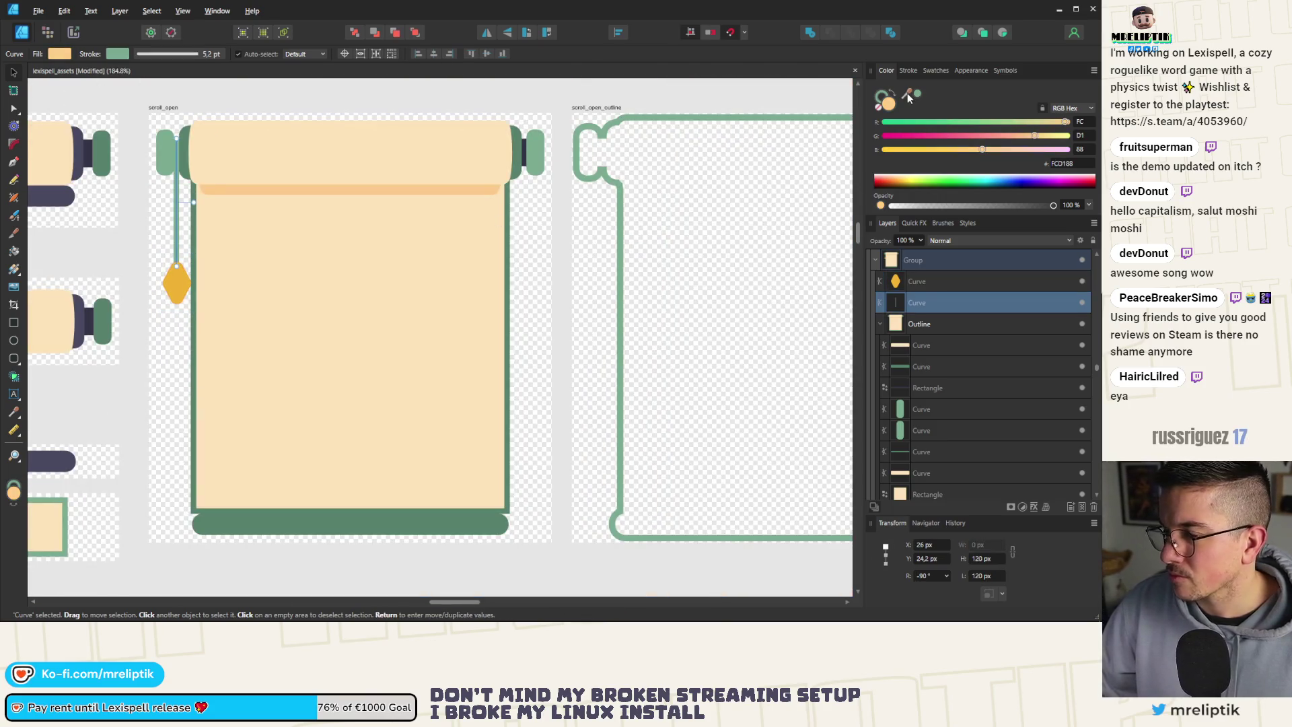
mouse_move(907, 98)
left_mouse_down()
mouse_move(740, 168)
mouse_move(526, 170)
mouse_move(521, 152)
left_mouse_up()
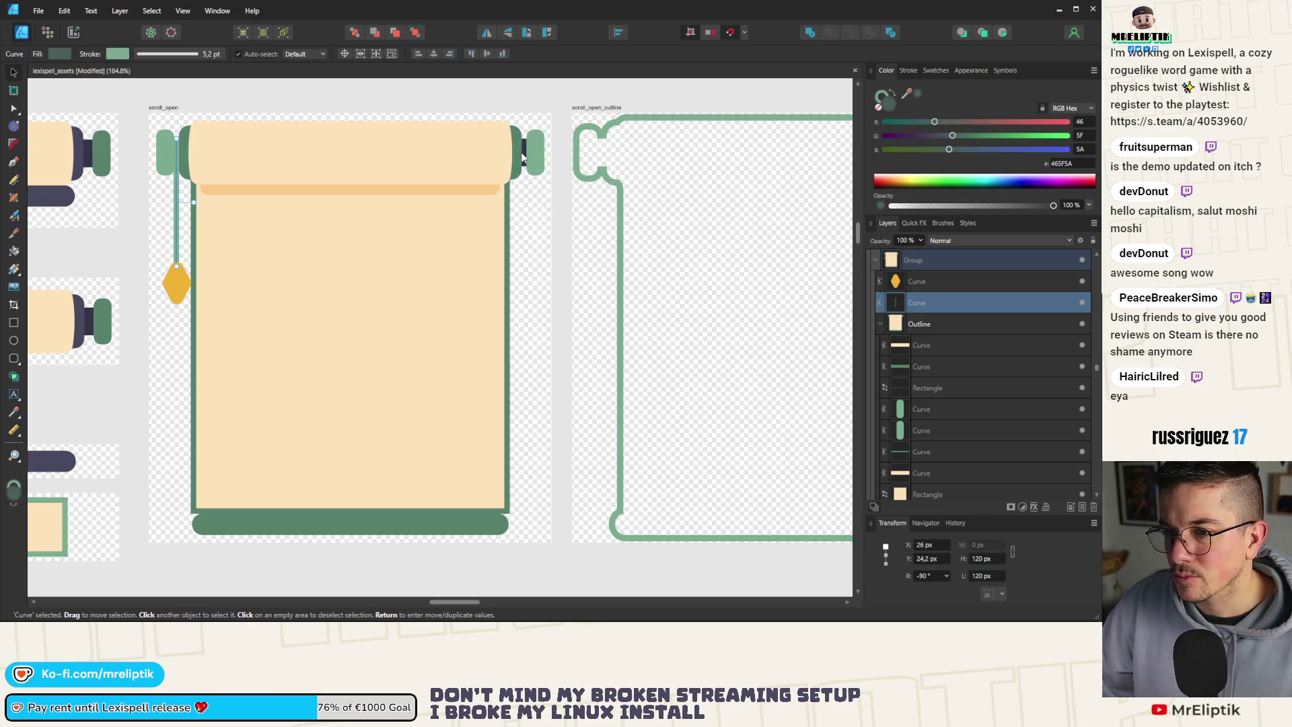
left_click(881, 96)
left_click_drag(910, 98, 514, 155)
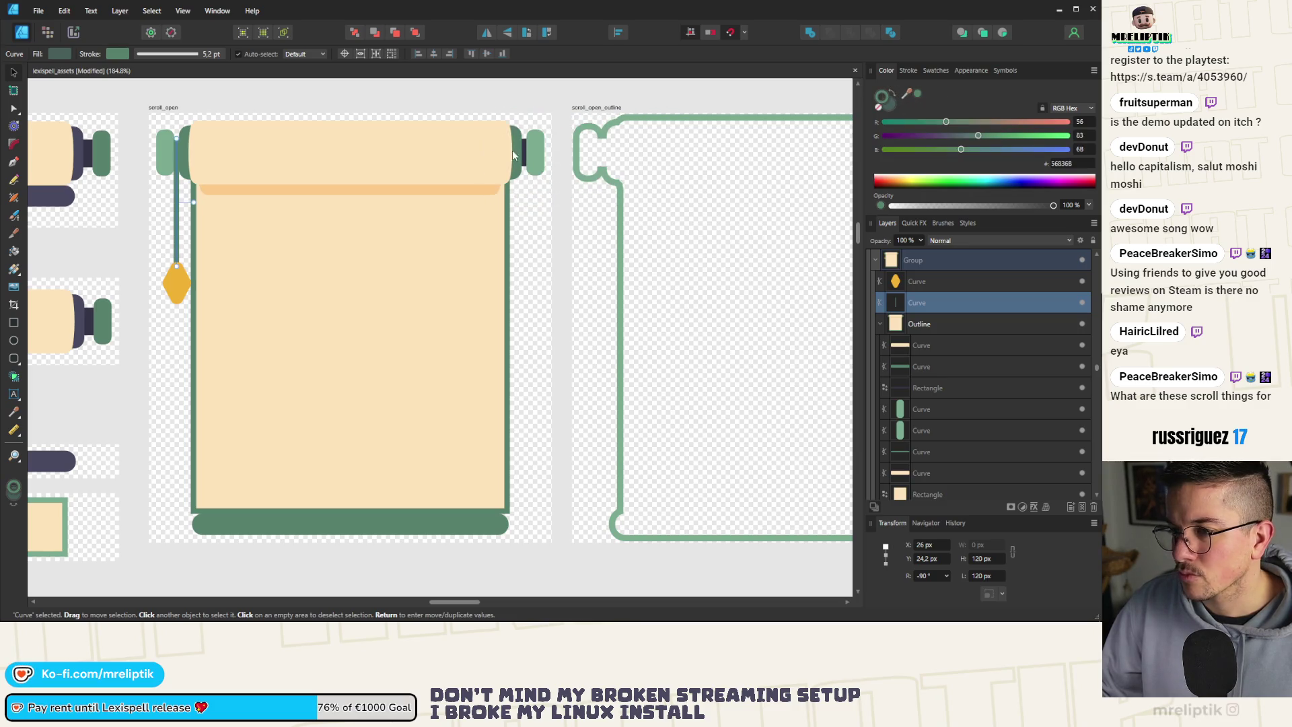
left_click(135, 203)
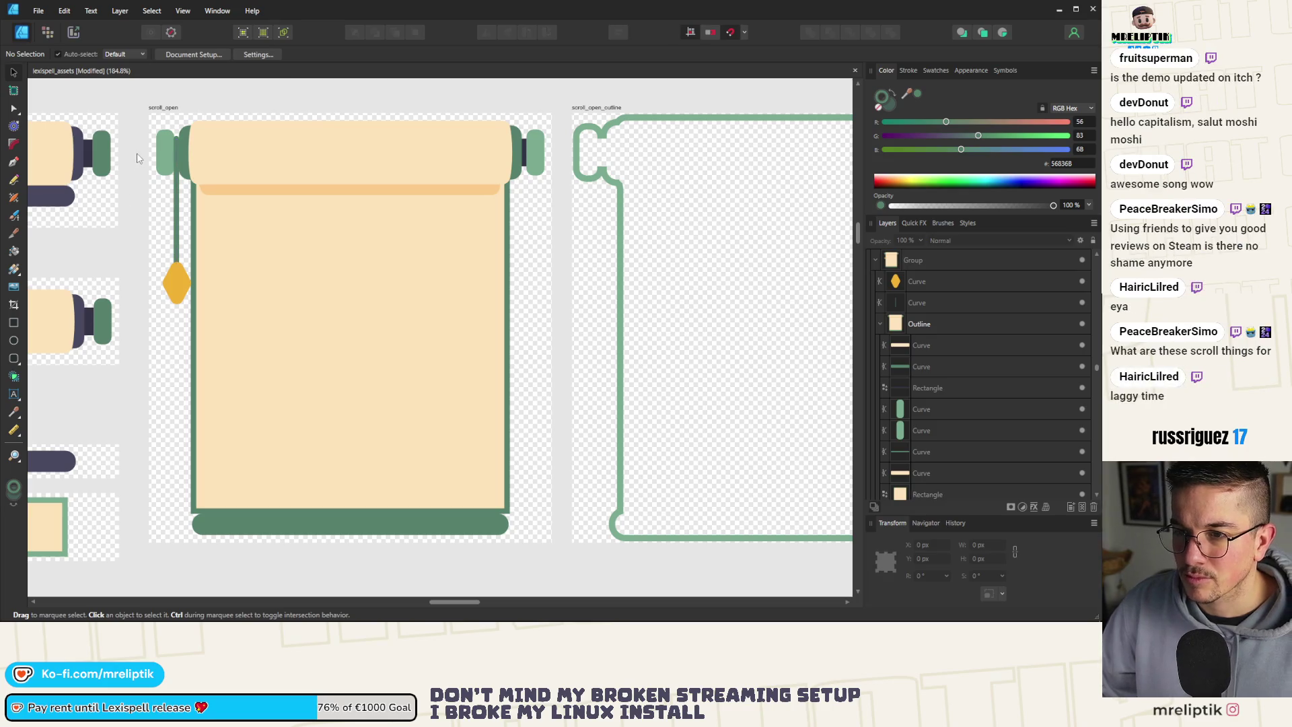
Widen the parchment rectangle to 304 px toward the green border.
scroll(149, 154, "down", 2)
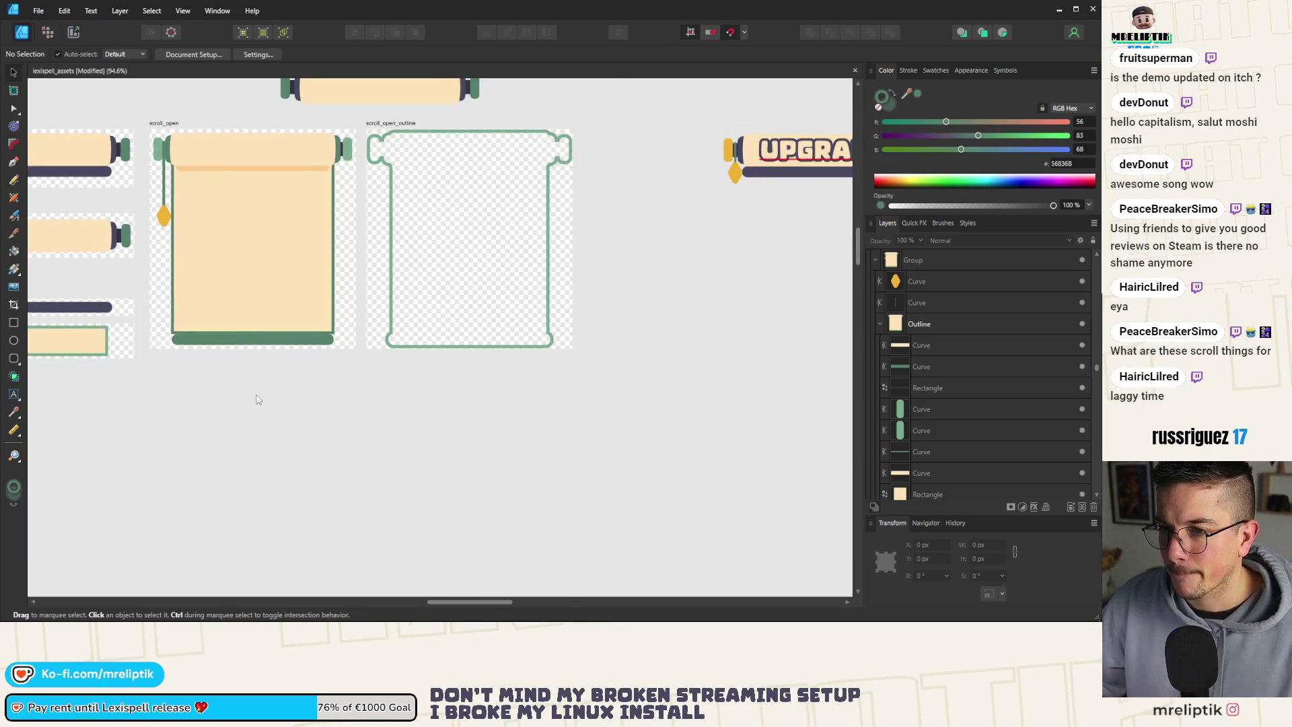
left_click(244, 337)
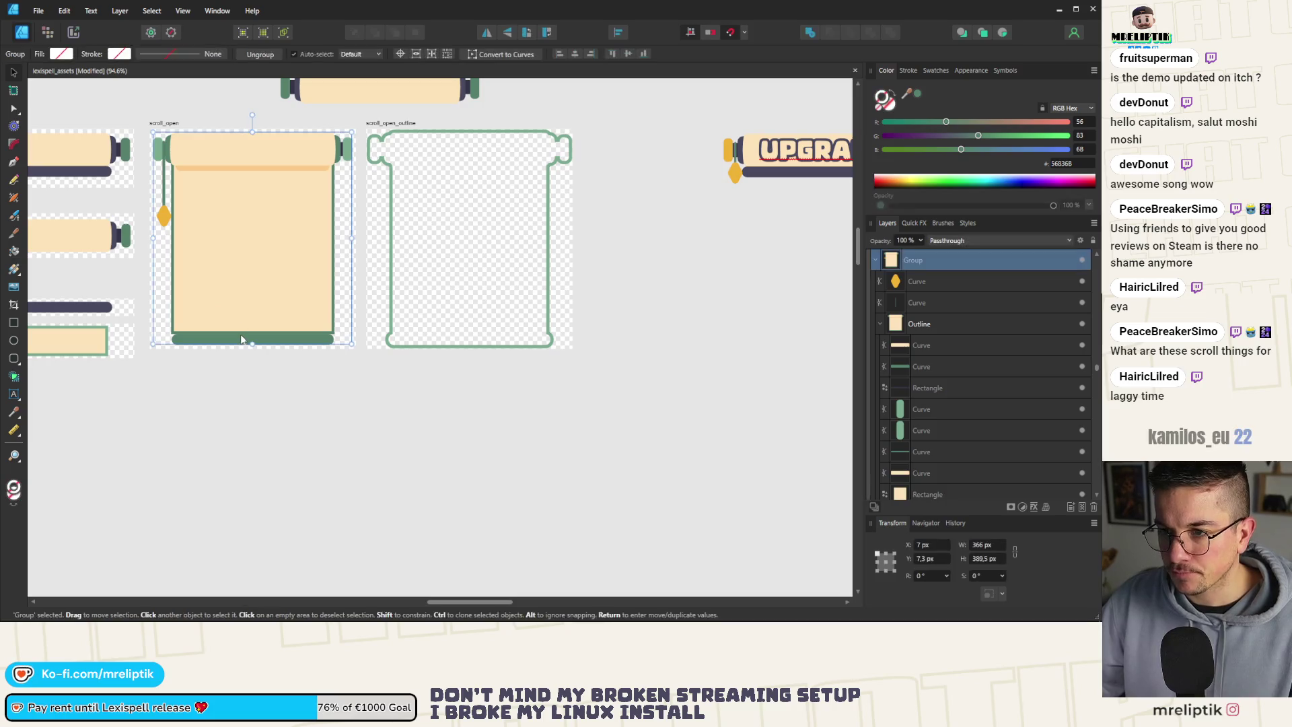
double_click(239, 207)
scroll(236, 207, "up", 2)
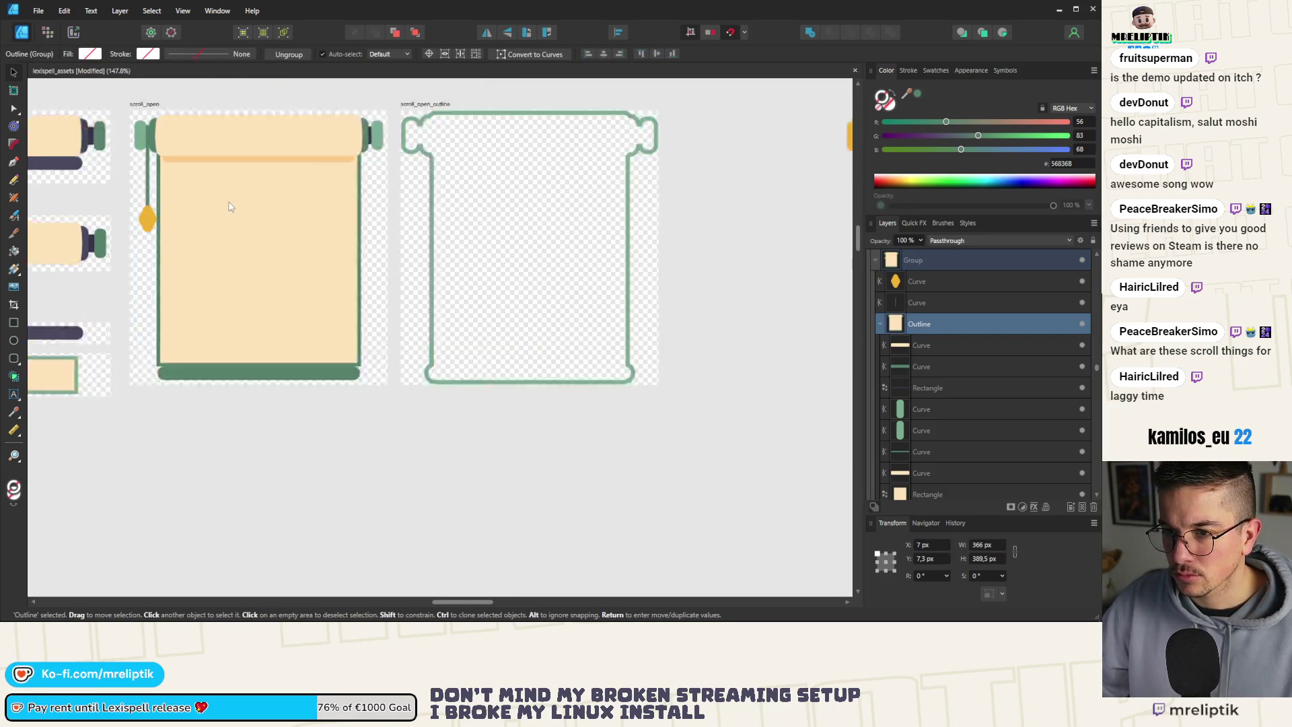
scroll(323, 278, "up", 1)
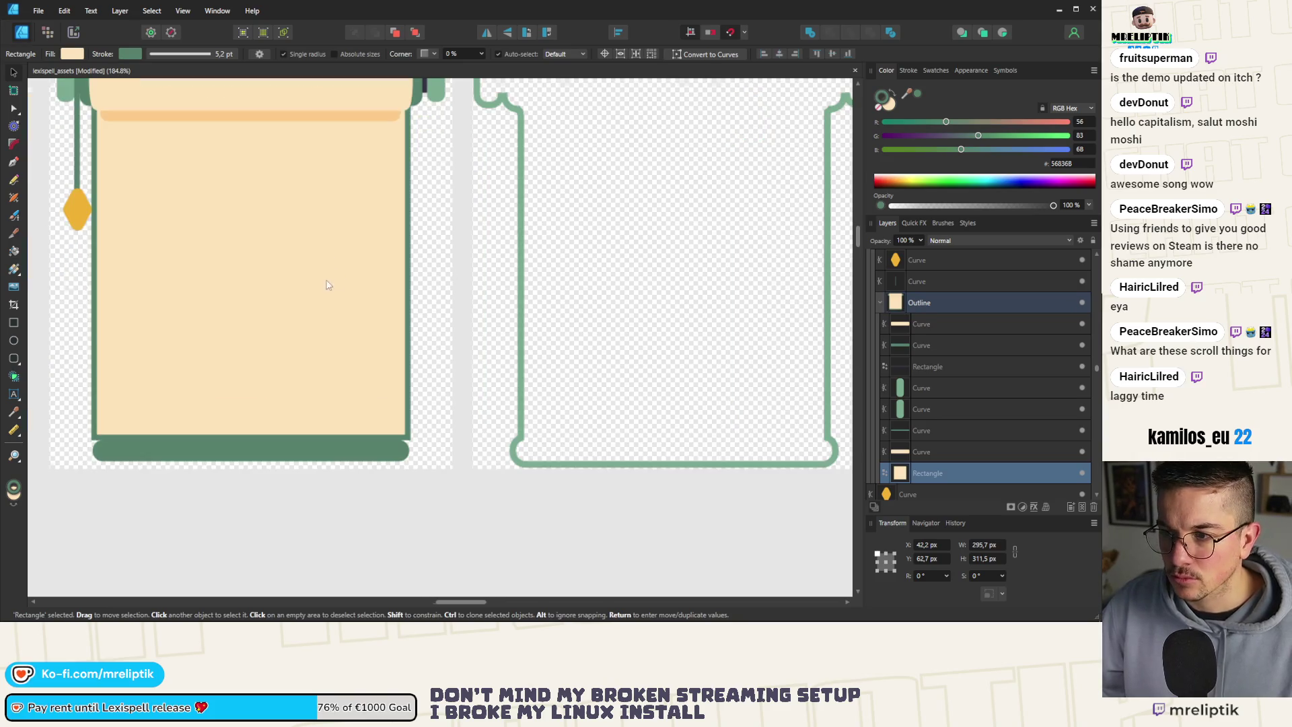
left_click_drag(407, 271, 413, 272)
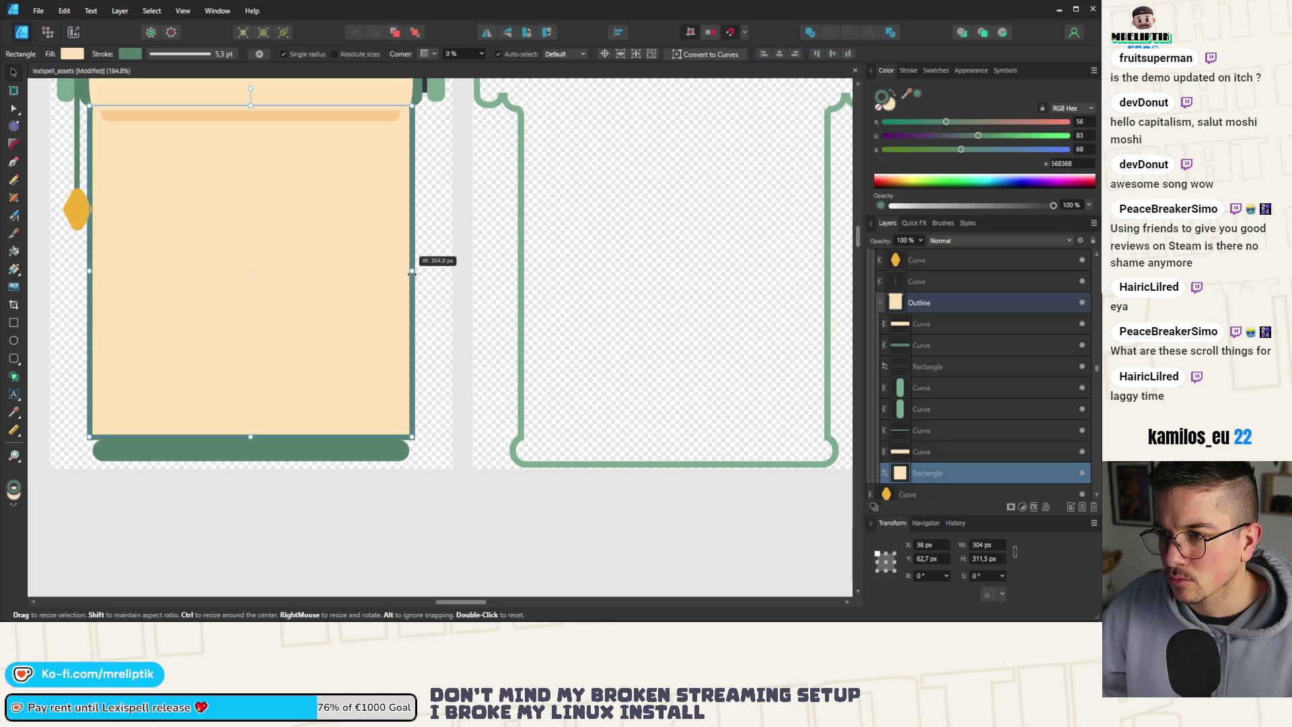
left_click_drag(412, 272, 412, 272)
scroll(417, 96, "up", 2)
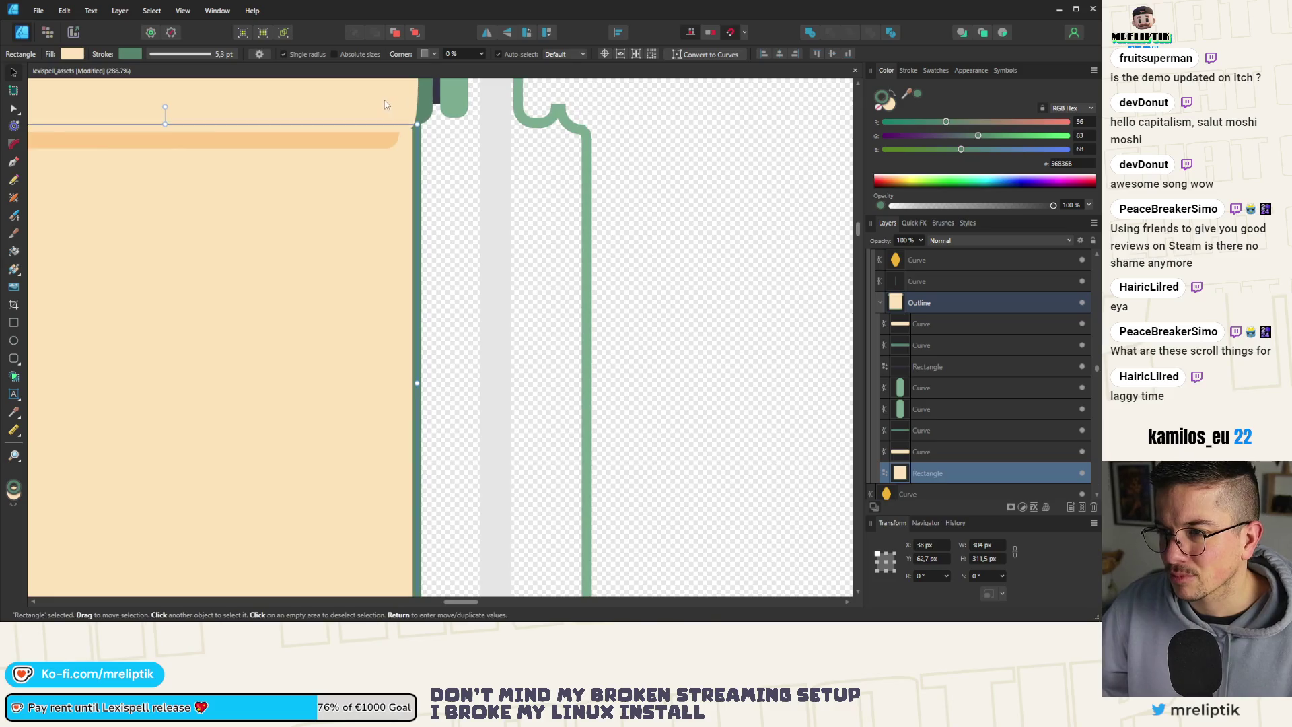
Widen the curve along the scroll's top to about 312 px to meet the border.
left_click(390, 114)
left_click_drag(447, 166, 453, 166)
scroll(453, 166, "down", 4)
left_click(390, 309)
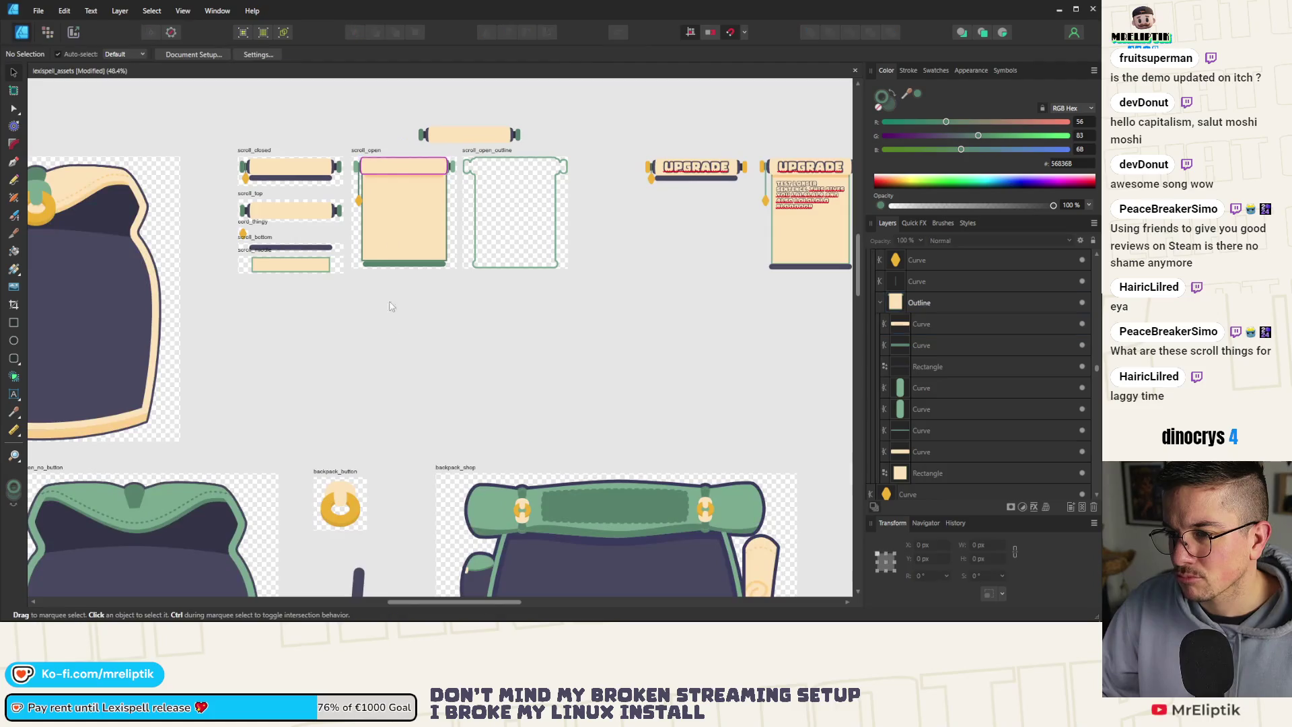
Select the orange band under the top roller inside the Outline group.
scroll(415, 203, "up", 1)
scroll(415, 203, "up", 2)
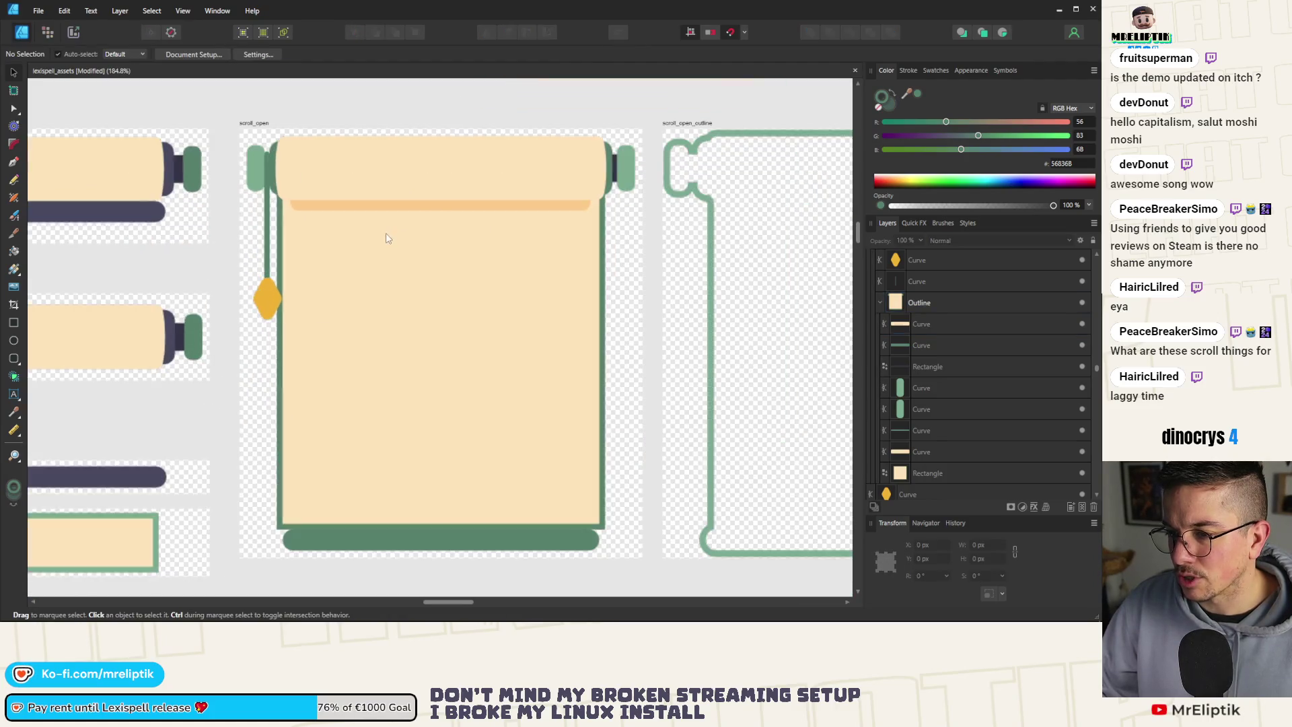
left_click(441, 213)
scroll(501, 208, "up", 1)
double_click(479, 212)
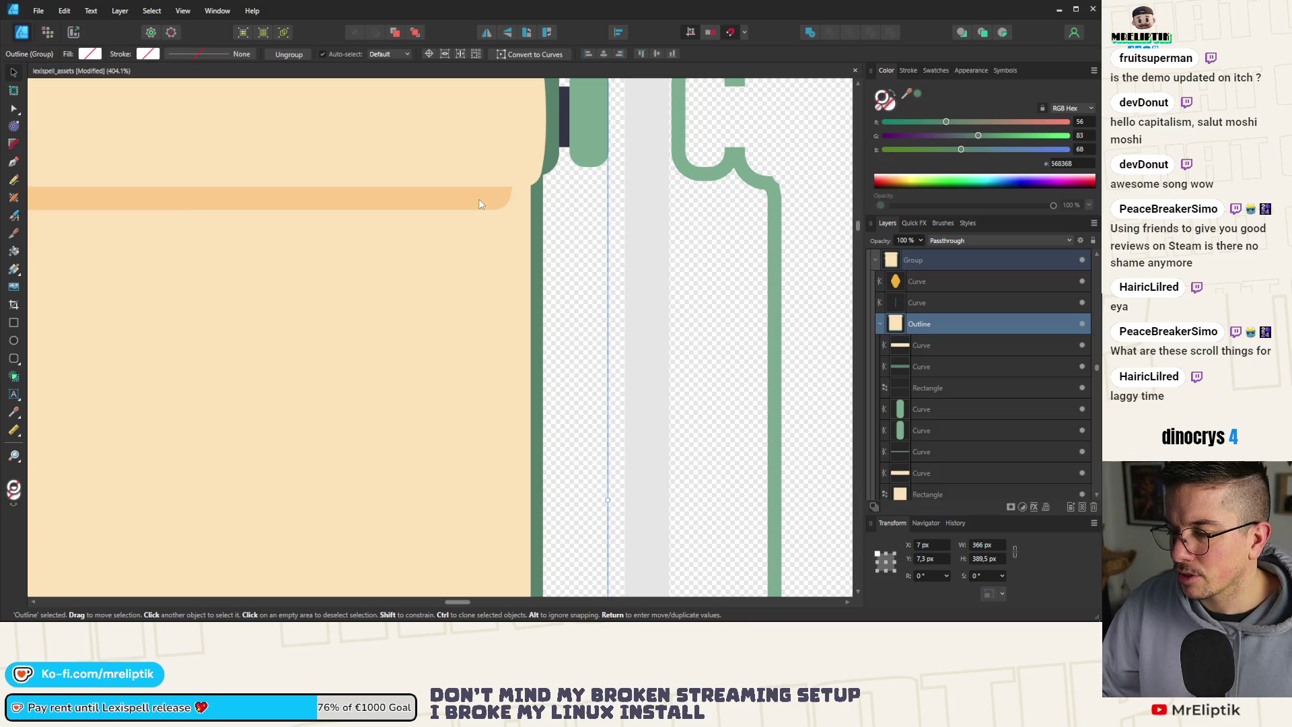
double_click(478, 202)
scroll(478, 201, "down", 2)
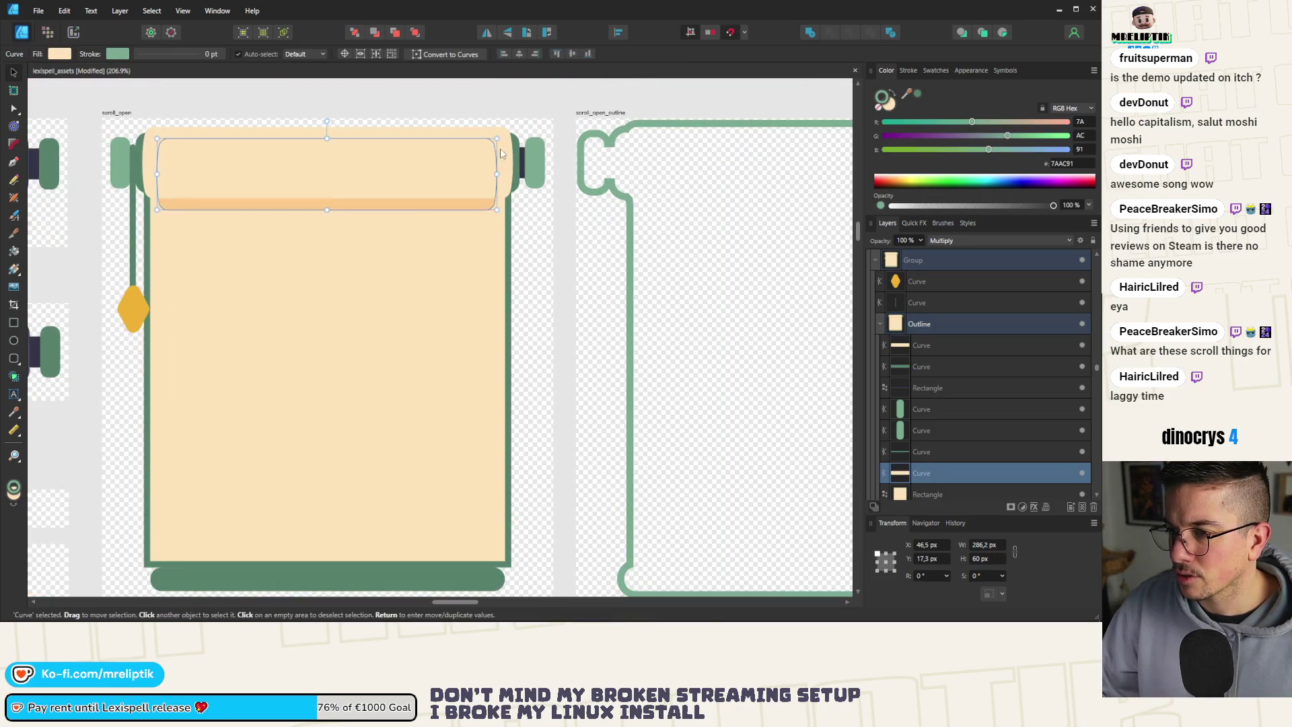
Widen the orange band to about 302.9 px and nudge it up slightly.
scroll(389, 150, "up", 1)
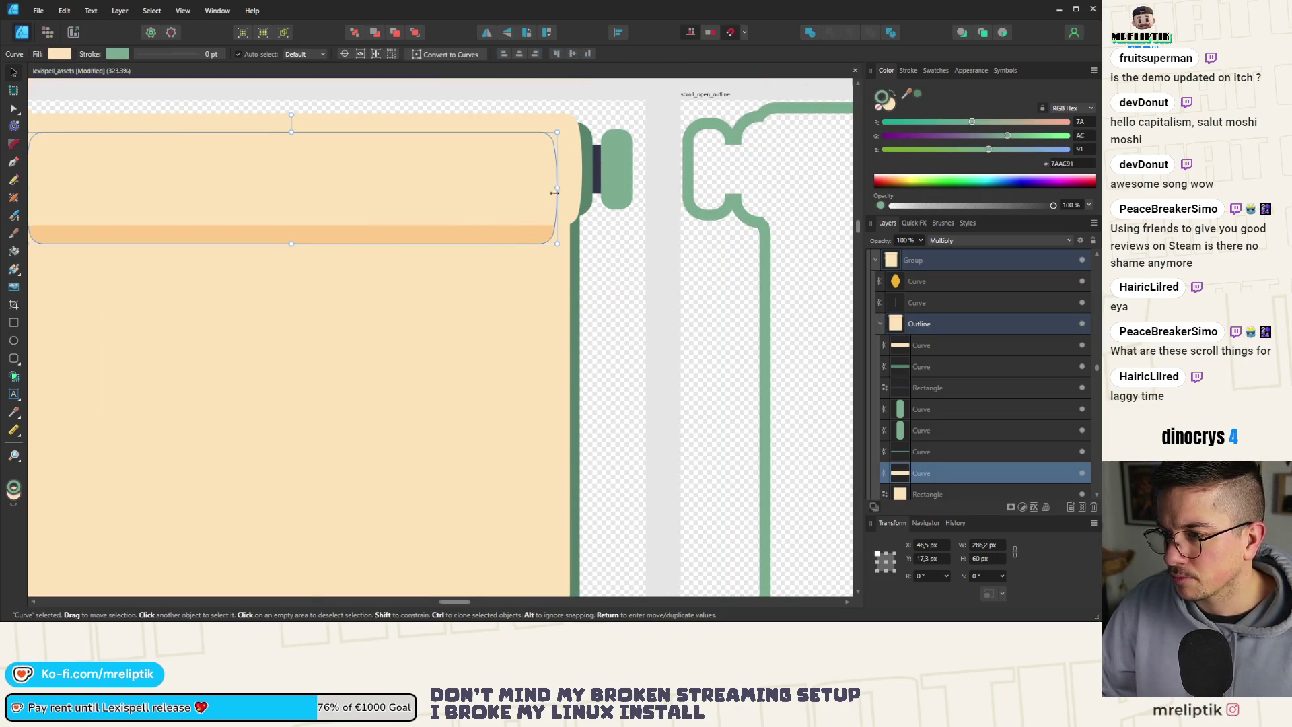
scroll(554, 192, "up", 2)
key("super+shift+s")
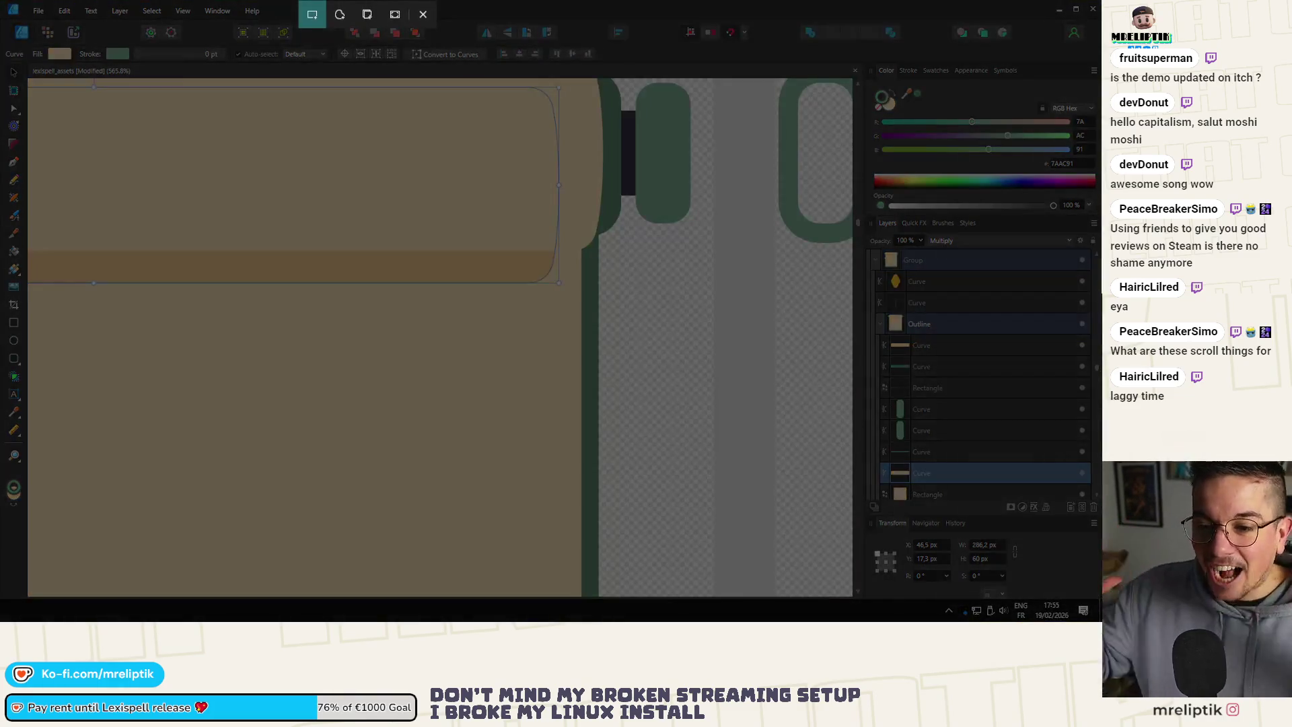
key("Escape")
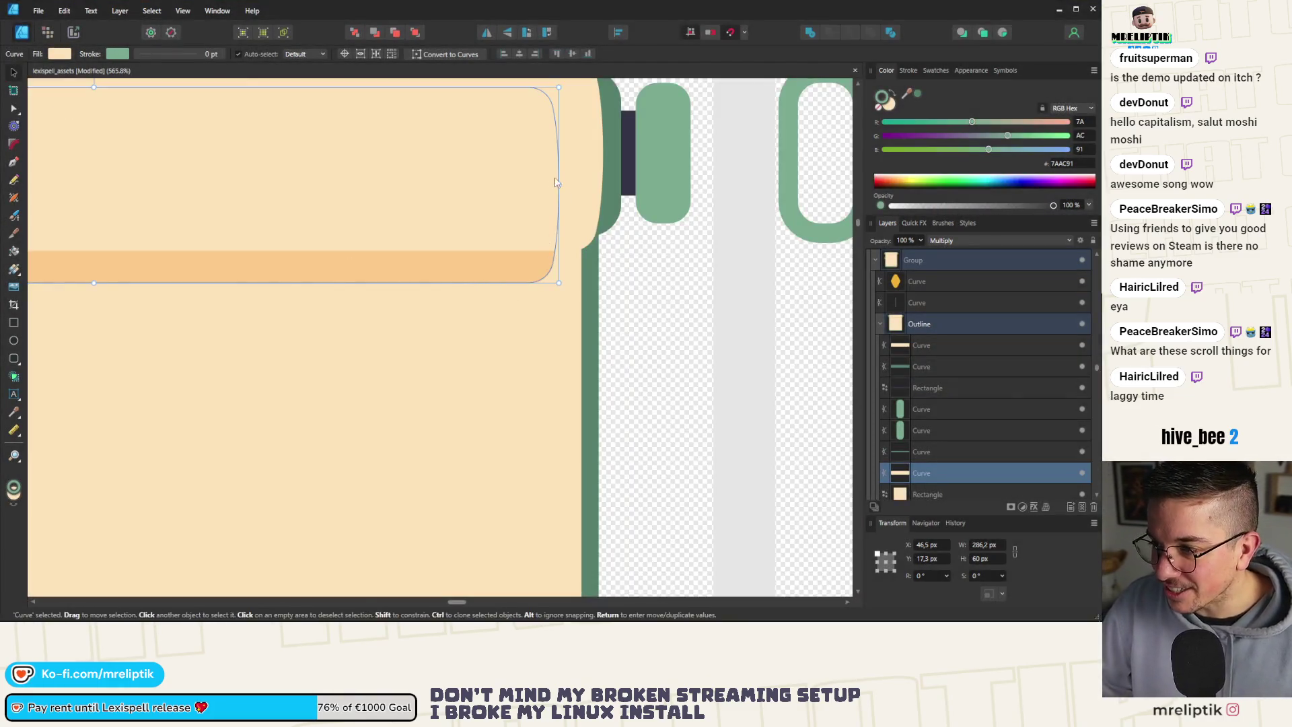
left_click_drag(558, 185, 585, 185)
scroll(577, 183, "up", 5)
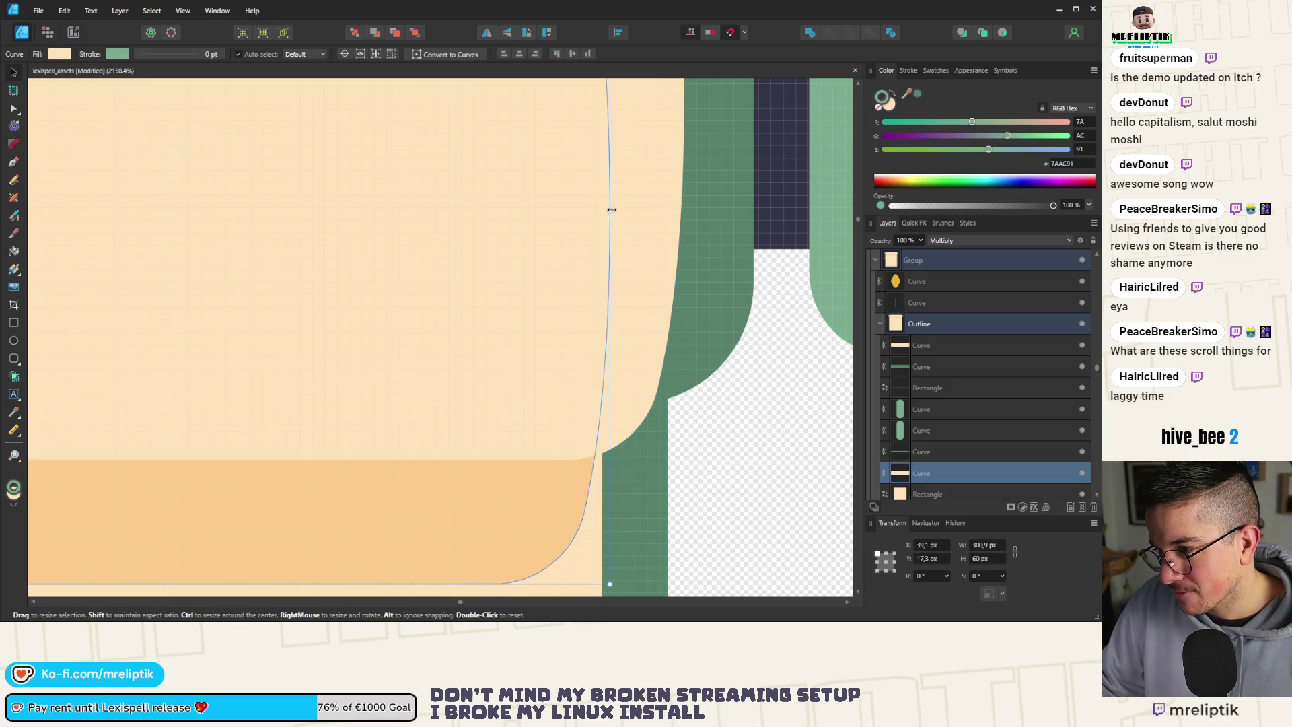
key("Up")
key("Up")
key("Up")
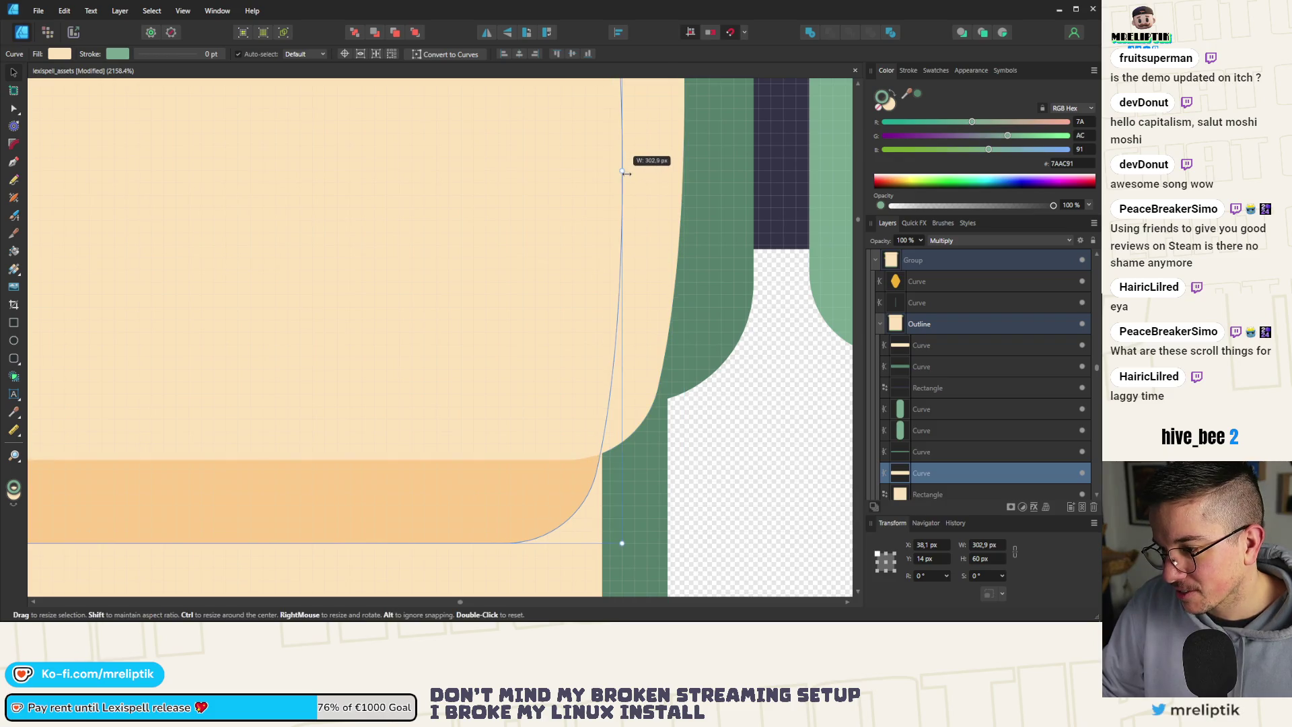
scroll(484, 219, "down", 6)
scroll(485, 219, "down", 5)
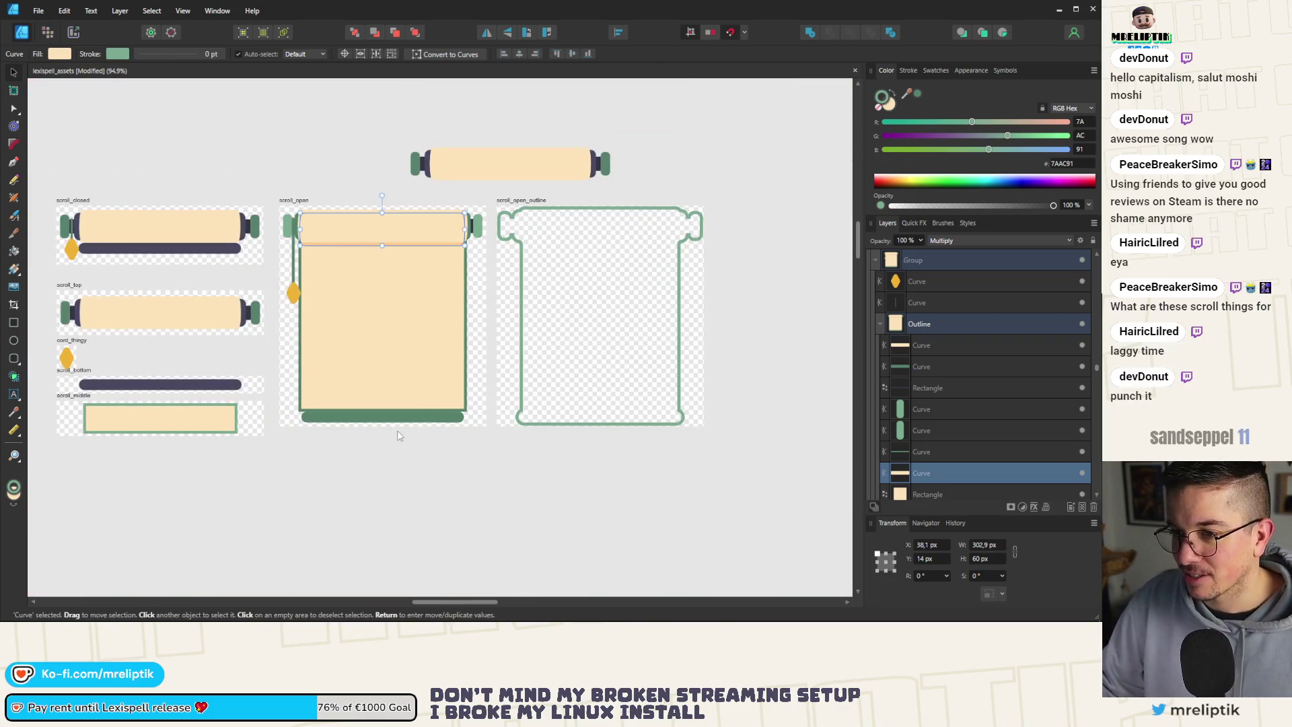
left_click(397, 430)
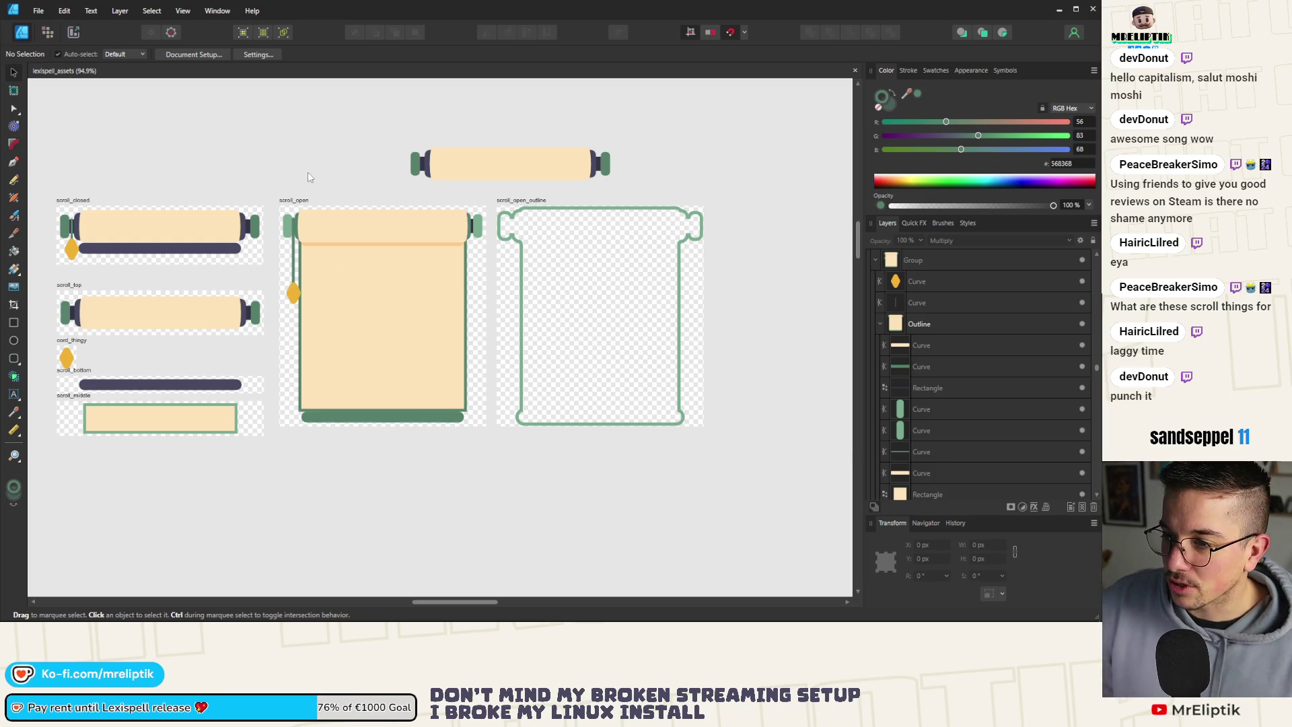
Select the open scroll's dark green bottom bar with the Move Tool.
left_click(436, 416)
scroll(436, 417, "up", 5)
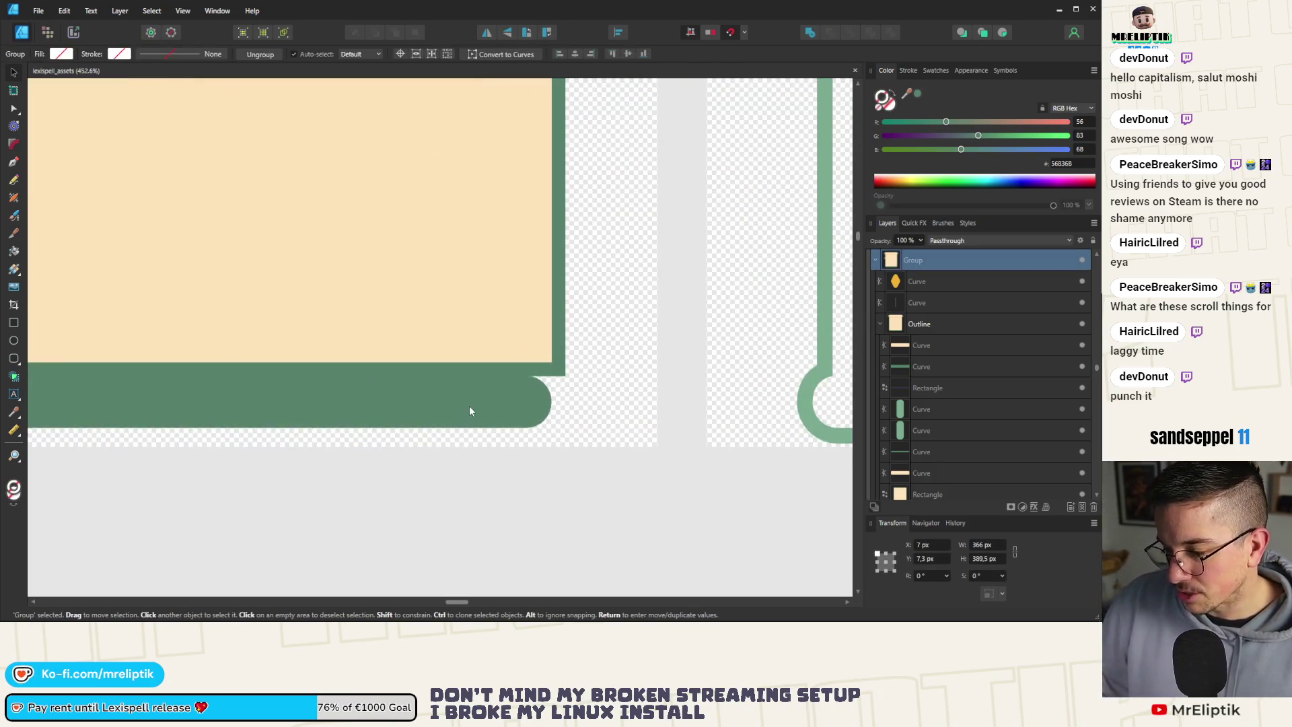
double_click(496, 411)
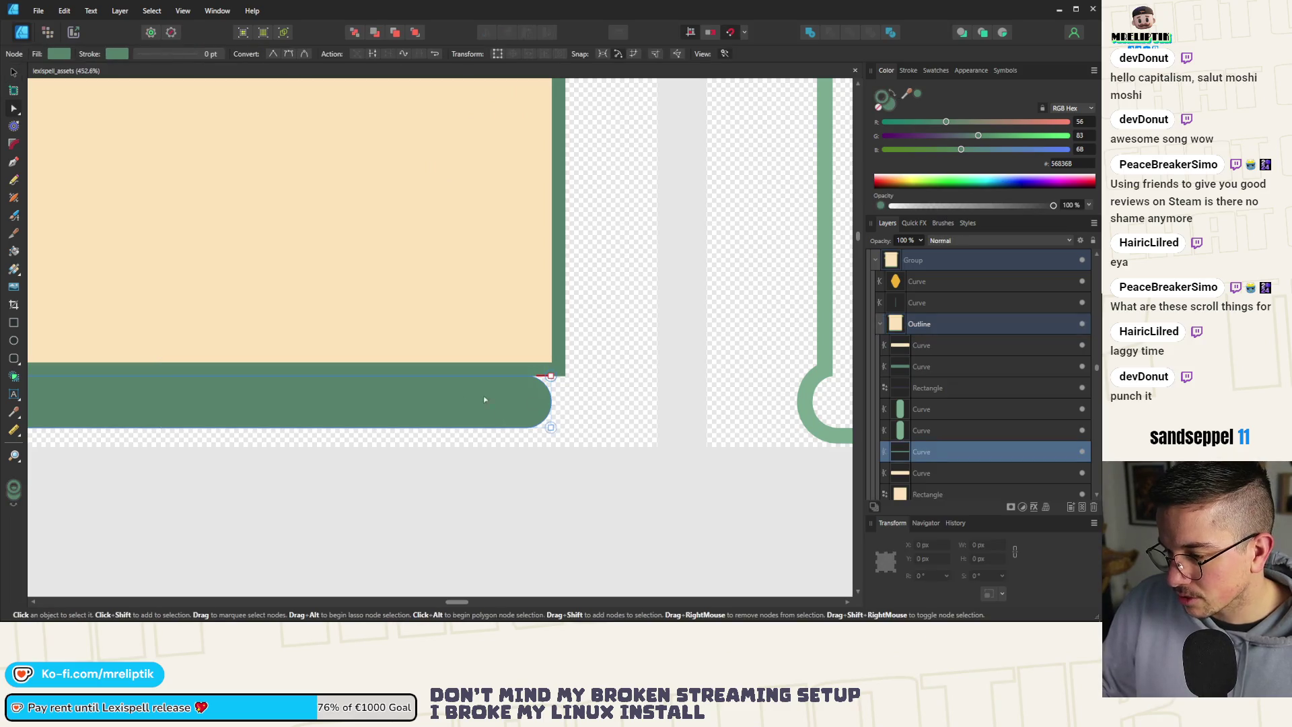
scroll(495, 411, "down", 5)
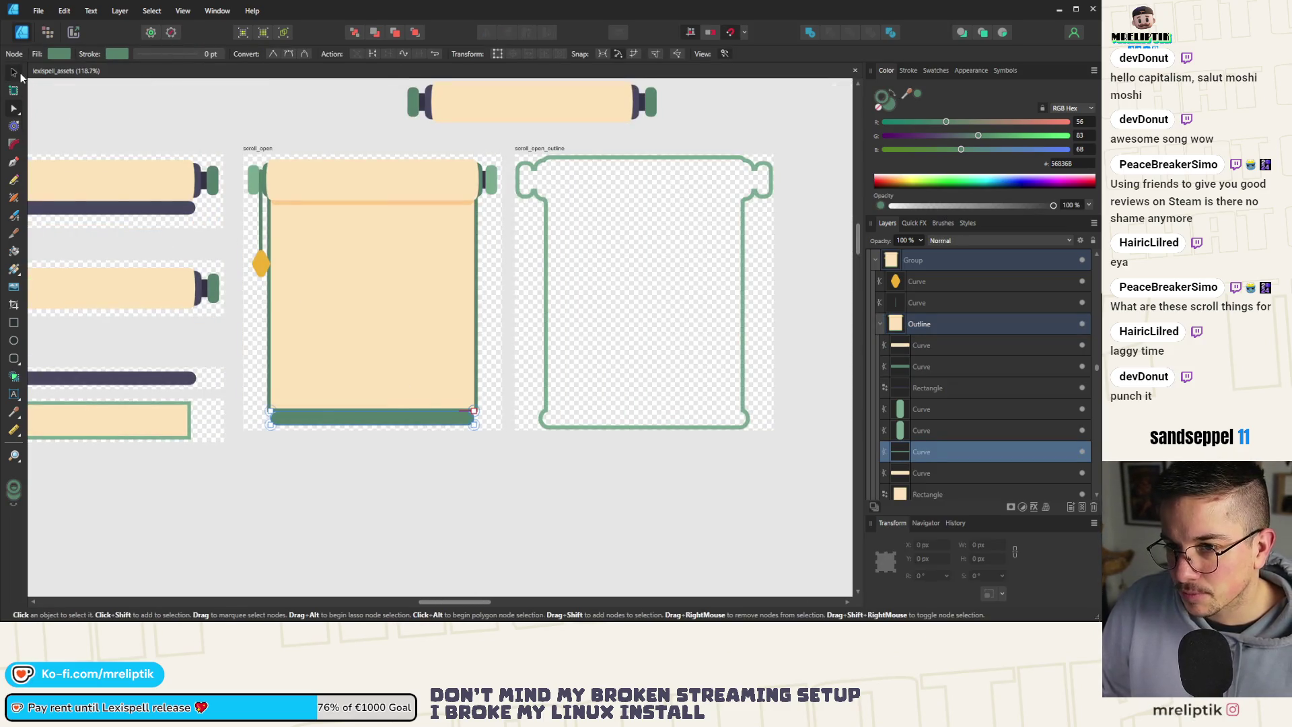
left_click(14, 72)
scroll(454, 406, "up", 5)
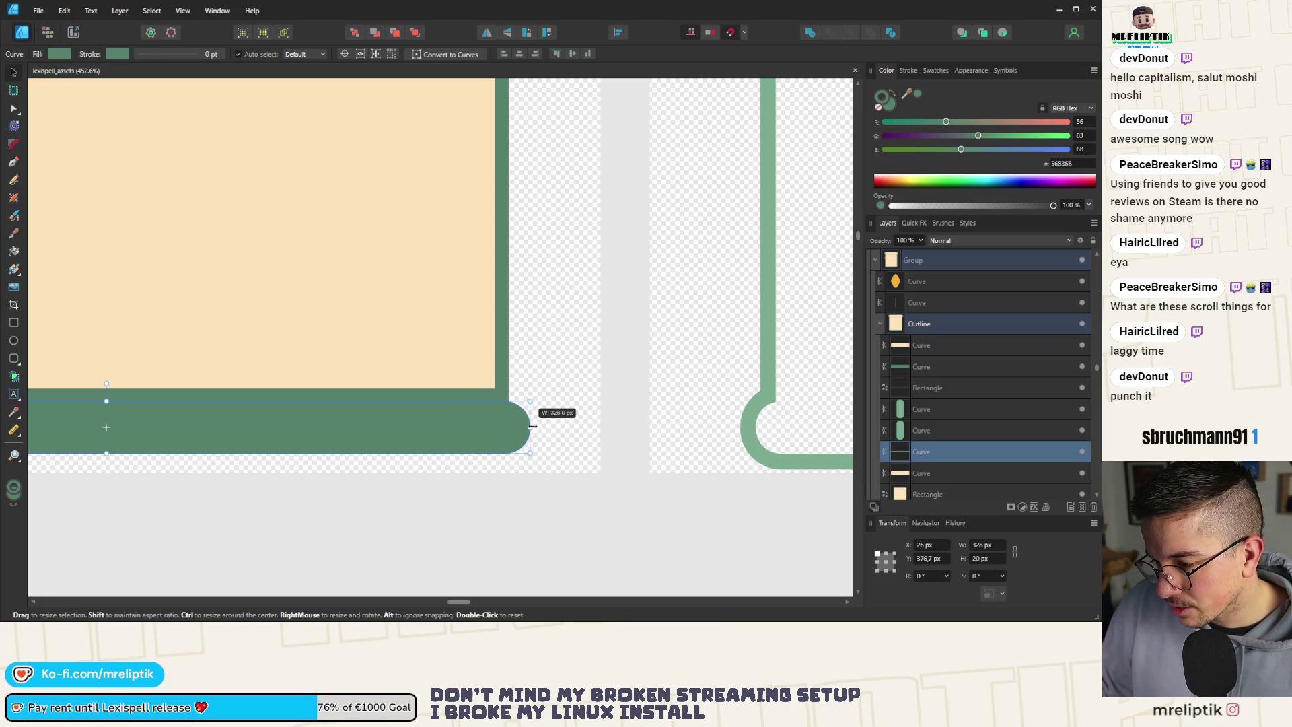
scroll(505, 408, "up", 7)
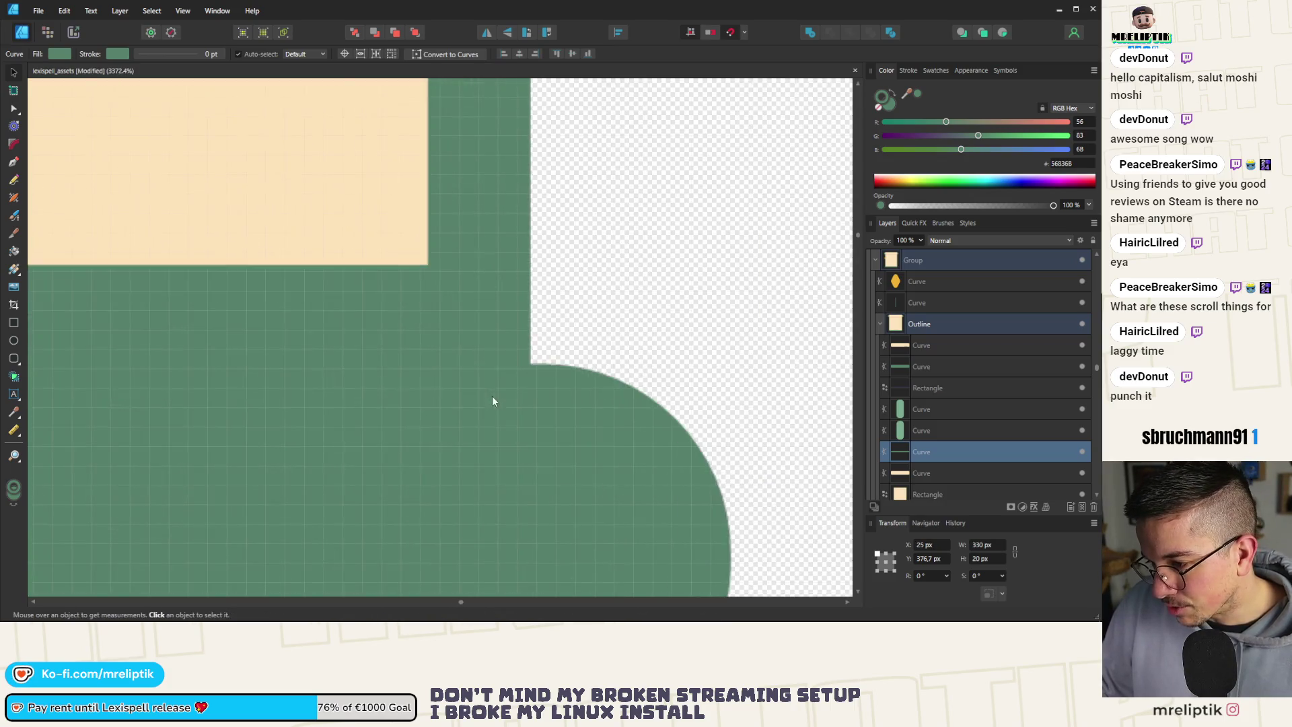
left_click(518, 340)
left_click(530, 412)
Drag the bottom bar's right edge outward, widening it from 330 to about 334 px.
scroll(532, 409, "down", 12)
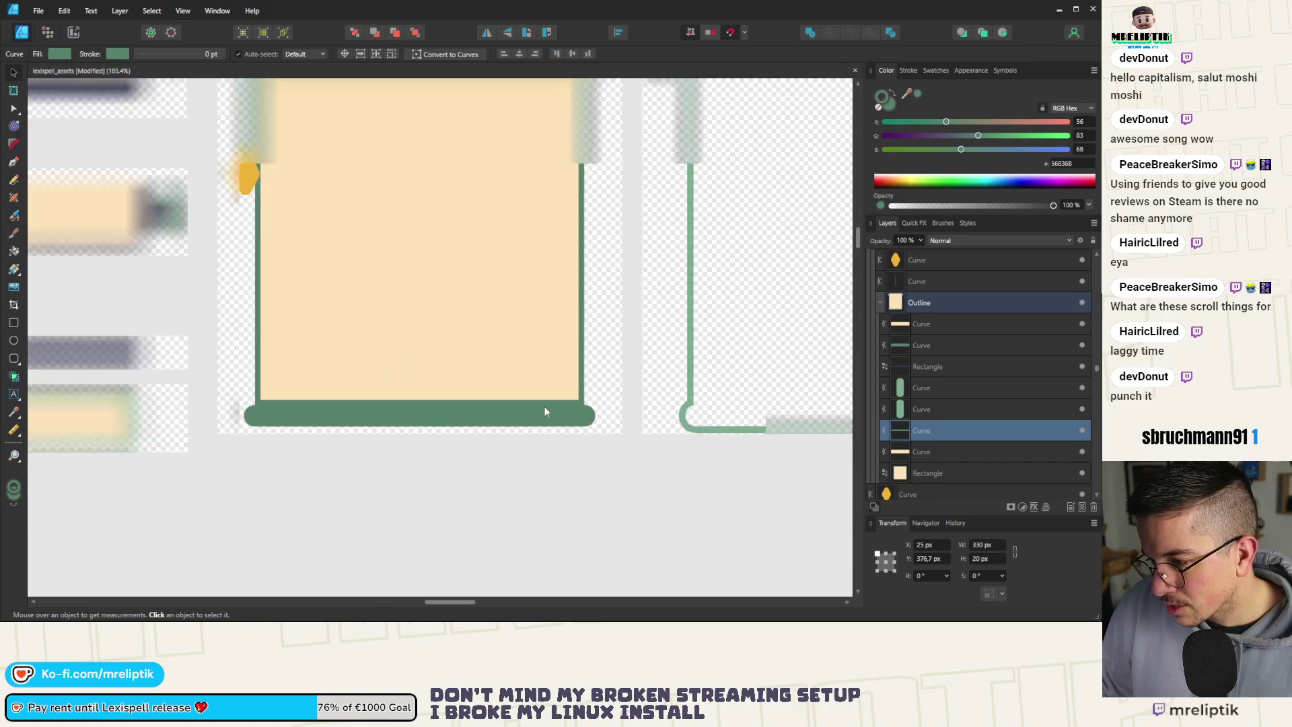
scroll(553, 407, "up", 4)
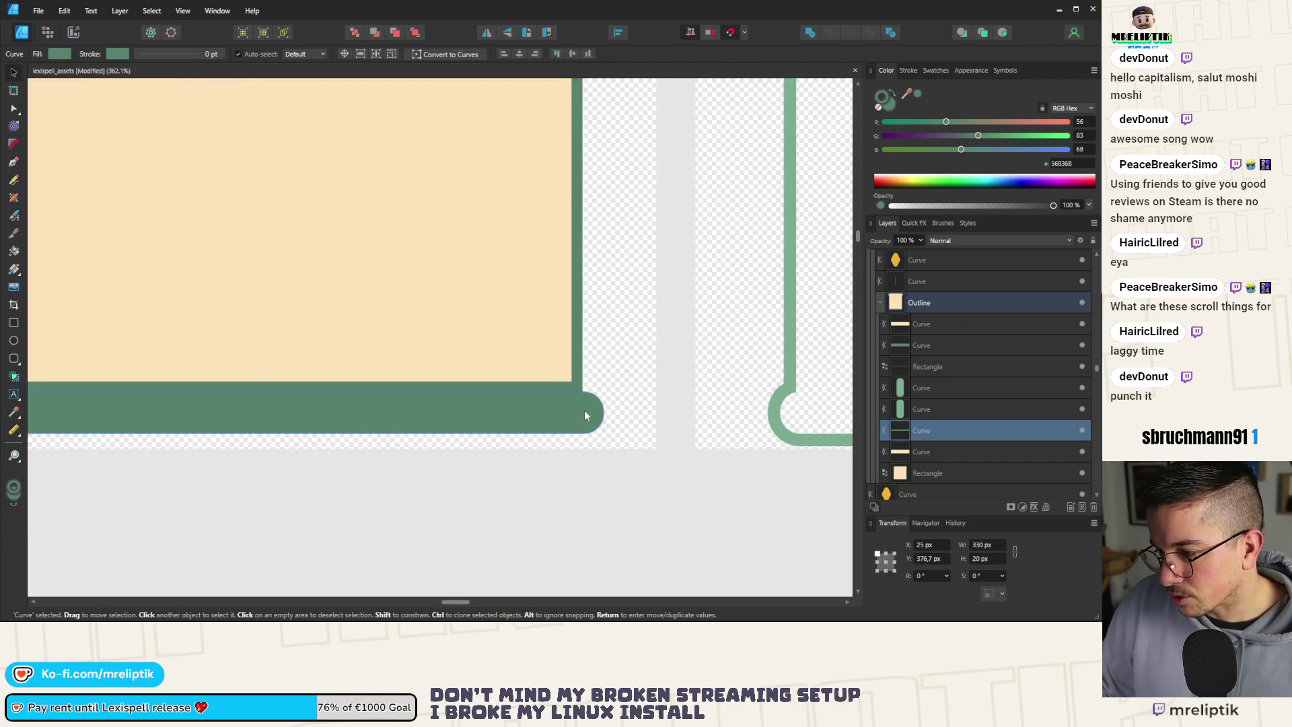
scroll(264, 435, "up", 3)
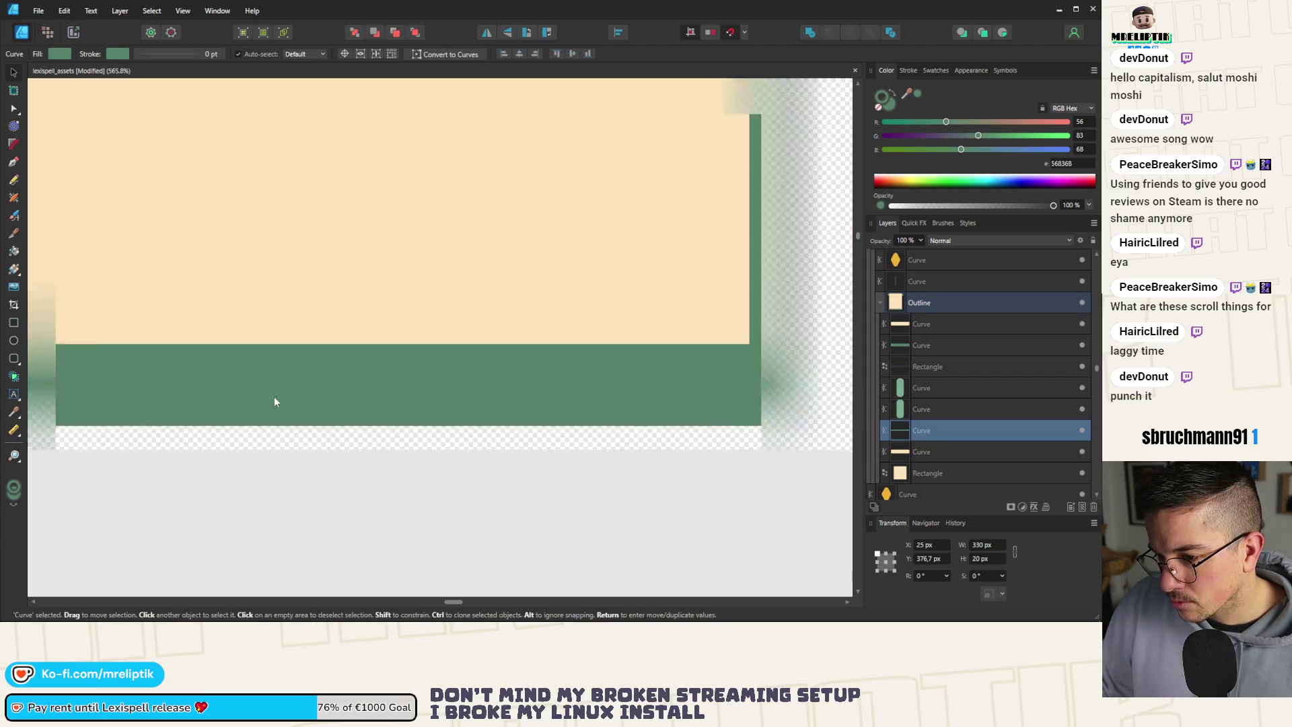
scroll(273, 397, "down", 3)
scroll(493, 394, "up", 1)
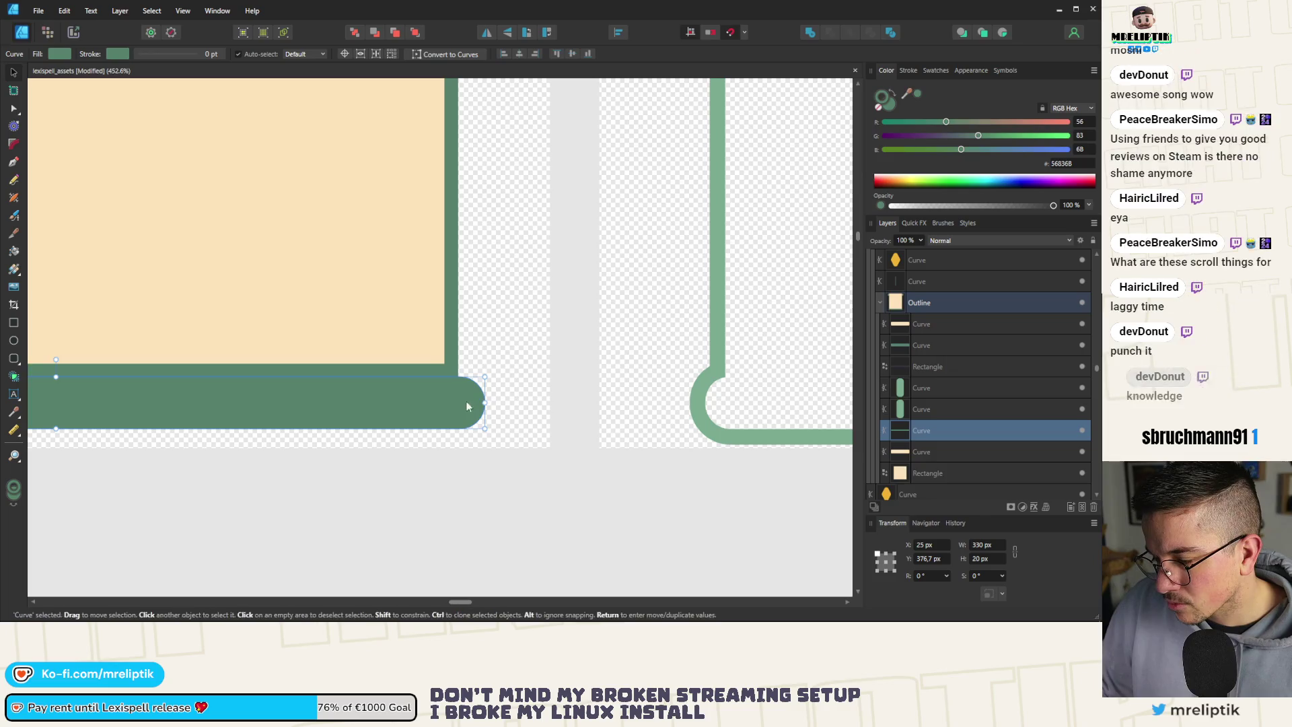
scroll(482, 402, "up", 2)
left_click_drag(490, 403, 501, 403)
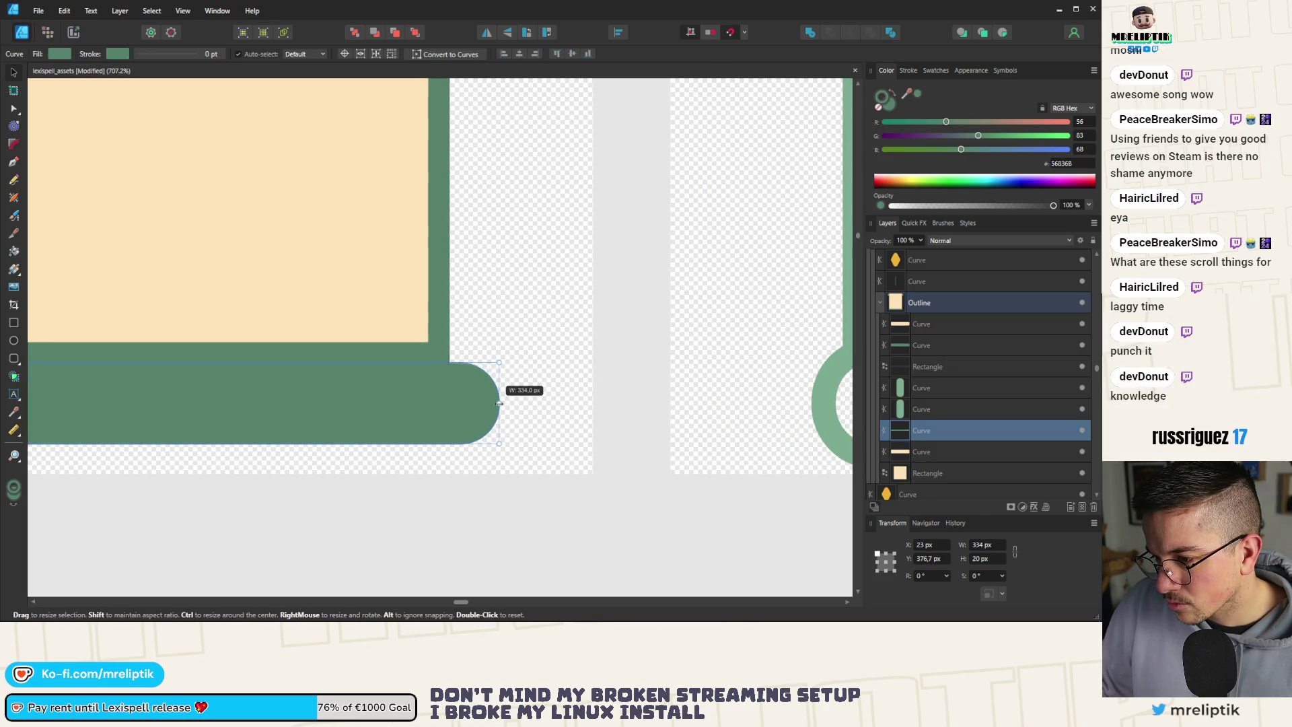
scroll(499, 403, "down", 8)
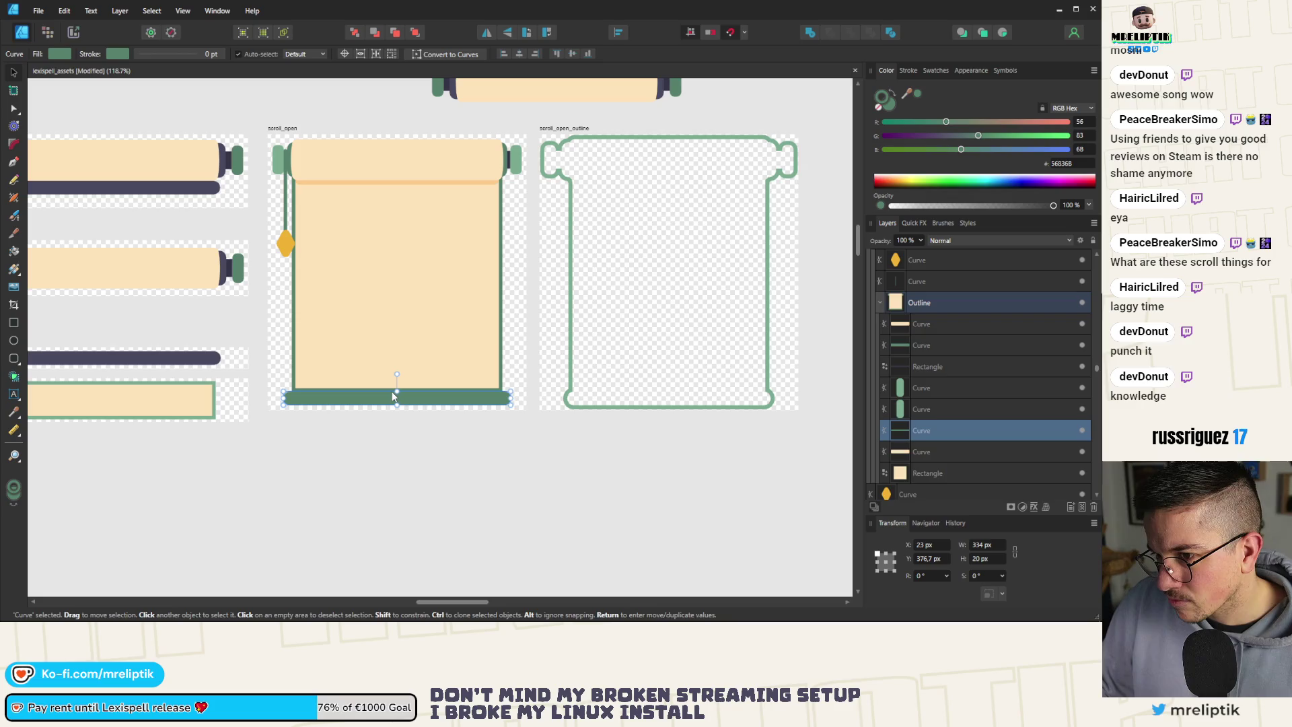
scroll(396, 400, "down", 3)
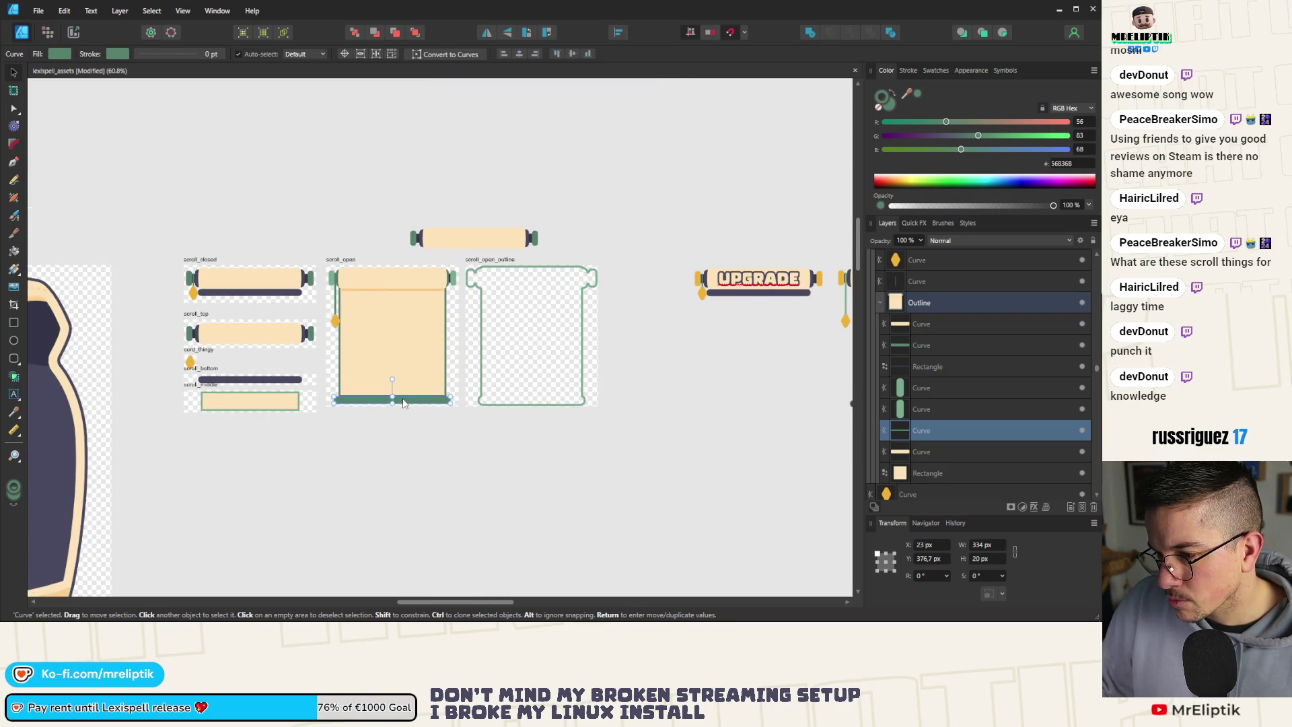
Move the green bar up under the top roller and trim its width to 323.2 px.
left_click_drag(404, 402, 406, 295)
scroll(405, 294, "up", 9)
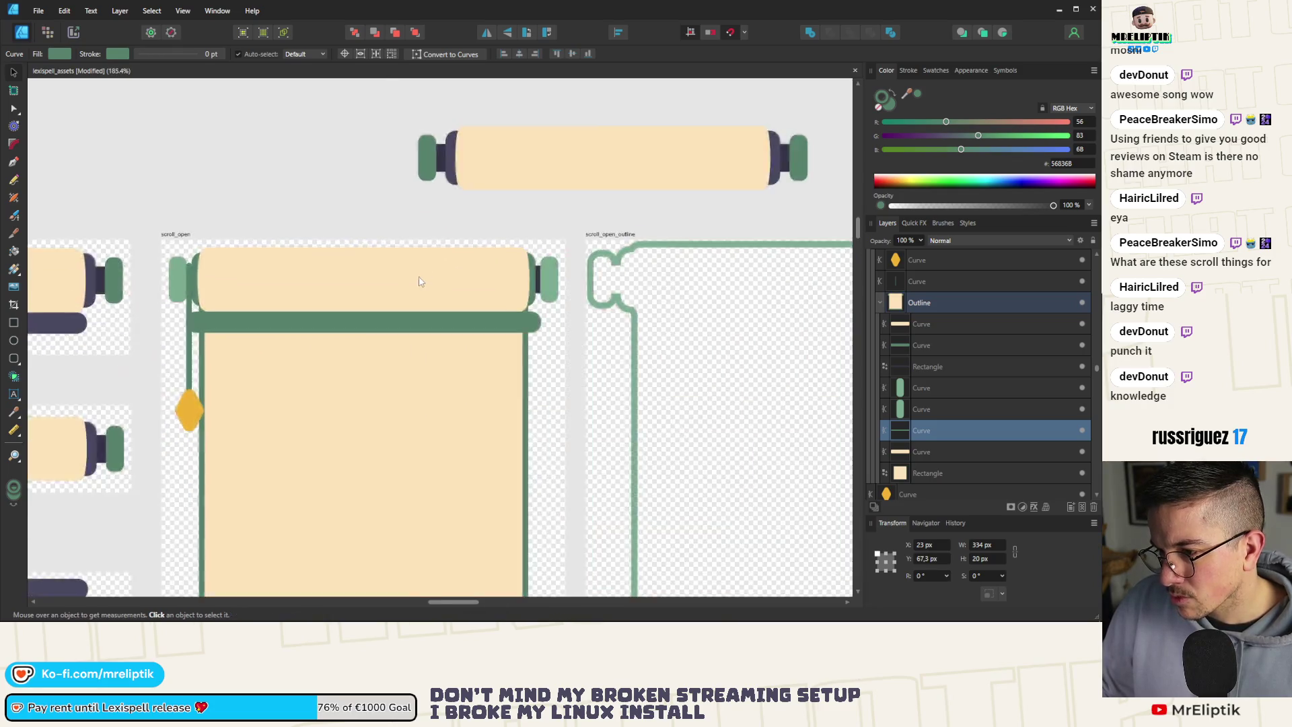
left_click_drag(714, 388, 702, 387)
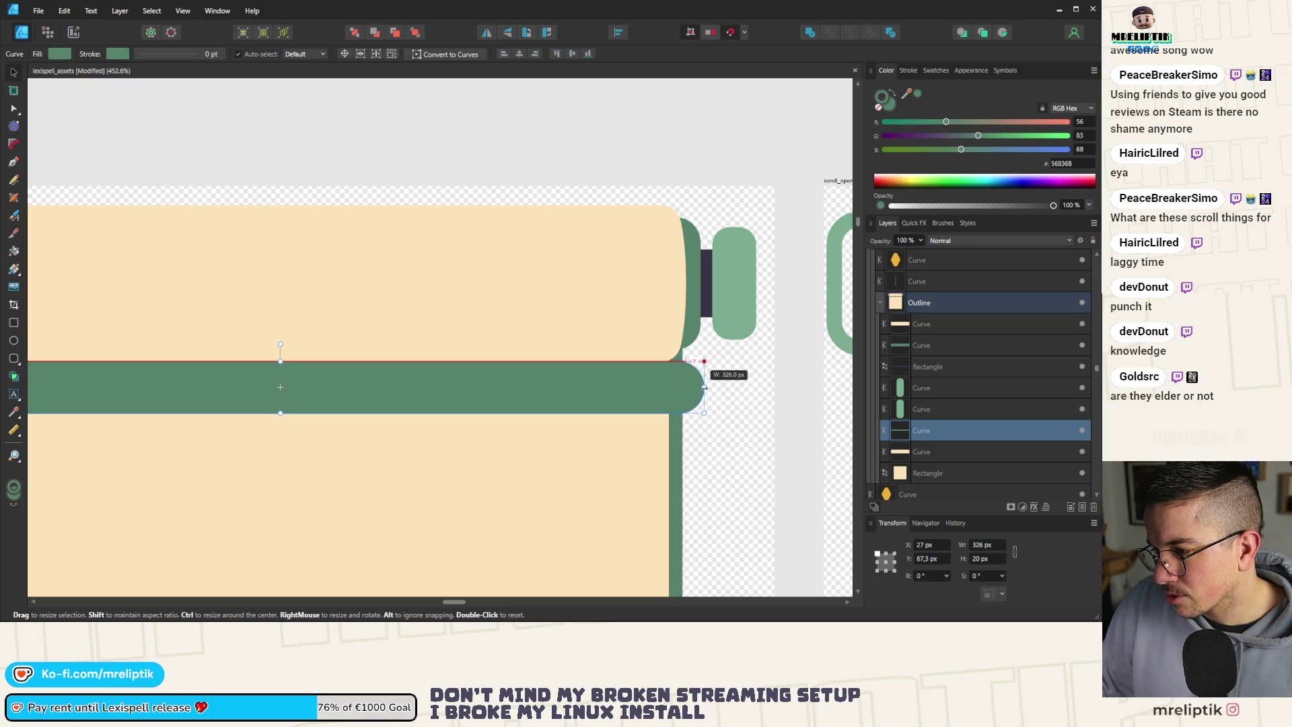
left_click_drag(644, 401, 643, 309)
scroll(708, 308, "up", 3)
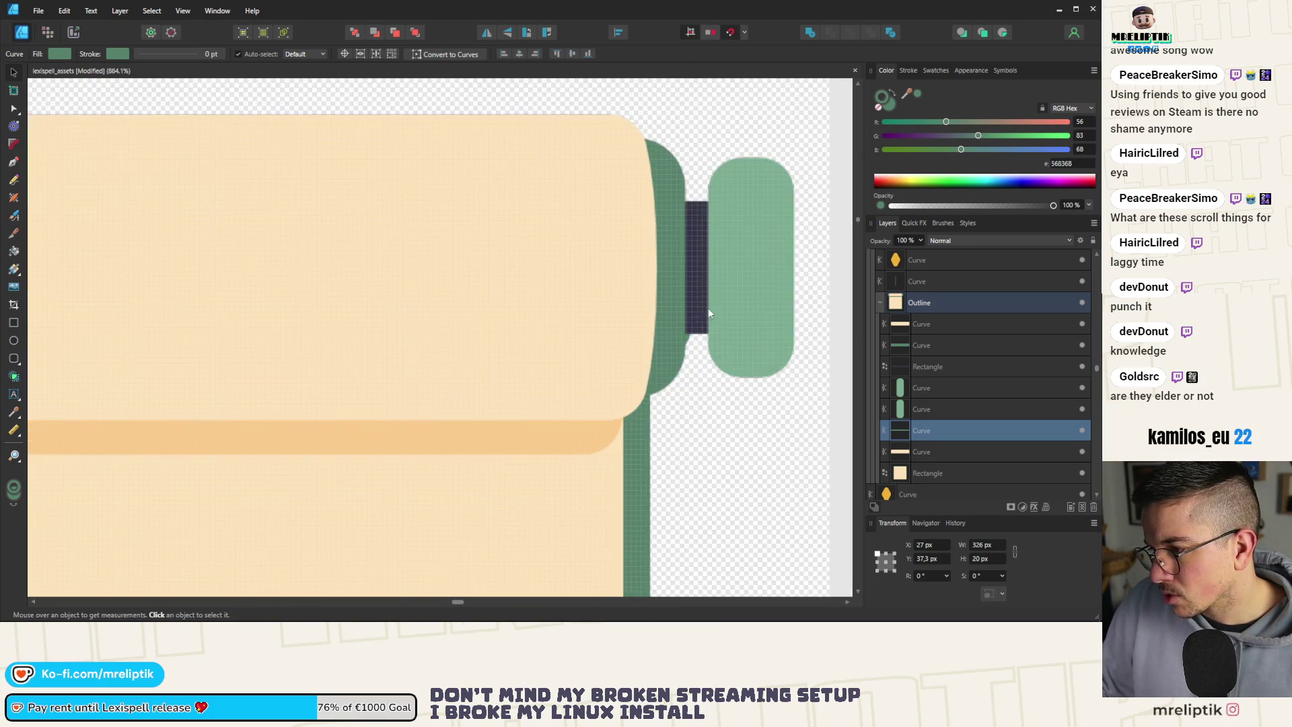
mouse_move(692, 268)
left_mouse_down()
mouse_move(669, 268)
mouse_move(684, 319)
left_mouse_up()
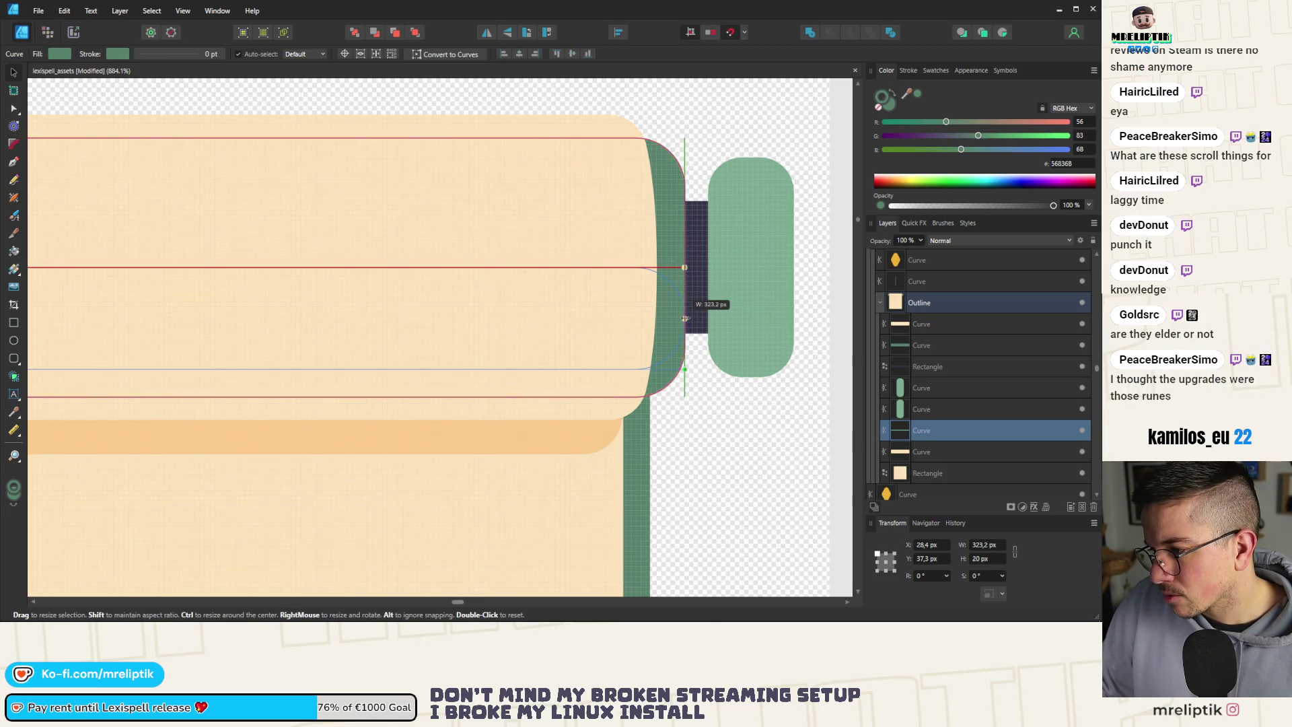
scroll(684, 318, "down", 10)
Move the green bar back down to the scroll's bottom at Y 372 and deselect.
mouse_move(509, 322)
left_mouse_down()
mouse_move(506, 475)
mouse_move(498, 411)
mouse_move(498, 428)
left_mouse_up()
scroll(498, 411, "up", 5)
scroll(481, 427, "down", 5)
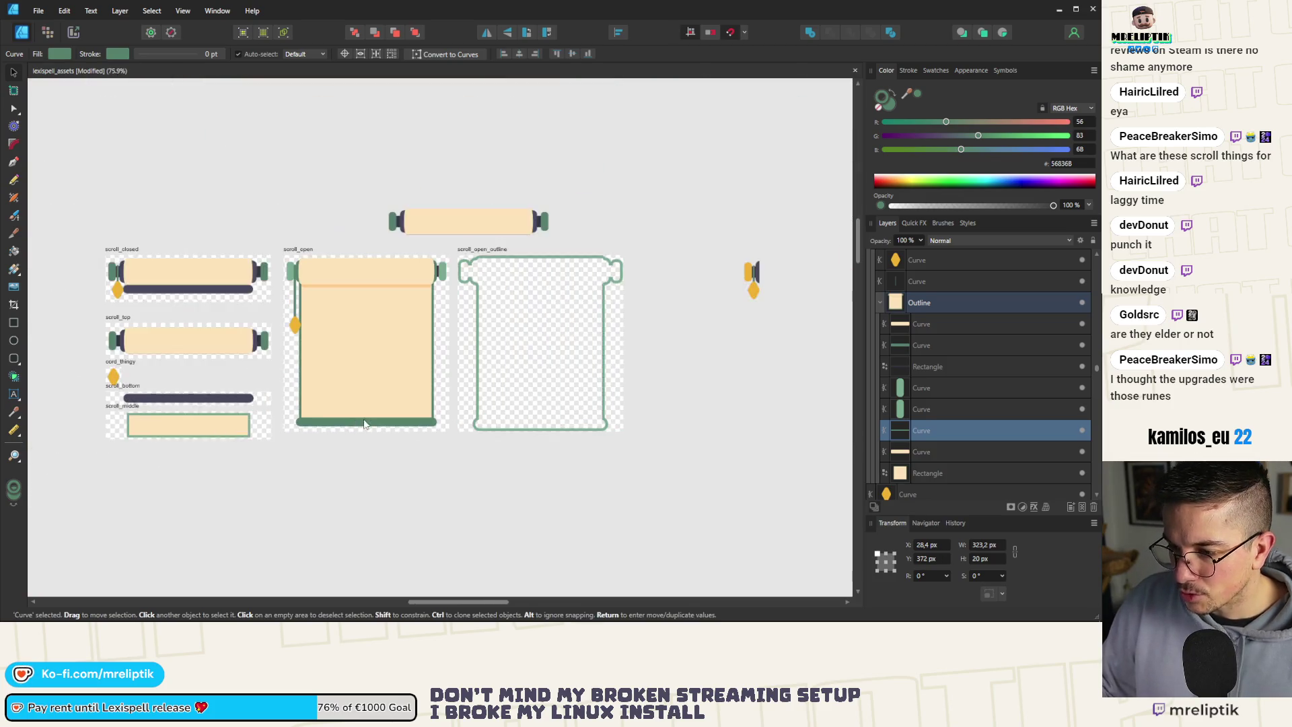
left_click(375, 455)
scroll(376, 455, "up", 4)
scroll(363, 418, "down", 5)
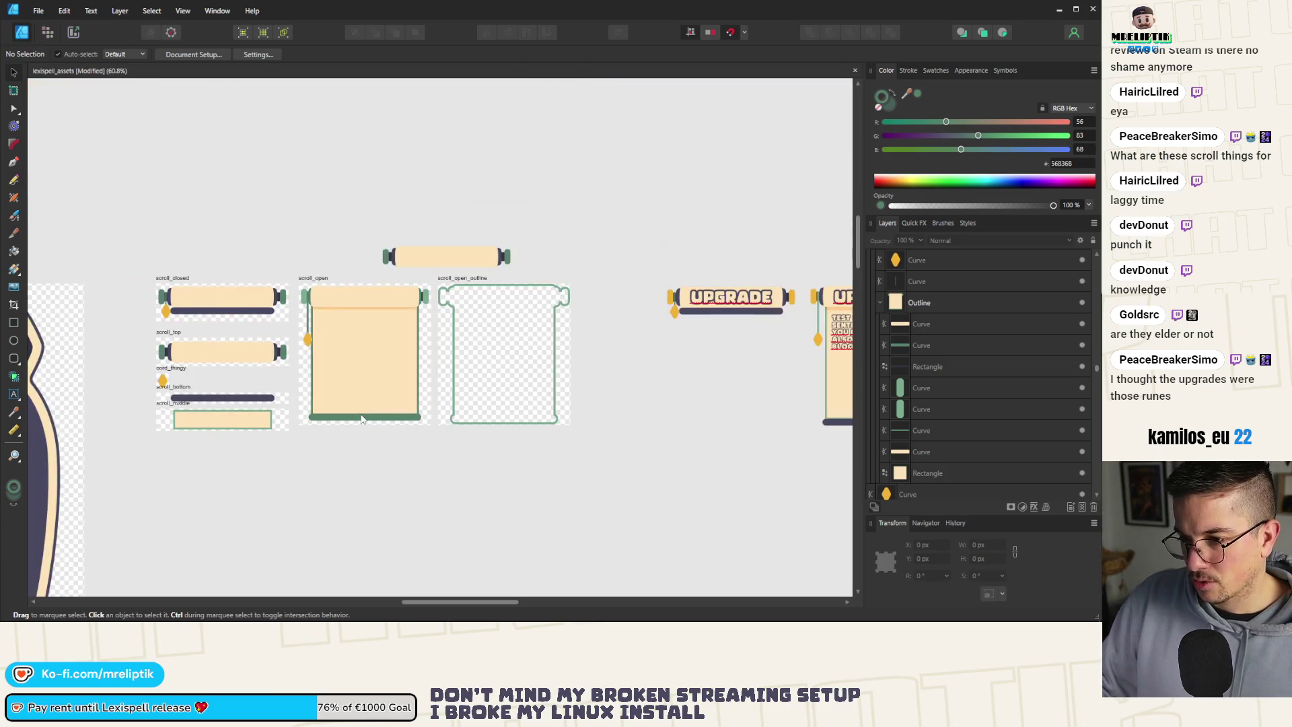
scroll(361, 418, "up", 3)
scroll(361, 418, "up", 3)
Reselect the bottom bar inside the group, nudge it to Y 371 beneath the paper, and deselect.
left_click(366, 422)
scroll(391, 418, "down", 2)
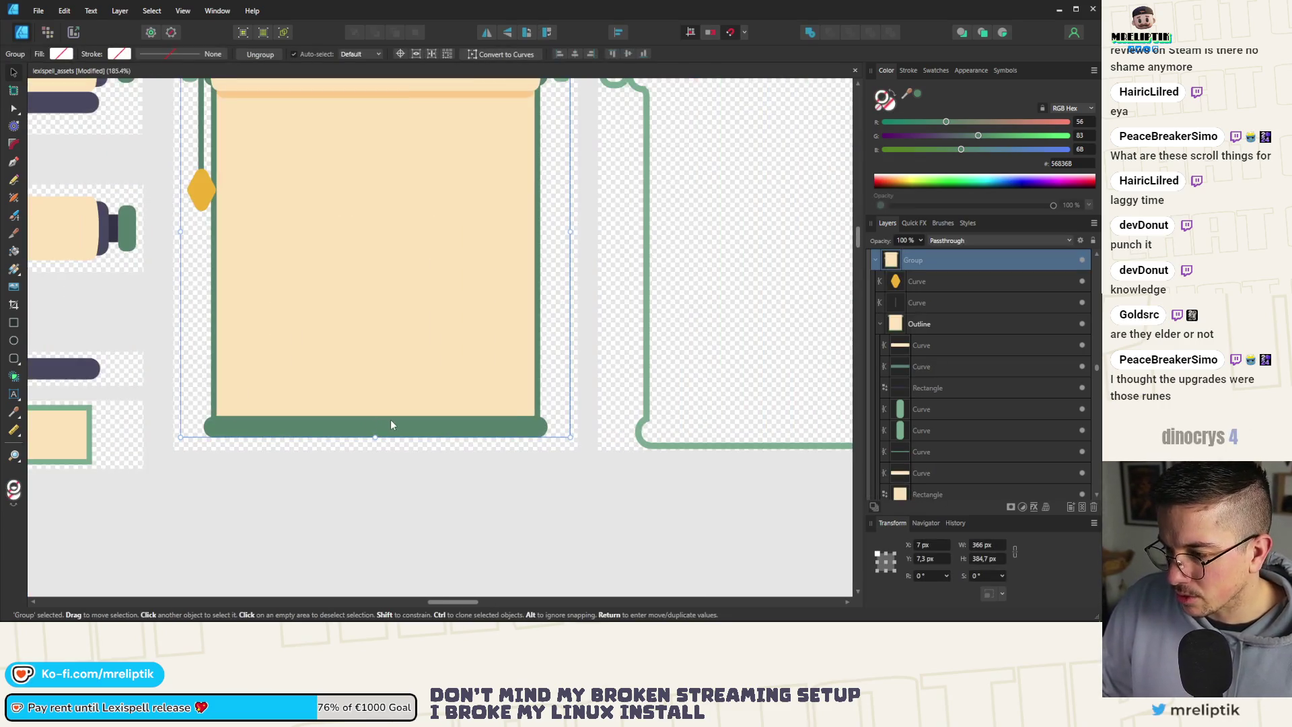
double_click(398, 432)
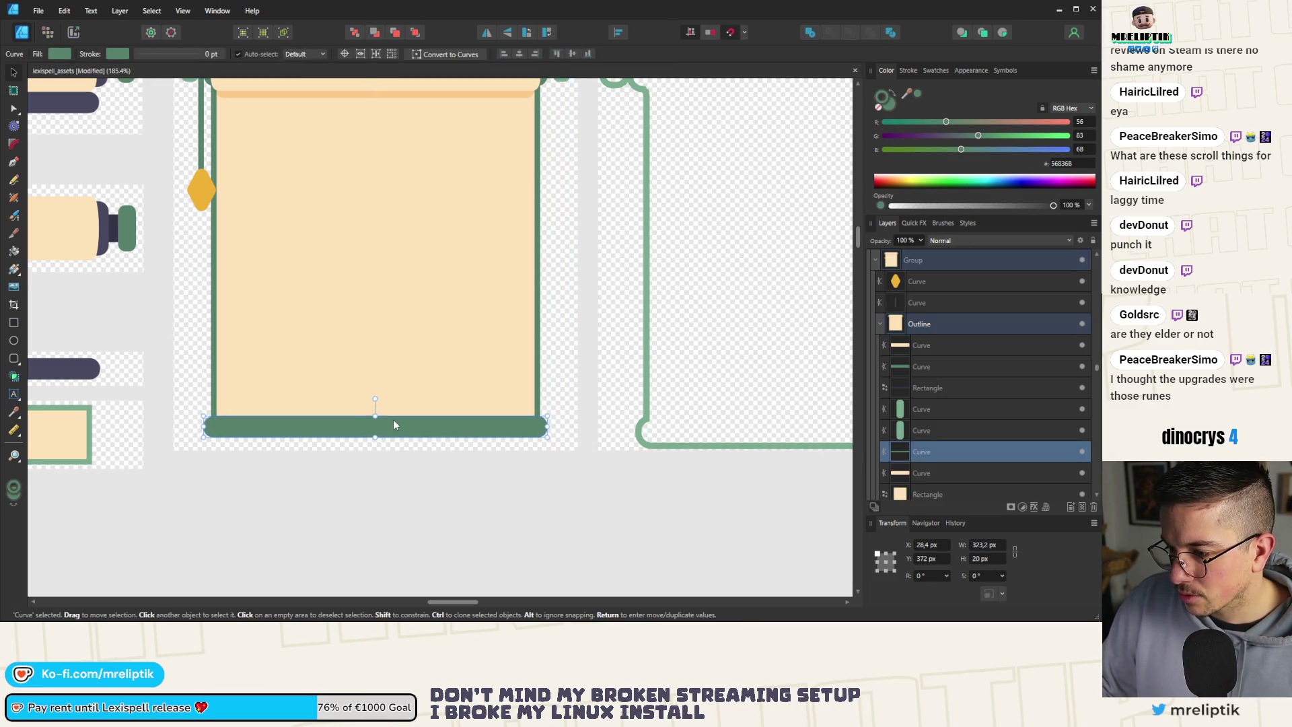
scroll(396, 422, "up", 3)
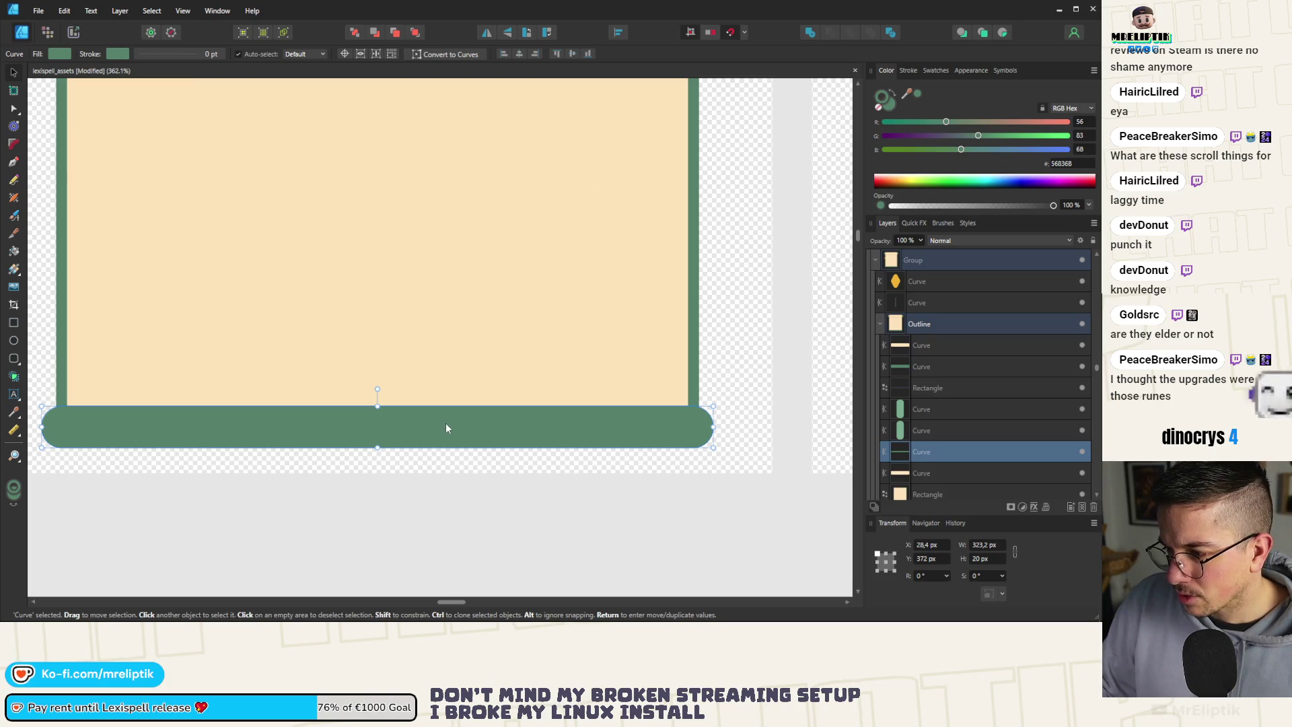
left_click_drag(446, 429, 446, 422)
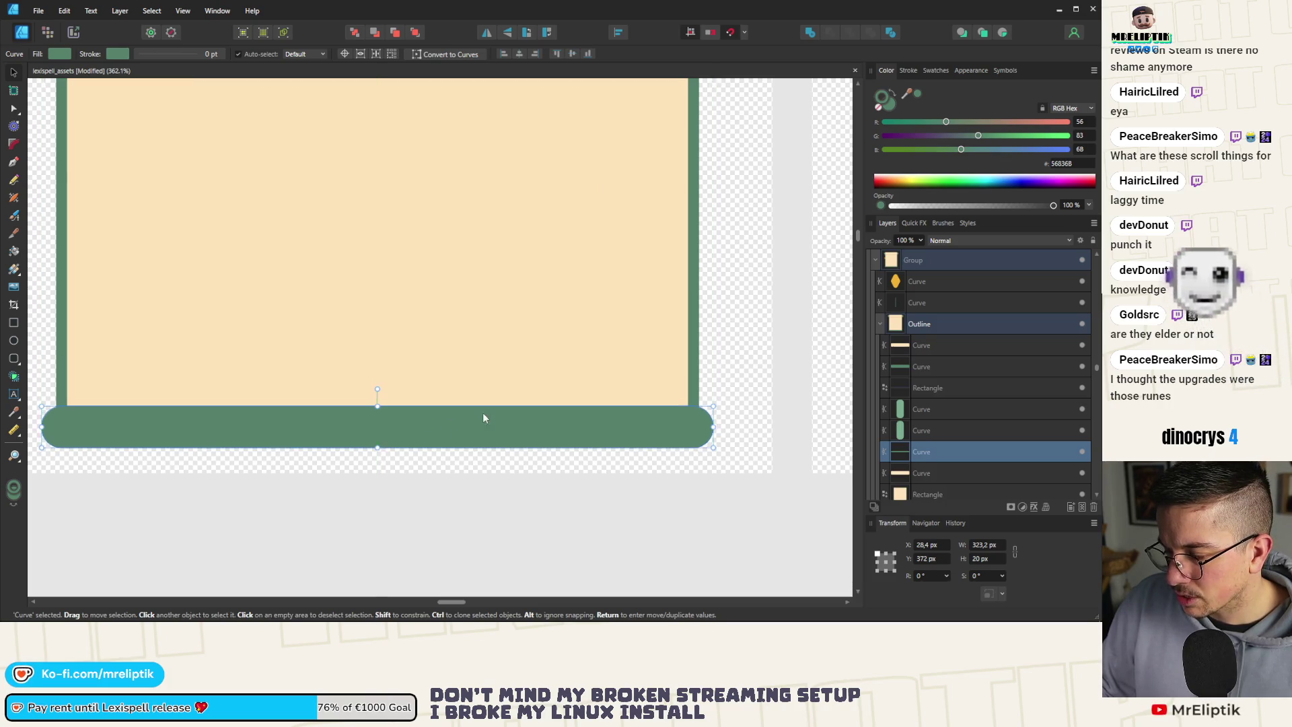
scroll(483, 413, "up", 4)
scroll(592, 407, "up", 4)
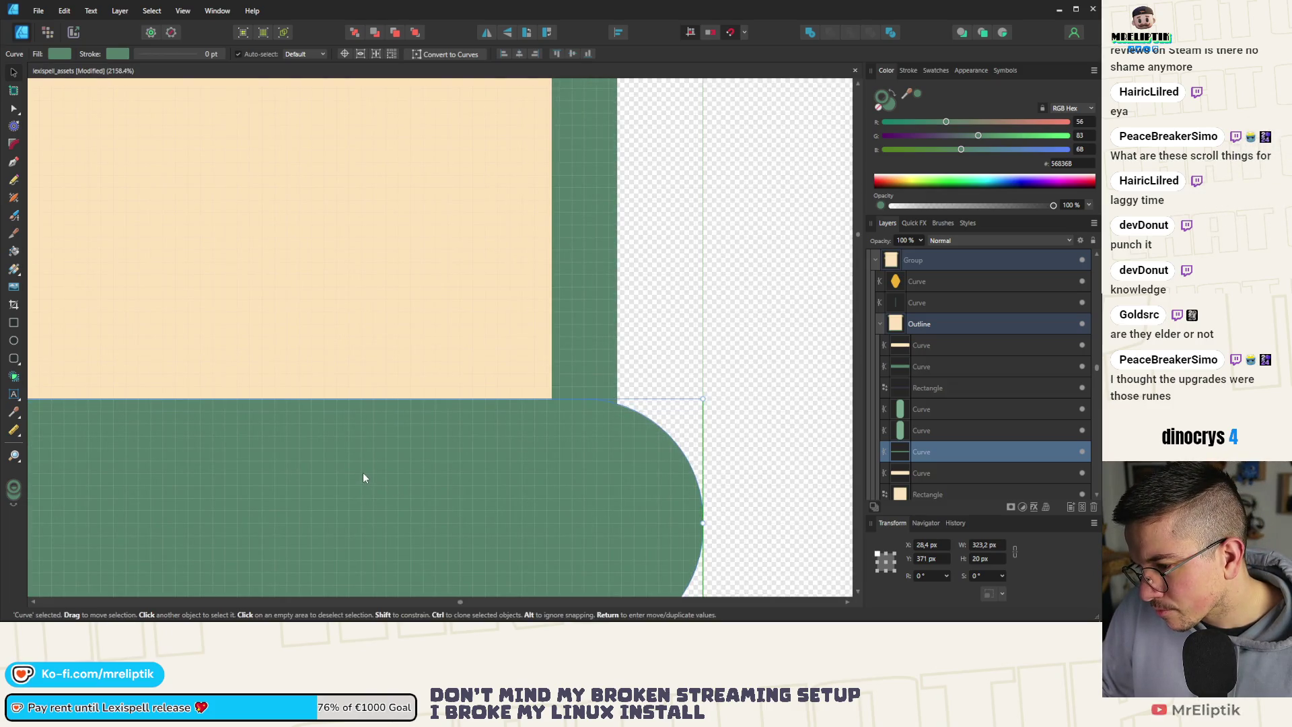
key("ctrl+d")
scroll(403, 403, "down", 13)
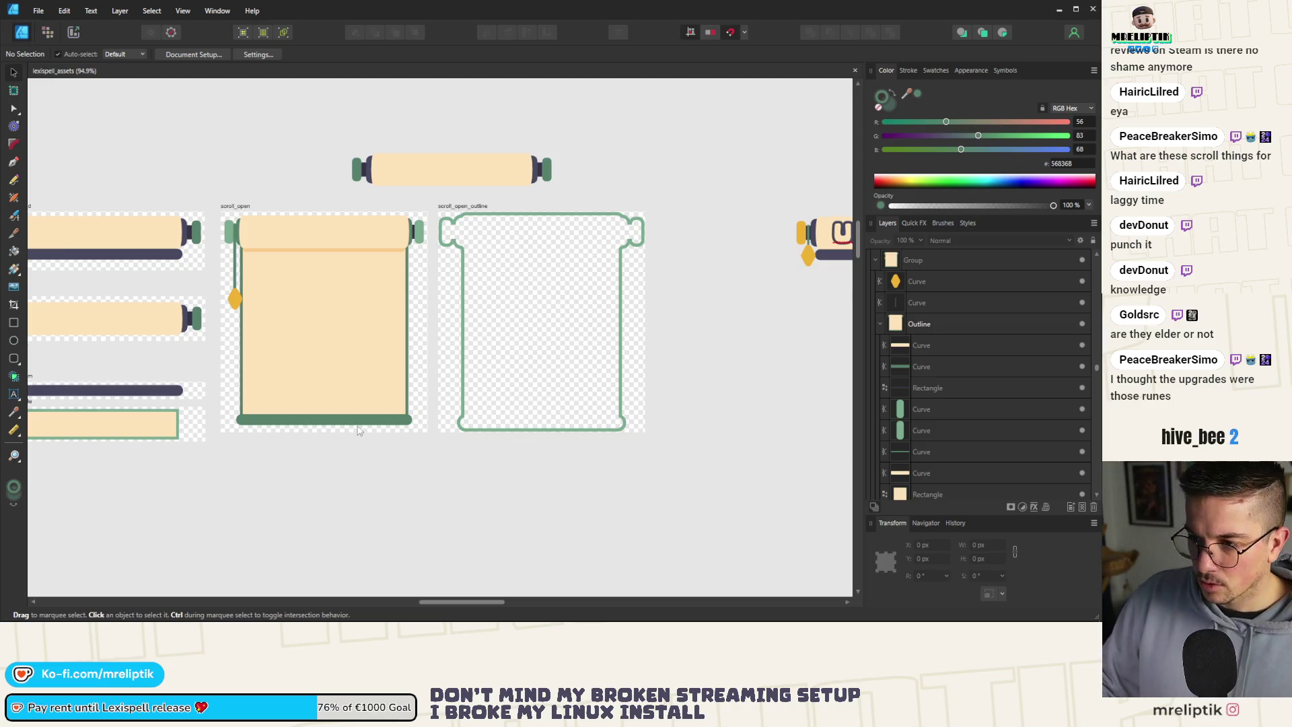
Delete the green outline curve from the scroll_open_outline artboard and deselect.
scroll(359, 431, "down", 1)
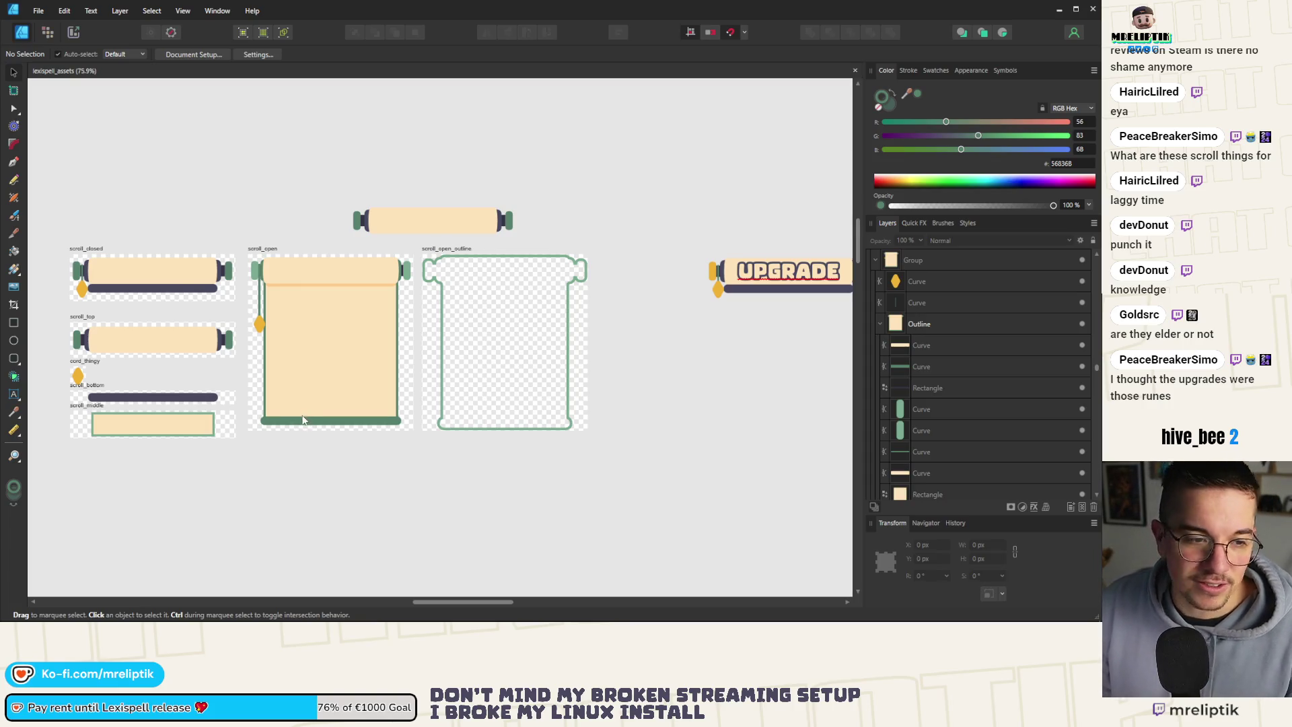
left_click(446, 266)
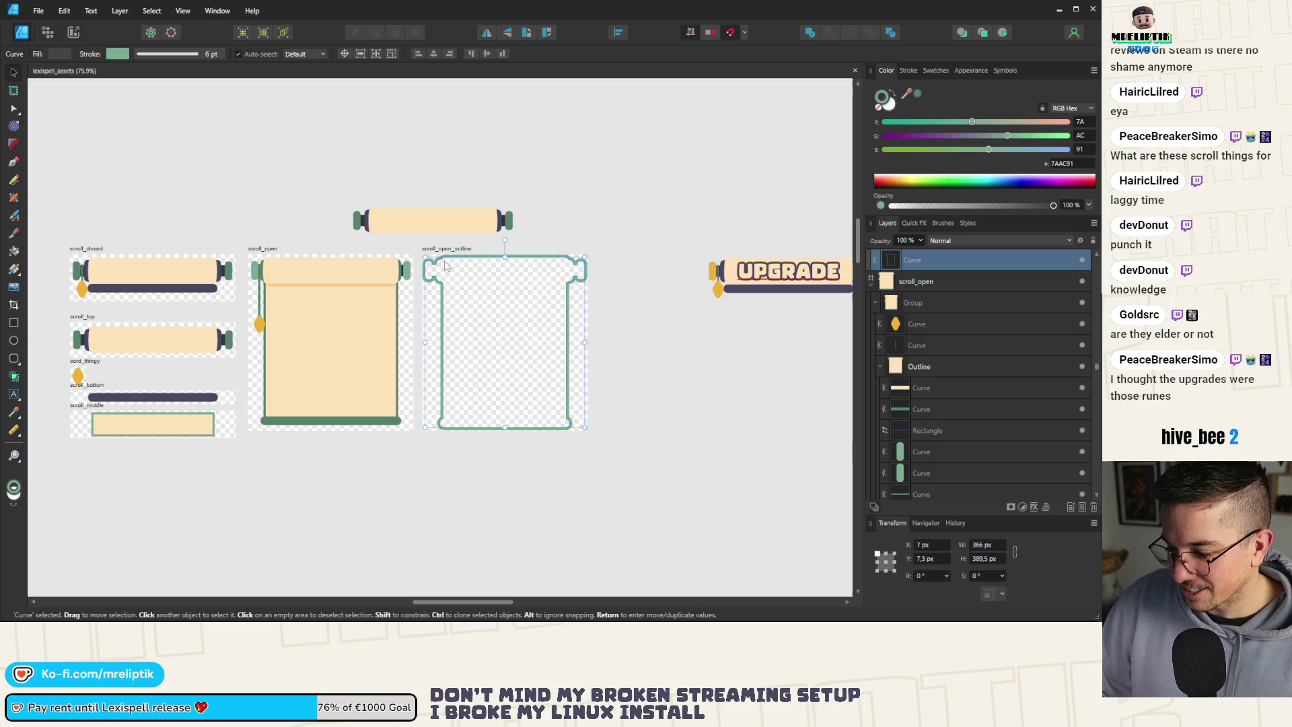
key("Delete")
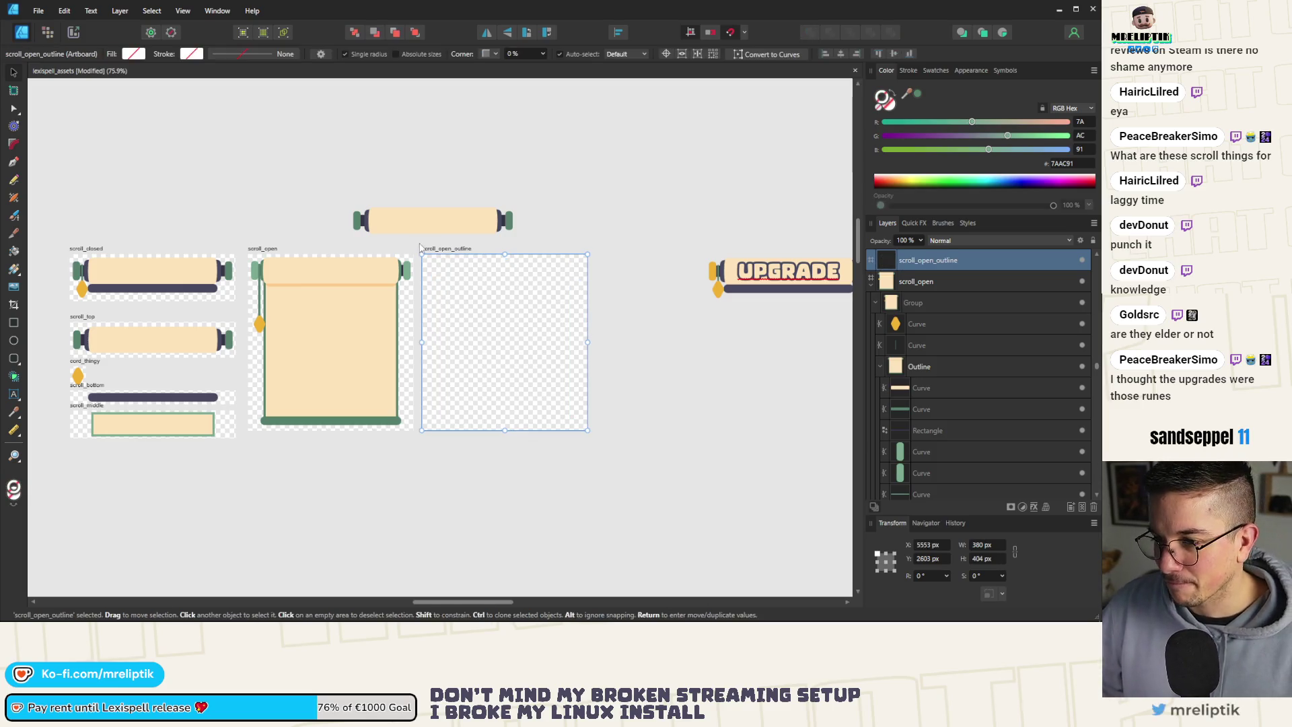
scroll(262, 271, "up", 1)
scroll(485, 203, "up", 2)
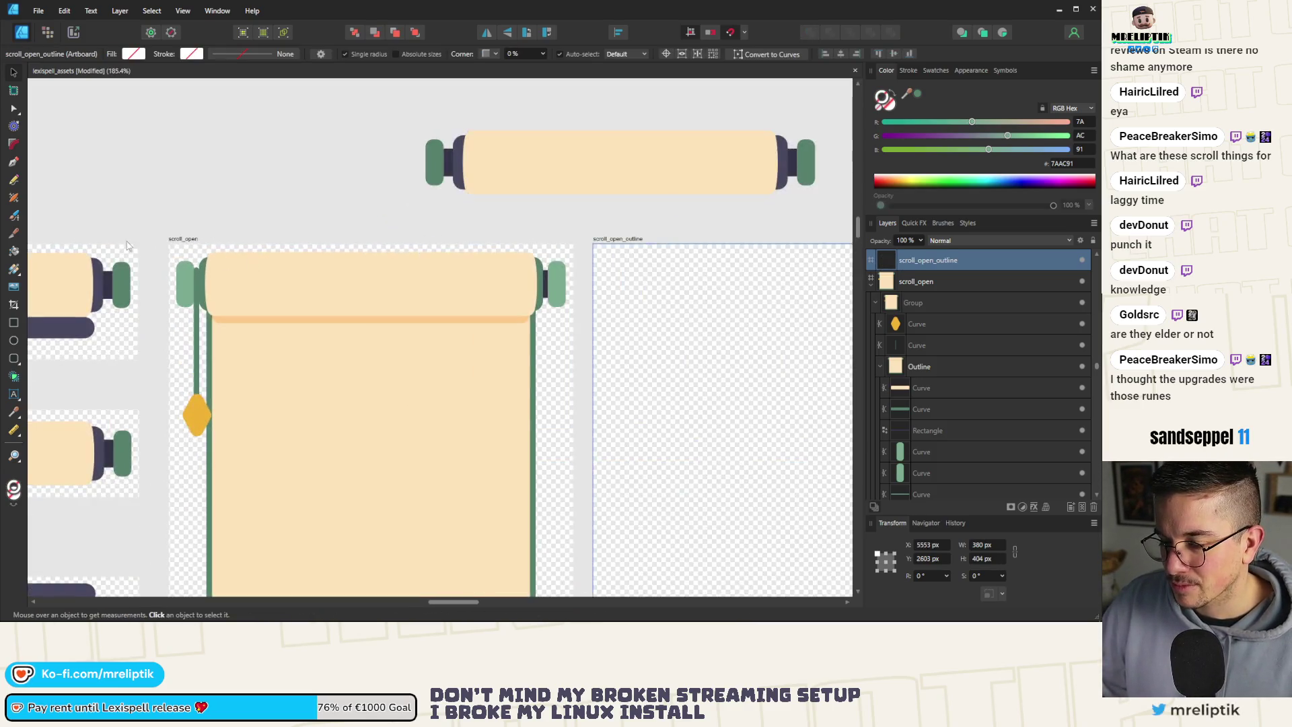
left_click(175, 220)
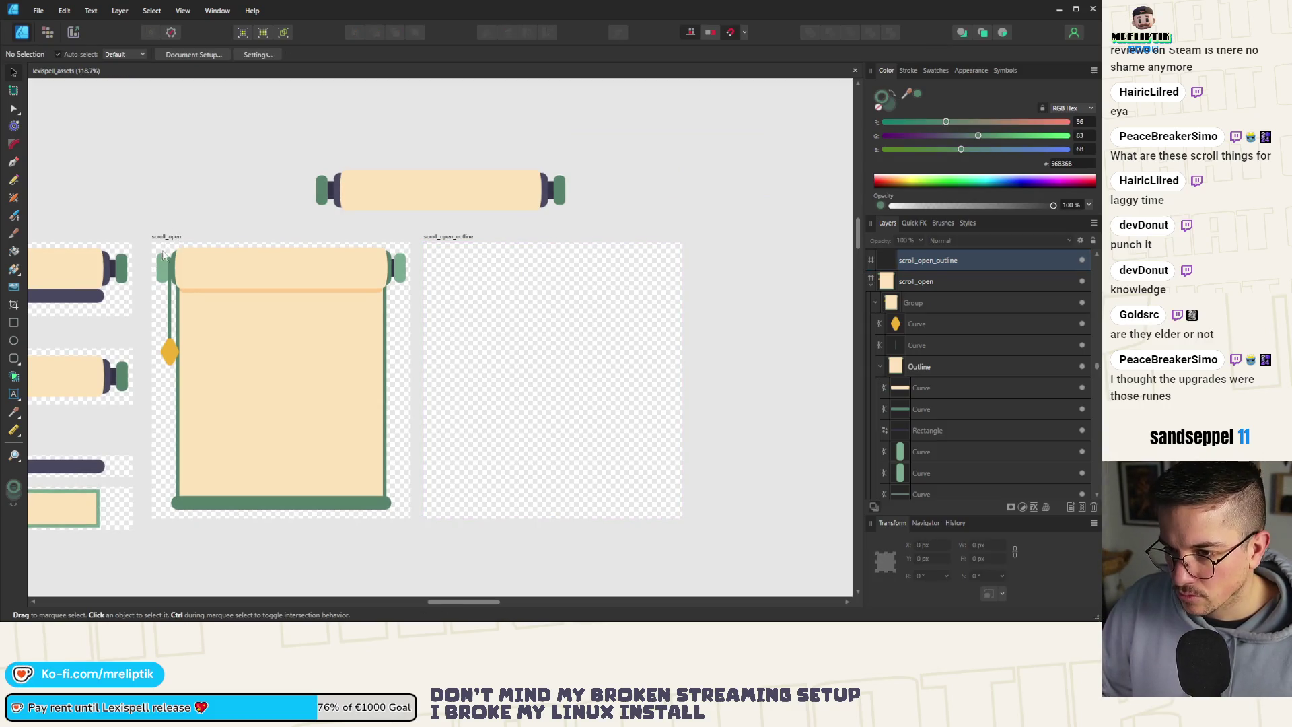
Narrow the left green roller cap inside the scroll group to 13 px.
mouse_move(130, 229)
left_mouse_down()
mouse_move(397, 528)
mouse_move(430, 538)
left_mouse_up()
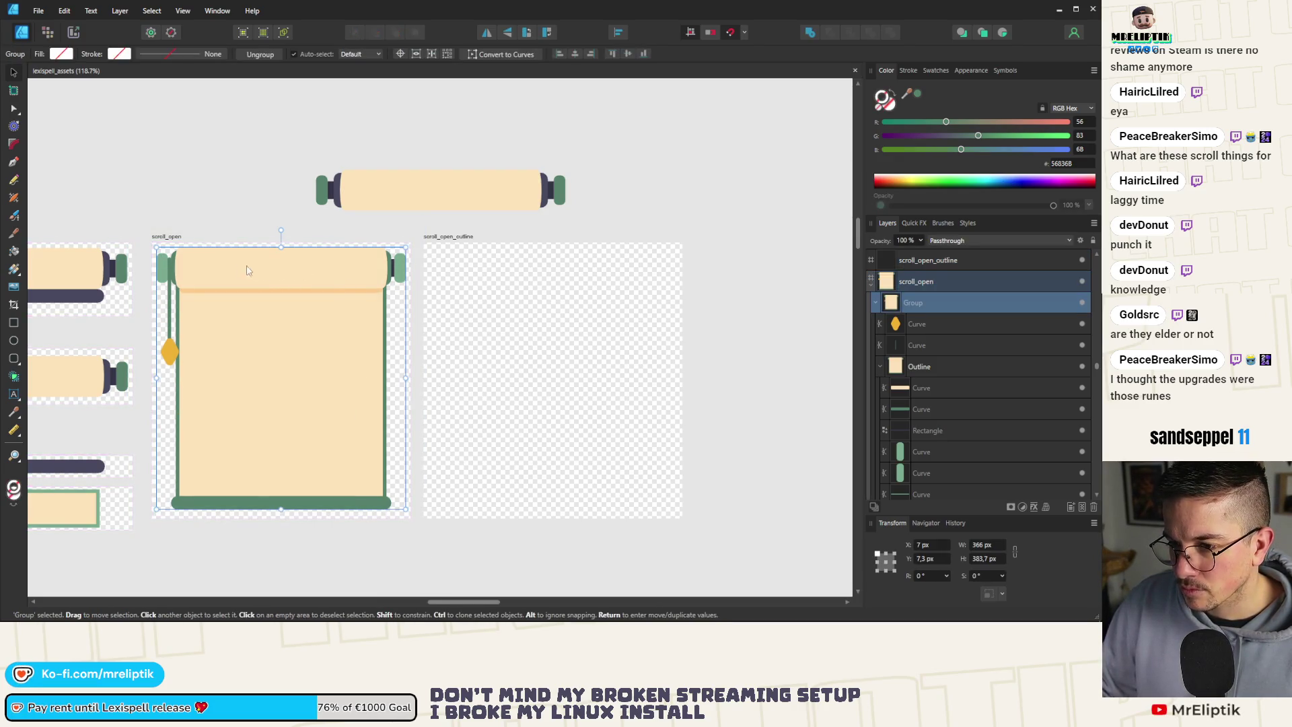
scroll(168, 271, "up", 8)
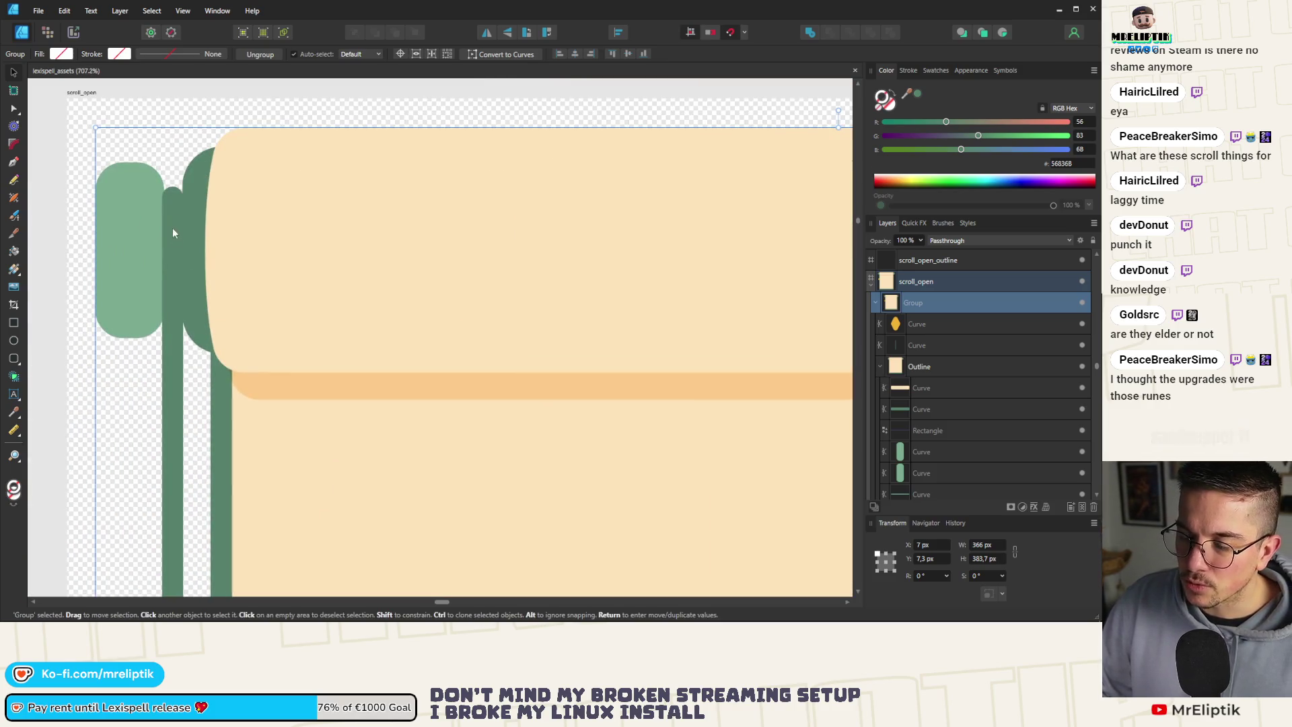
scroll(140, 221, "down", 5)
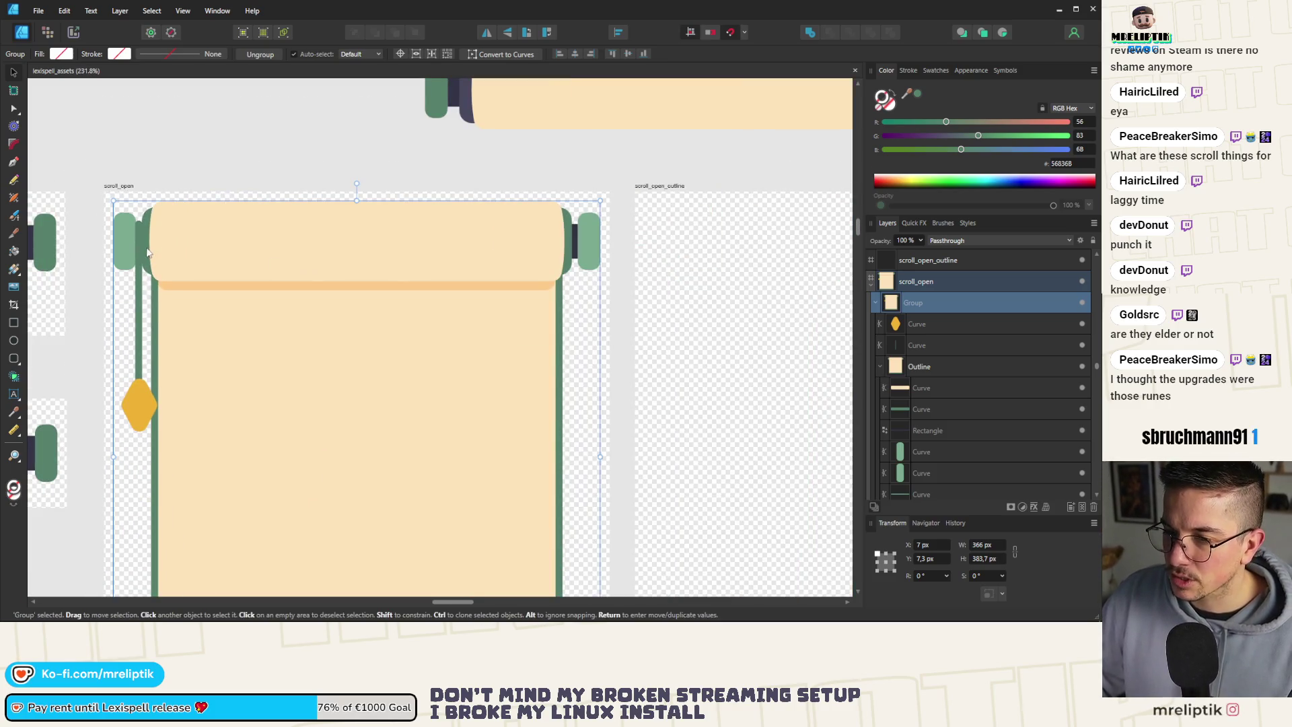
double_click(120, 239)
scroll(121, 239, "up", 4)
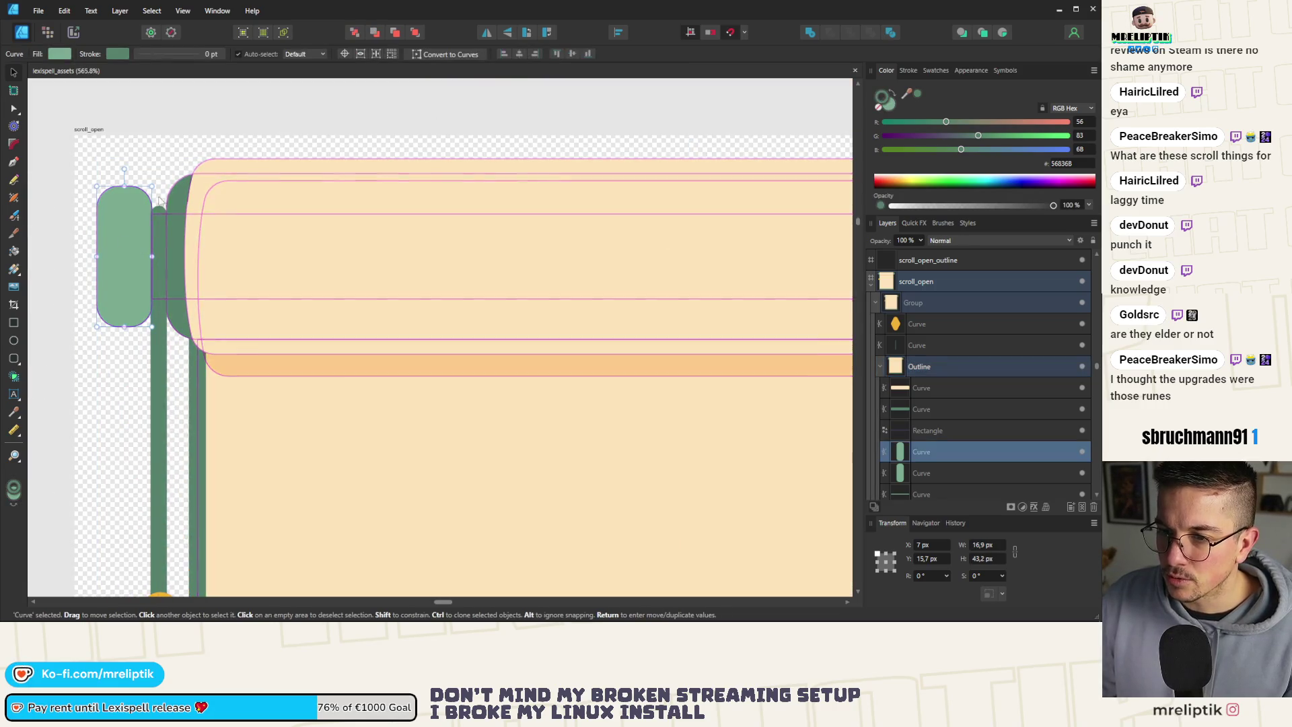
left_click_drag(152, 256, 136, 255)
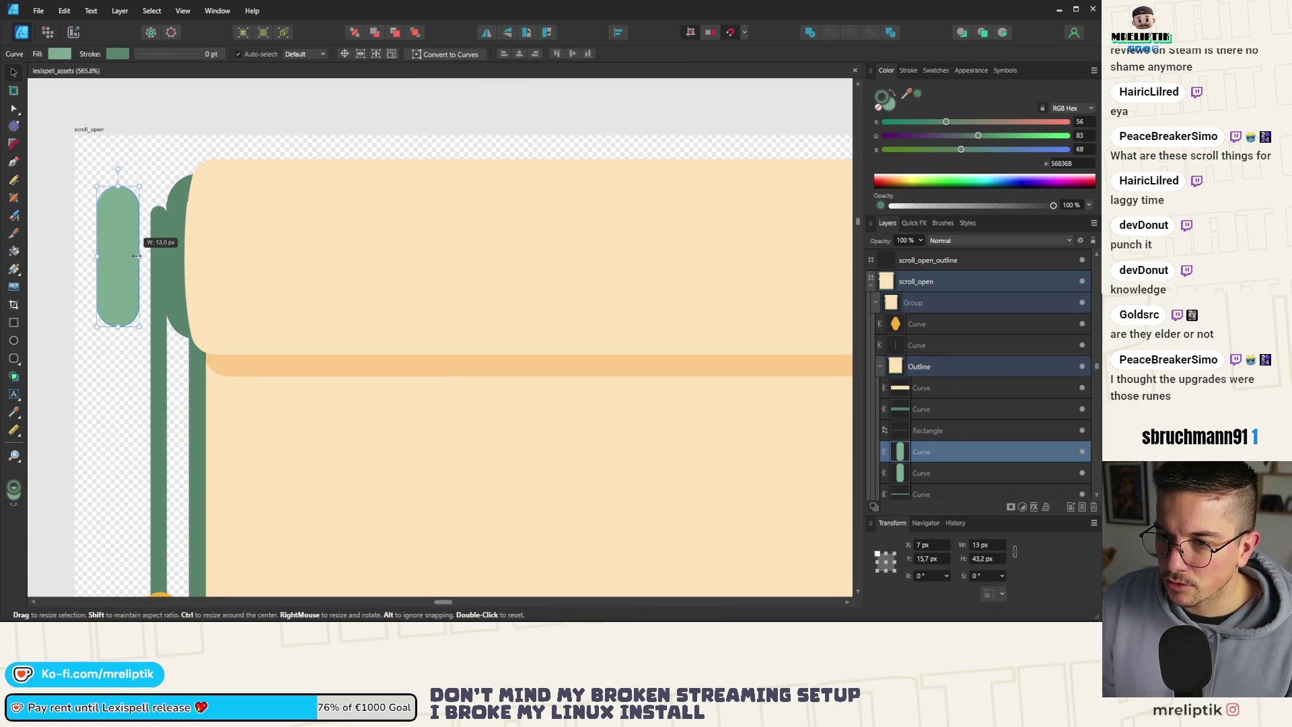
scroll(138, 256, "down", 4)
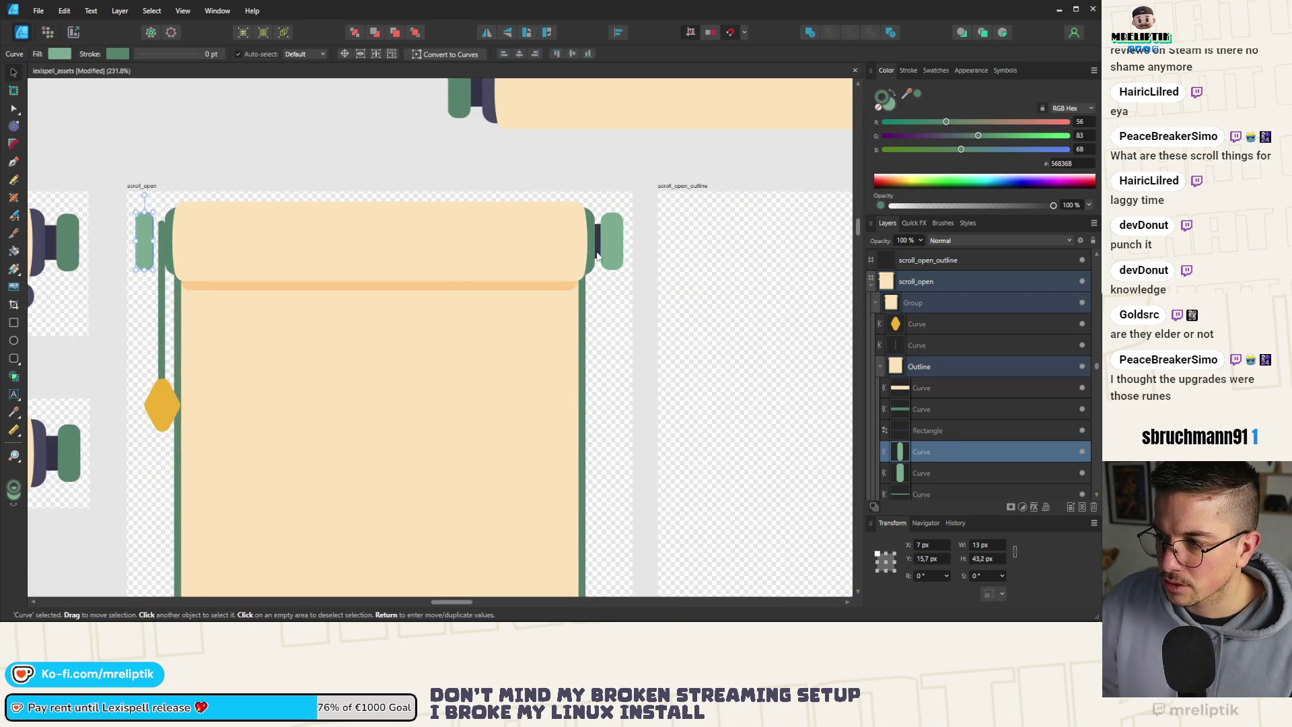
Stretch the dark roller bar leftward to 336.1 px and bring the left cap to the front.
left_click(578, 242)
left_click(163, 241)
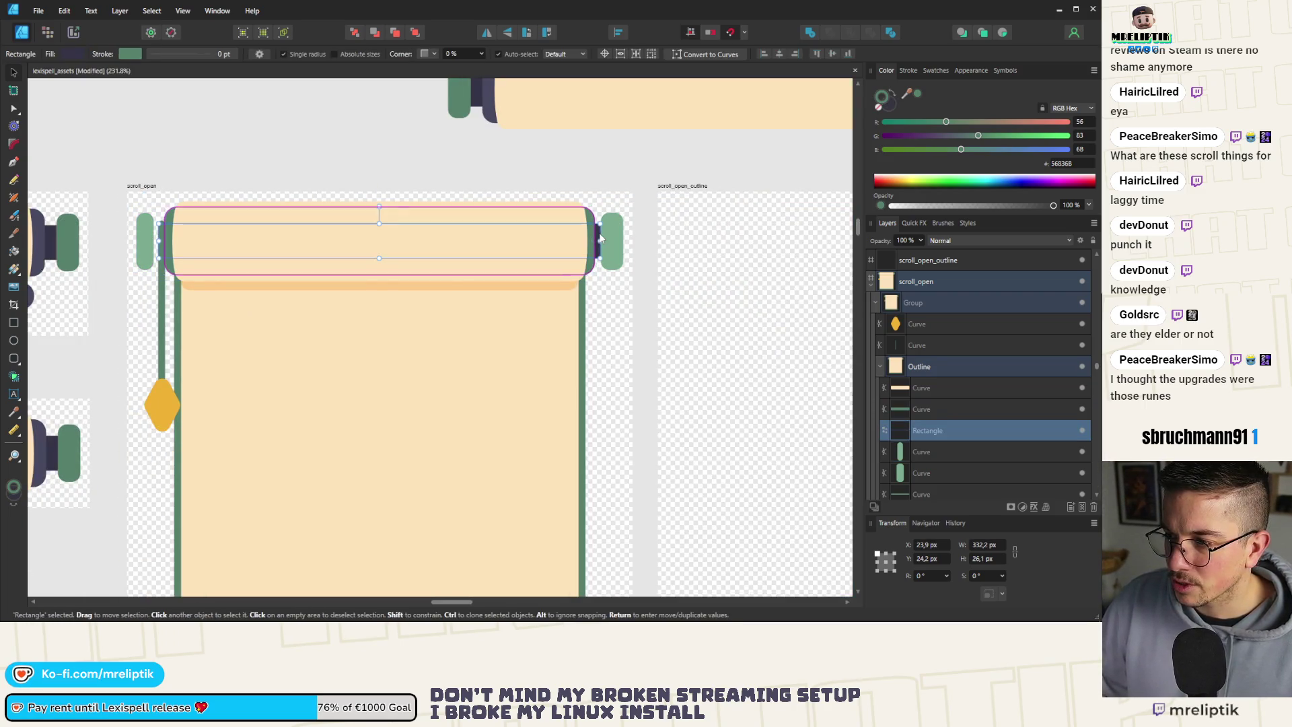
left_click_drag(163, 241, 154, 241)
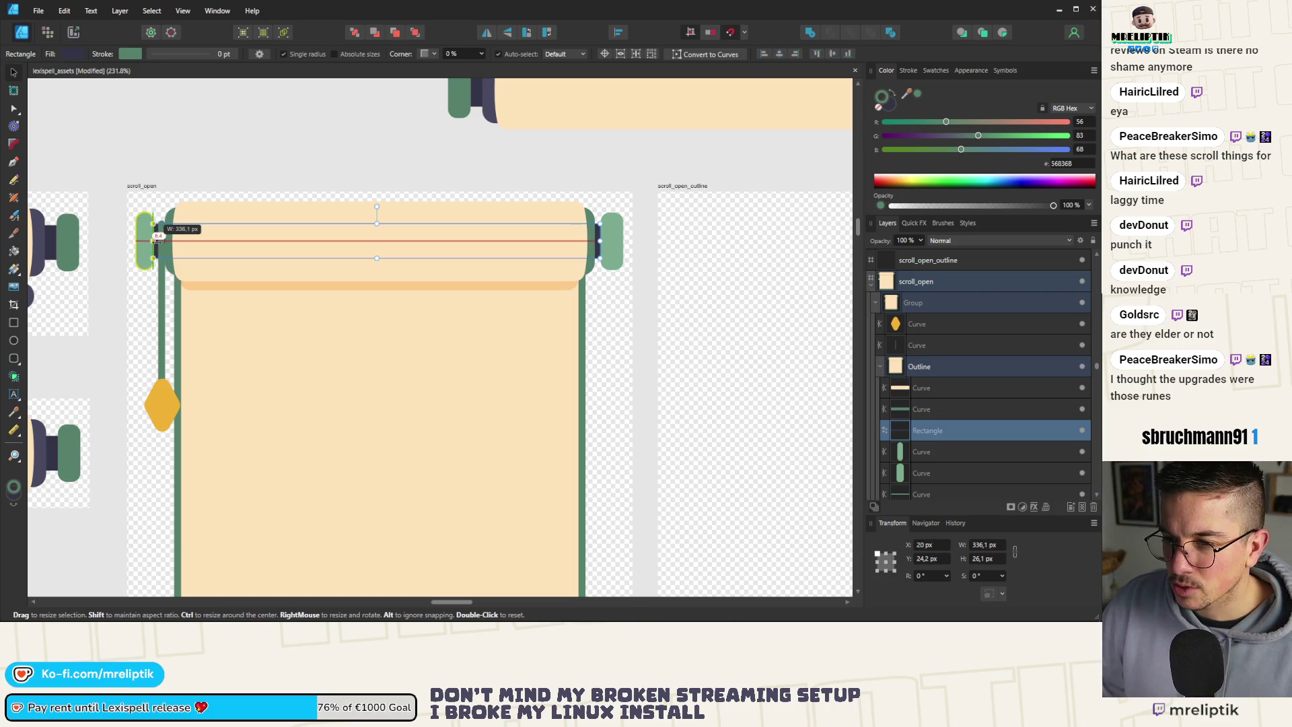
scroll(138, 244, "up", 6)
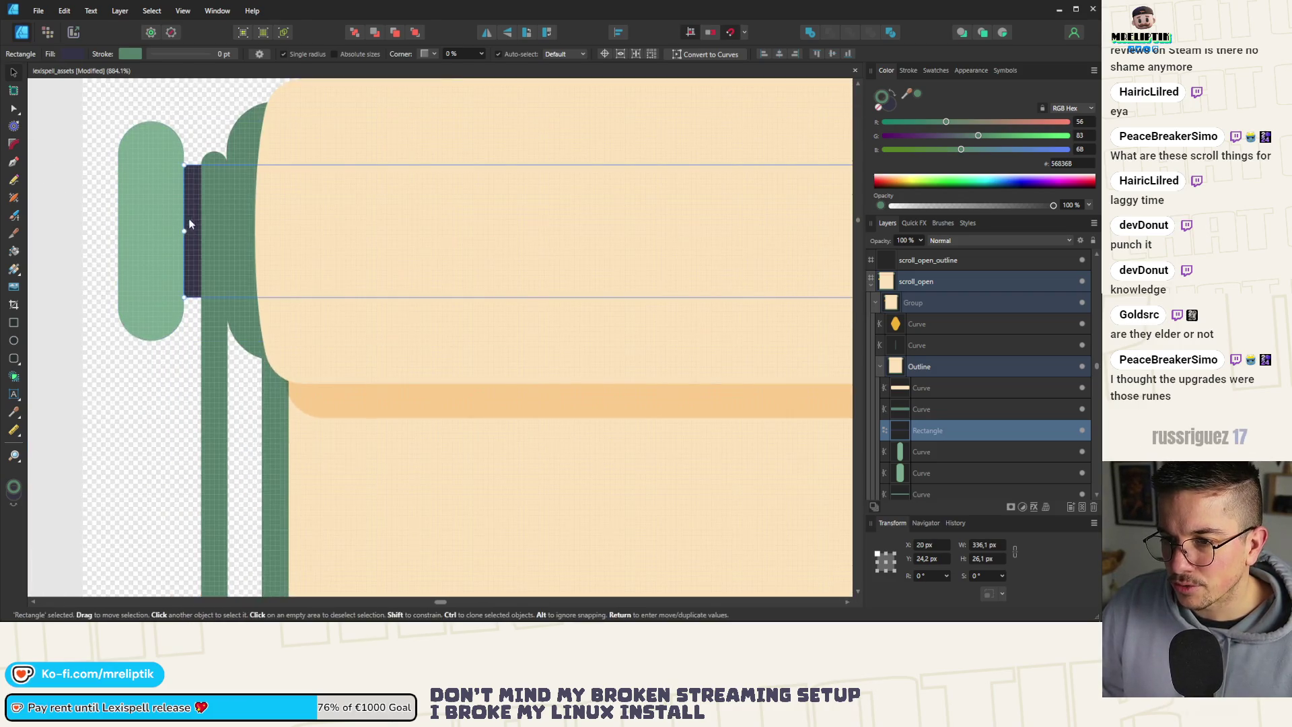
left_click_drag(189, 224, 168, 224)
left_click(144, 225)
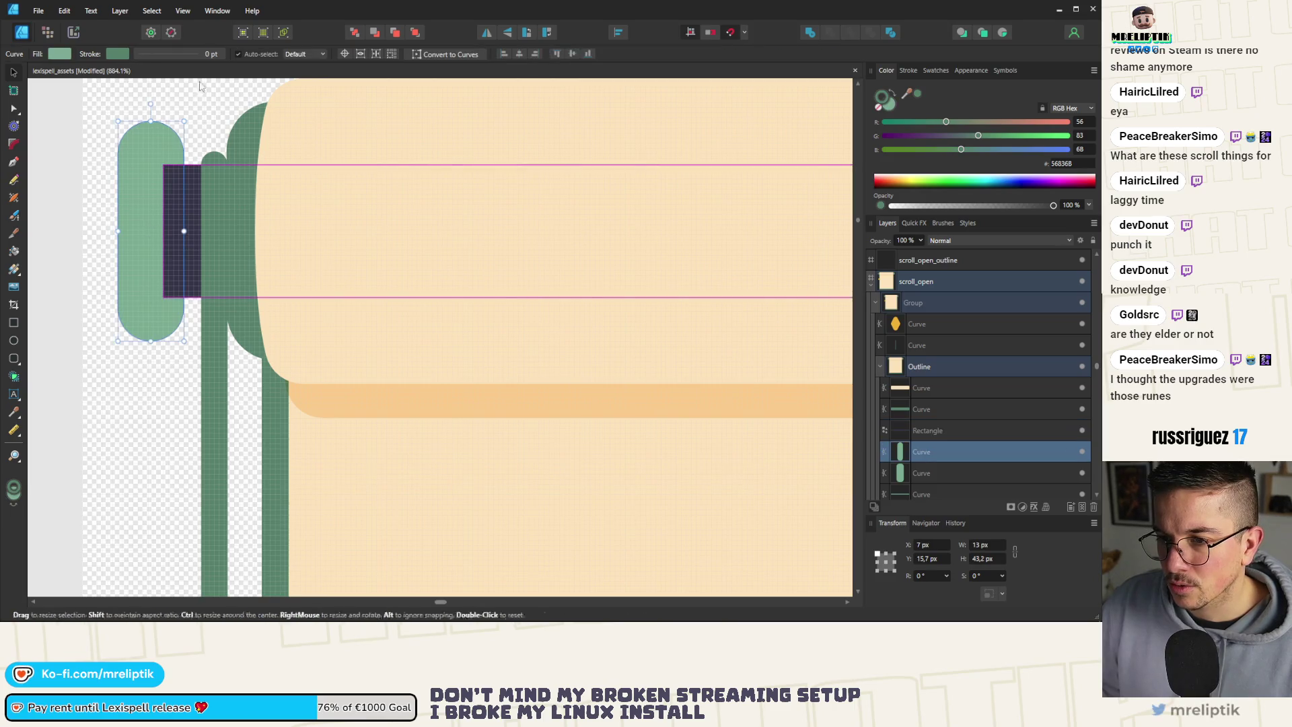
left_click(413, 35)
scroll(164, 111, "down", 5)
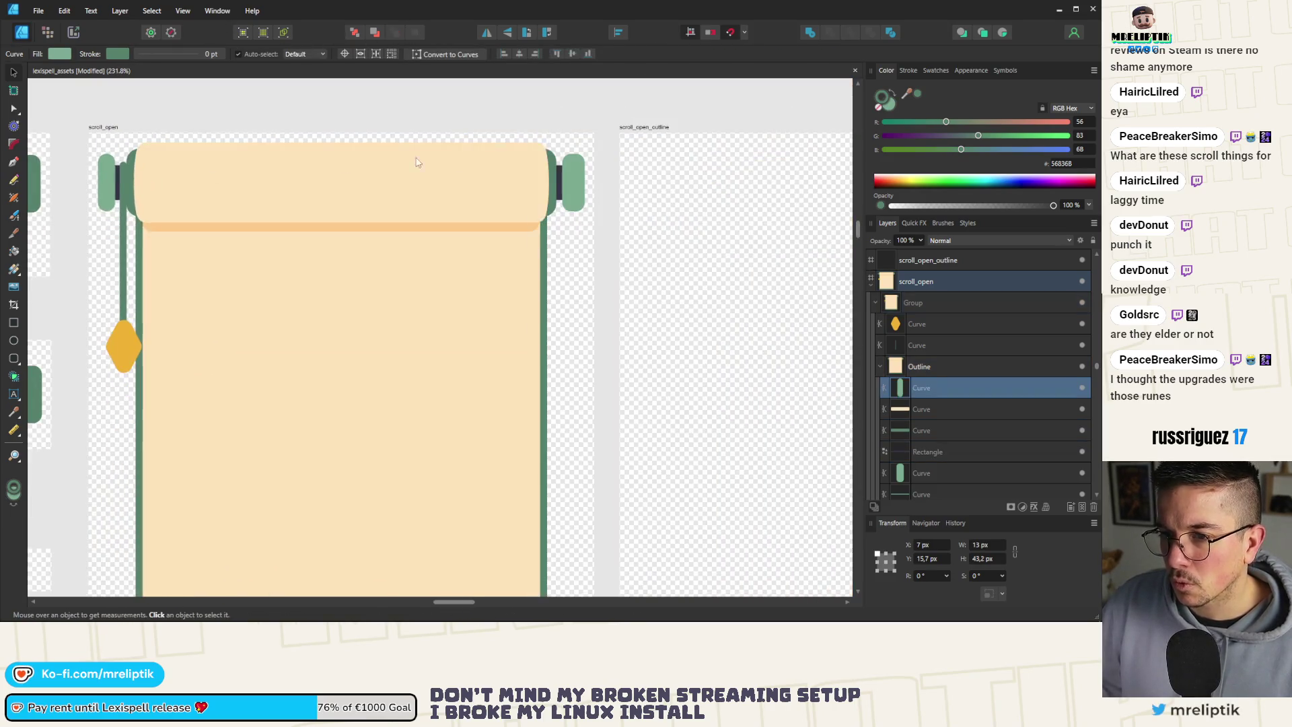
Extend the dark roller bar's right end outward.
left_click(571, 171)
scroll(572, 172, "up", 5)
left_click(530, 169)
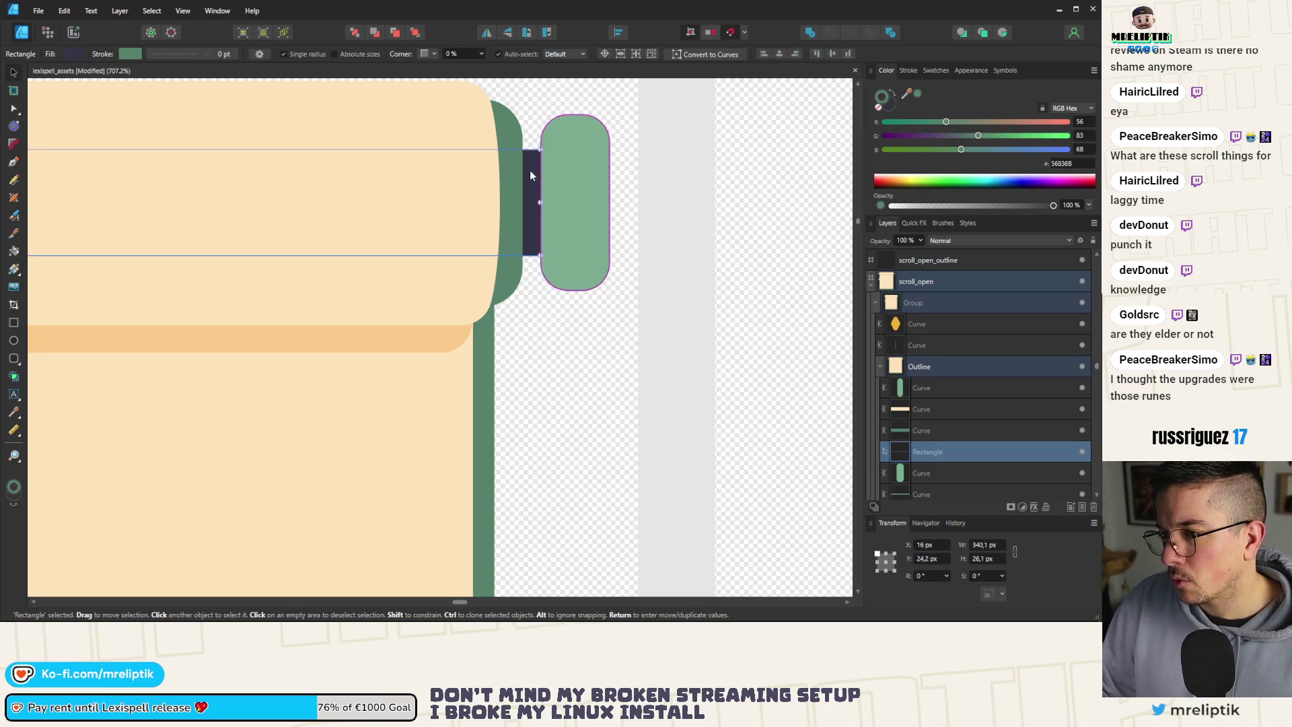
left_click_drag(540, 202, 556, 202)
scroll(555, 185, "down", 5)
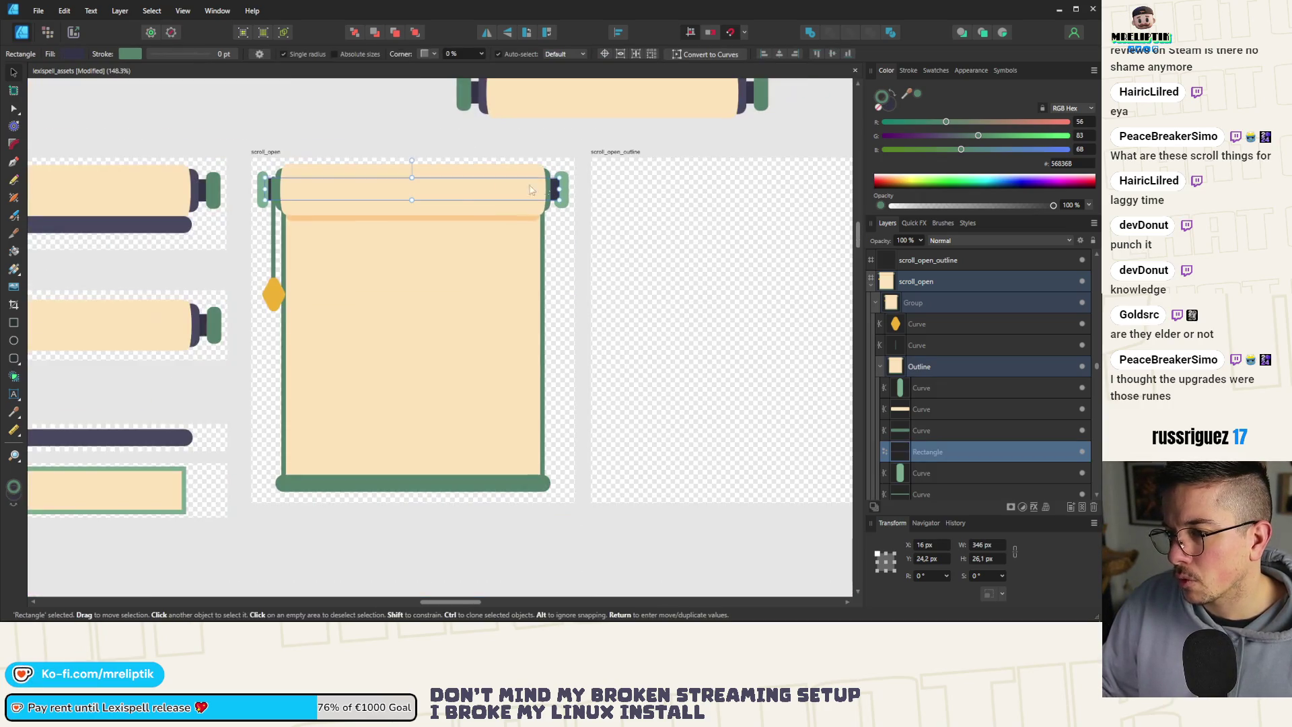
scroll(268, 189, "up", 4)
Narrow the right green end cap to 13 px and move it in front of the bar.
left_click(248, 187)
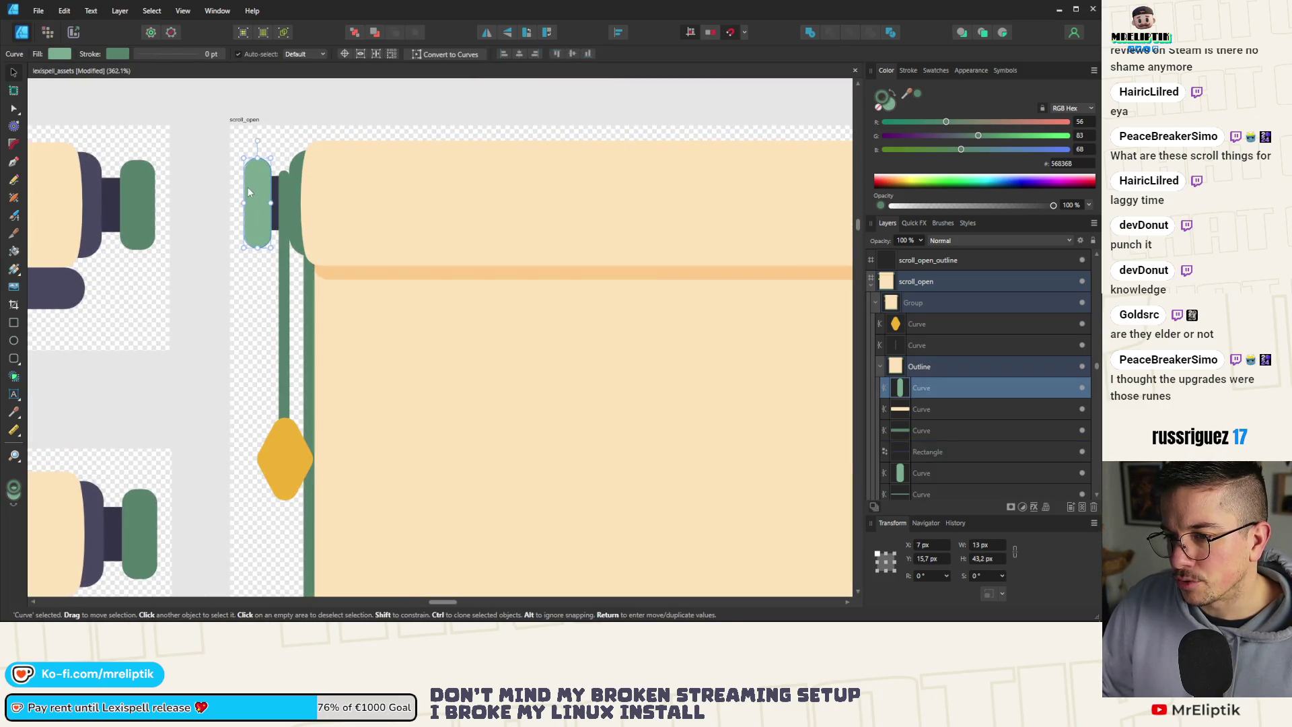
scroll(225, 205, "down", 4)
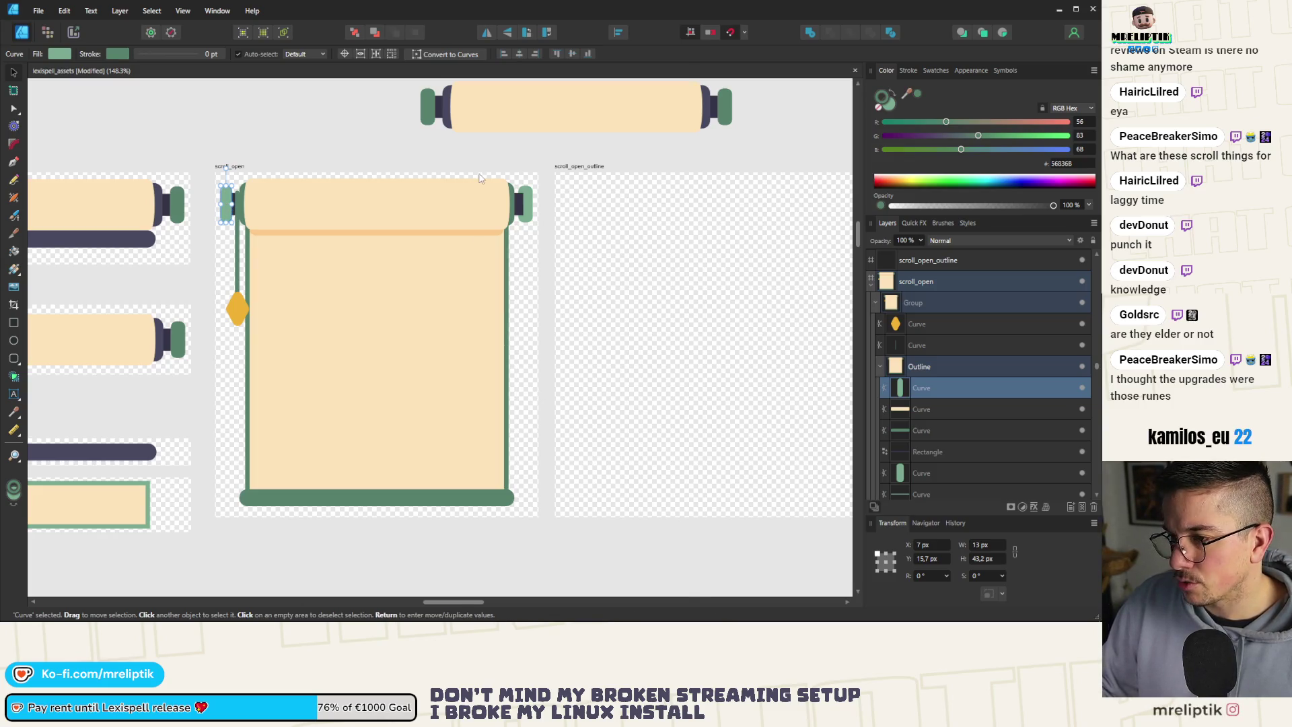
left_click(524, 191)
scroll(530, 191, "up", 3)
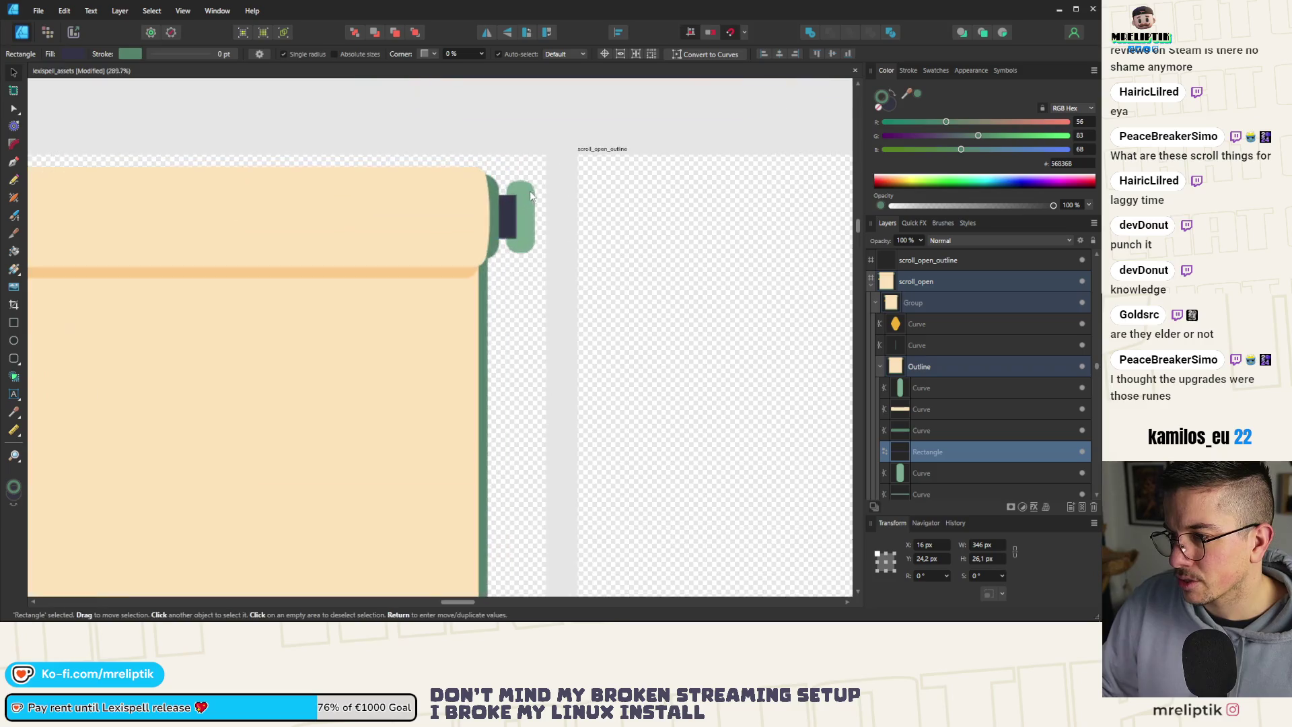
left_click(530, 193)
scroll(475, 220, "up", 5)
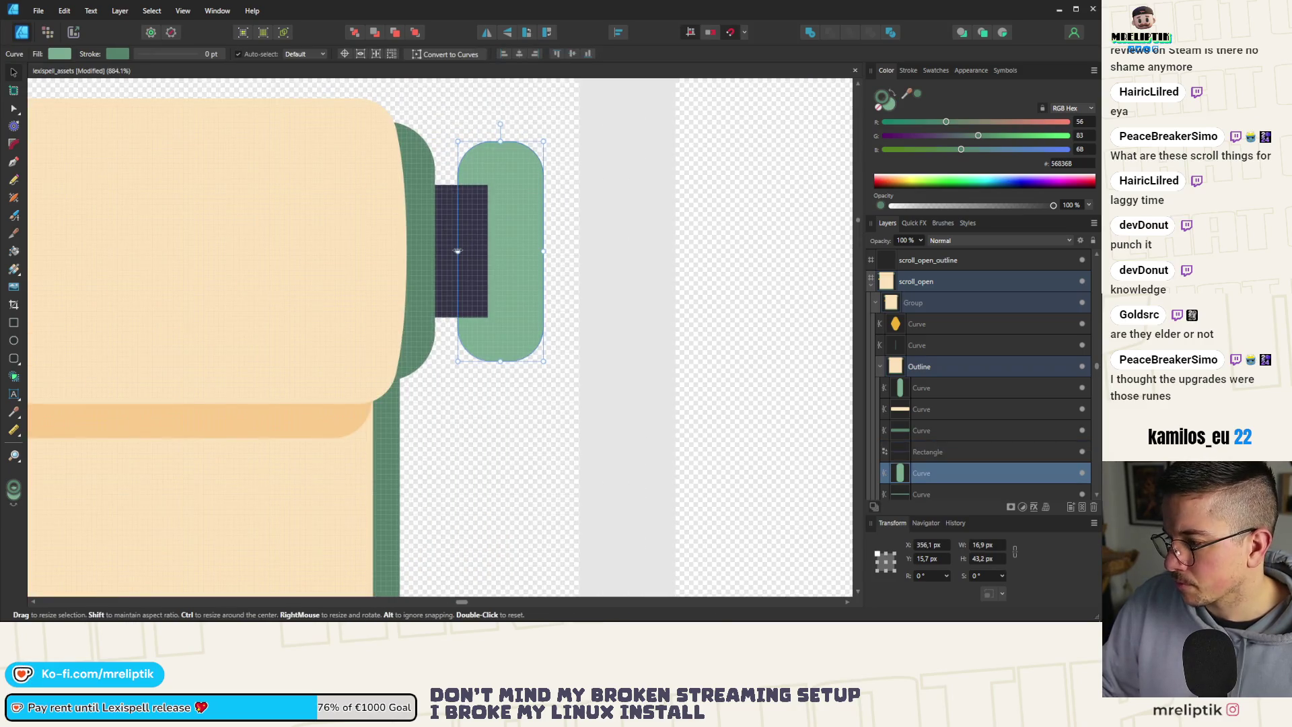
left_click_drag(458, 251, 477, 251)
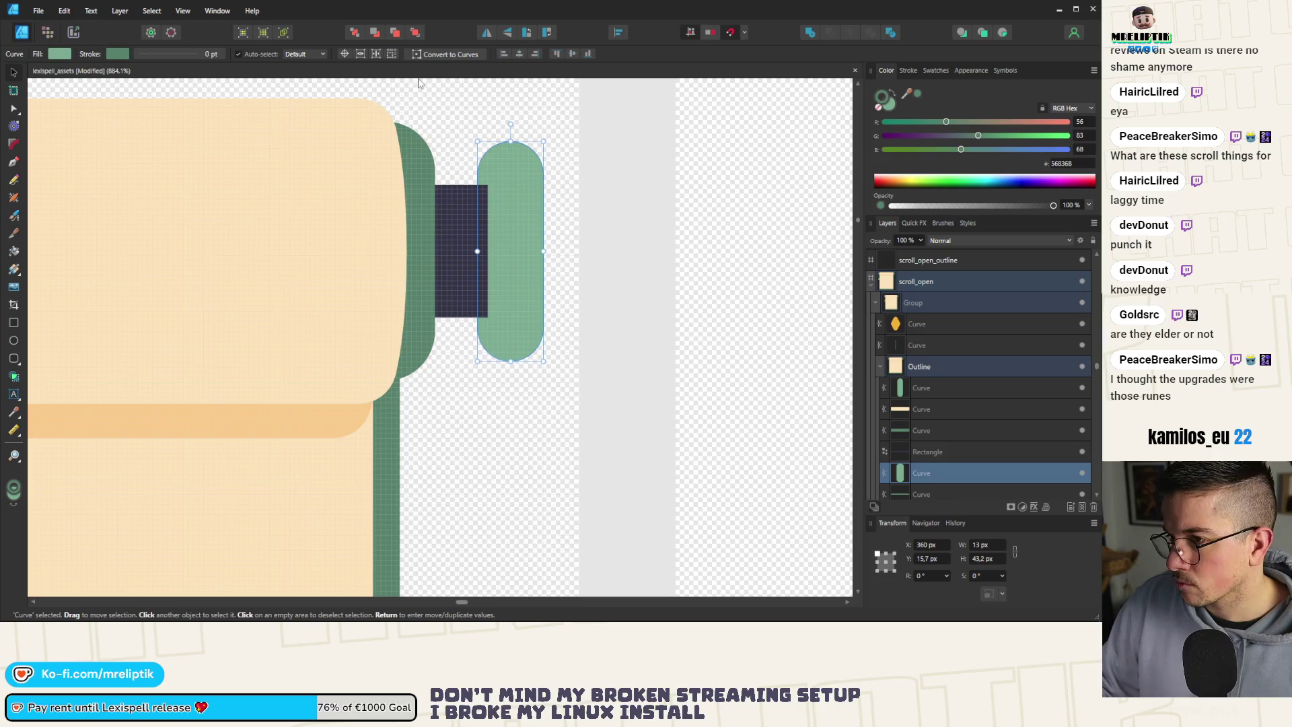
left_click(415, 32)
scroll(441, 156, "down", 10)
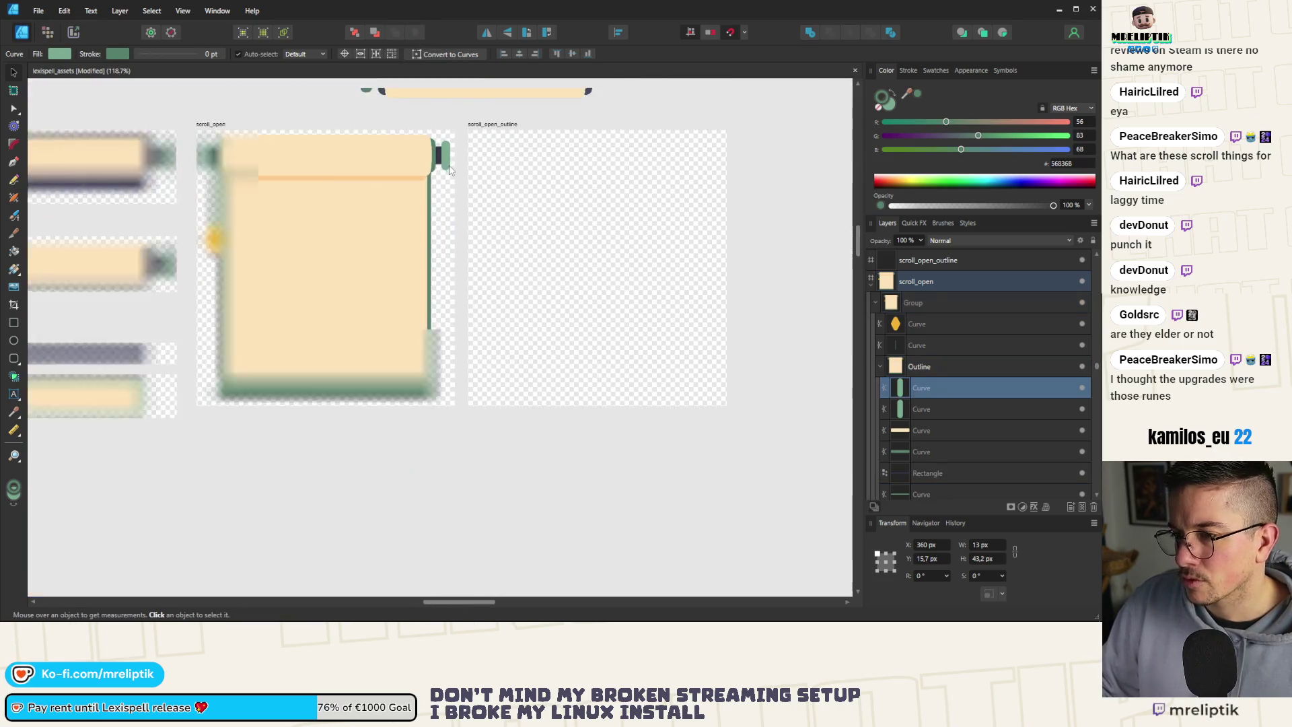
scroll(320, 154, "up", 8)
Nudge the cord and yellow diamond tassel slightly left, then enlarge the diamond around its centre.
left_click(322, 176)
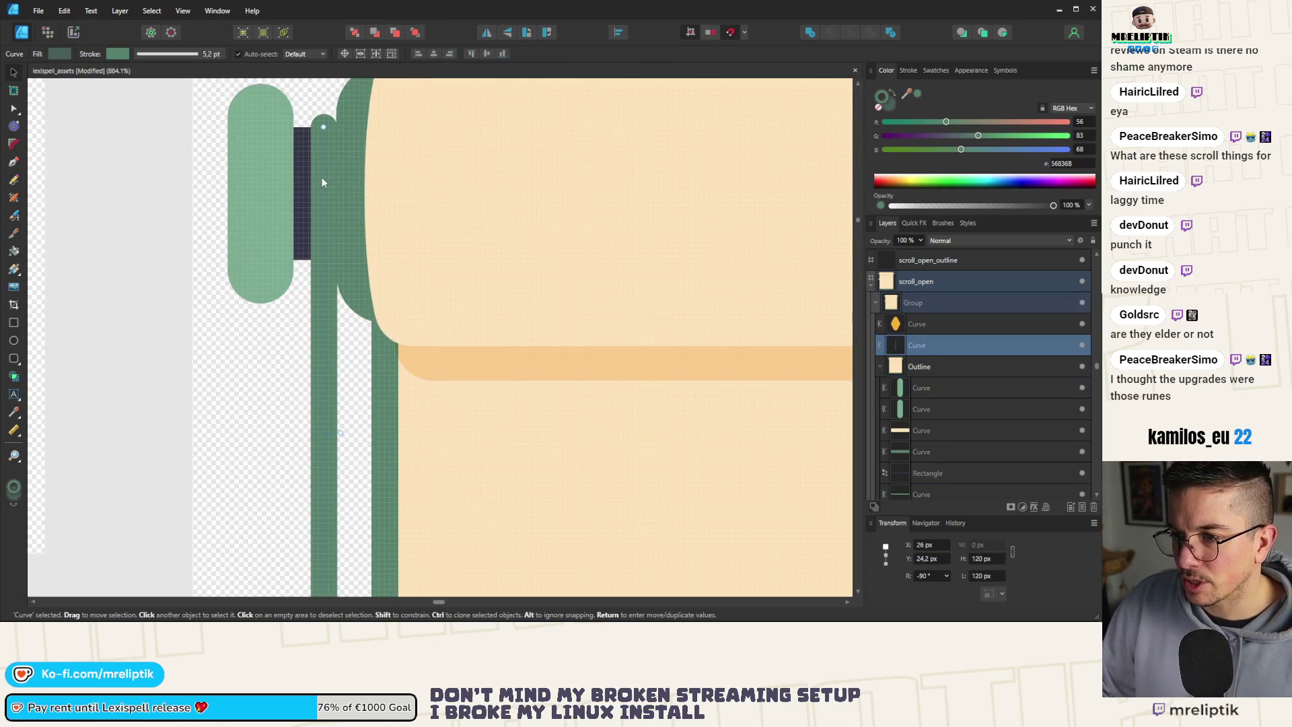
left_click(320, 493, "shift")
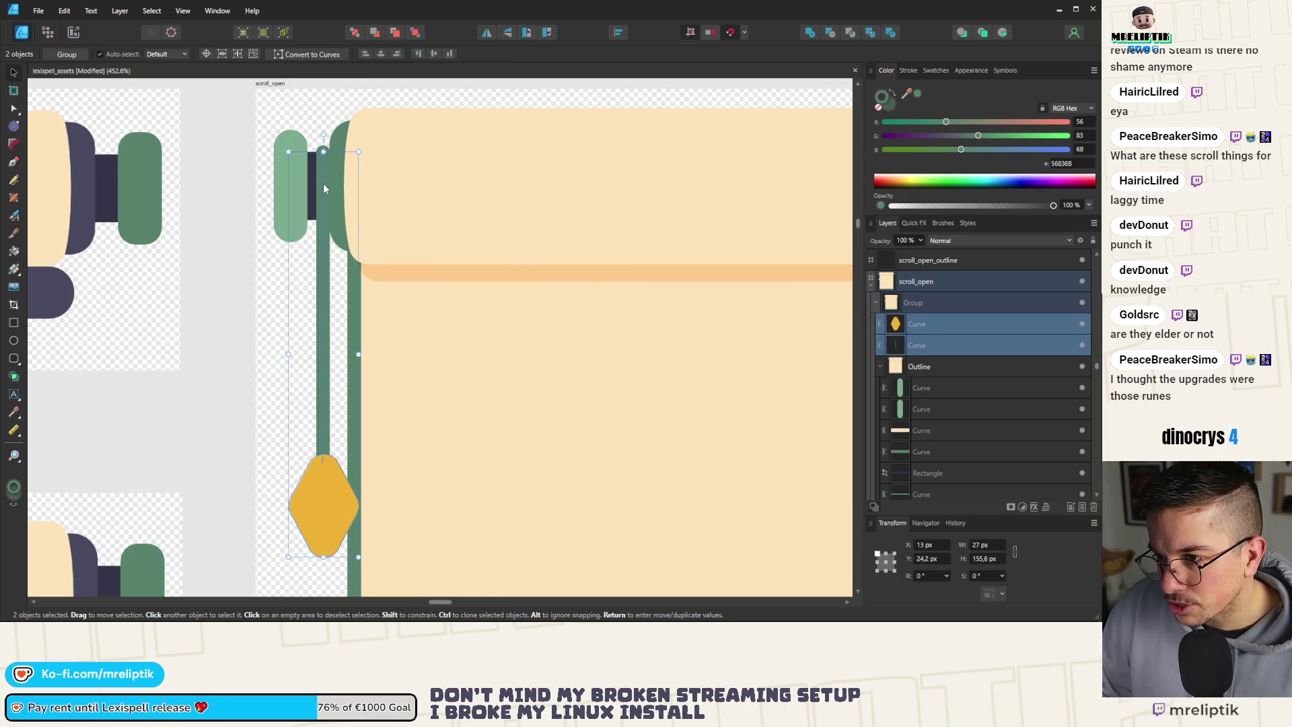
left_click_drag(321, 188, 319, 186)
scroll(289, 182, "down", 4)
left_click(254, 263)
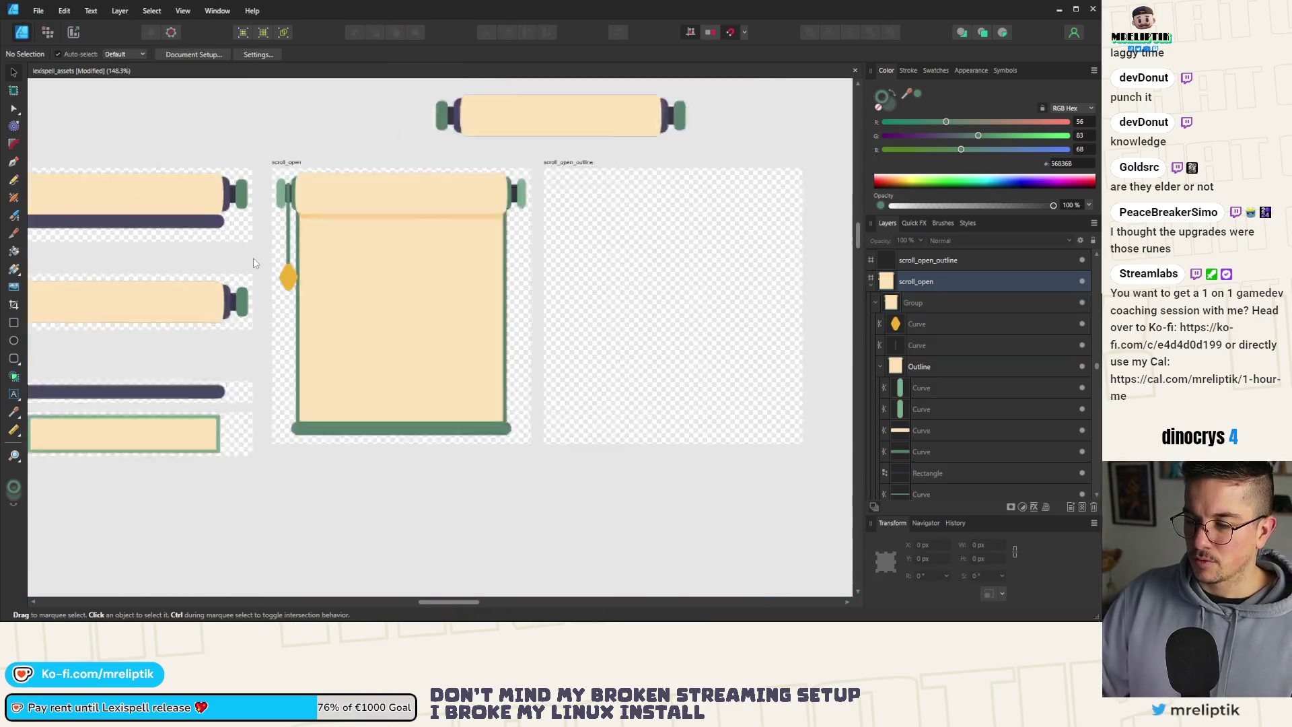
scroll(255, 263, "up", 3)
left_click(331, 308)
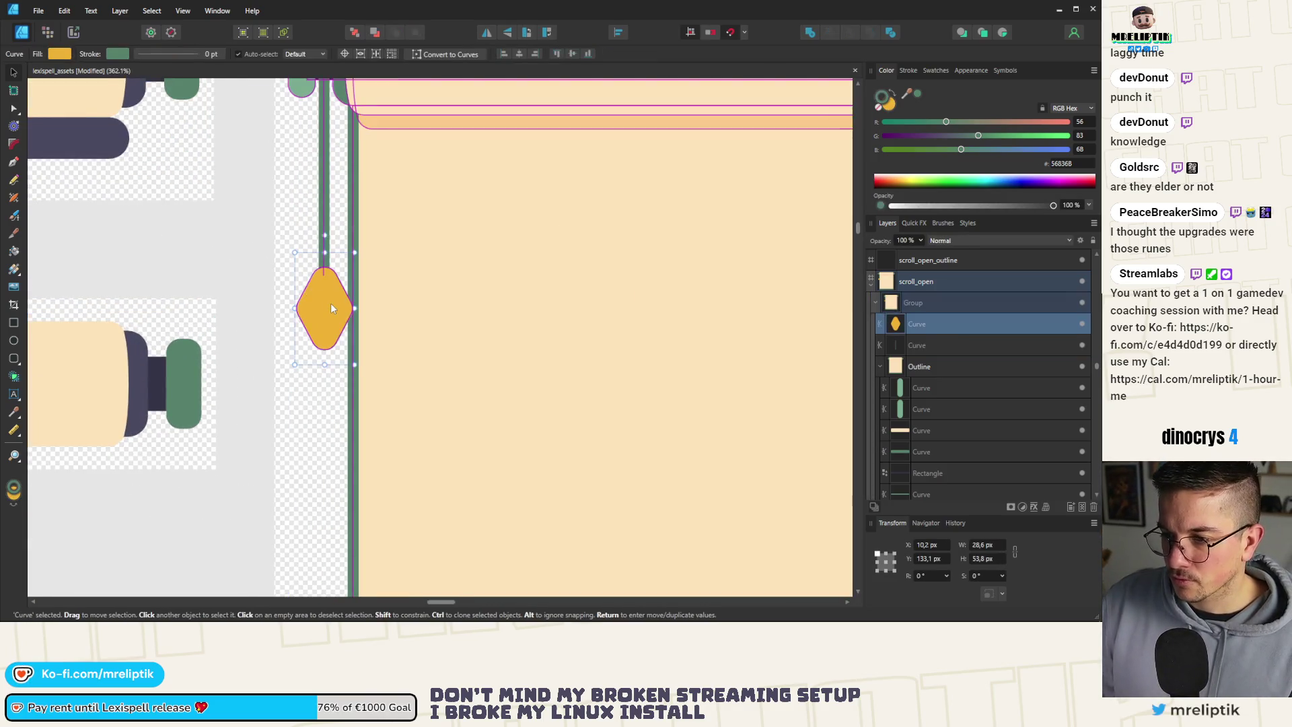
left_click_drag(355, 364, 361, 374)
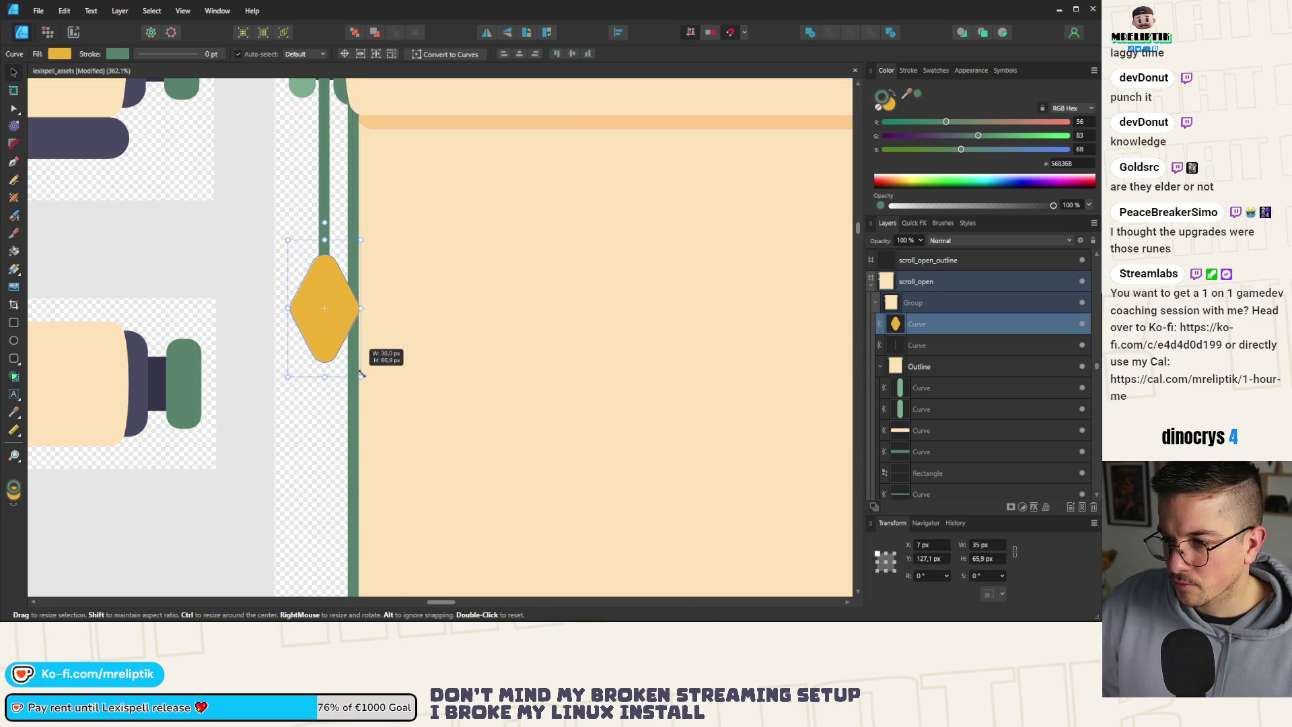
scroll(308, 298, "down", 6)
left_click(334, 428)
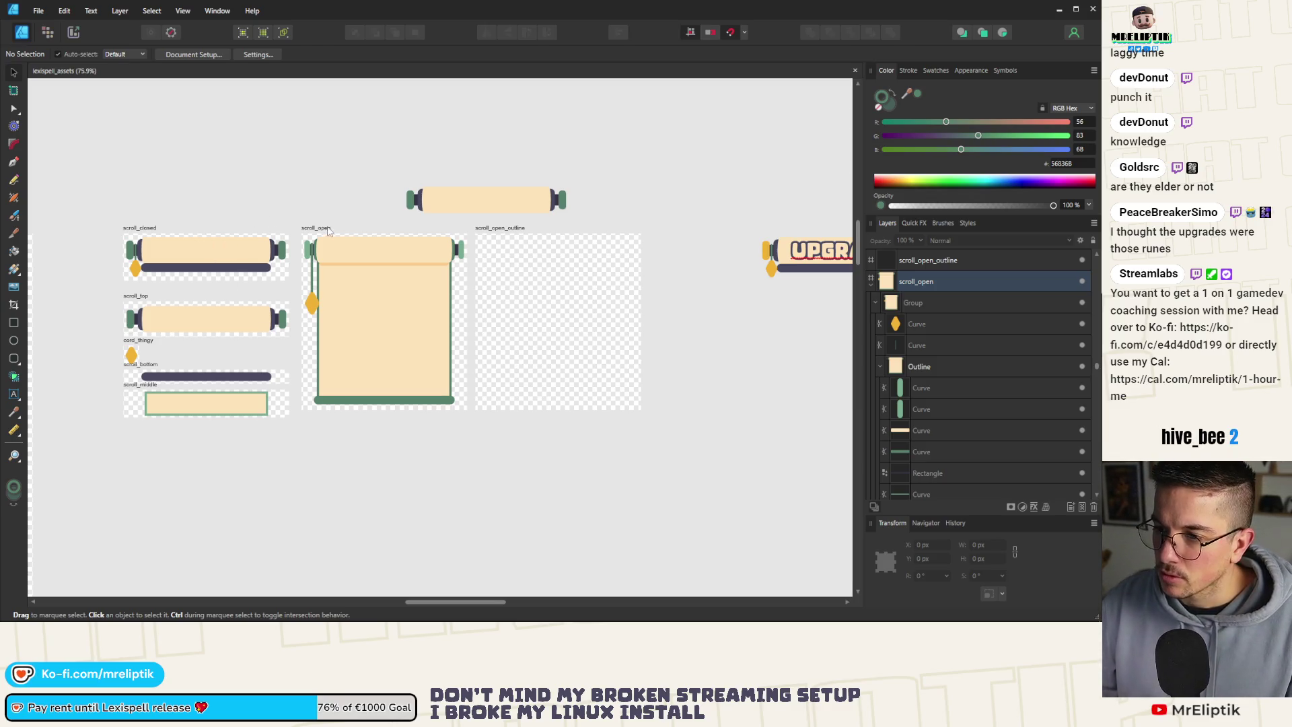
Paste a copy of the scroll_open artwork group into the scroll_open_outline artboard.
scroll(249, 221, "down", 3)
mouse_move(270, 216)
left_mouse_down()
mouse_move(328, 327)
mouse_move(374, 346)
mouse_move(363, 360)
left_mouse_up()
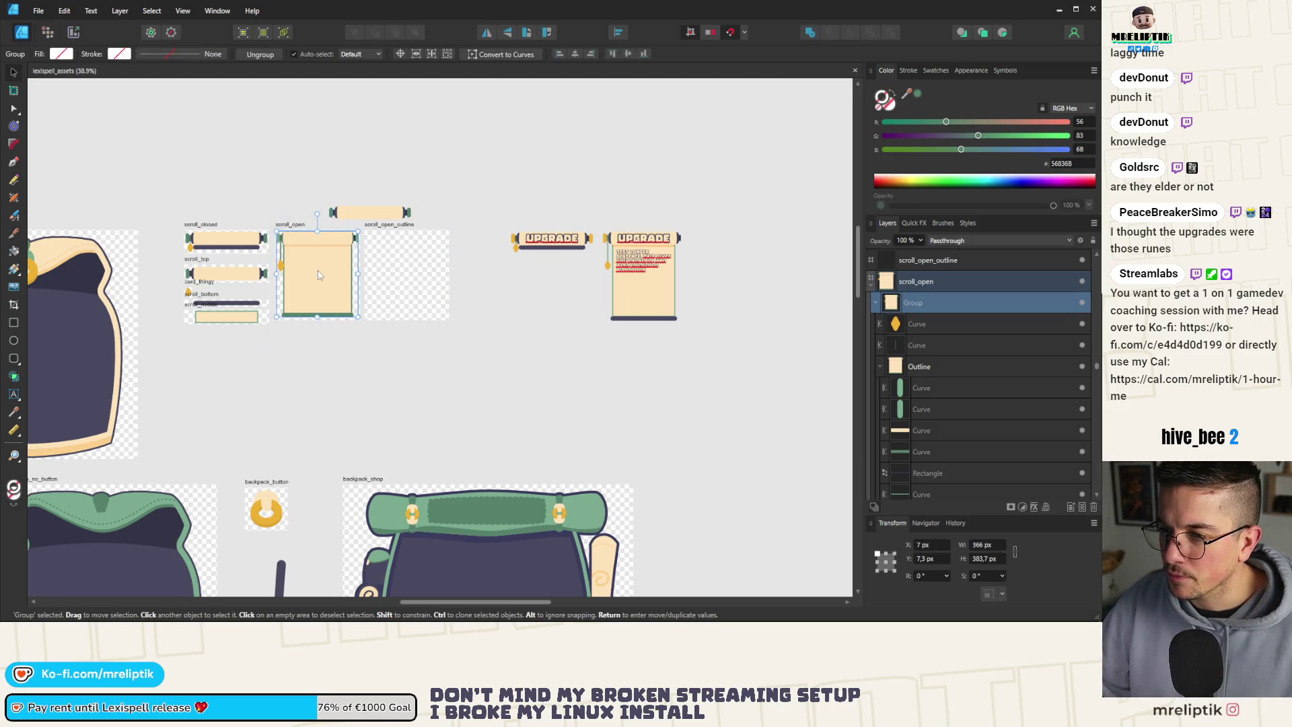
left_click(385, 229)
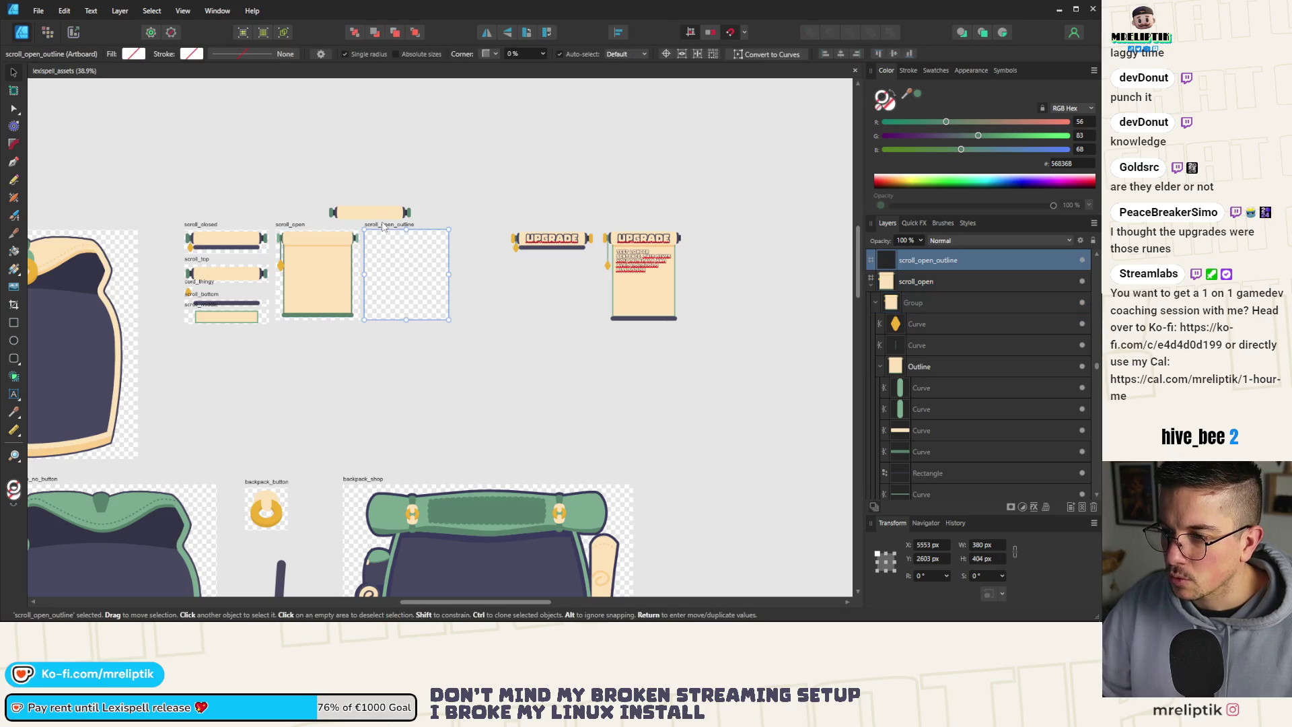
key("ctrl+v")
scroll(385, 239, "up", 5)
Expand the parchment rectangle's stroke and merge it with the bottom green bar.
scroll(313, 174, "down", 1)
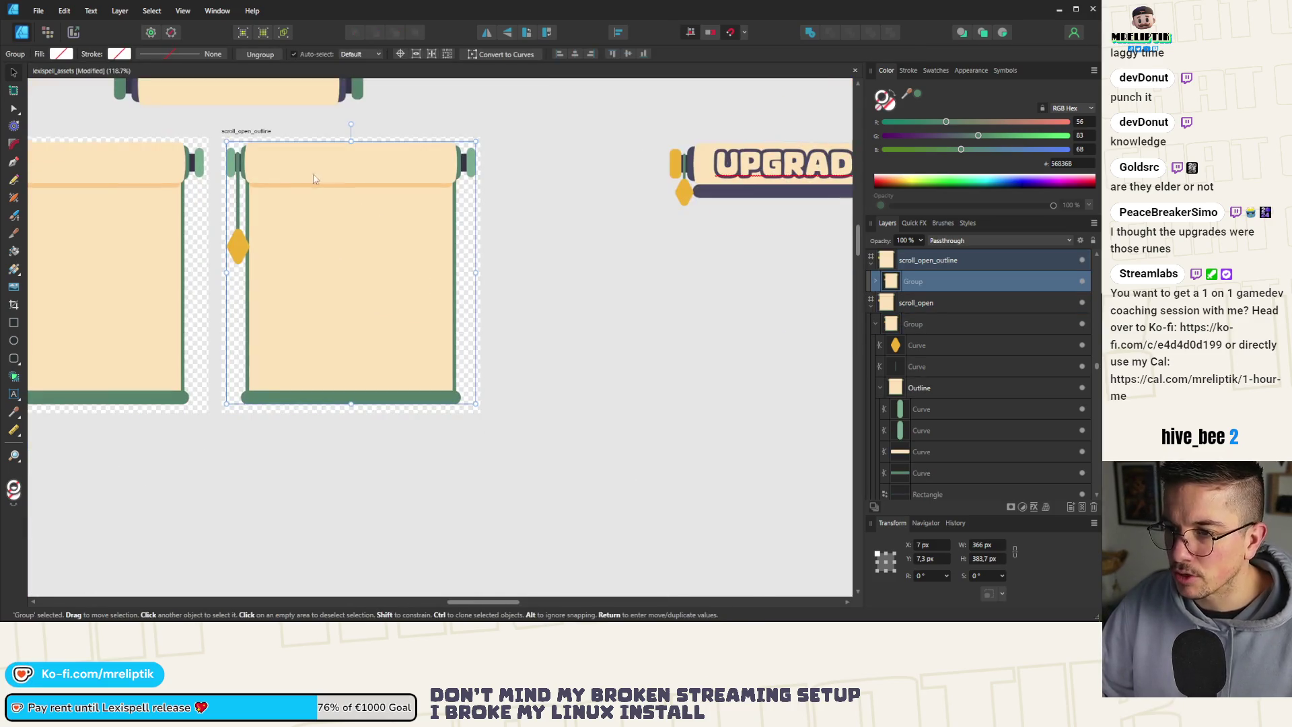
scroll(319, 274, "up", 1)
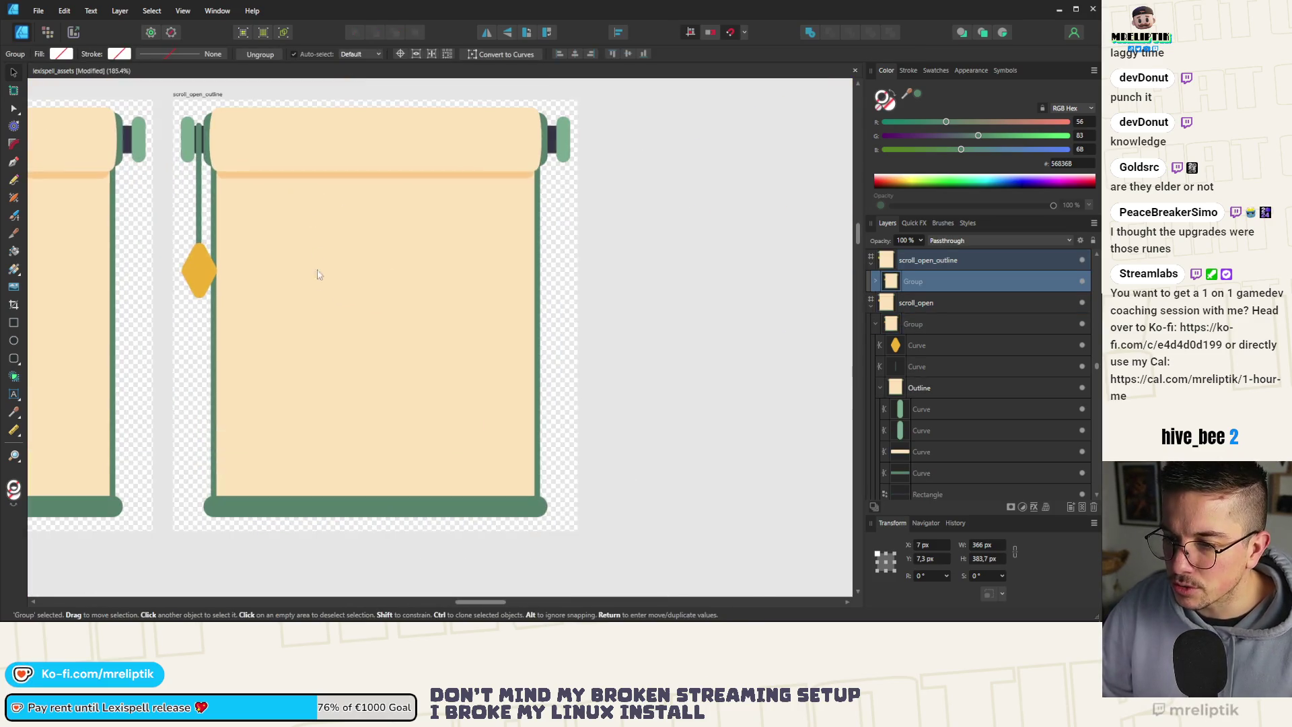
key("a")
left_click(304, 459)
right_click(318, 413)
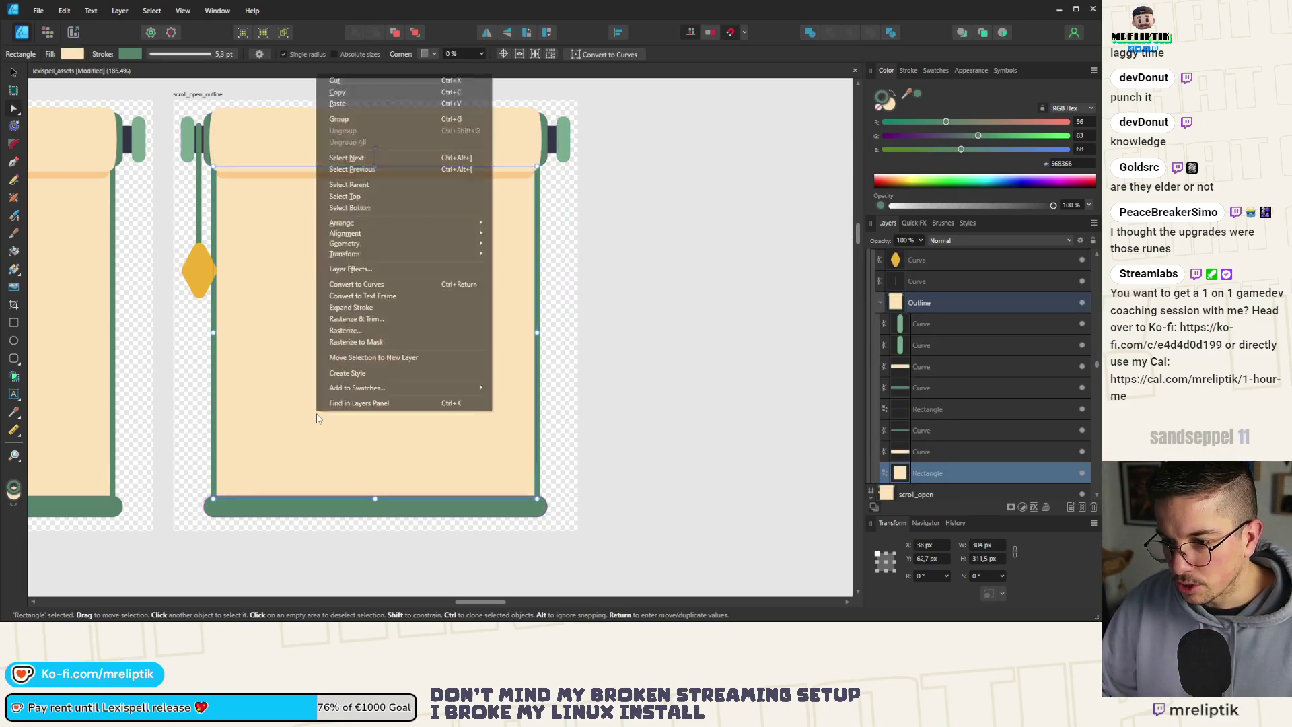
left_click(379, 308)
left_click(249, 512, "shift")
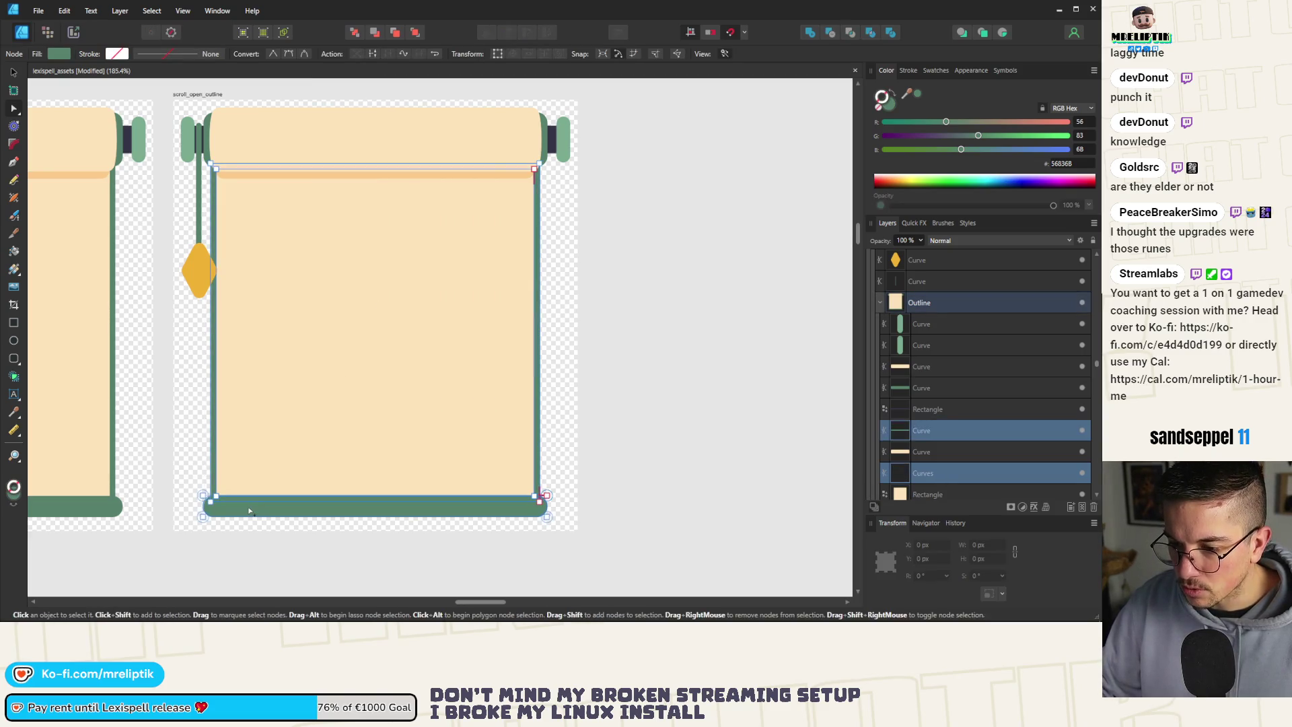
left_click(908, 71)
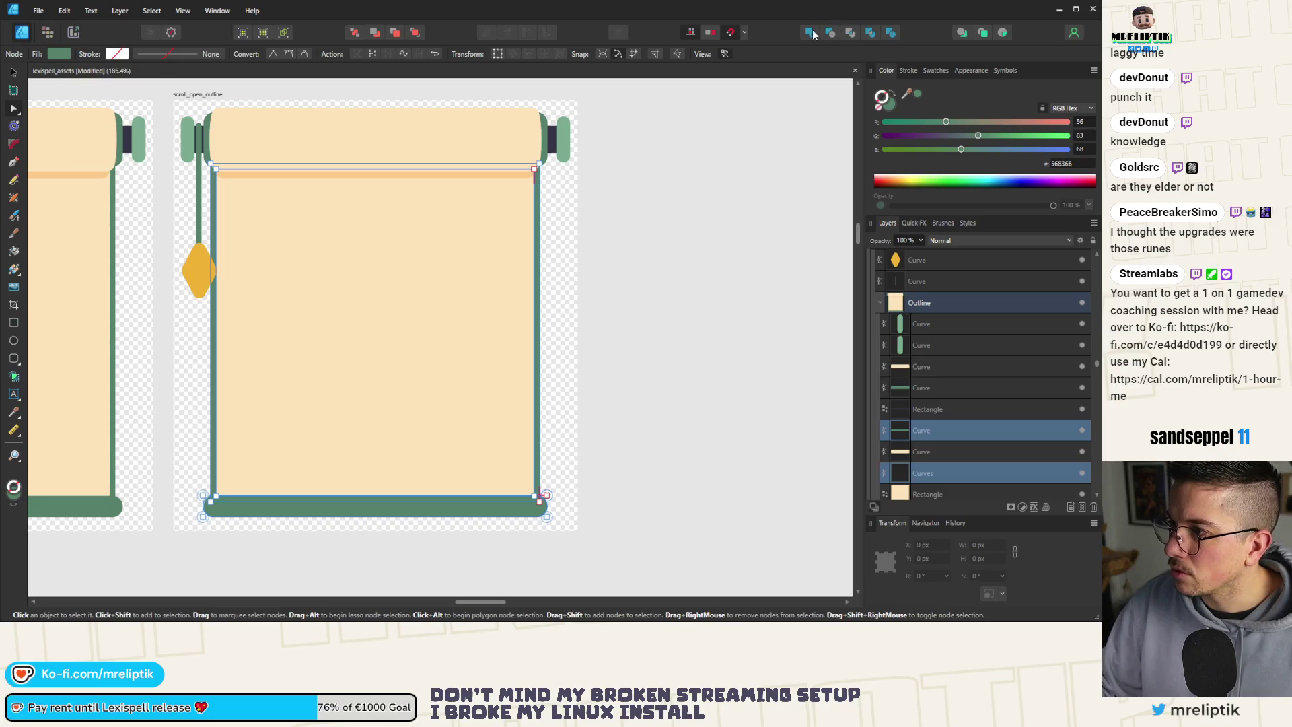
left_click(810, 33)
Merge the top strip with the parchment rectangle and body shapes using Boolean Add.
left_click(299, 177)
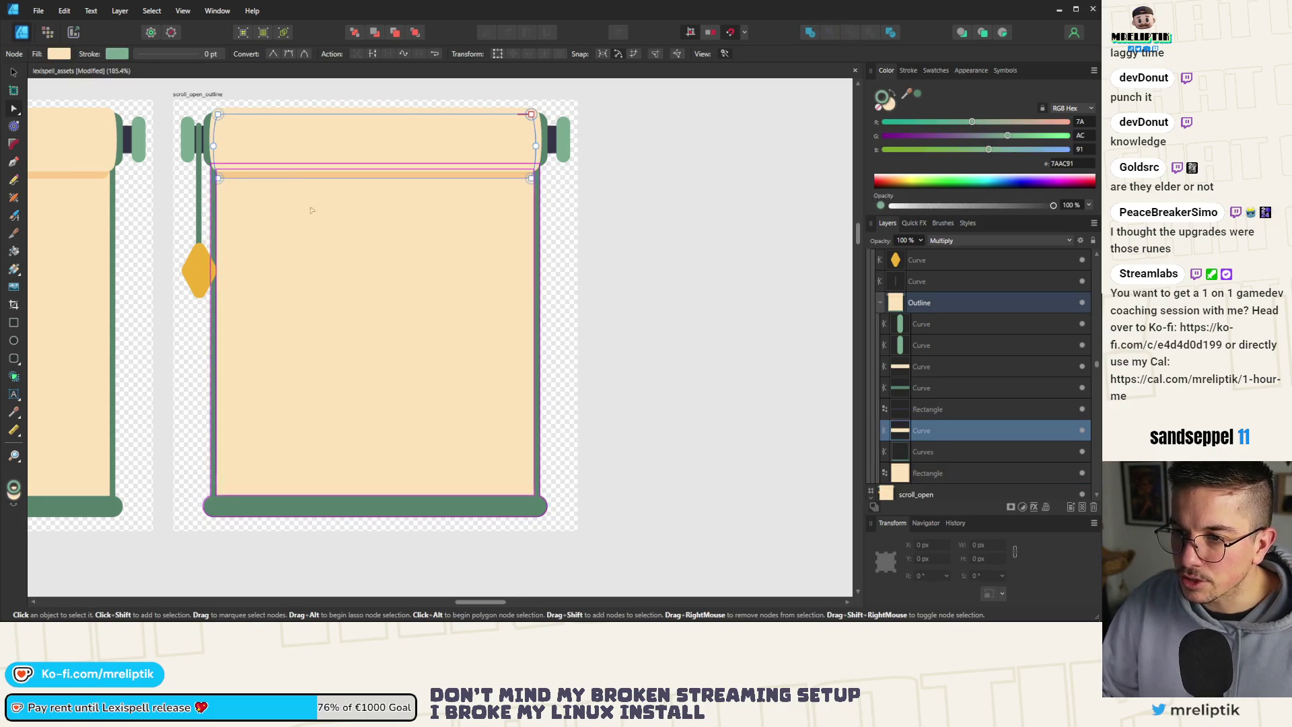
left_click(313, 222, "shift")
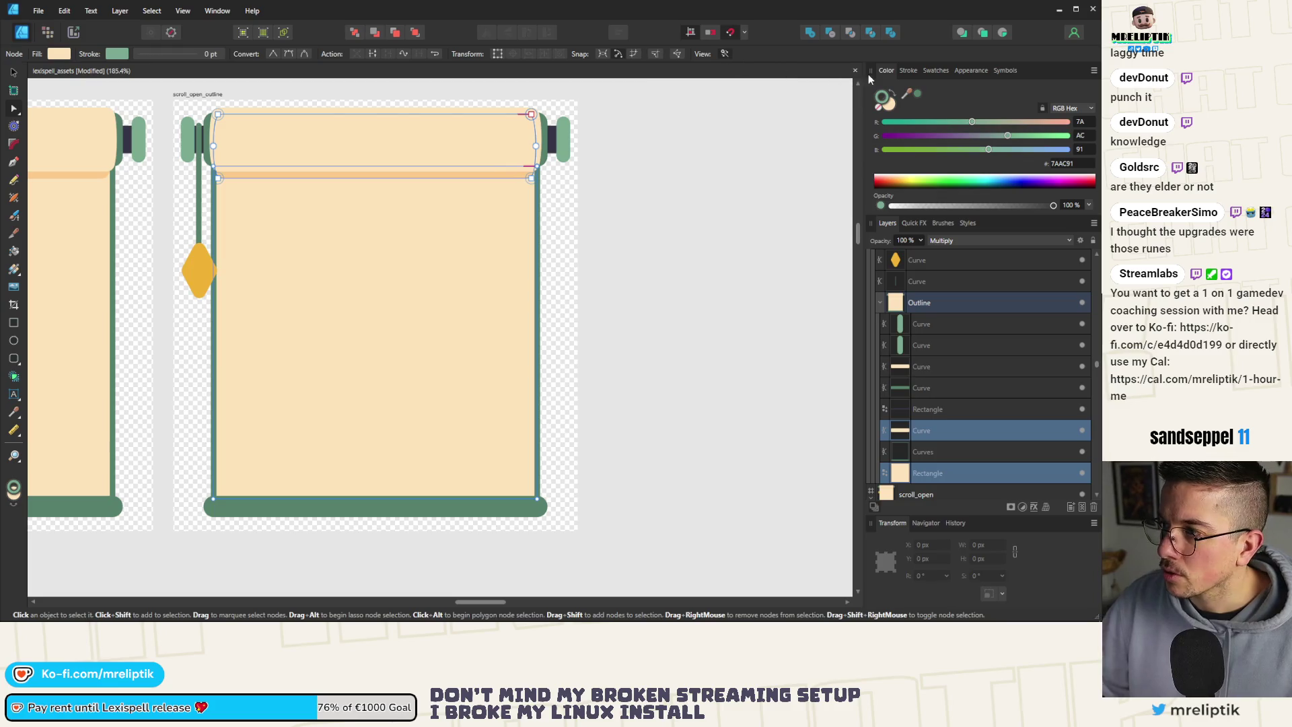
left_click(810, 34)
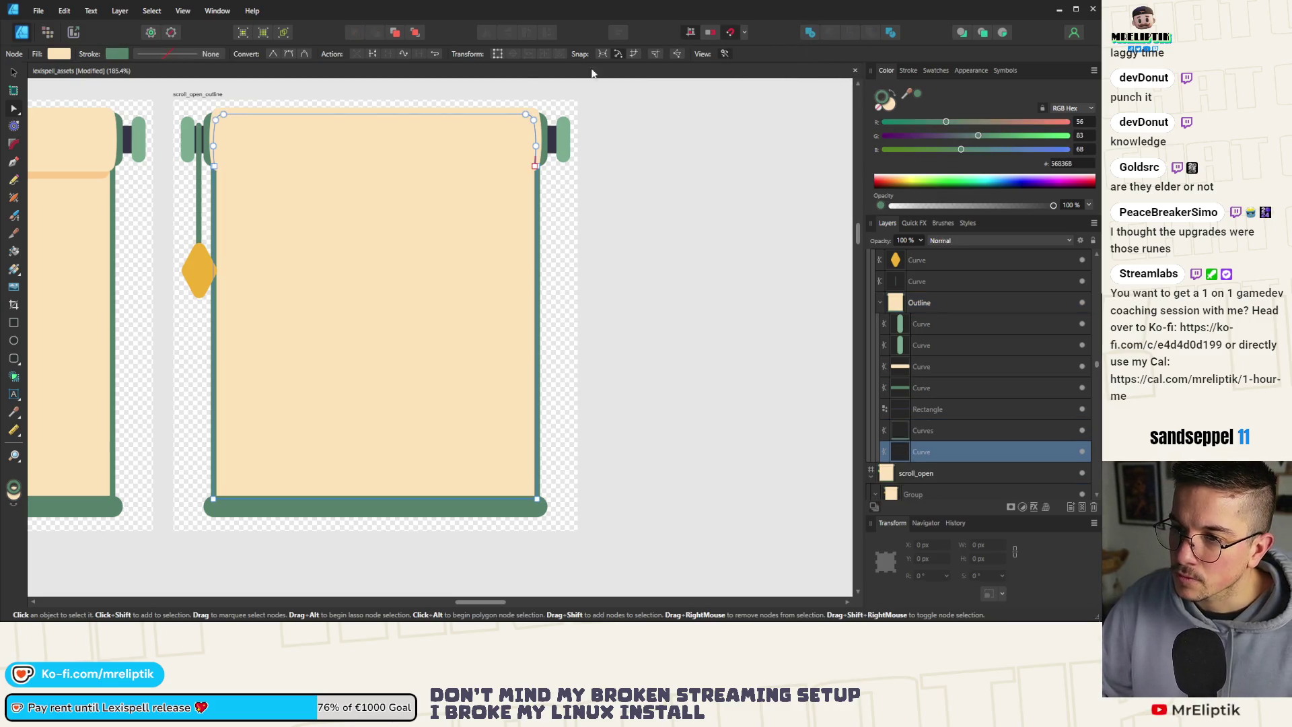
left_click(239, 113)
left_click(270, 205, "shift")
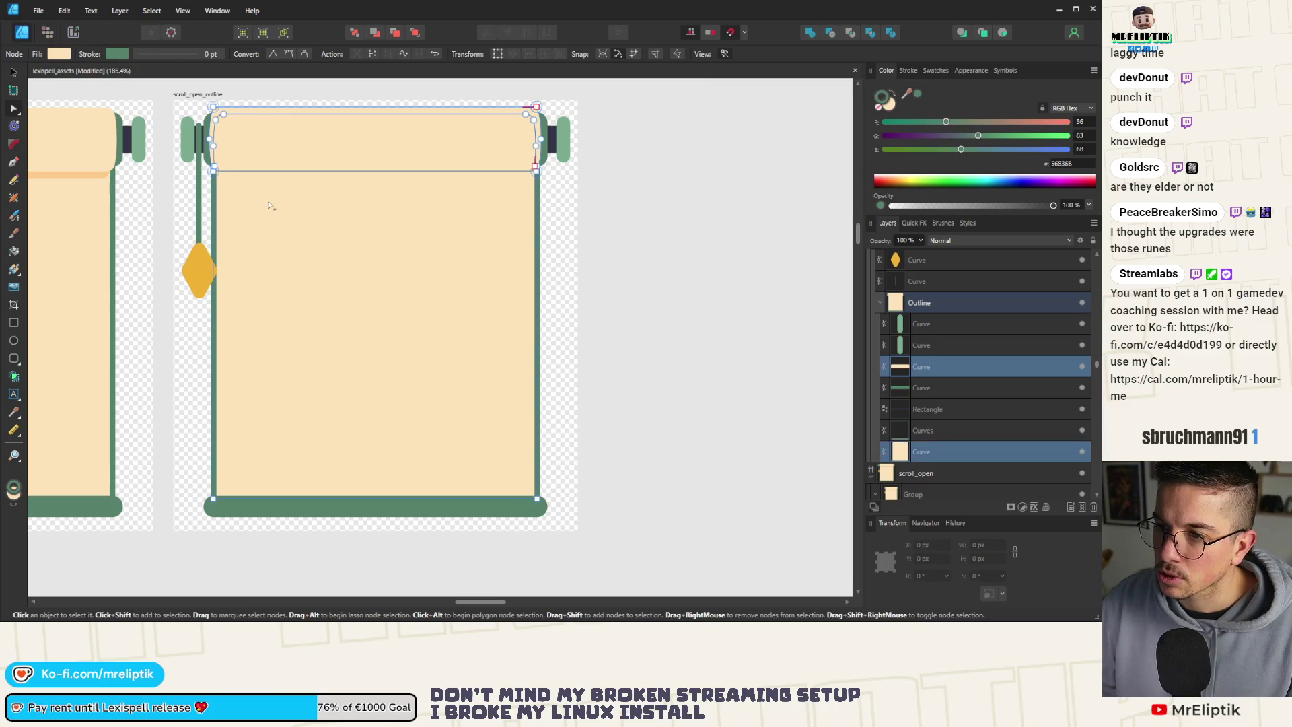
left_click(810, 34)
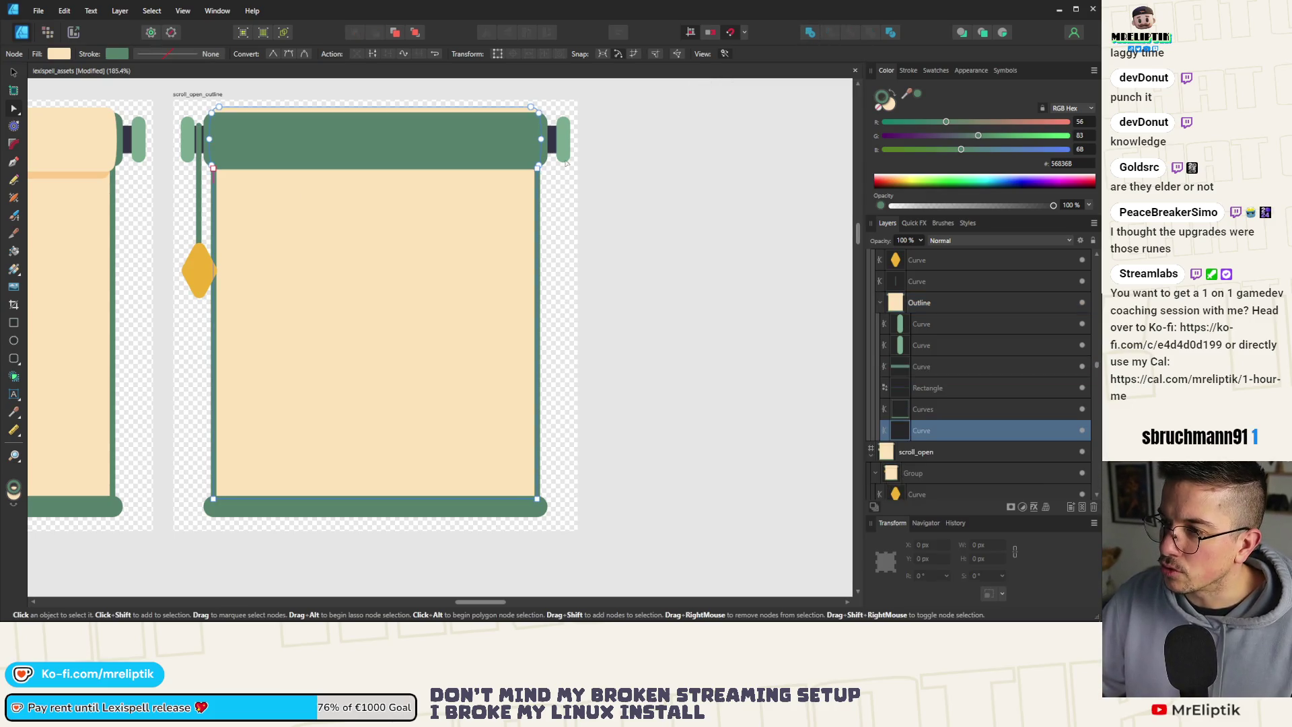
left_click(480, 149)
left_click(466, 222, "shift")
left_click(820, 33)
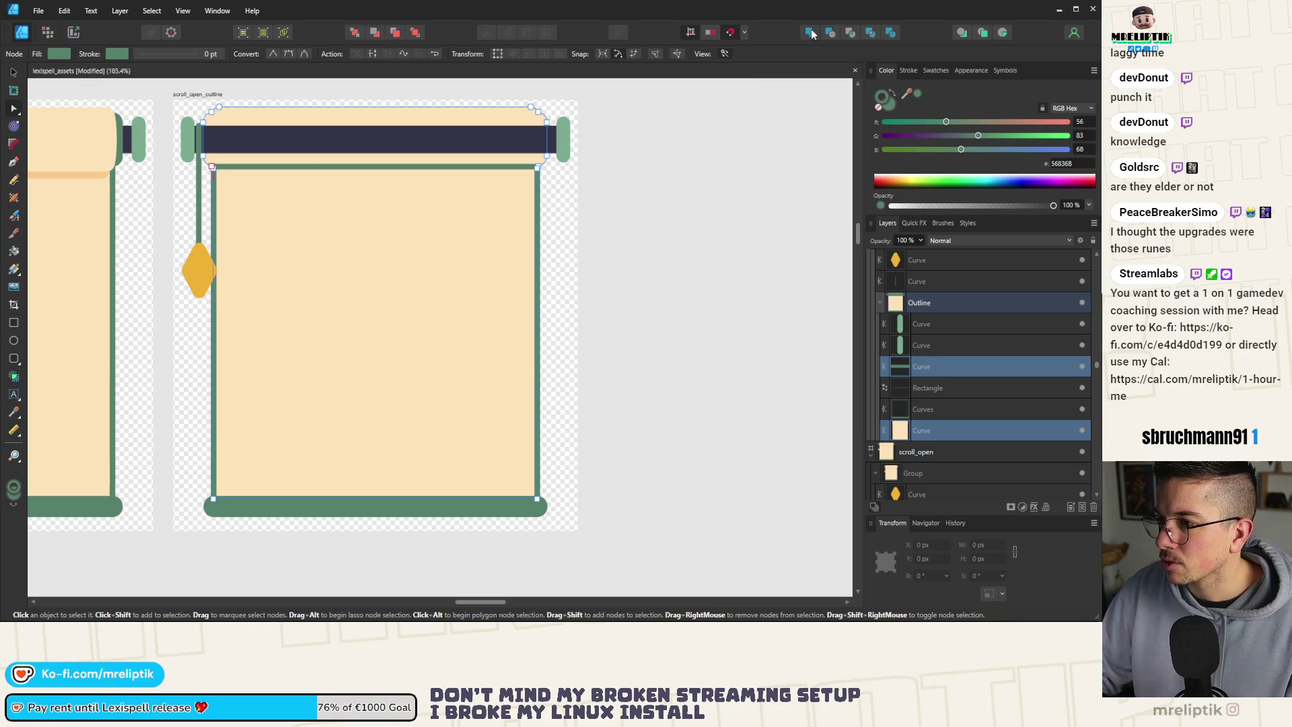
Merge the navy strip into the beige body, try joining the green handles, then undo that.
left_click(482, 136)
left_click(377, 210, "shift")
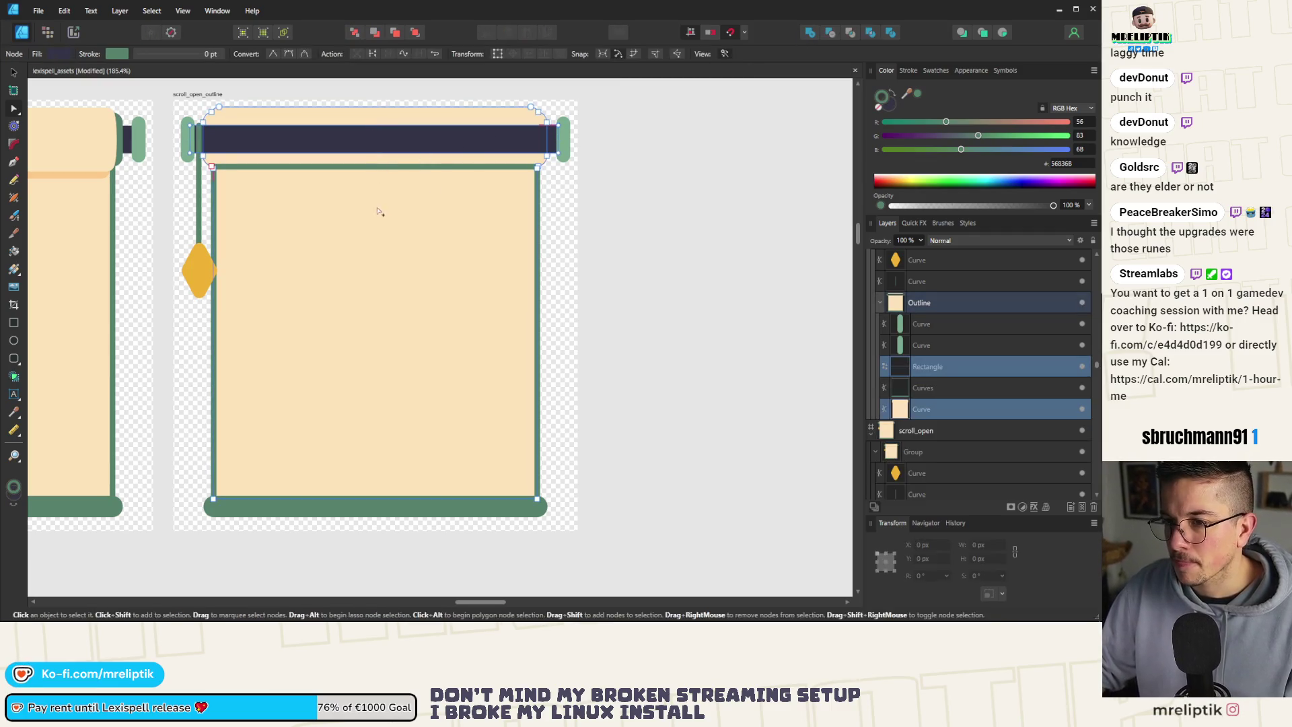
left_click(810, 34)
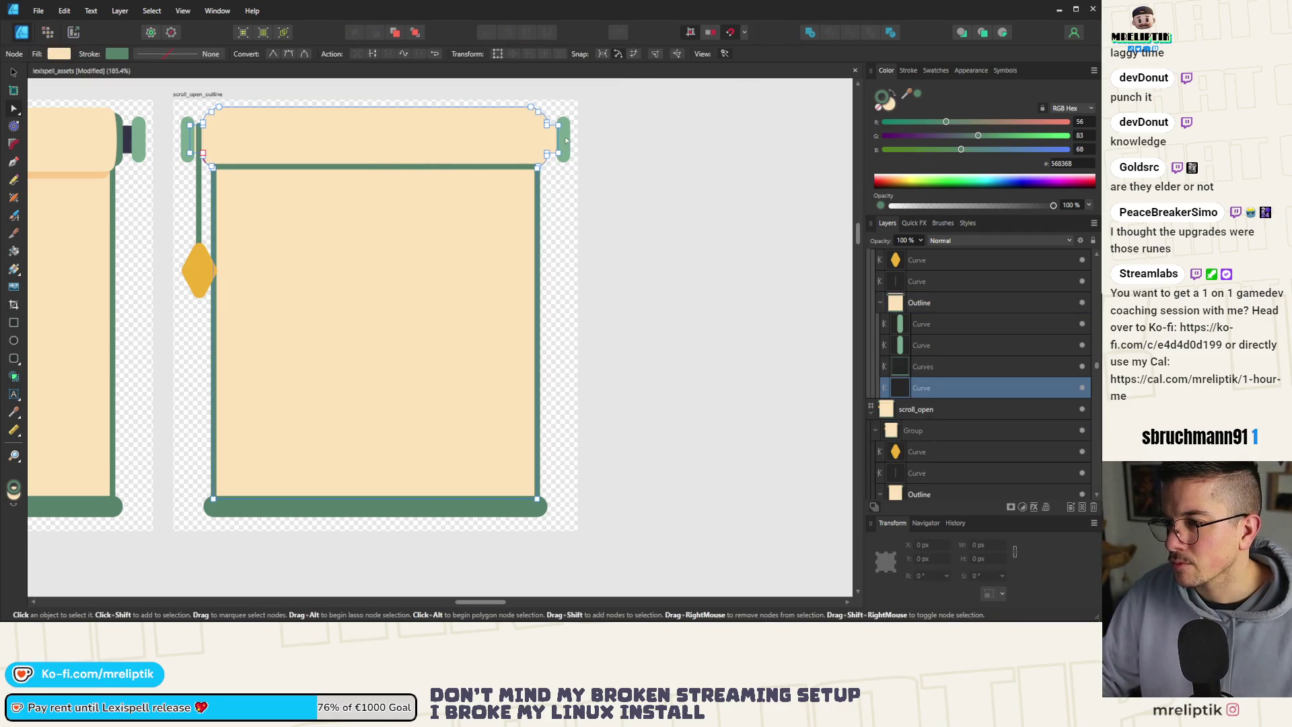
left_click(566, 141)
left_click(185, 142, "shift")
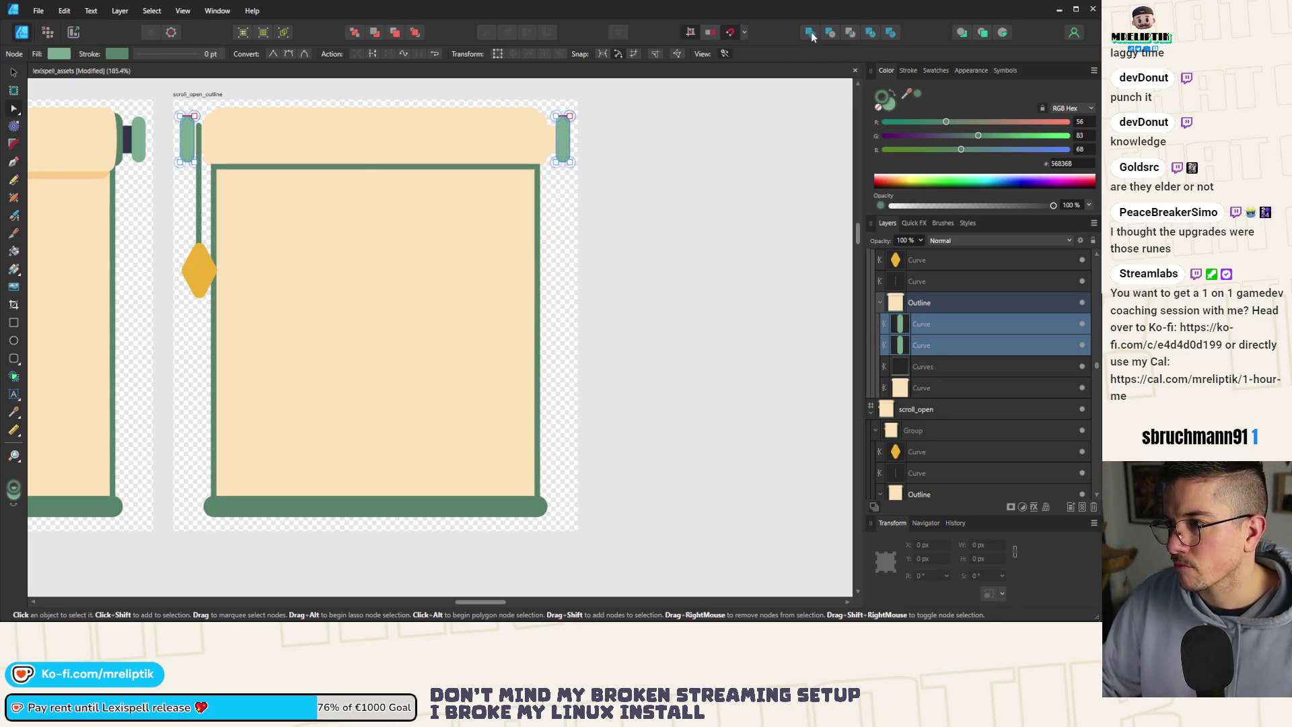
key("ctrl+j")
key("ctrl+z")
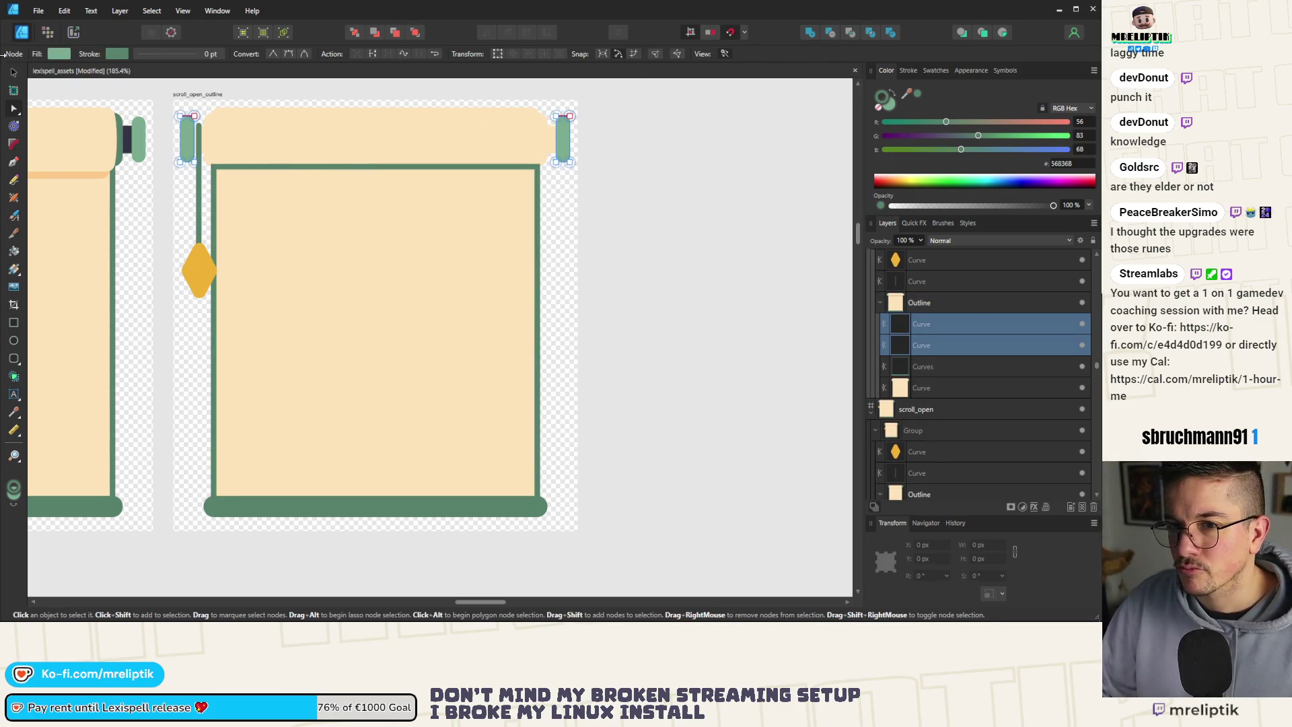
left_click(14, 73)
left_click(328, 139, "shift")
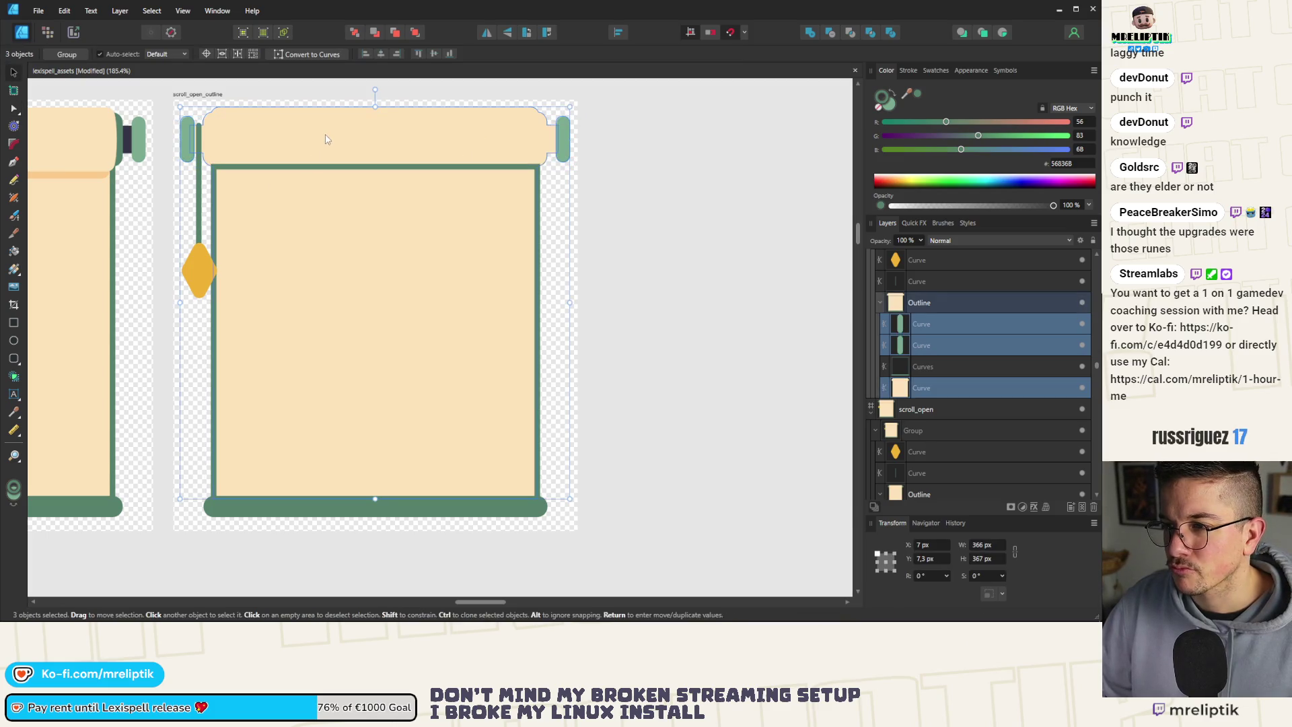
Trial-combine the three selected shapes, then undo it along with two earlier edits.
left_click(809, 33)
key("ctrl+z")
key("ctrl+z")
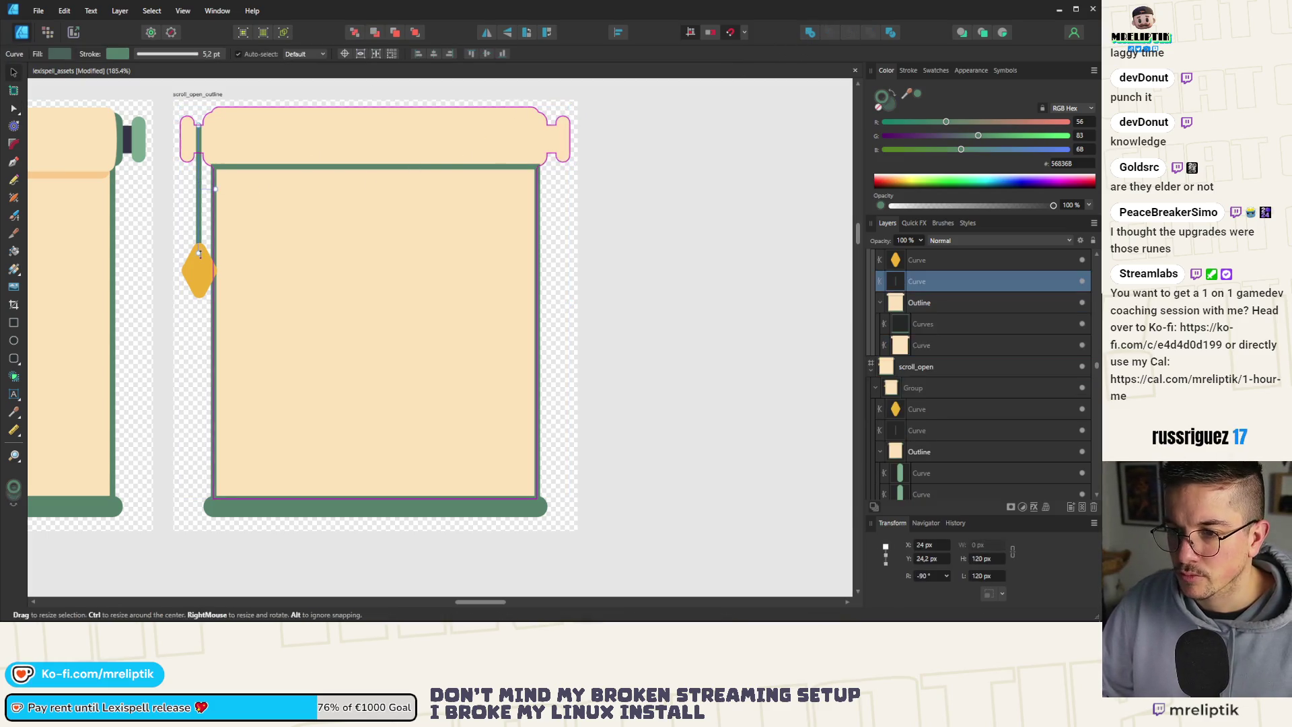
key("ctrl+z")
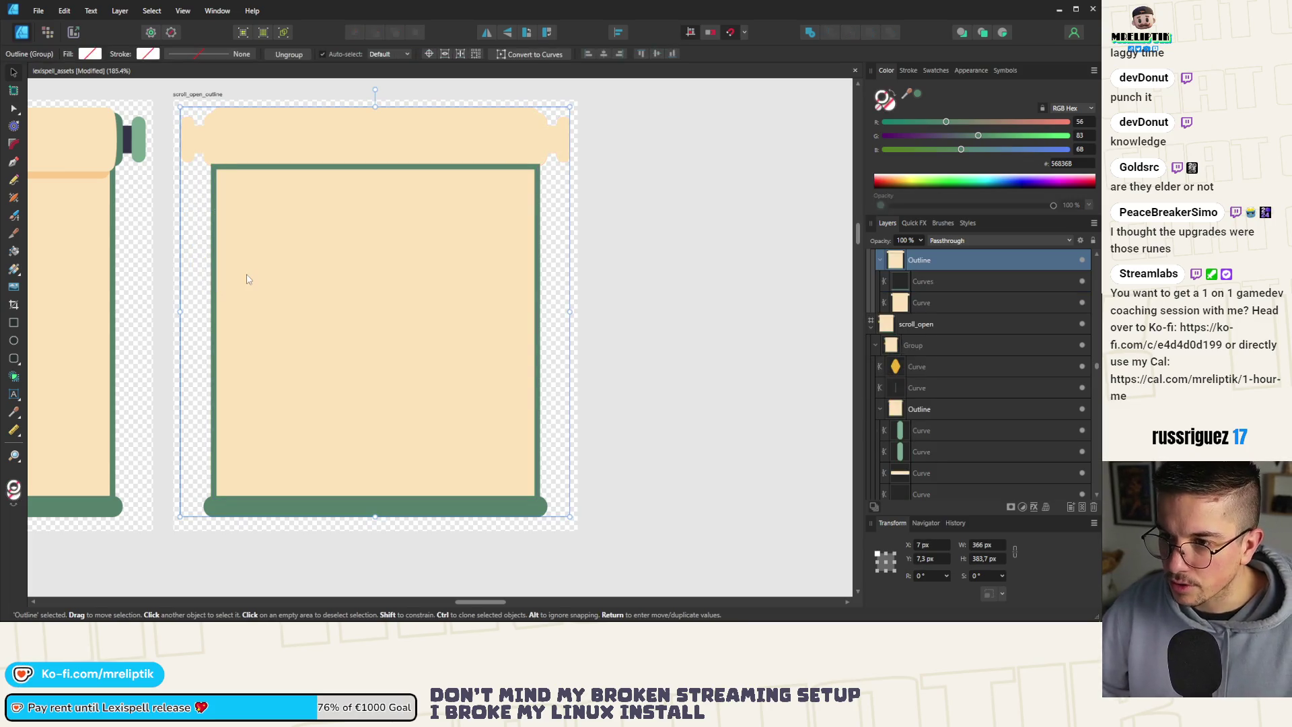
key("ctrl+z")
key("ctrl+z")
key("ctrl+z")
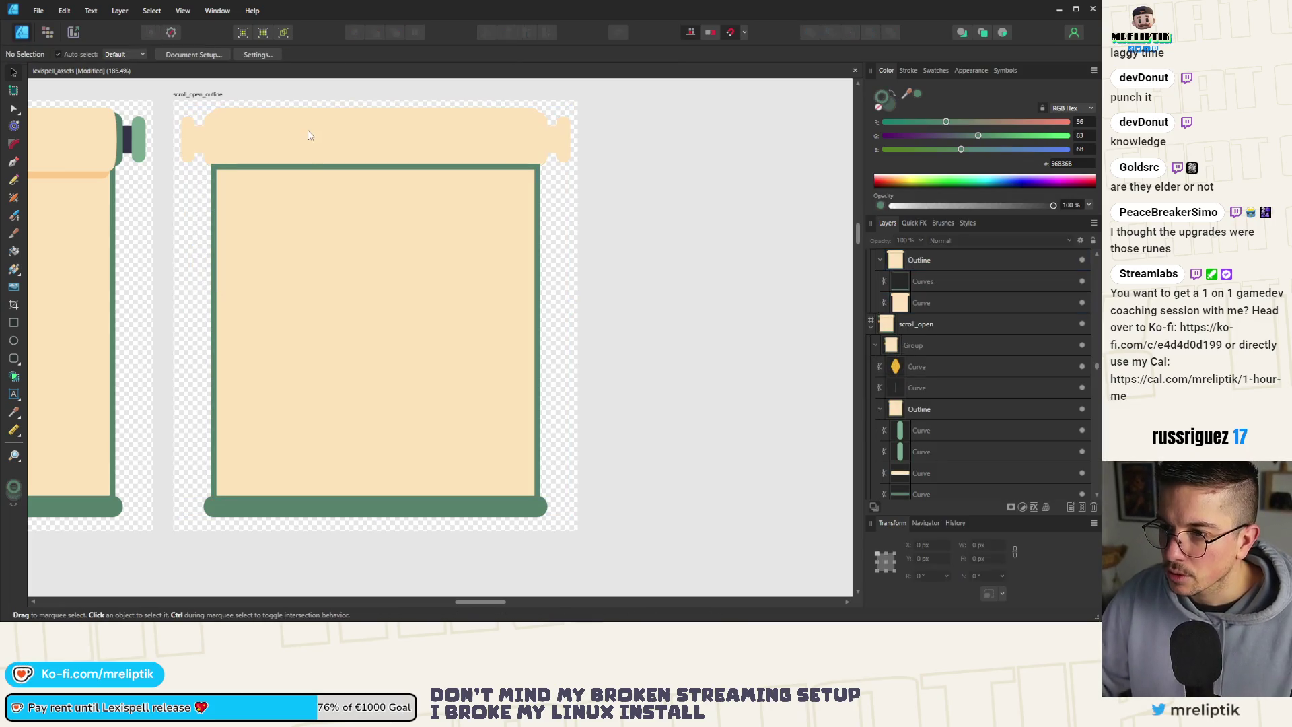
Add the Outline group's Curve and Curves layers into one cream silhouette curve.
double_click(302, 252)
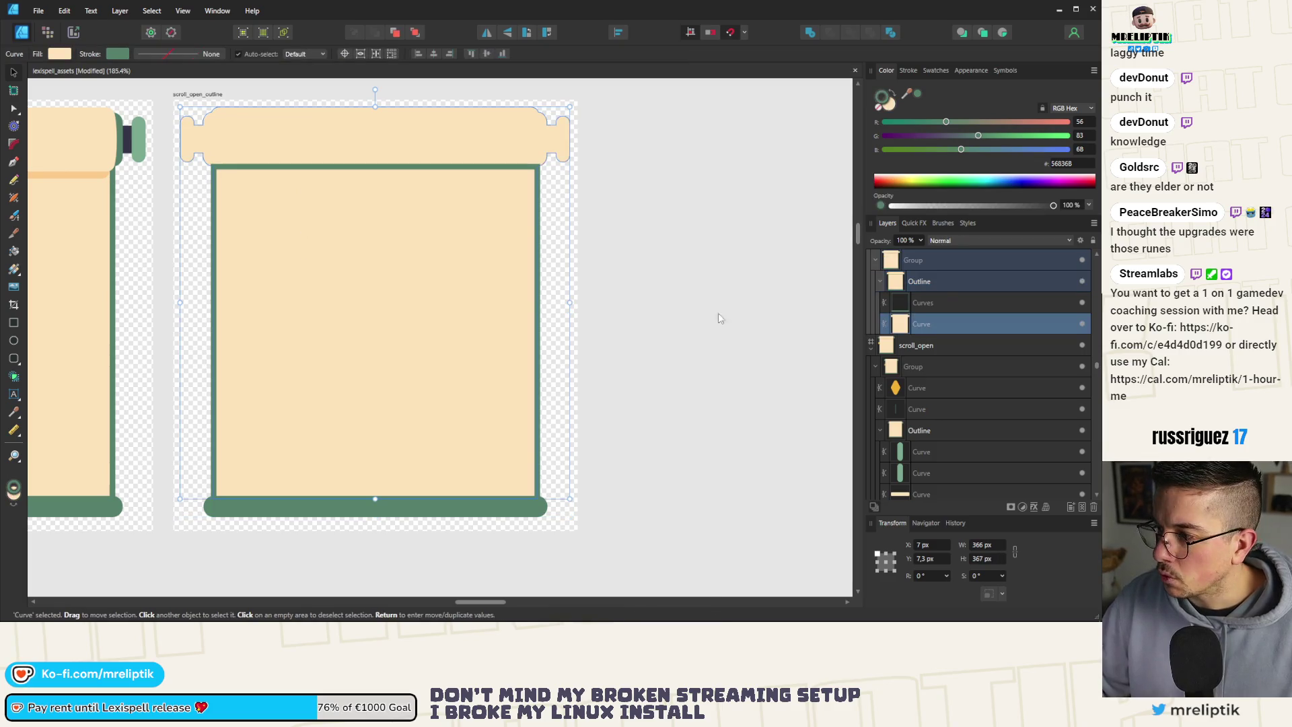
left_click(939, 300)
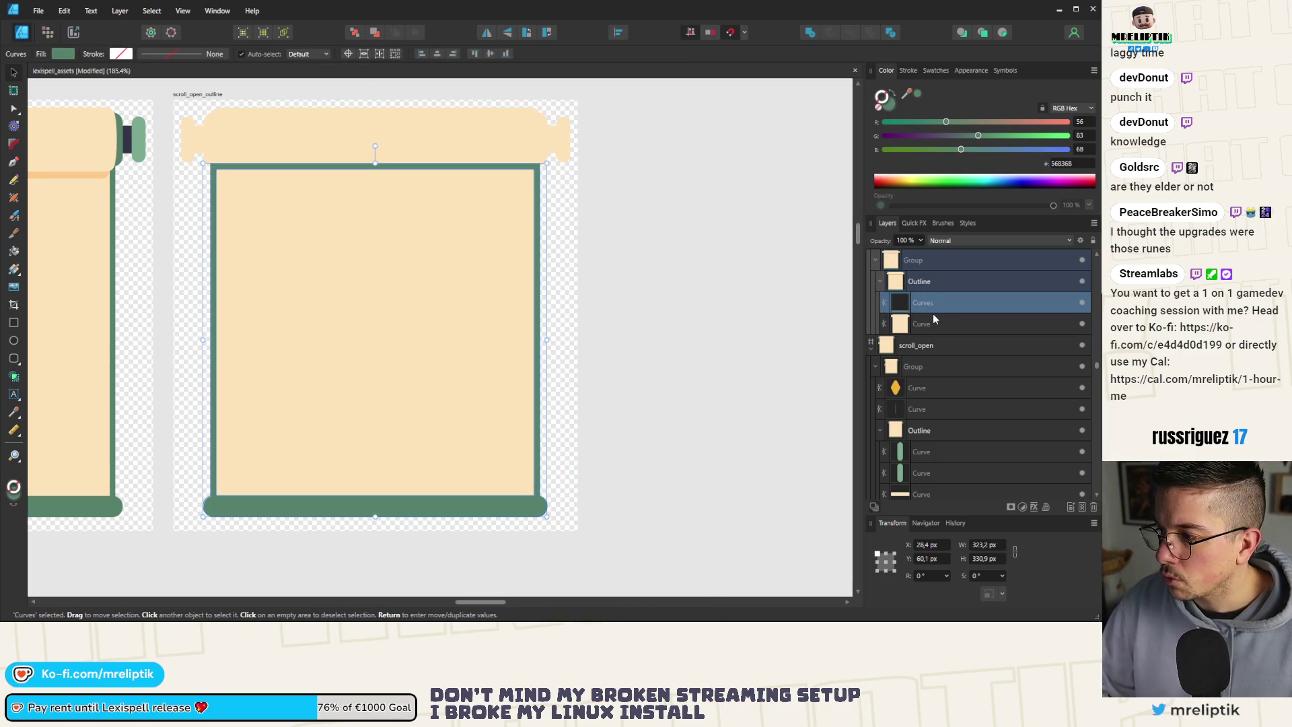
left_click(931, 324)
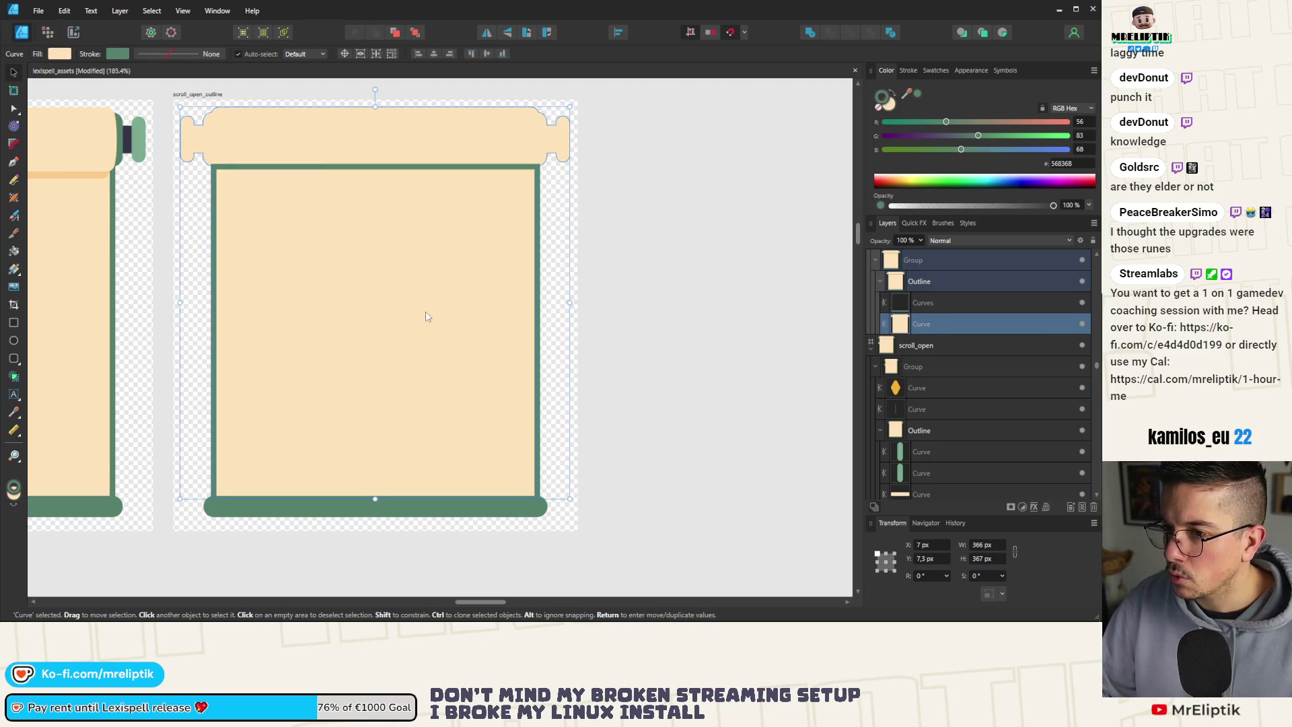
left_click(931, 303, "shift")
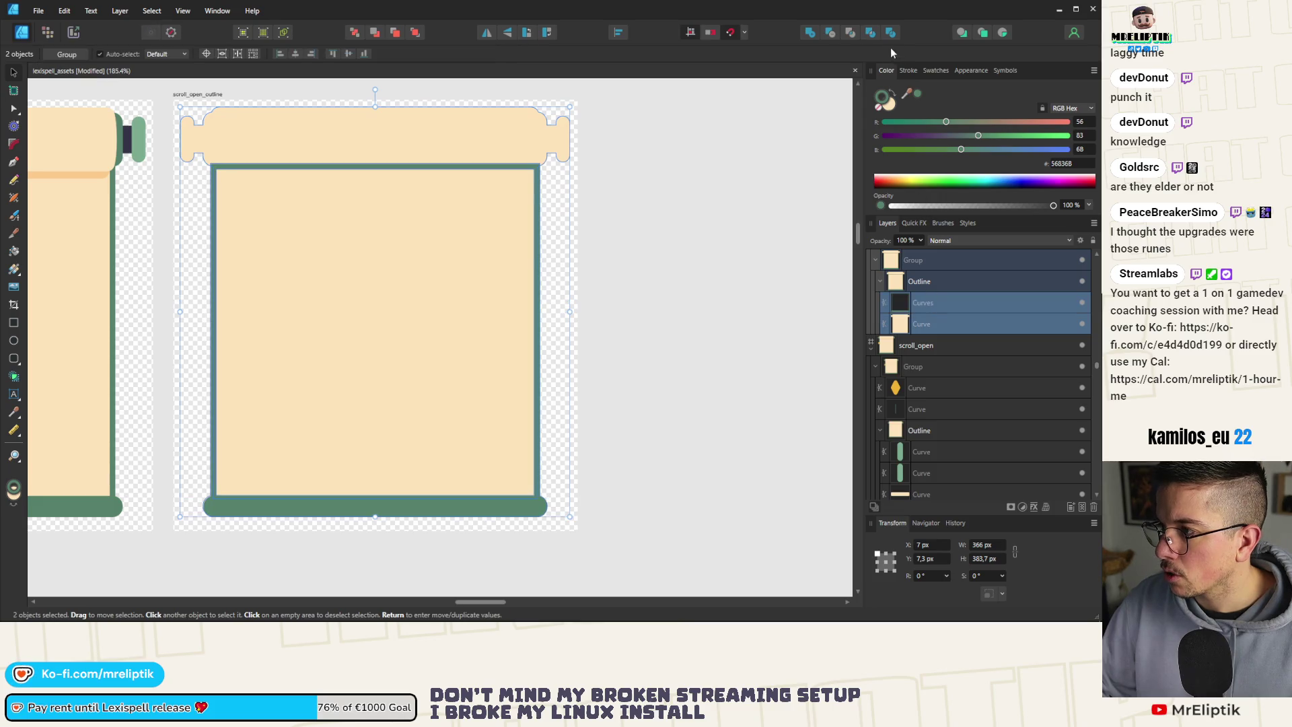
left_click(809, 34)
scroll(309, 242, "down", 5)
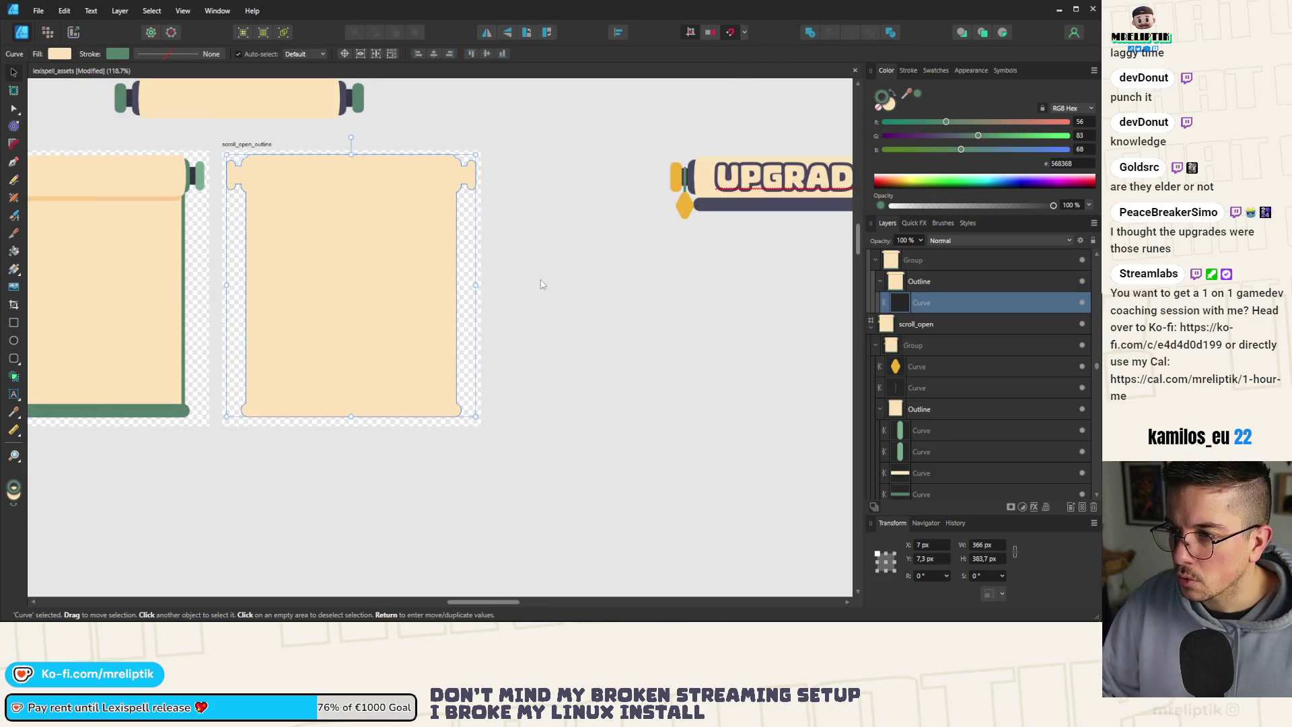
left_click(344, 229)
scroll(262, 191, "up", 3)
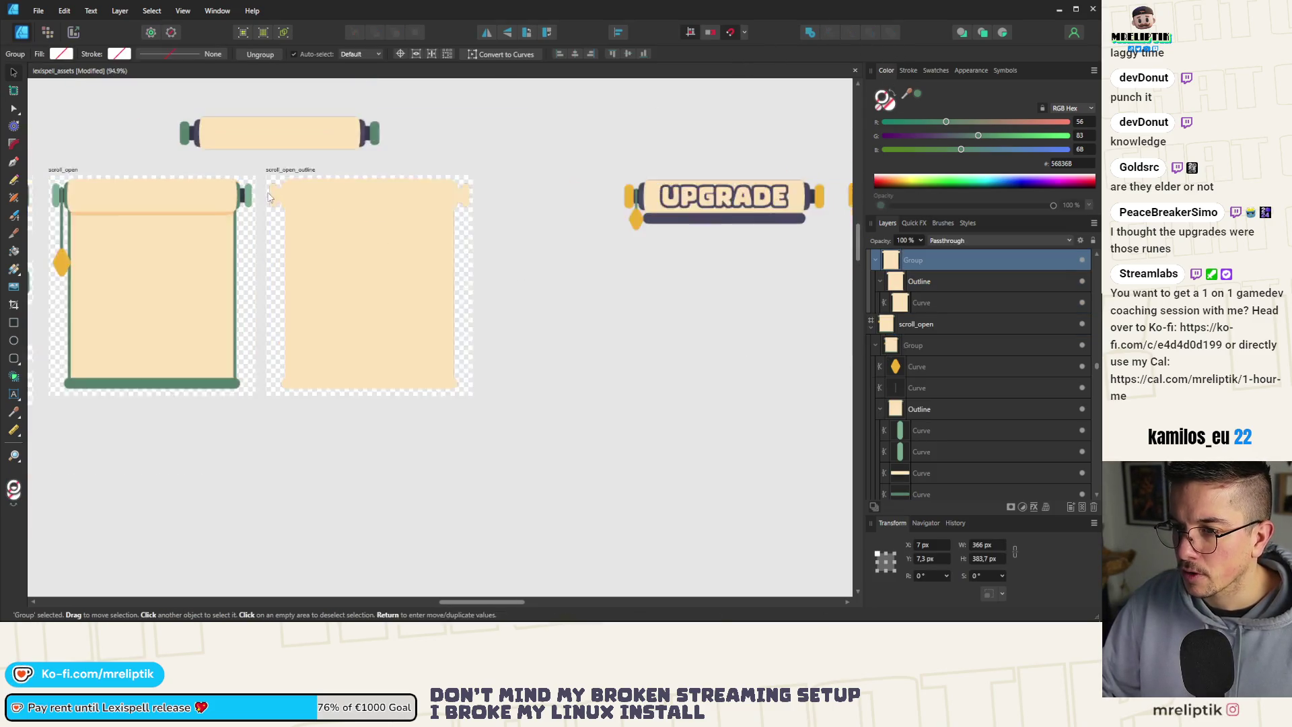
Give the merged scroll silhouette a 6 pt stroke aligned inside the shape edge.
left_click(910, 70)
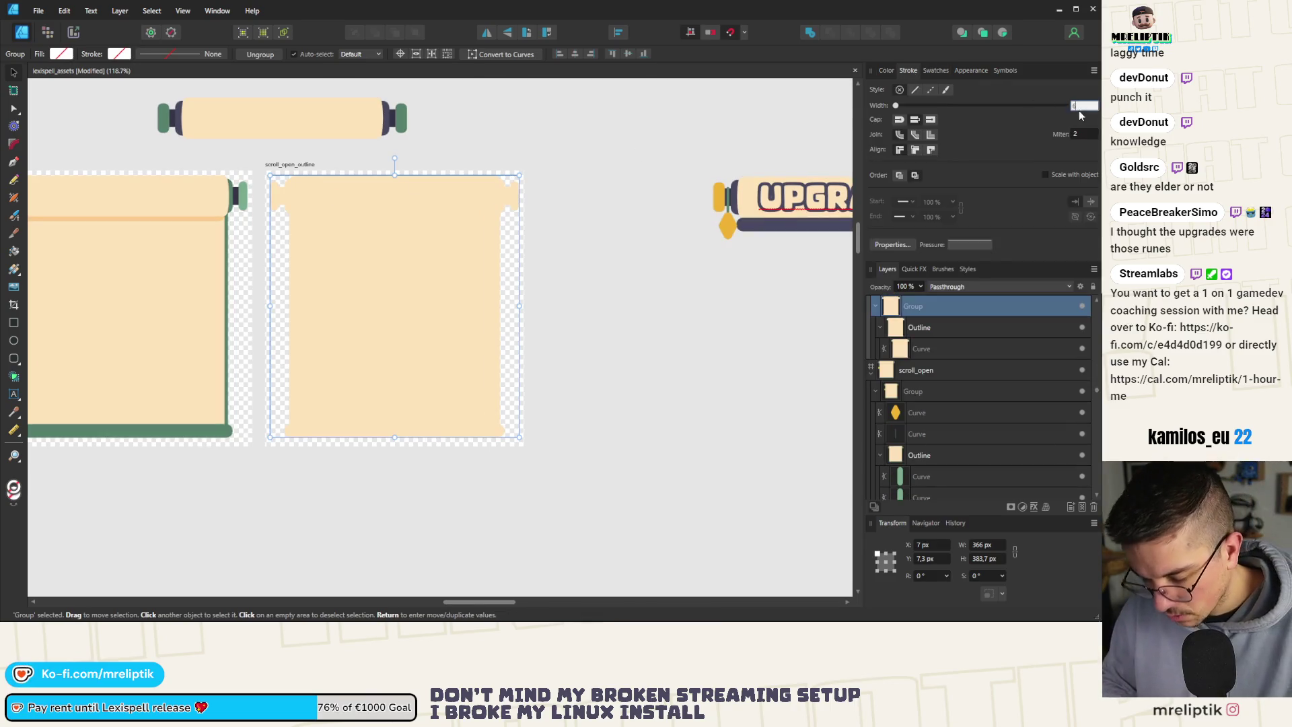
key("Return")
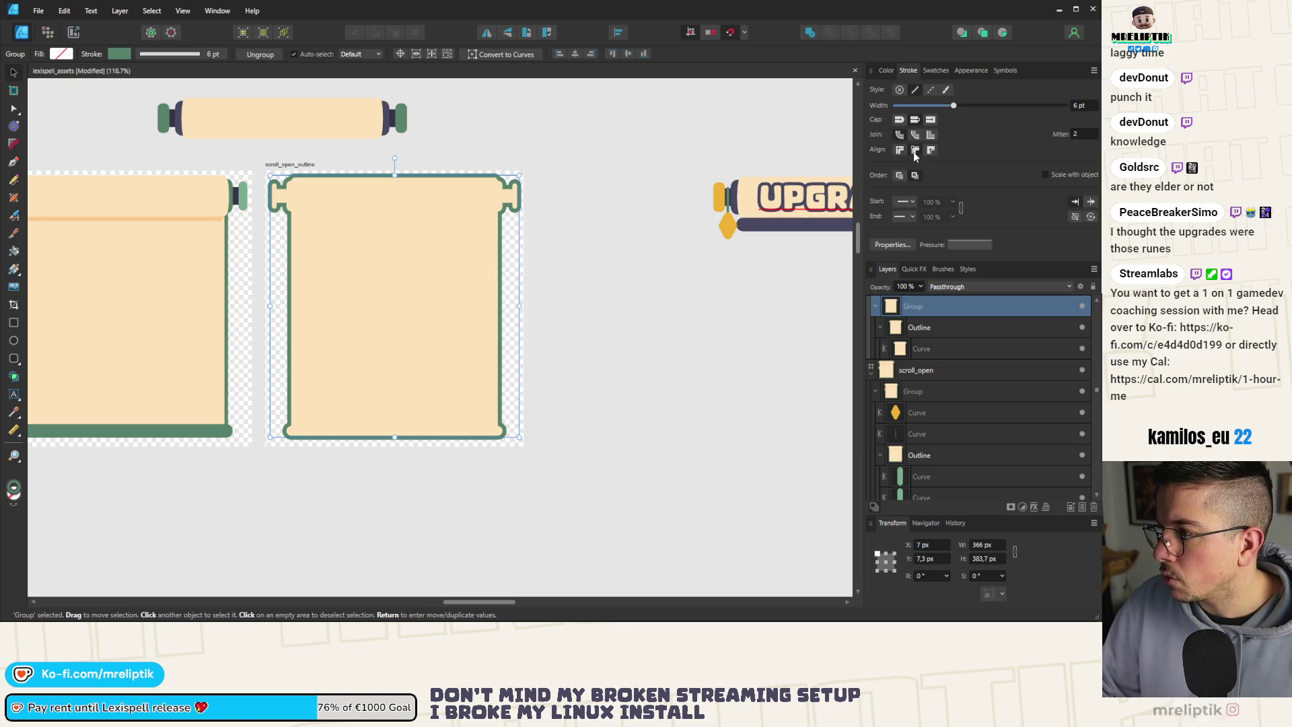
left_click(914, 150)
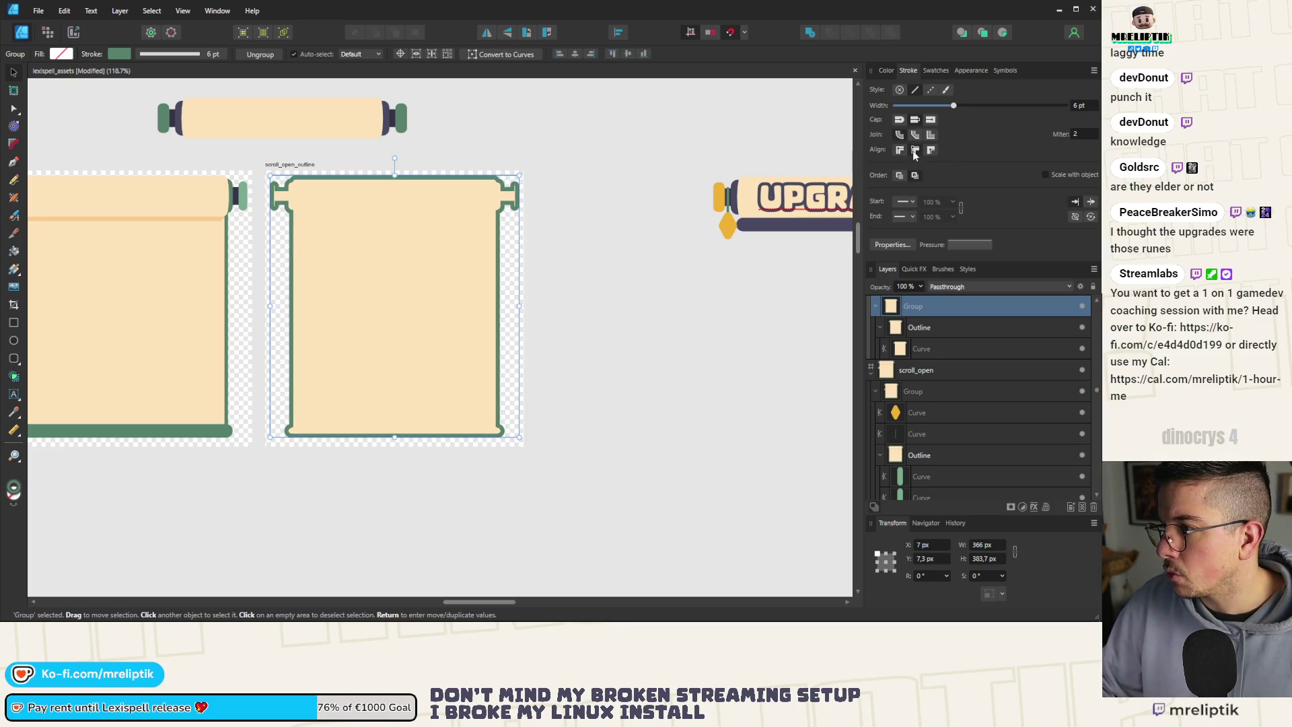
left_click(930, 151)
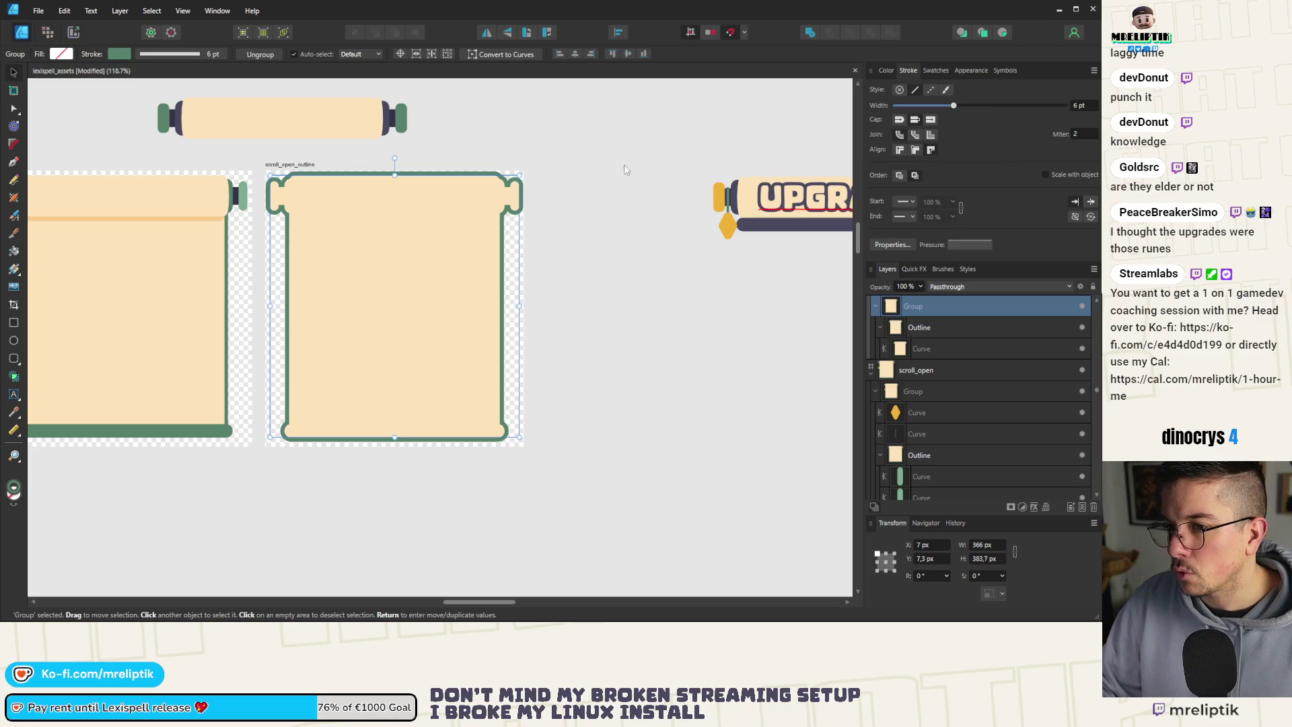
scroll(471, 188, "up", 2)
scroll(362, 179, "down", 2)
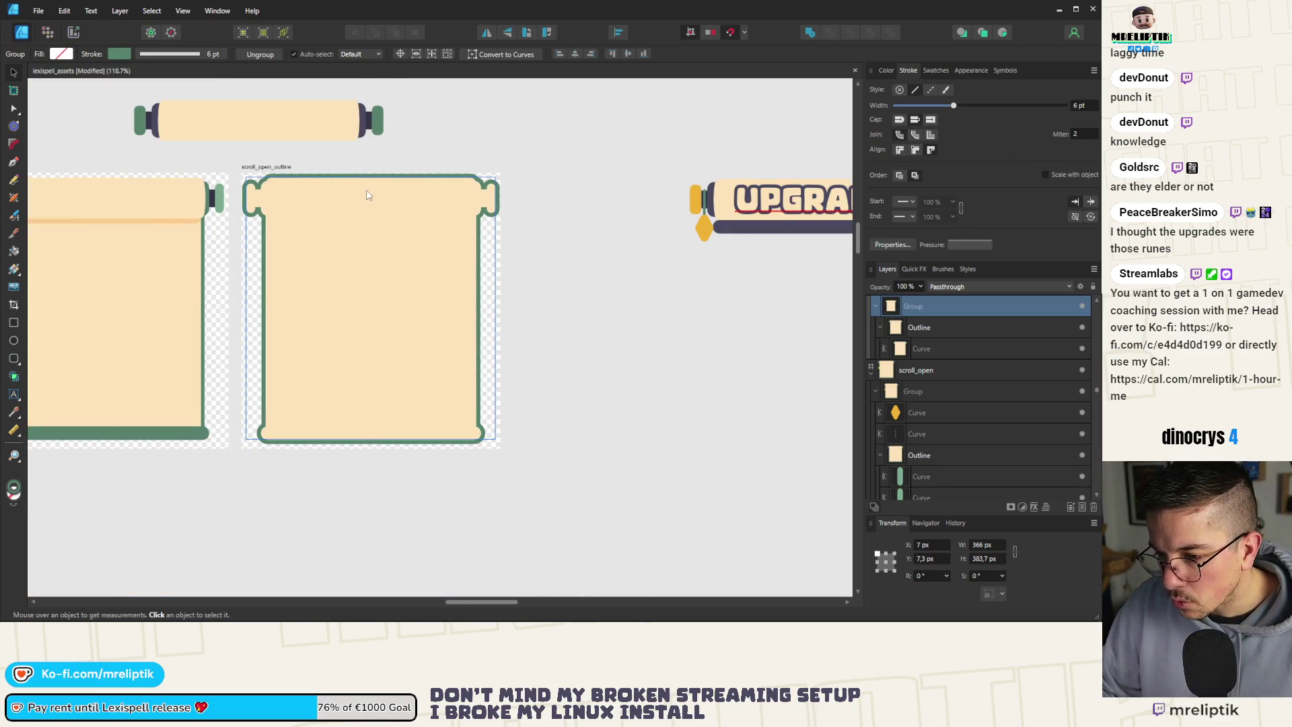
Select the scroll outline group and bring up its fill colour in the Colour panel.
left_click(367, 195)
scroll(405, 205, "up", 2)
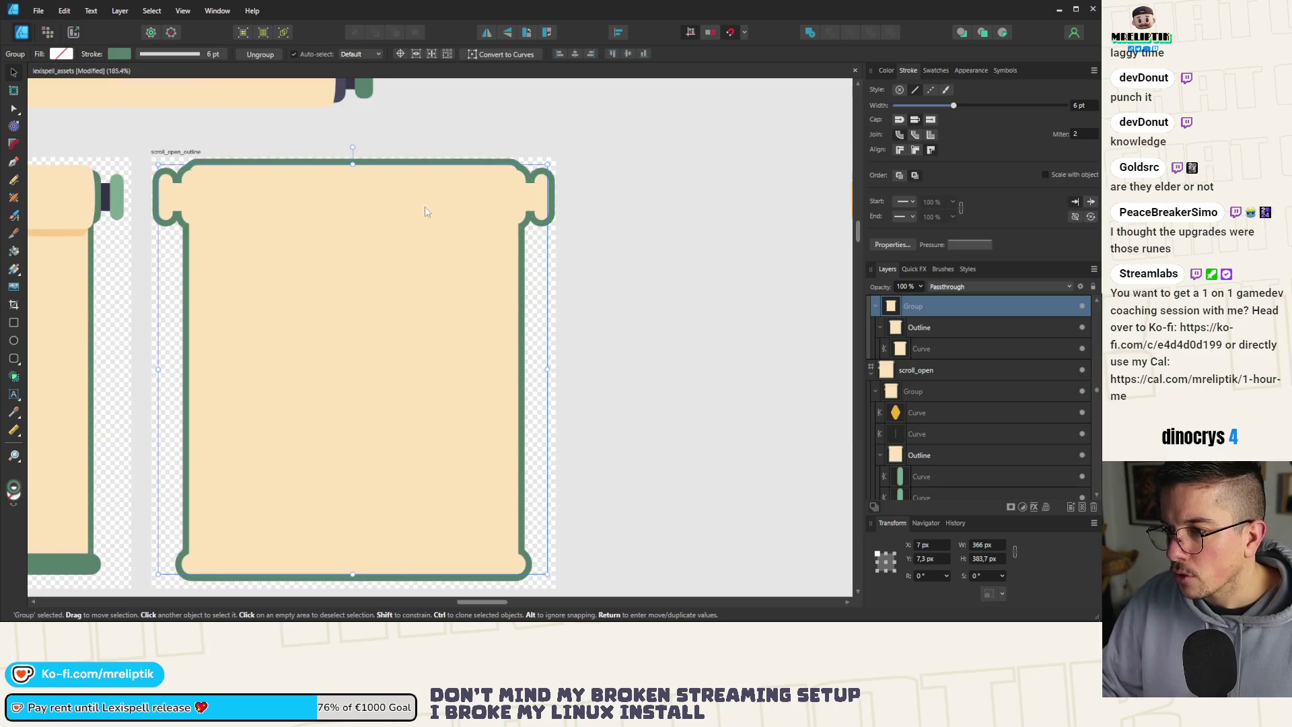
left_click(885, 70)
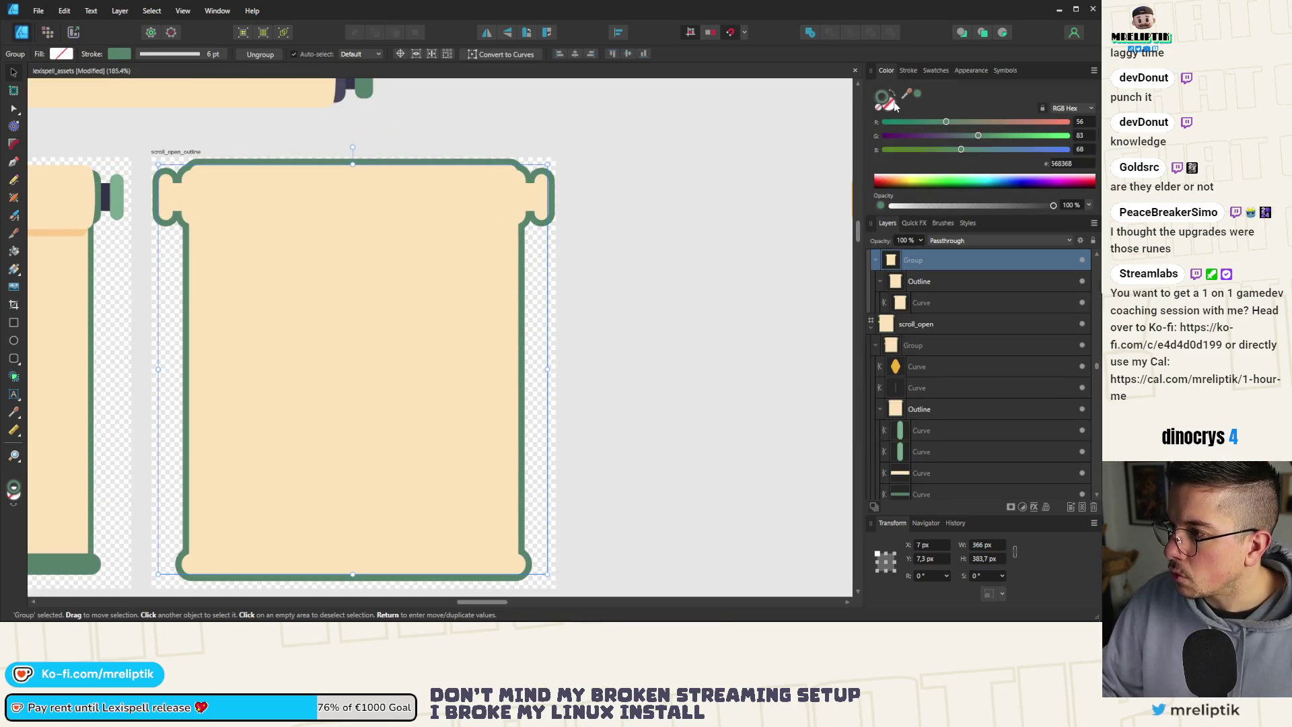
left_click(892, 104)
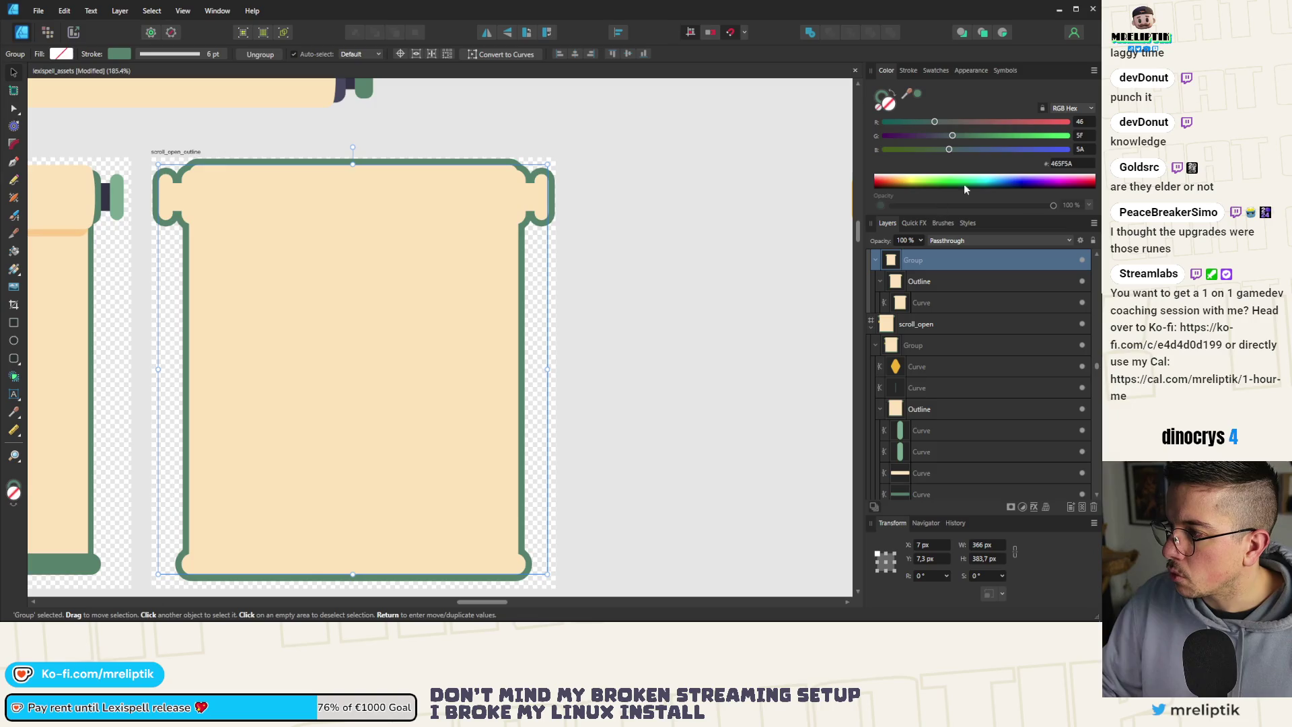
Move the merged curve directly into scroll_open_outline and delete the empty Group and Outline layers.
left_click(928, 288)
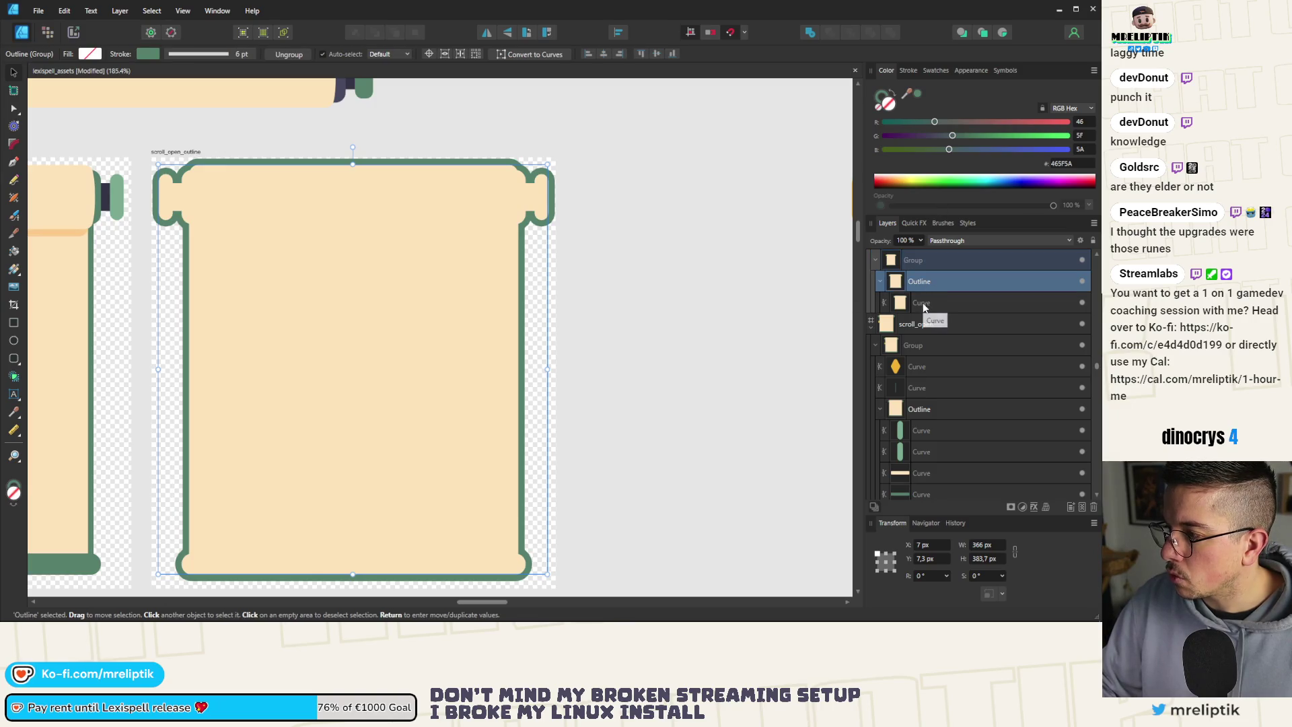
left_click(923, 302)
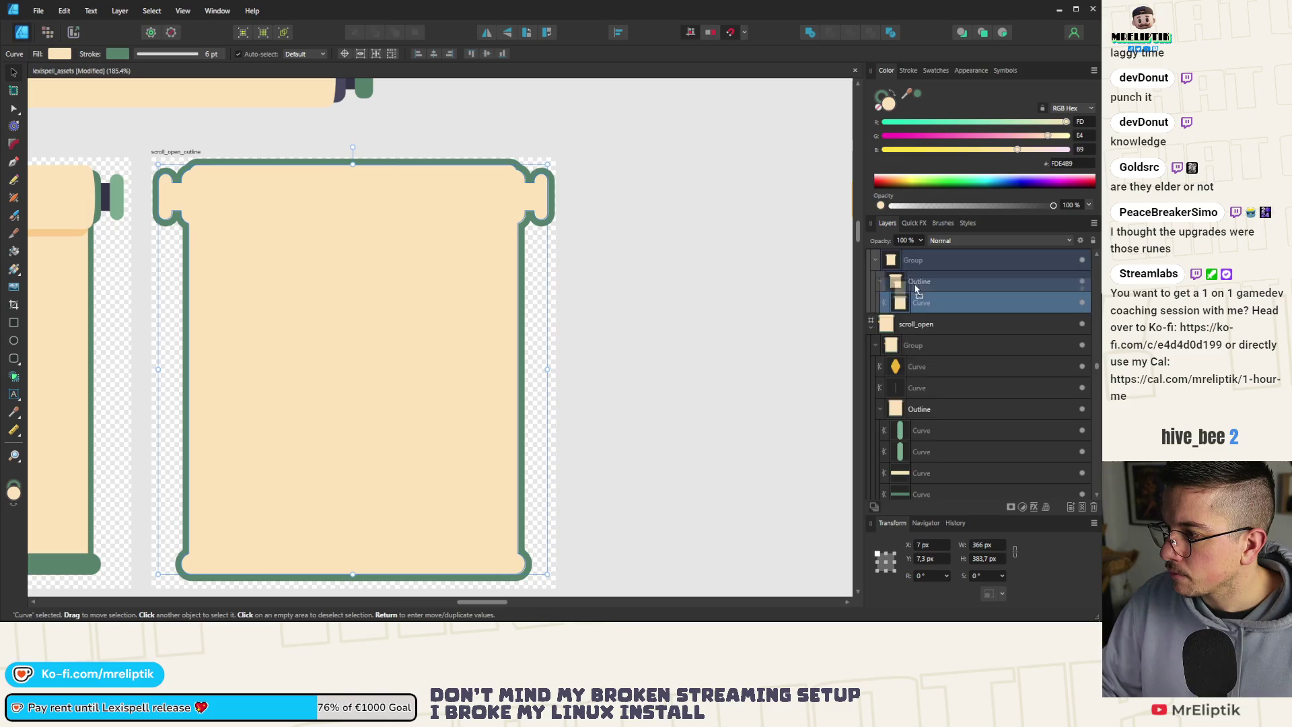
scroll(923, 309, "up", 3)
left_click_drag(923, 309, 923, 313)
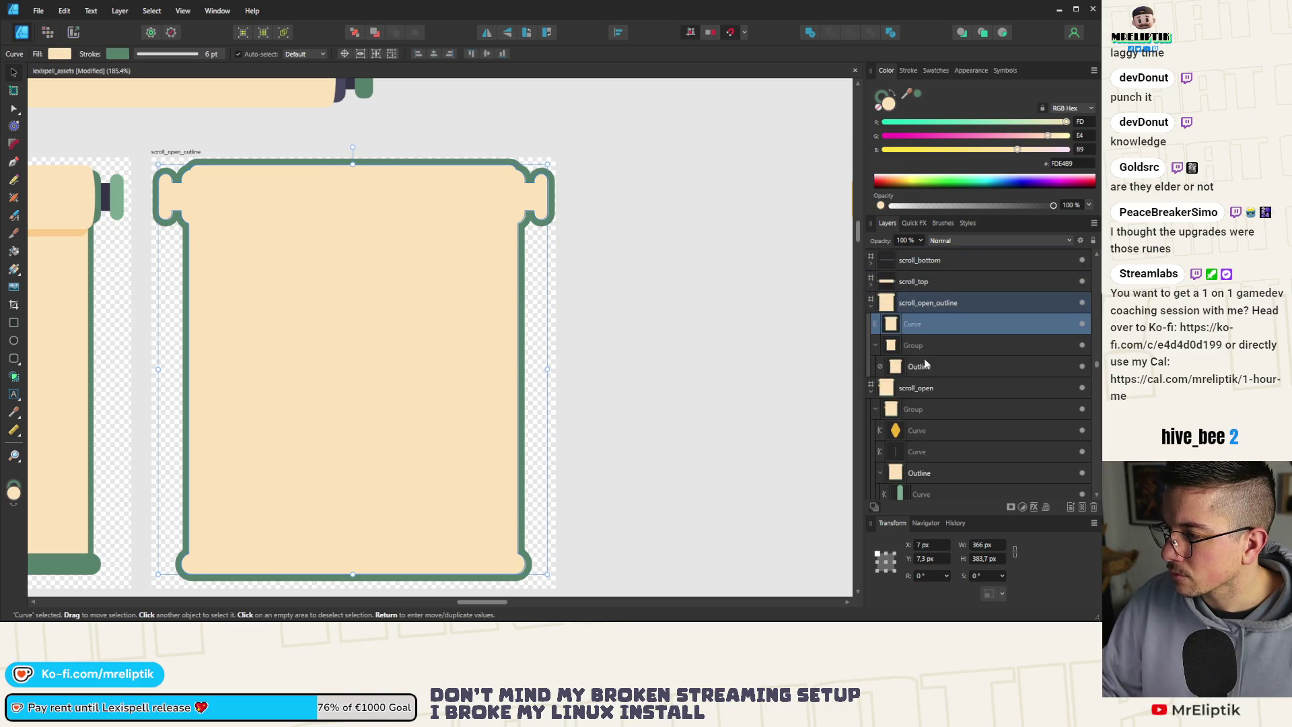
left_click(931, 345)
key("Delete")
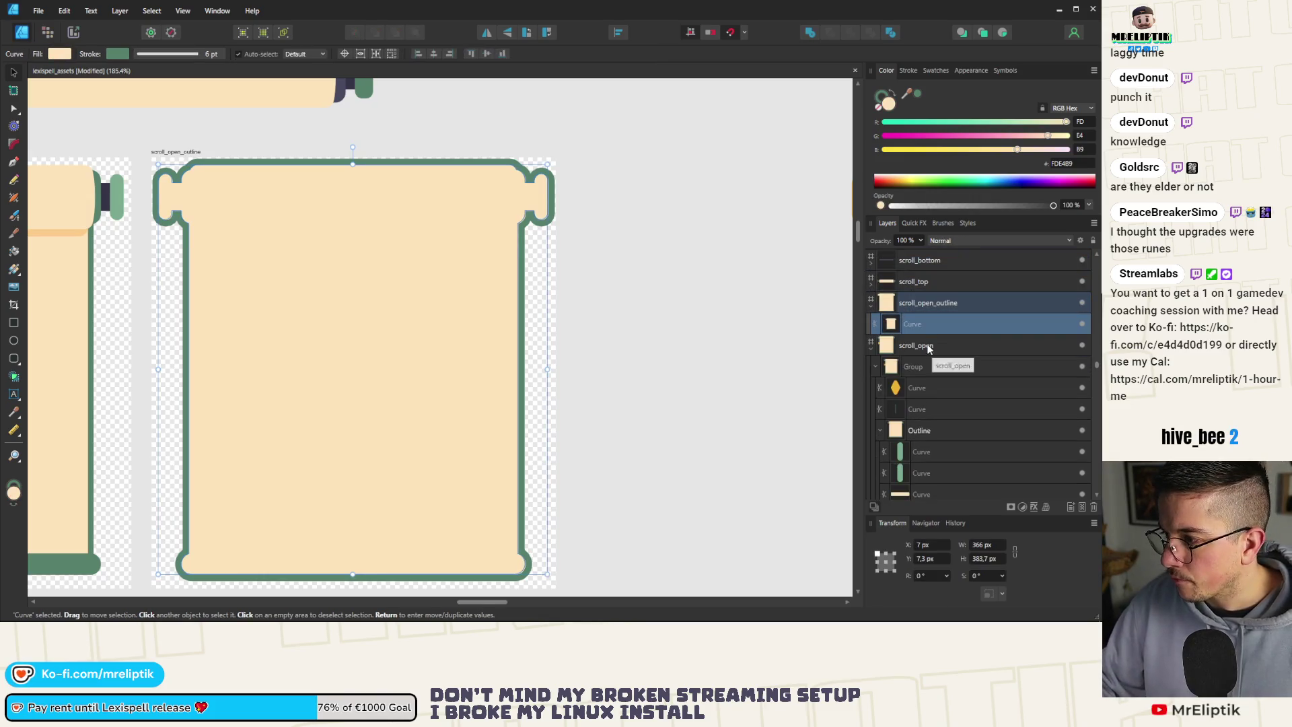
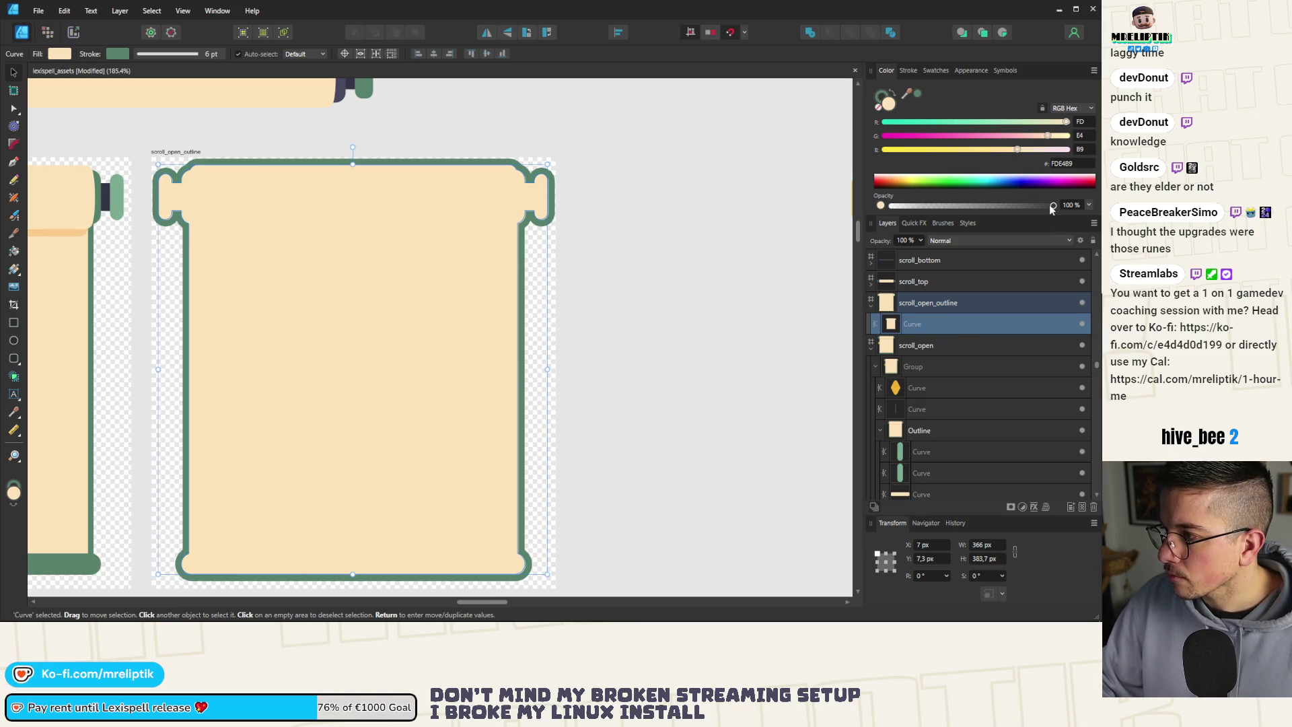
Set the scroll outline's fill opacity to 0% so it is fully transparent.
left_click_drag(1053, 206, 890, 206)
scroll(403, 337, "down", 5)
scroll(183, 257, "up", 4)
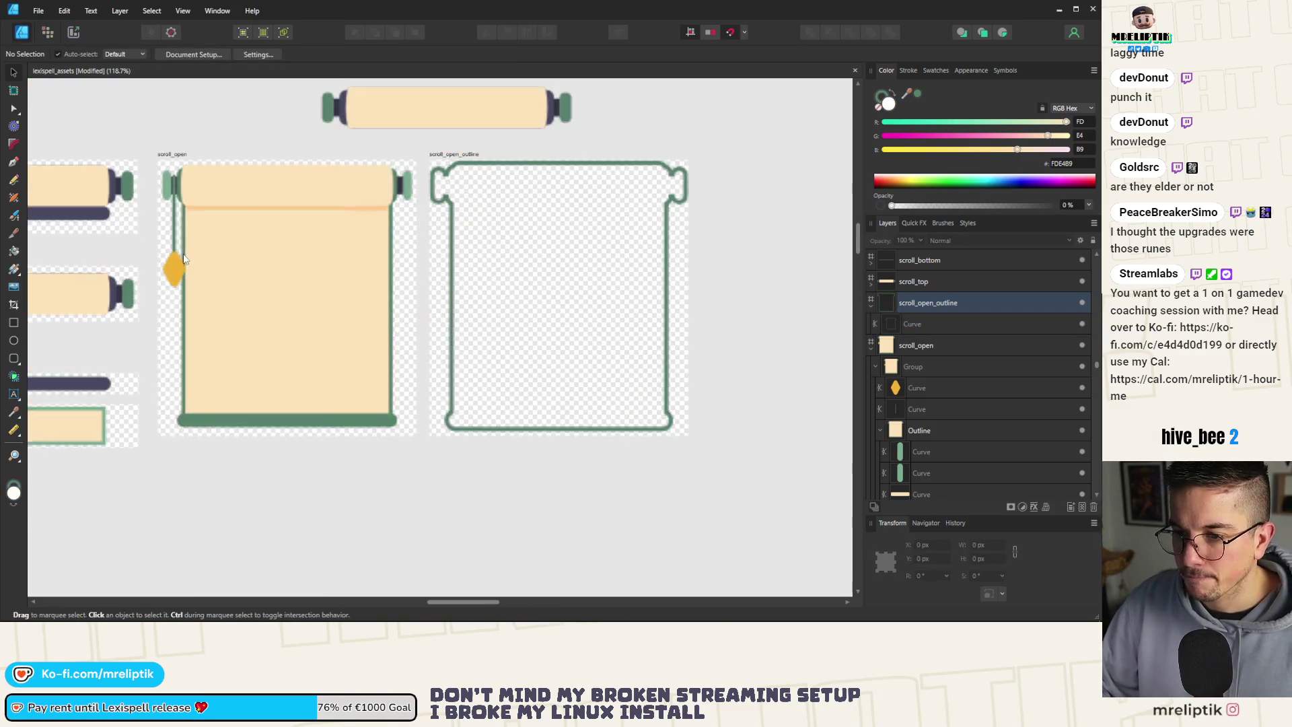
scroll(229, 236, "up", 1)
Trim the scroll_open_outline artboard's height to 401 px.
left_click(253, 179)
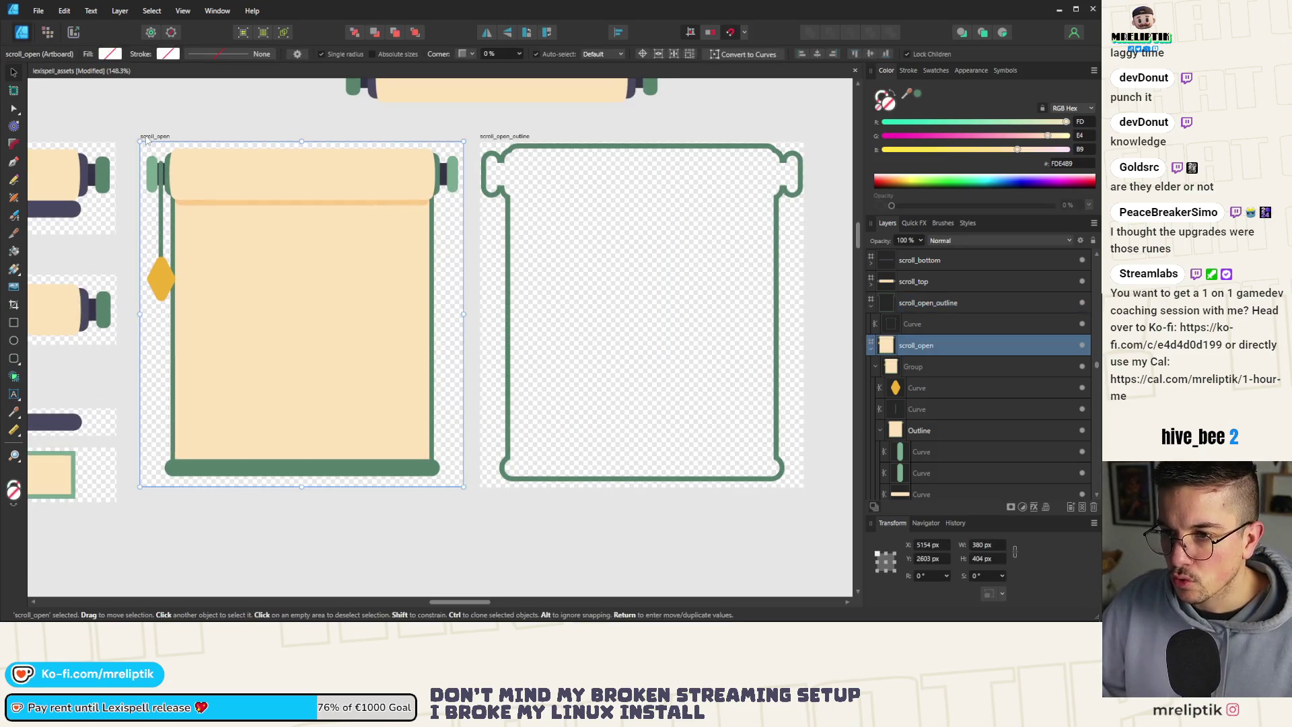
scroll(254, 179, "up", 1)
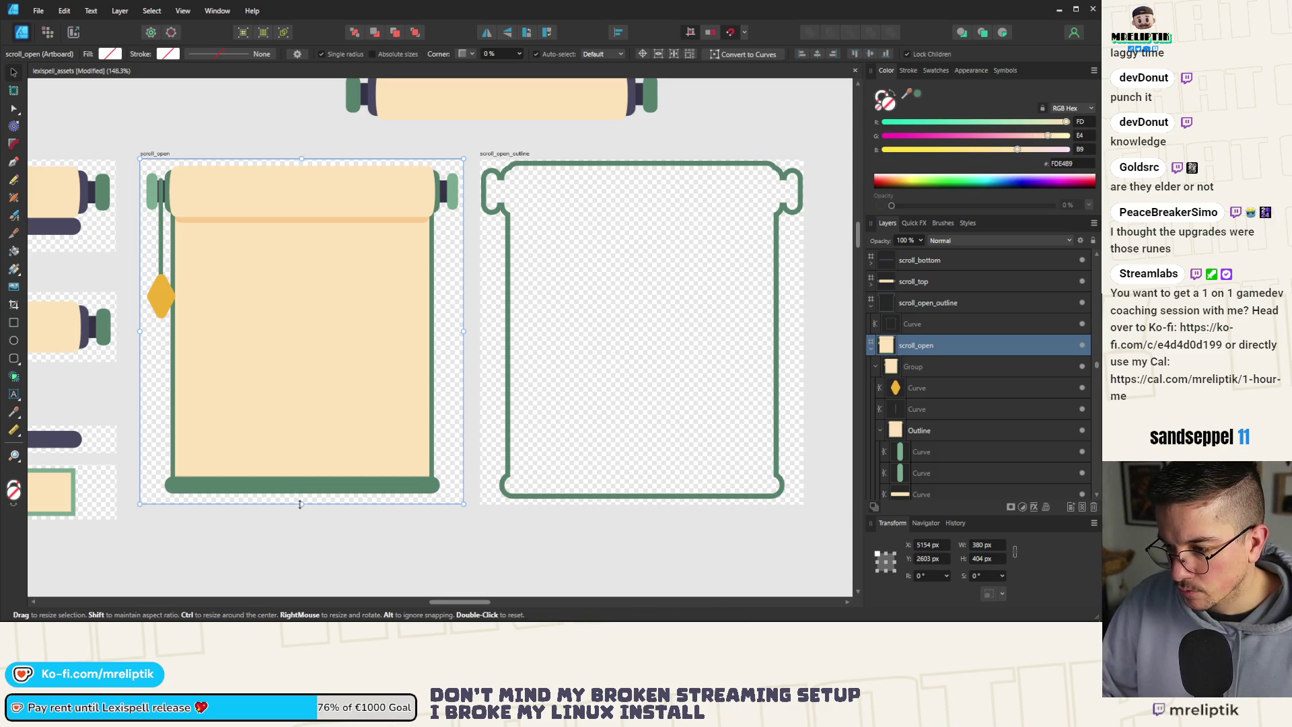
left_click(629, 519)
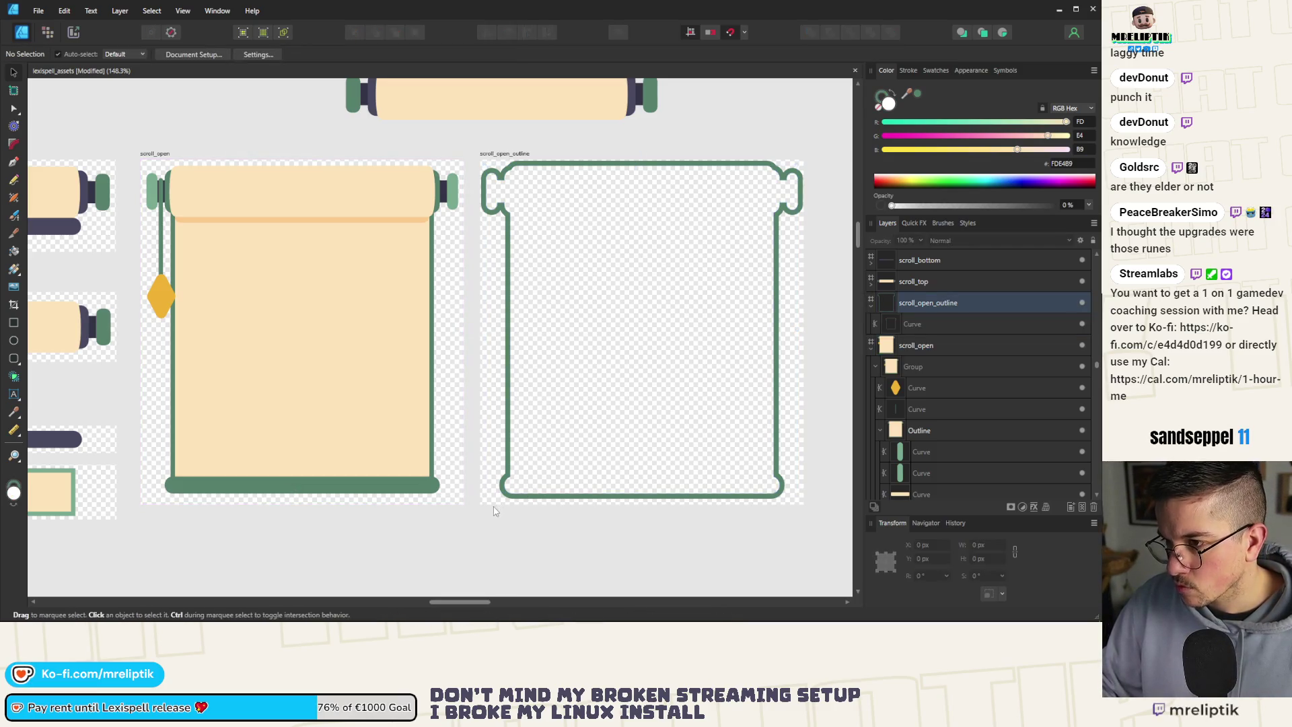
left_click(509, 153)
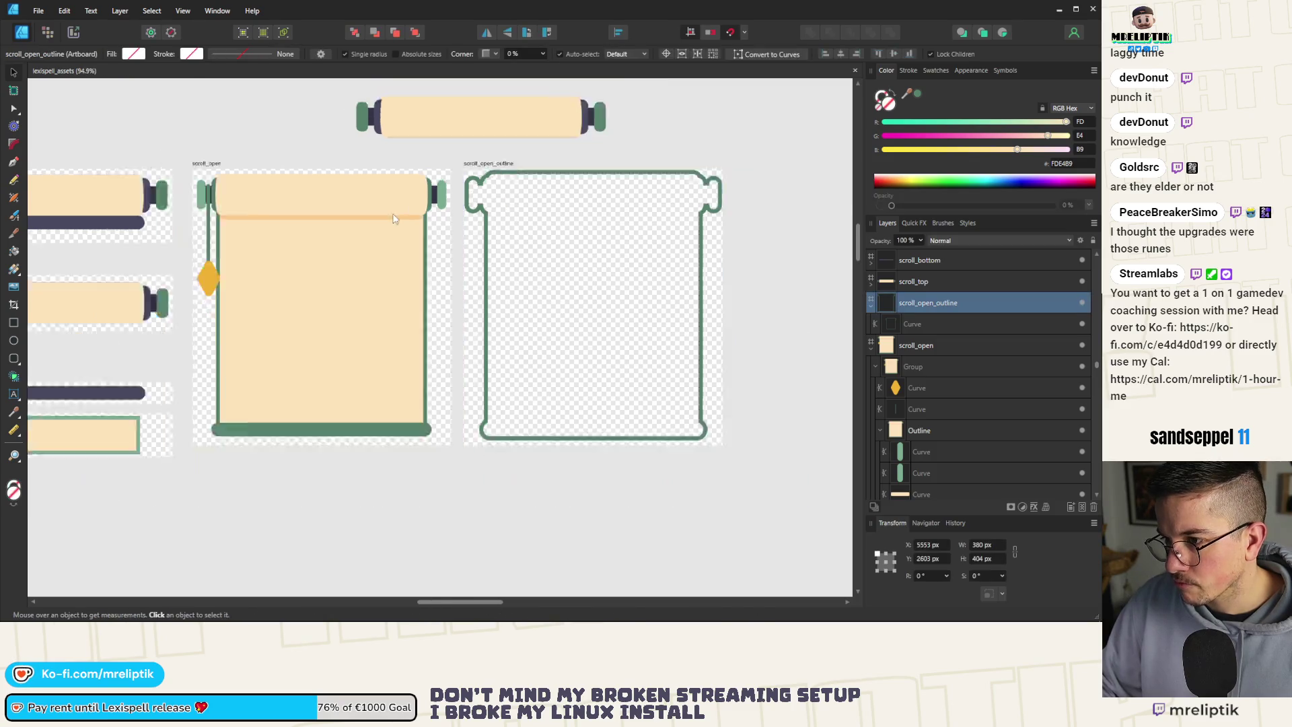
scroll(538, 404, "up", 2)
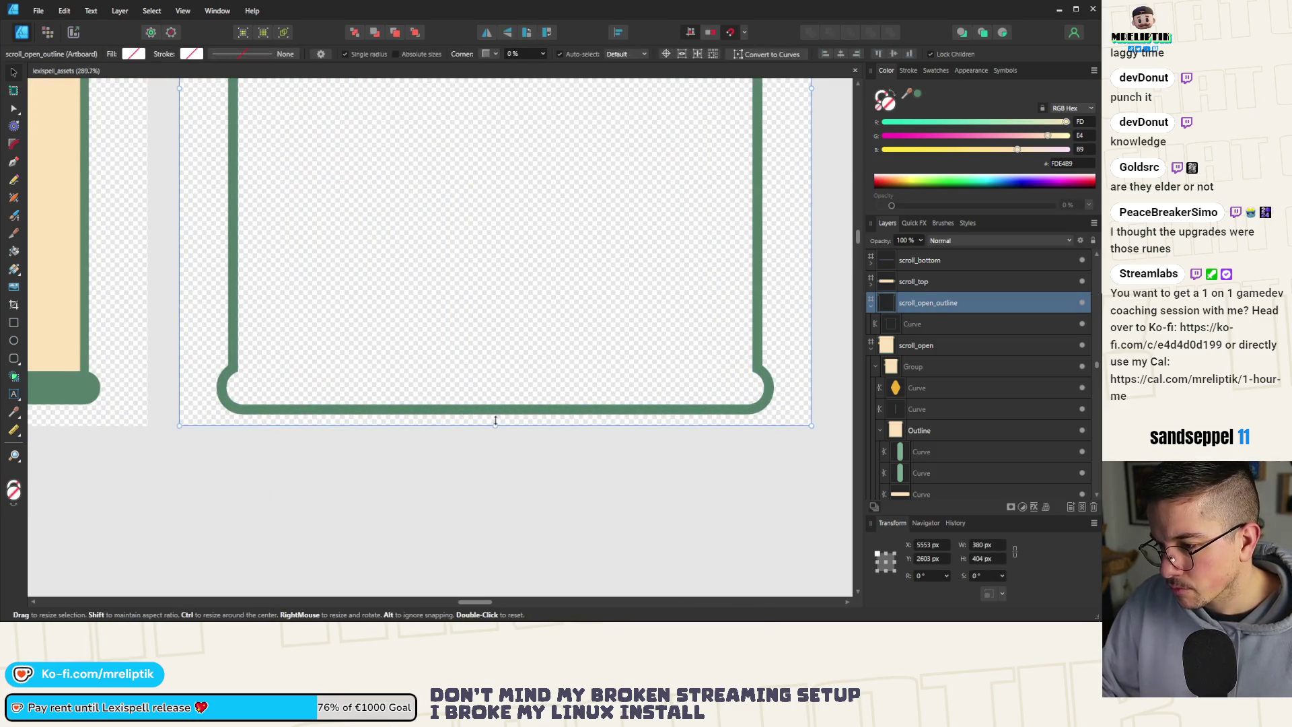
left_click_drag(496, 421, 495, 417)
scroll(495, 417, "down", 5)
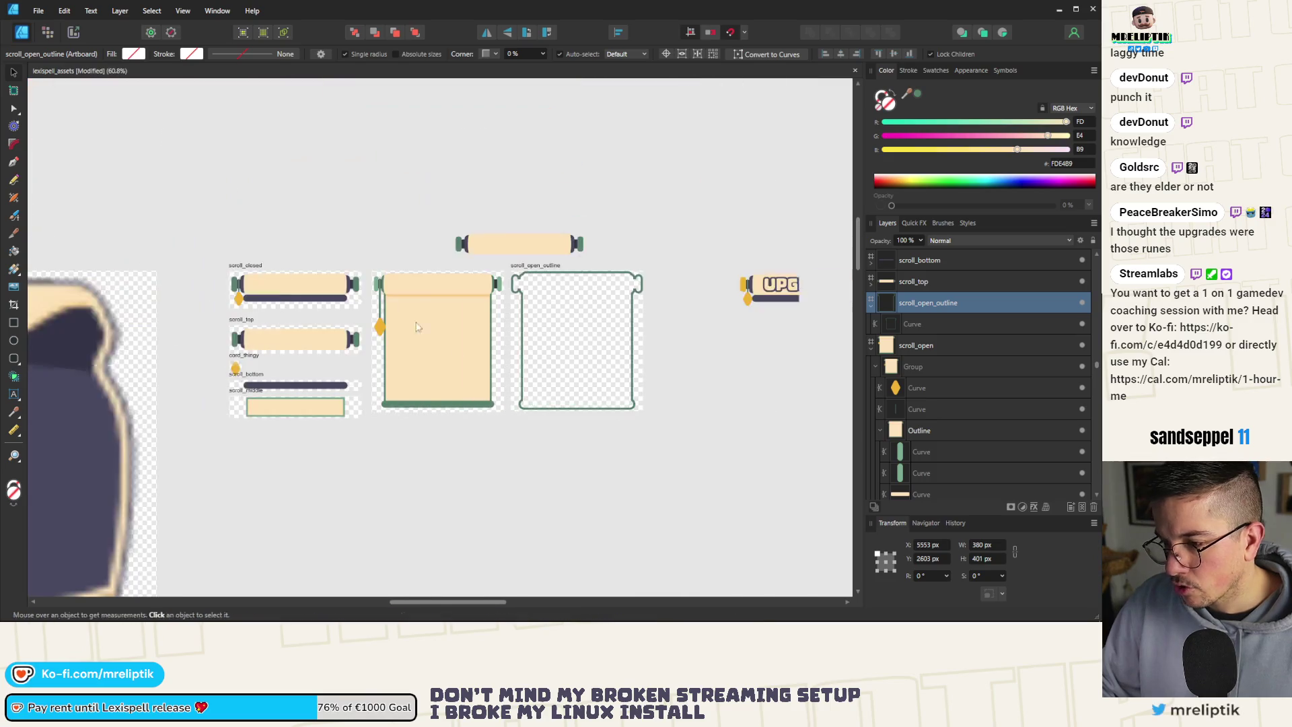
Trim the scroll_open artboard to 401 px tall as well.
left_click(401, 278)
scroll(440, 370, "up", 5)
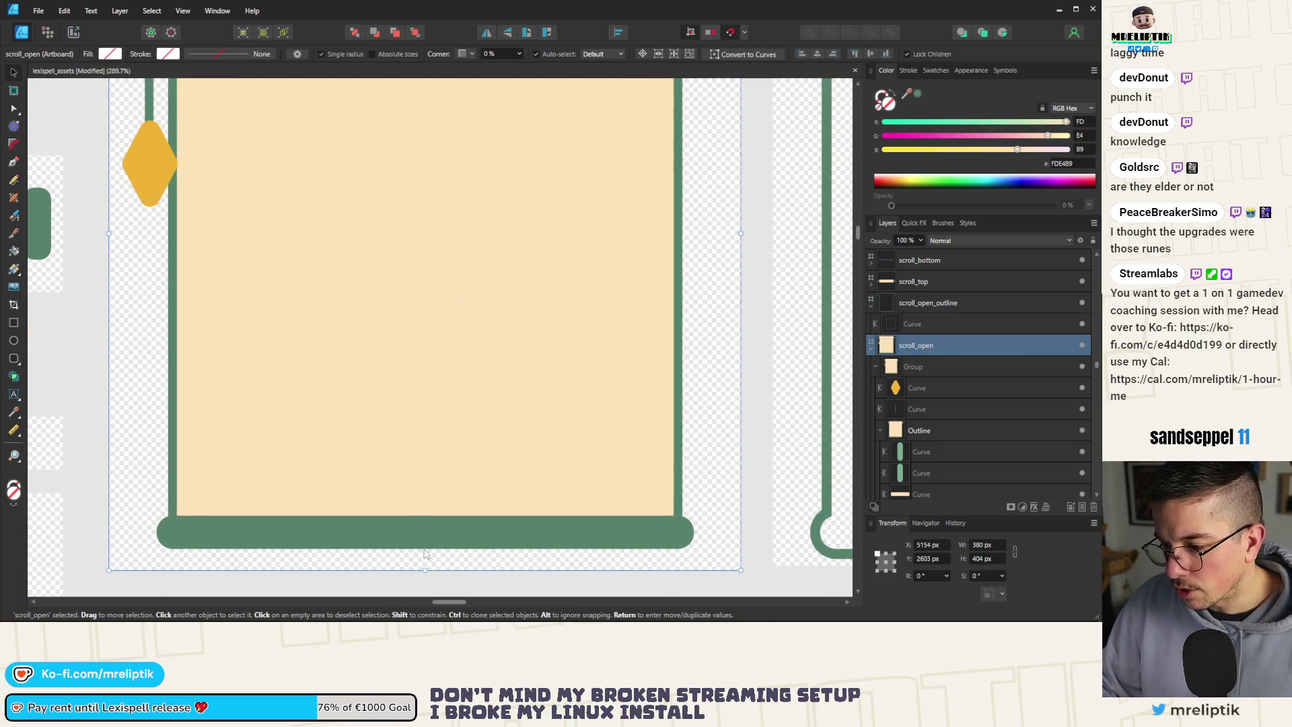
left_click_drag(424, 566, 425, 555)
scroll(360, 324, "down", 5)
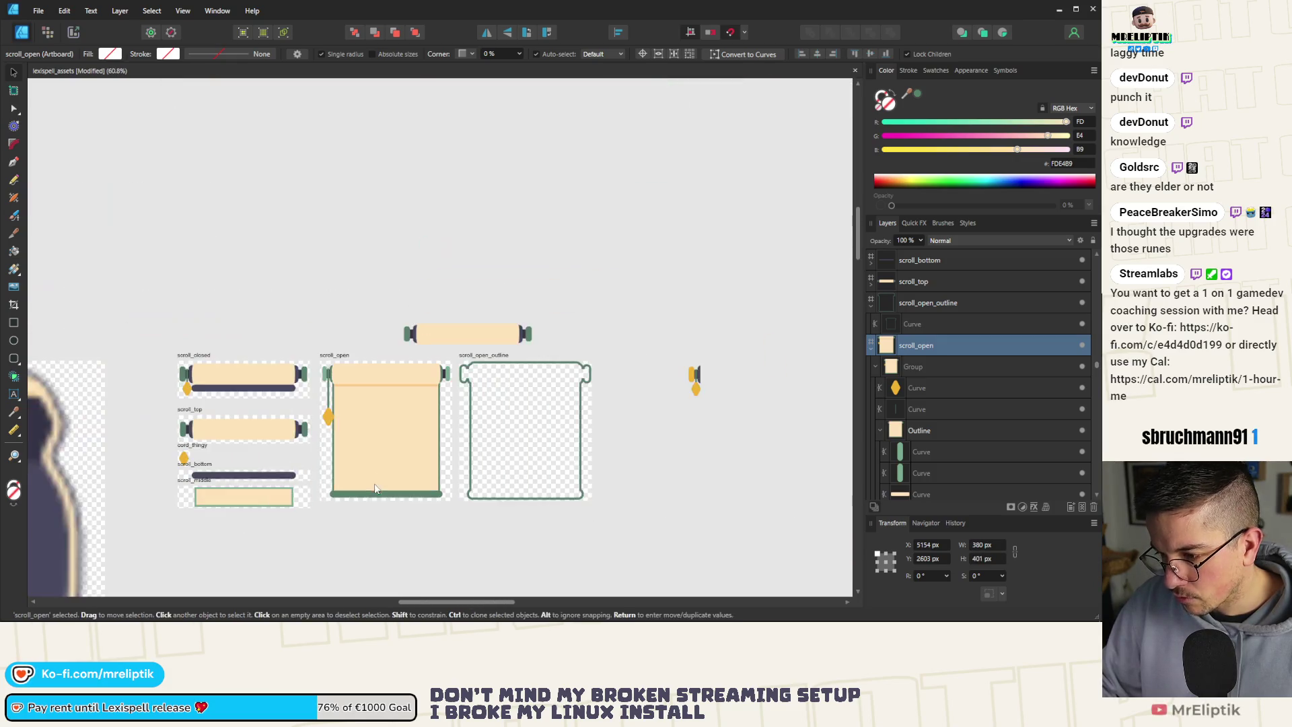
left_click(360, 324)
Export the scroll_open artboard as PNG, replacing the existing scroll_open.png.
left_click(334, 354)
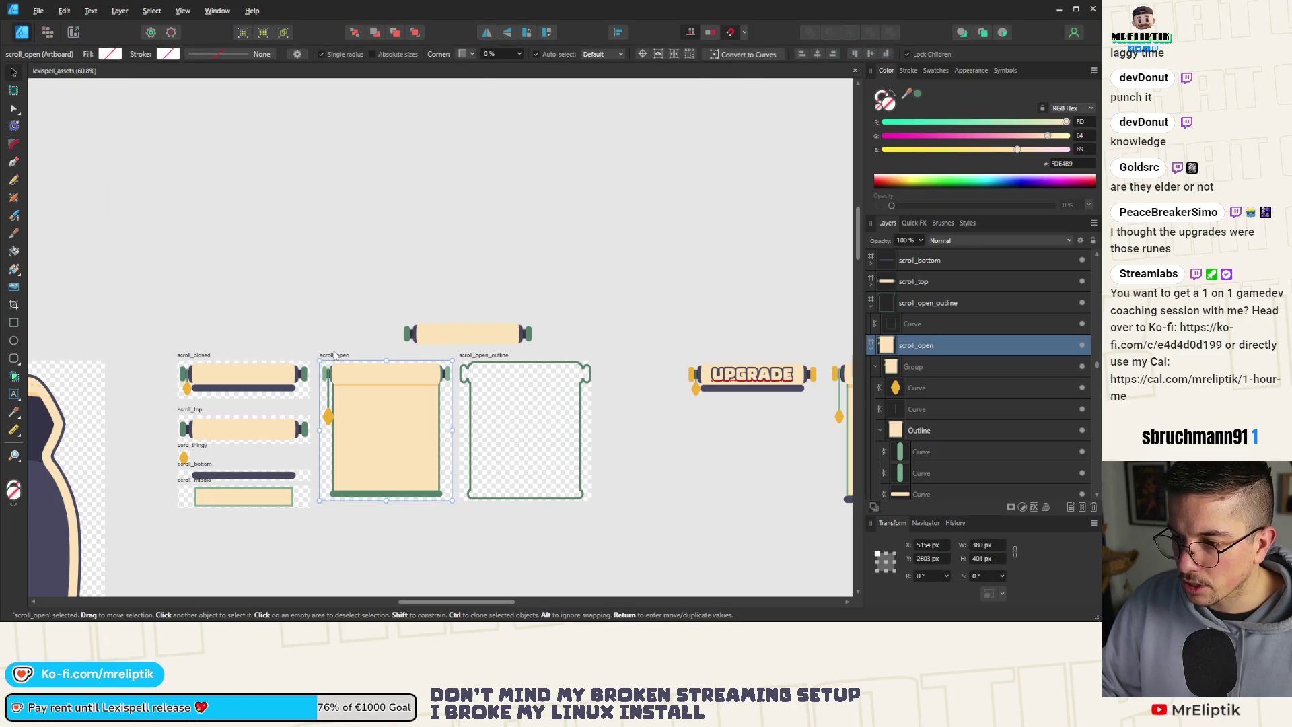
key("ctrl+alt+shift+w")
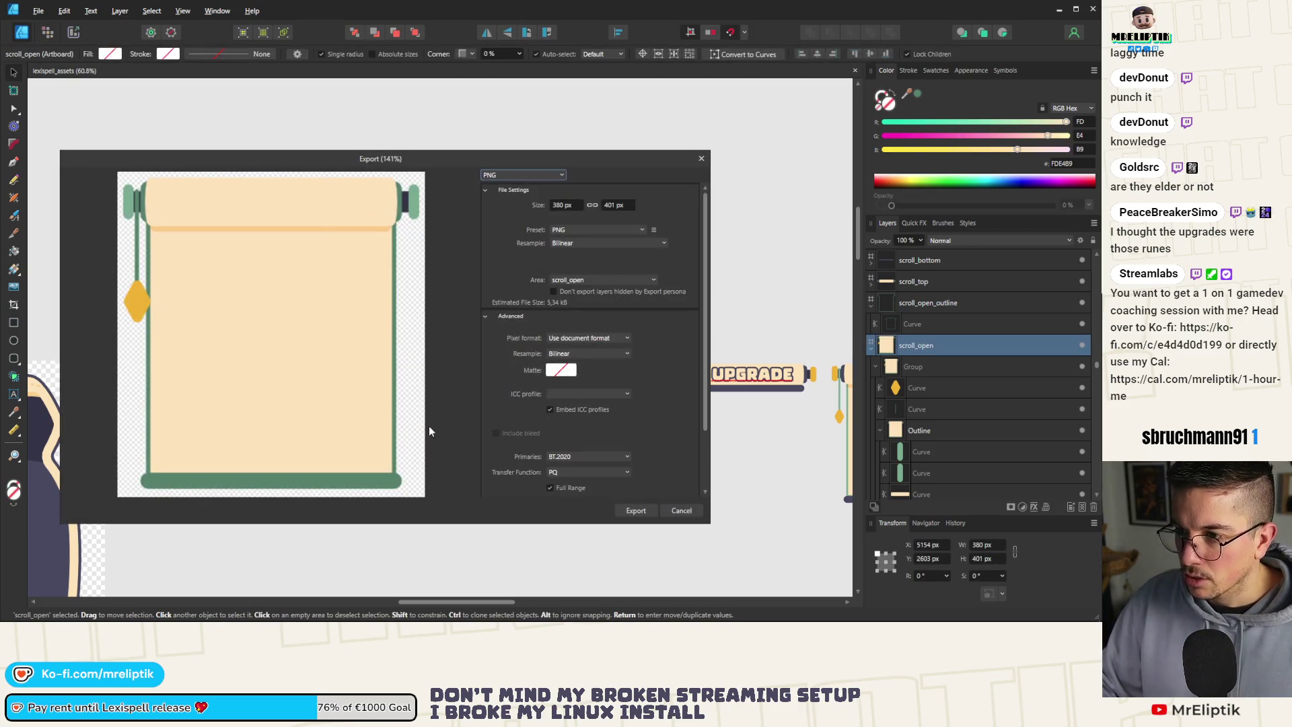
left_click(627, 512)
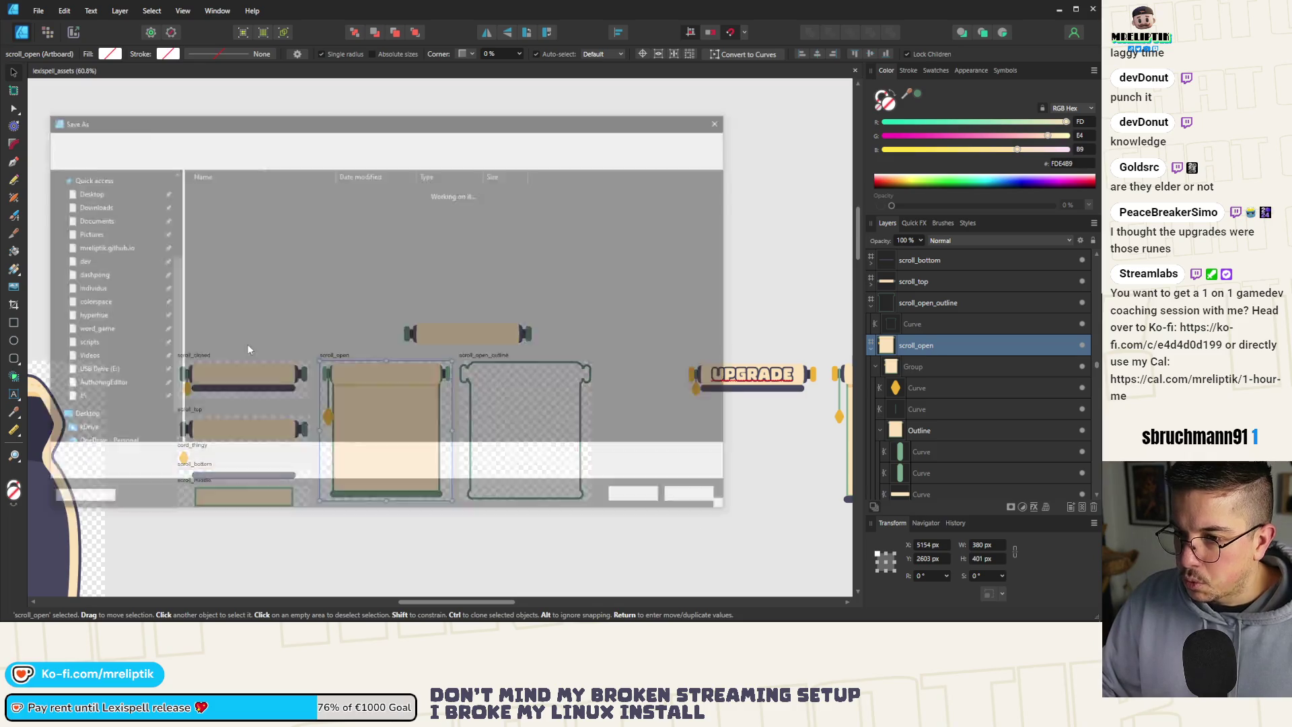
double_click(225, 190)
left_click(429, 359)
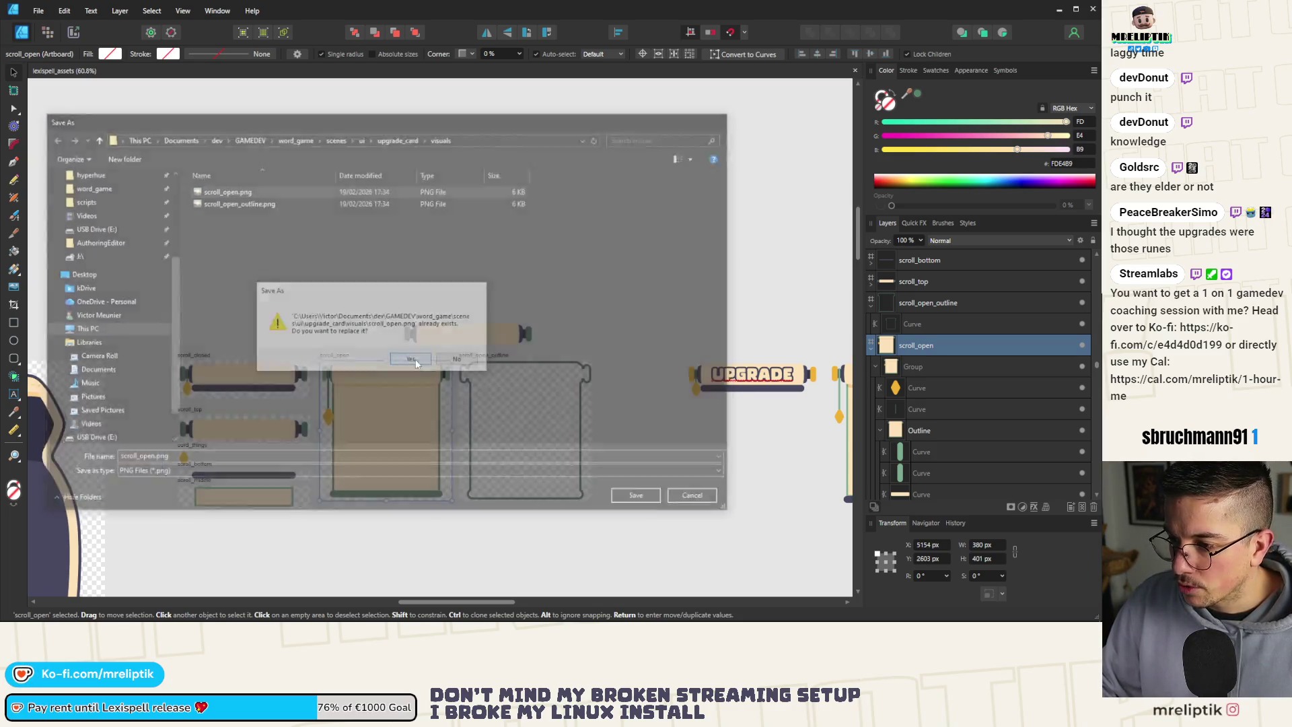
Export scroll_open_outline as PNG over scroll_open_outline.png, then minimize Affinity Designer.
left_click(486, 374)
key("ctrl+alt+shift+w")
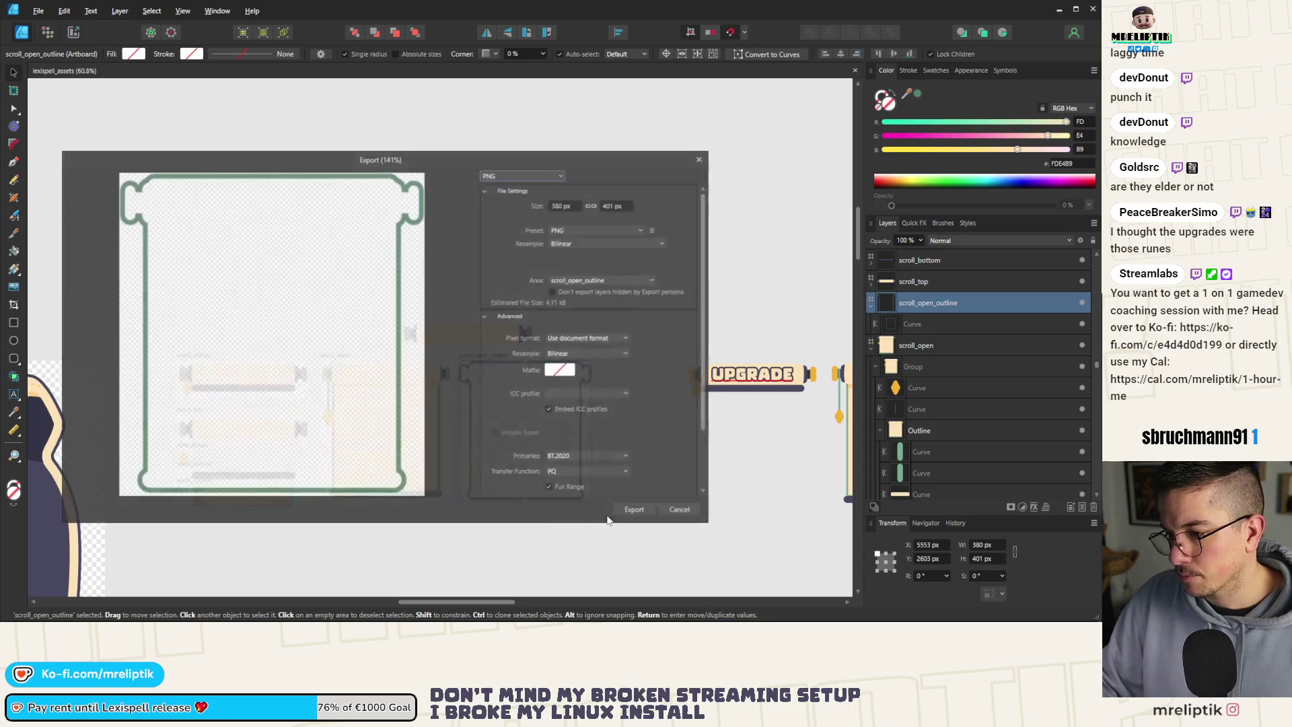
left_click(636, 431)
double_click(244, 202)
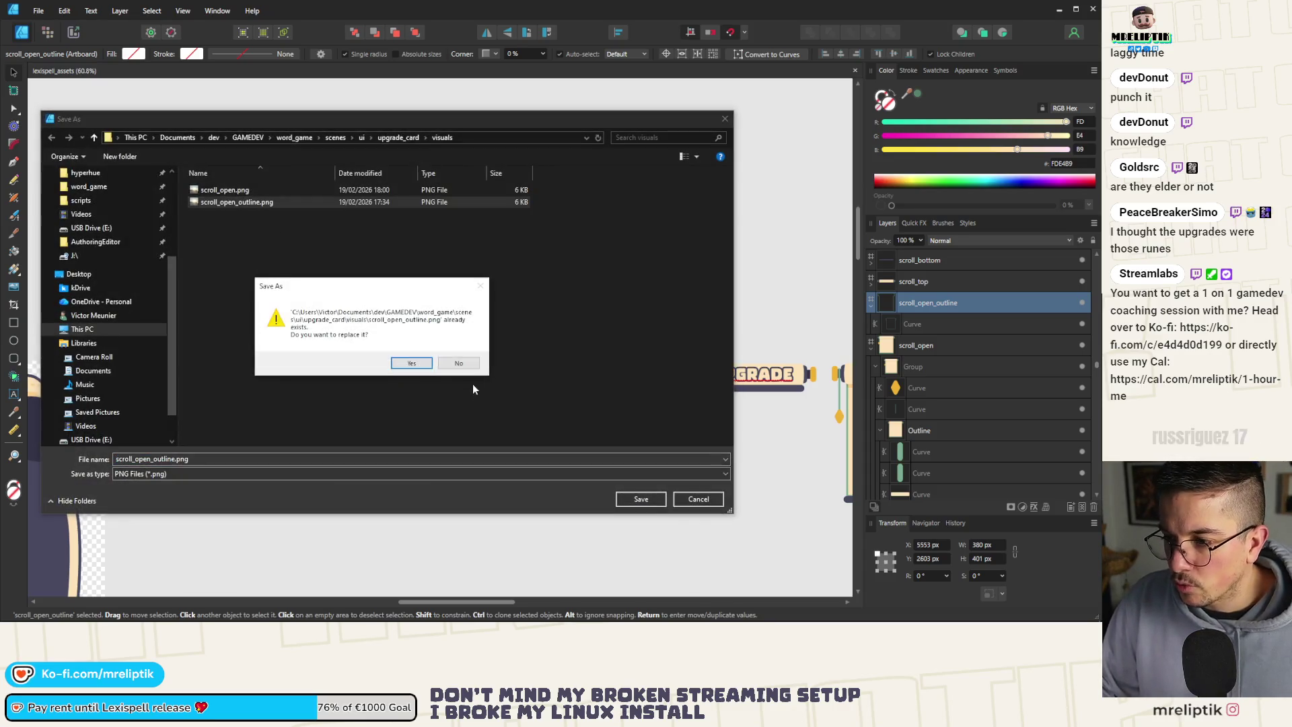
left_click(411, 363)
left_click(1058, 12)
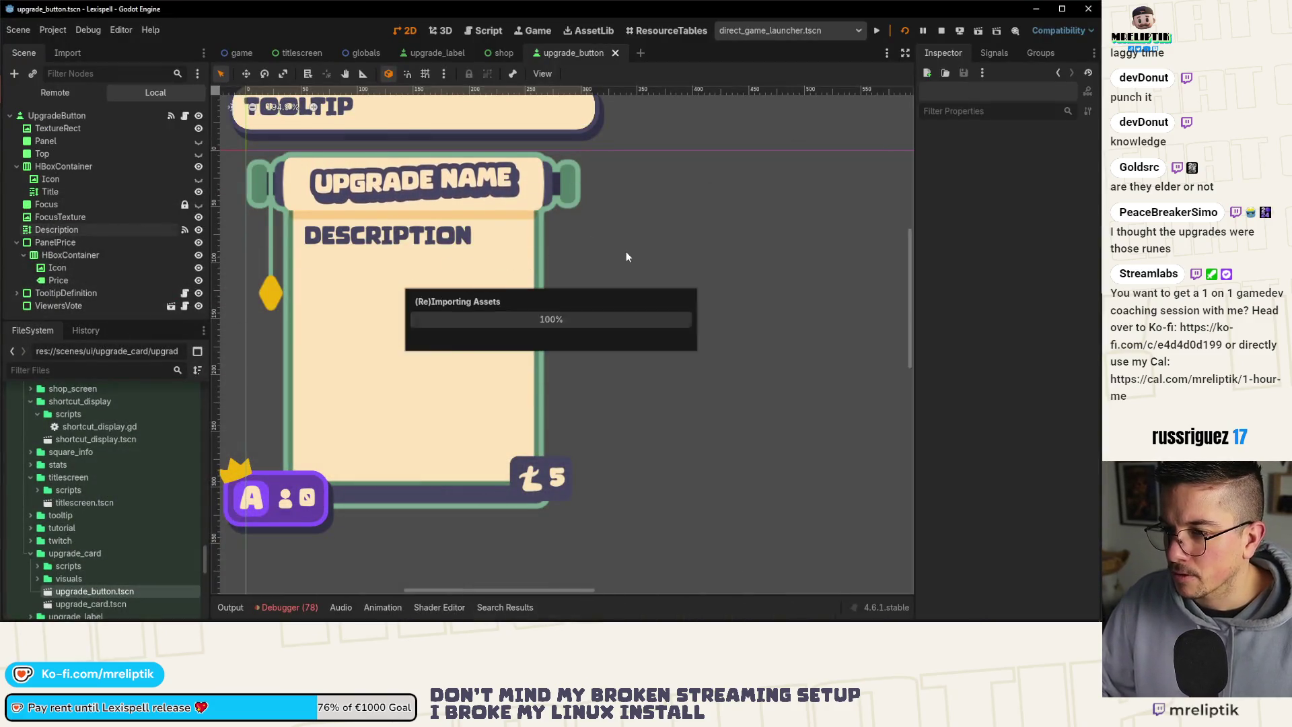
Zoom around the reimported card and inspect the FocusTexture and TextureRect nodes.
scroll(396, 252, "down", 1)
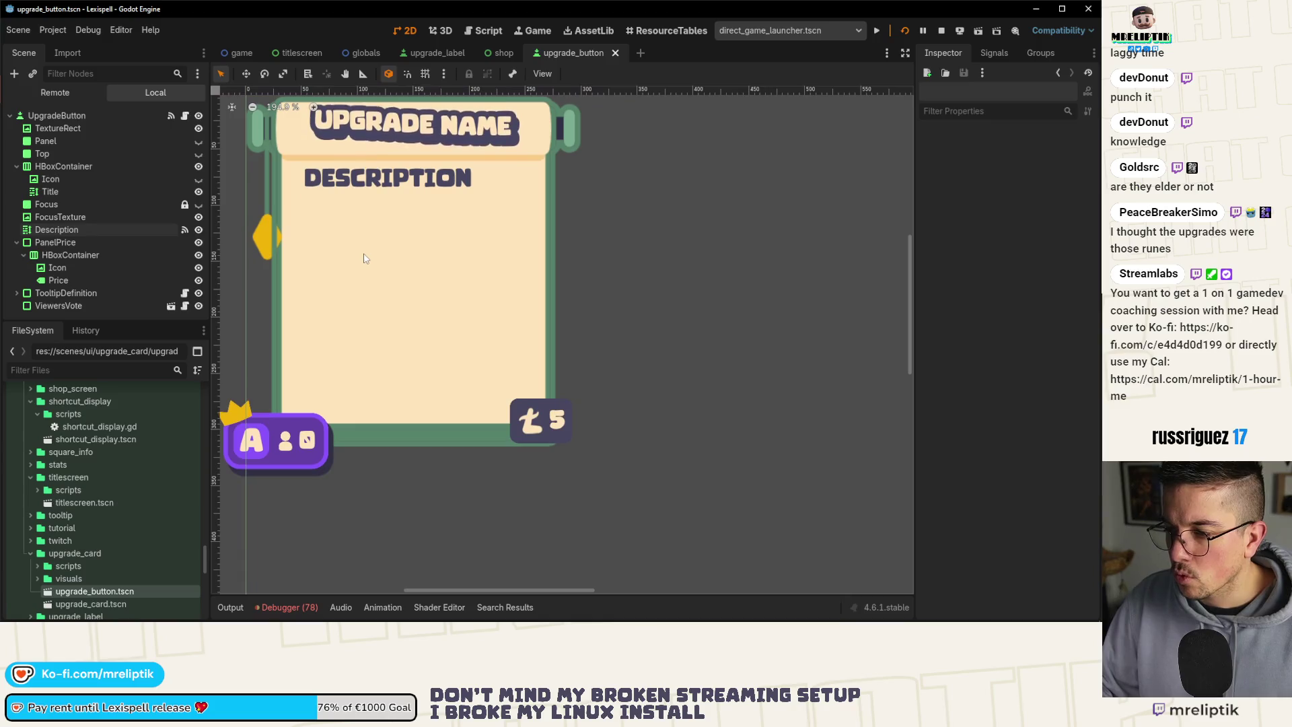
scroll(397, 269, "up", 2)
scroll(397, 282, "down", 4)
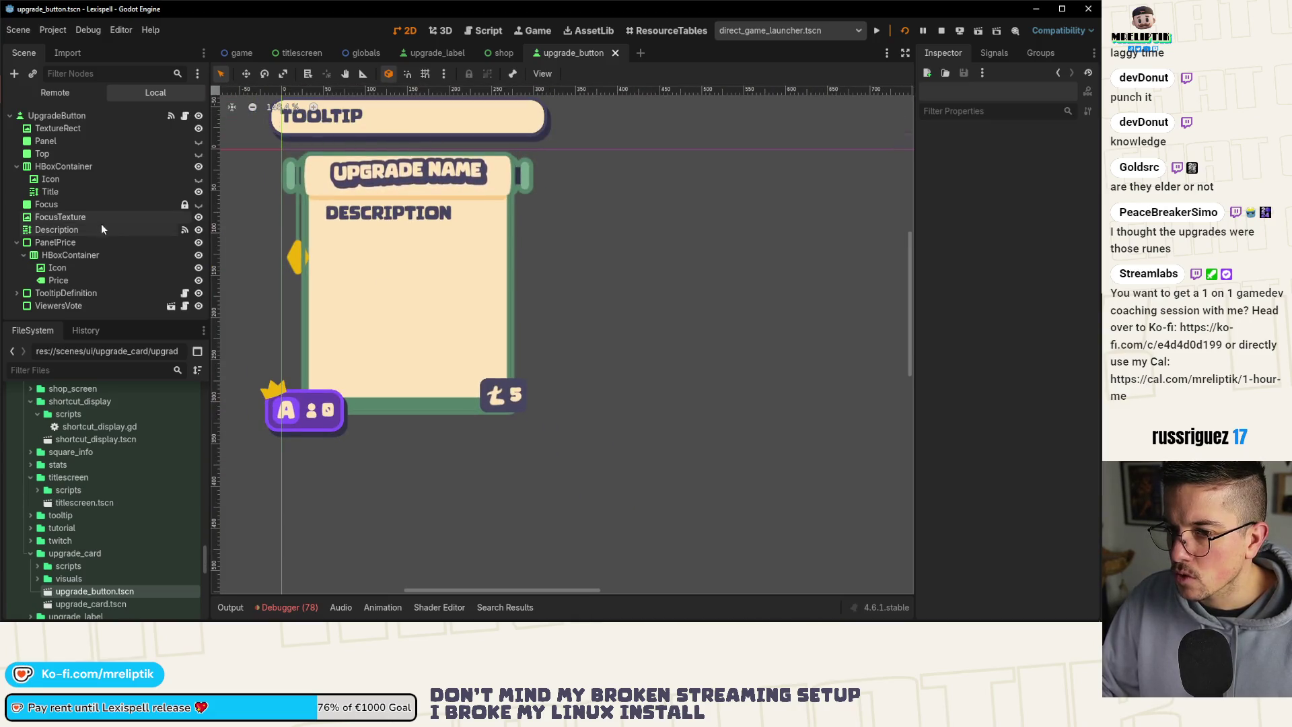
scroll(455, 174, "up", 1)
scroll(455, 173, "up", 12)
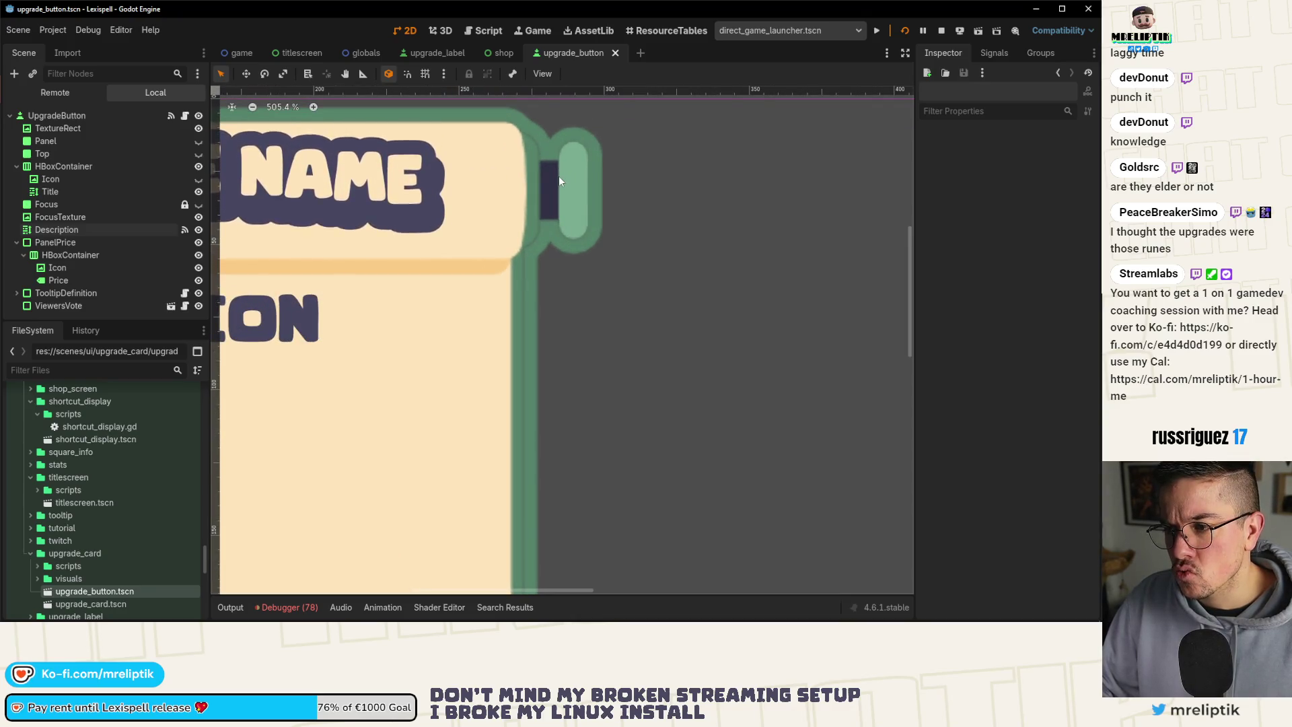
scroll(514, 183, "down", 10)
scroll(514, 191, "down", 3)
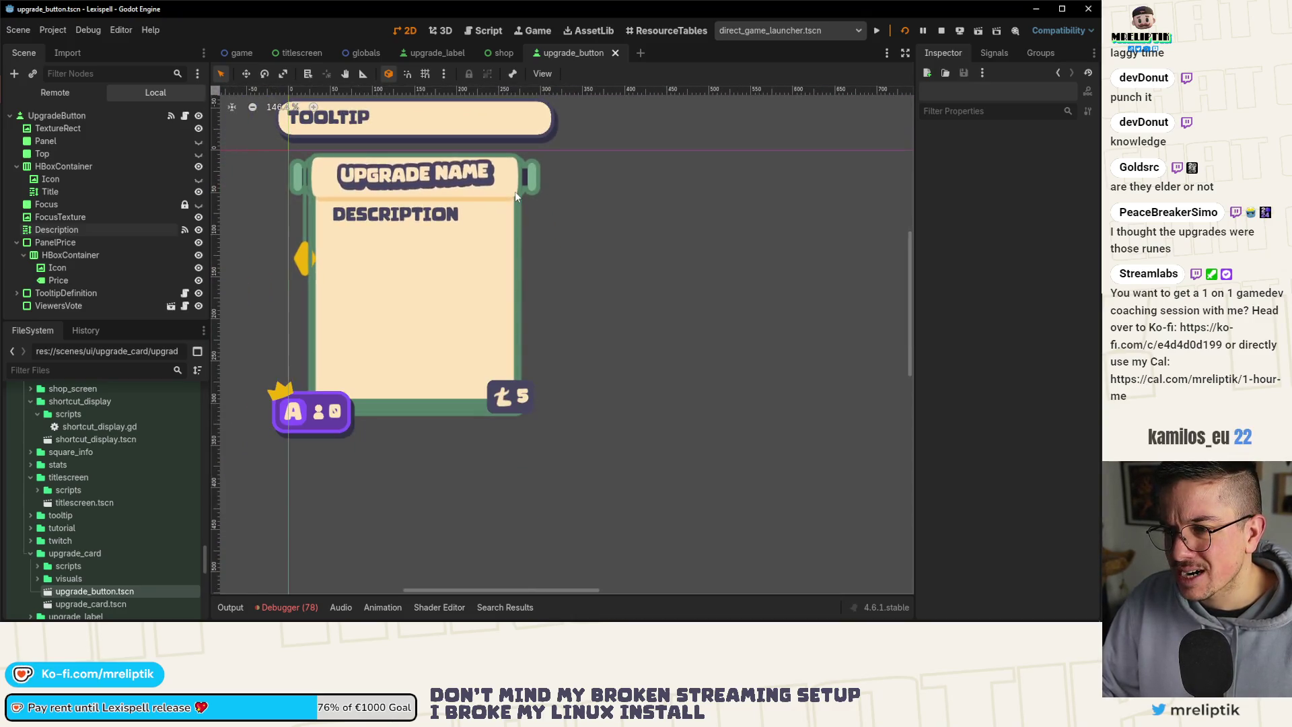
left_click(67, 217)
left_click(66, 205)
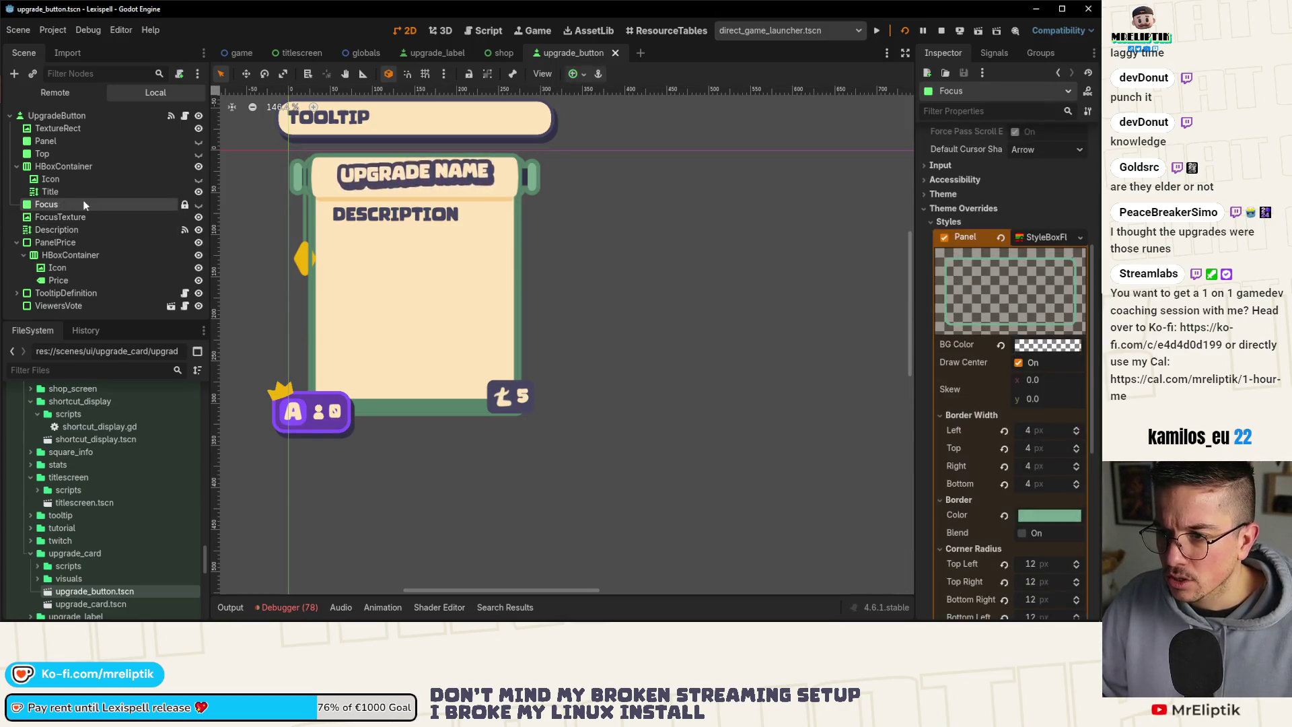
Pull the TextureRect card texture's right edge in slightly.
left_click(57, 128)
scroll(437, 232, "up", 1)
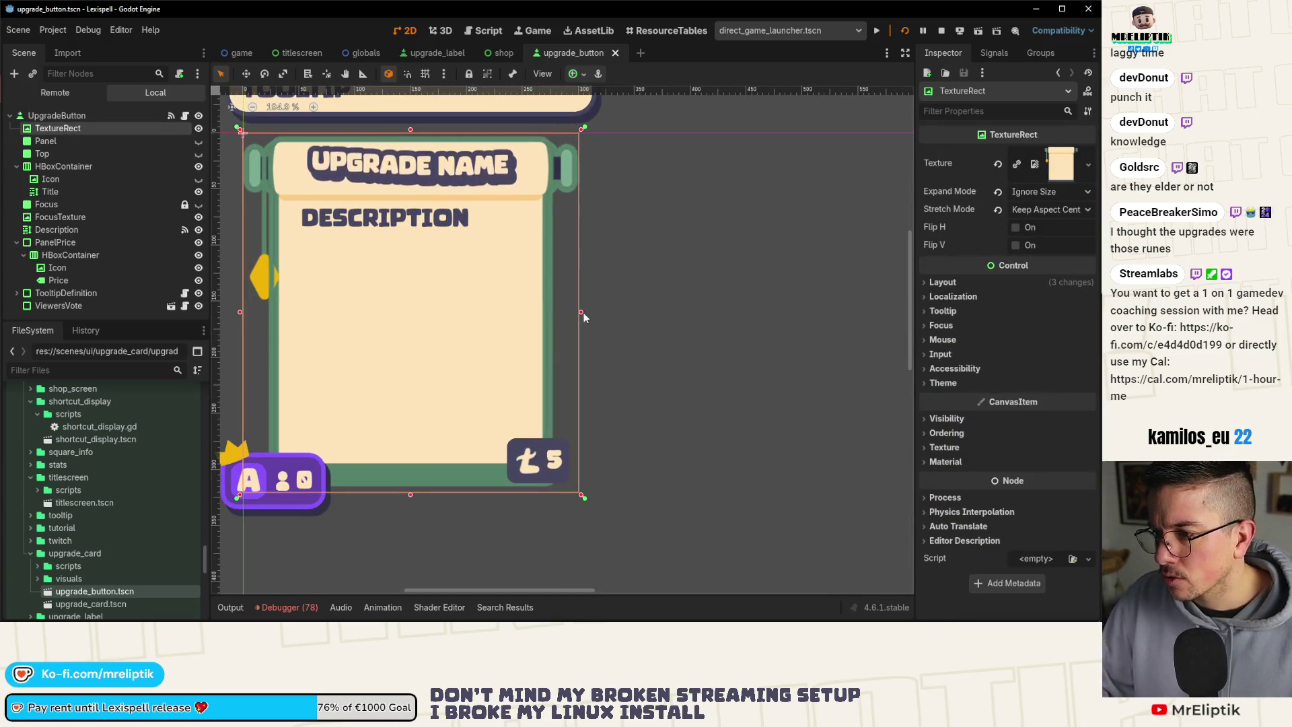
left_click_drag(581, 312, 581, 312)
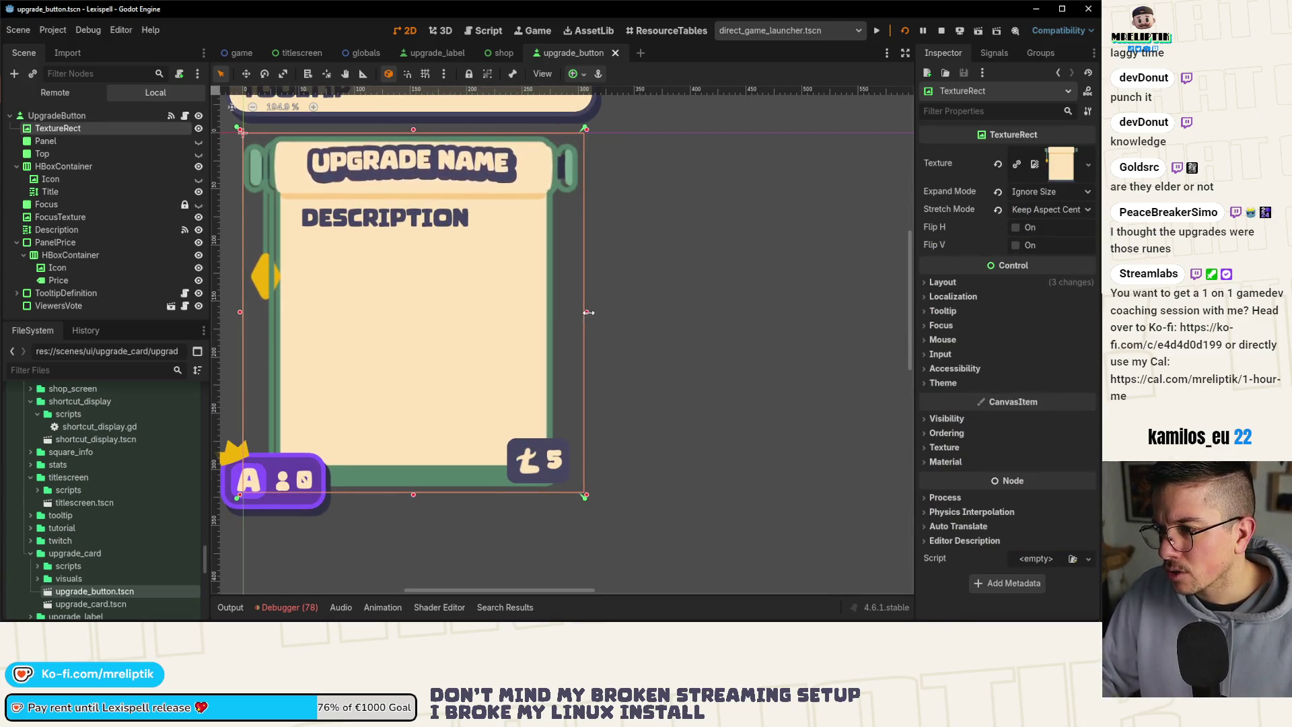
scroll(592, 289, "up", 3)
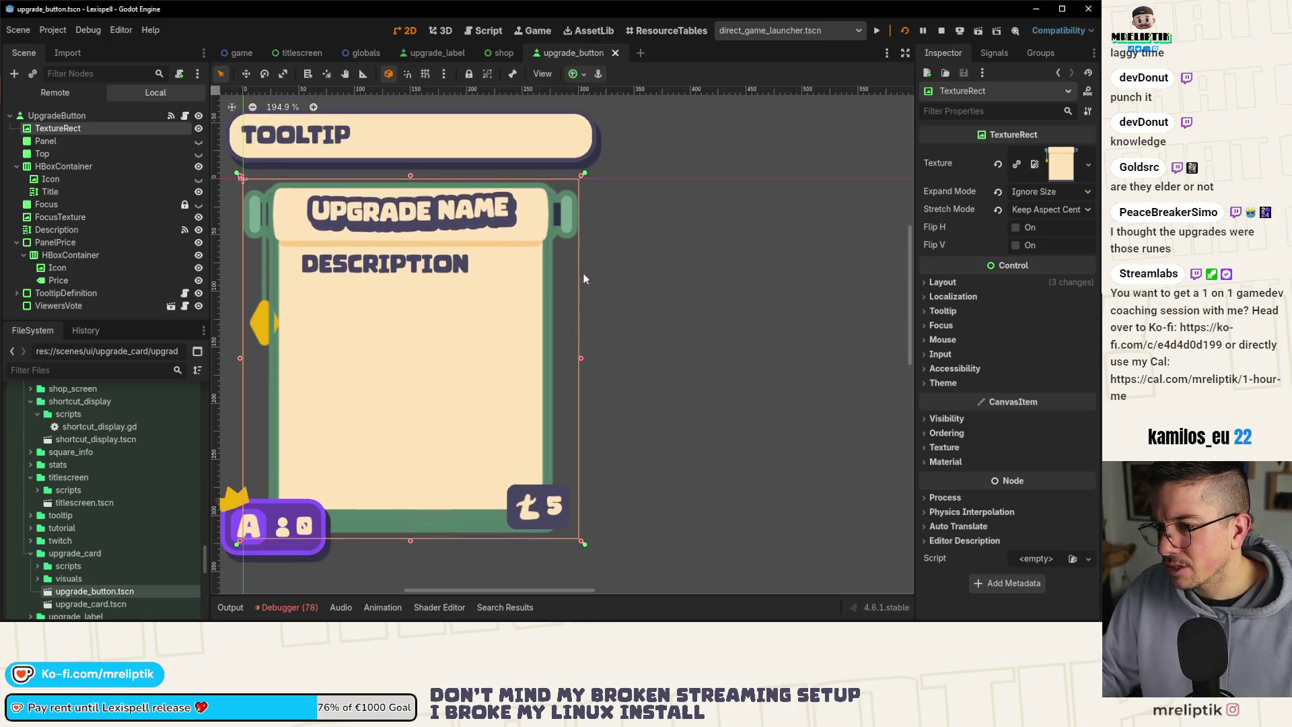
scroll(584, 276, "up", 1)
scroll(608, 406, "up", 5)
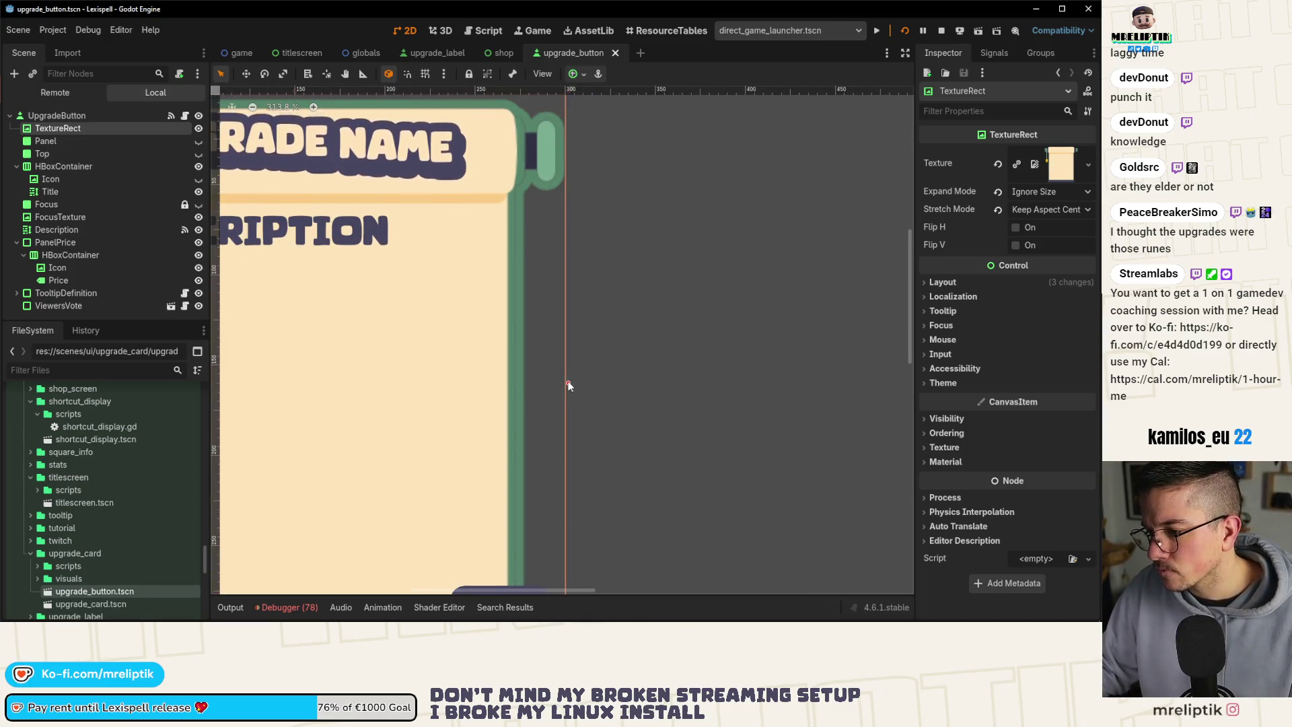
scroll(565, 382, "down", 8)
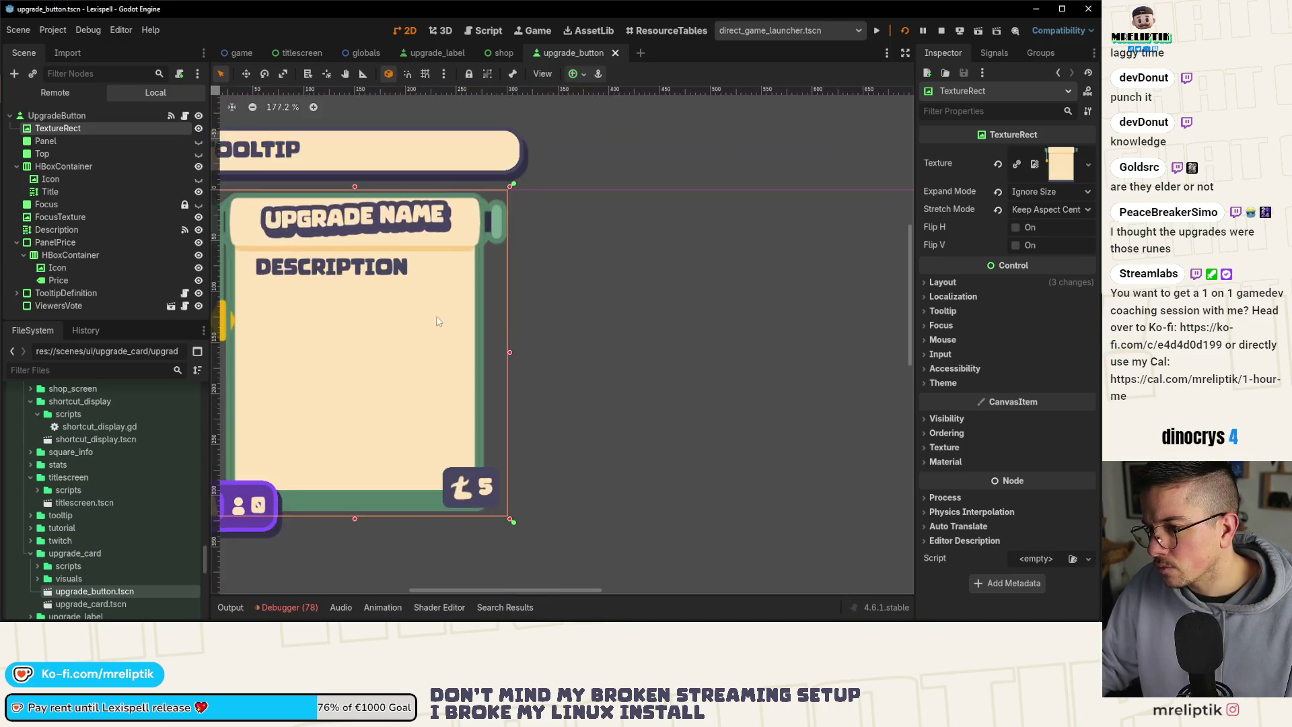
left_click(59, 216)
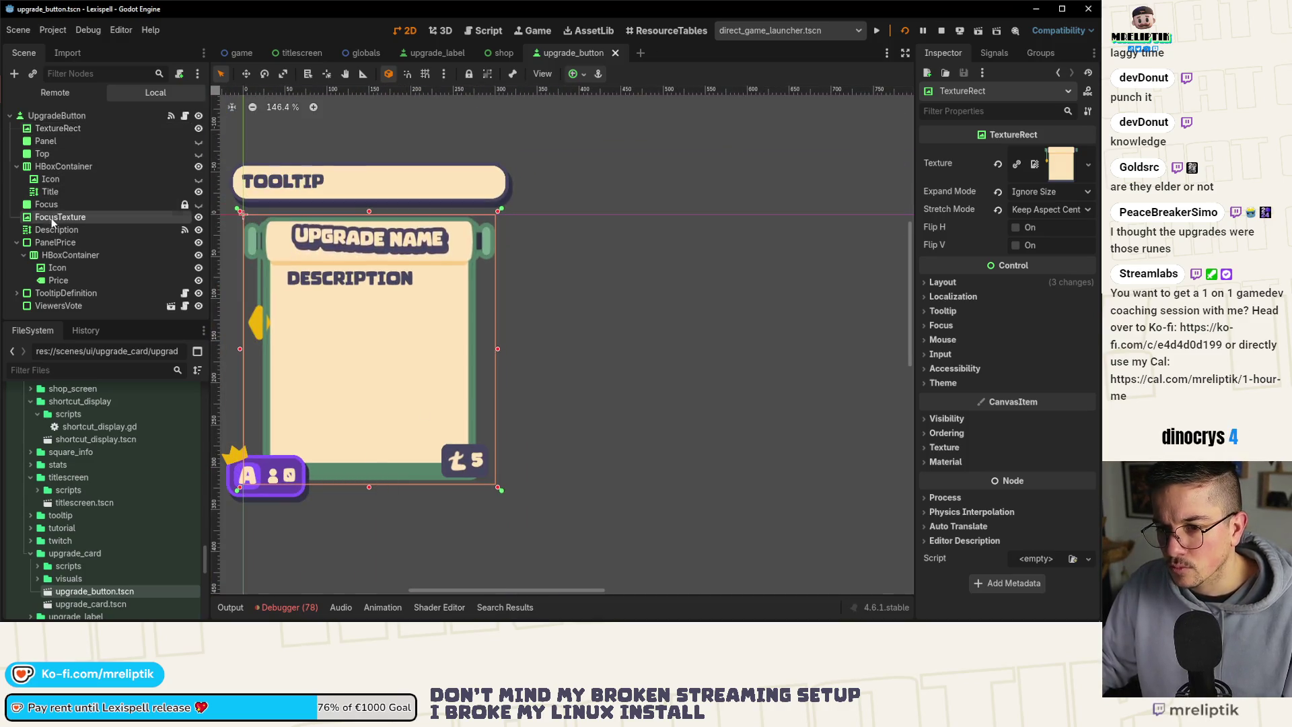
Open and dismiss the layout anchor presets while viewing the card.
left_click(577, 74)
left_click(572, 246)
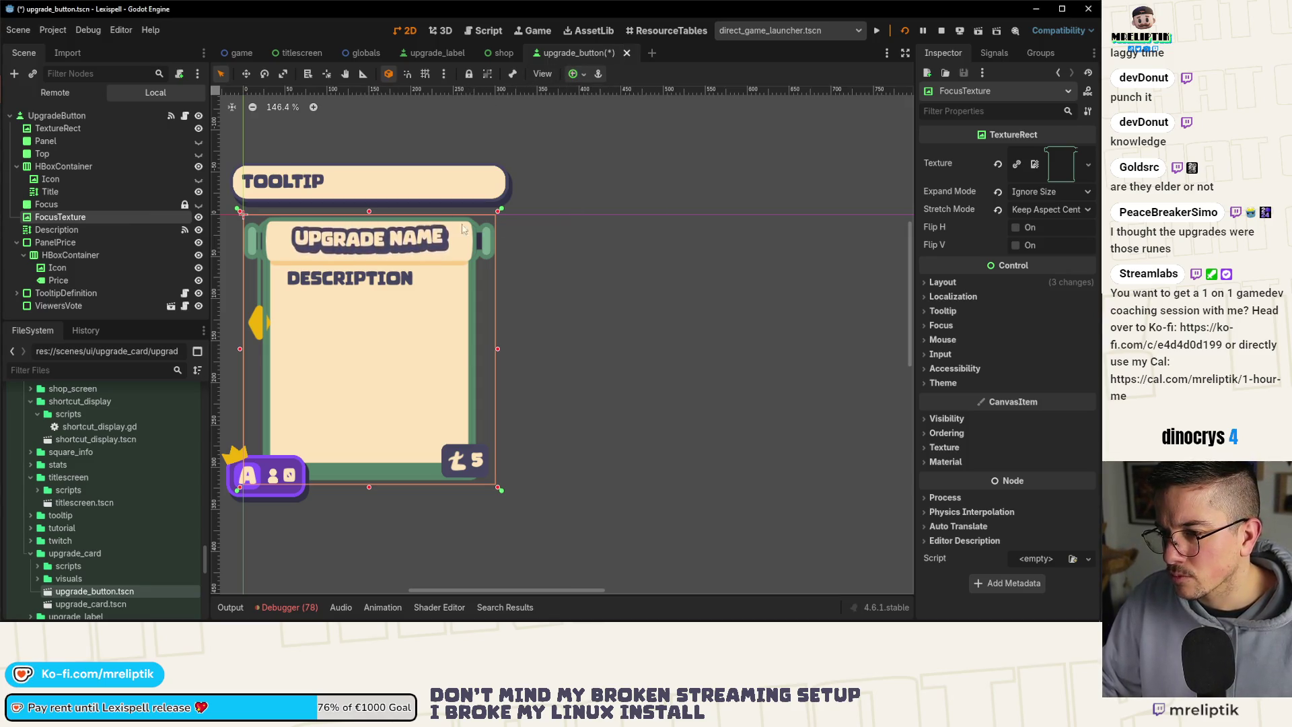
scroll(404, 269, "up", 2)
scroll(370, 263, "down", 3)
scroll(331, 259, "left", 2)
scroll(331, 259, "up", 10)
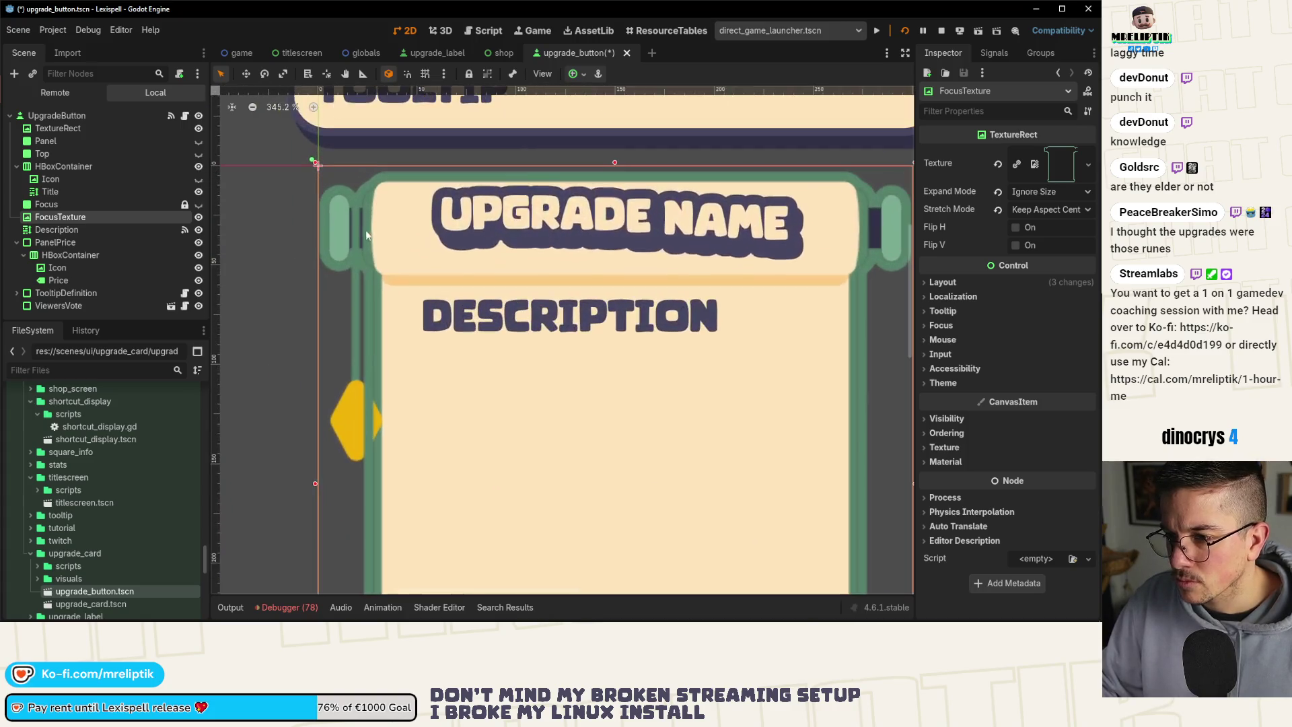
scroll(331, 234, "down", 8)
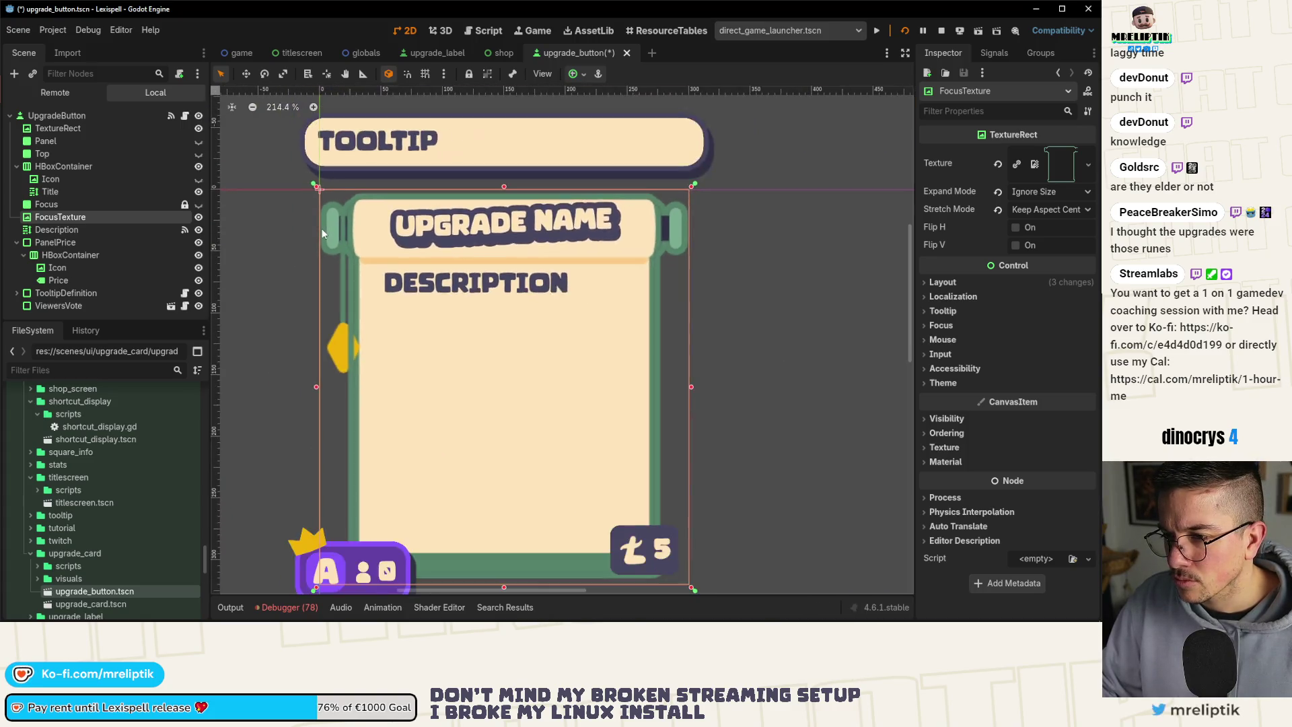
Toggle FocusTexture's visibility to compare, leaving the green focus frame hidden.
left_click(199, 216)
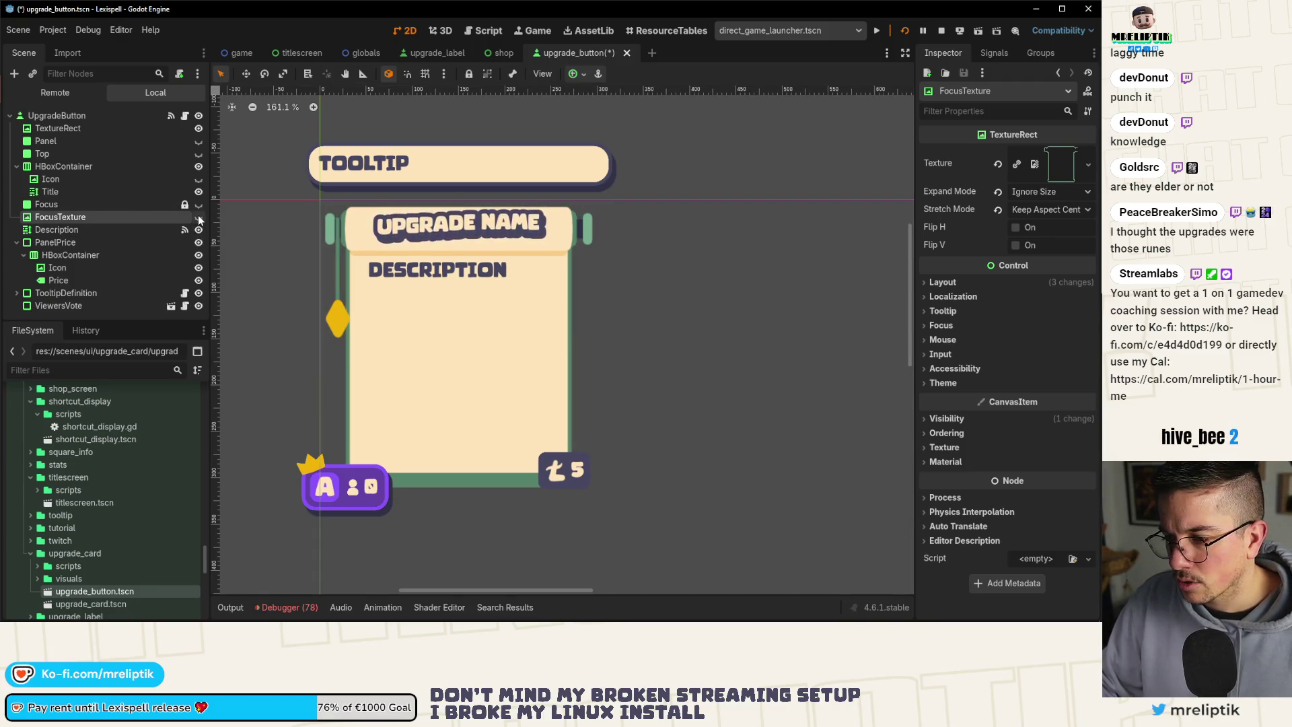
left_click(198, 216)
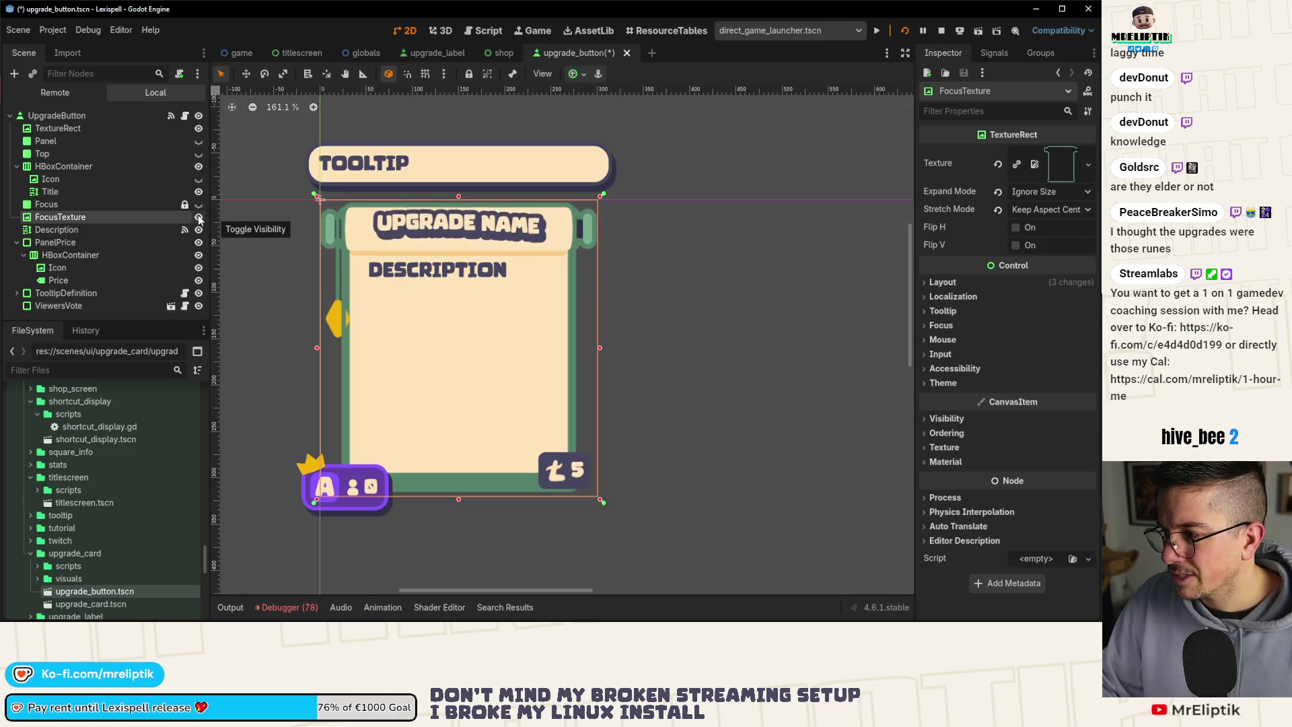
left_click(198, 216)
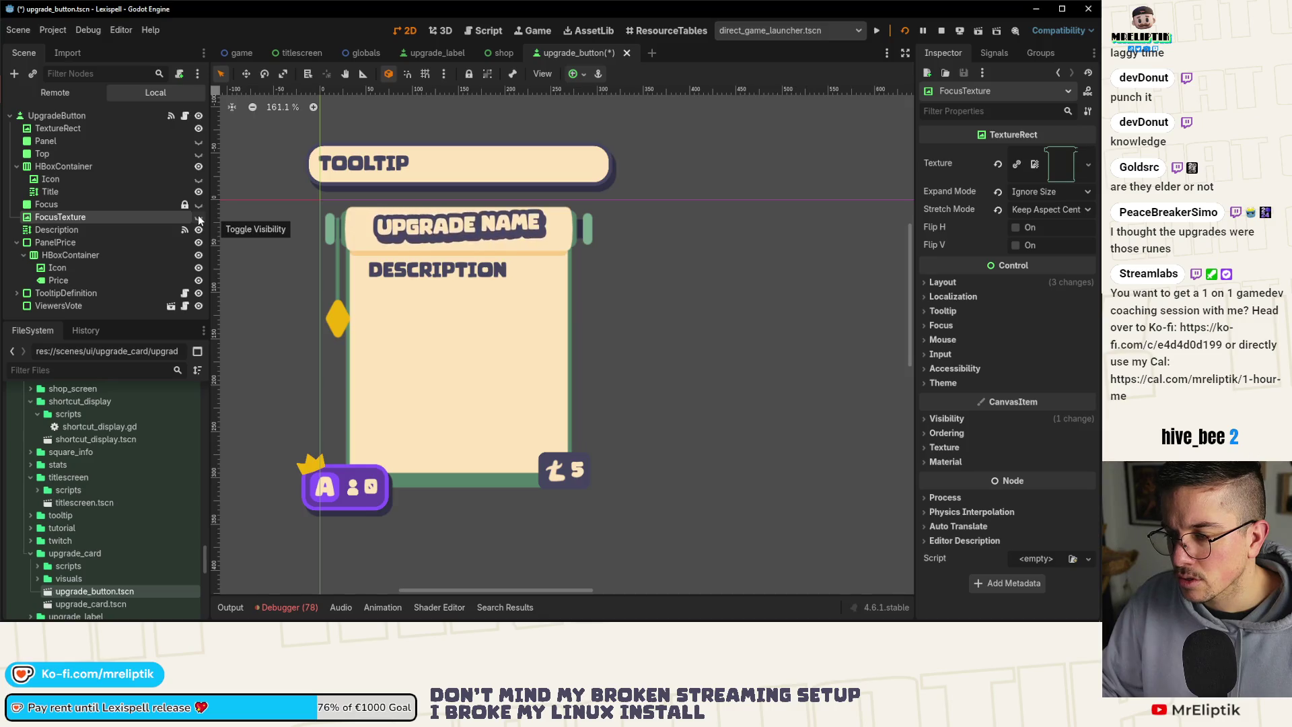
left_click(79, 128)
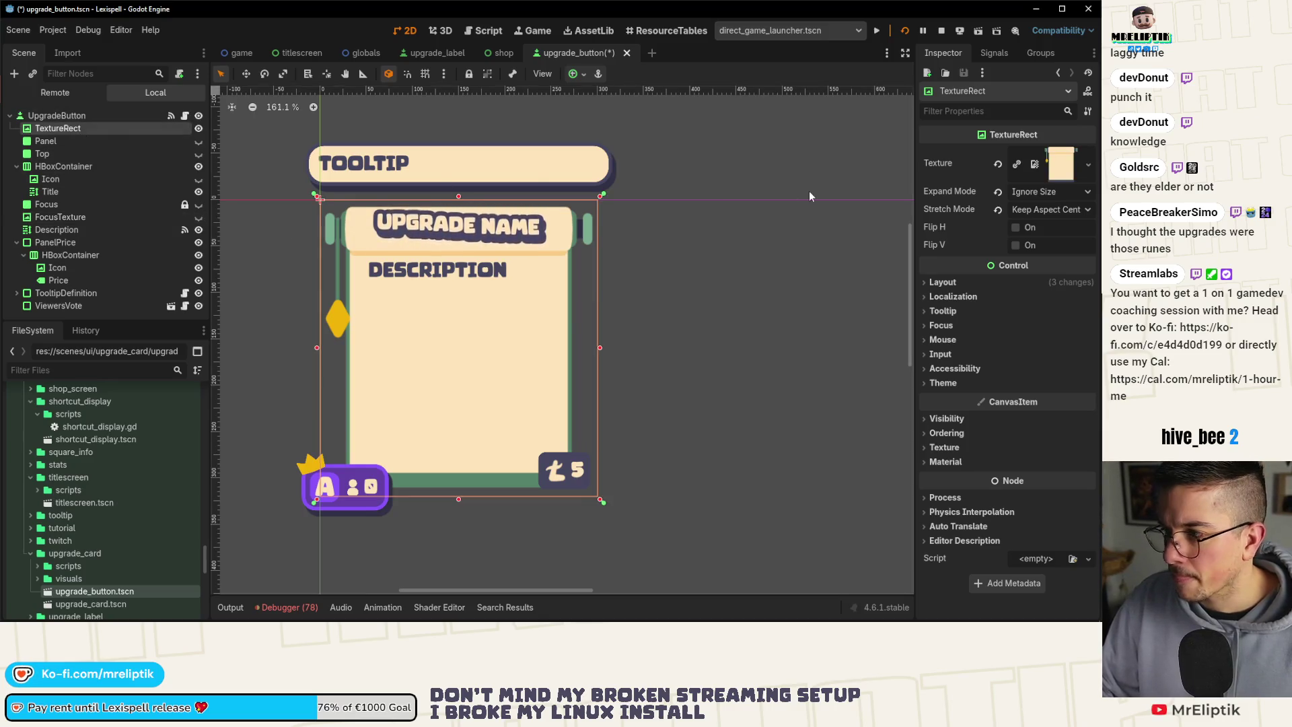
Set the scroll_open_outline curve's stroke colour to white.
key("alt+Tab")
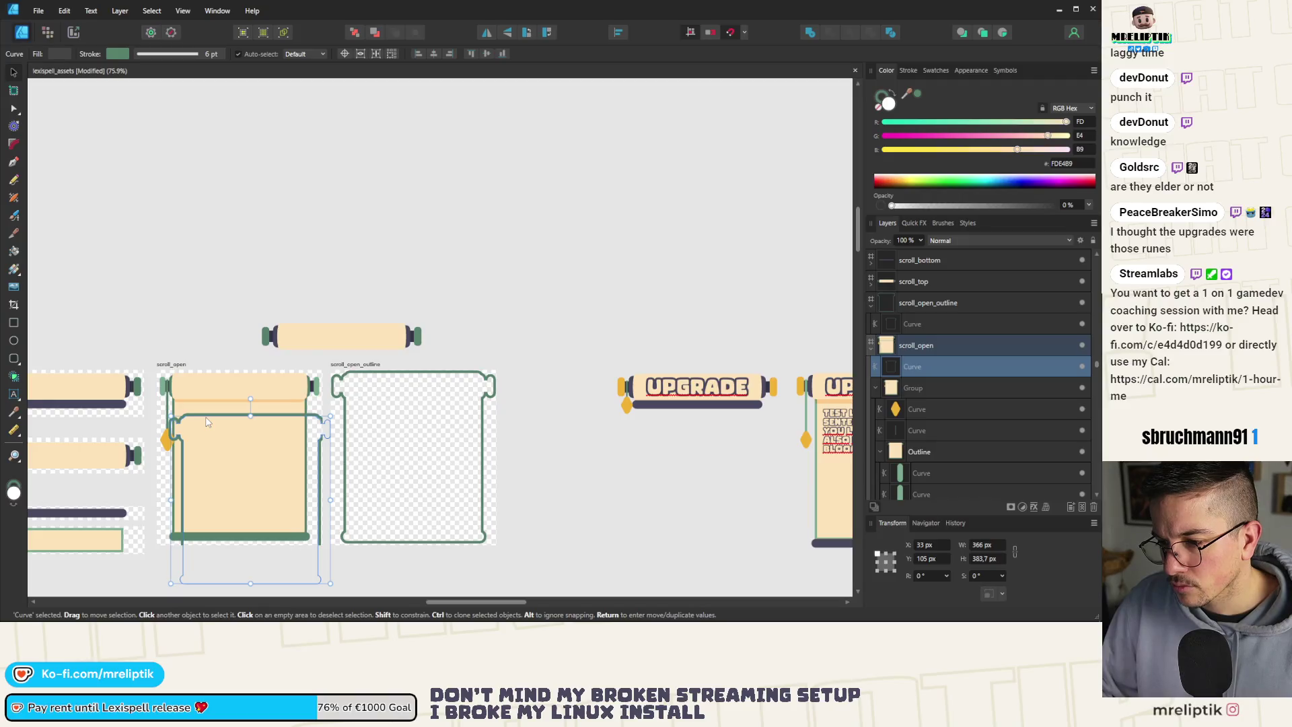
left_click(208, 417)
left_click(360, 374)
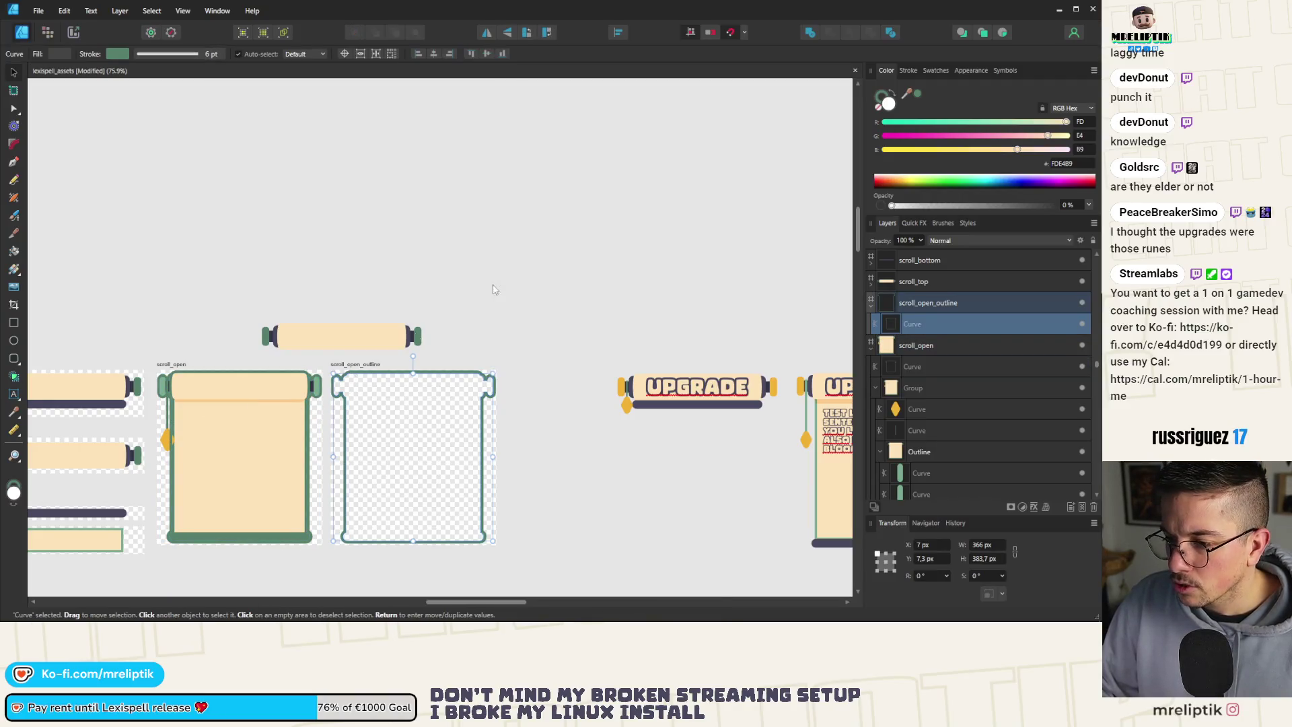
mouse_move(905, 95)
left_mouse_down()
mouse_move(426, 317)
mouse_move(317, 389)
left_mouse_up()
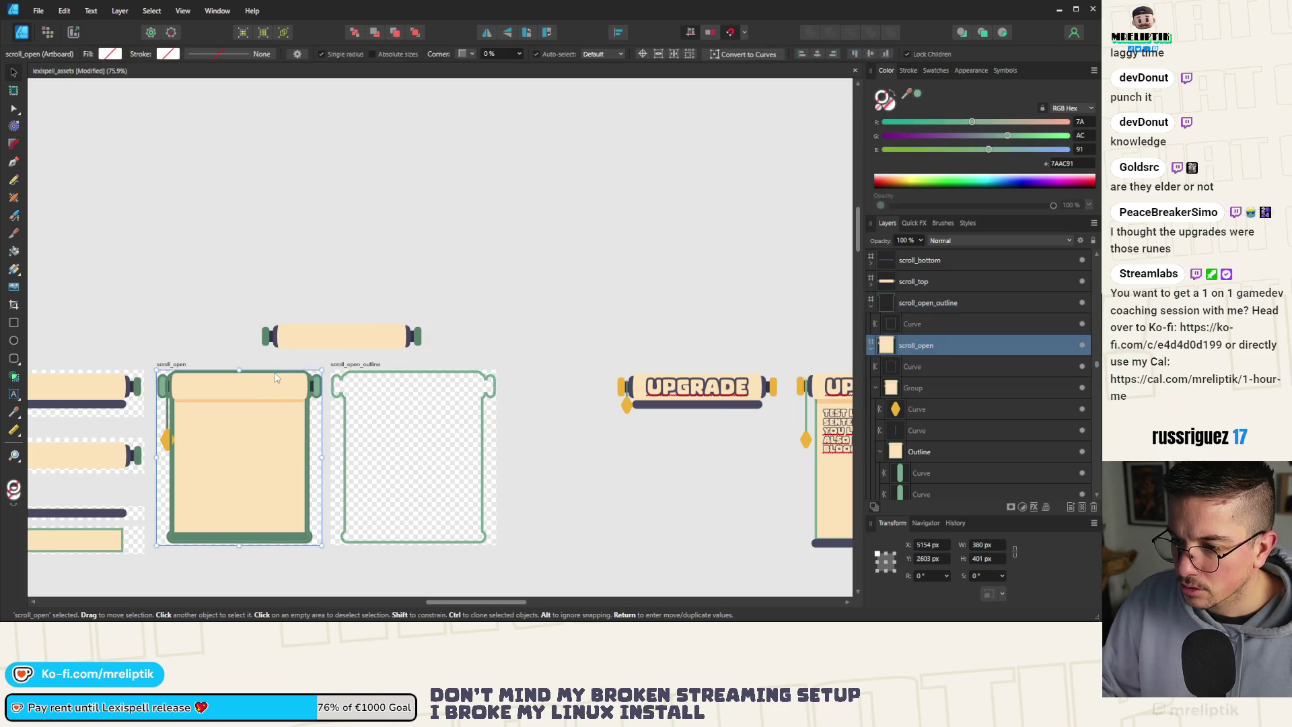
left_click(357, 381)
left_click(356, 381)
left_click(917, 93)
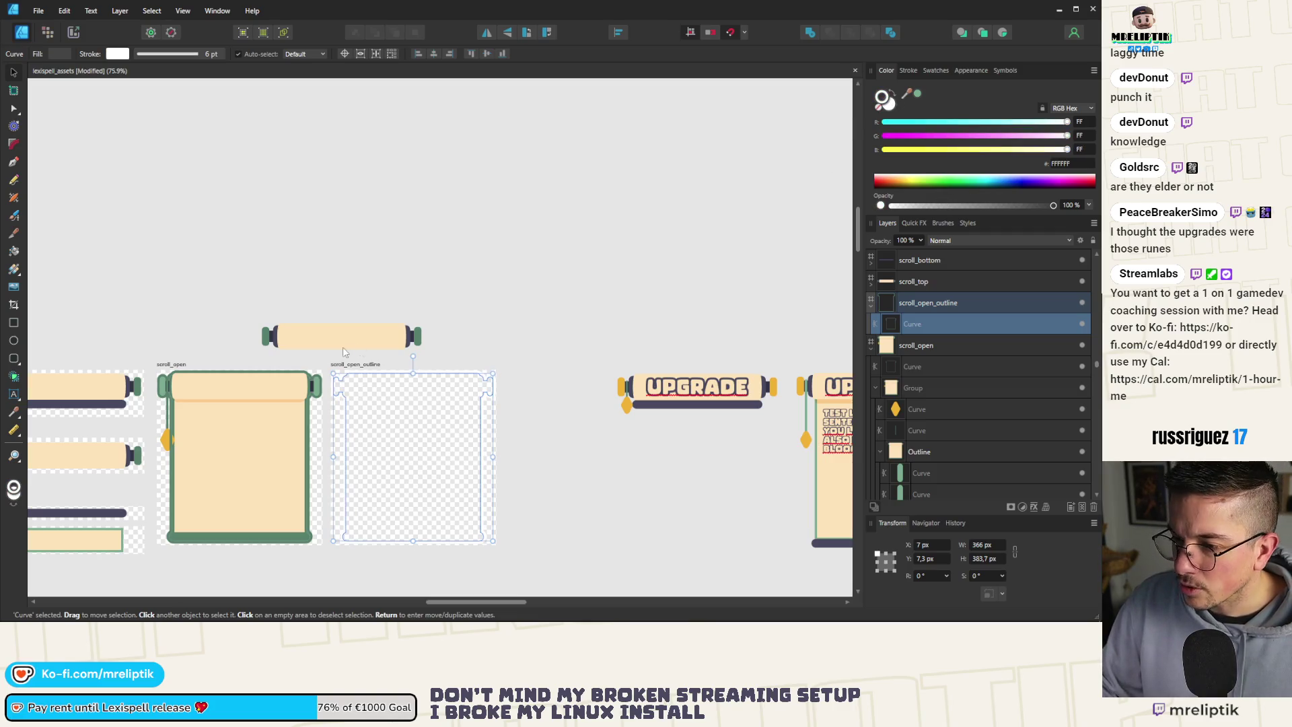
left_click(261, 377)
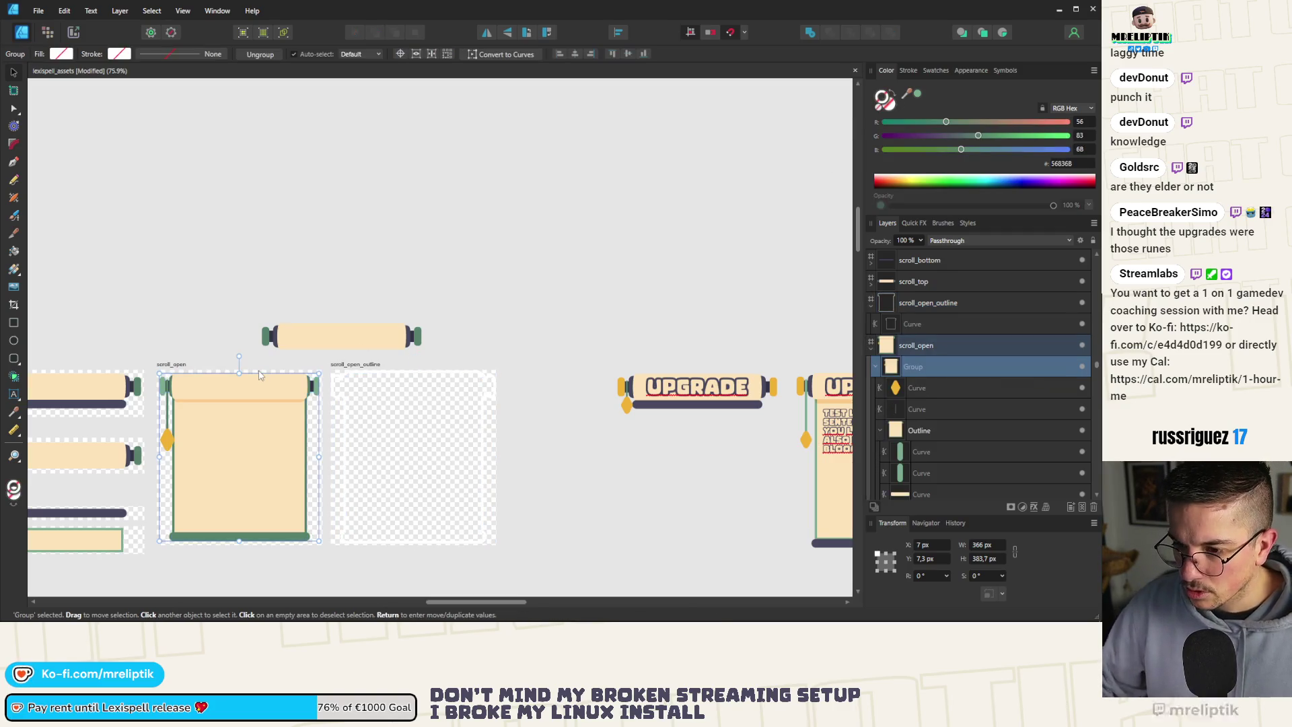
Re-export the outline artboard as PNG, replacing scroll_open_outline.png.
left_click(360, 364)
key("ctrl+alt+shift+s")
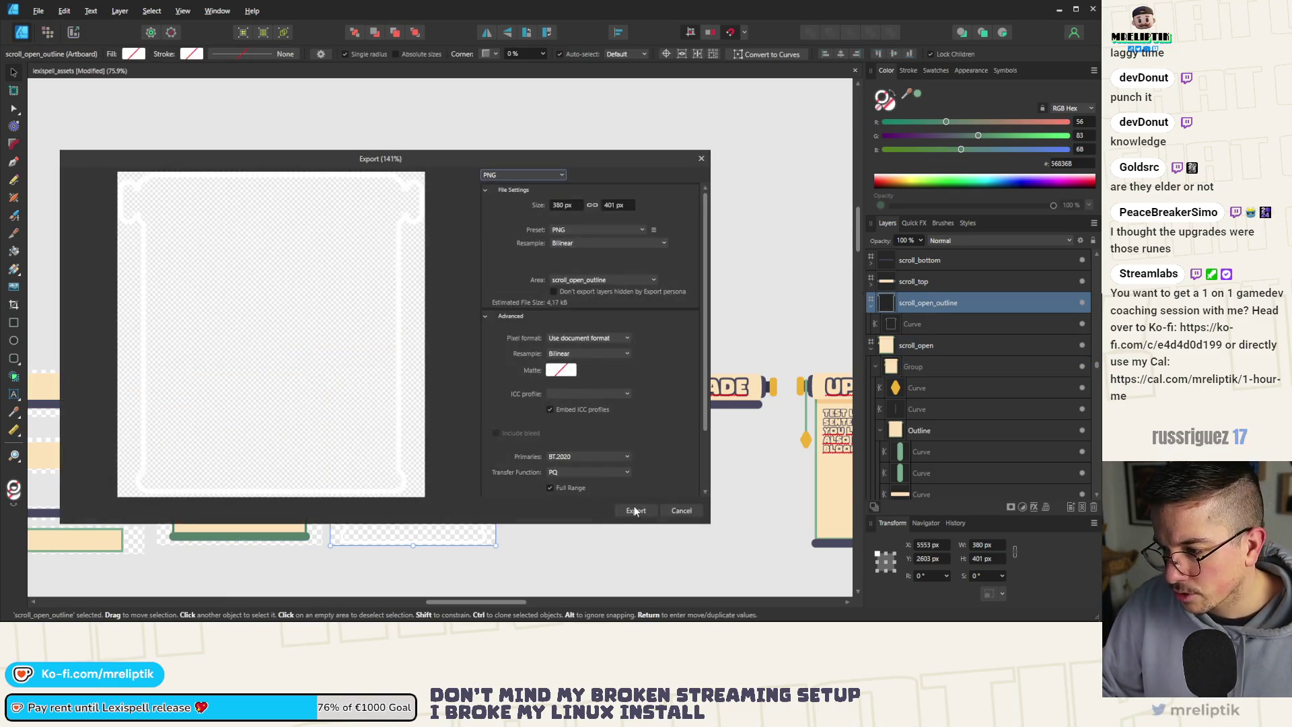
left_click(637, 511)
double_click(234, 202)
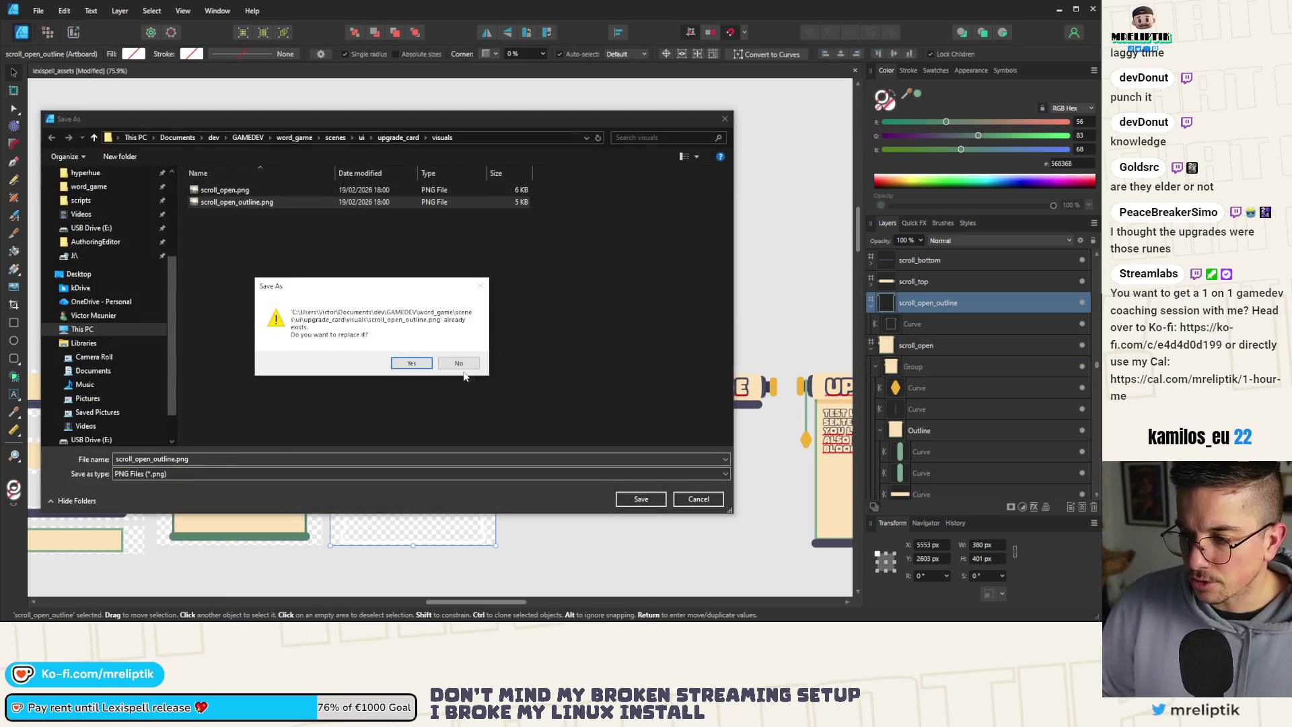
left_click(419, 367)
Unhide FocusTexture and tint its Self Modulate the scroll's green, saving the scene.
key("alt+Tab")
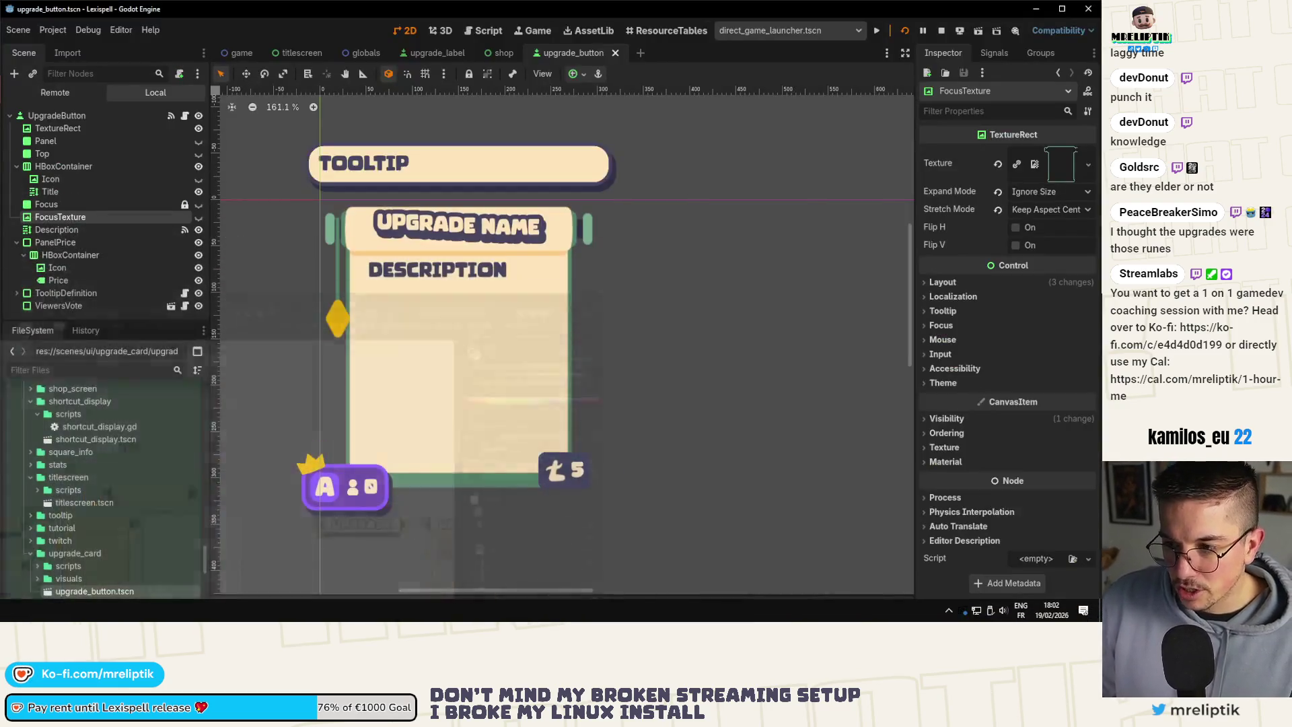
left_click(199, 217)
key("ctrl+s")
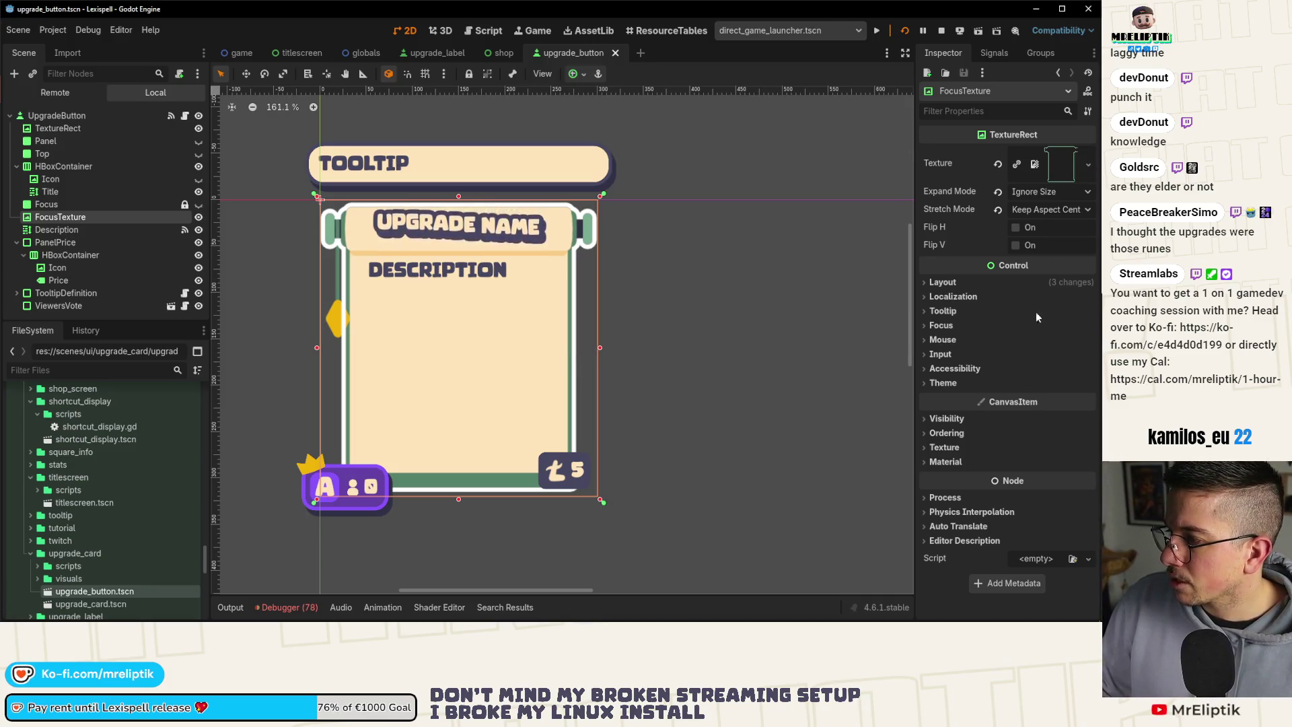
left_click(956, 421)
left_click(1029, 451)
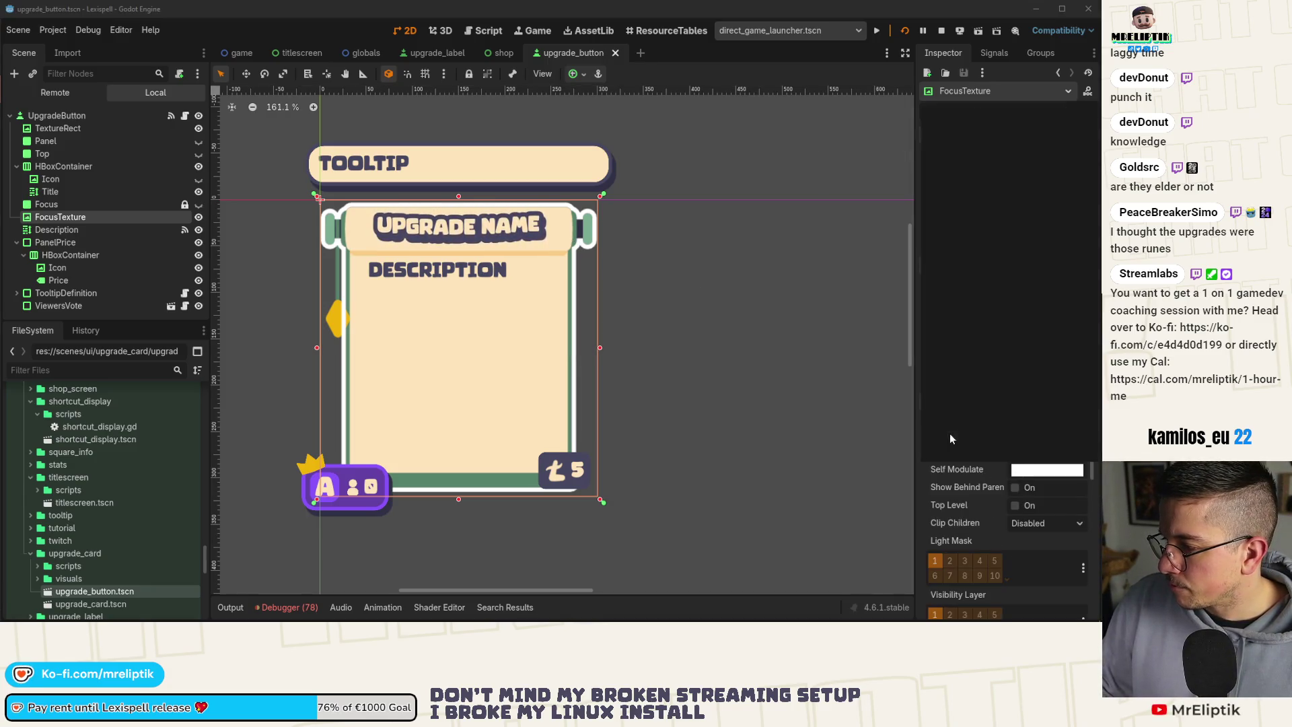
left_click(968, 444)
left_click(937, 462)
left_click(491, 271)
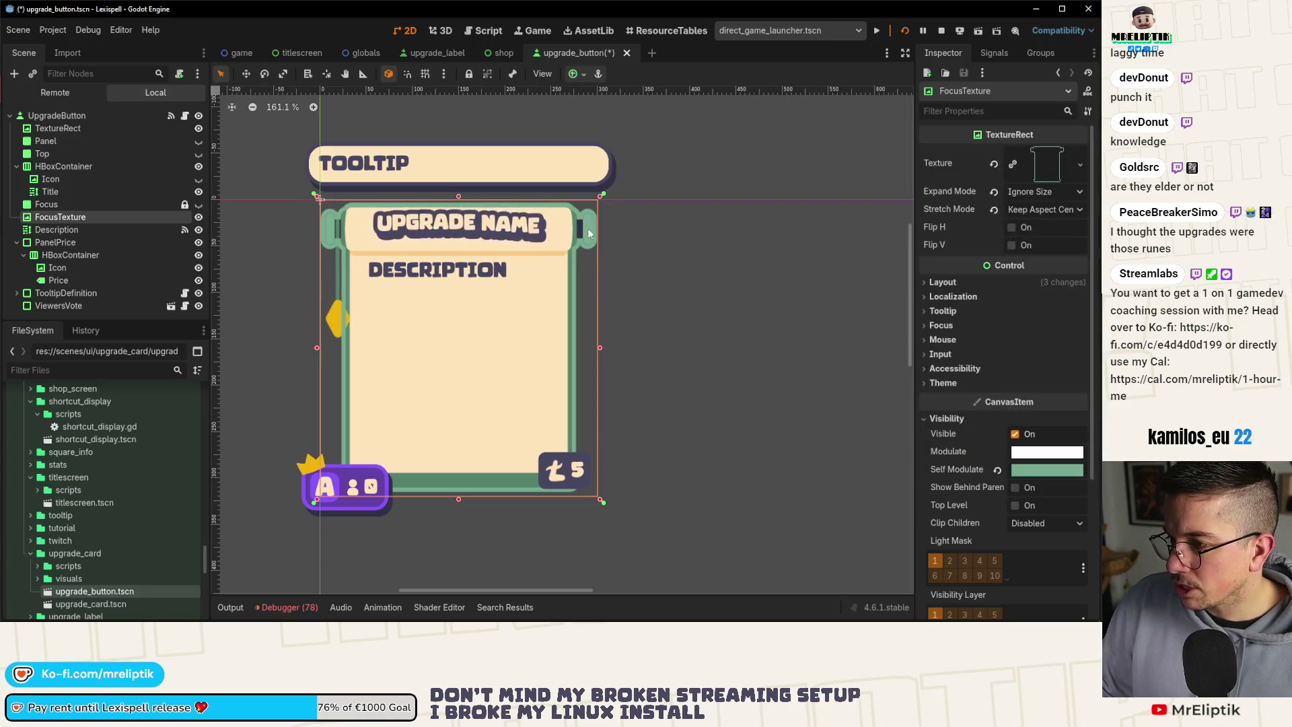
scroll(492, 270, "down", 2)
key("ctrl+s")
Pull the FocusTexture frame's top-right corner inward to fit the scroll.
scroll(520, 231, "up", 20)
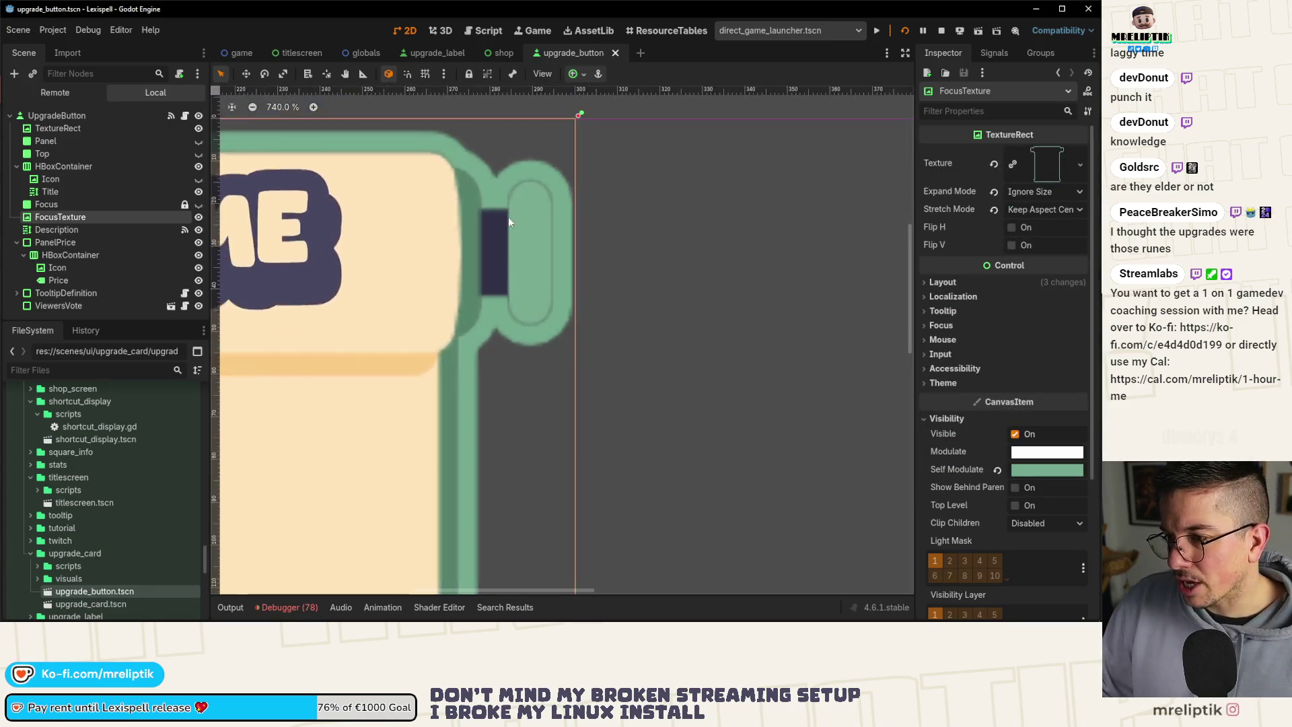
scroll(522, 212, "down", 20)
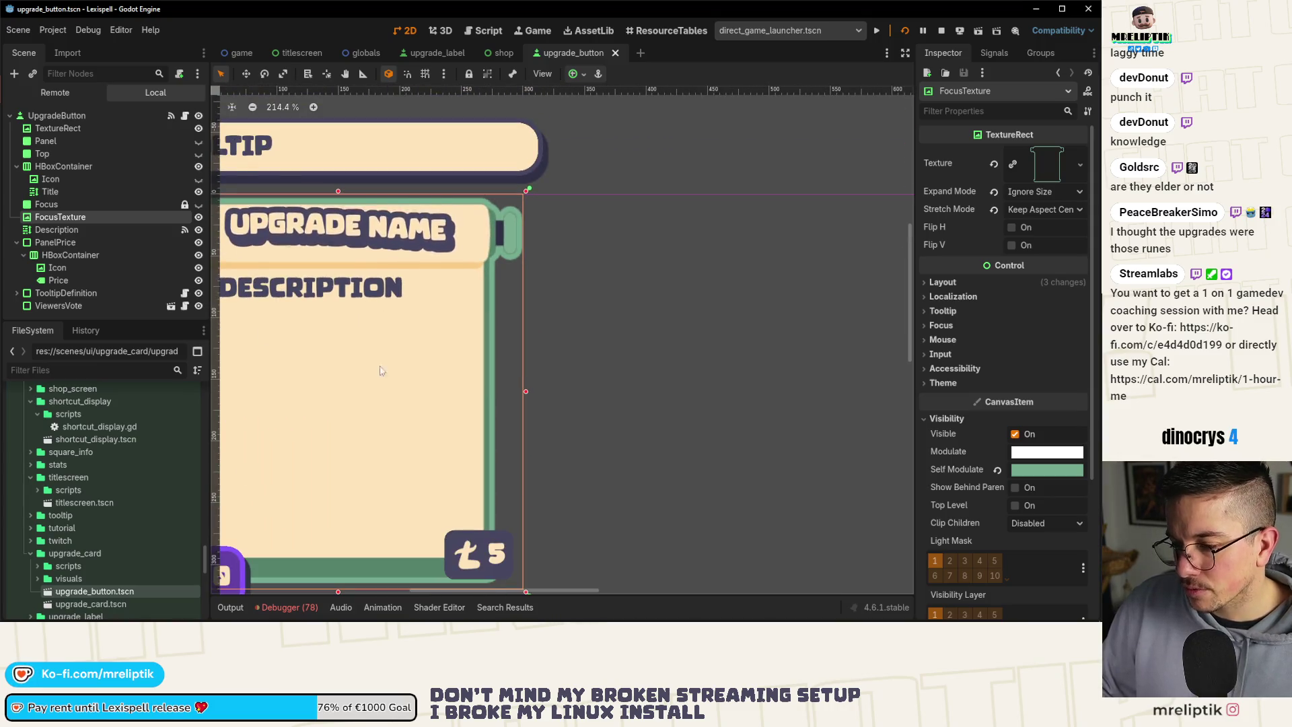
scroll(510, 223, "up", 20)
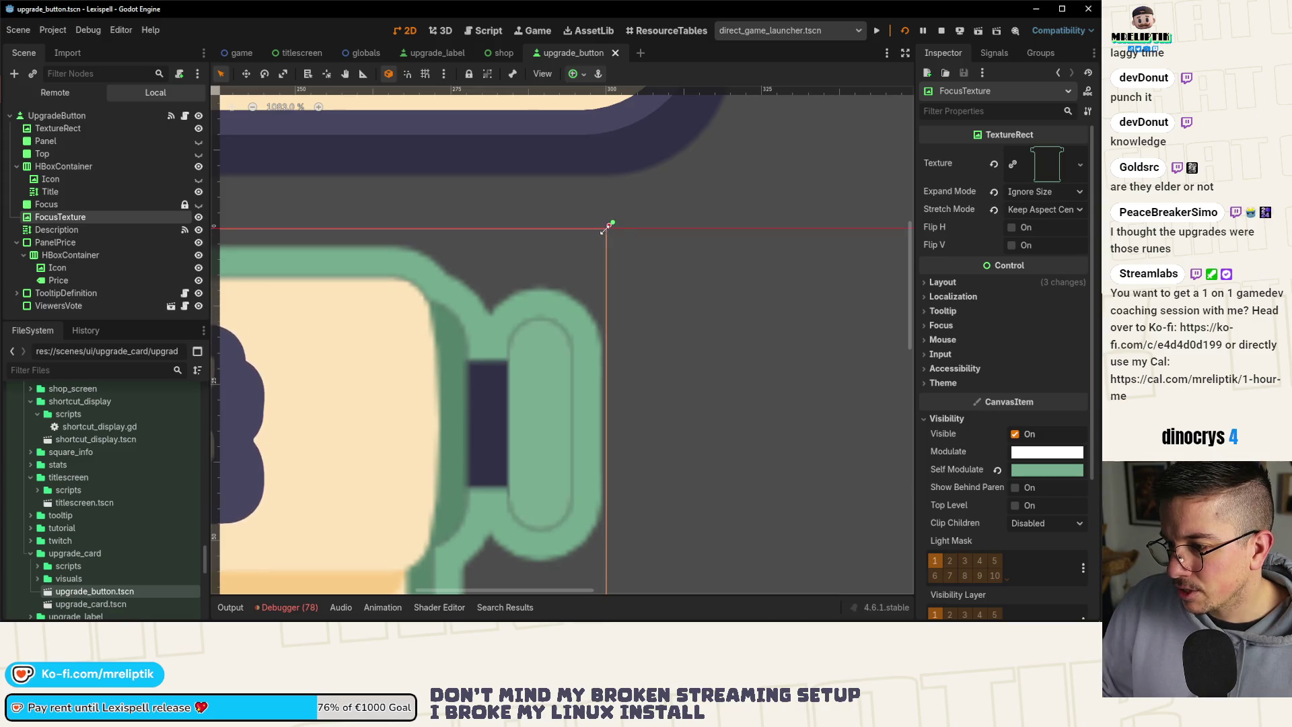
left_click_drag(609, 224, 600, 236)
scroll(613, 224, "down", 7)
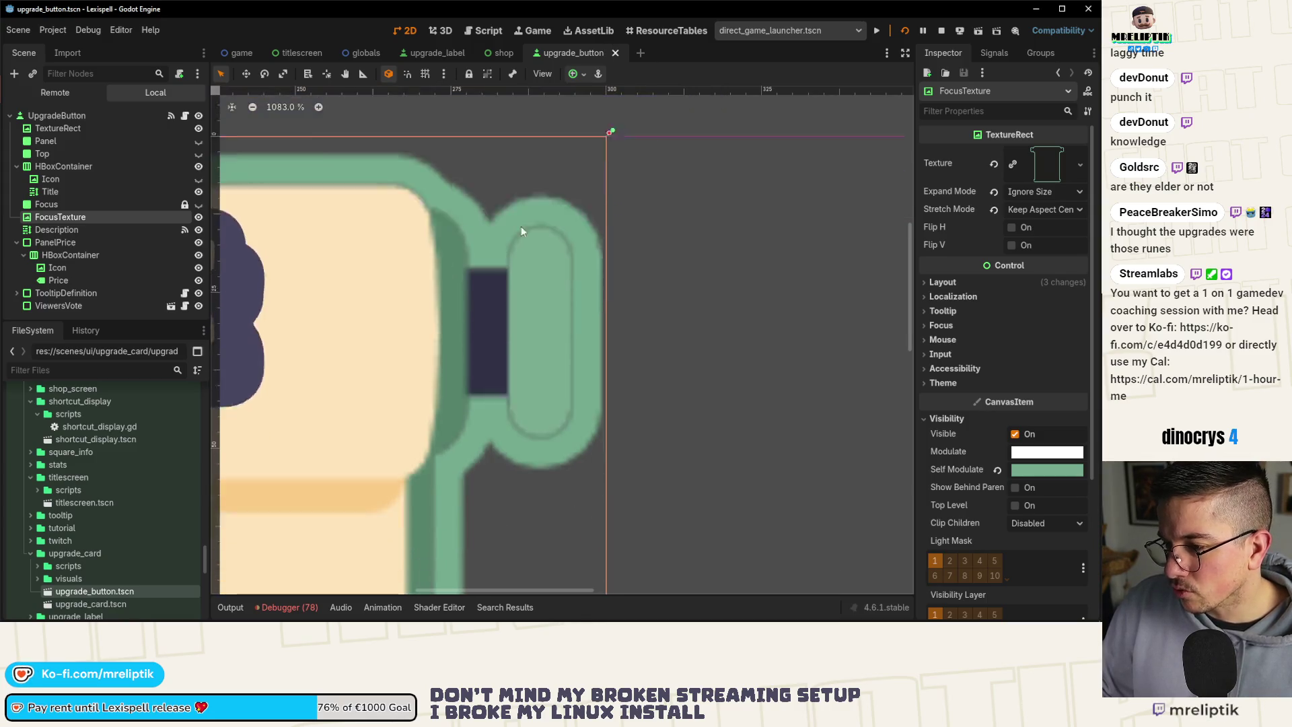
scroll(562, 251, "down", 15)
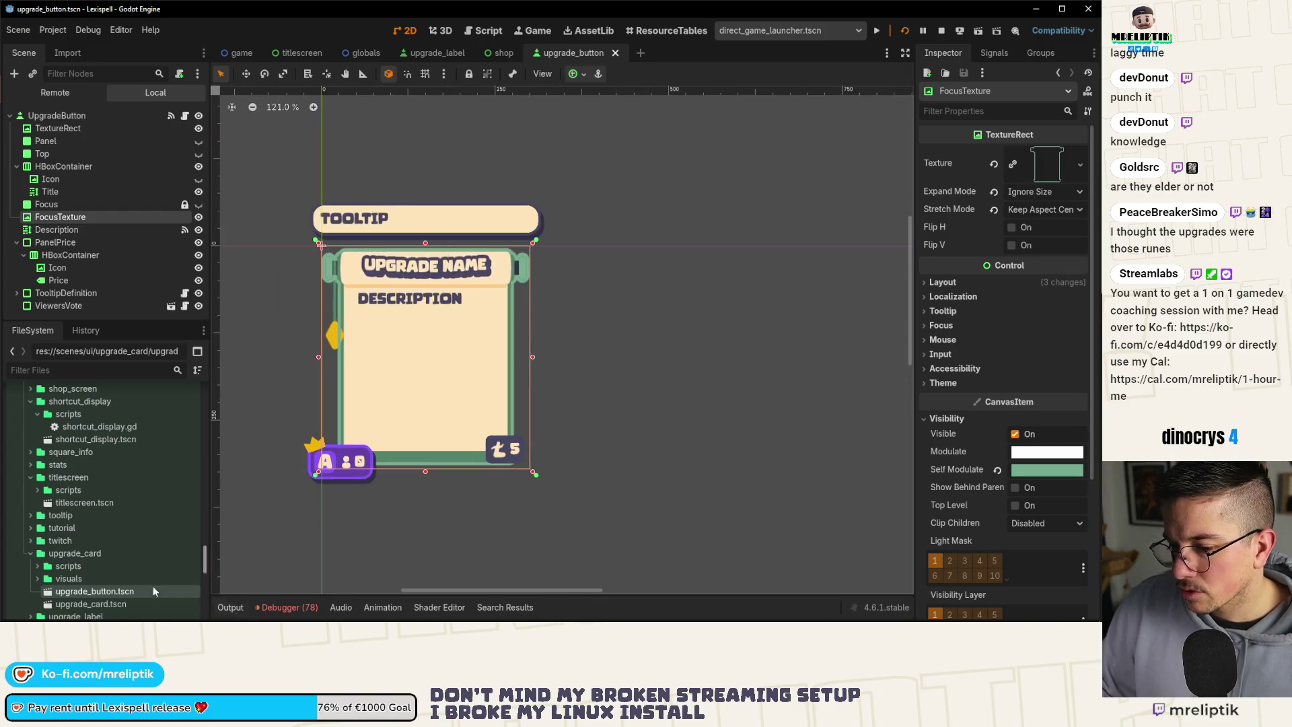
key("alt+Tab")
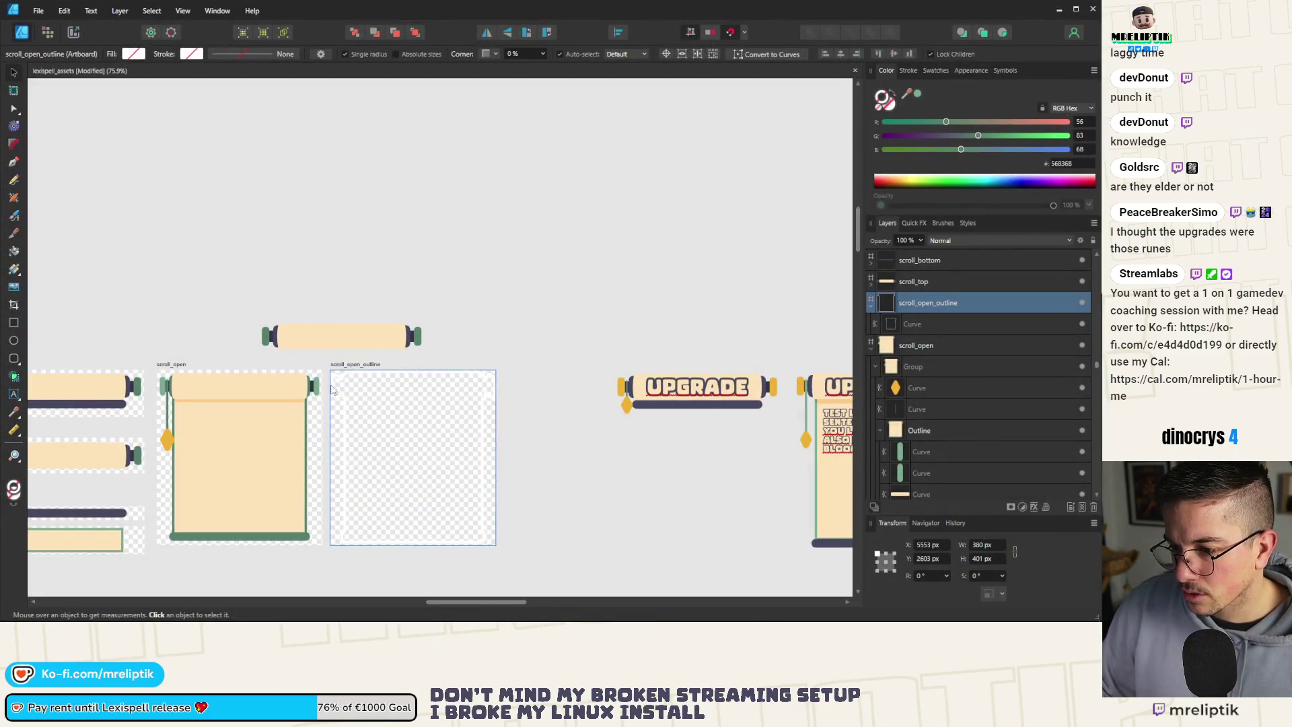
Adjust the scroll_open curve's stroke width to 6 pt.
left_click(343, 383)
left_click(191, 378)
scroll(191, 378, "up", 20)
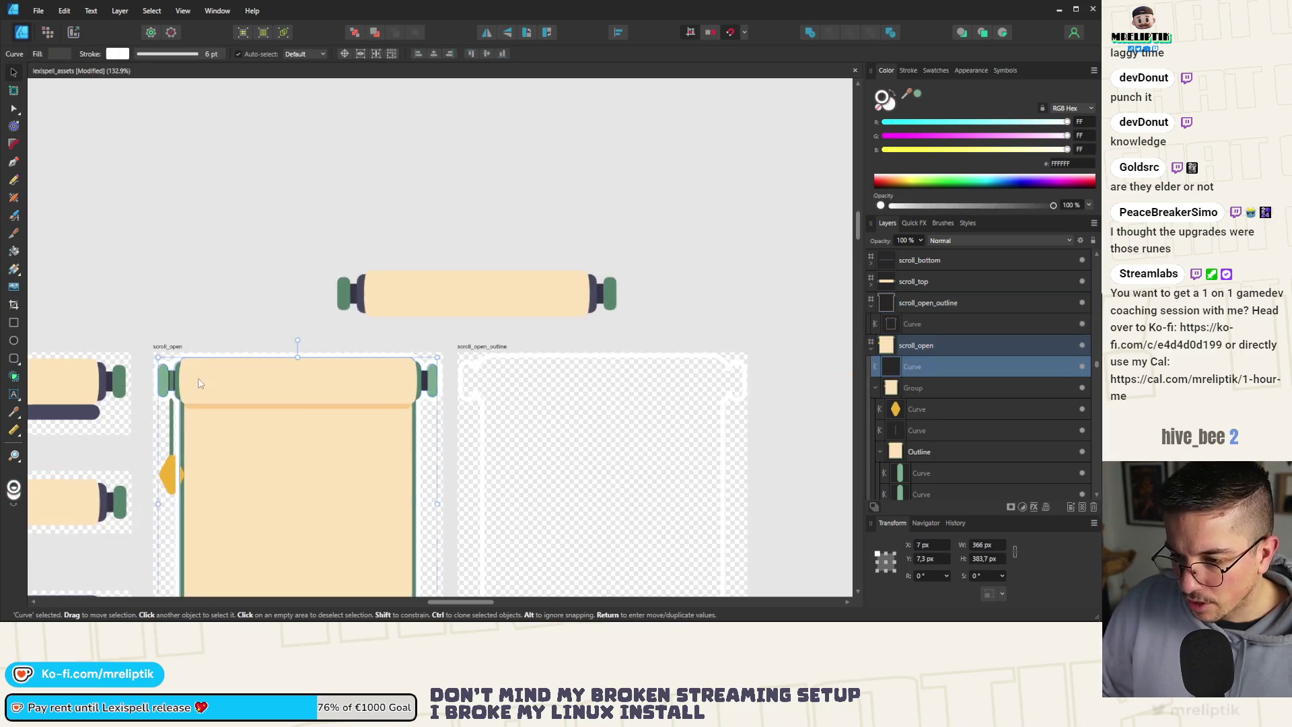
scroll(214, 370, "down", 3)
scroll(246, 316, "up", 8)
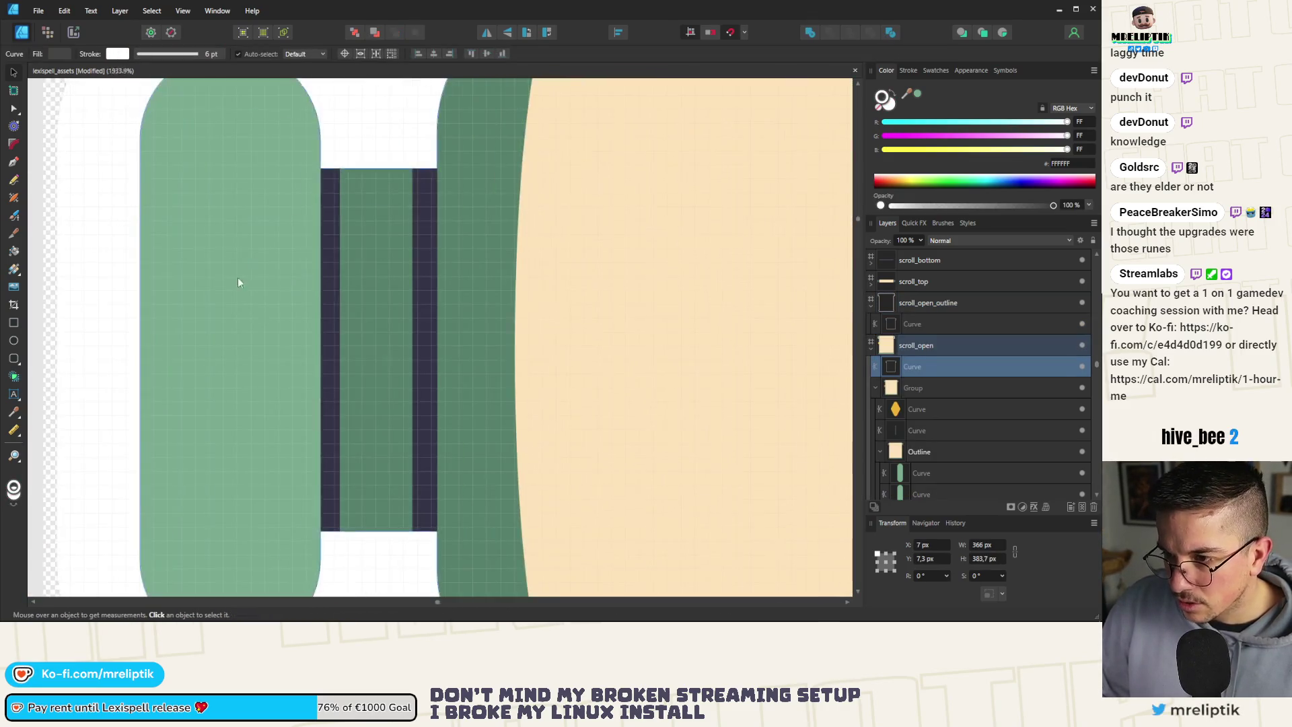
left_click(909, 71)
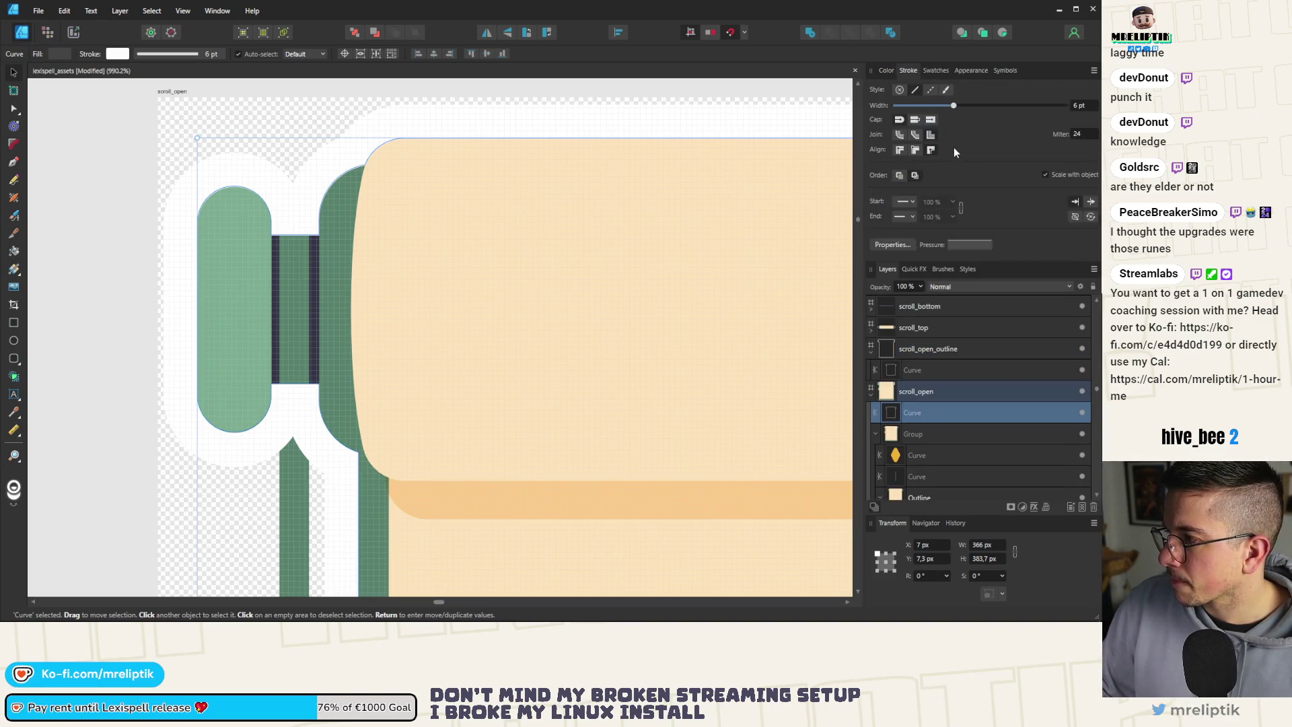
left_click_drag(955, 106, 953, 106)
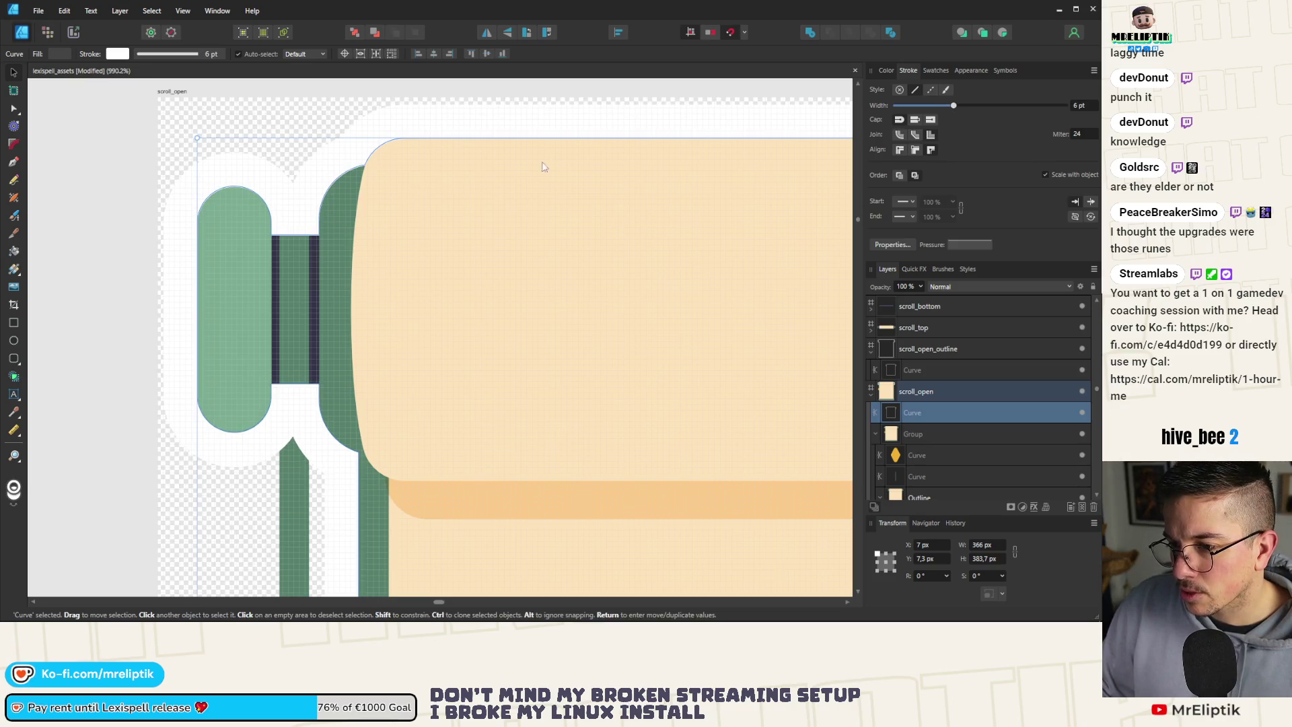
scroll(216, 231, "up", 6)
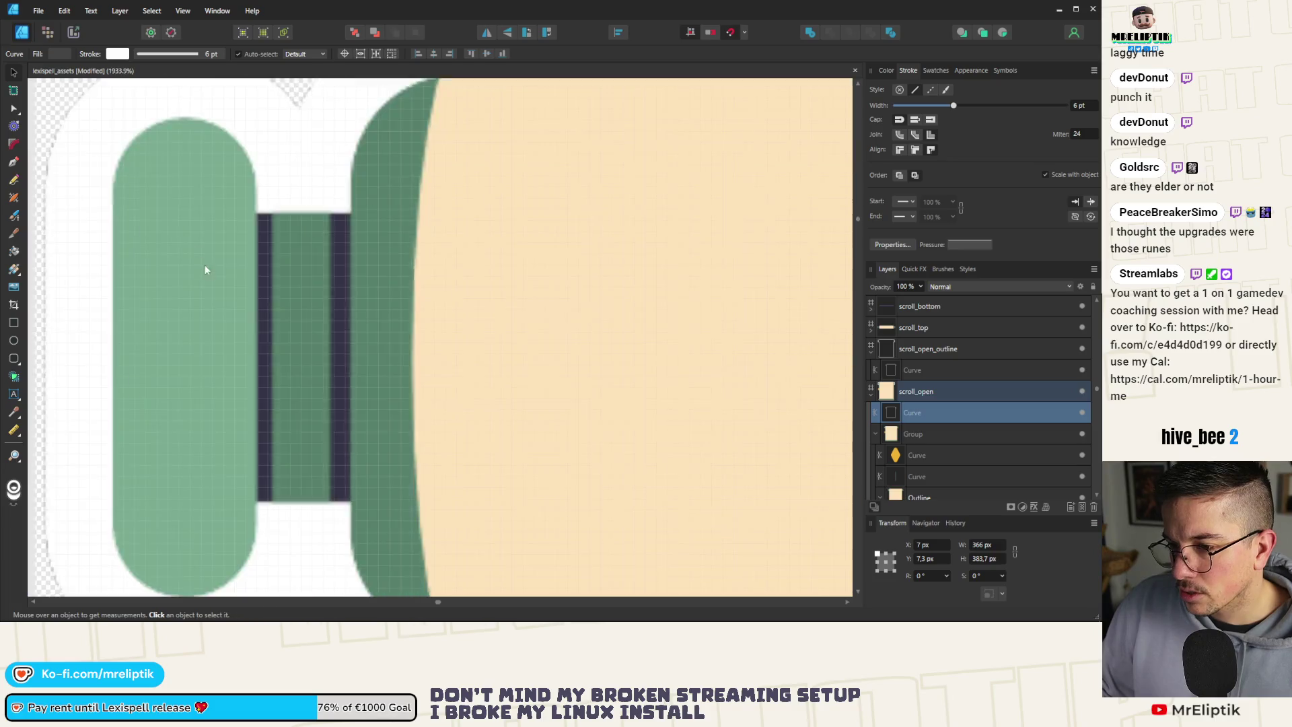
scroll(229, 310, "down", 9)
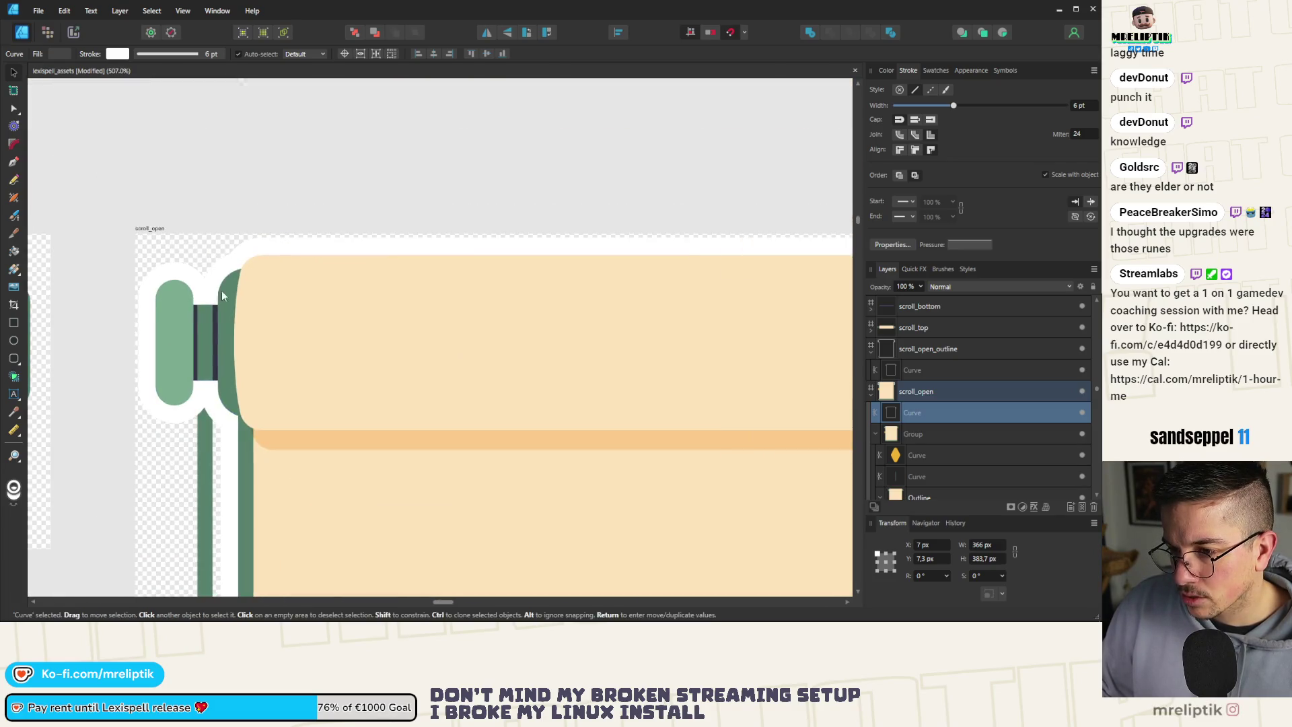
Undo an accidental curve shift and delete the stray curve covering the tassel.
left_click_drag(273, 252, 267, 316)
key("ctrl+z")
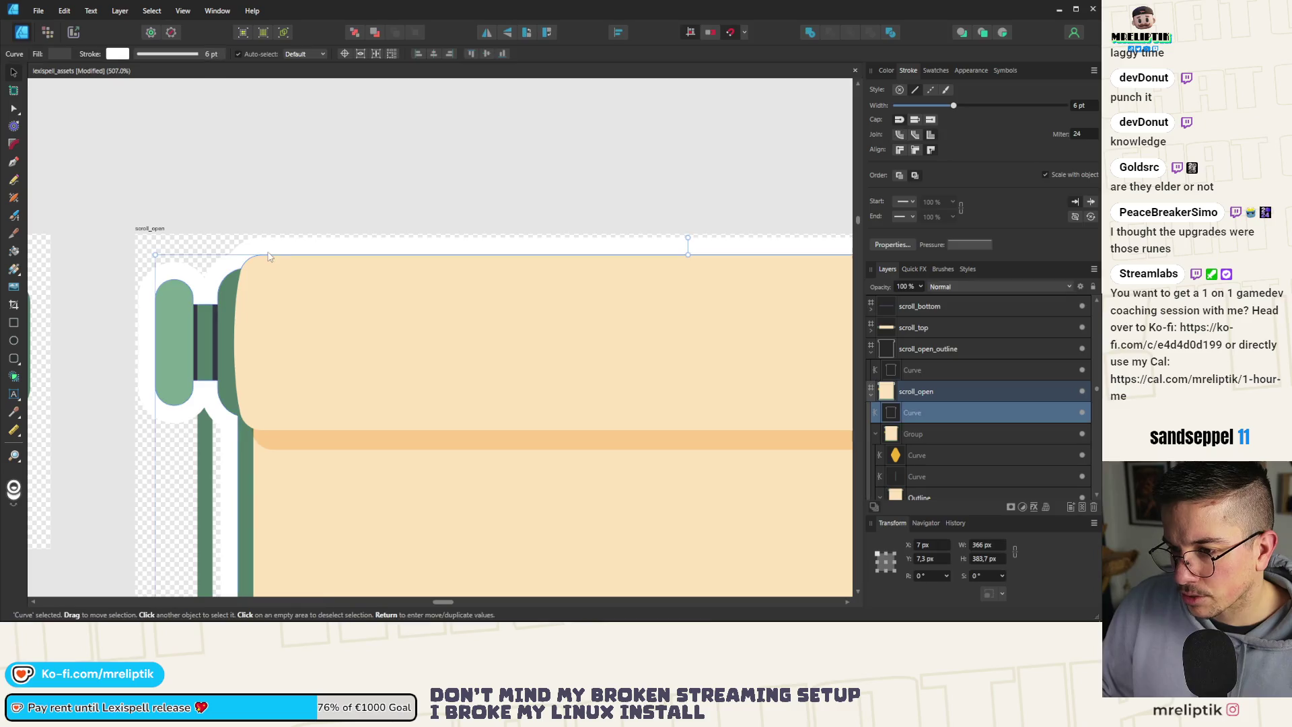
scroll(268, 242, "down", 8)
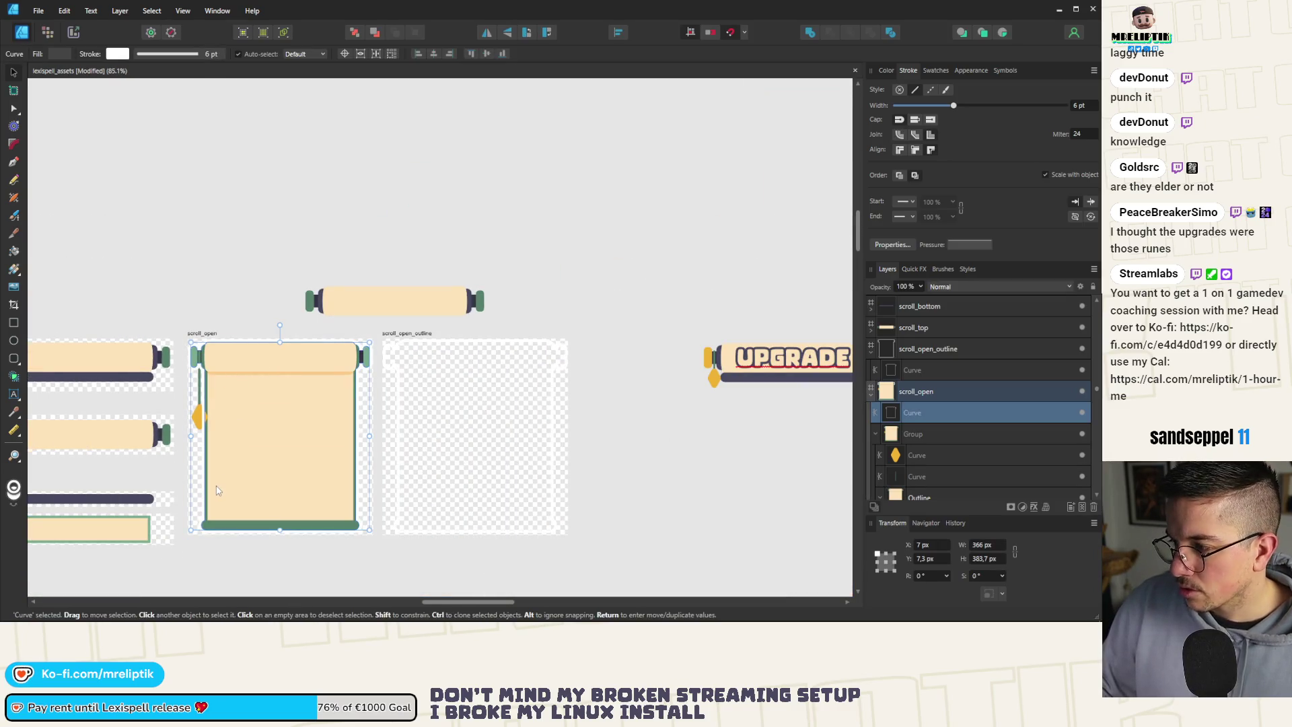
key("Delete")
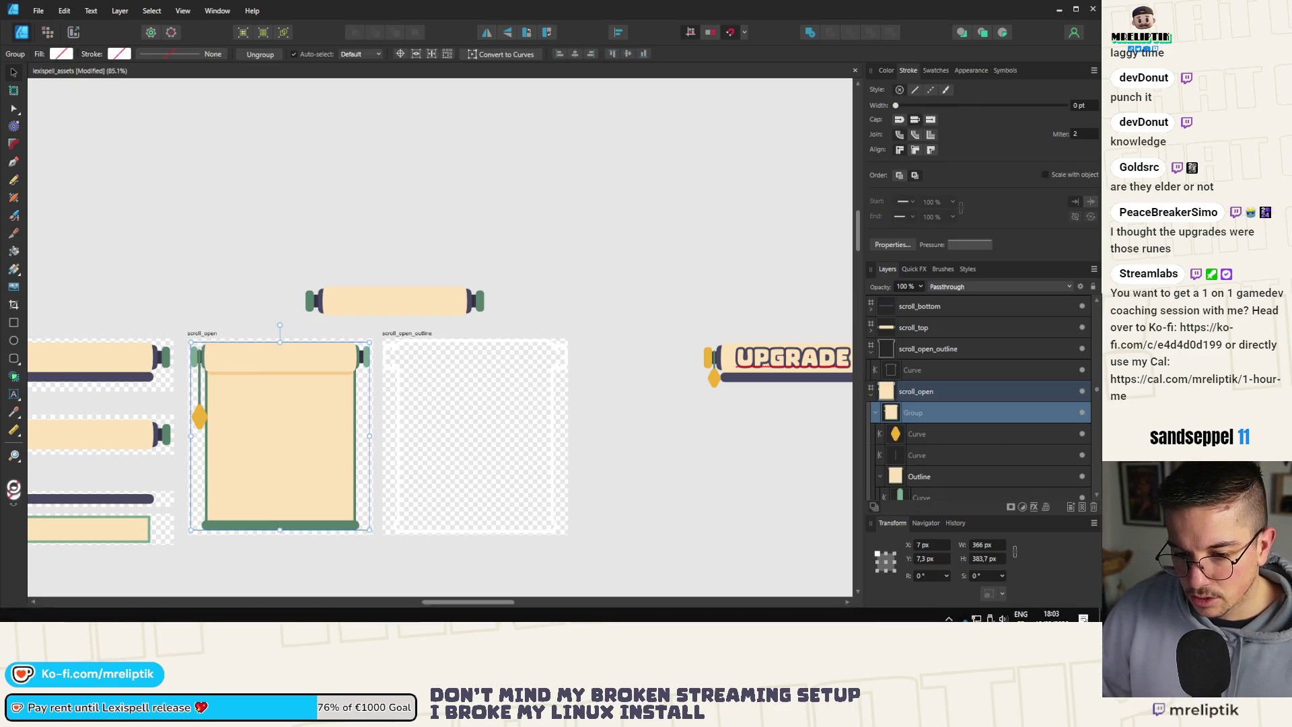
Save the upgrade_button scene, checking the shop scene's upgrade cards in between.
key("alt+Tab")
scroll(277, 315, "down", 5)
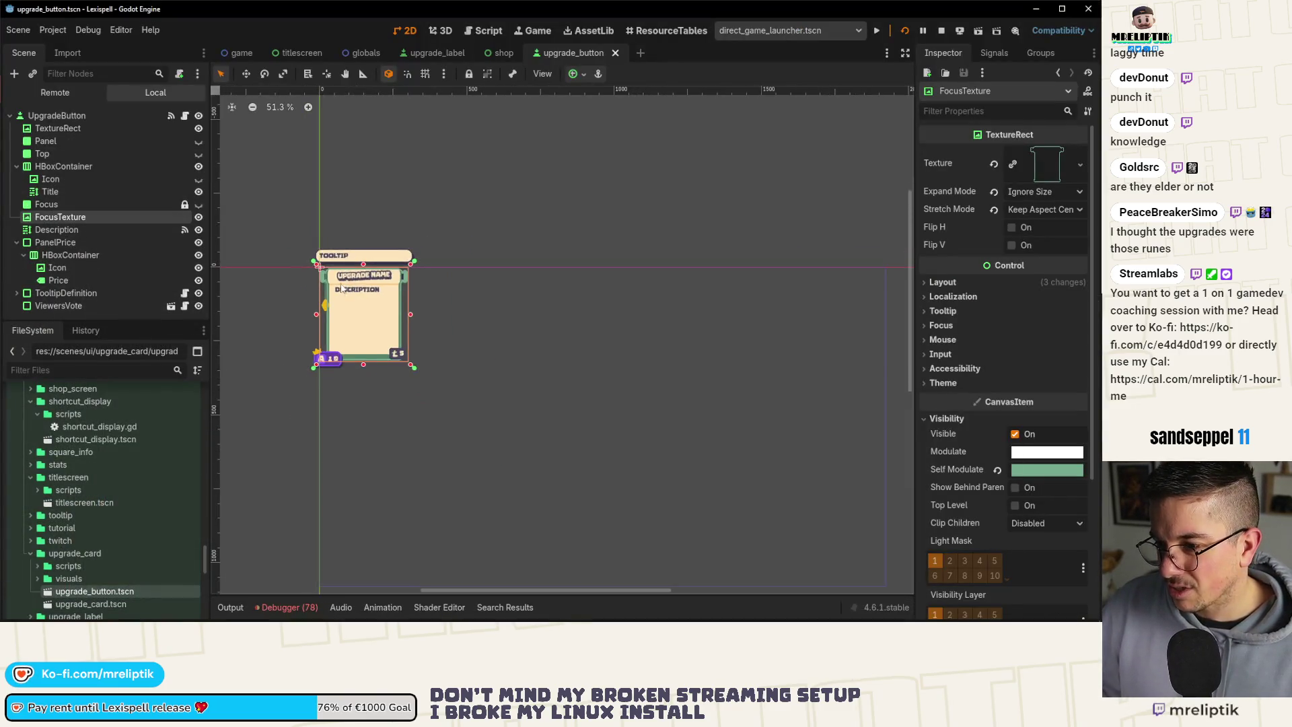
key("ctrl+s")
left_click(504, 53)
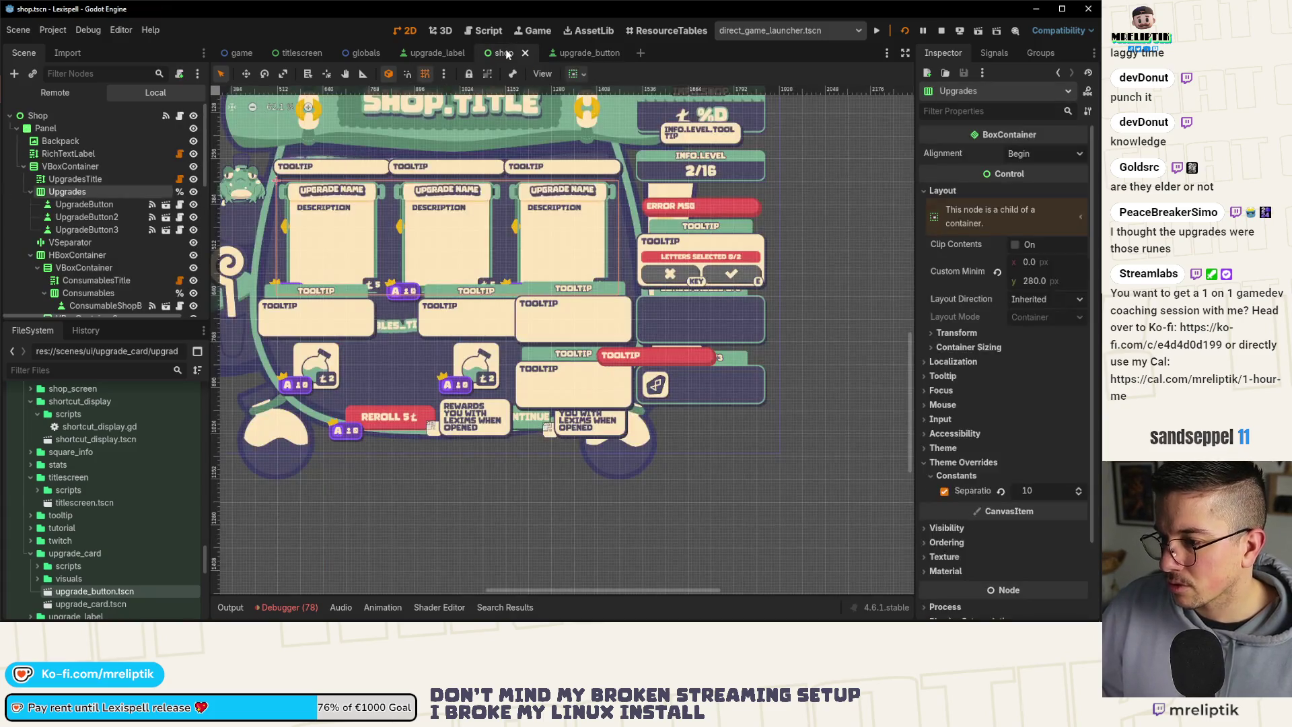
left_click(579, 53)
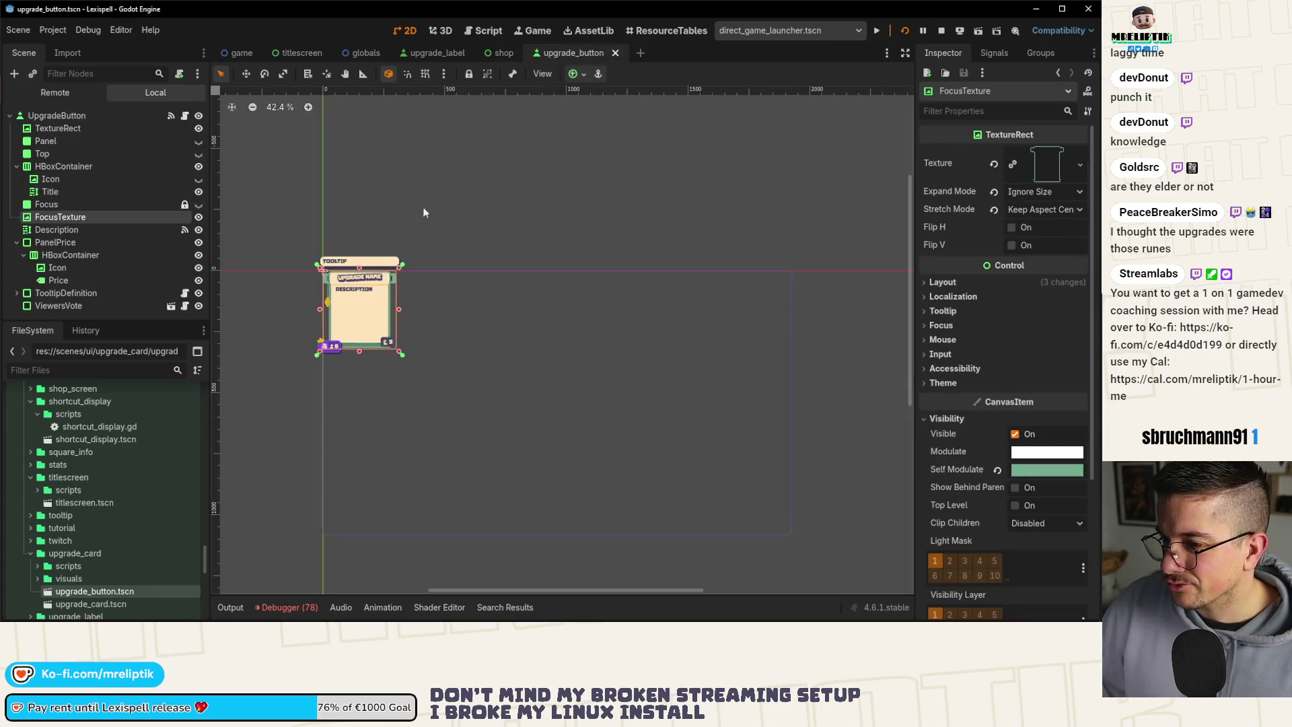
scroll(336, 301, "up", 2)
key("ctrl+s")
scroll(428, 280, "up", 2)
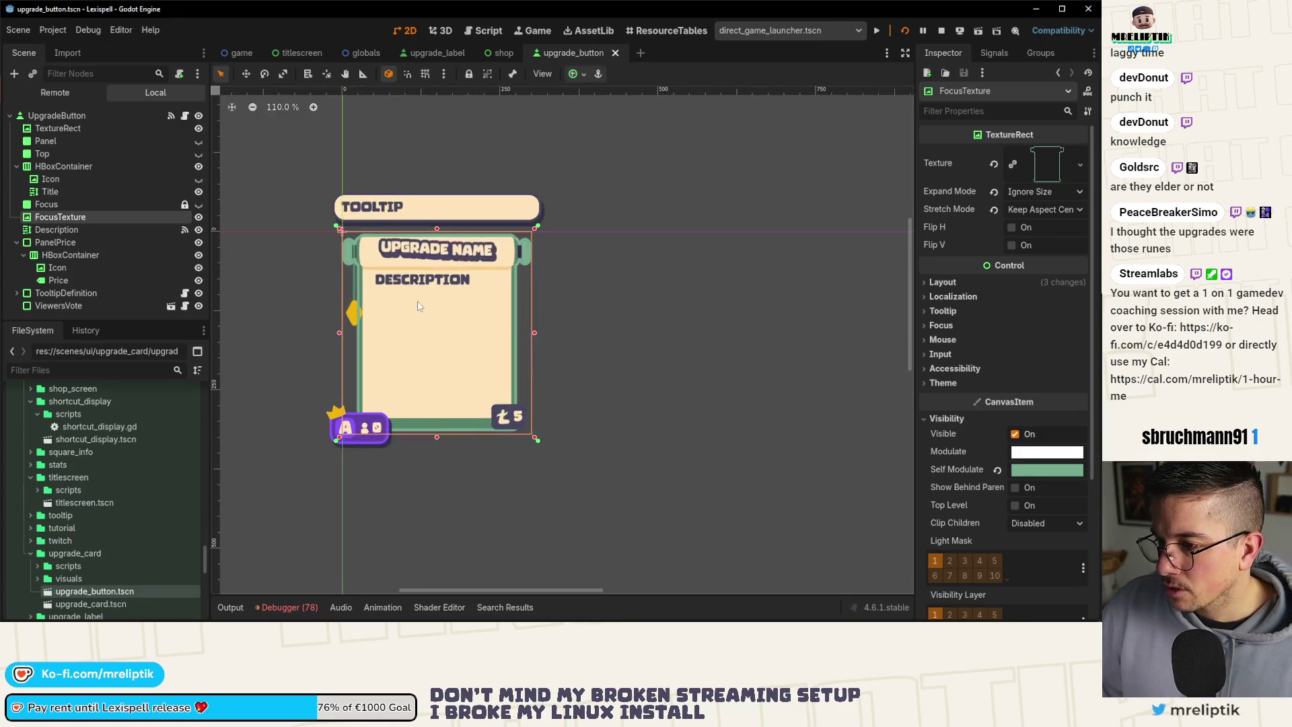
Select the Description label and FocusTexture nodes to review the card.
left_click(428, 279)
scroll(428, 279, "up", 4)
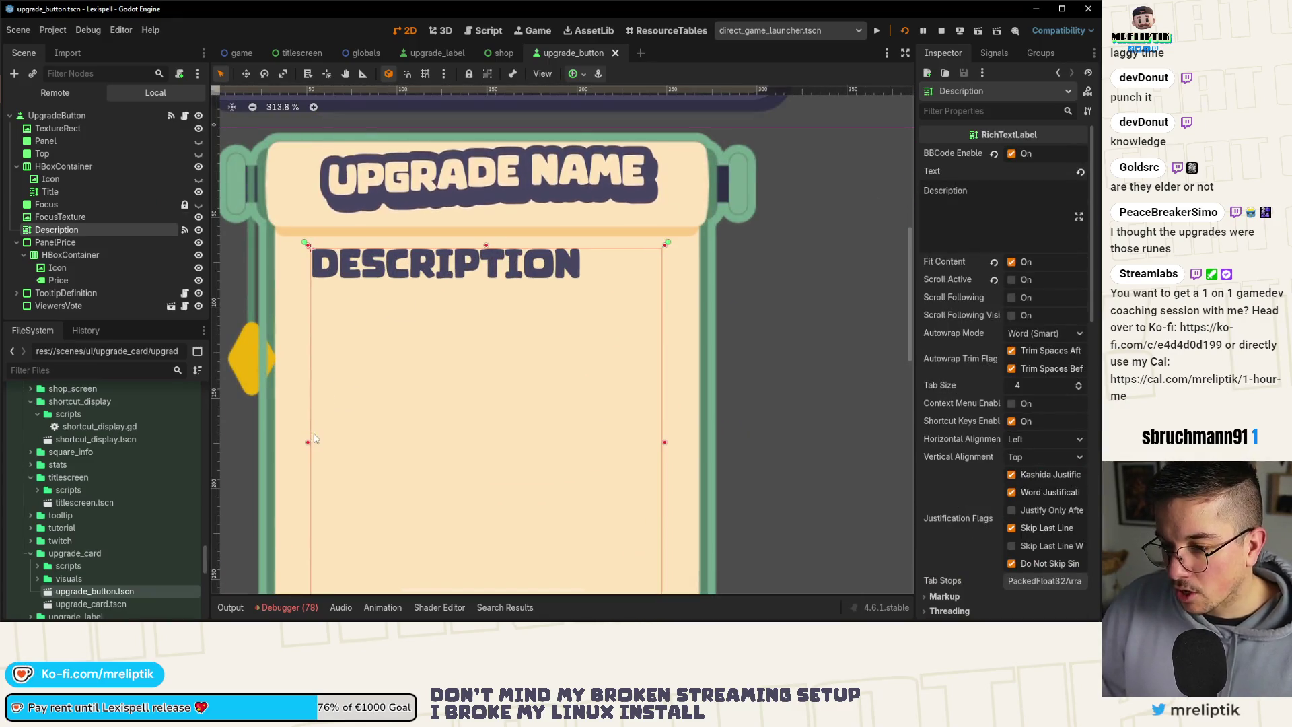
scroll(308, 446, "down", 3)
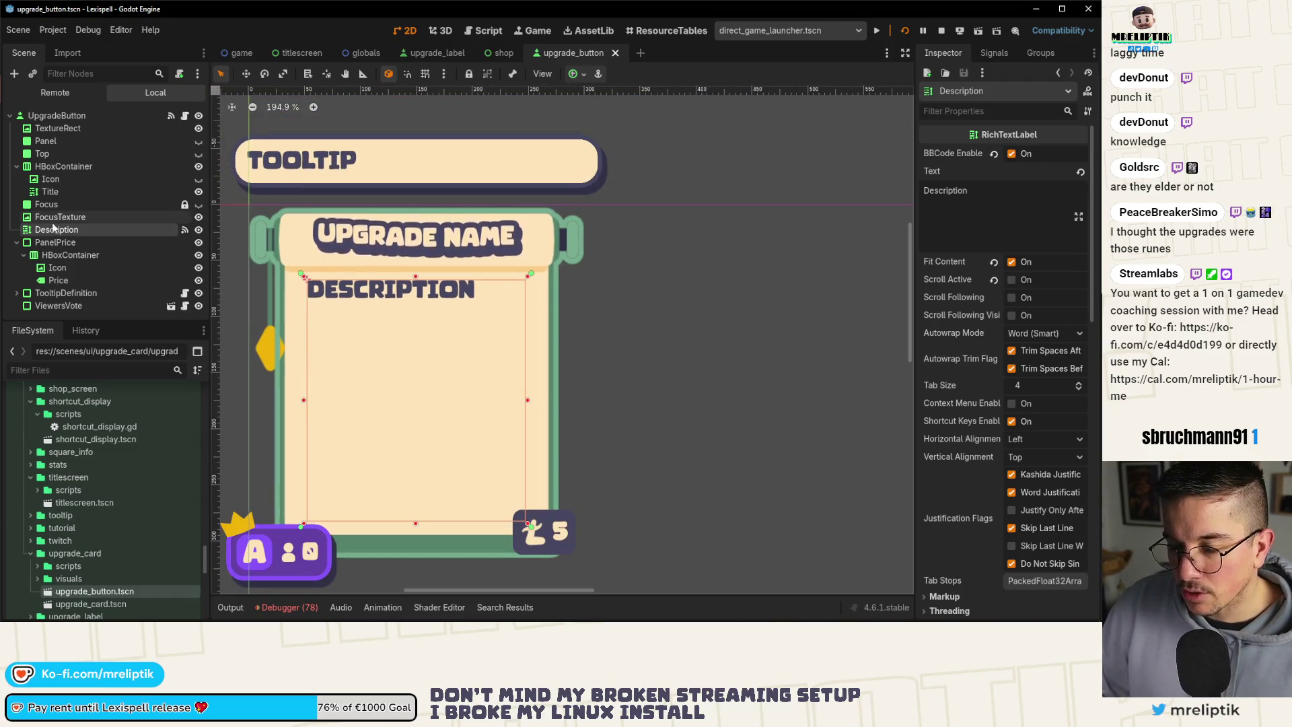
left_click(273, 339)
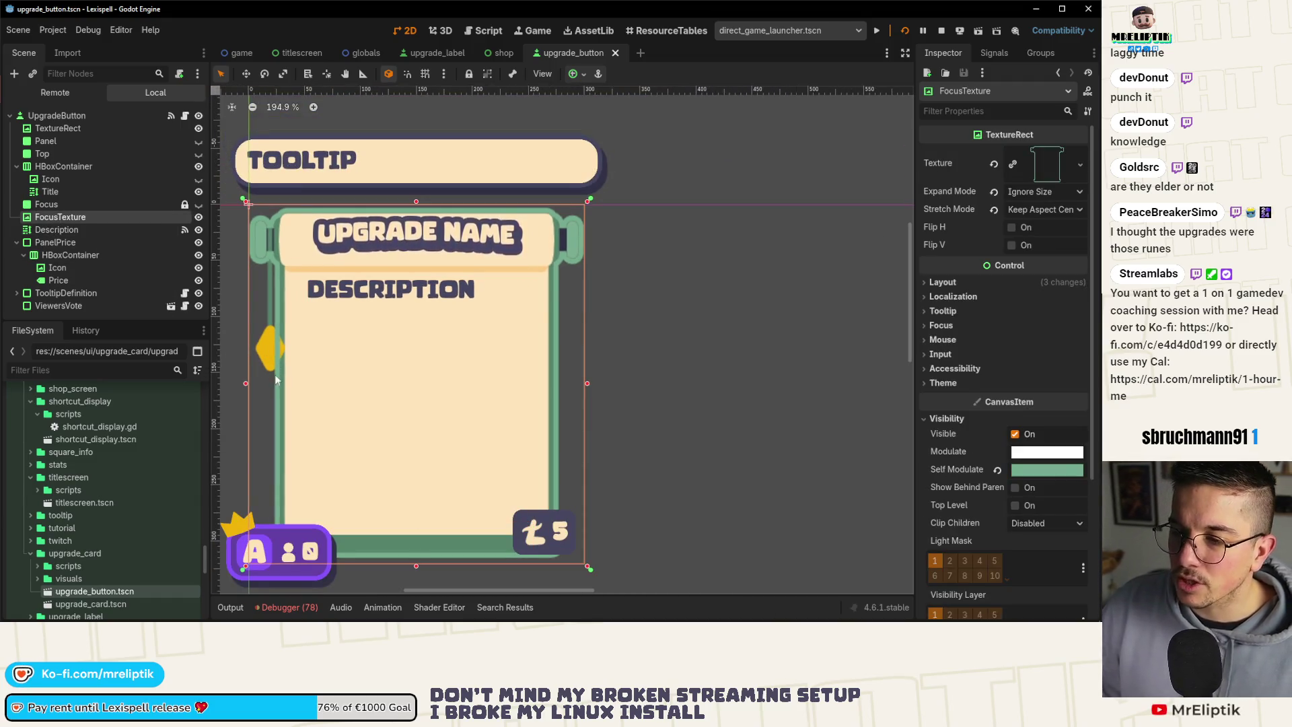
key("alt+Tab")
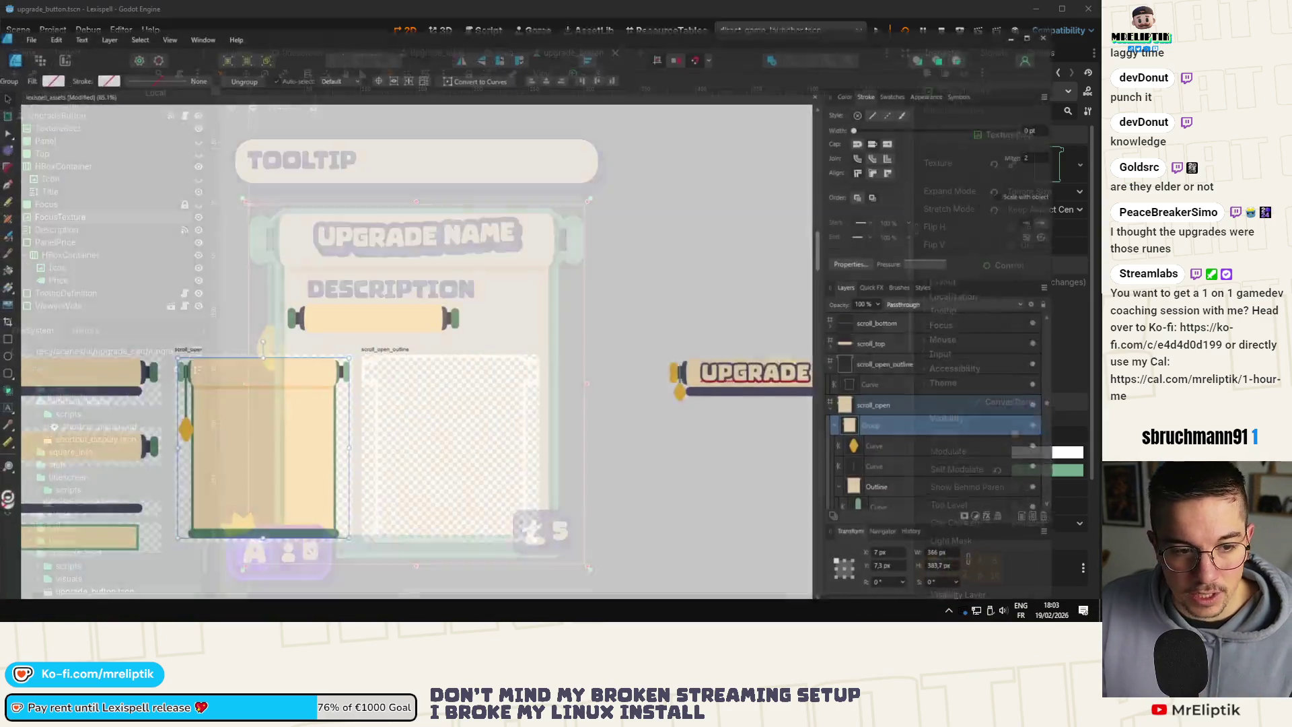
scroll(244, 384, "down", 2)
scroll(222, 394, "up", 8)
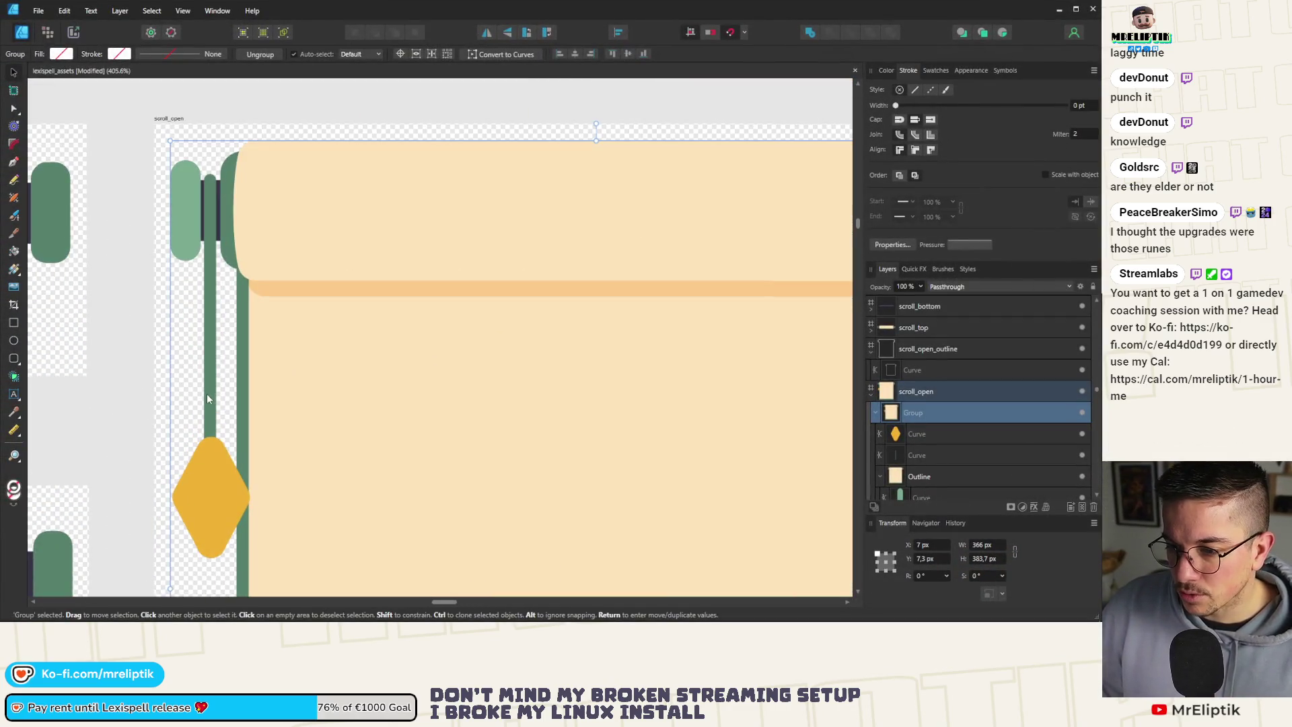
double_click(212, 364)
left_click(212, 482, "shift")
scroll(250, 310, "down", 3)
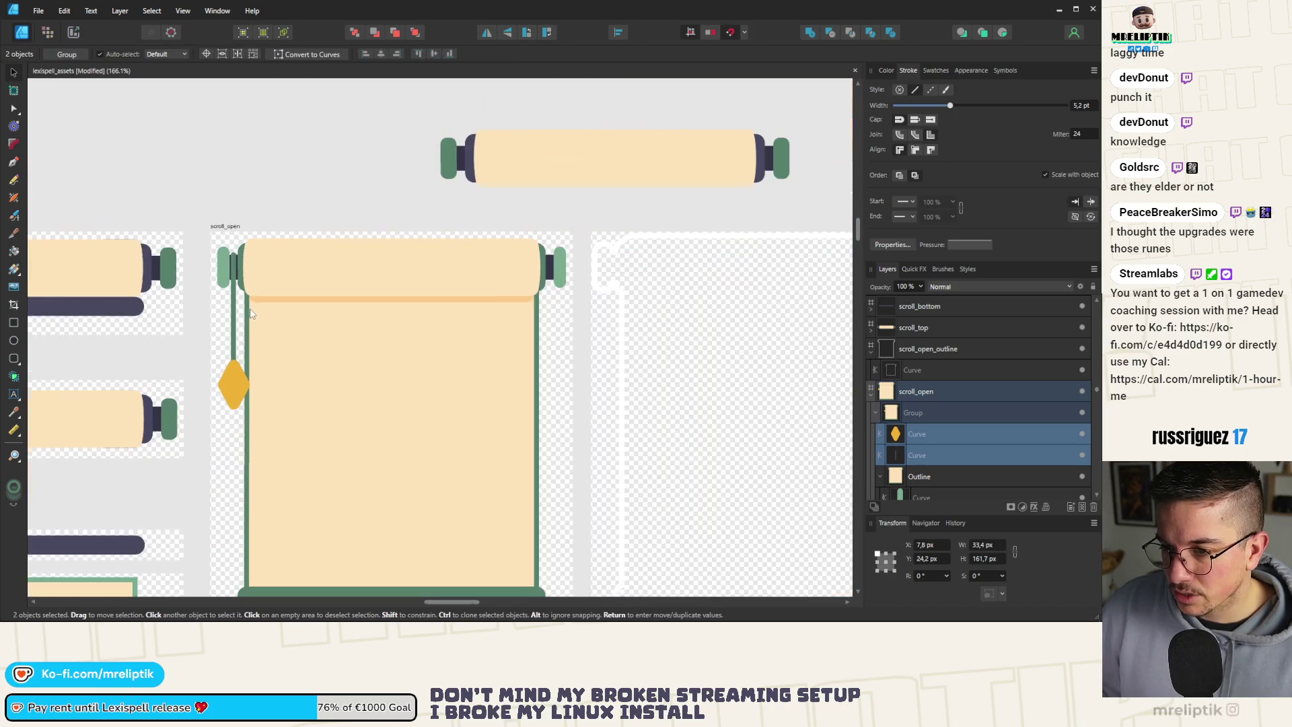
key("ctrl+alt+shift+w")
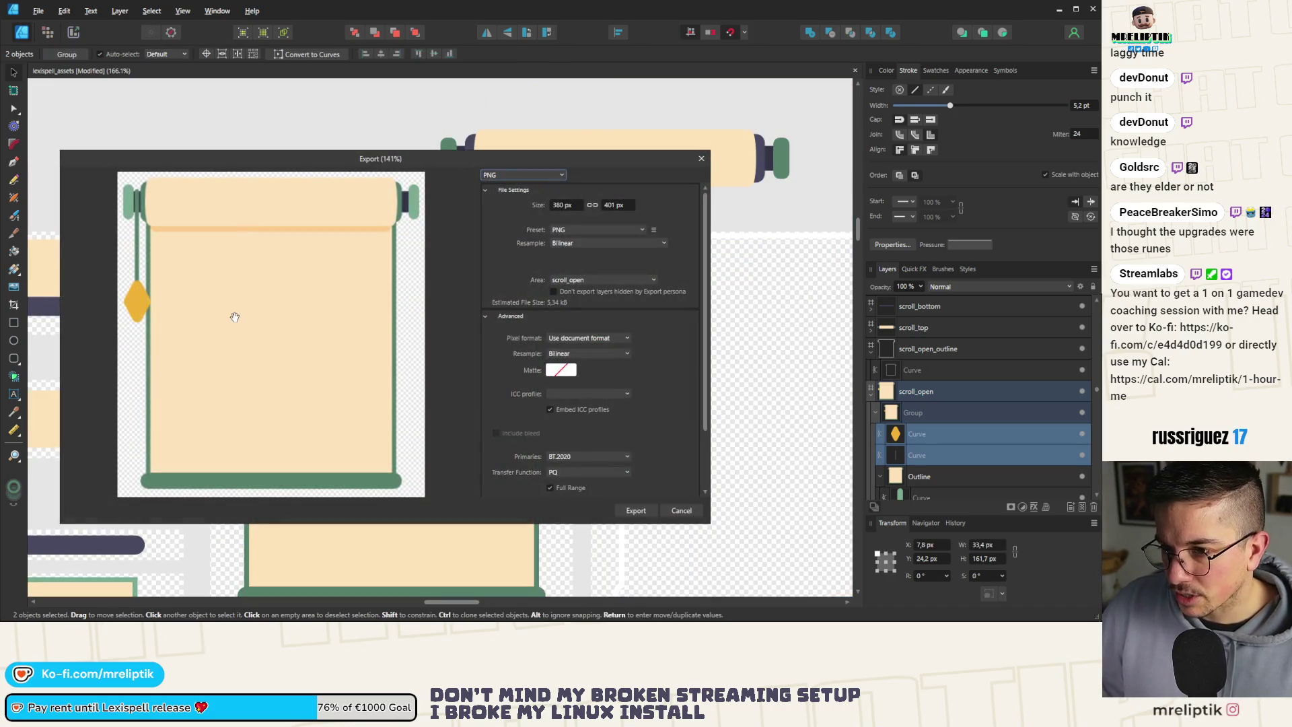
left_click(591, 242)
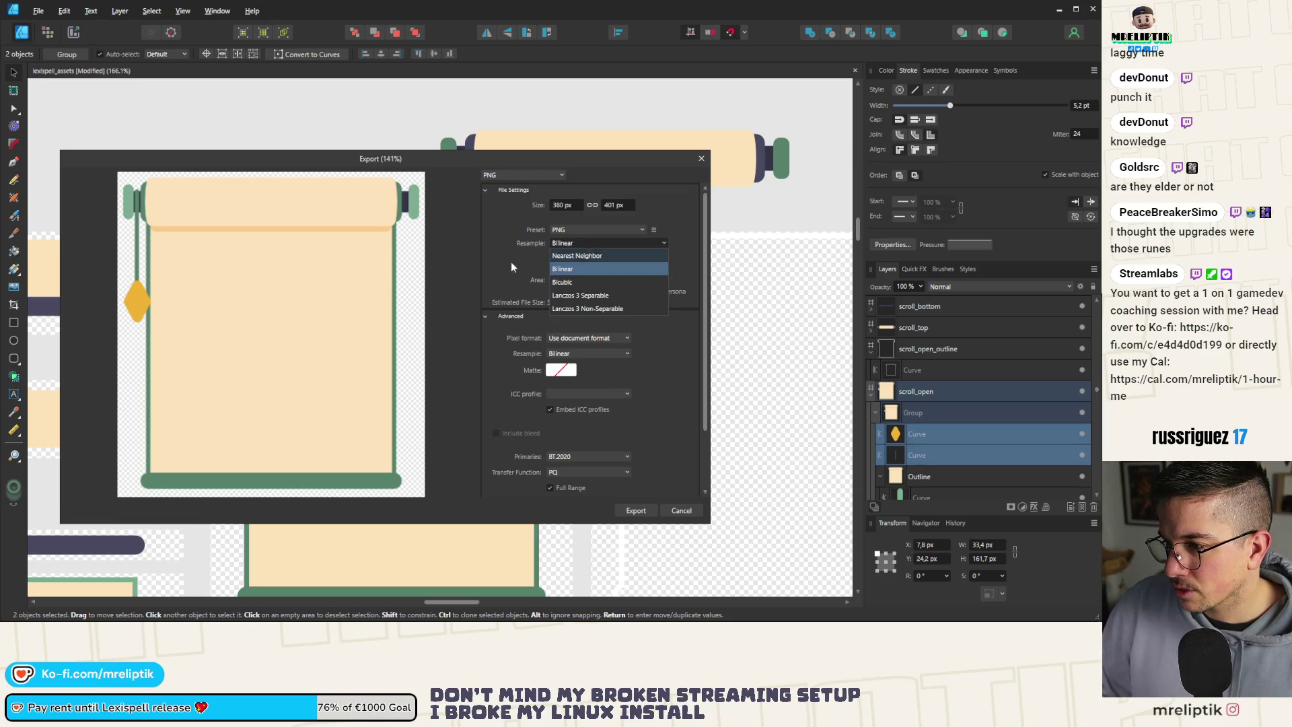
left_click(589, 255)
left_click(584, 278)
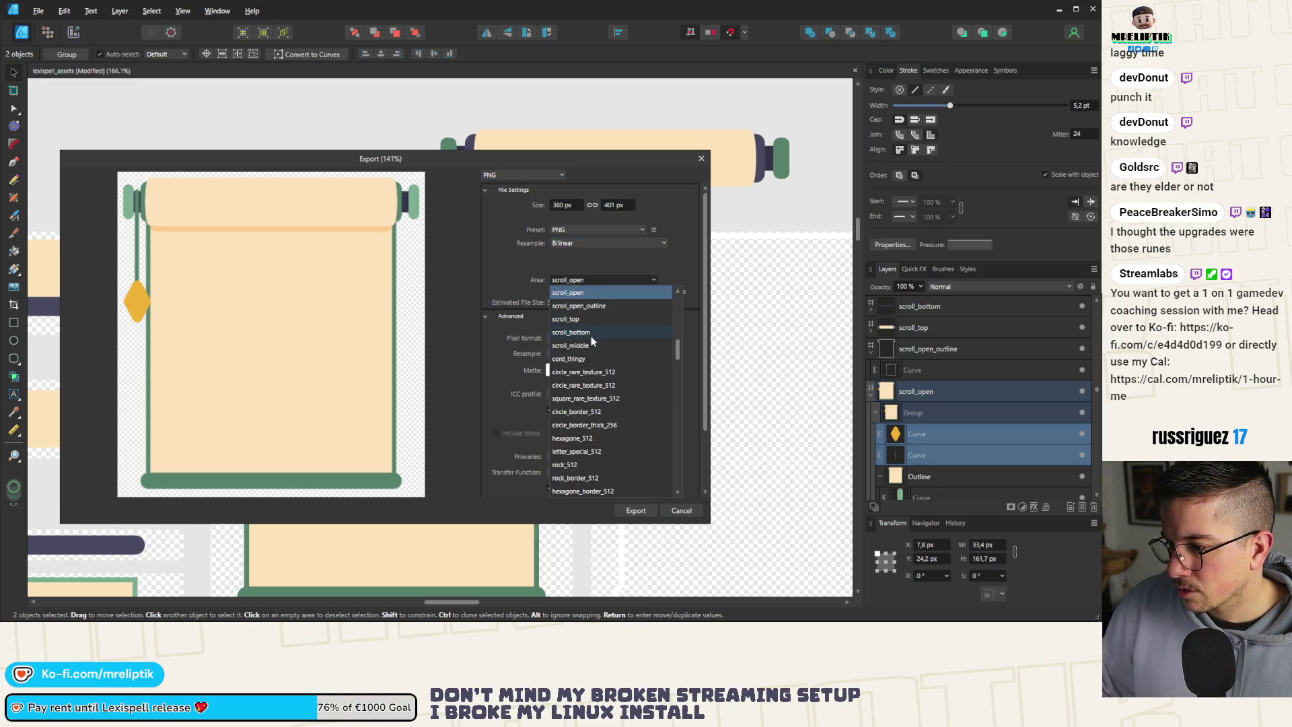
left_click(596, 304)
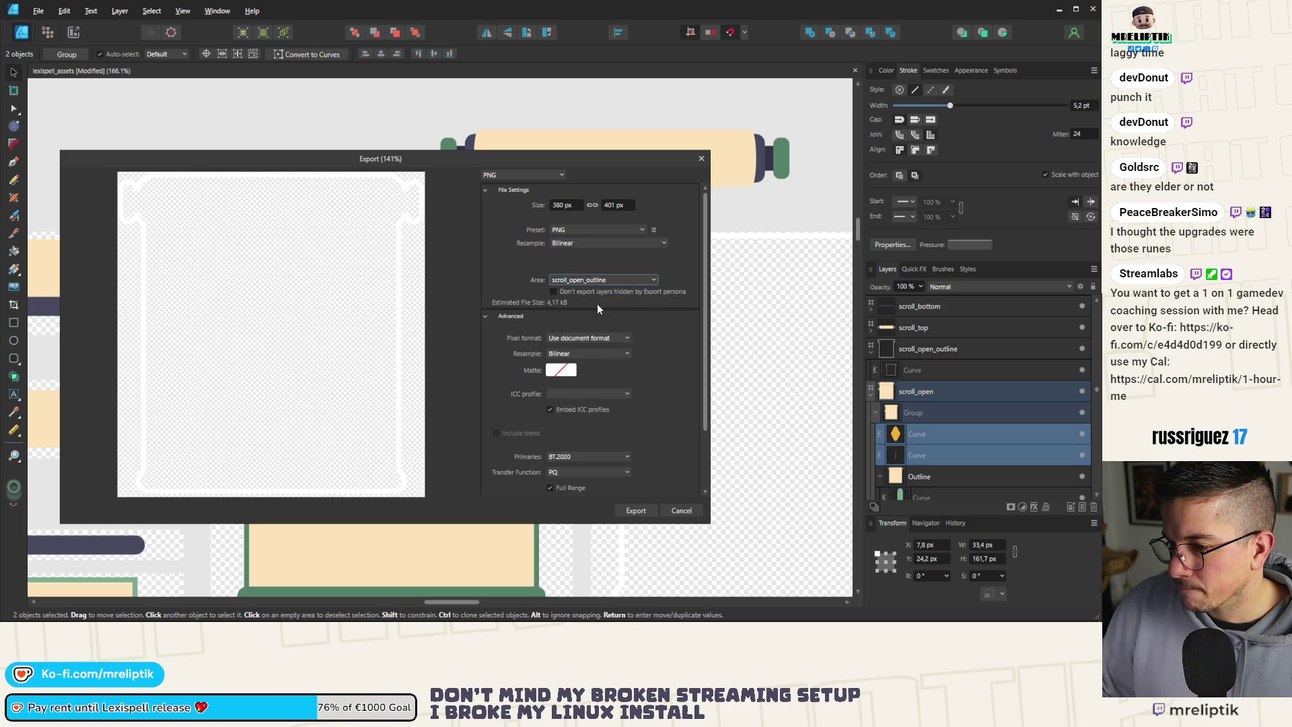
left_click(585, 279)
scroll(587, 306, "up", 5)
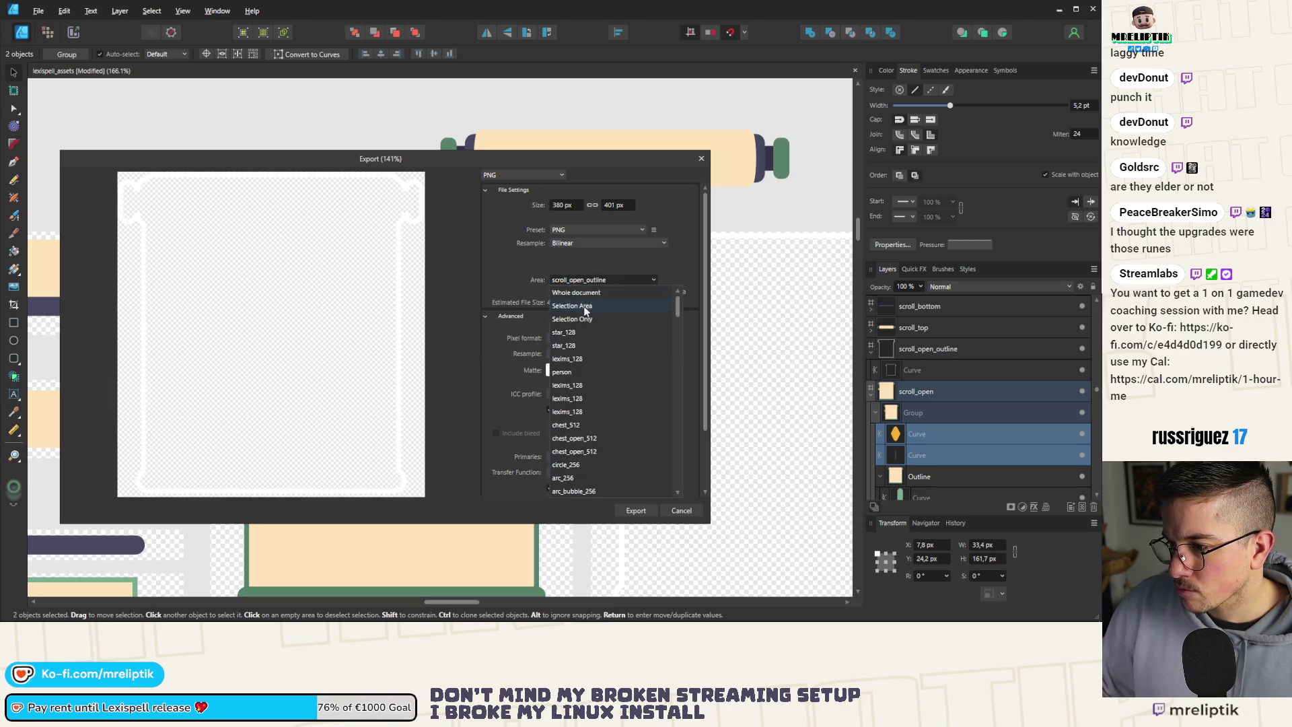
left_click(598, 320)
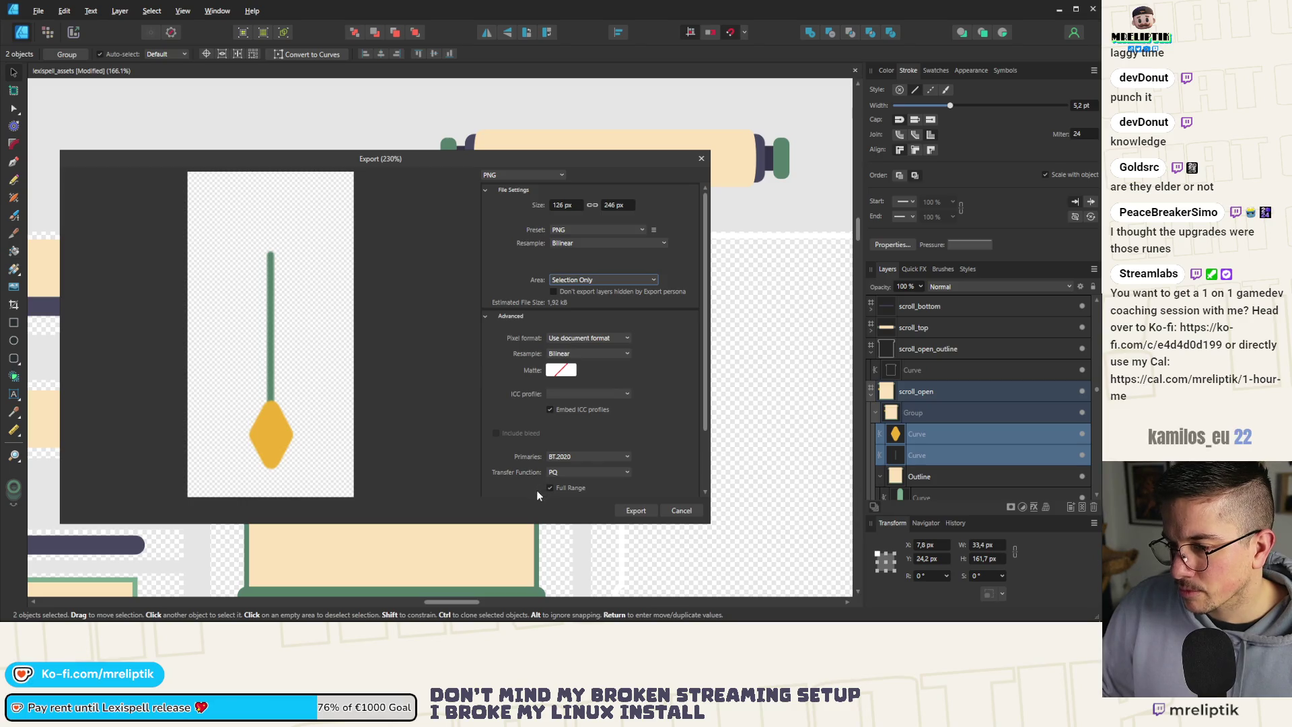
left_click(682, 510)
scroll(233, 326, "down", 3)
scroll(233, 327, "up", 5)
Move the cord and diamond tassel below the open scroll.
left_click(237, 364, "shift")
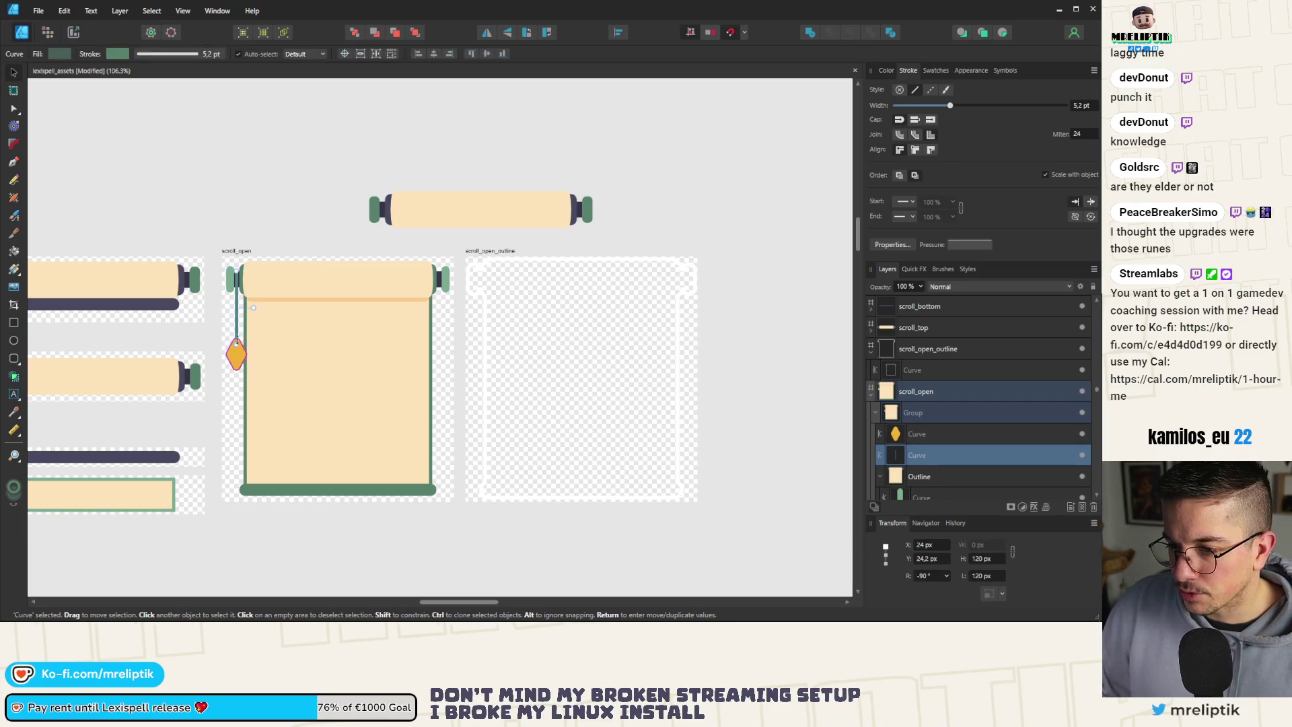
left_click(237, 364, "shift")
scroll(236, 349, "down", 2)
left_click_drag(234, 342, 234, 492)
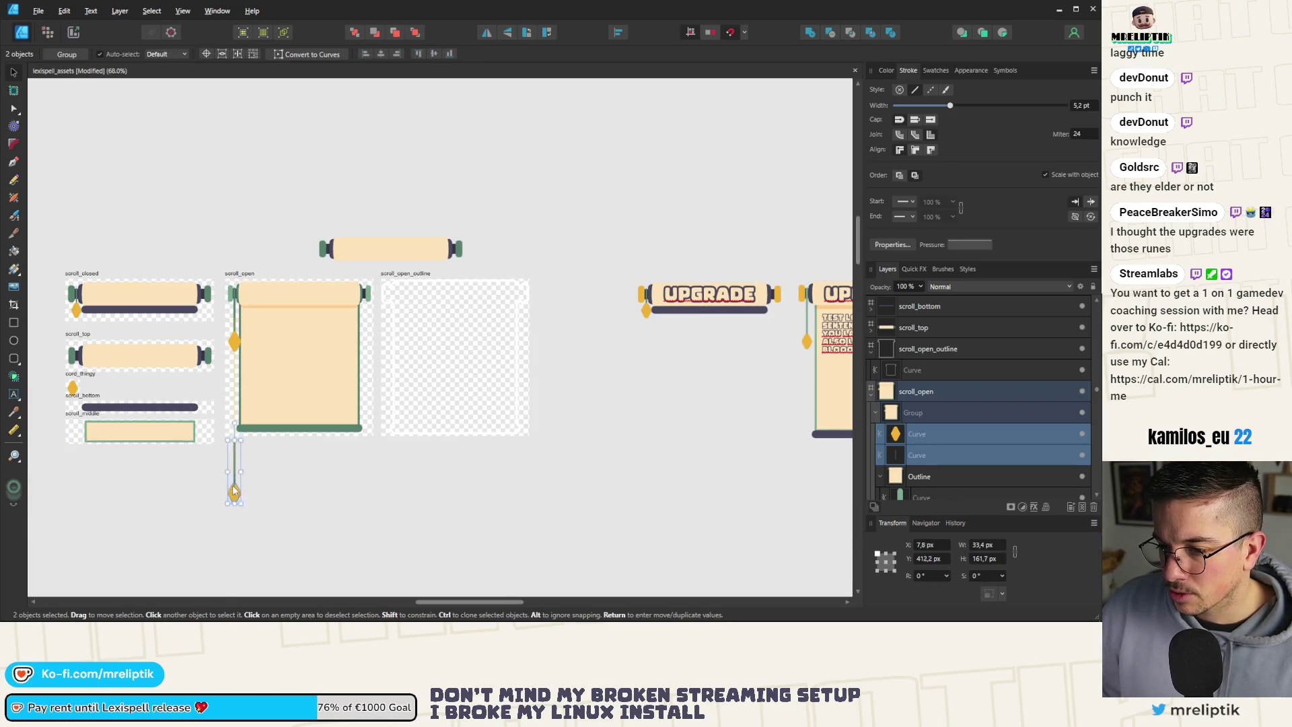
left_click(228, 467)
scroll(229, 467, "up", 5)
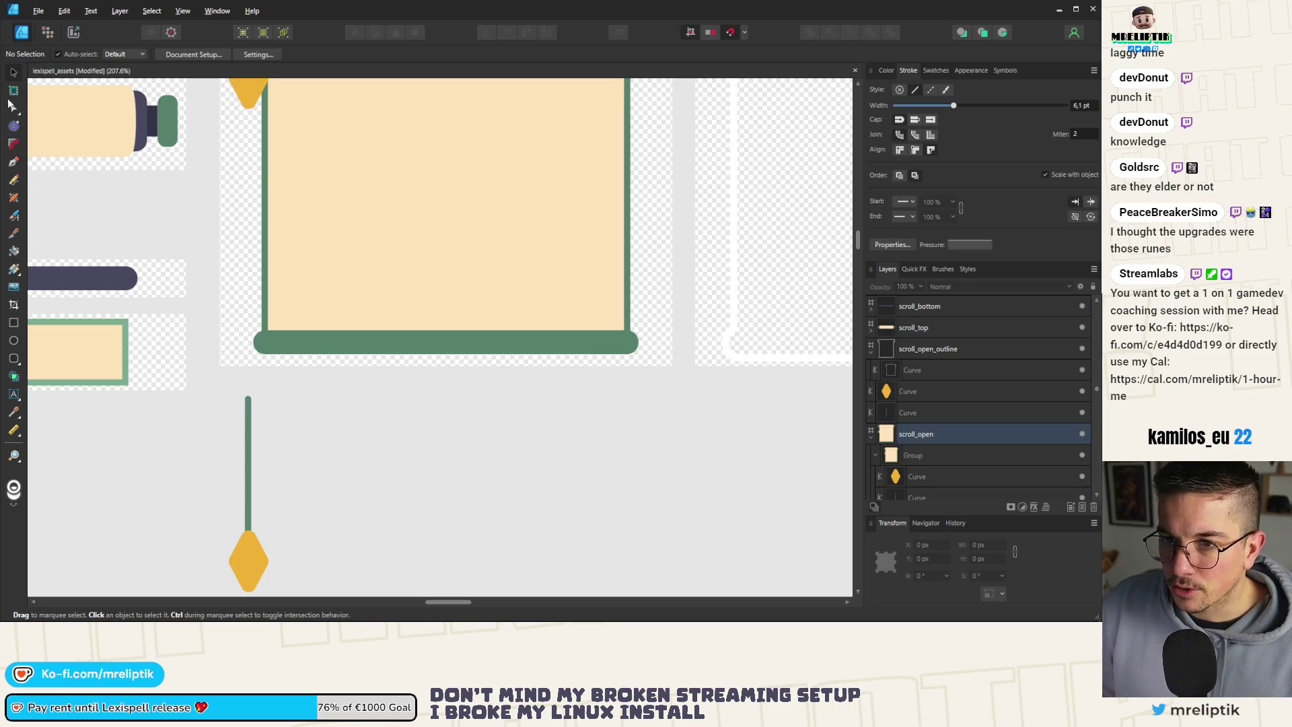
Draw a new artboard around the cord and tassel and nudge them slightly right.
left_click(14, 90)
scroll(245, 289, "down", 2)
left_click_drag(229, 354, 274, 482)
scroll(259, 374, "up", 3)
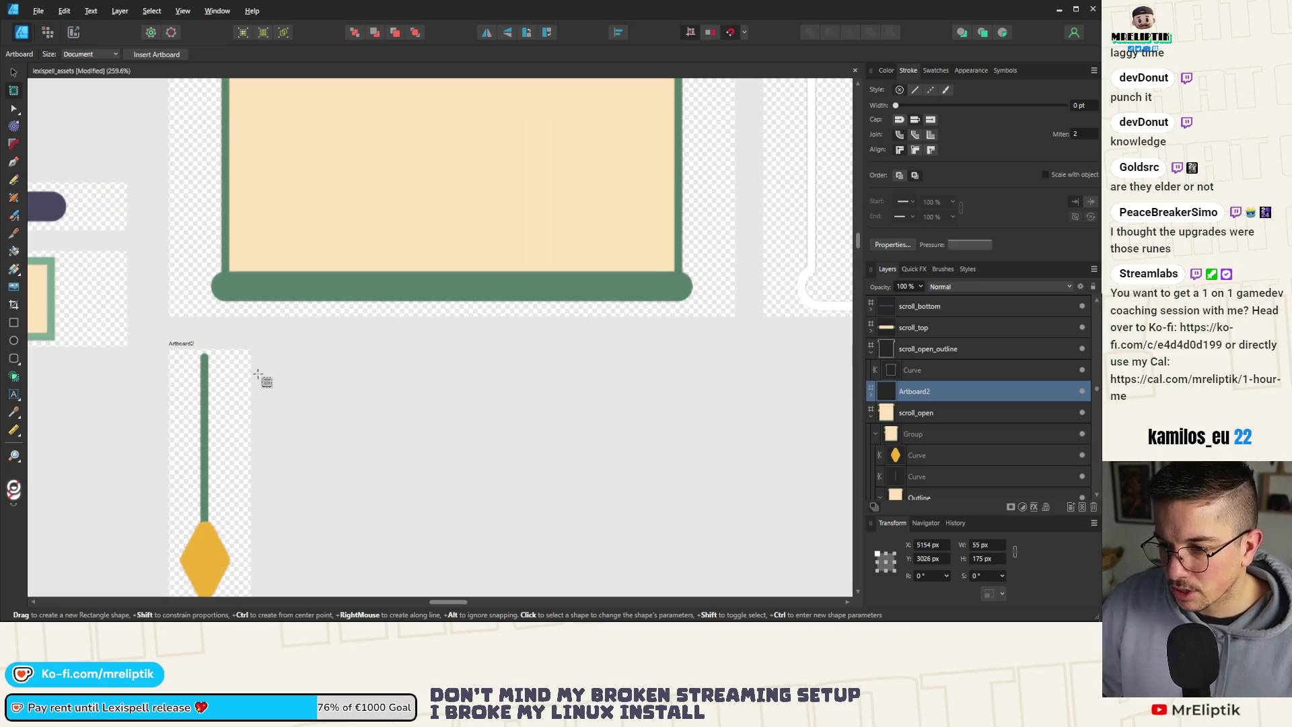
scroll(259, 375, "up", 2)
scroll(132, 202, "down", 1)
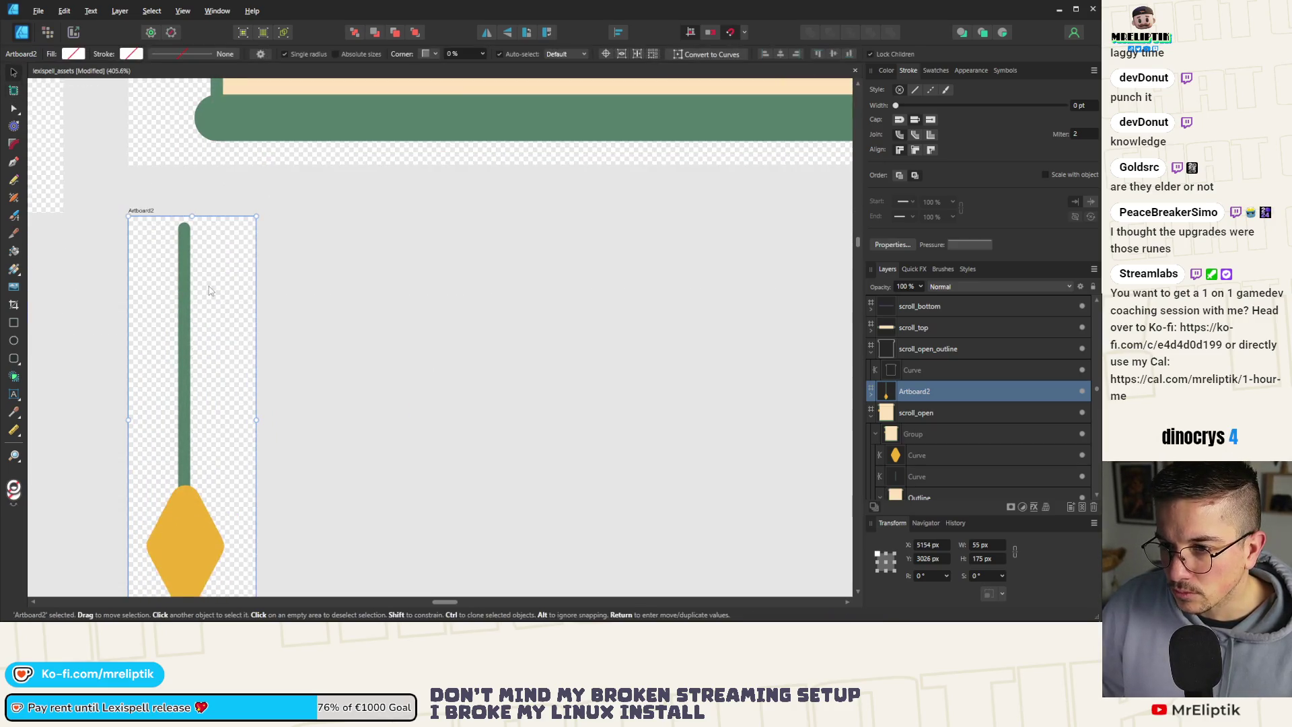
key("v")
scroll(202, 471, "down", 1)
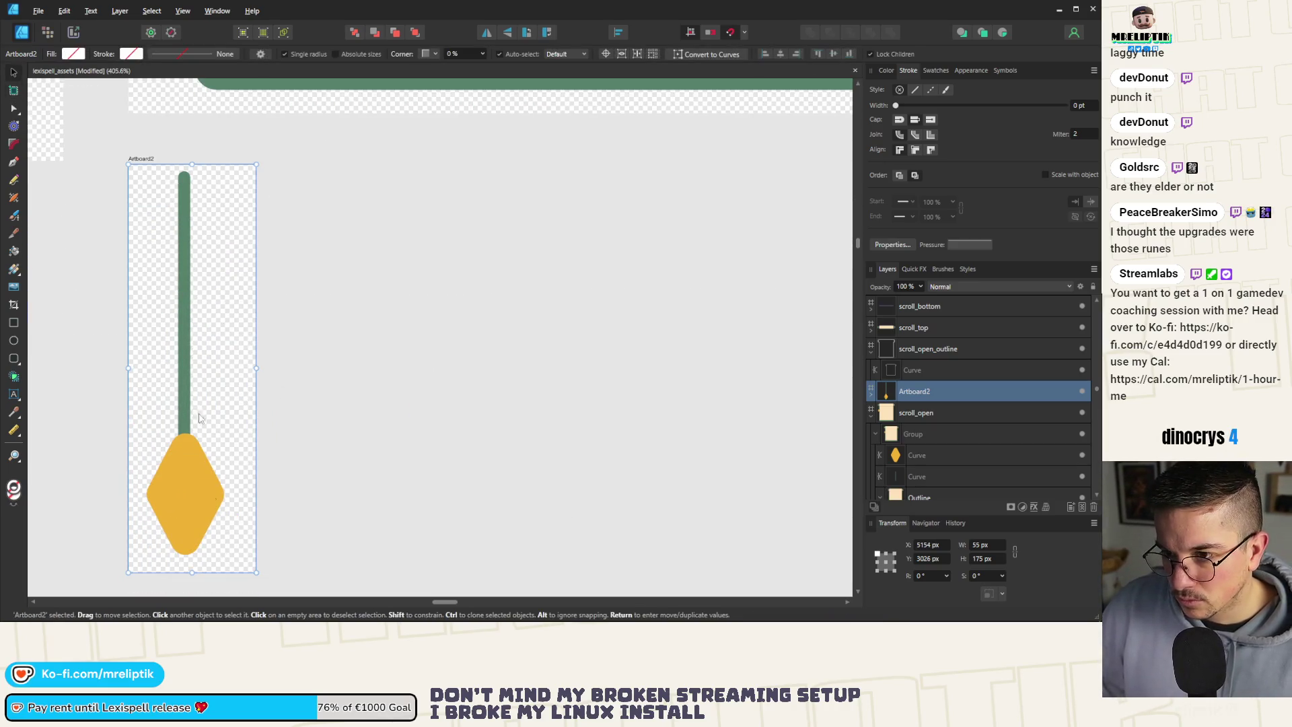
left_click(186, 478)
left_click_drag(191, 483, 197, 484)
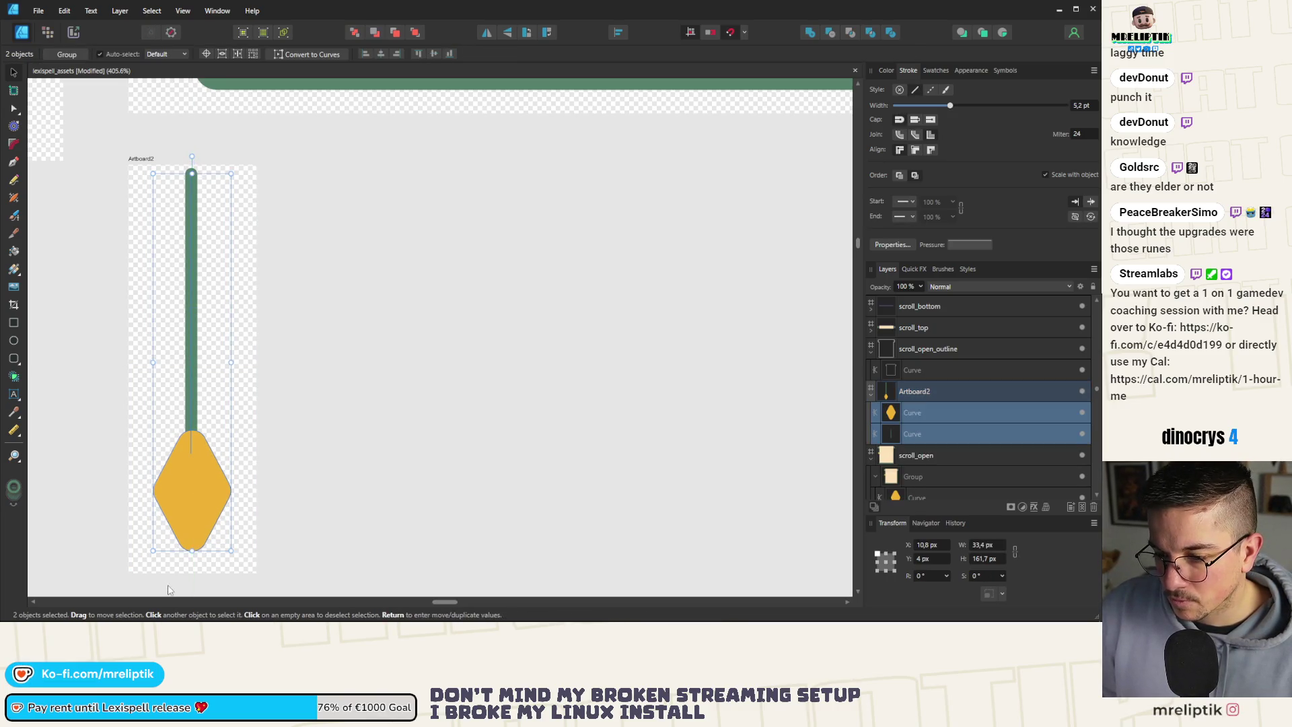
left_click(175, 249)
Narrow the new artboard from its right side and shift the cord to its left edge.
left_click(147, 160)
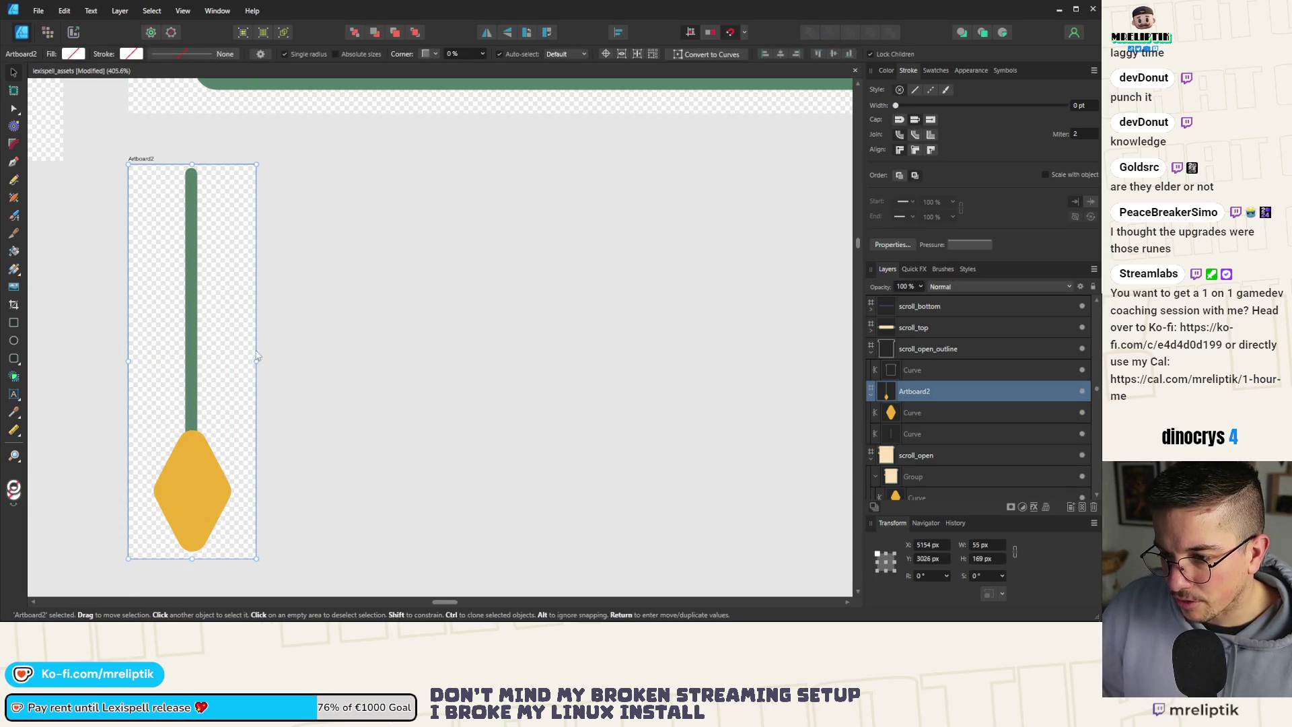
left_click_drag(256, 360, 240, 365)
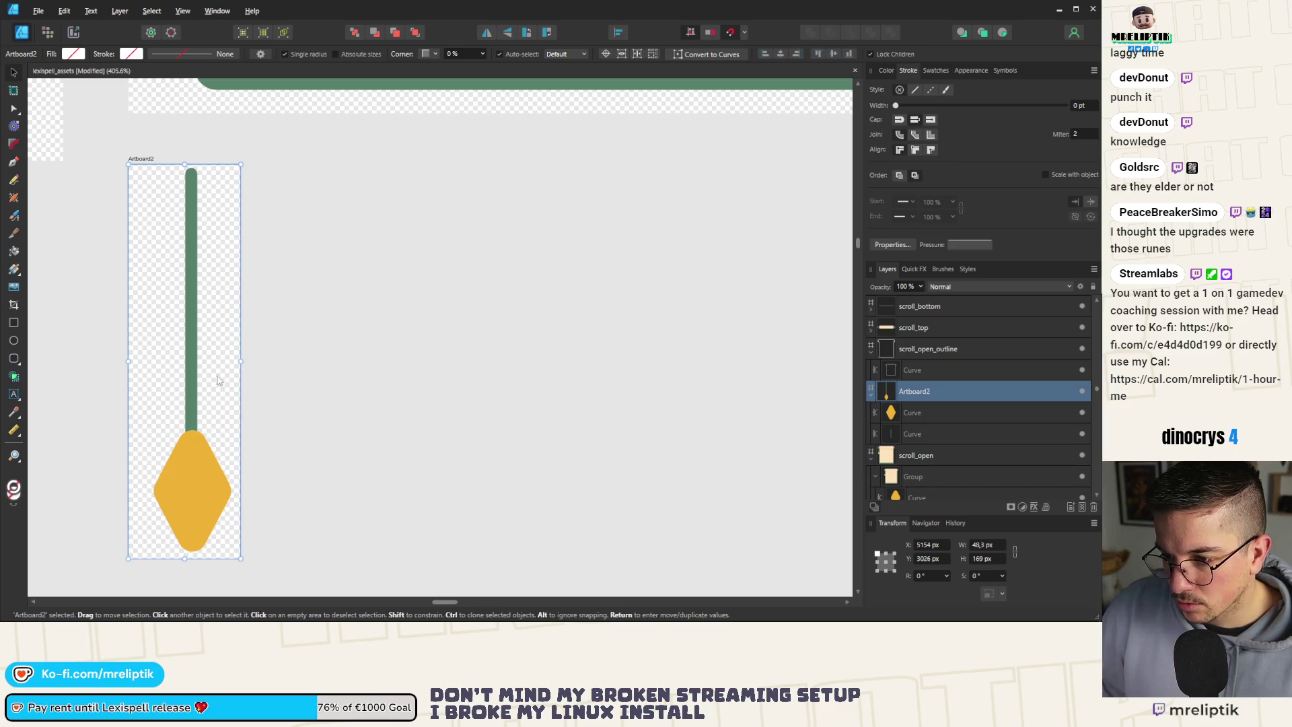
key("ctrl+a")
left_click_drag(200, 488, 180, 487)
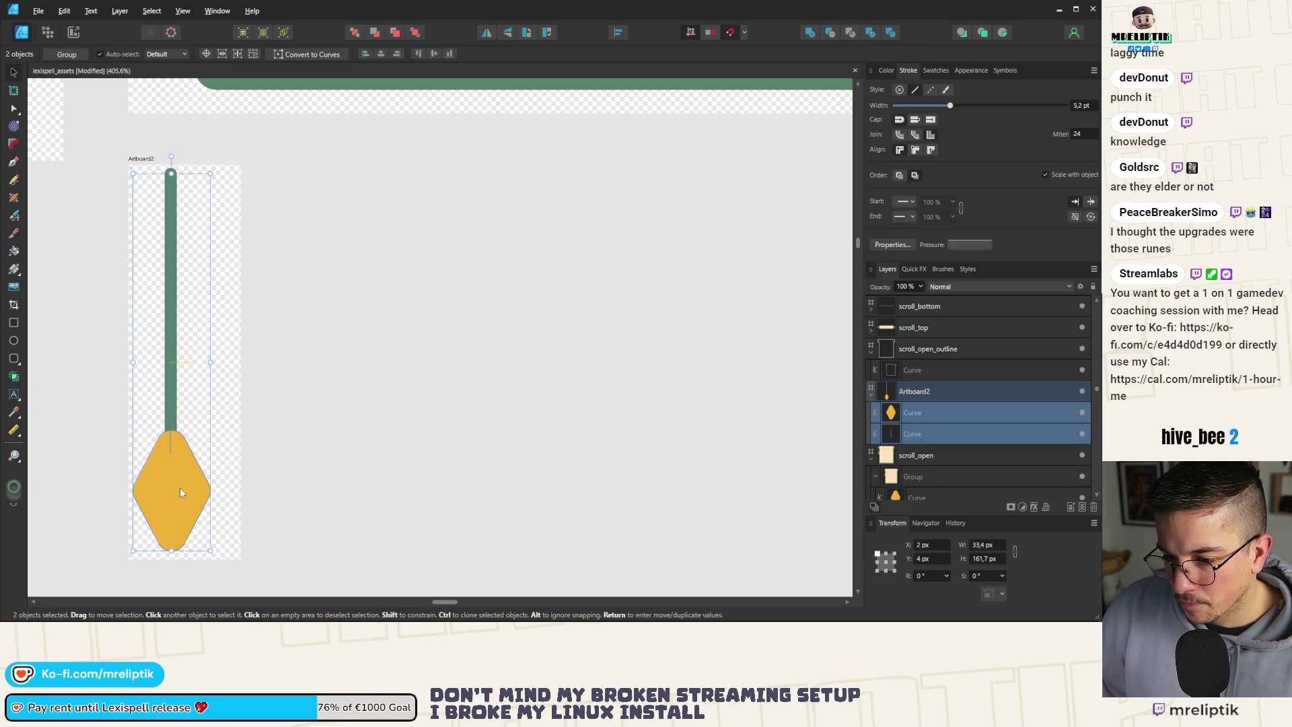
scroll(180, 491, "up", 3)
scroll(212, 471, "down", 3)
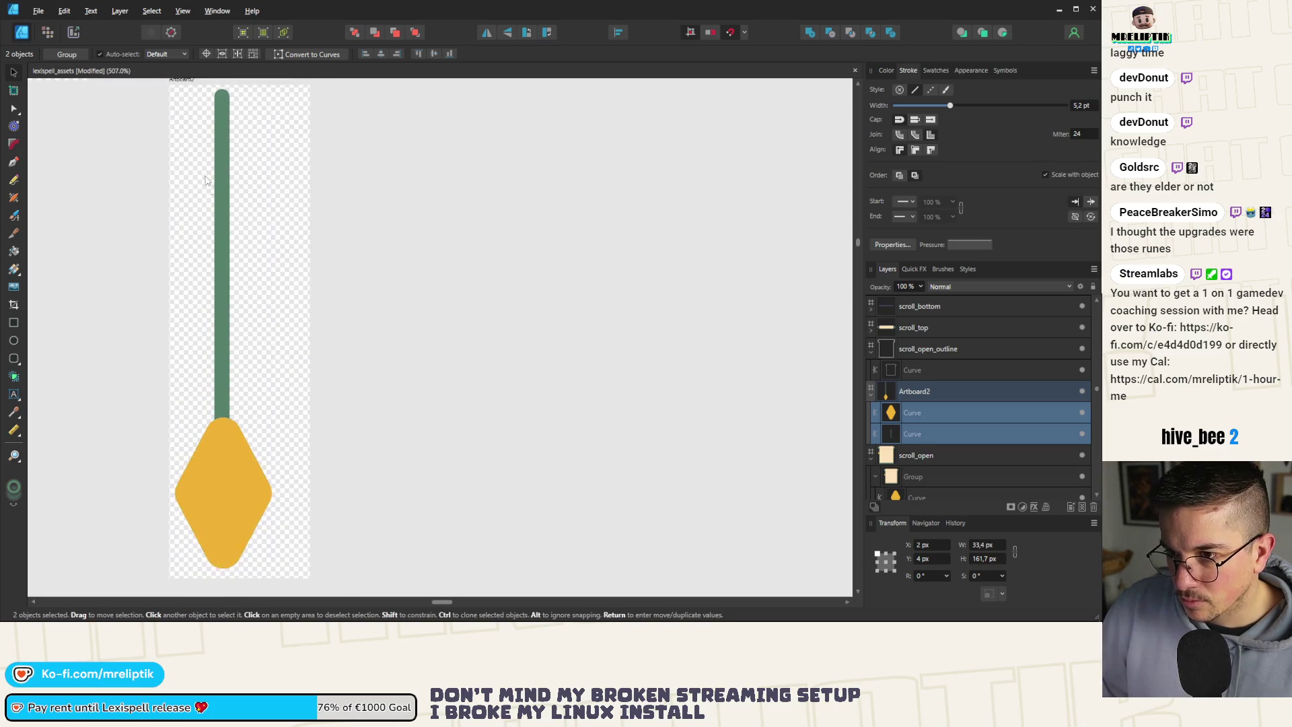
Narrow the tassel artboard to 38 px wide and recentre the cord and tassel.
left_click(310, 433)
left_click_drag(310, 331, 278, 343)
scroll(263, 379, "down", 2)
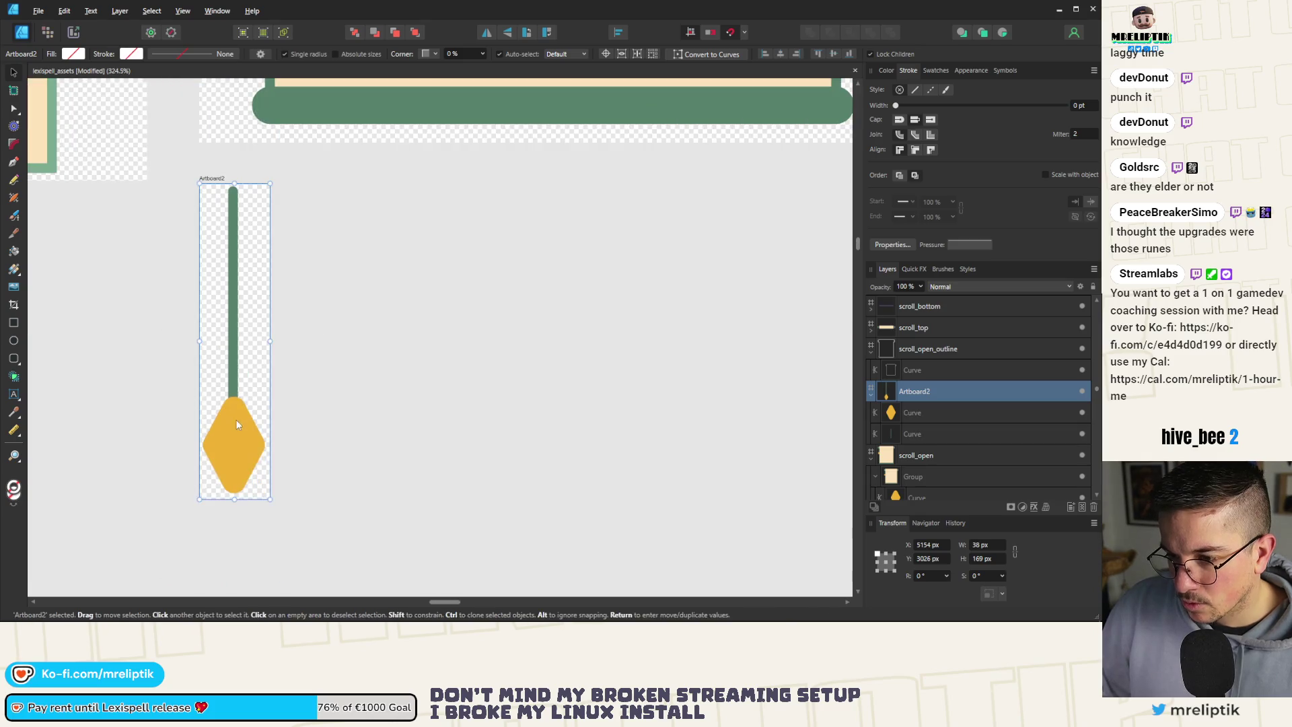
left_click(231, 355)
left_click_drag(232, 380, 233, 381)
left_click(366, 369)
scroll(367, 369, "down", 4)
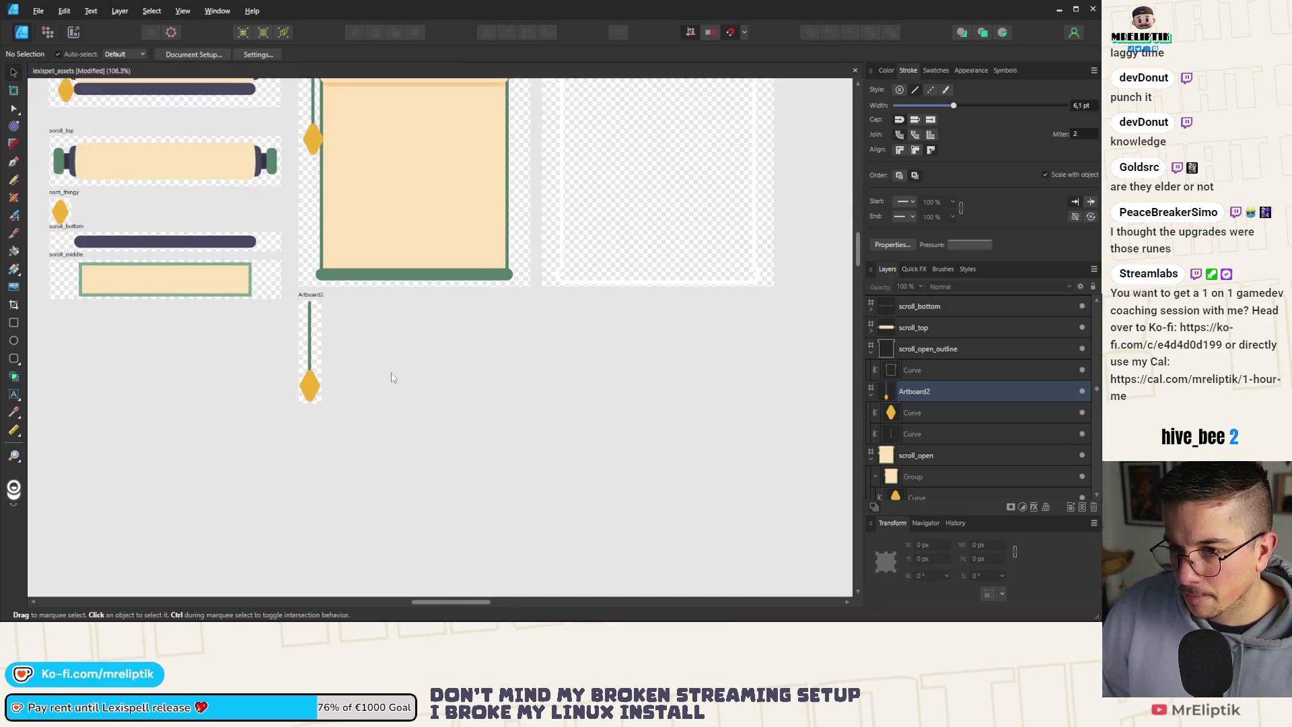
Rename Artboard2 to 'cord' in the Layers panel.
left_click(304, 299)
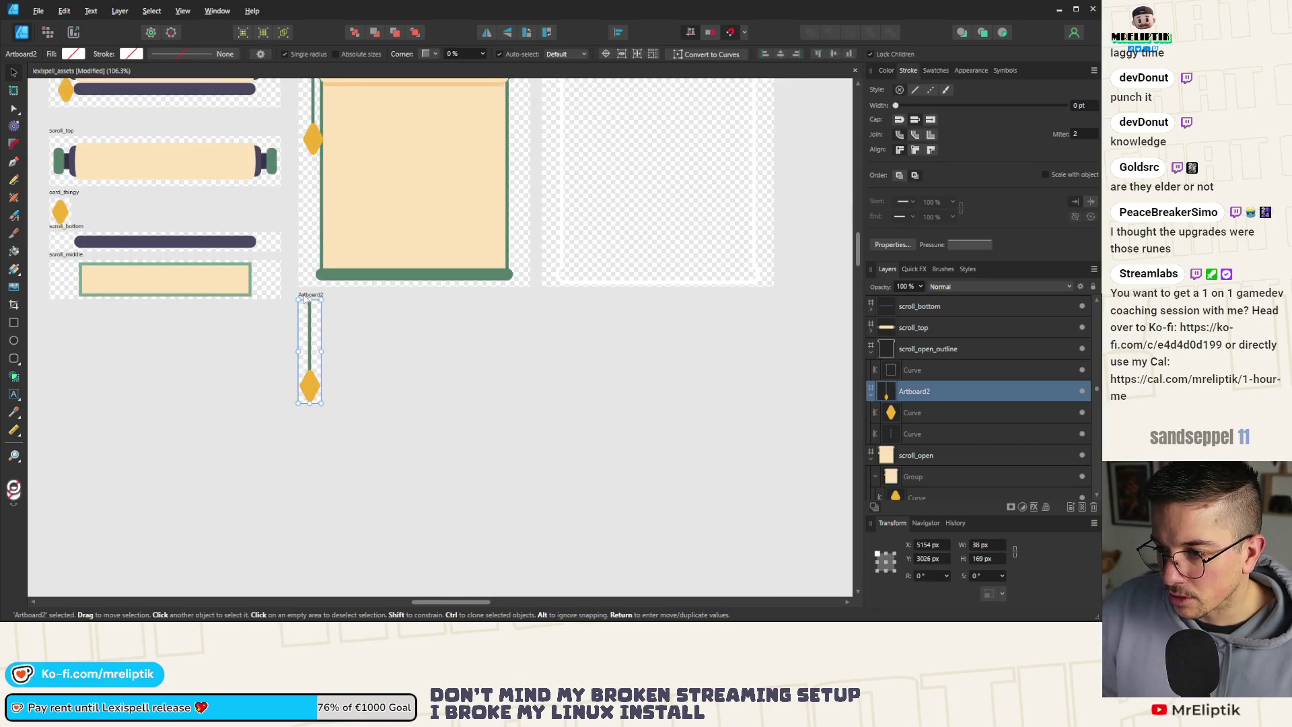
double_click(914, 392)
type("cord")
key("Return")
Move the cord artboard under scroll_middle and clone scroll_open below the original.
scroll(573, 309, "down", 1)
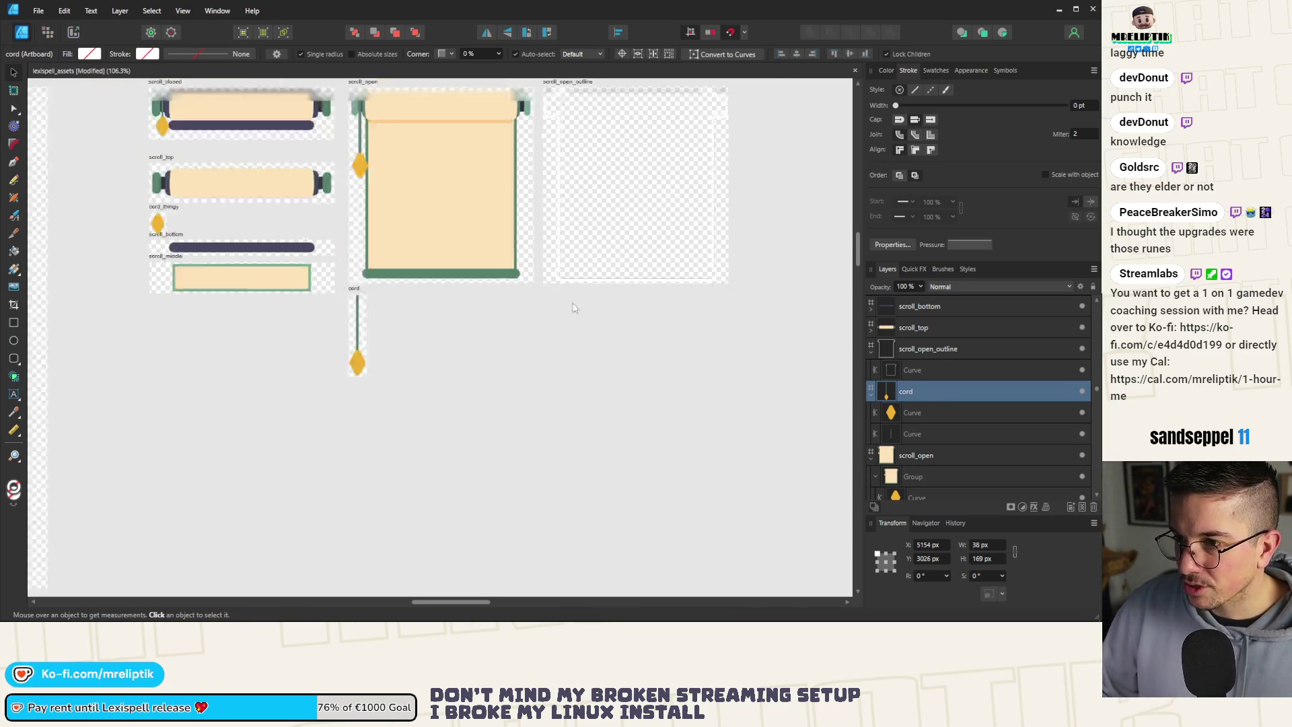
scroll(573, 308, "up", 4)
left_click(341, 371)
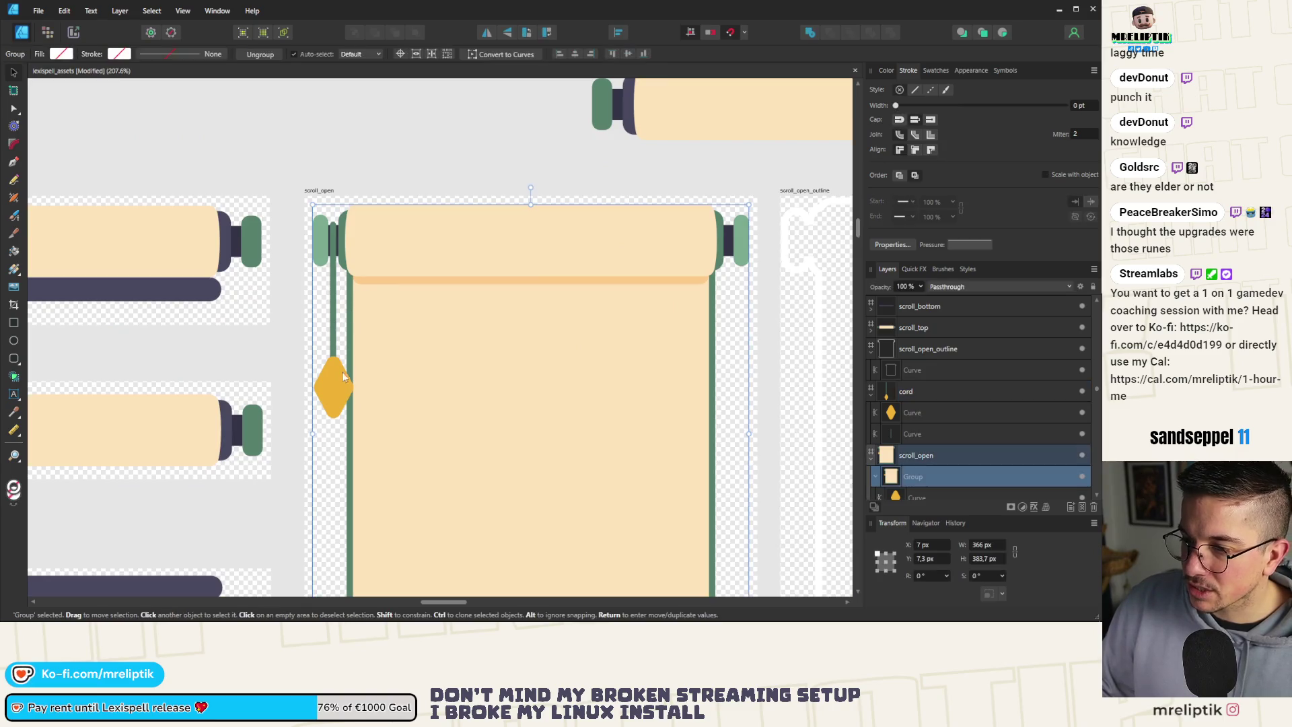
key("Escape")
scroll(313, 266, "down", 6)
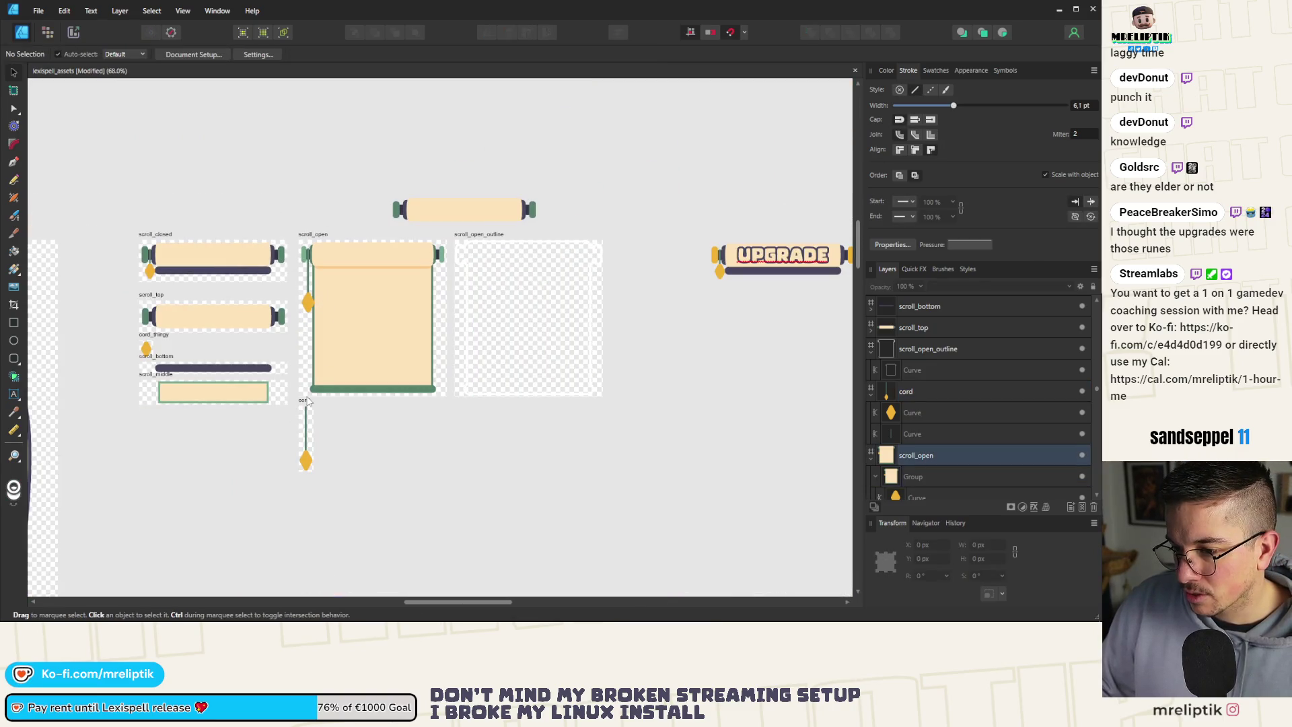
mouse_move(307, 401)
left_mouse_down()
mouse_move(227, 402)
mouse_move(249, 425)
left_mouse_up()
left_click_drag(322, 233, 338, 403)
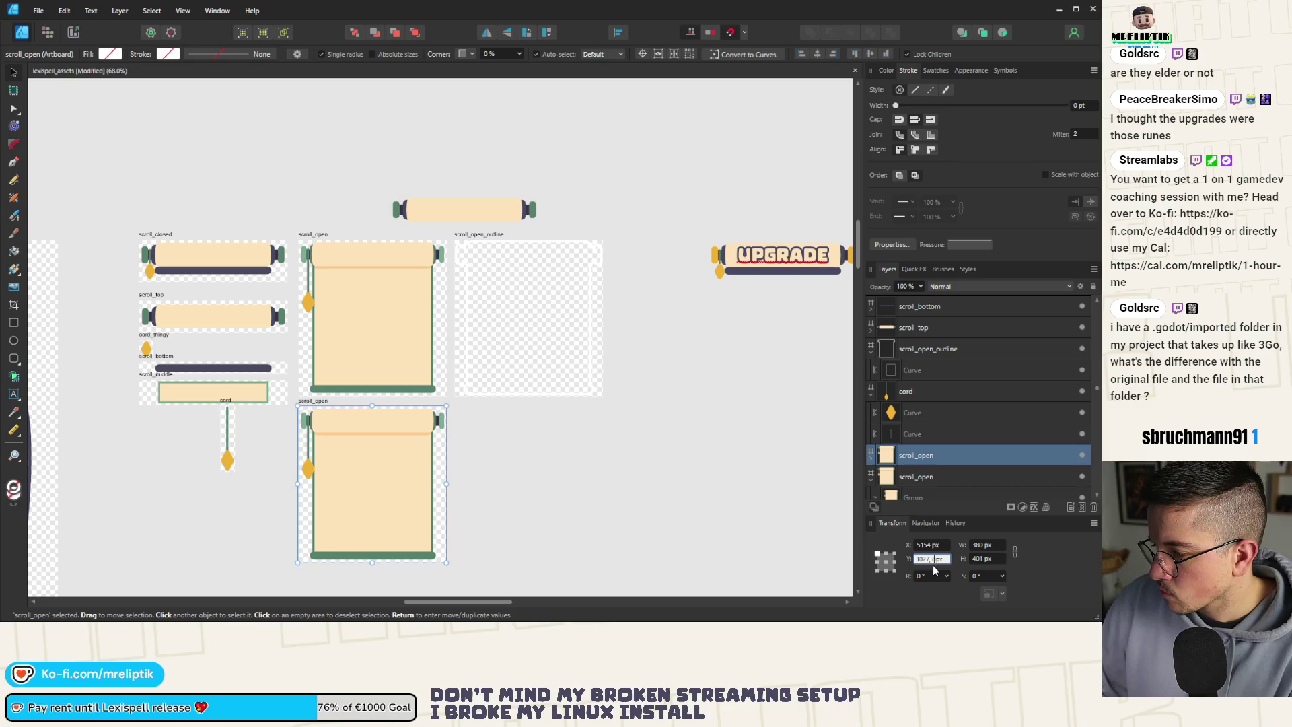
Rename the upper scroll artboard to scroll_open_cordless.
key("Return")
double_click(319, 235)
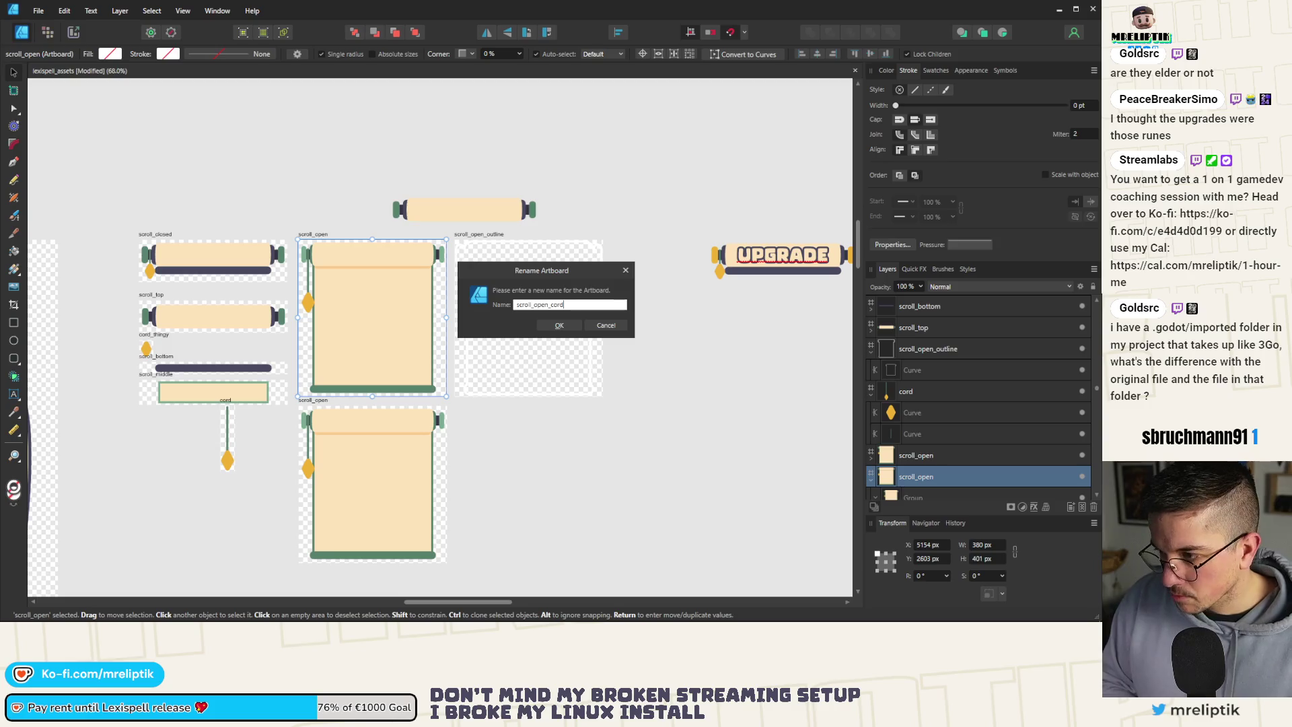
type("s")
key("Return")
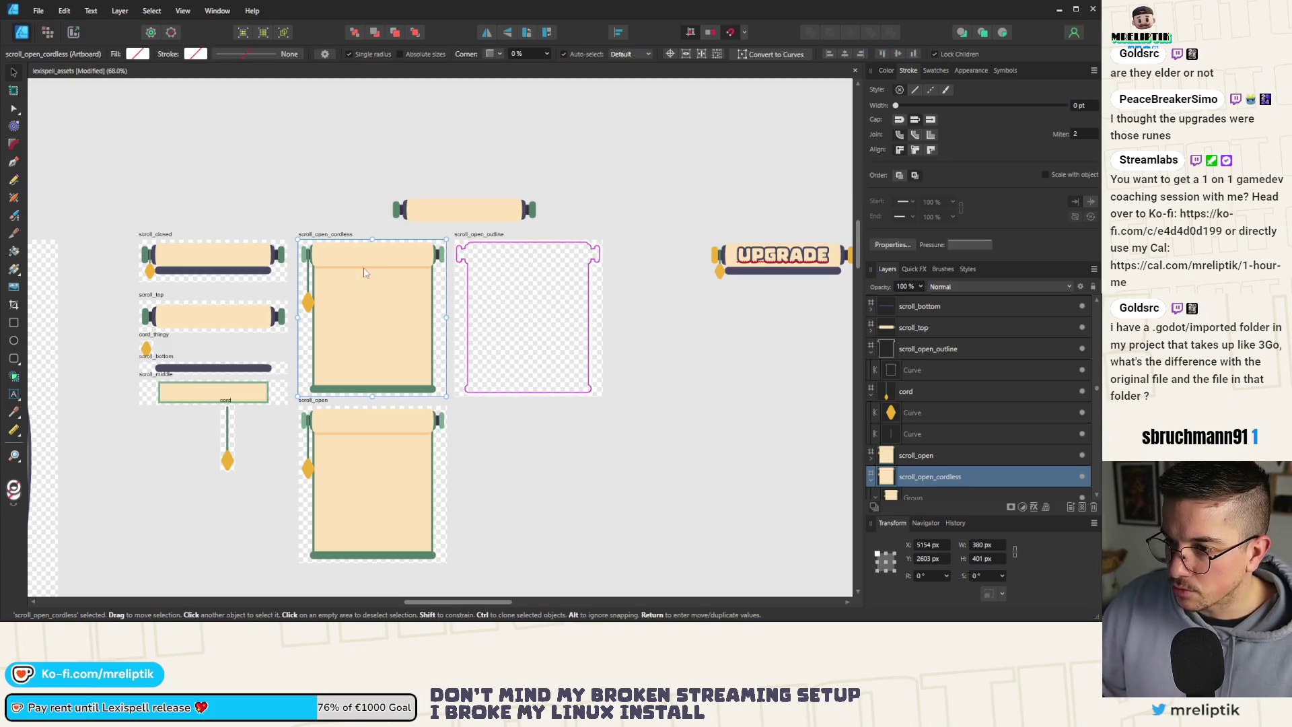
Remove the cord and tassel from the scroll_open_cordless artboard.
scroll(333, 285, "up", 5)
left_click(173, 296)
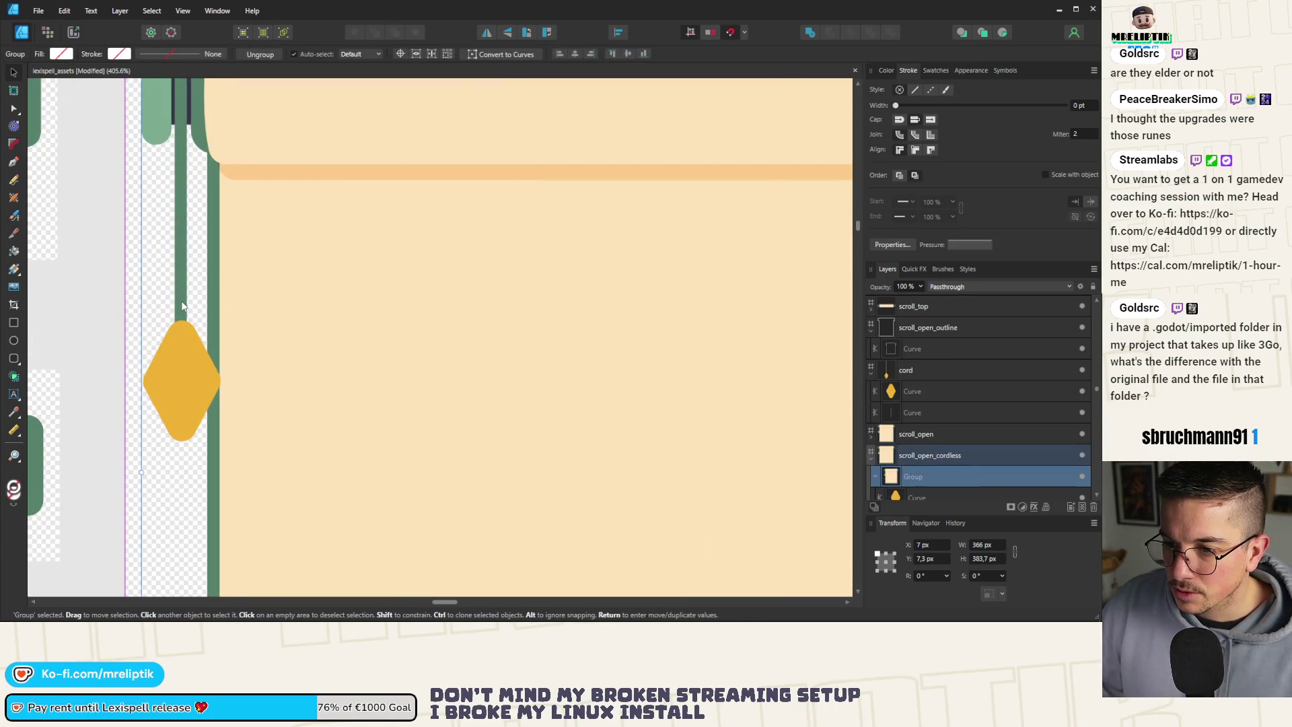
left_click(183, 369, "shift")
left_click(183, 373)
scroll(183, 373, "down", 3)
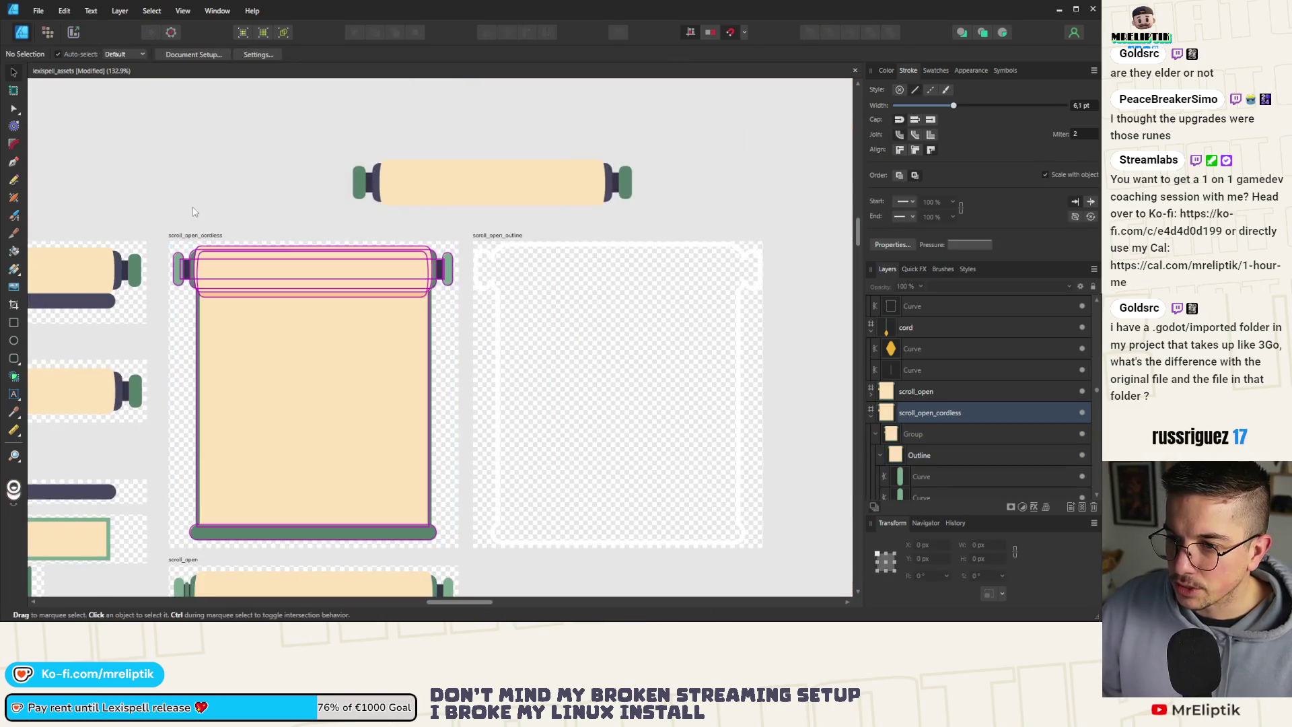
Export scroll_open_cordless as PNG, overwriting scroll_open.png.
left_click(199, 237)
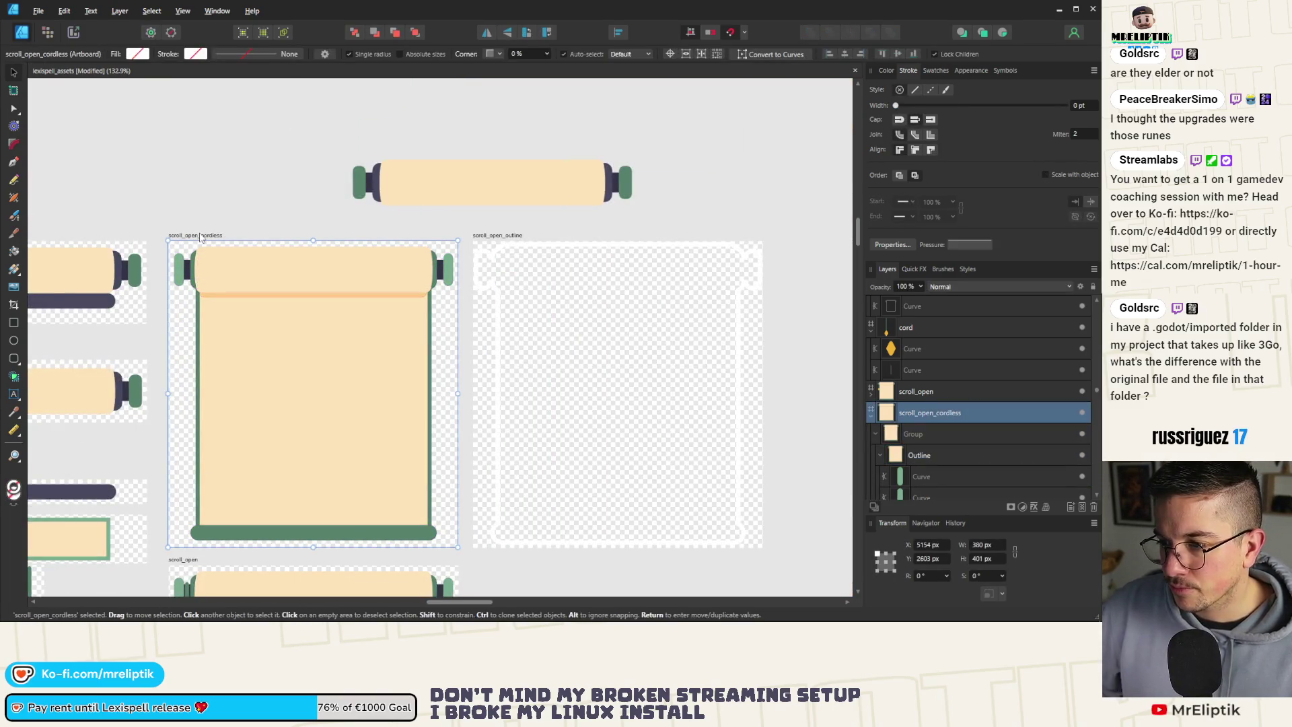
key("ctrl+alt+shift+w")
left_click(635, 509)
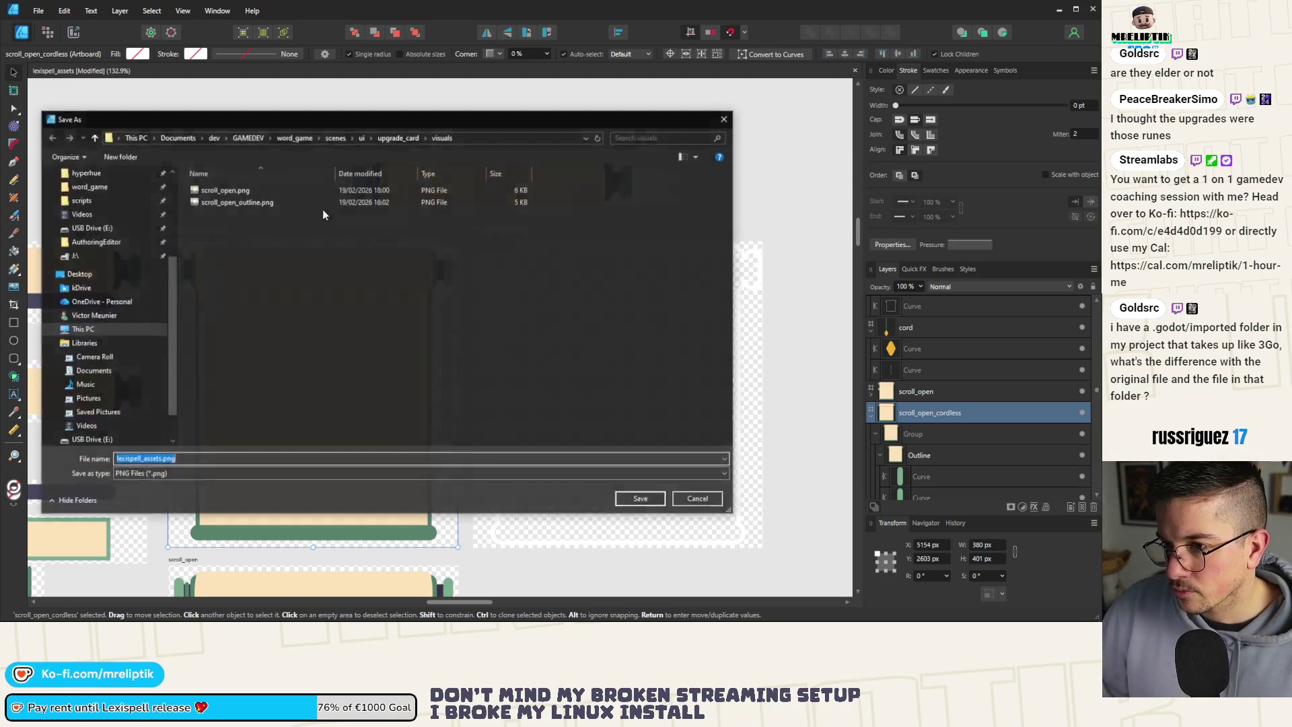
left_click(256, 189)
left_click(639, 499)
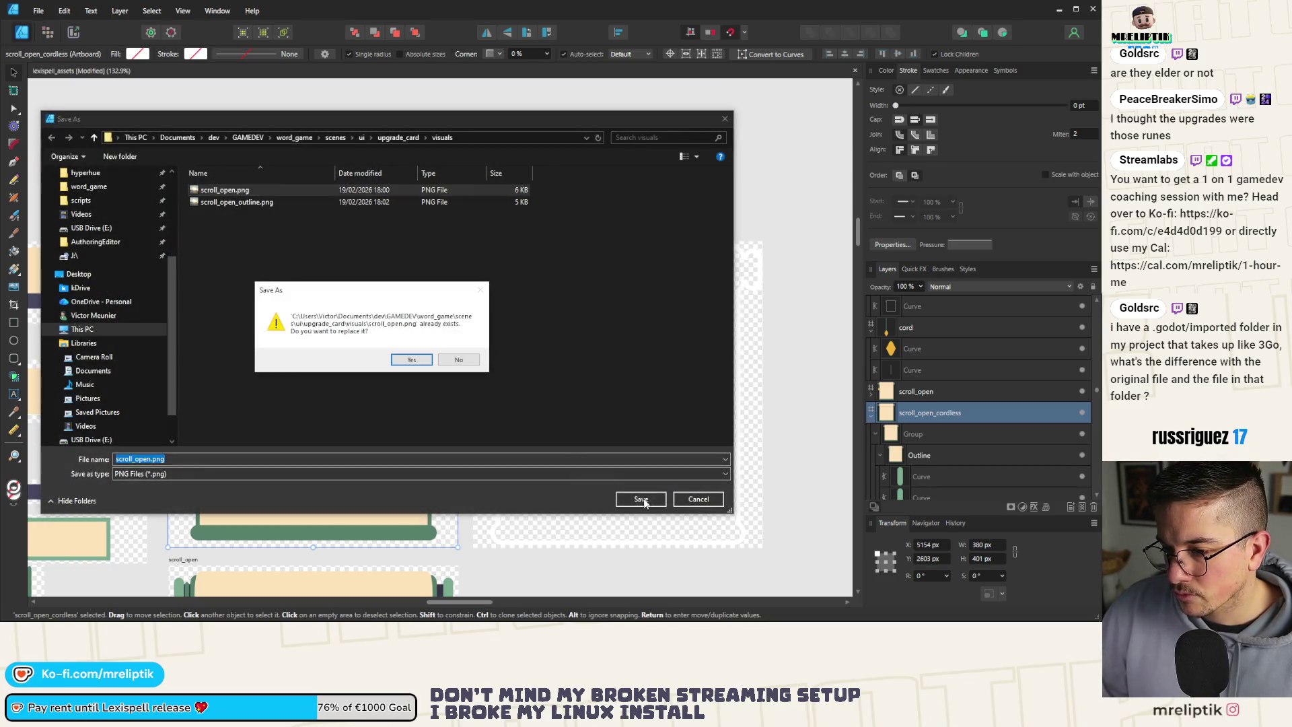
left_click(420, 363)
scroll(419, 363, "down", 5)
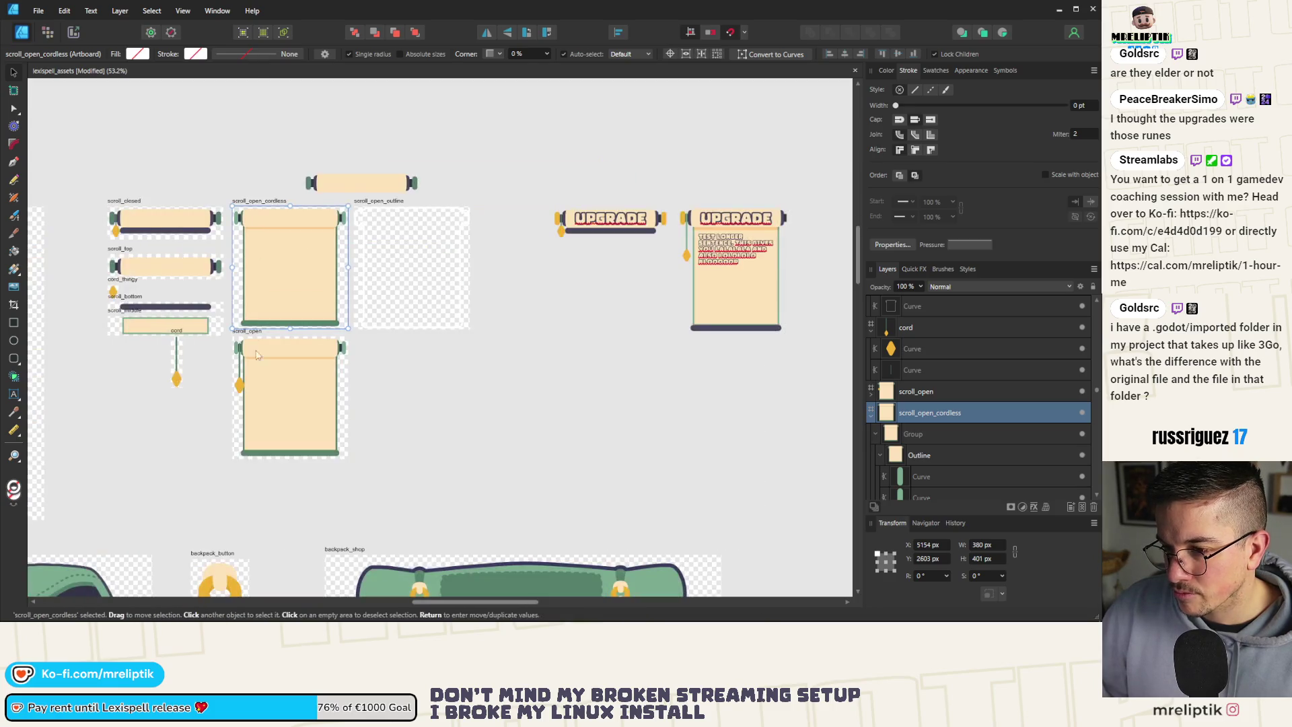
left_click(176, 418)
scroll(183, 361, "up", 6)
Place the cord artboard beside the scroll, export it as scroll_cord.png, and return to Godot.
left_click_drag(181, 331, 304, 347)
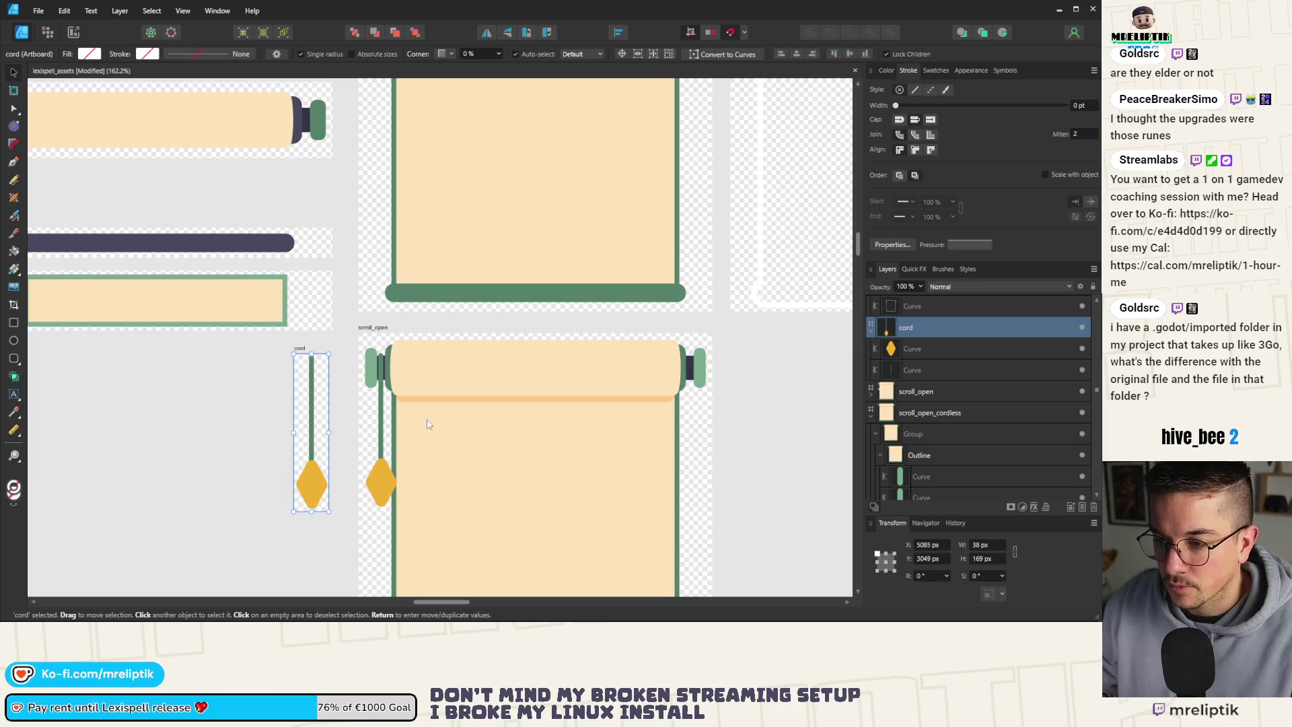
left_click_drag(300, 346, 304, 352)
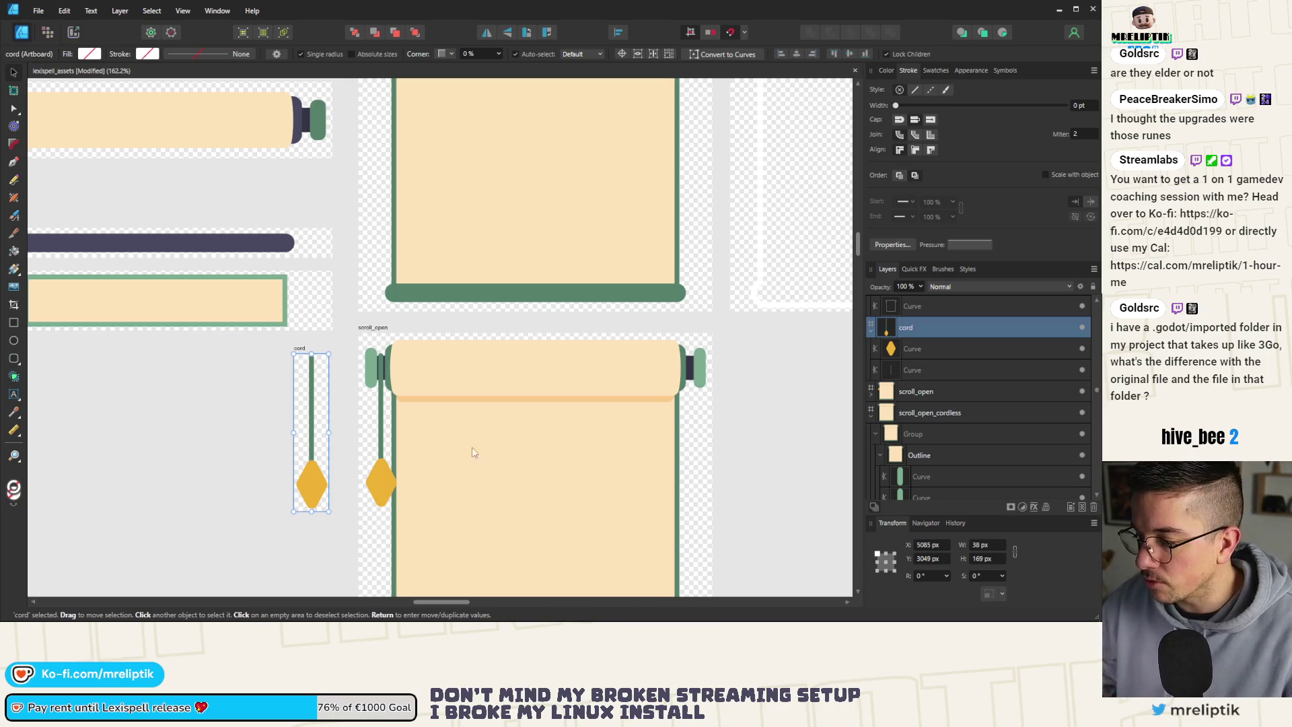
key("ctrl+alt+shift+w")
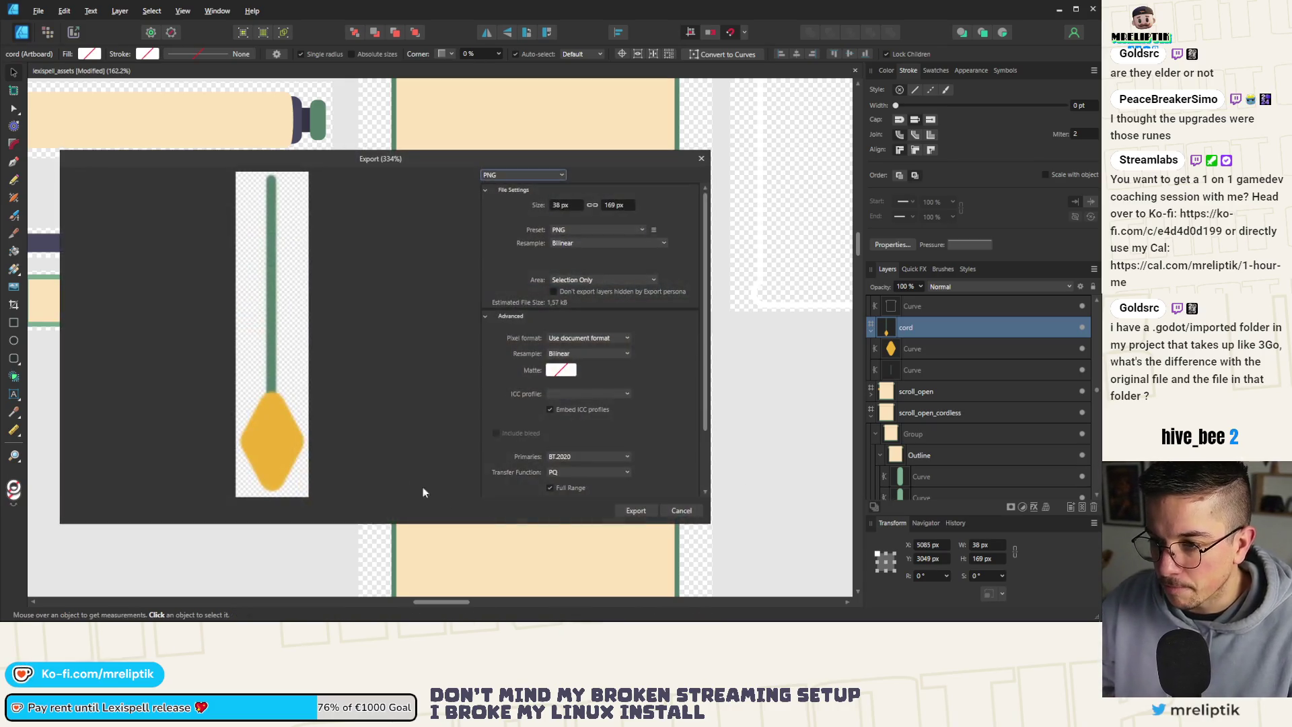
left_click(636, 510)
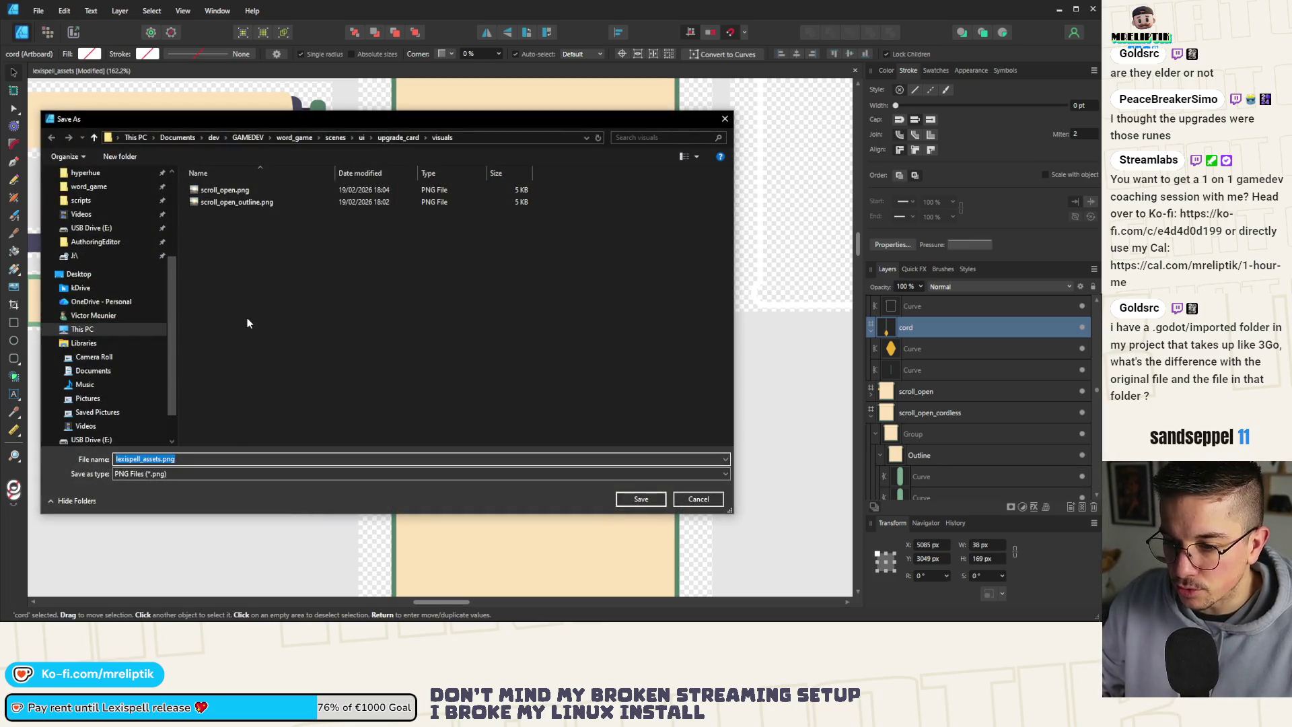
type("scroll_open_")
type("cord")
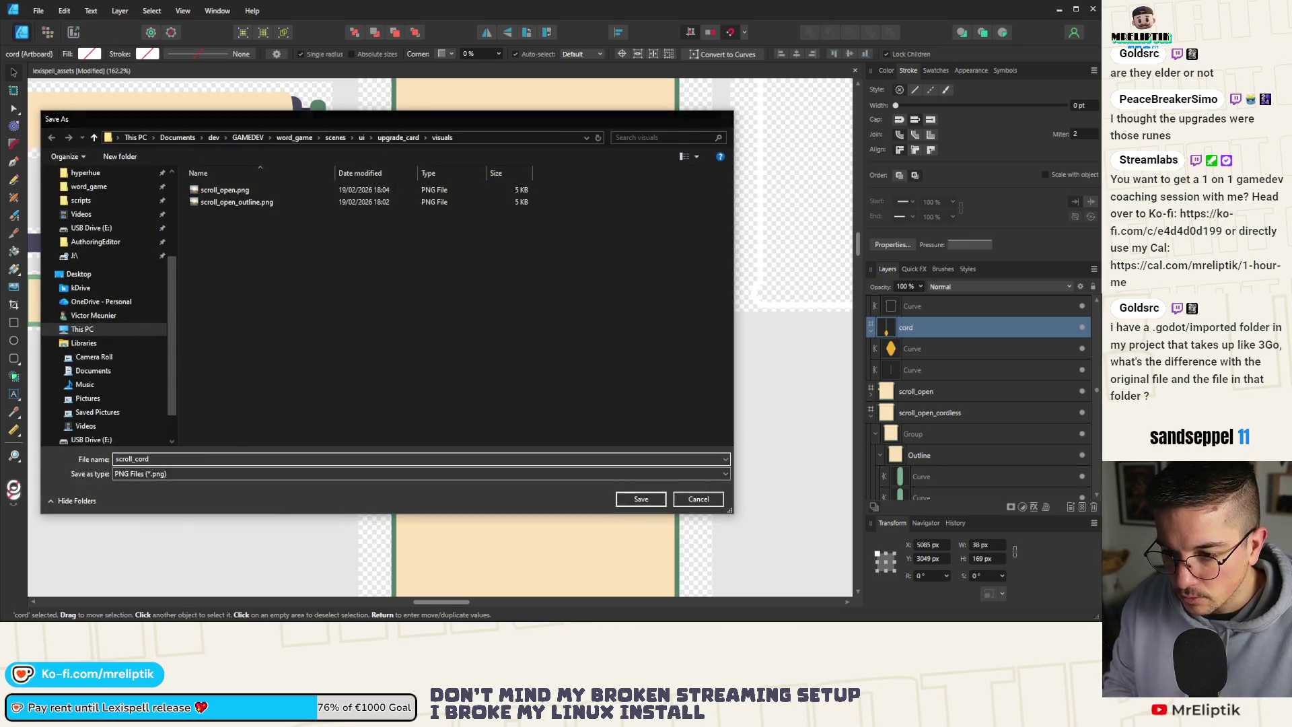
key("Return")
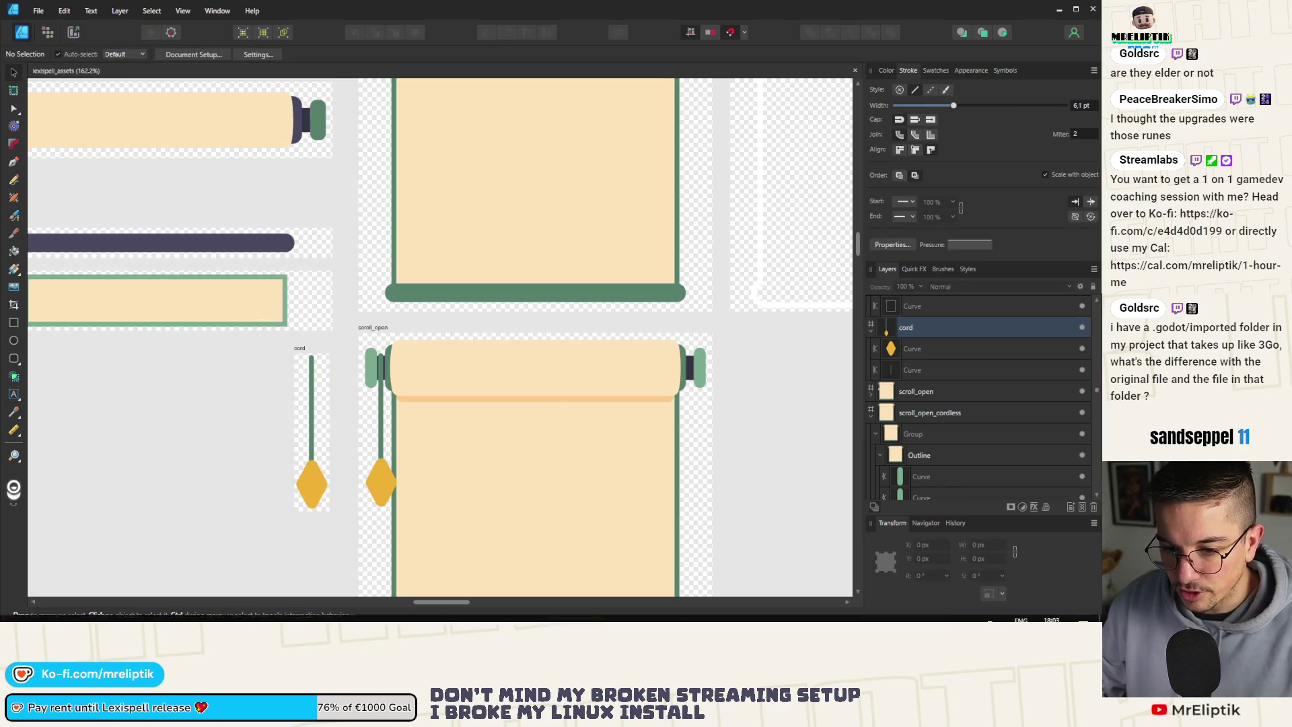
key("alt+Tab")
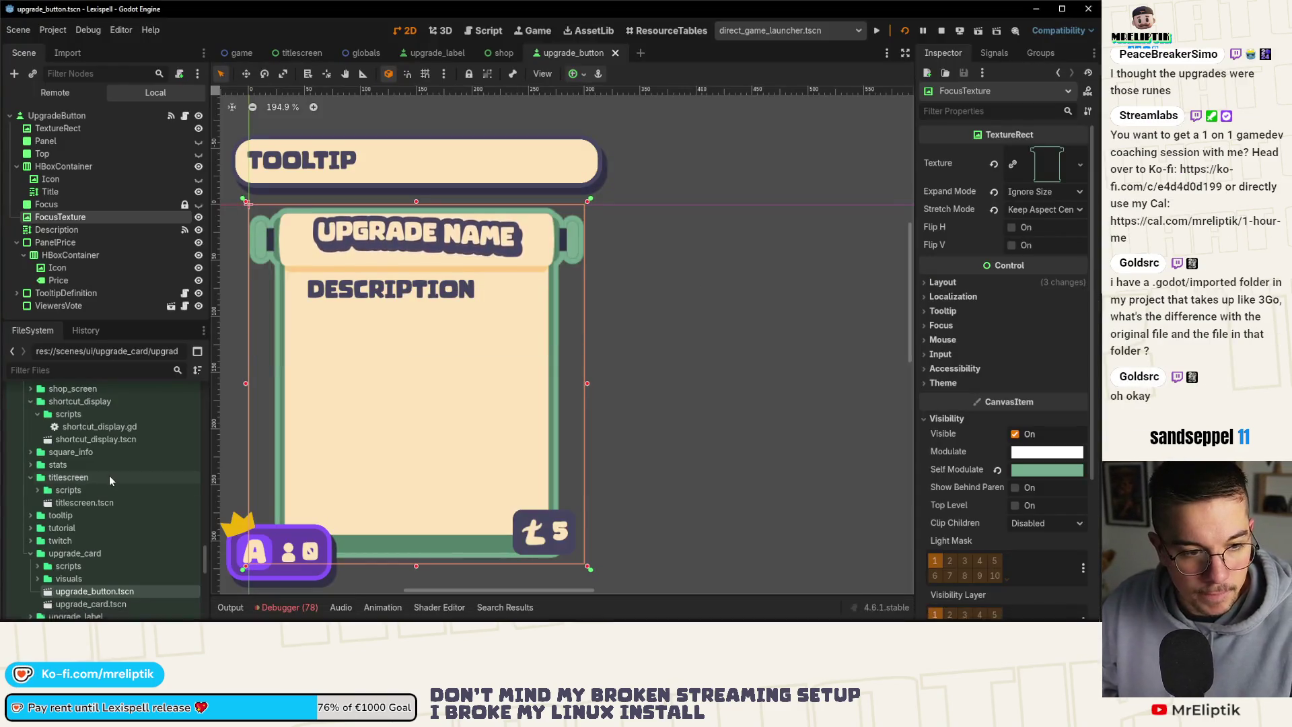
Duplicate the FocusTexture node, rename the copy 'Cord', and save the scene.
scroll(265, 298, "down", 3)
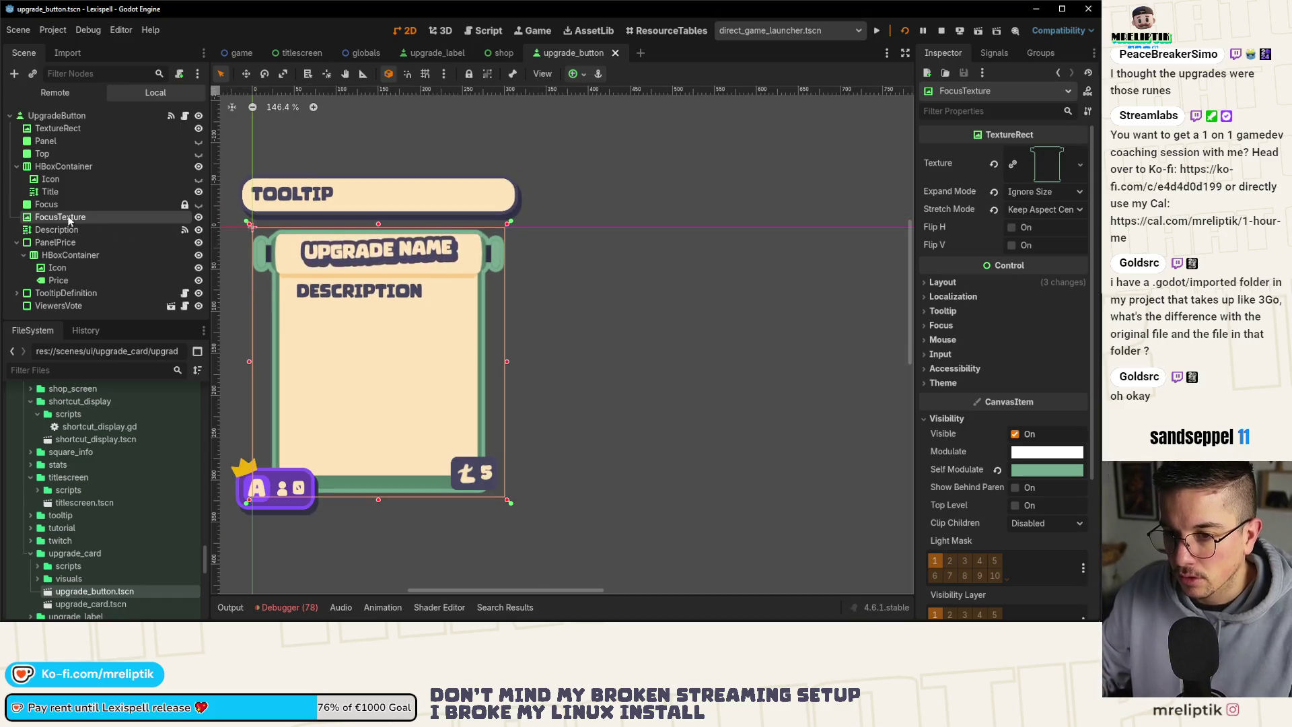
key("ctrl+d")
key("ctrl+s")
double_click(107, 231)
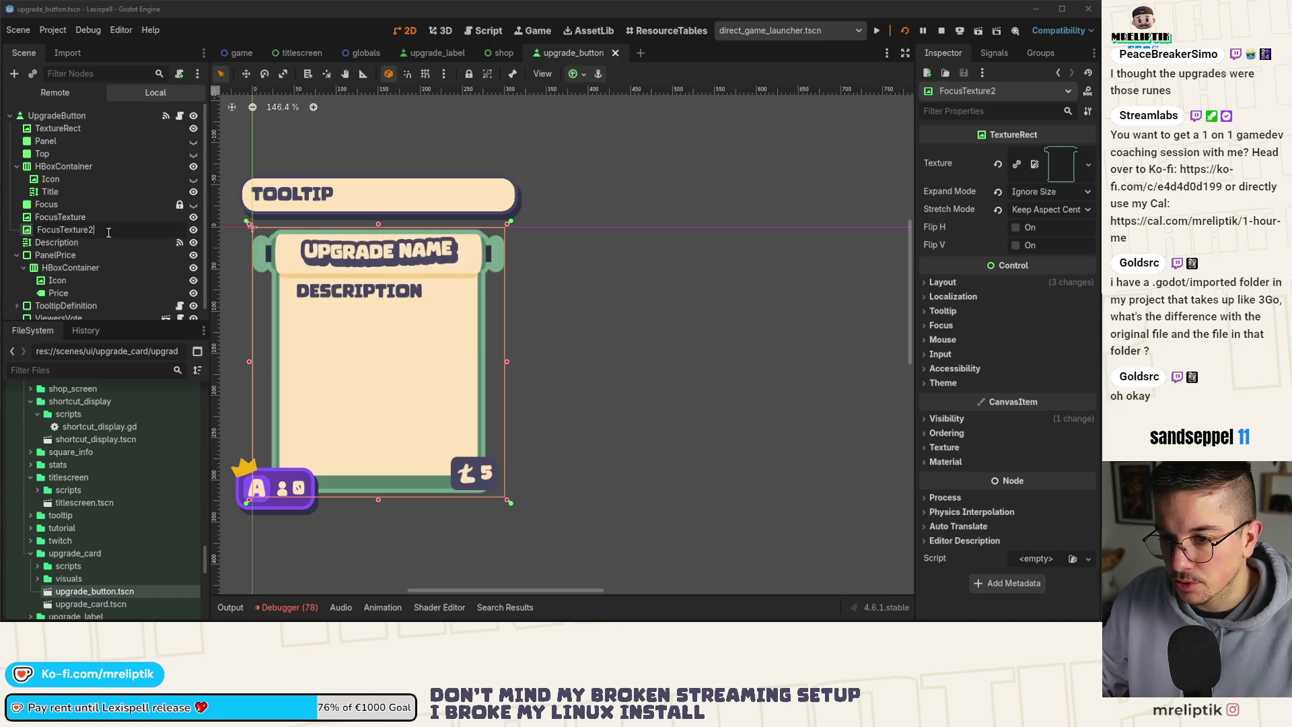
type("Cord")
key("Return")
key("ctrl+s")
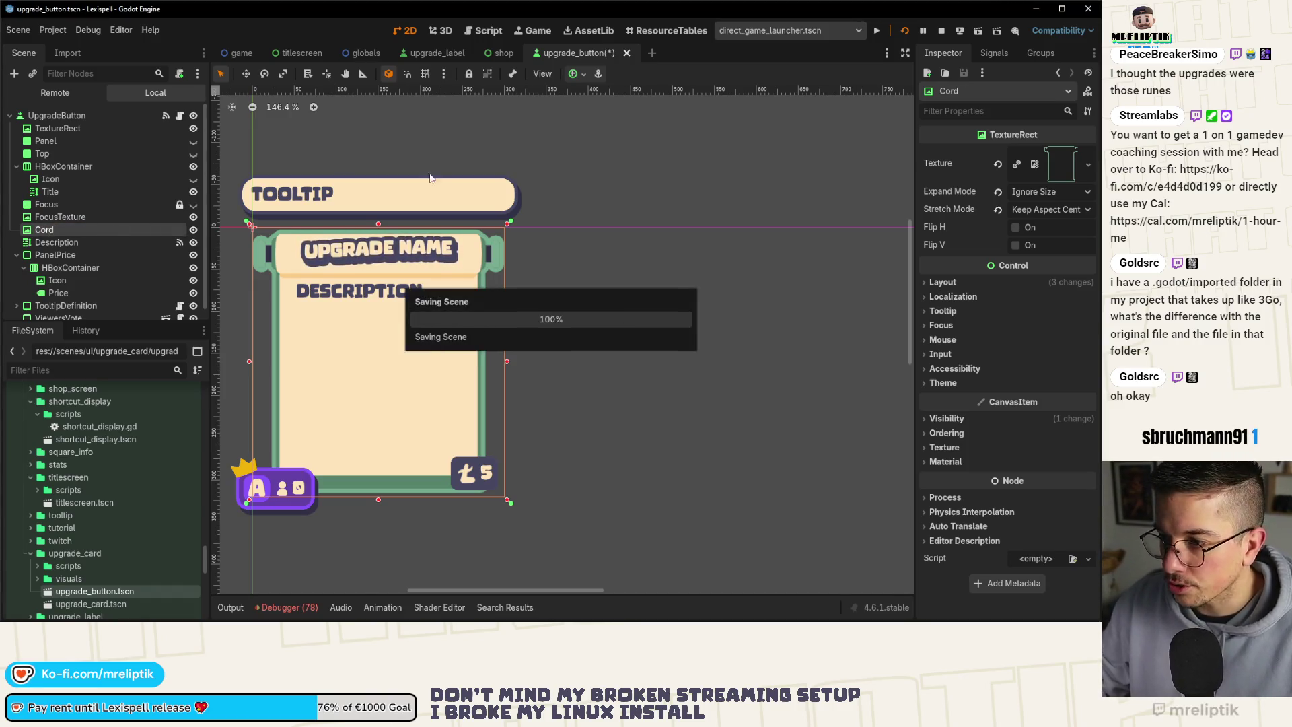
Assign scroll_cord.png as the Cord node's texture.
left_click(1088, 166)
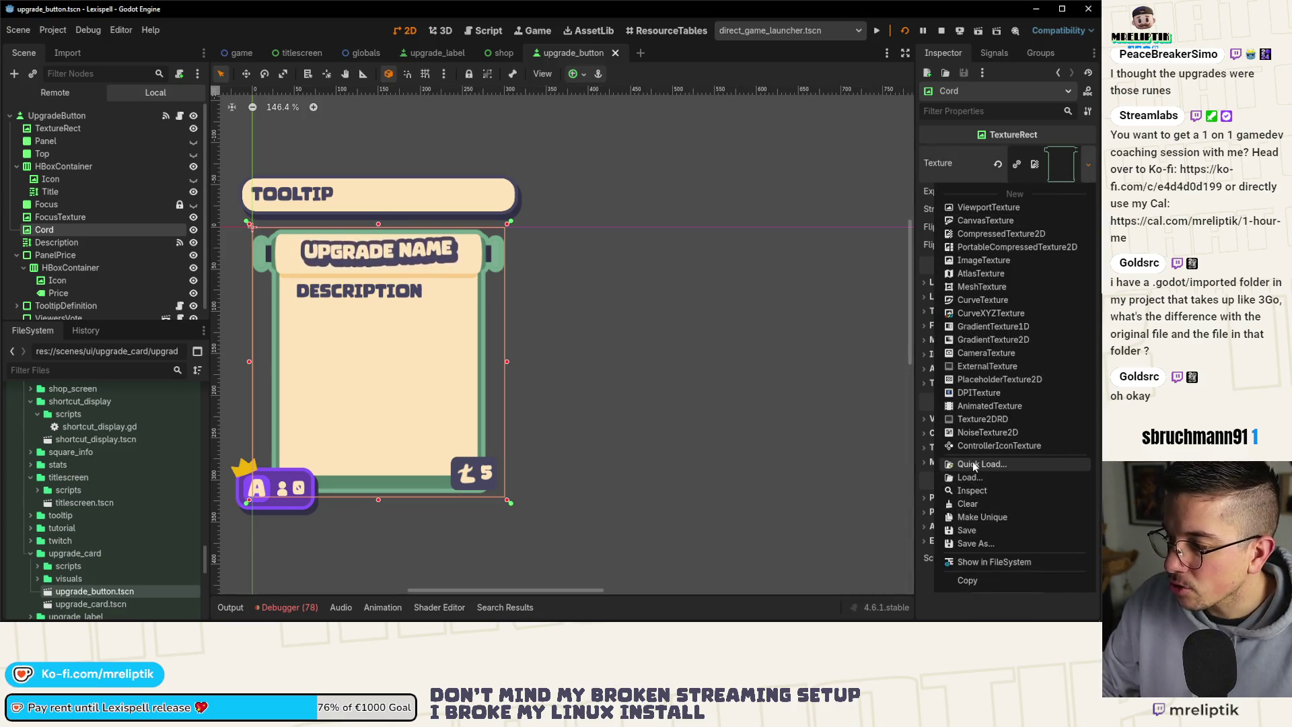
left_click(996, 566)
type("cord")
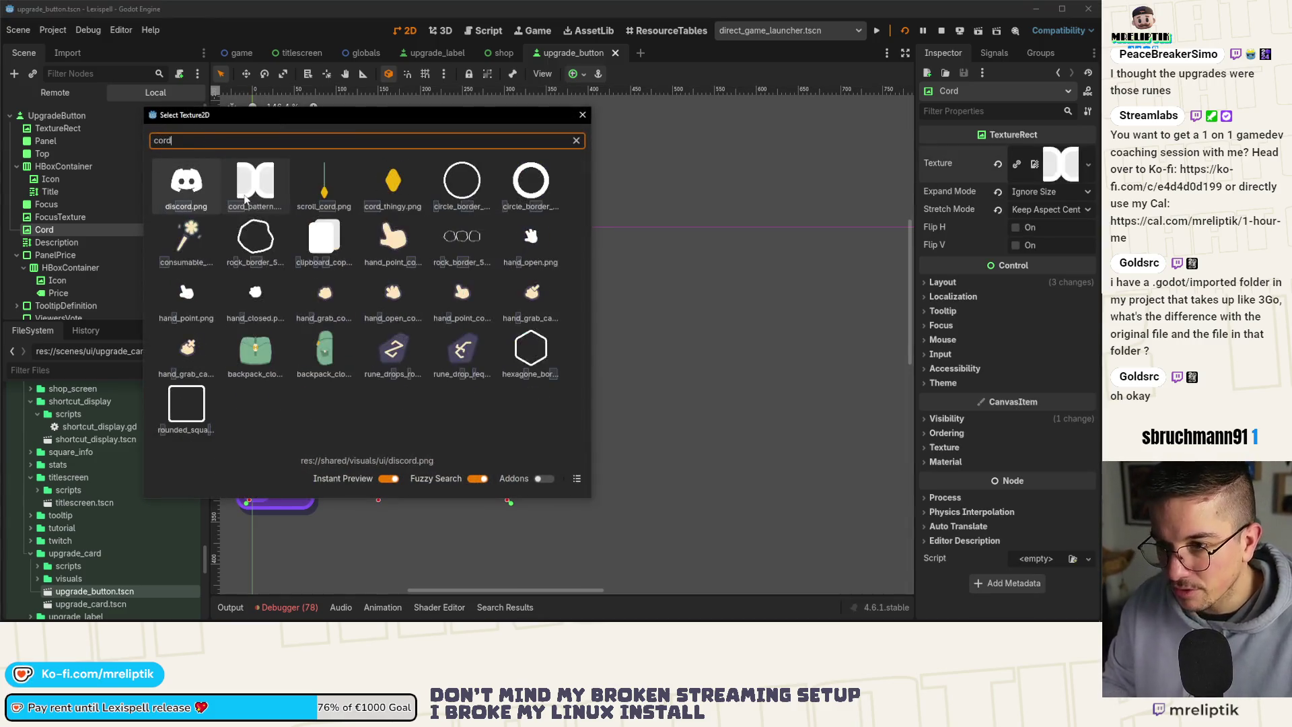
double_click(324, 183)
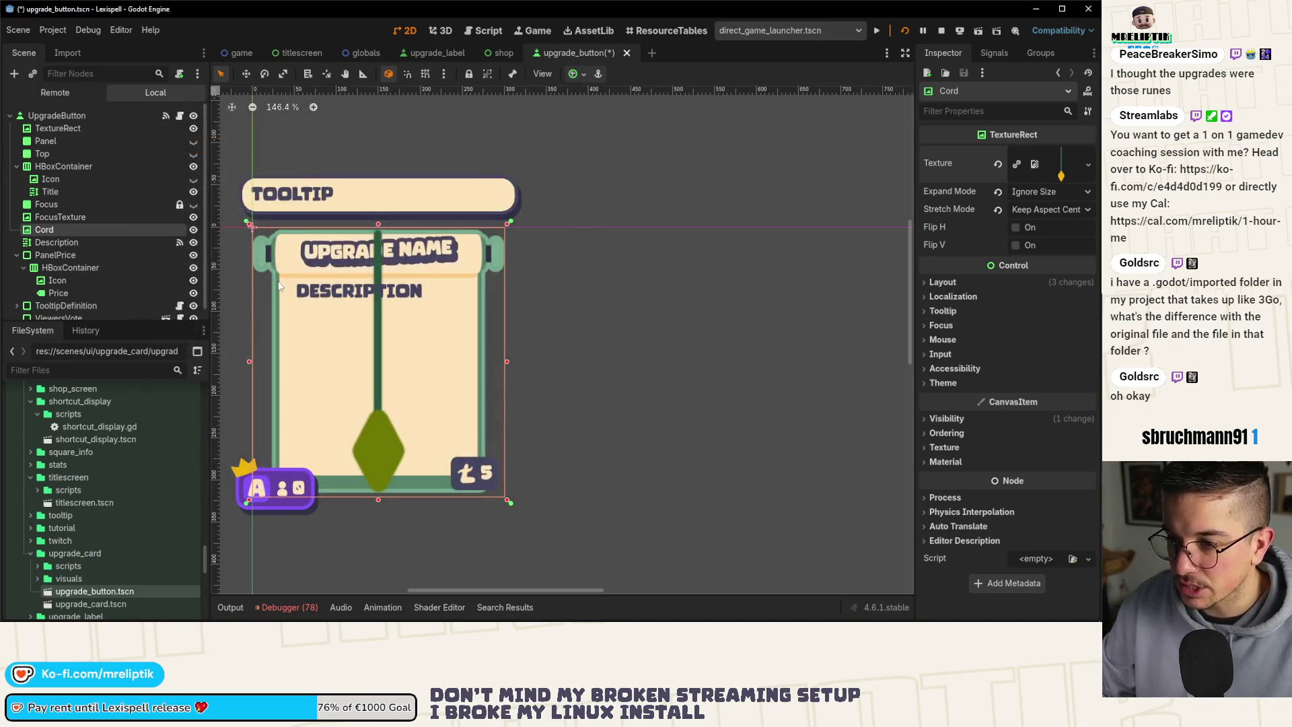
Revert the Cord's Self Modulate tint to white and reset its Expand Mode.
left_click(945, 418)
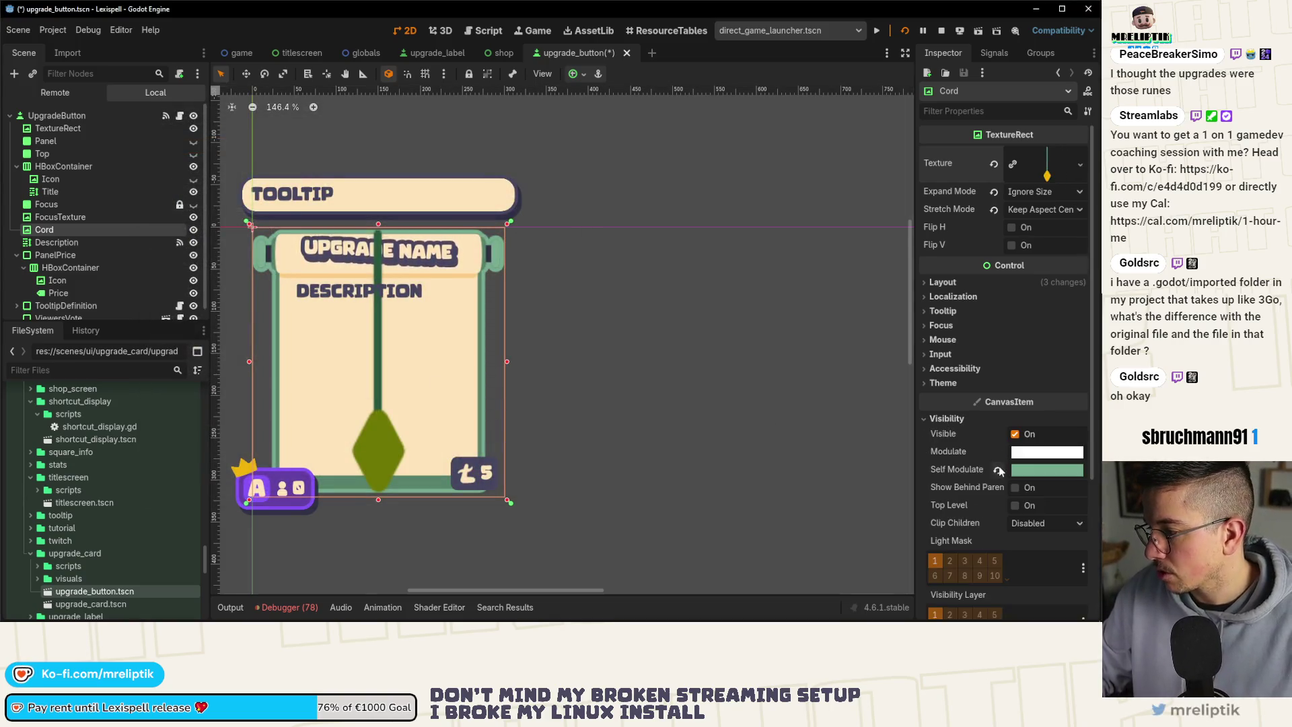
left_click(945, 418)
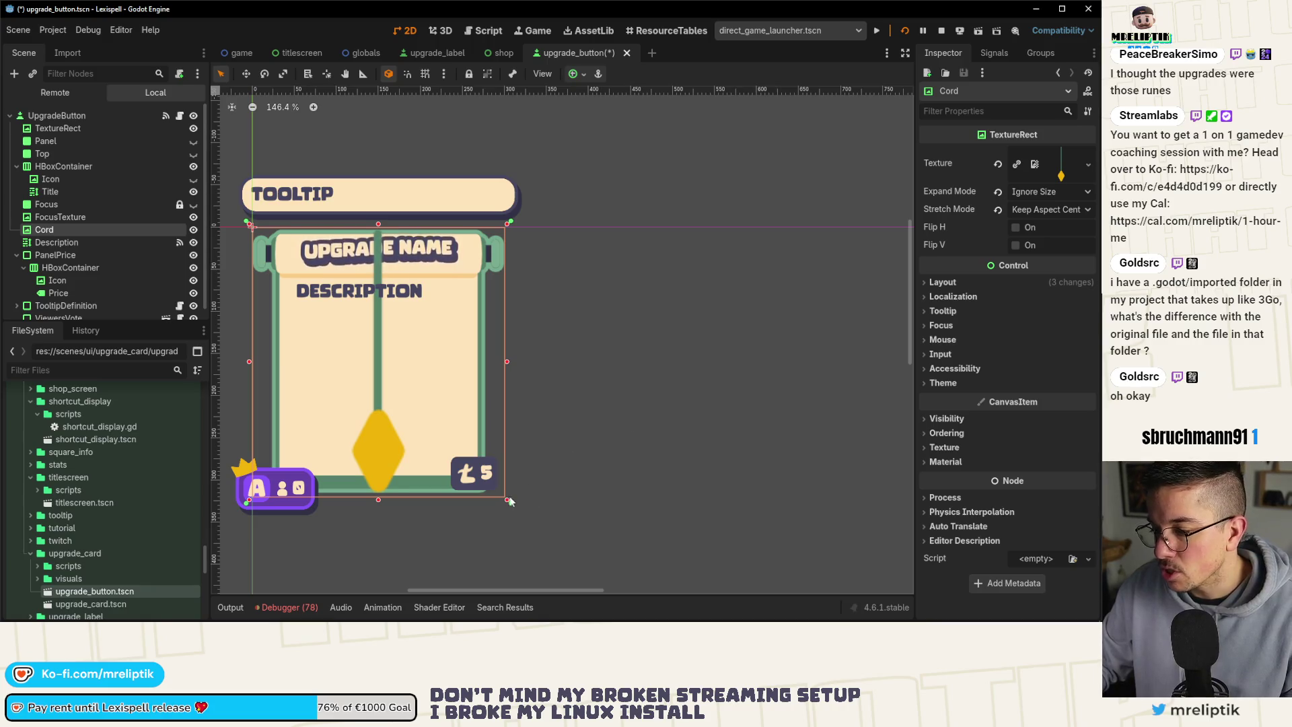
left_click(999, 192)
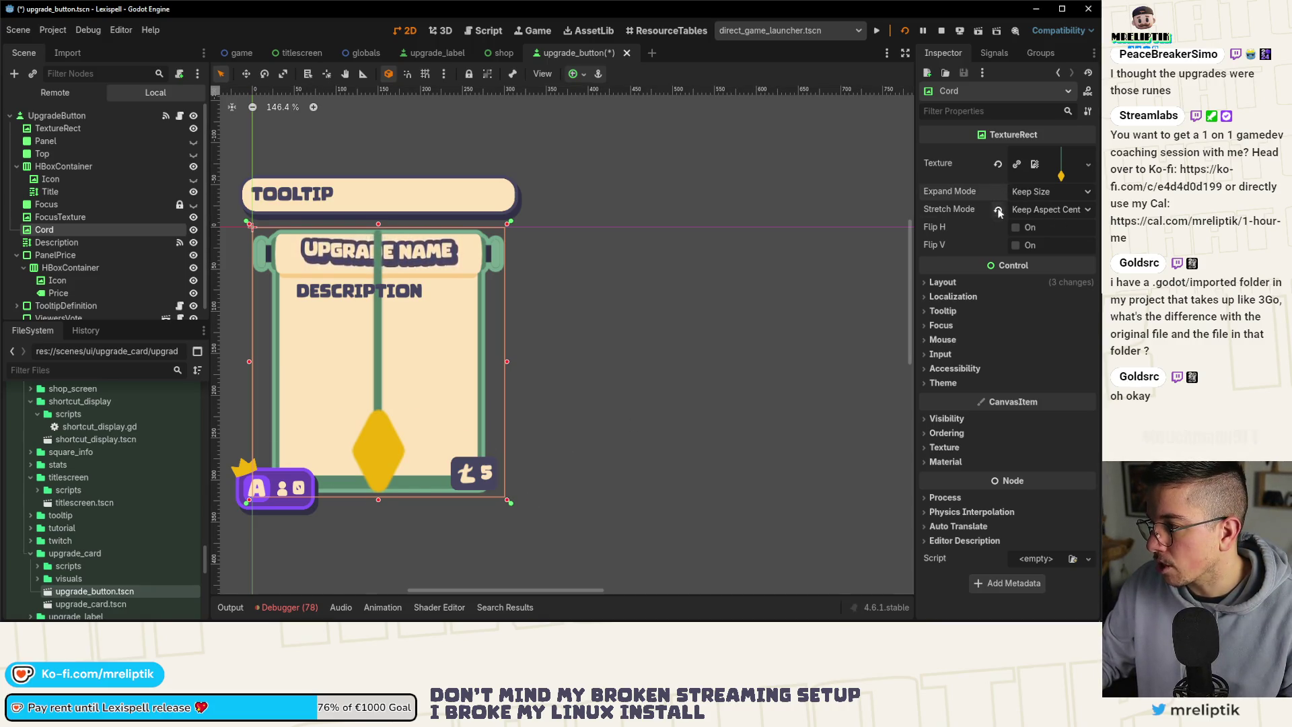
Set the Cord's Stretch Mode to Keep Aspect Centered and shrink it to a left strip.
left_click(998, 209)
left_click(1054, 193)
left_click(1050, 210)
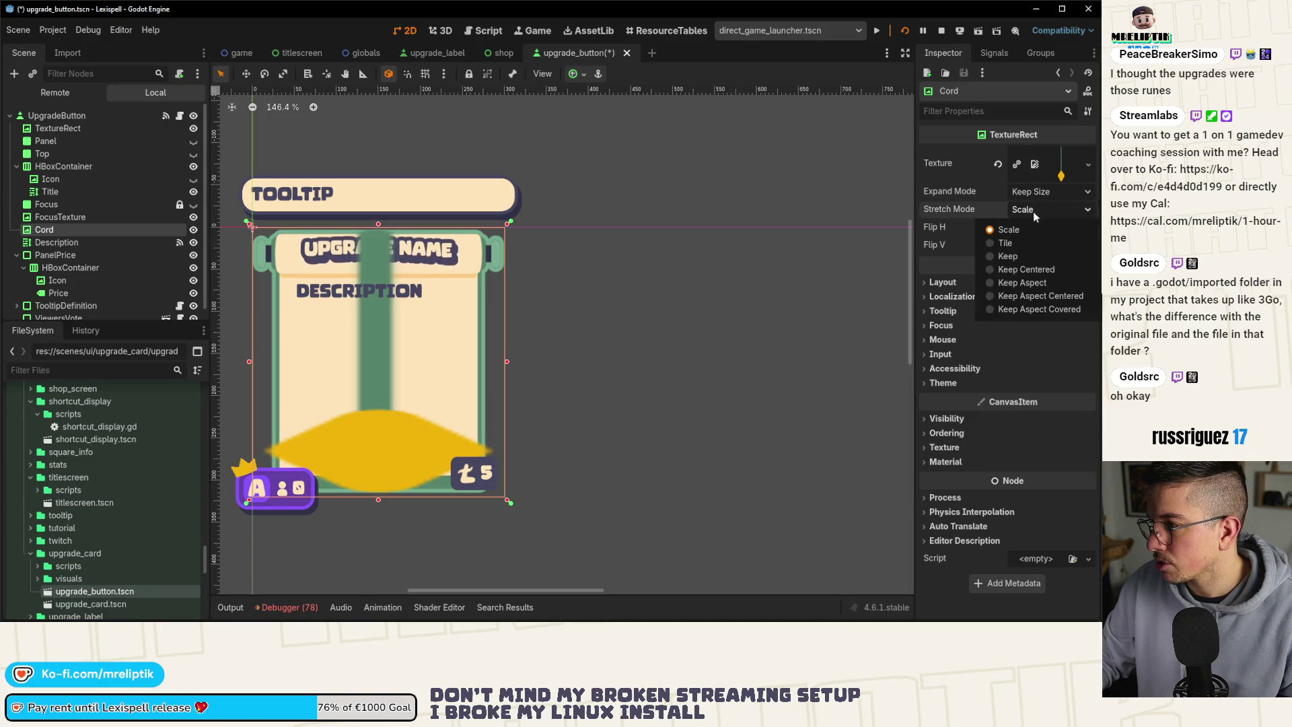
left_click(1040, 291)
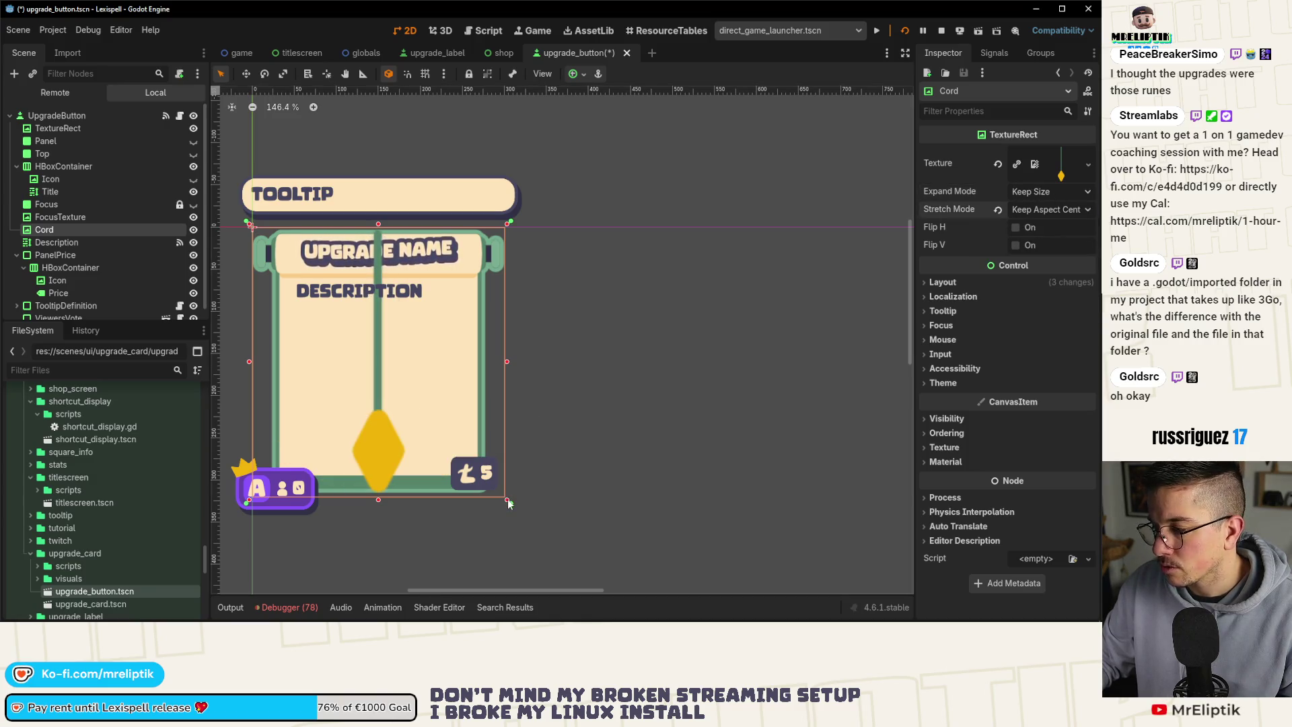
left_click_drag(508, 500, 287, 372)
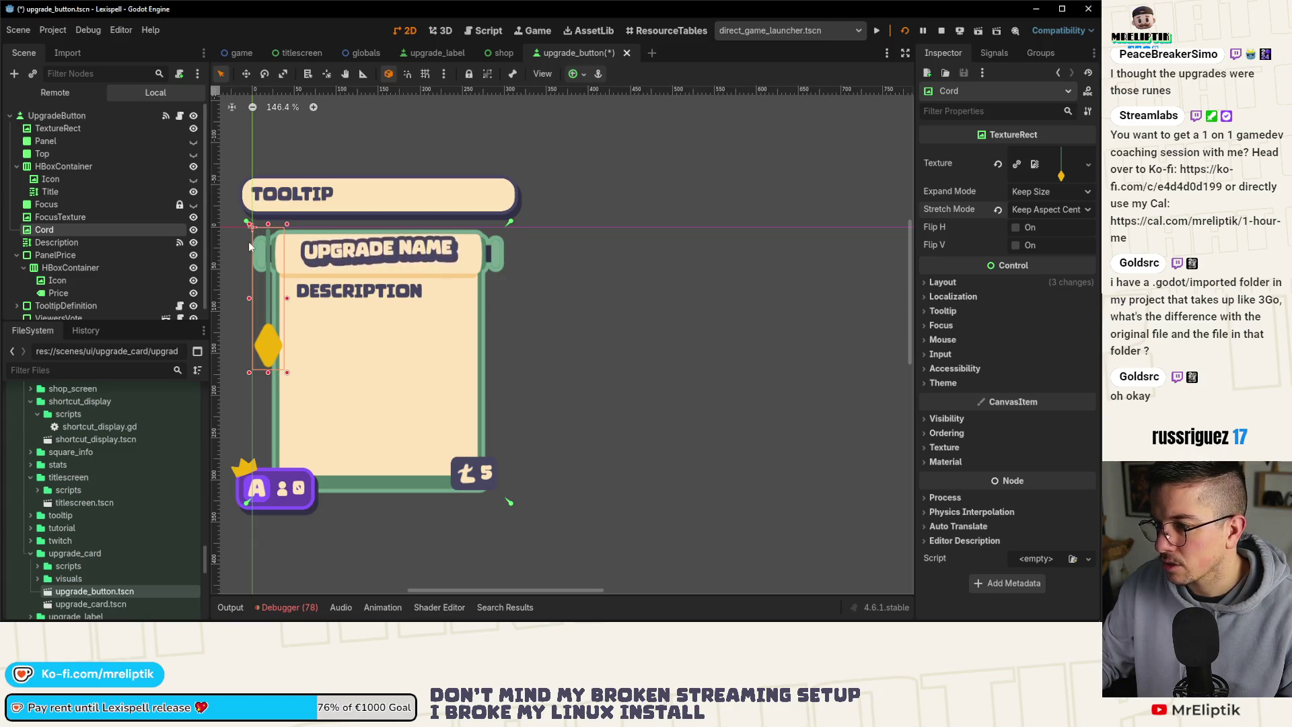
Set the Cord's Expand Mode to Ignore Size and Stretch Mode to Keep Aspect Centered.
left_click(1027, 211)
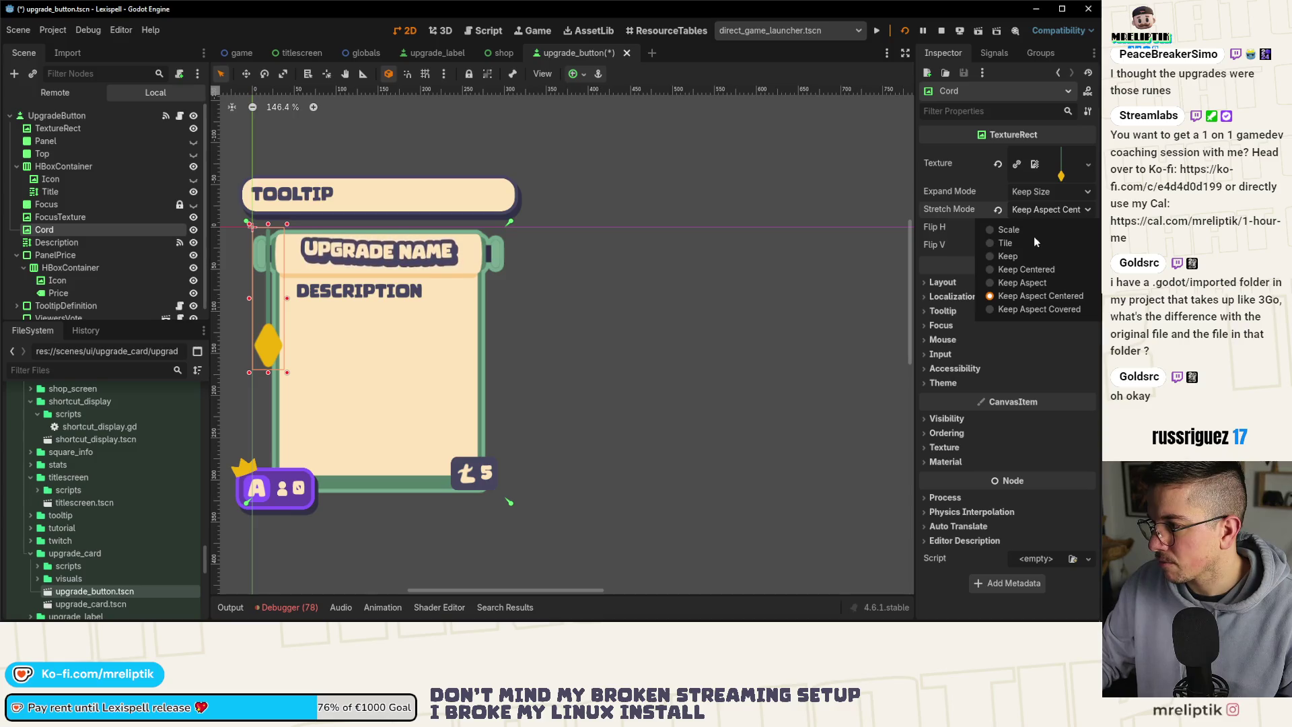
left_click(1016, 256)
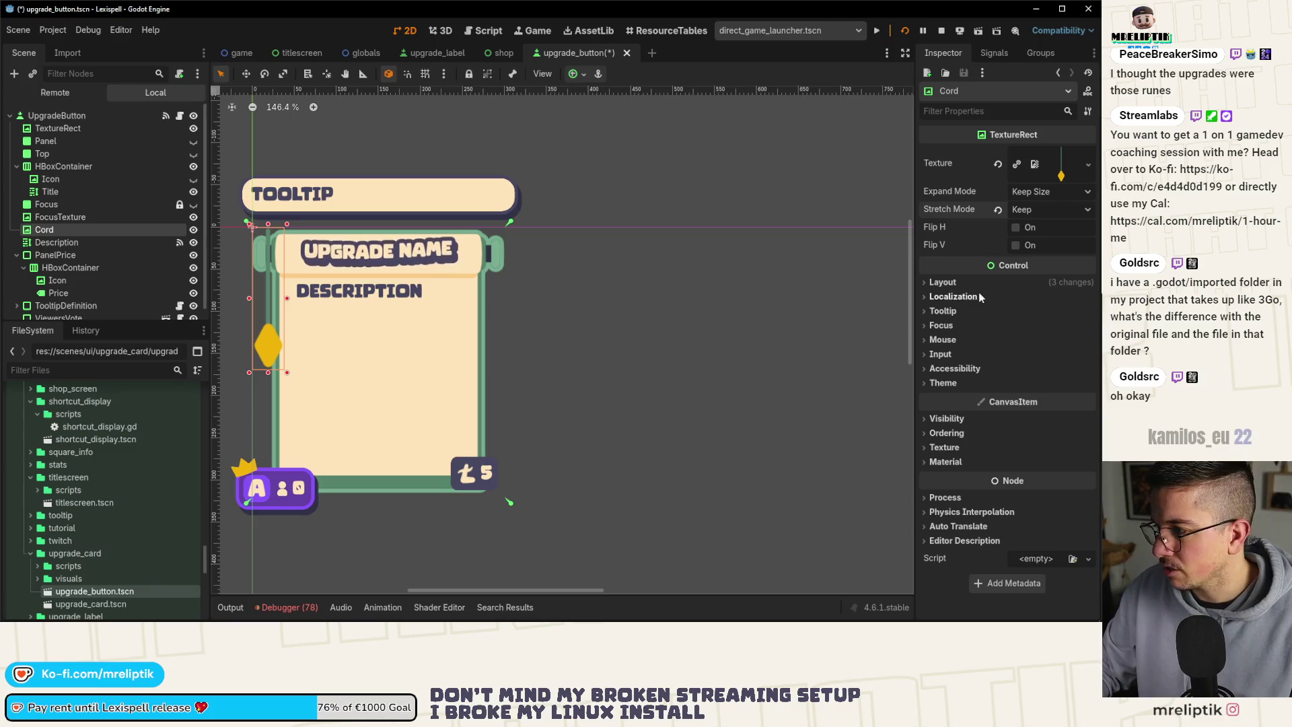
left_click(950, 283)
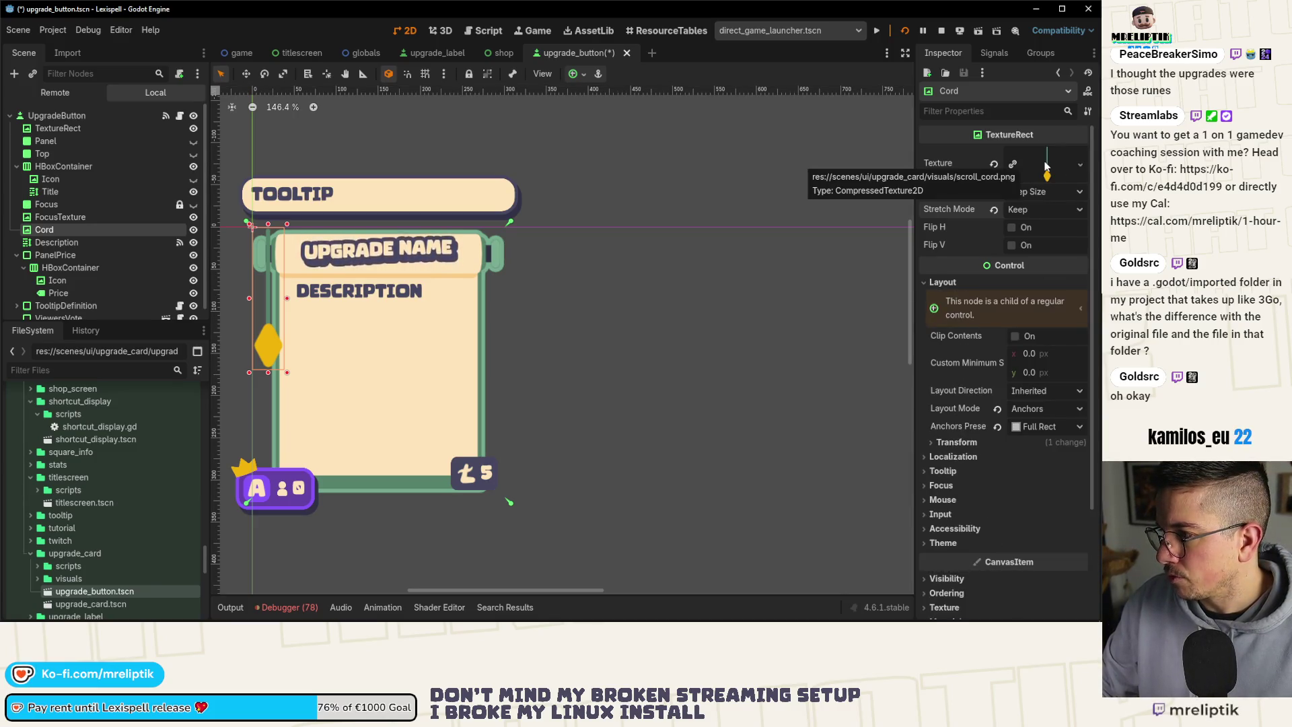
left_click(1036, 191)
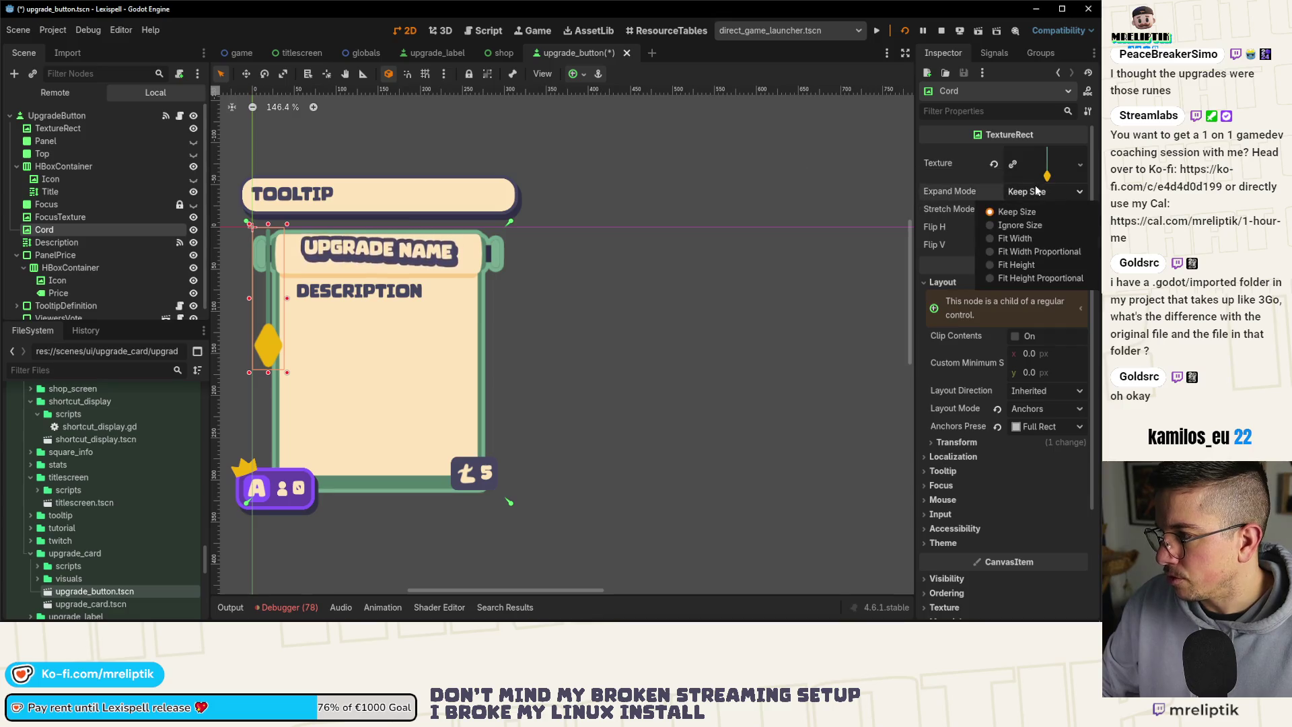
left_click(1019, 224)
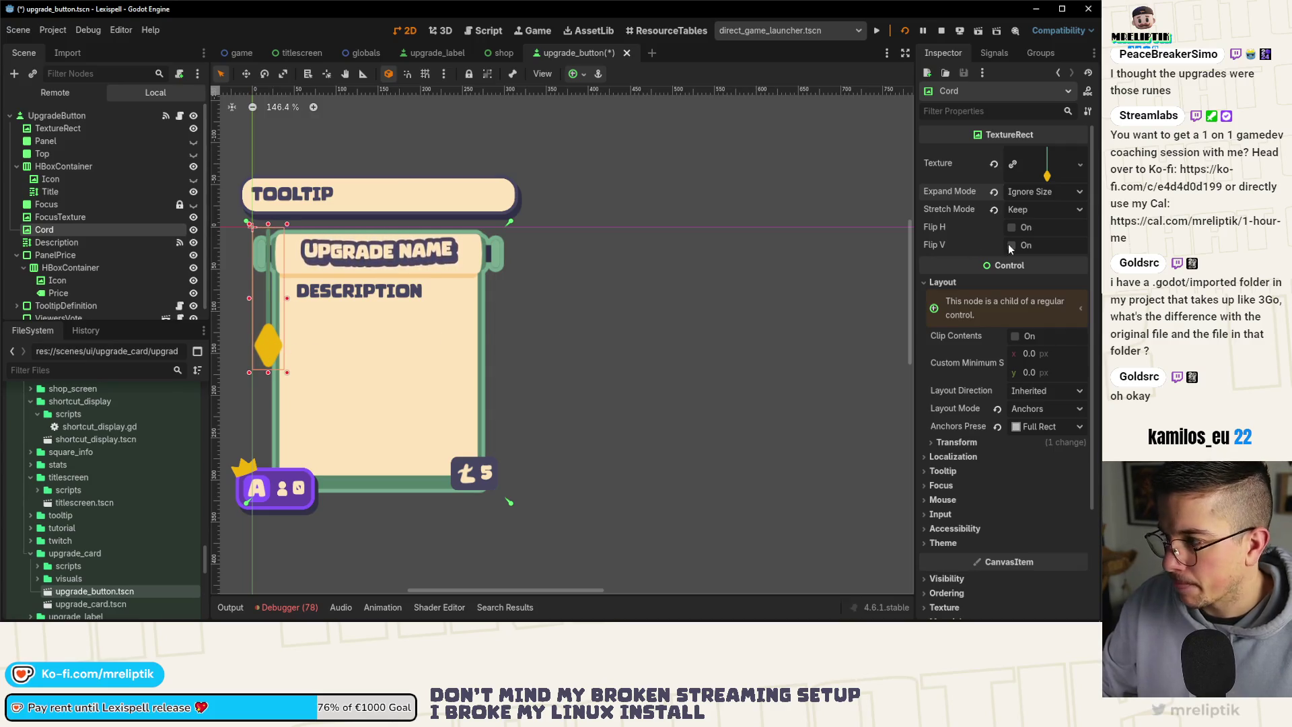
left_click(1037, 210)
left_click(1040, 296)
Move and resize the Cord to line up with the left roller, then save.
scroll(249, 269, "up", 3)
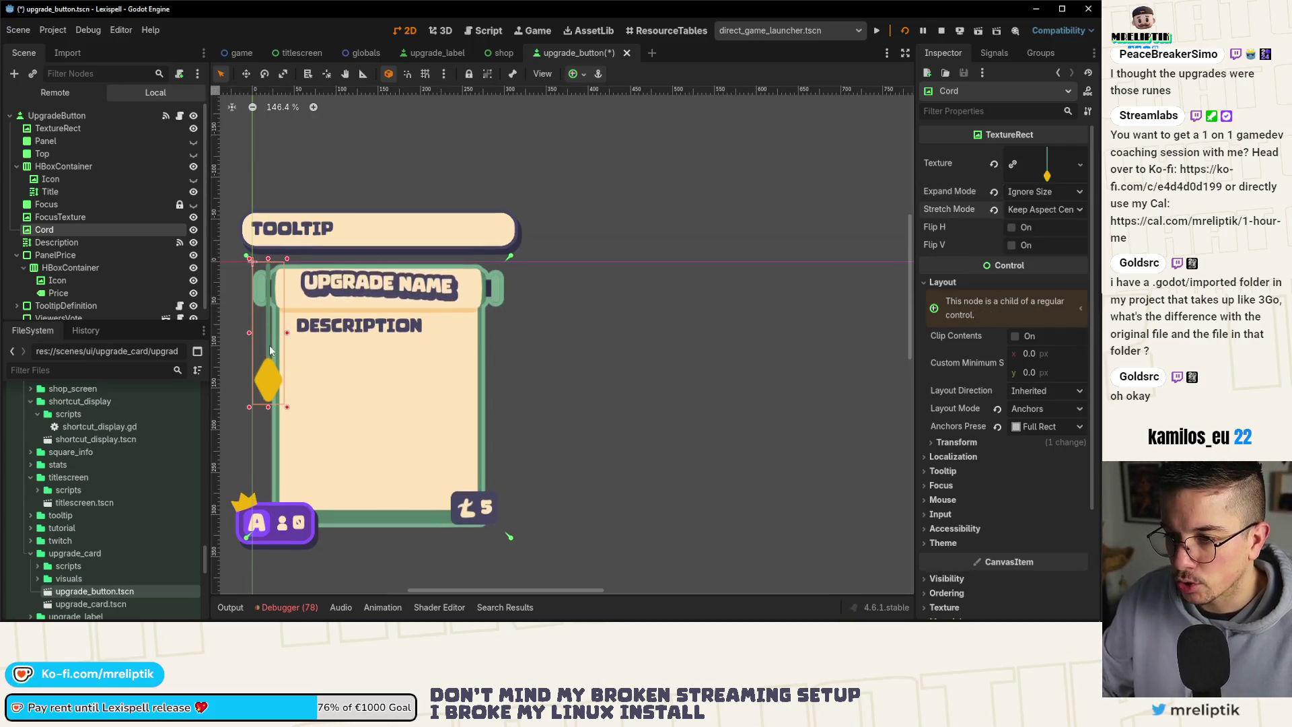
scroll(249, 266, "up", 3)
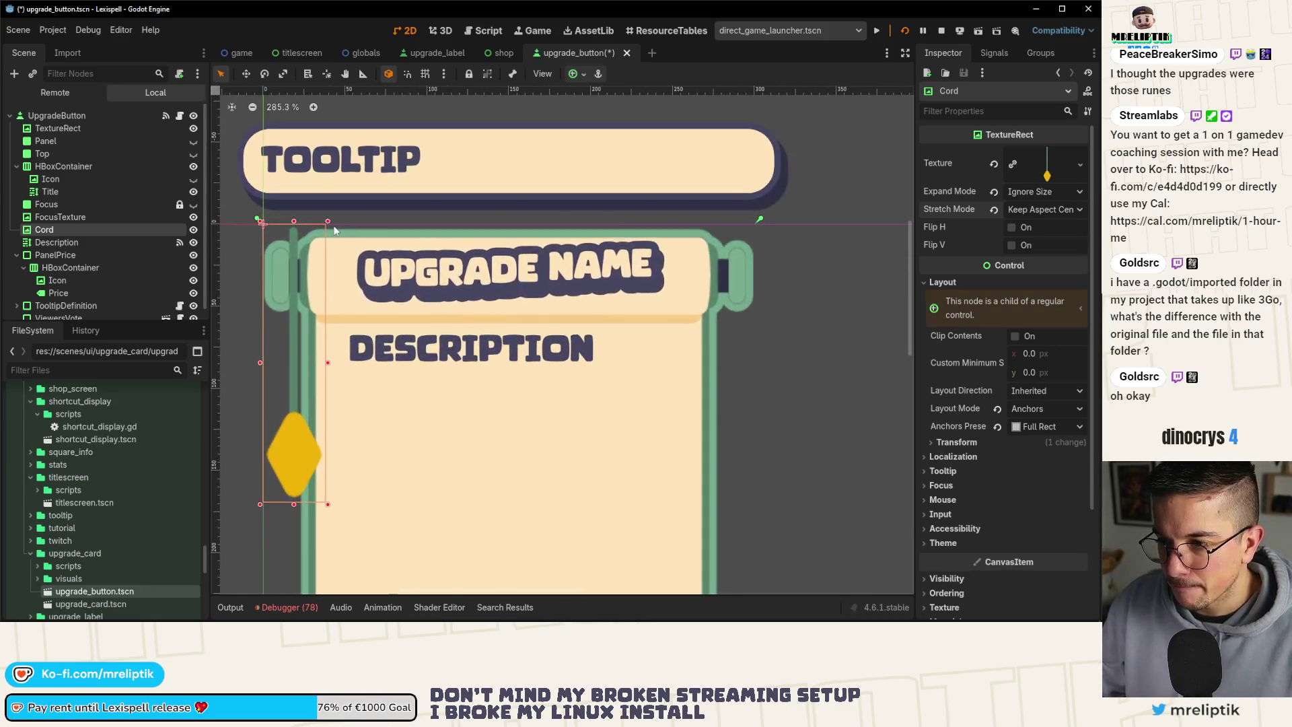
left_click_drag(292, 261, 293, 289)
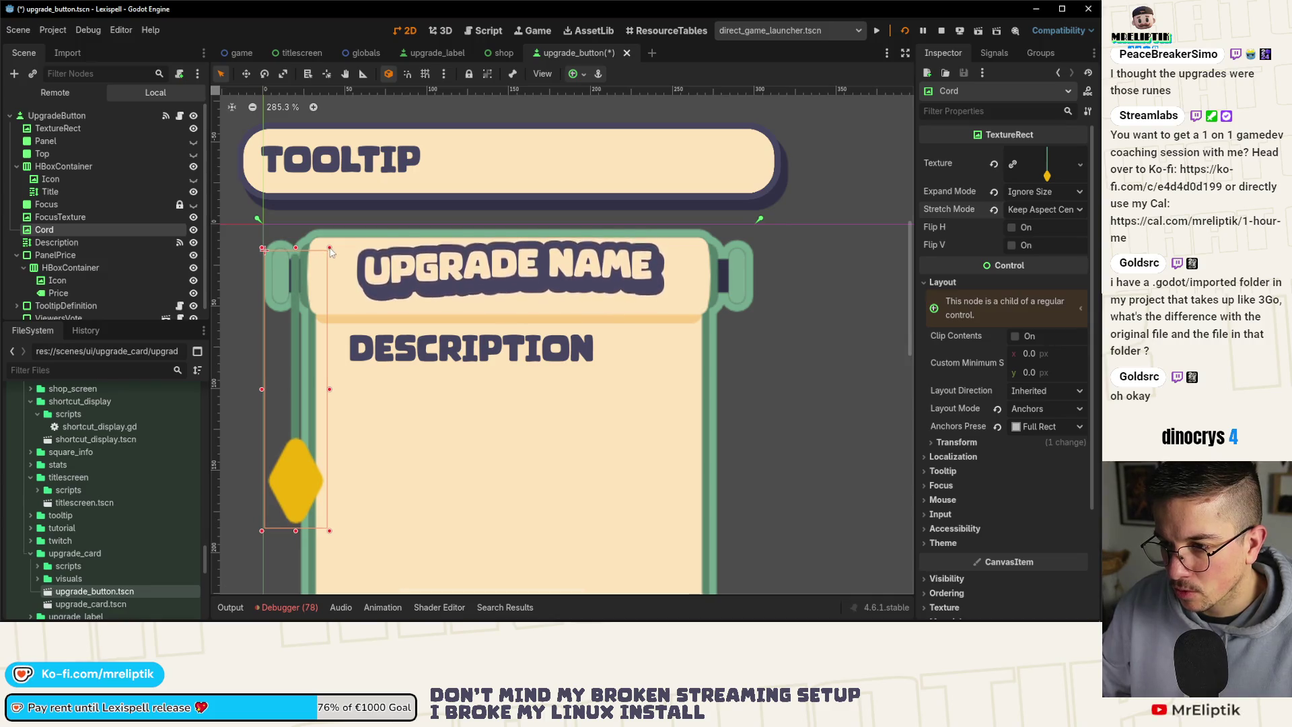
left_click_drag(329, 249, 318, 261)
left_click_drag(293, 338, 293, 308)
scroll(293, 309, "up", 4)
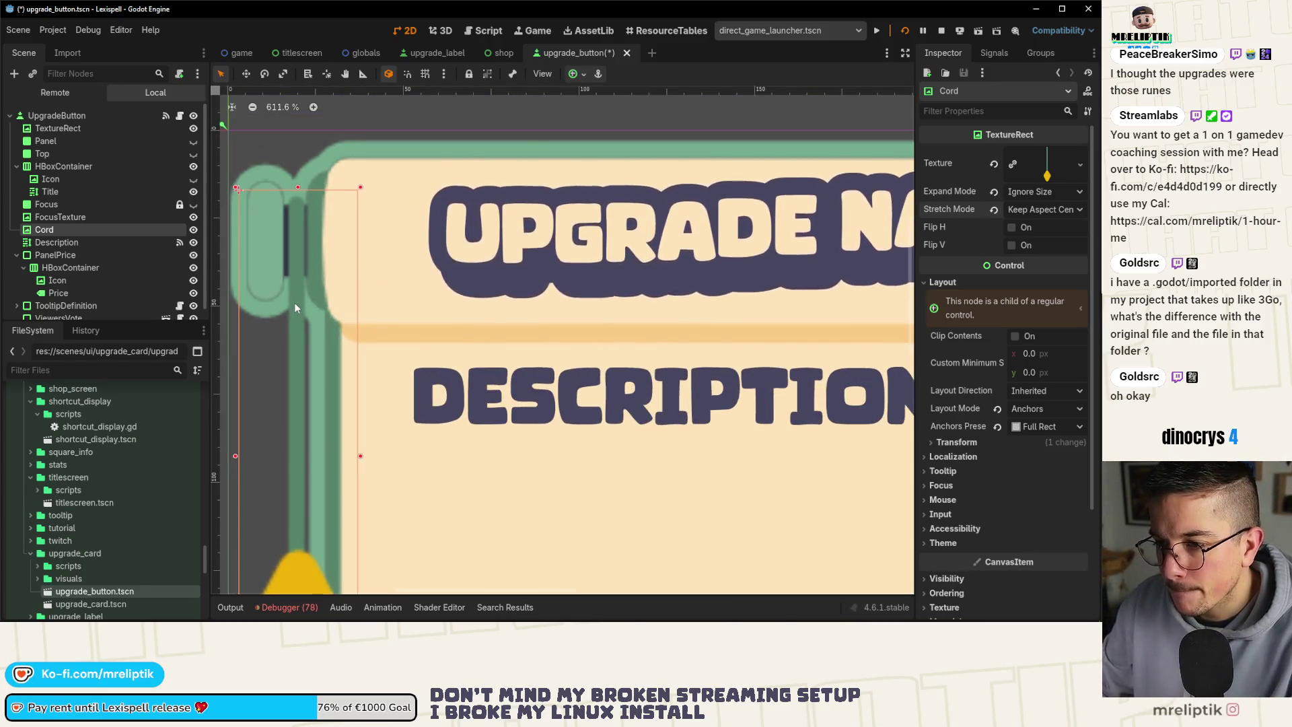
left_click_drag(294, 301, 289, 303)
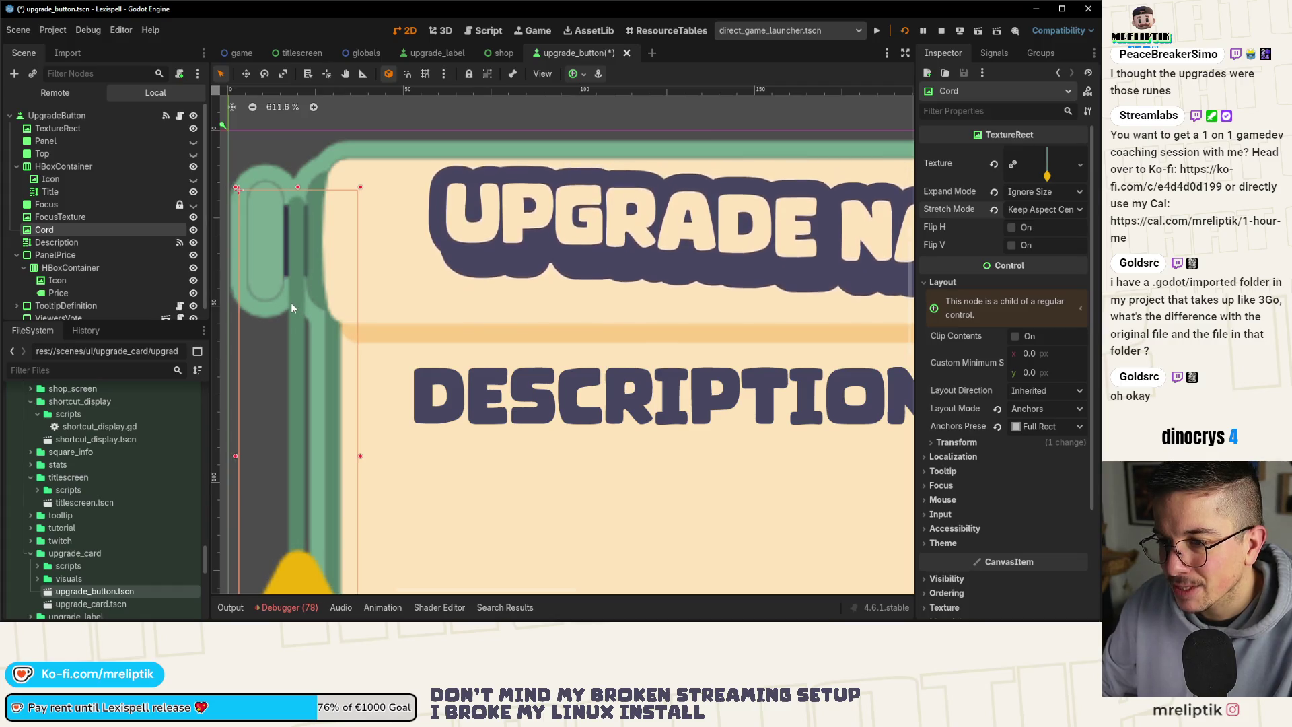
scroll(288, 292, "down", 8)
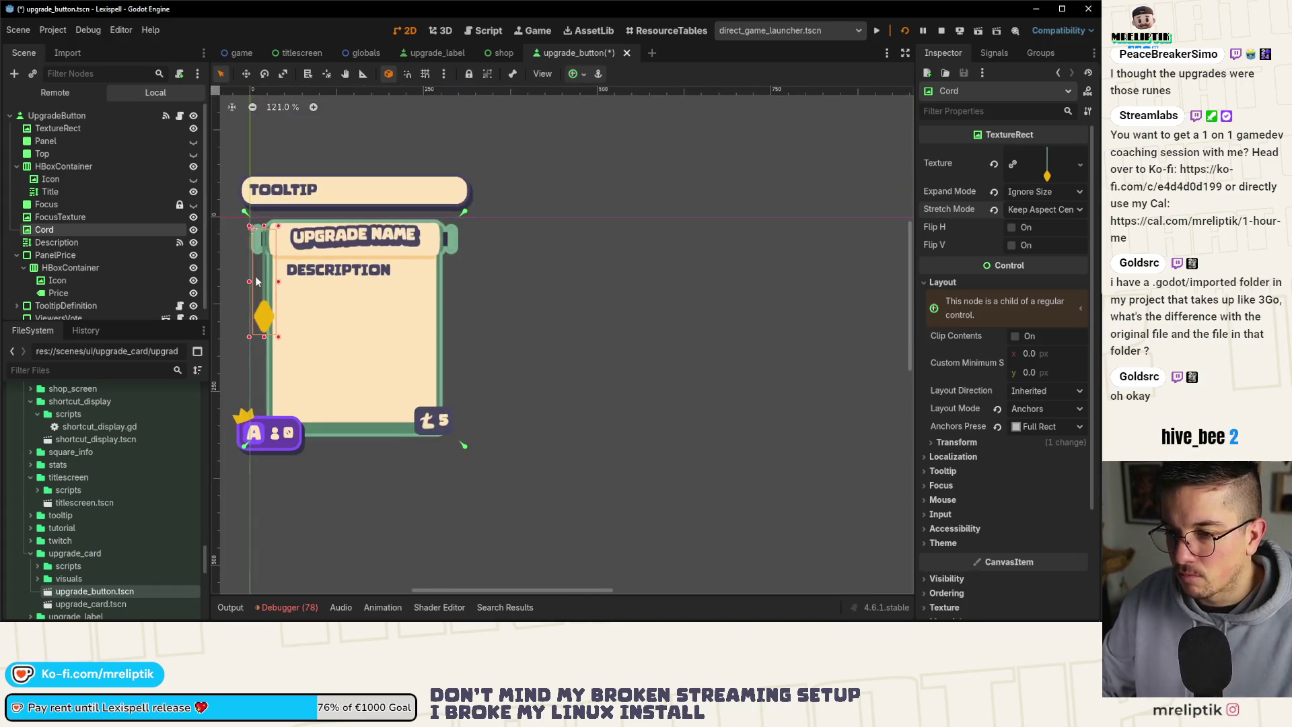
key("ctrl+s")
Select the Description and root UpgradeButton nodes, then reselect Cord.
left_click(101, 242)
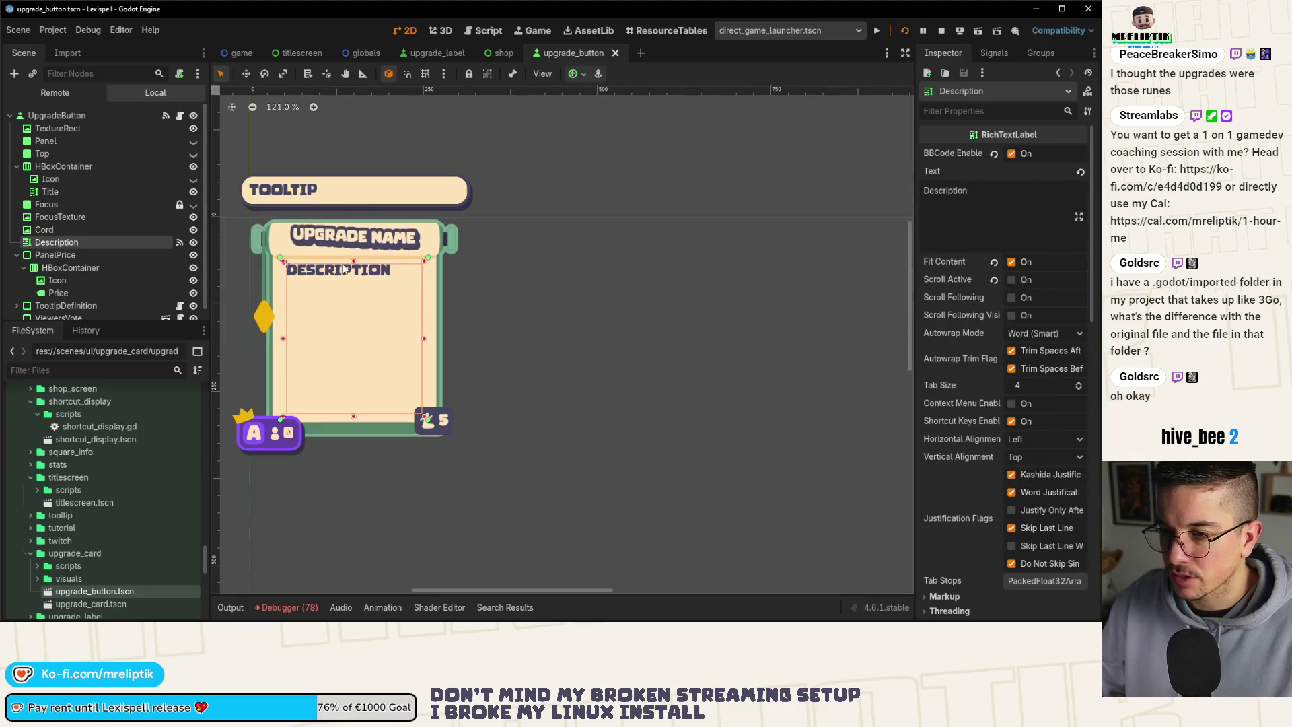
left_click(265, 289)
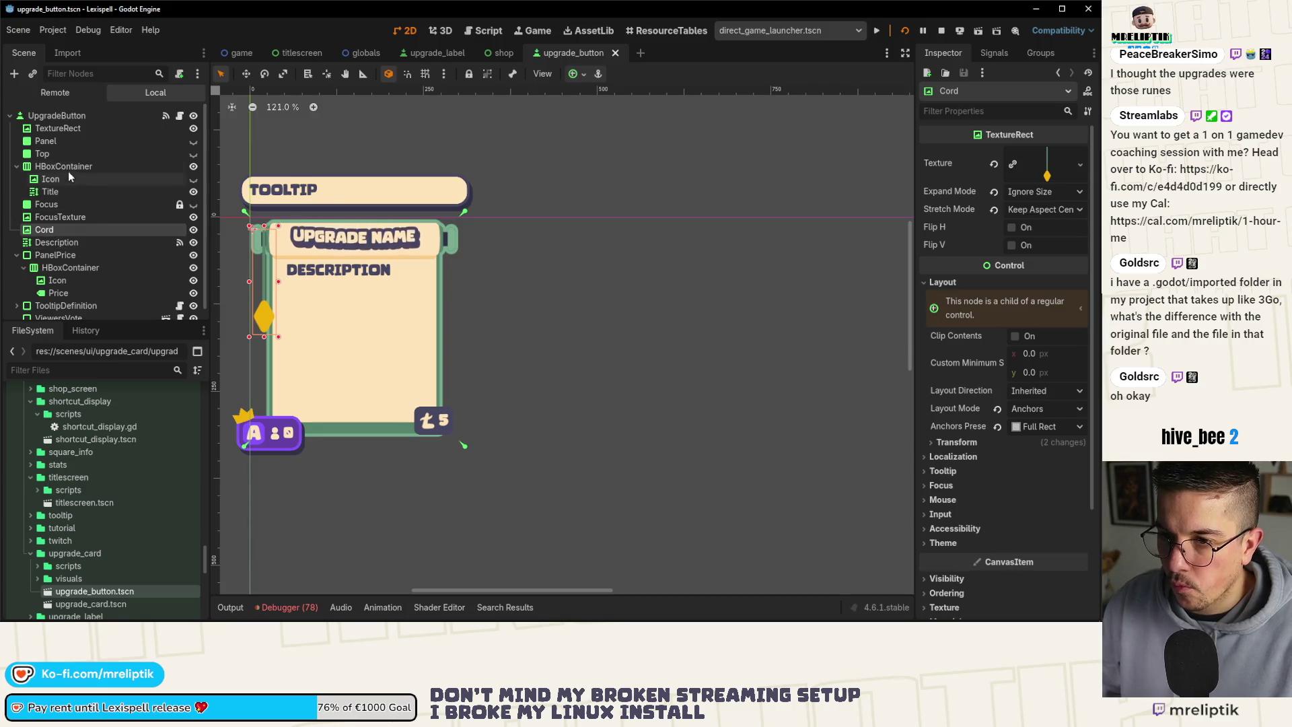
left_click(37, 242)
left_click(42, 229)
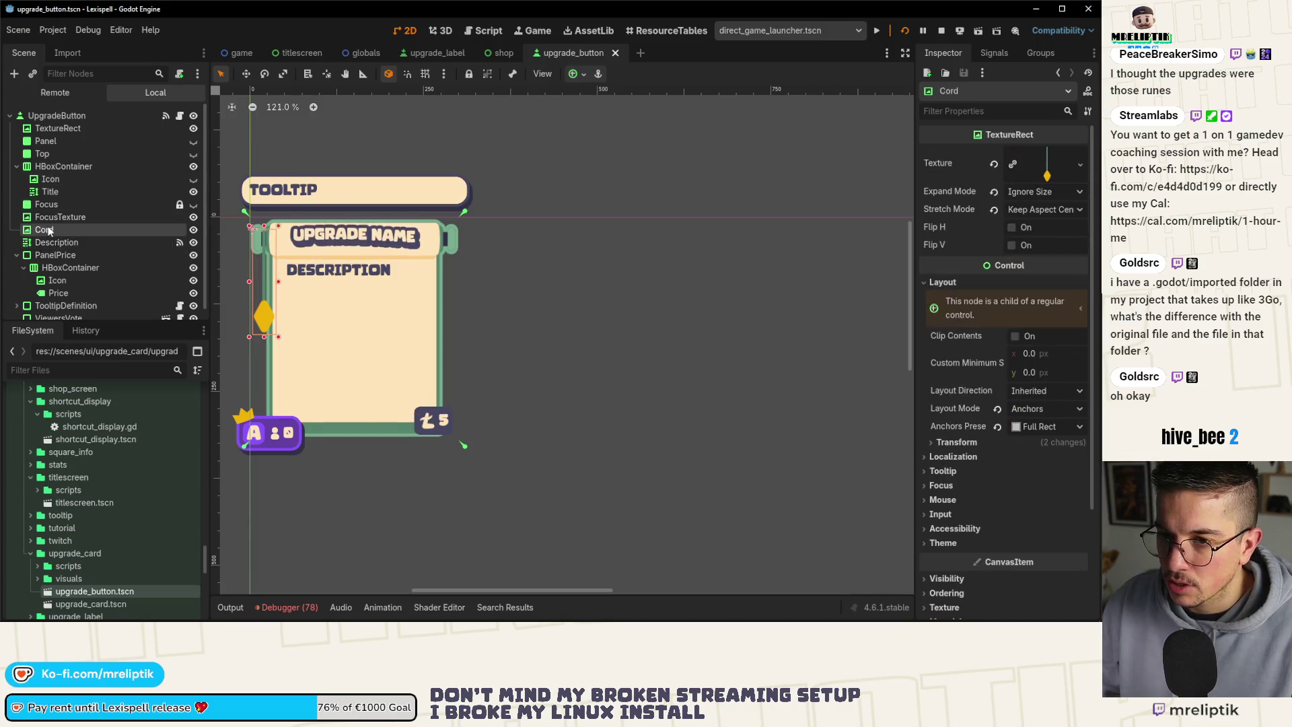
left_click(54, 116)
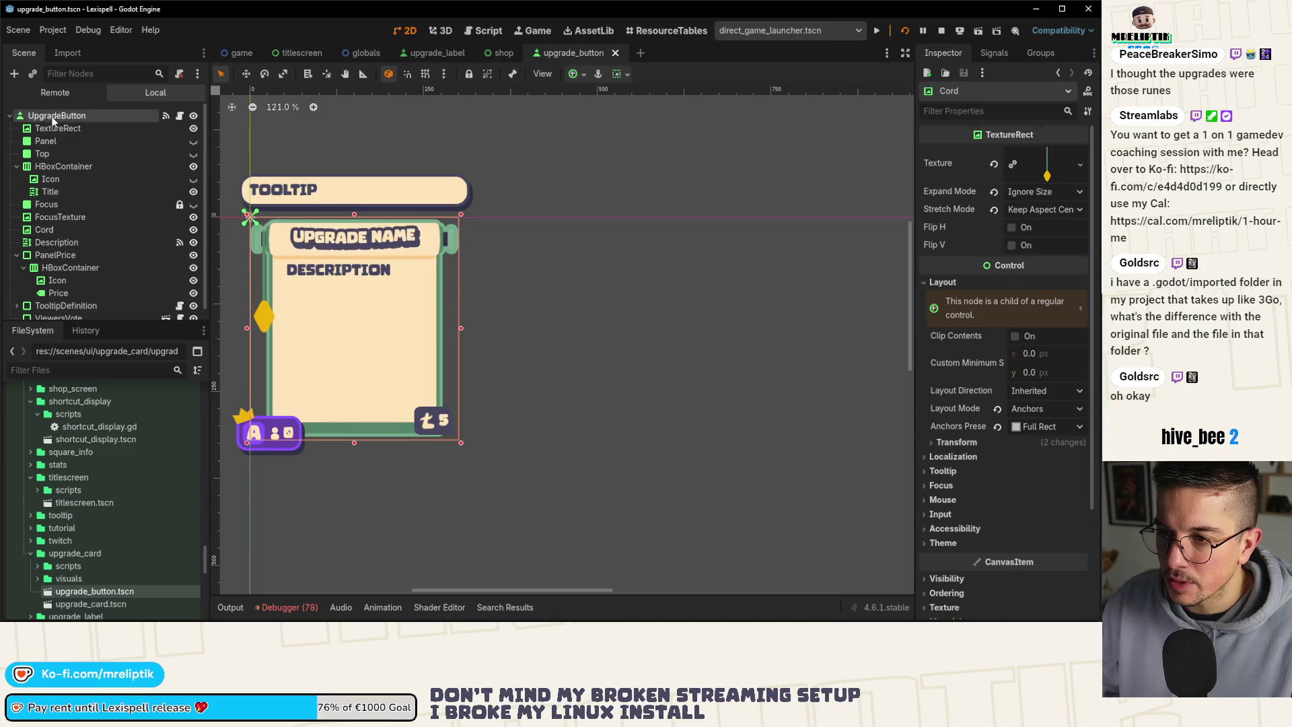
left_click(43, 229)
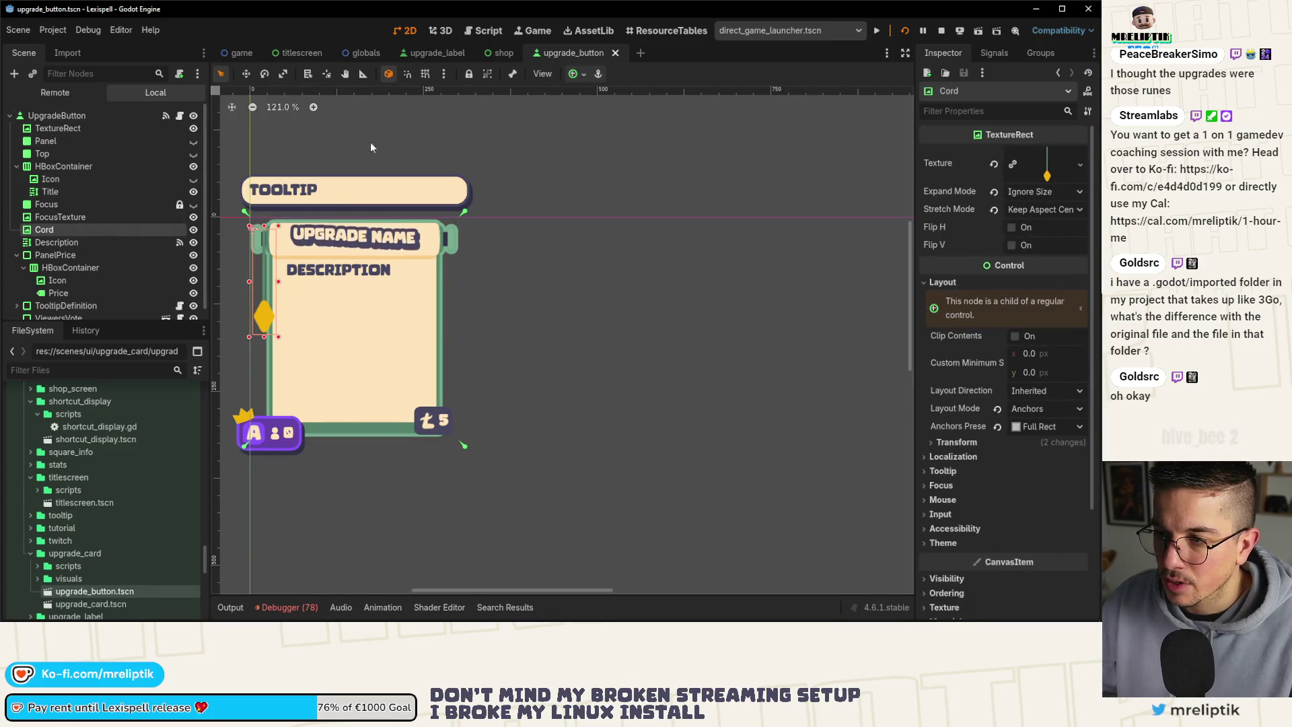
Test the layout by widening and heightening the upgrade button, then undo the resizing.
left_click(437, 361)
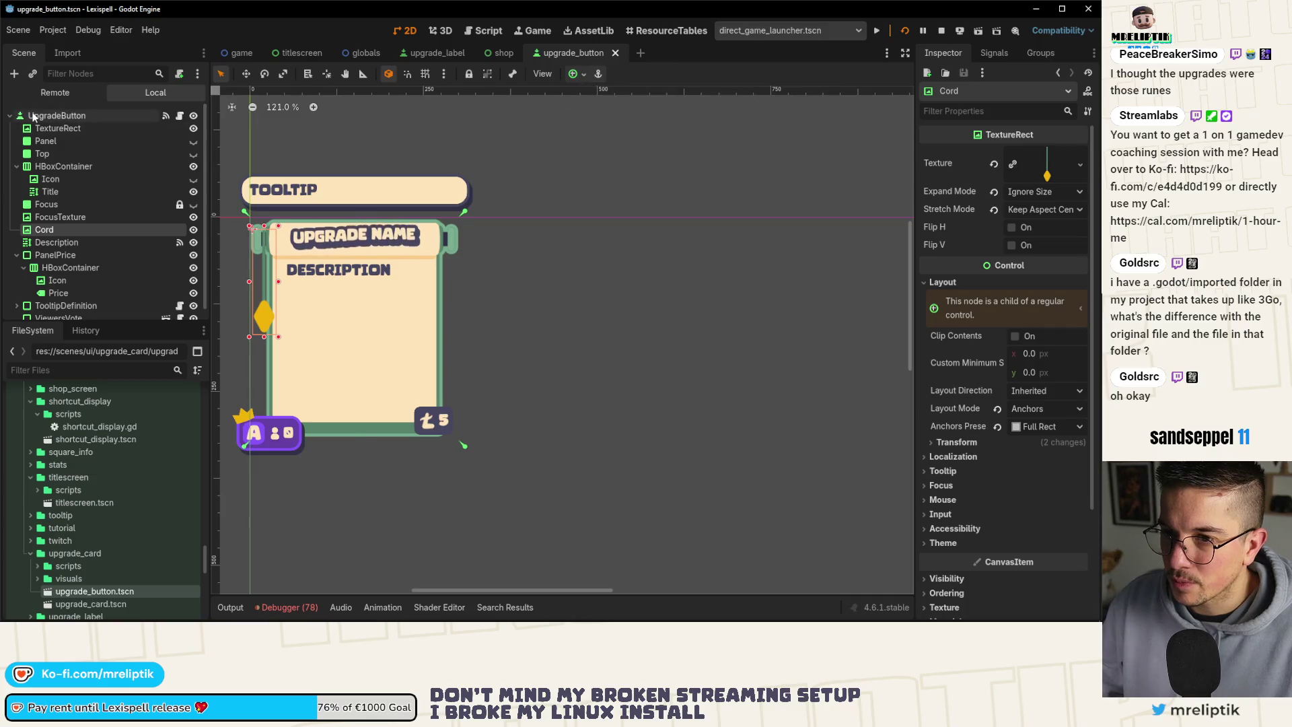
mouse_move(463, 329)
left_mouse_down()
mouse_move(790, 336)
mouse_move(524, 337)
left_mouse_up()
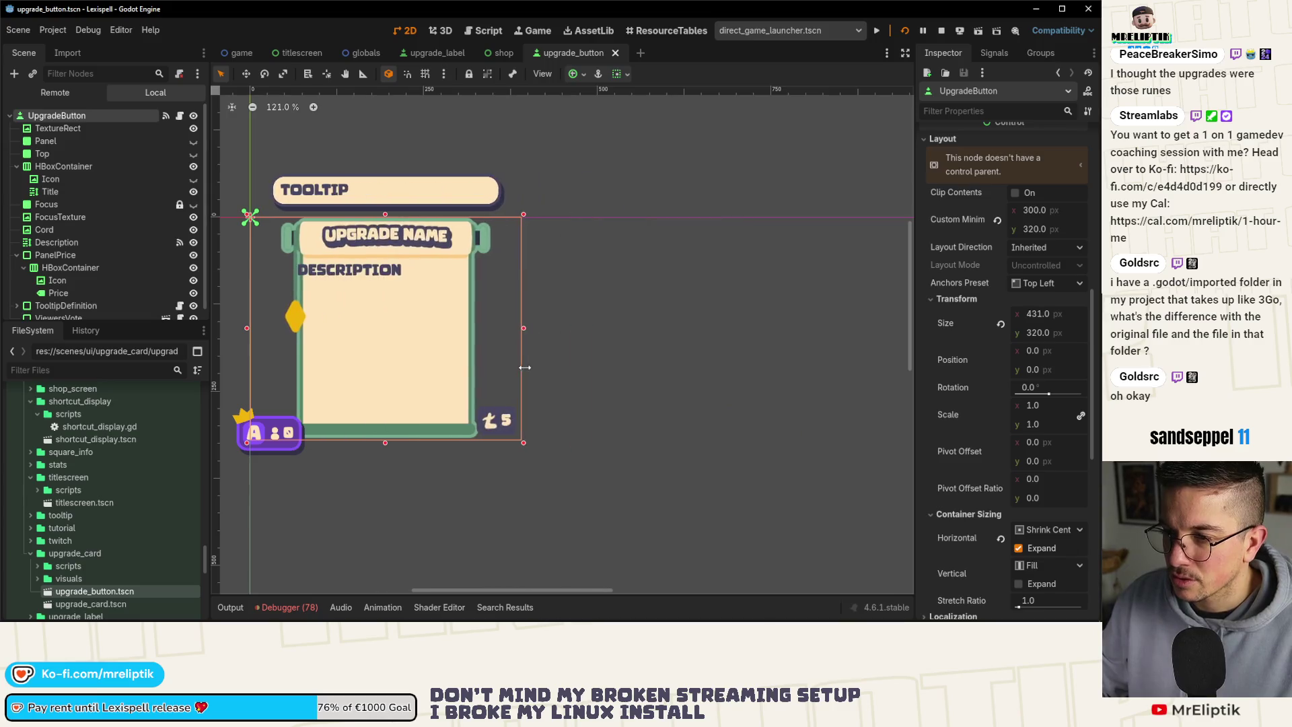
left_click(379, 447)
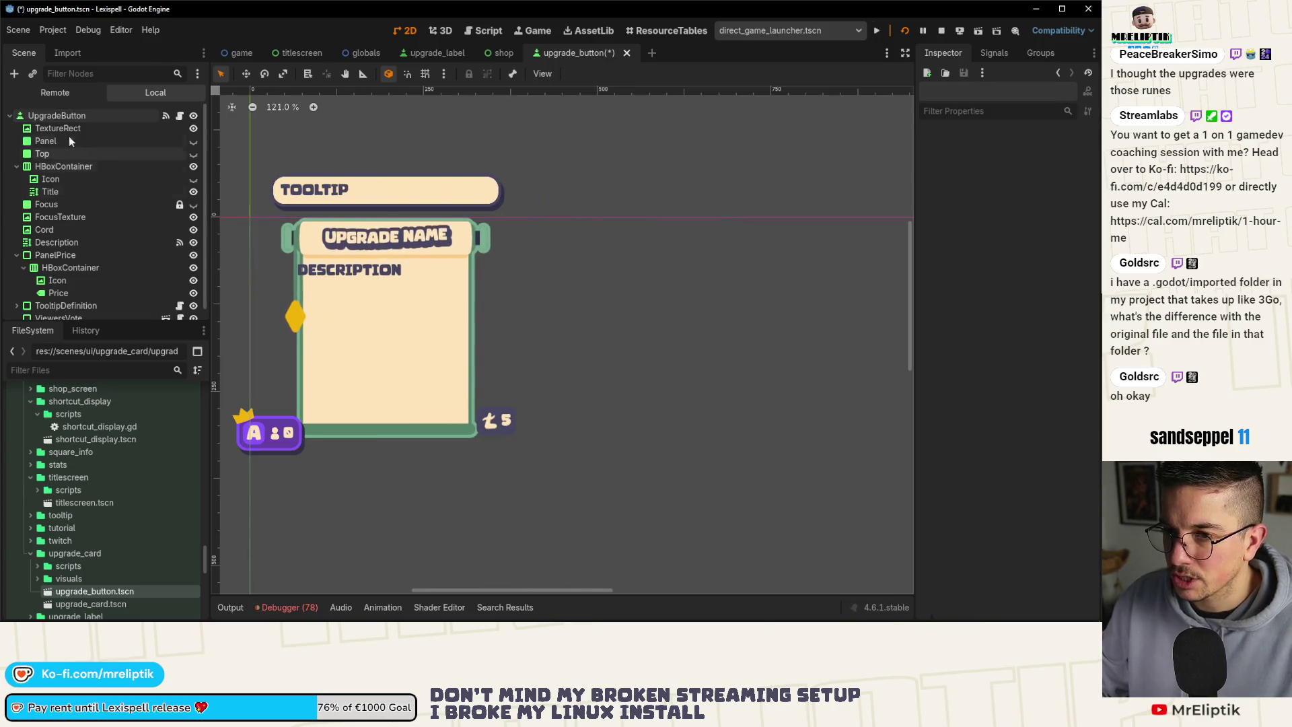
left_click(372, 370)
mouse_move(386, 443)
left_mouse_down()
mouse_move(427, 612)
mouse_move(415, 417)
left_mouse_up()
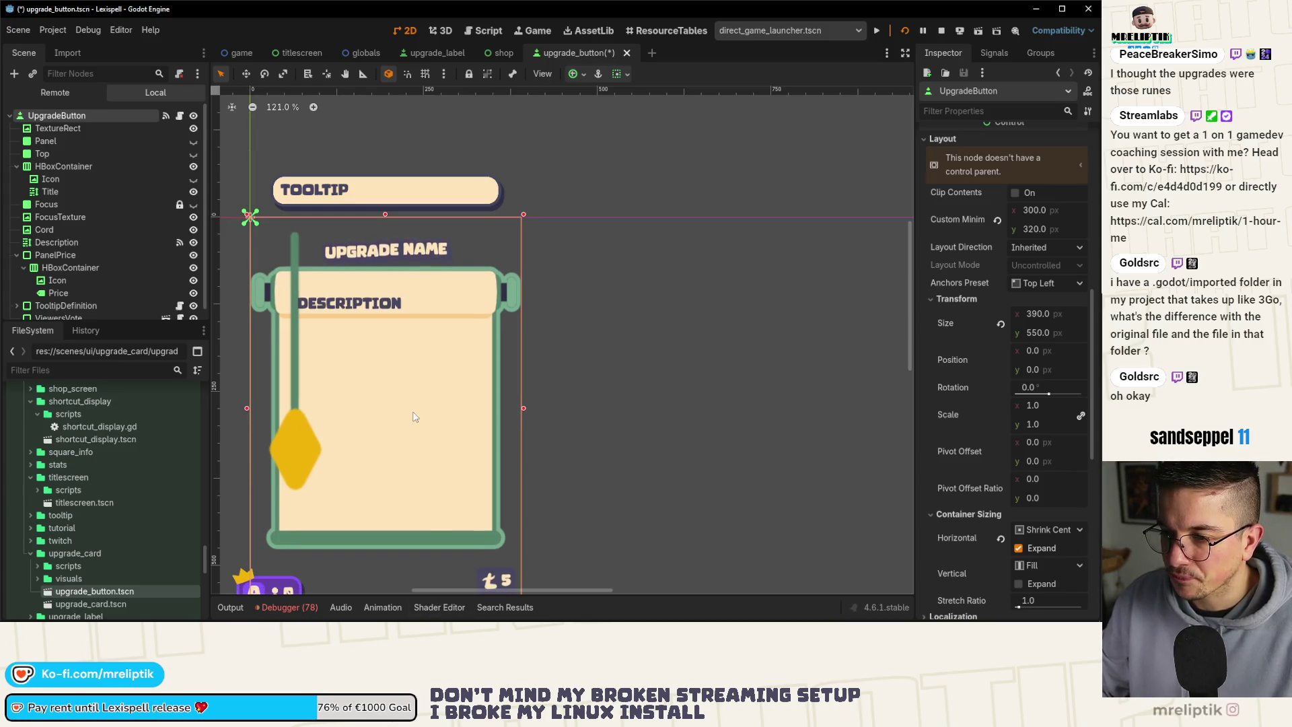
key("ctrl+z")
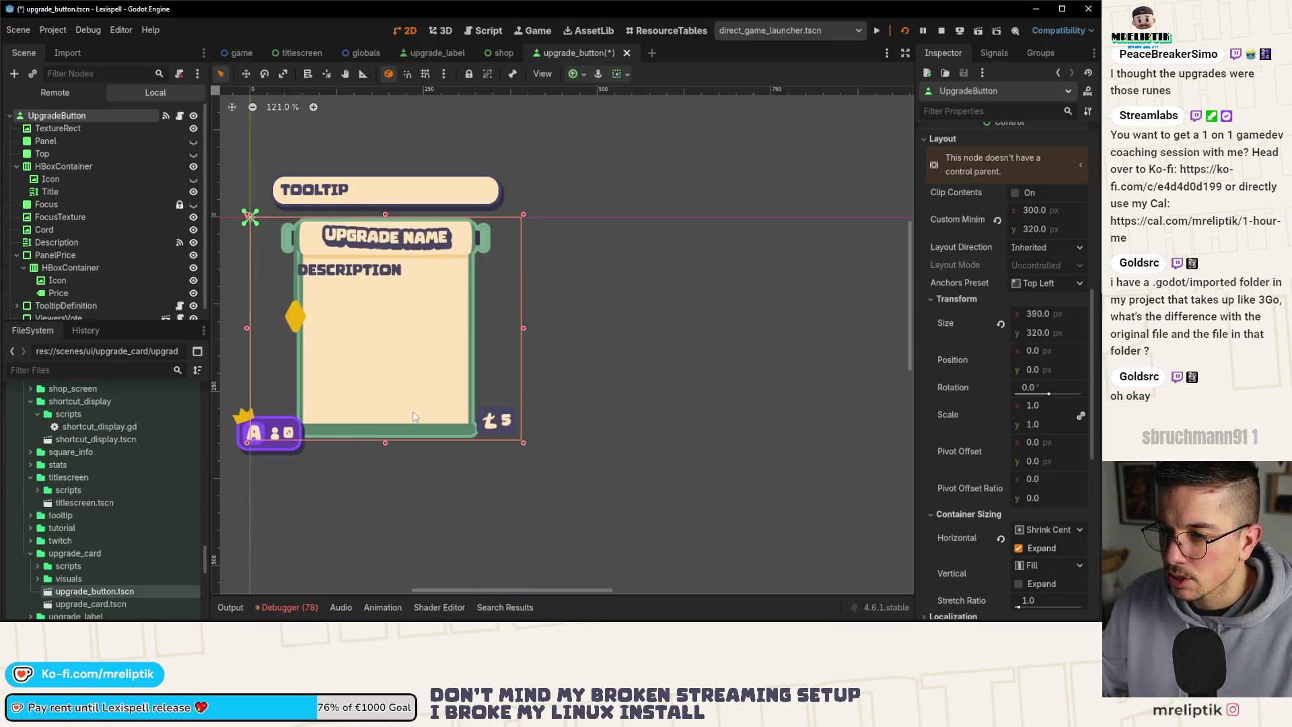
key("ctrl+z")
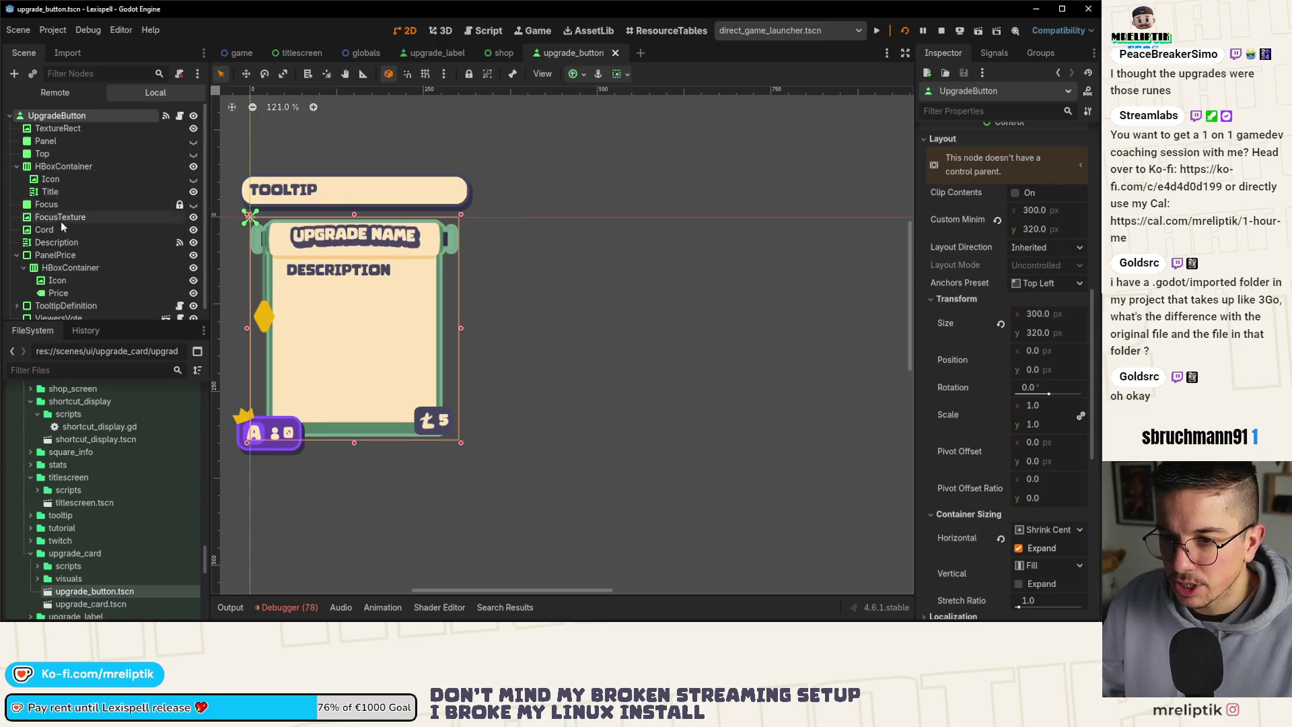
Try a Top Left anchor preset on the Cord, then undo it.
left_click(259, 312)
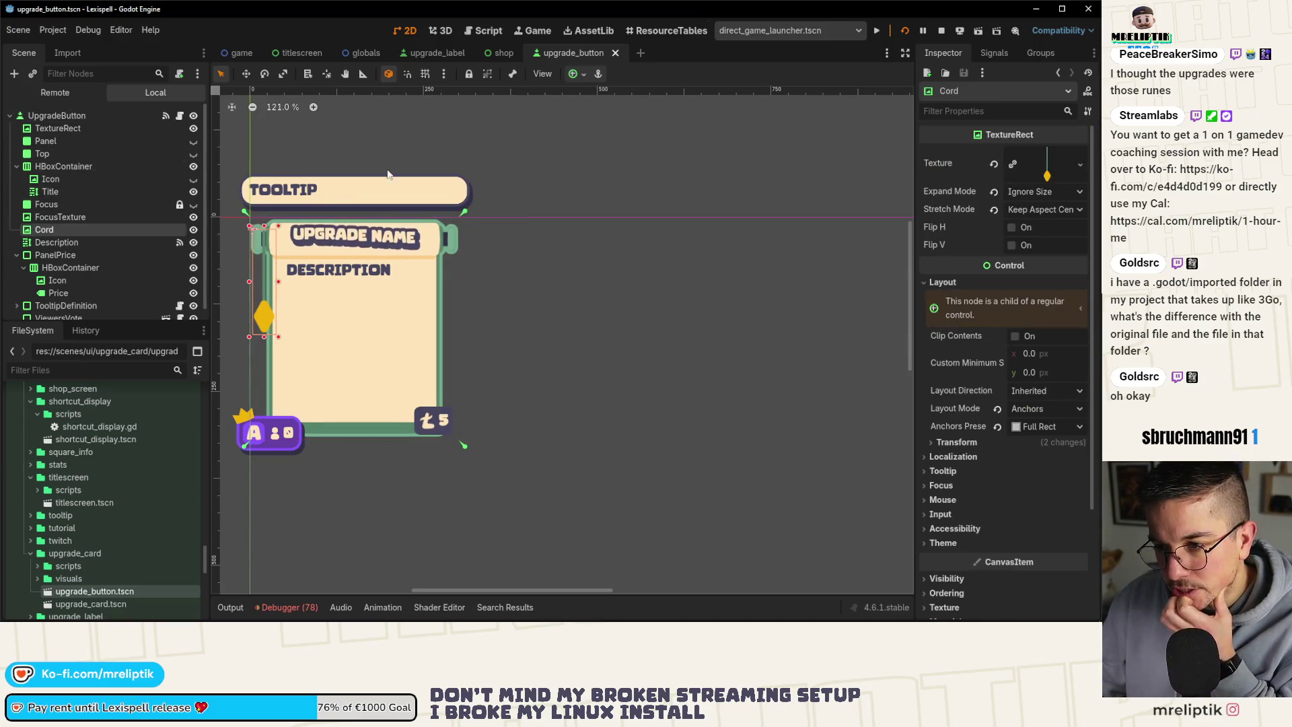
left_click(573, 73)
left_click(580, 117)
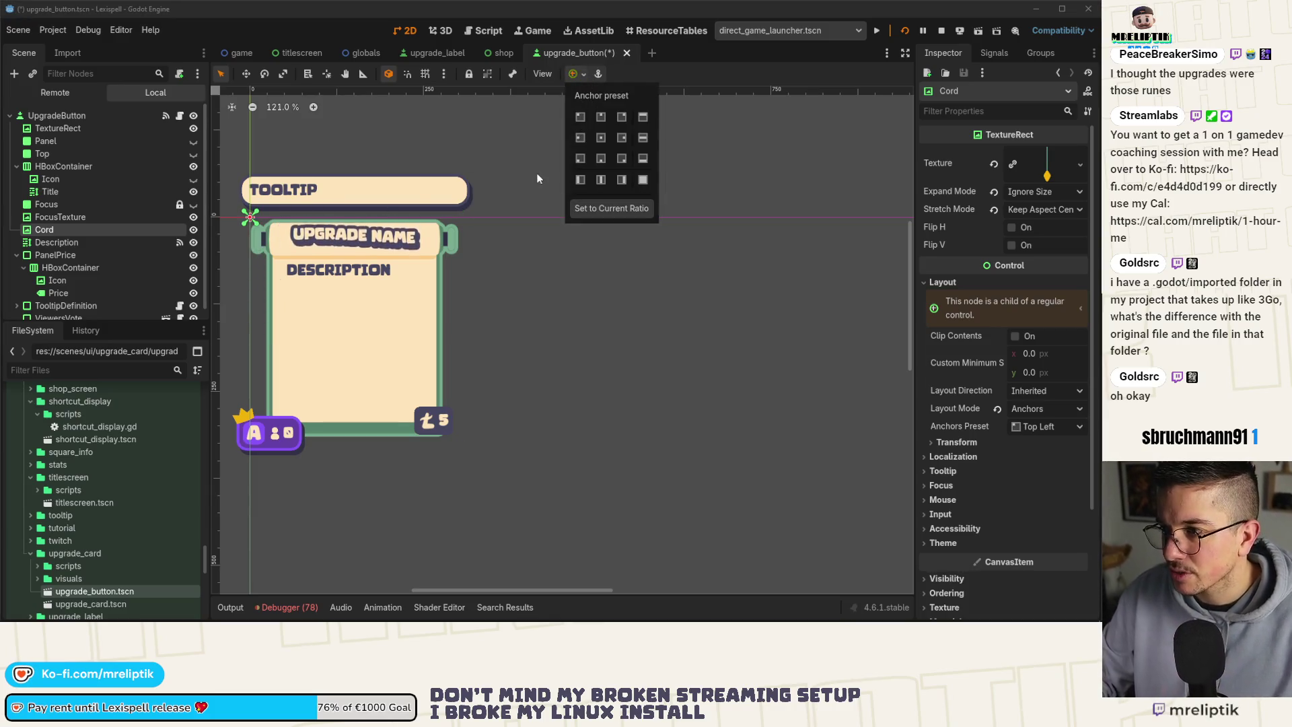
left_click(539, 329)
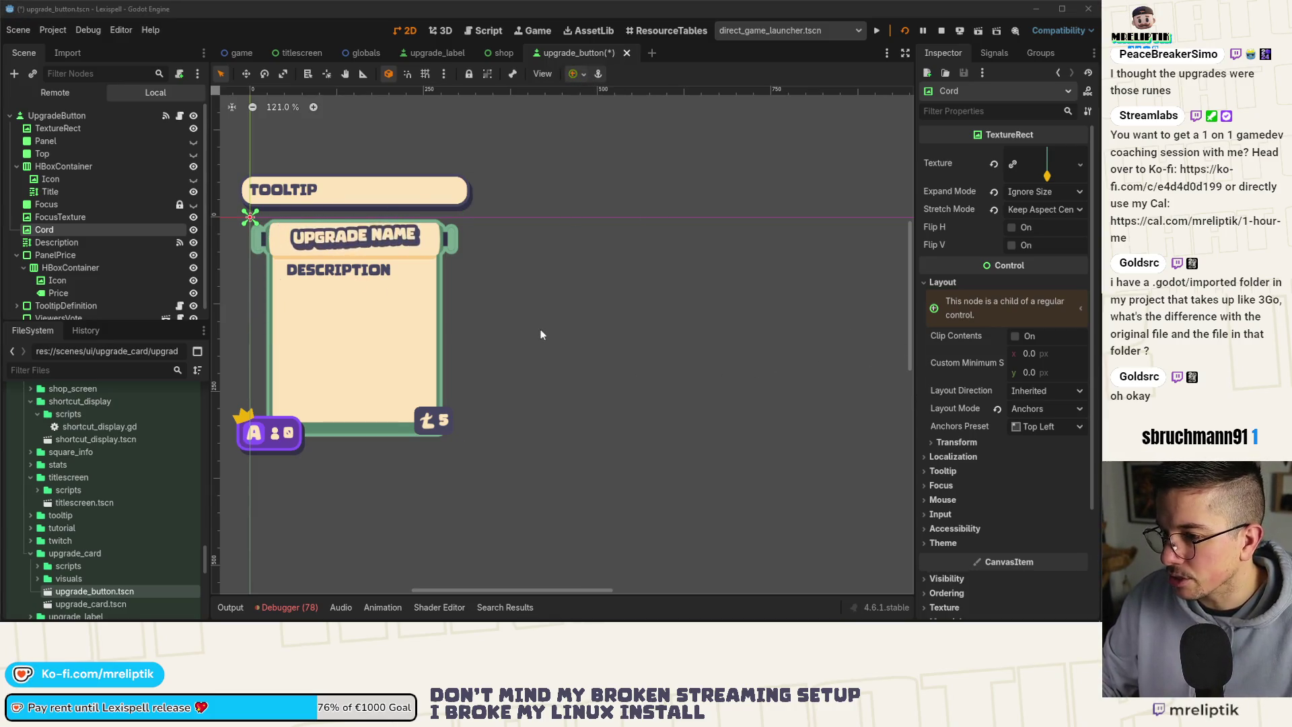
key("ctrl+z")
Copy the Cord's Size into its Custom Minimum Size and save.
left_click(957, 442)
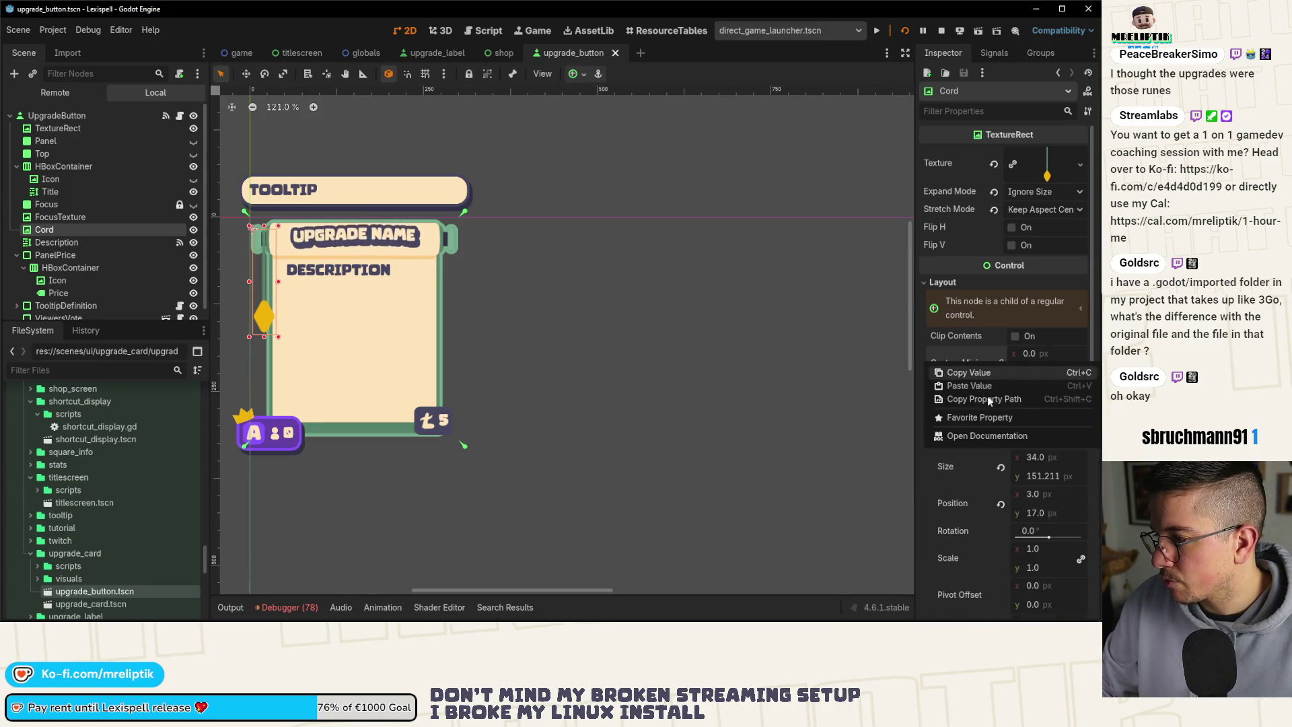
right_click(960, 361)
left_click(983, 382)
key("ctrl+s")
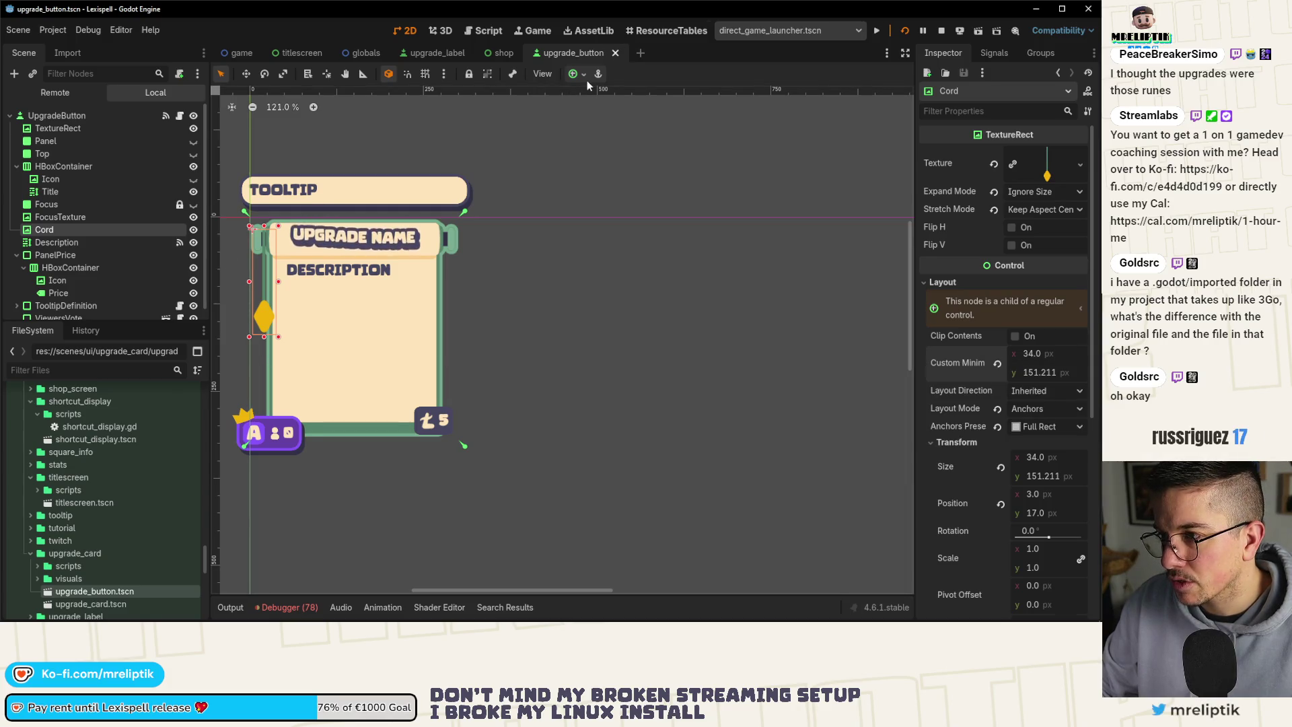
Anchor the Cord Top Left, position it at (3, 17), and save the scene.
left_click(573, 74)
left_click(580, 117)
scroll(236, 247, "up", 6)
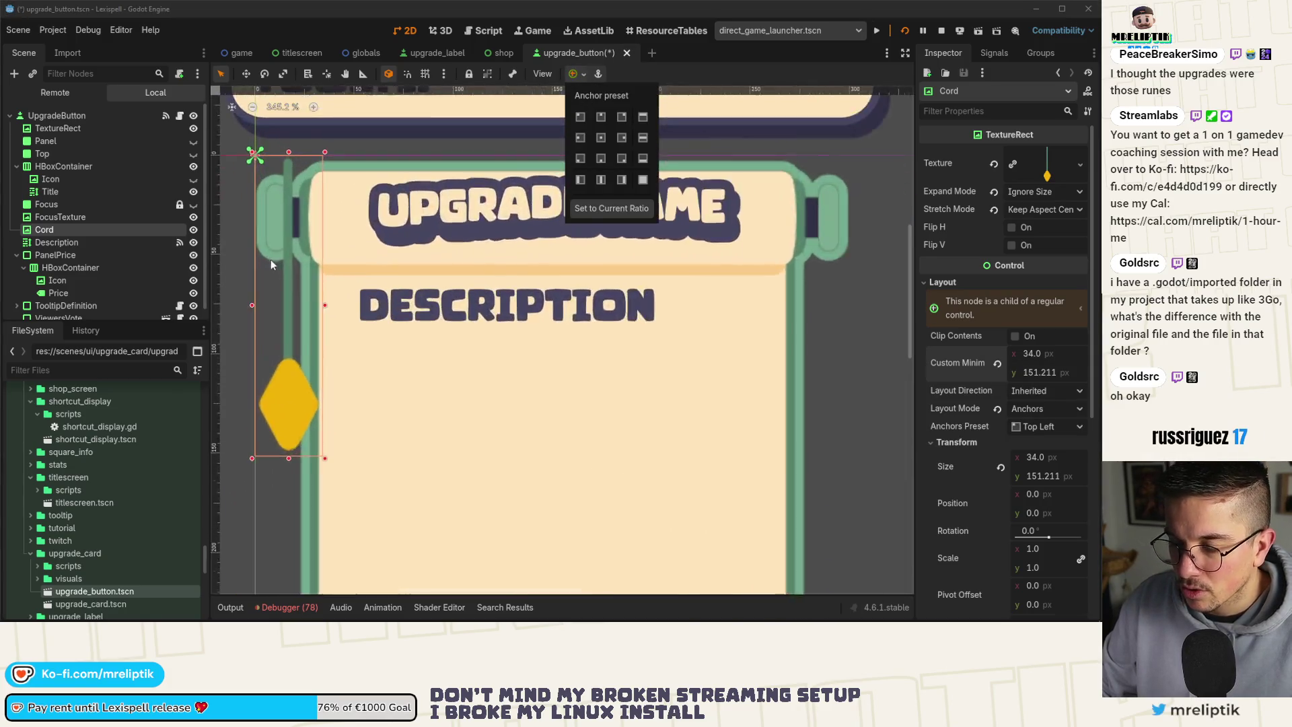
left_click_drag(286, 322, 292, 363)
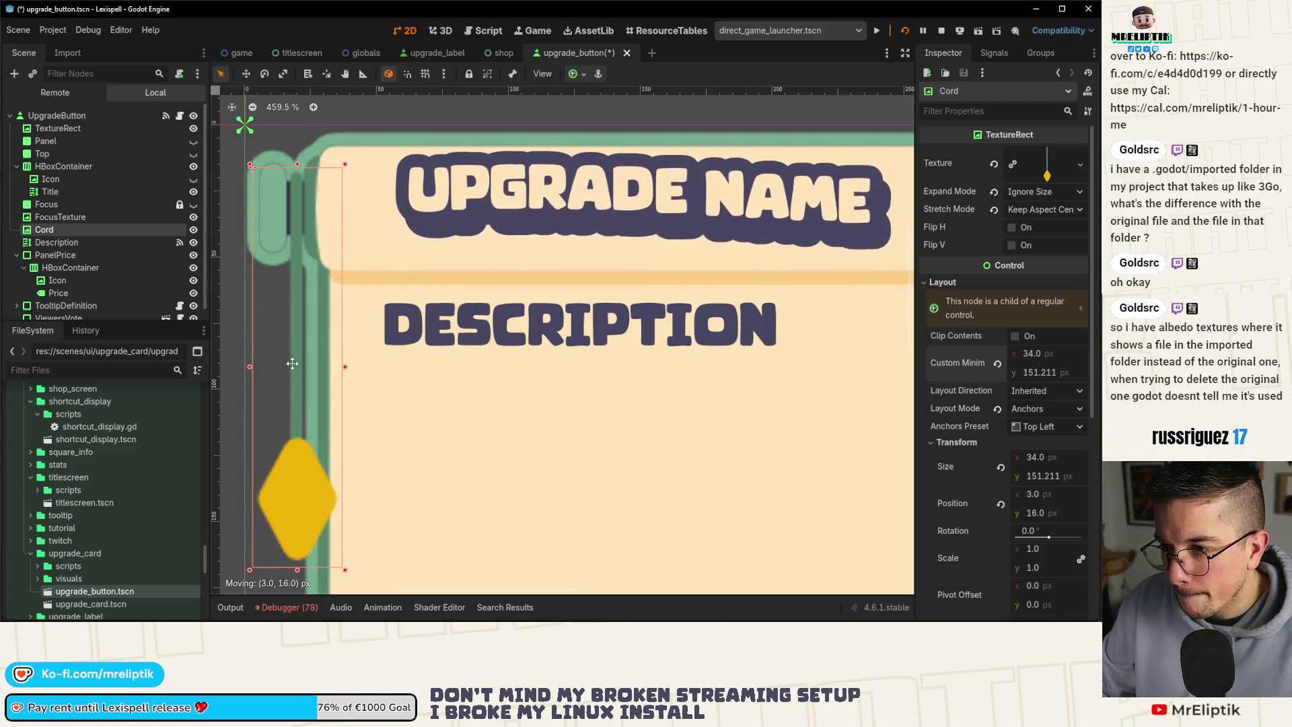
scroll(281, 310, "down", 2)
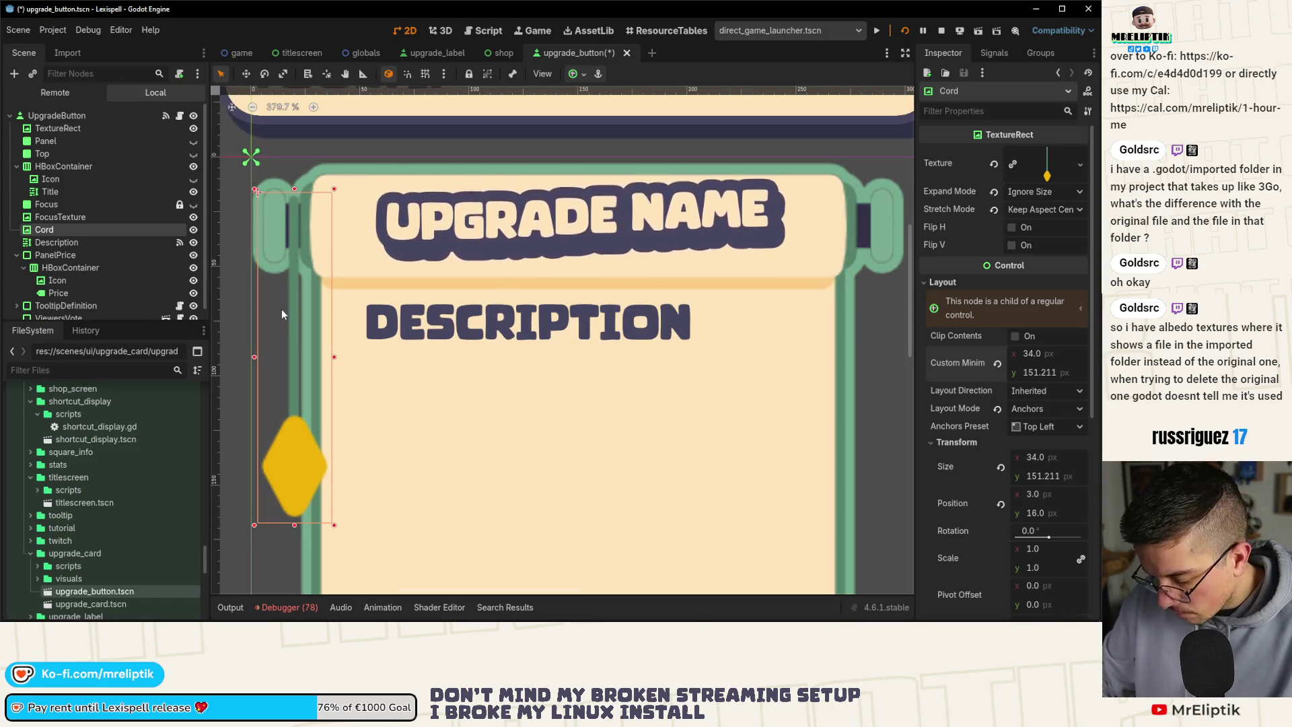
key("Down")
scroll(281, 298, "down", 3)
scroll(258, 297, "down", 9)
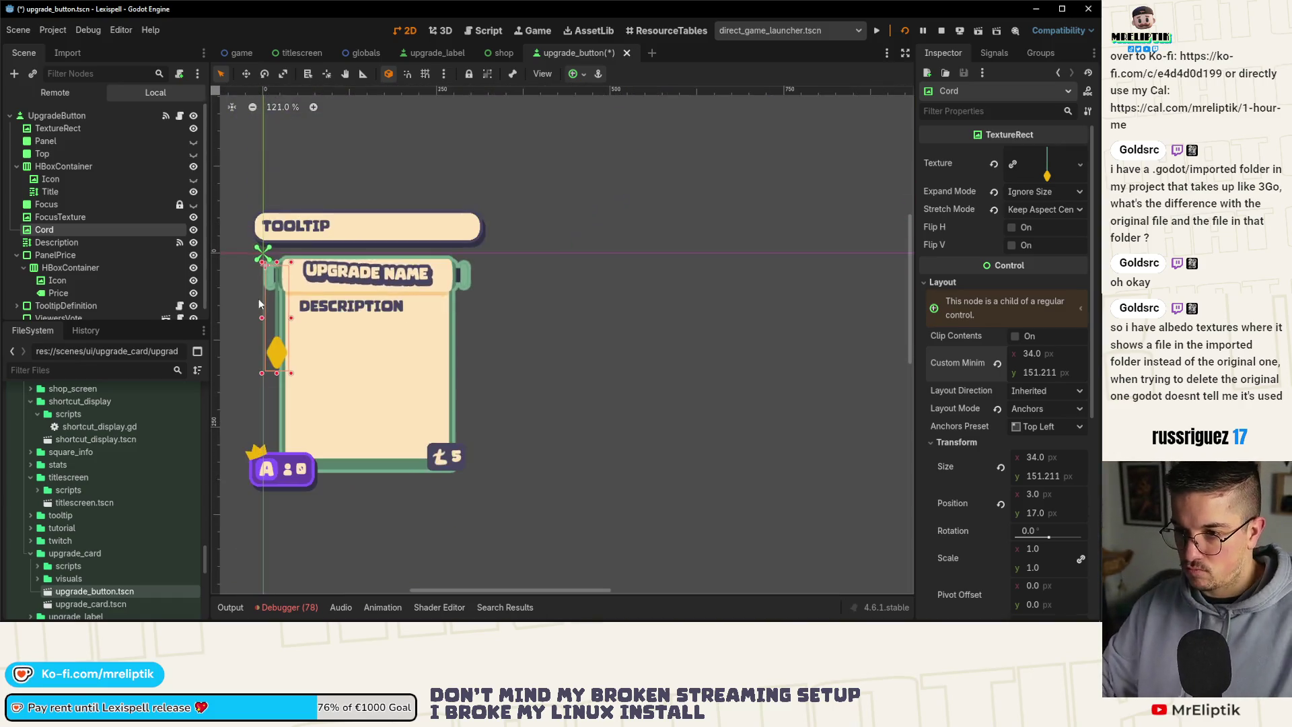
left_click(469, 306)
key("ctrl+s")
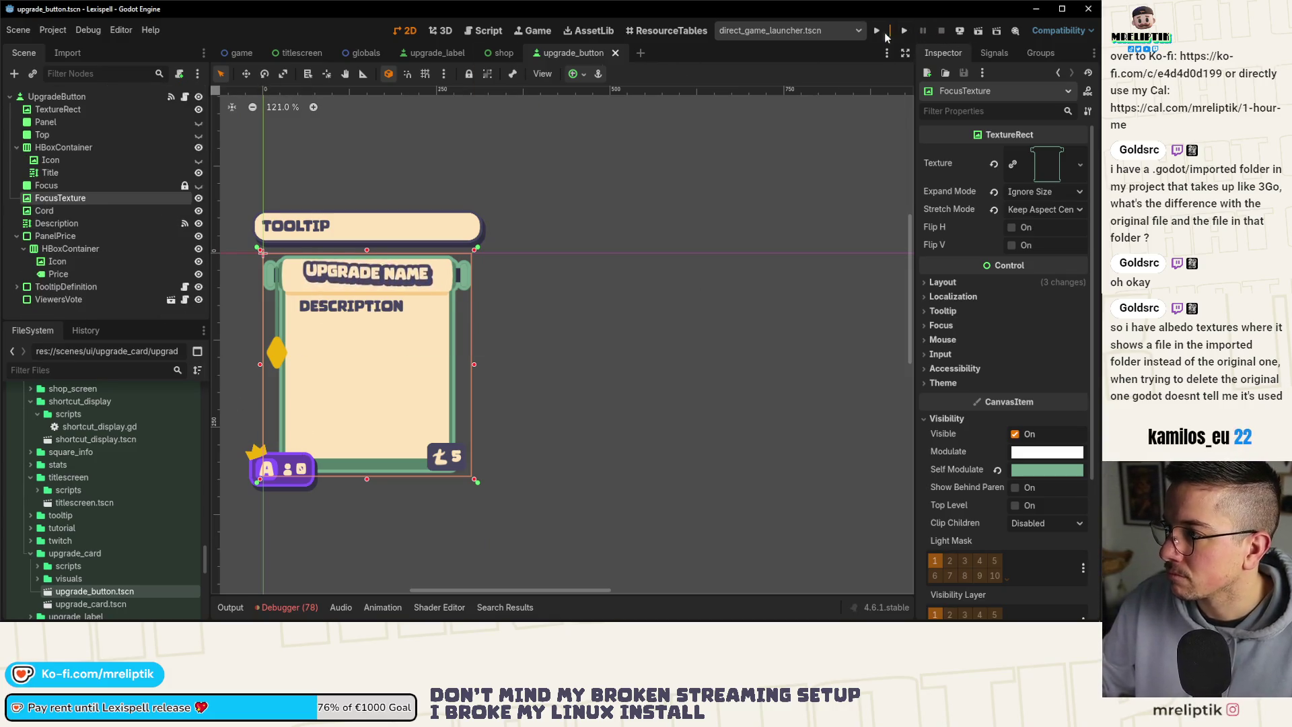
Run the game, start Chapter 1, and drop a letter into the pot.
key("F6")
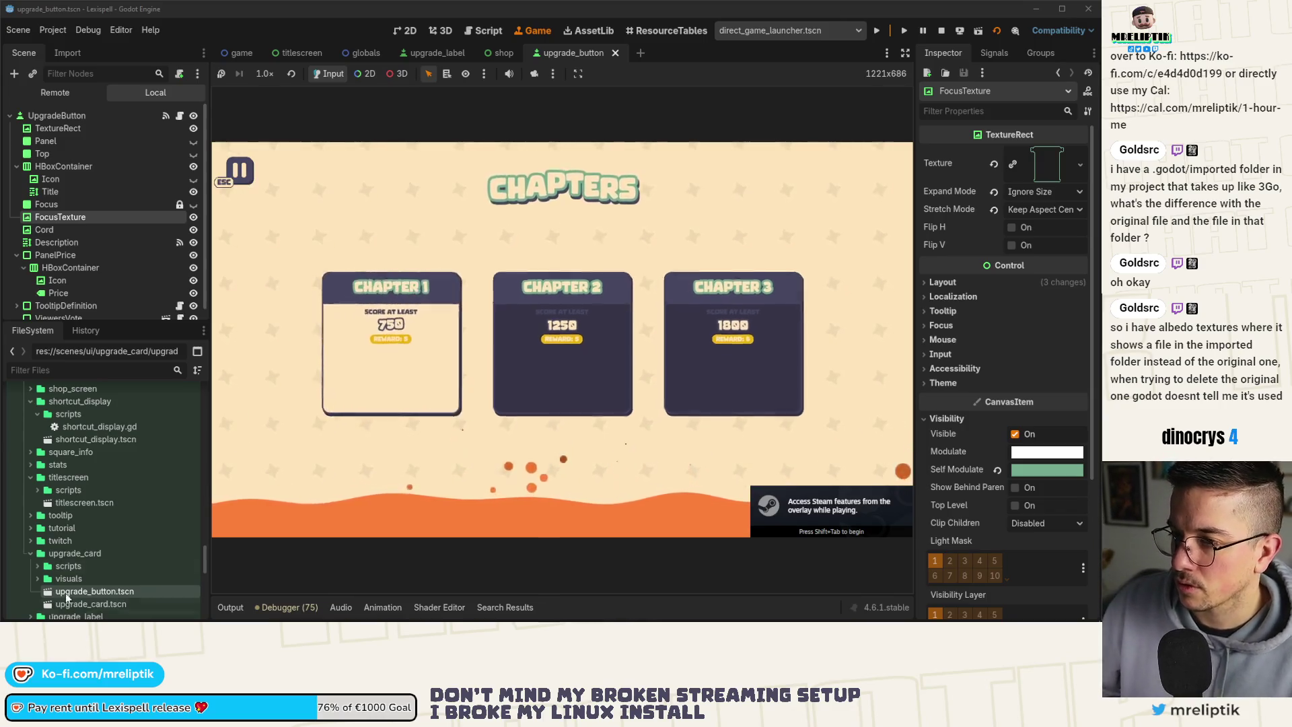
left_click(434, 341)
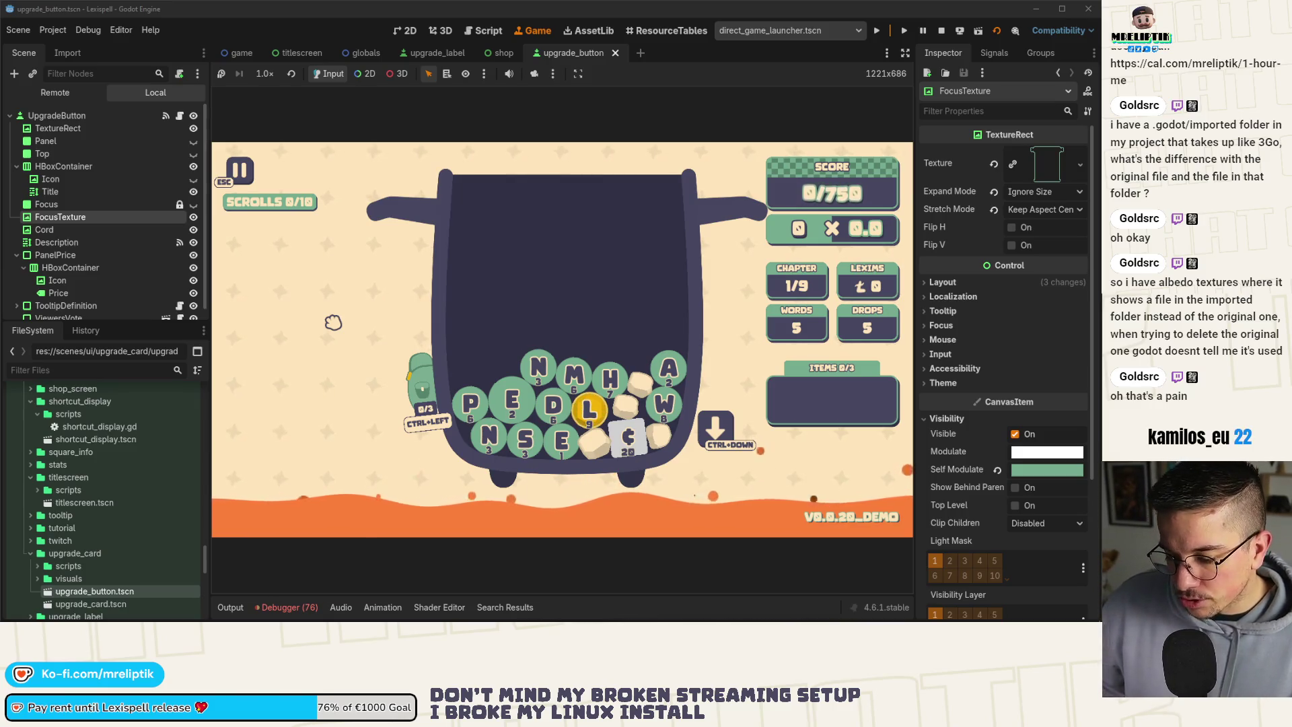
key("ctrl+Down")
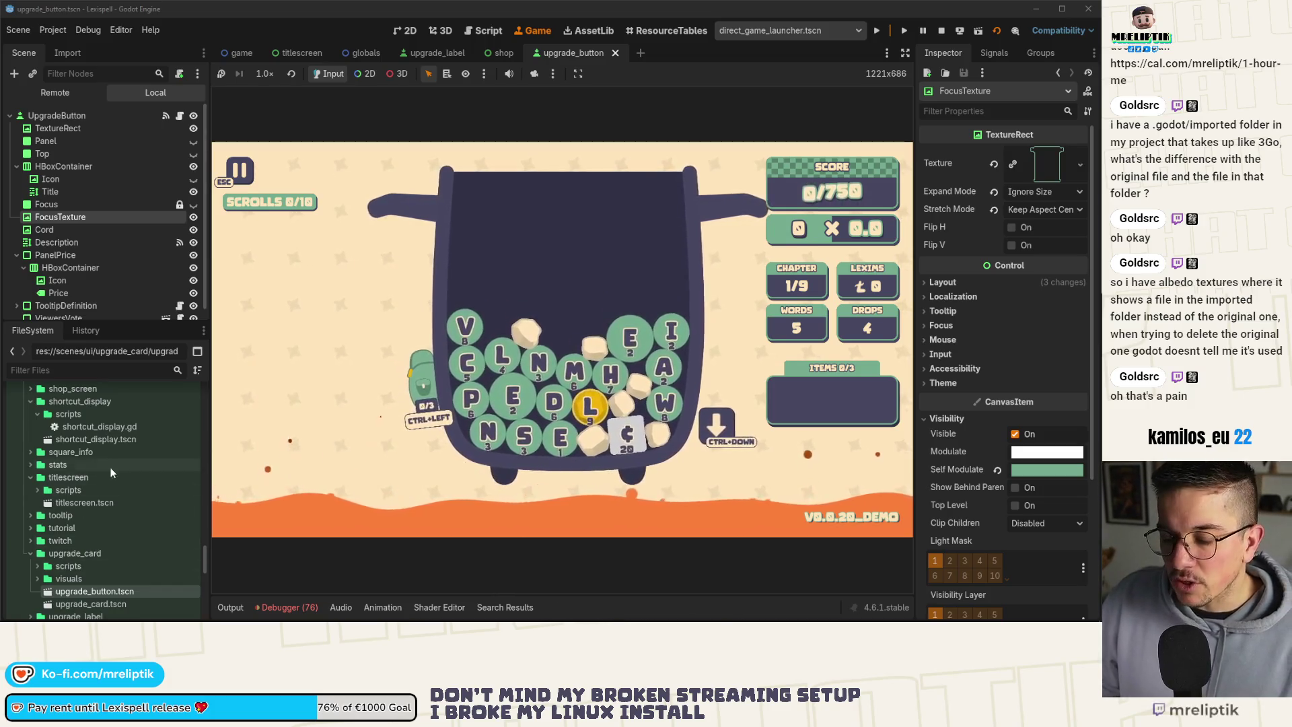
Check titlescreen.tscn's file options, then open the Lexispell user-data folder in the file manager.
left_click(74, 503)
right_click(74, 503)
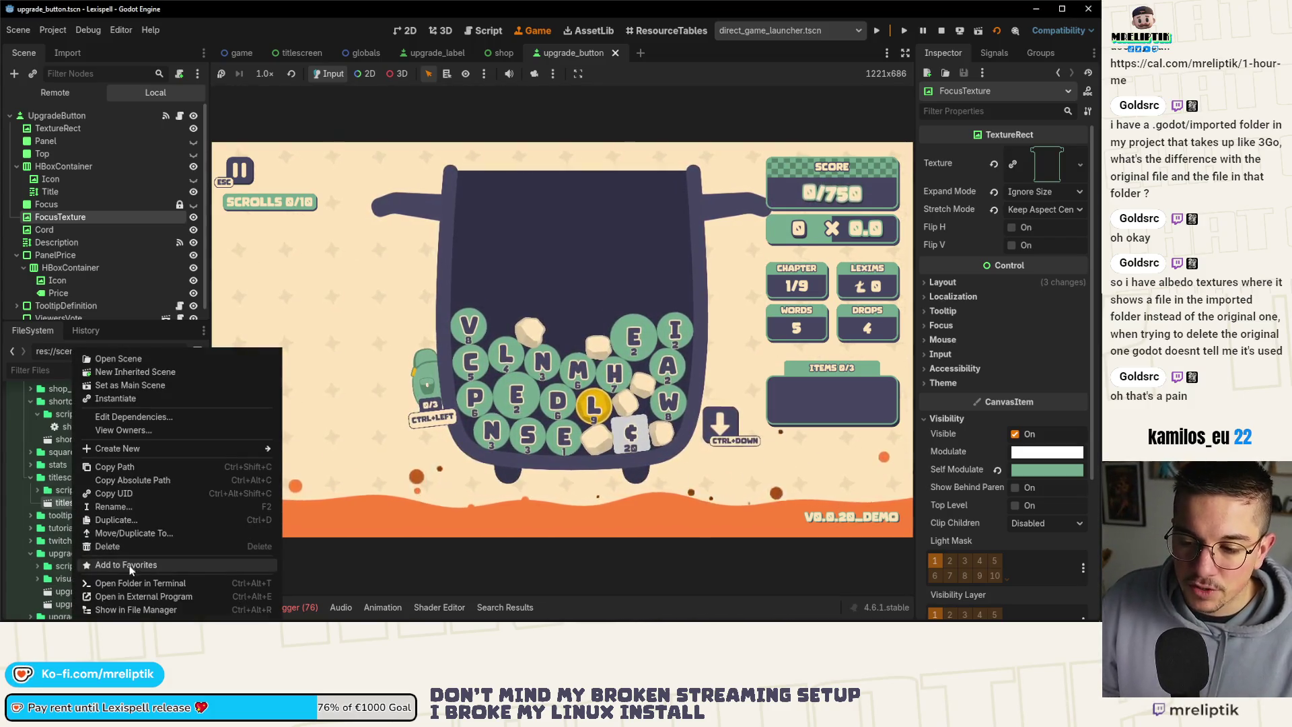
key("Escape")
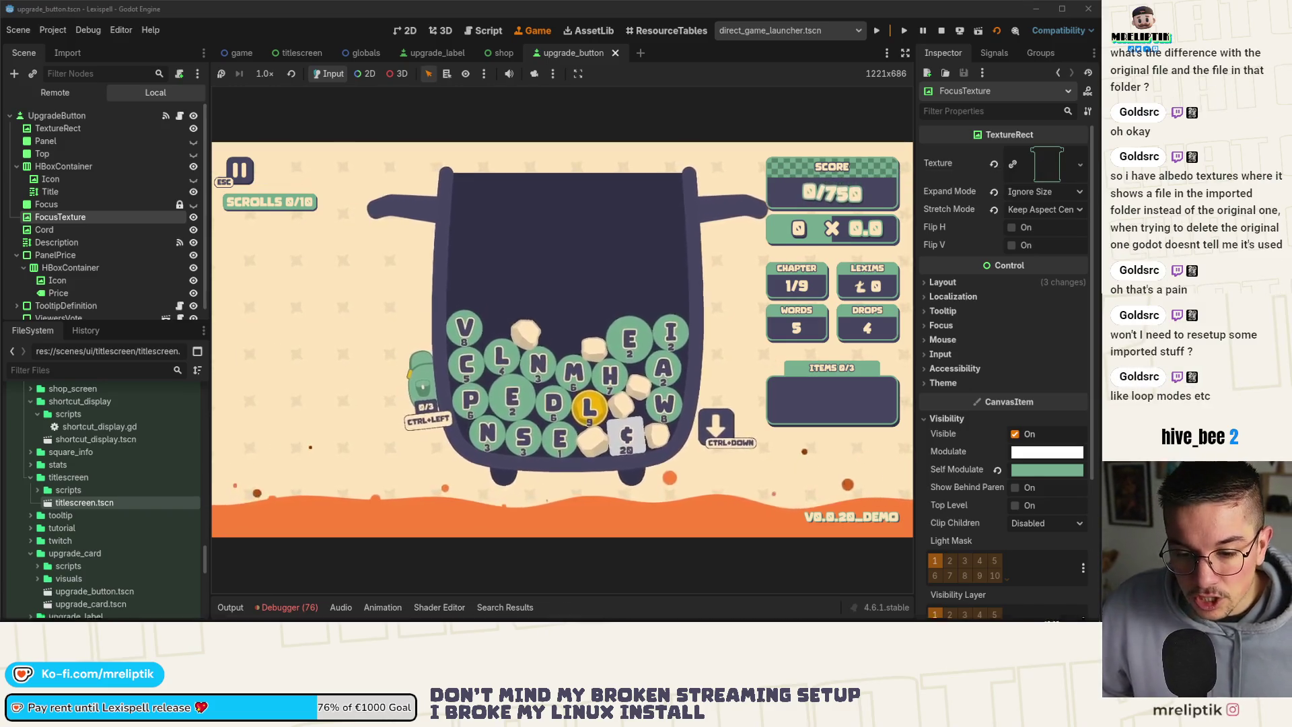
key("alt+Tab")
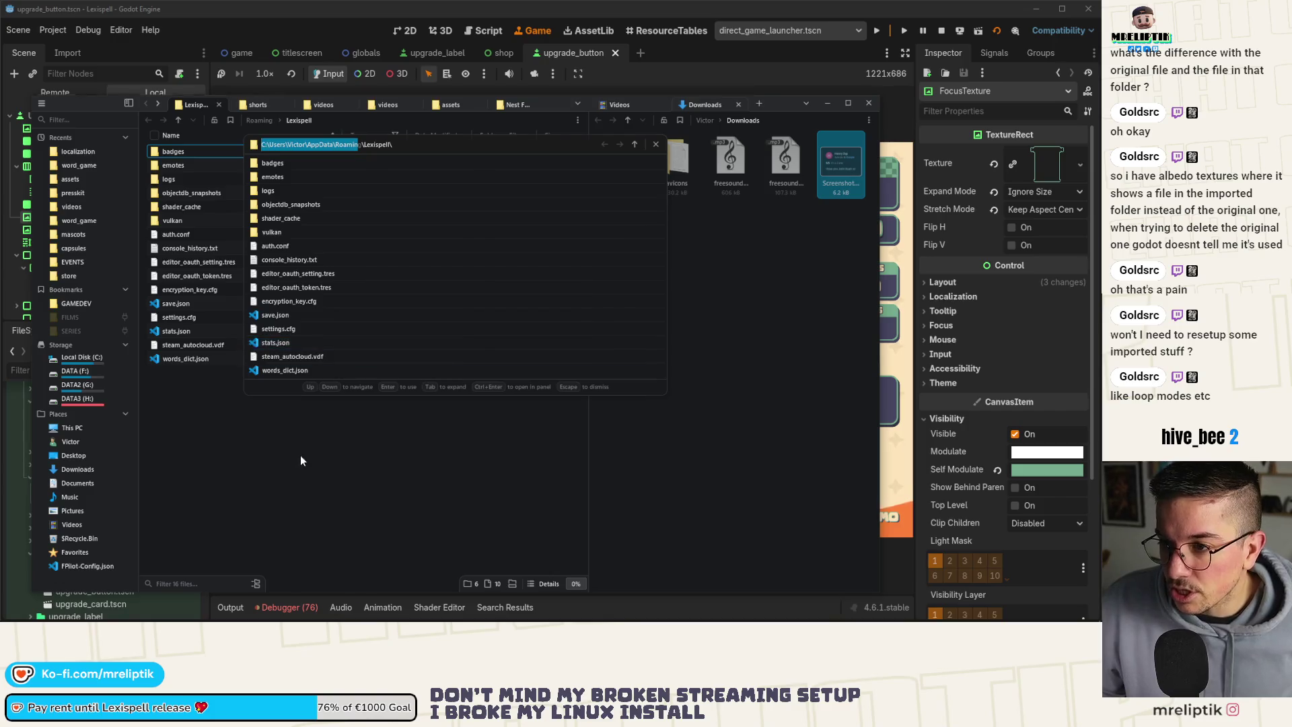
Move through the assets, event and localization folders up to the word_game project folder.
key("Escape")
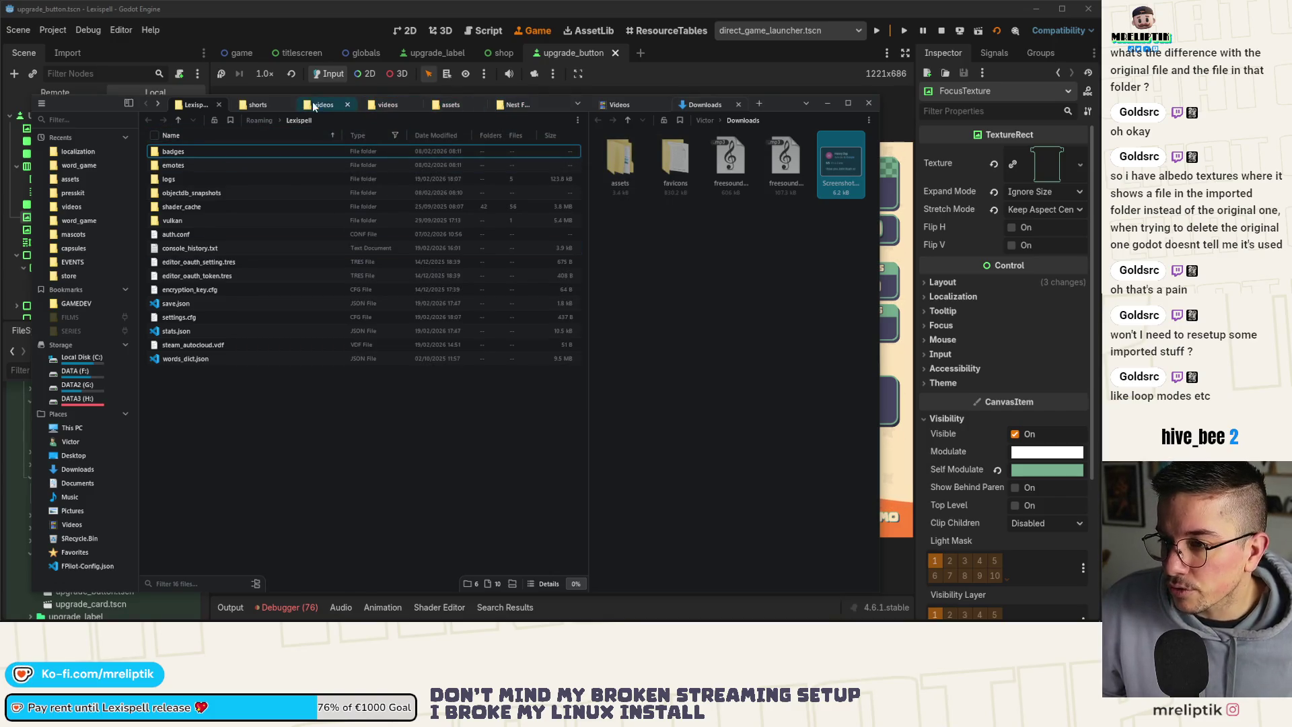
left_click(449, 106)
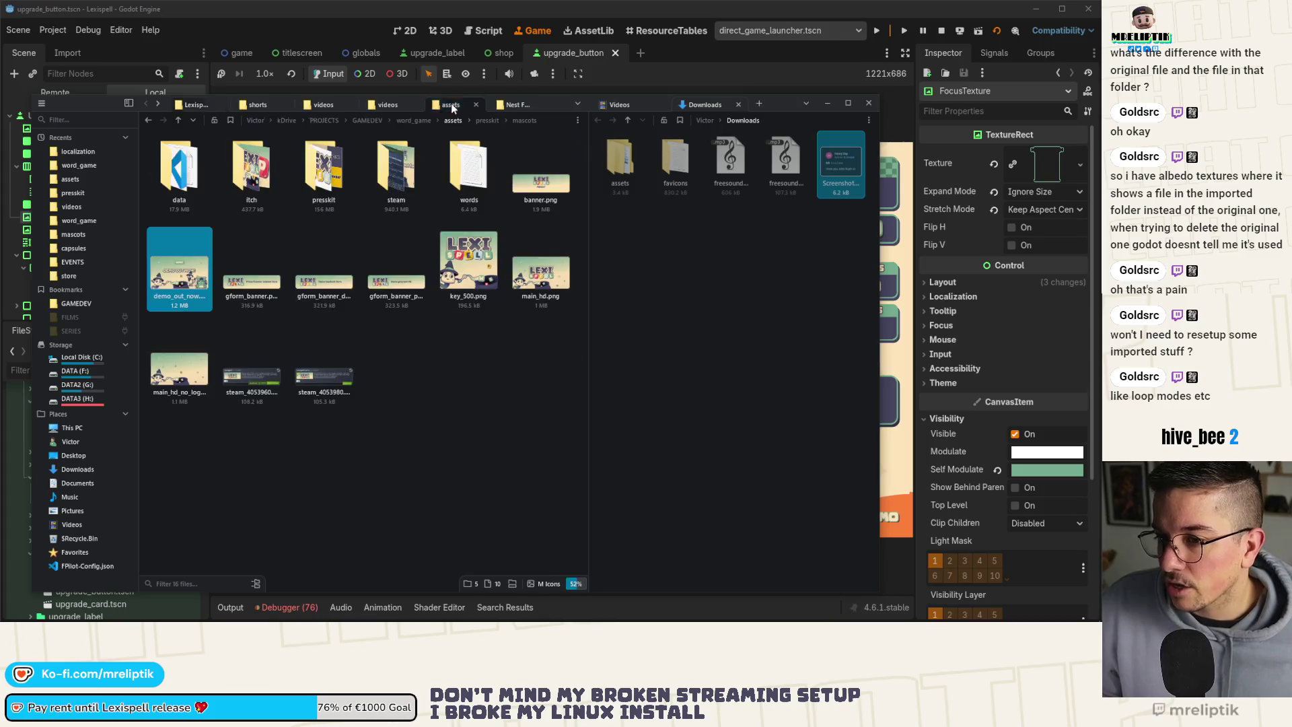
left_click(498, 106)
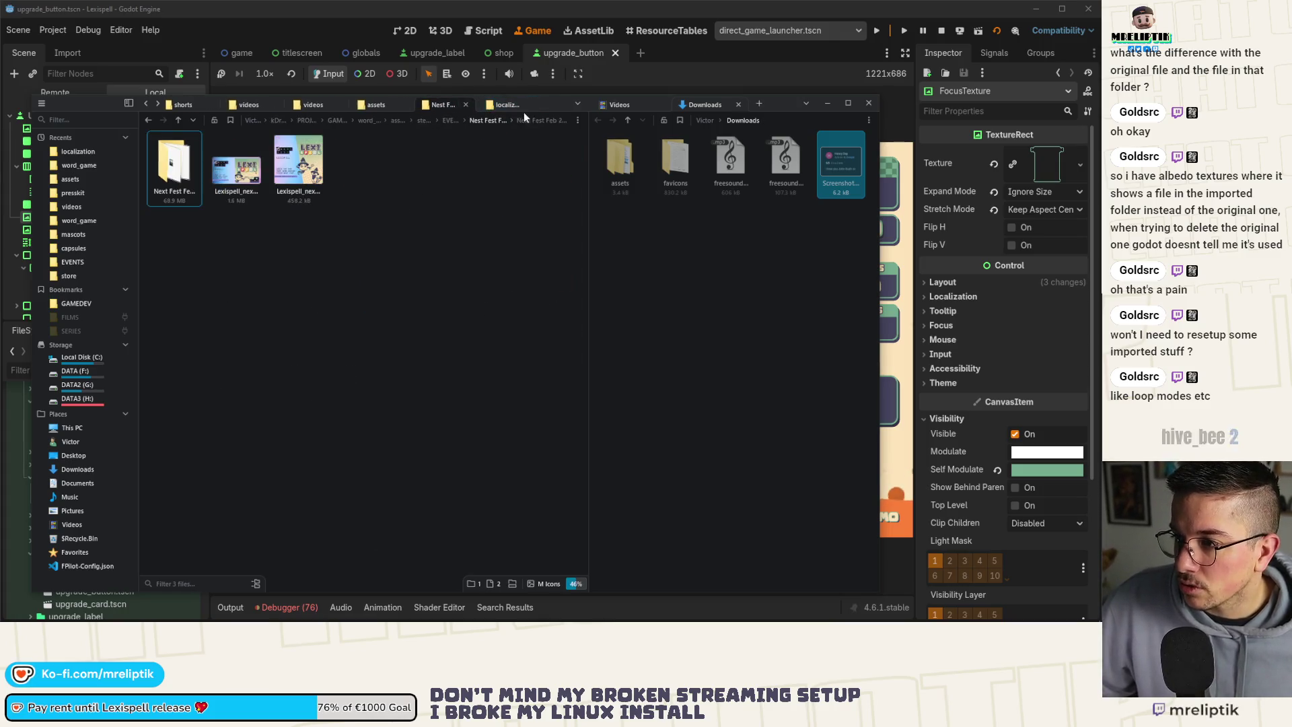
left_click(502, 106)
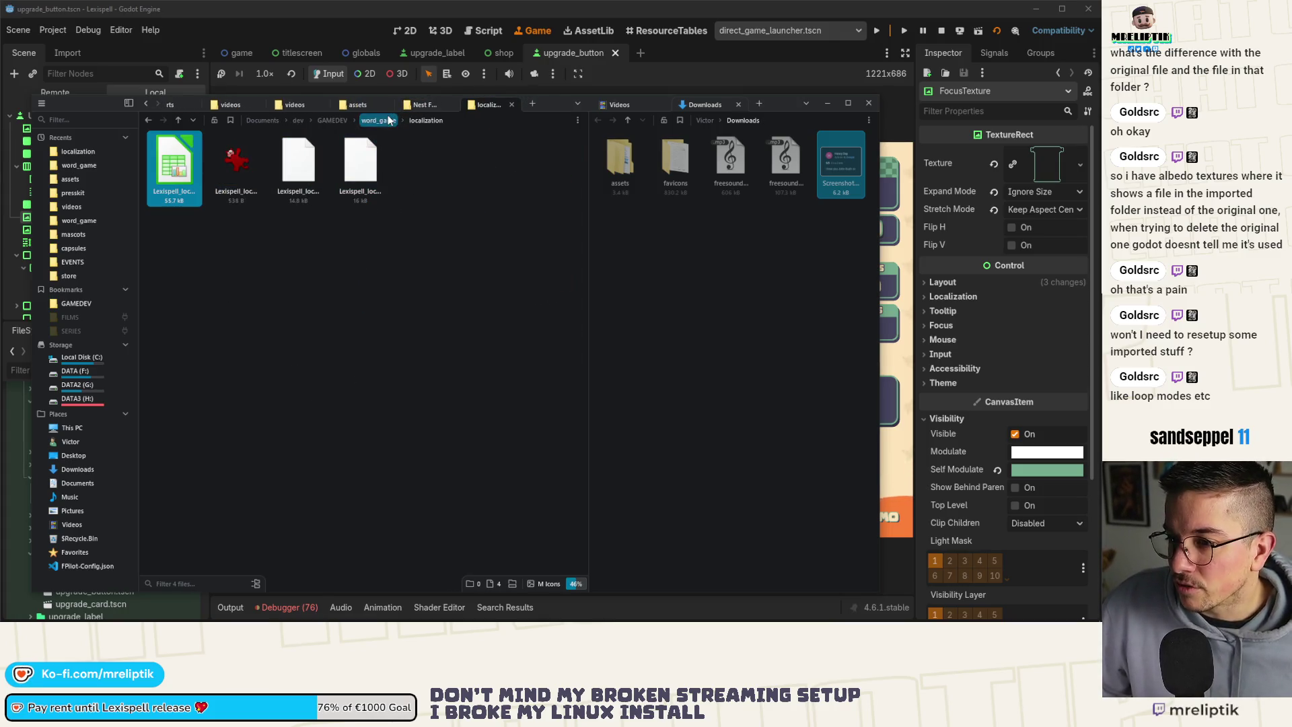
left_click(388, 120)
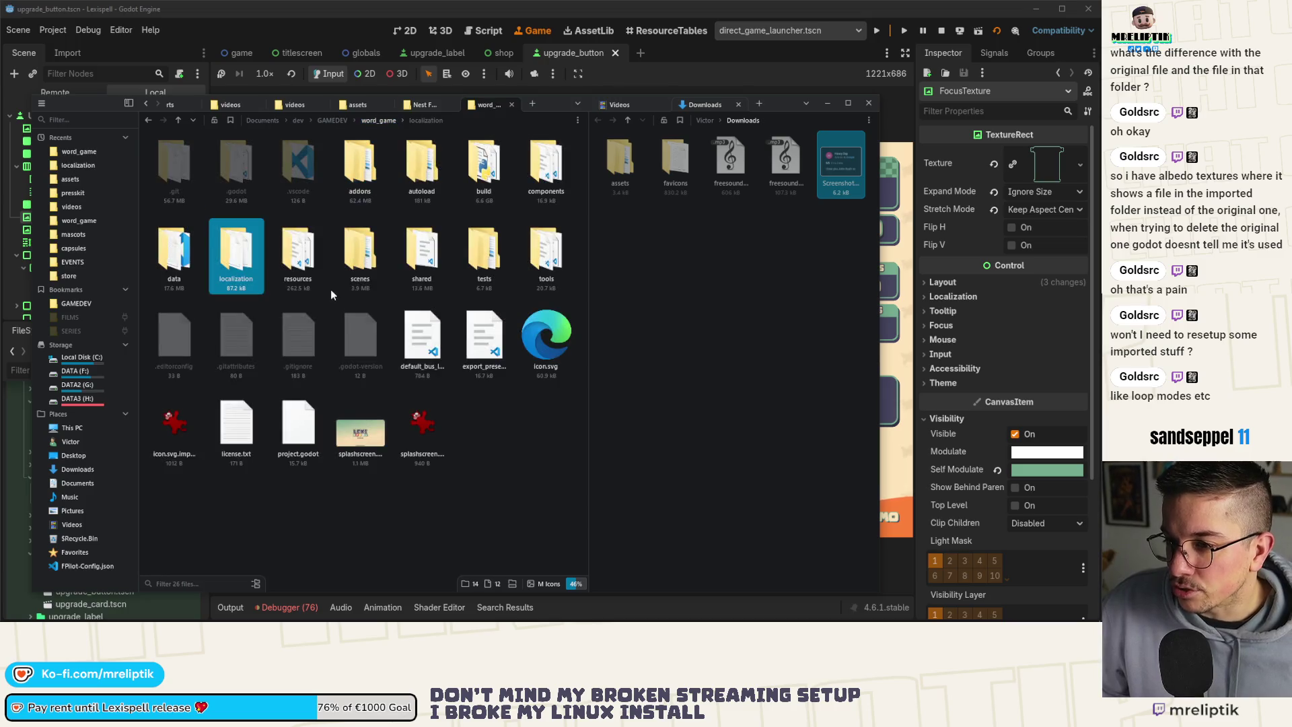
Try opening splashscreen.png.import, dismiss IrfanView's unreadable-file error, and return to Godot.
left_click(429, 443)
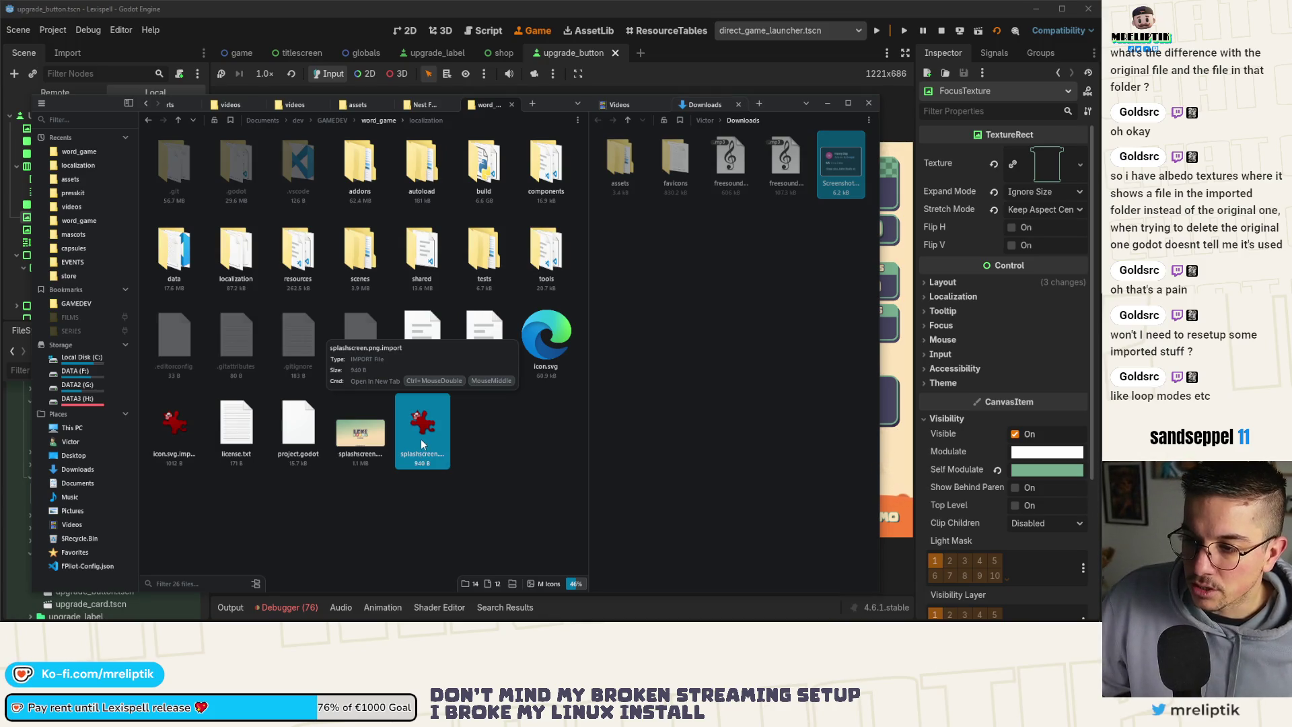
double_click(421, 437)
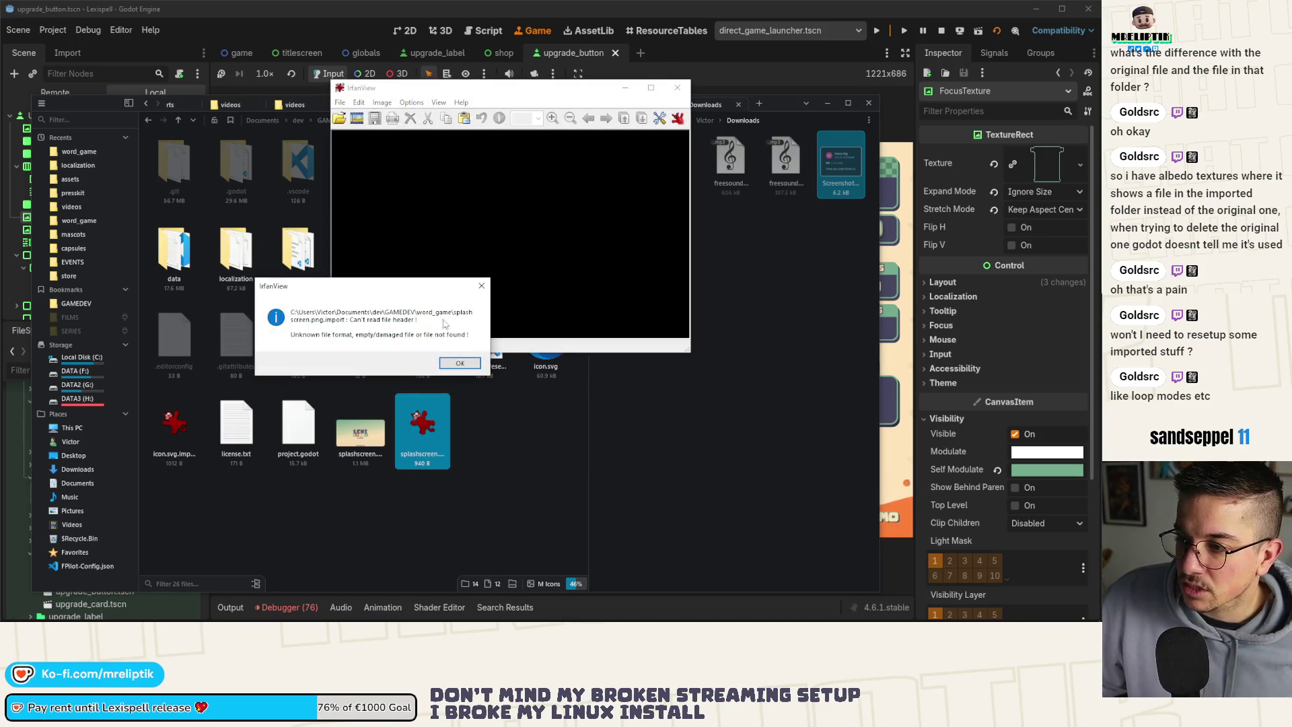
left_click(459, 362)
left_click(677, 87)
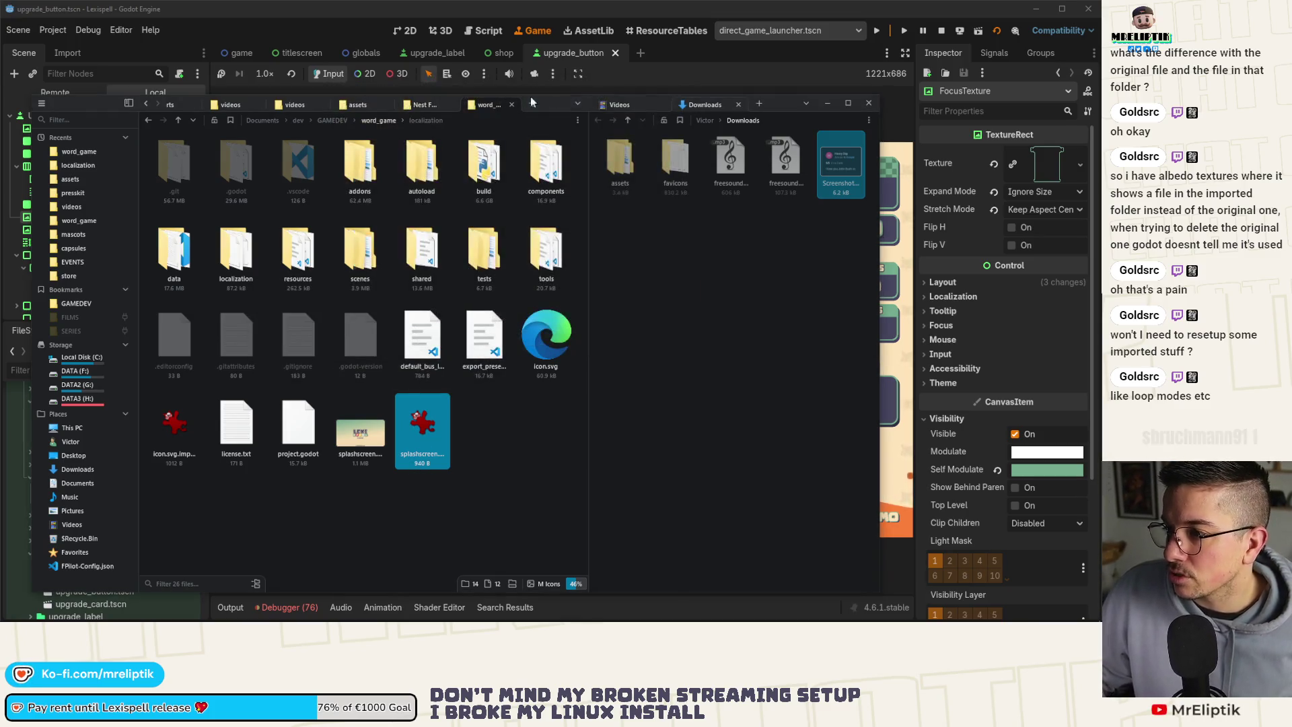
key("alt+Tab")
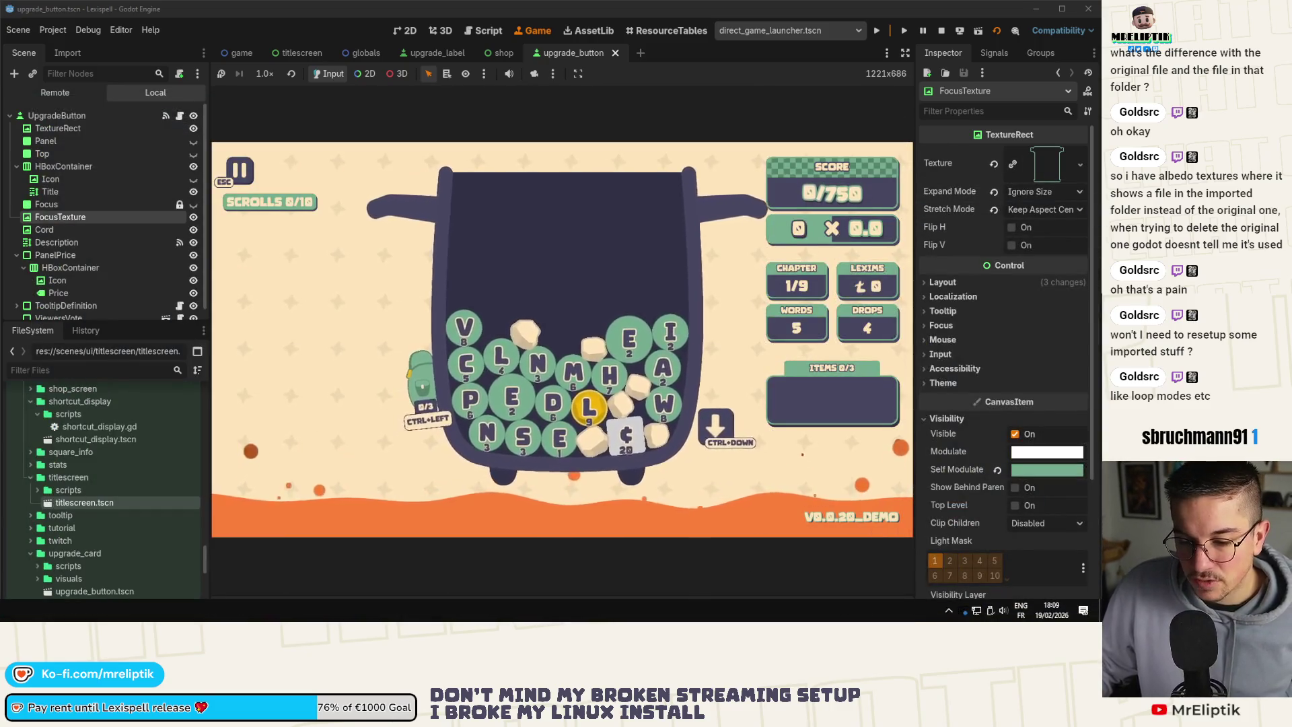
key("alt+Tab")
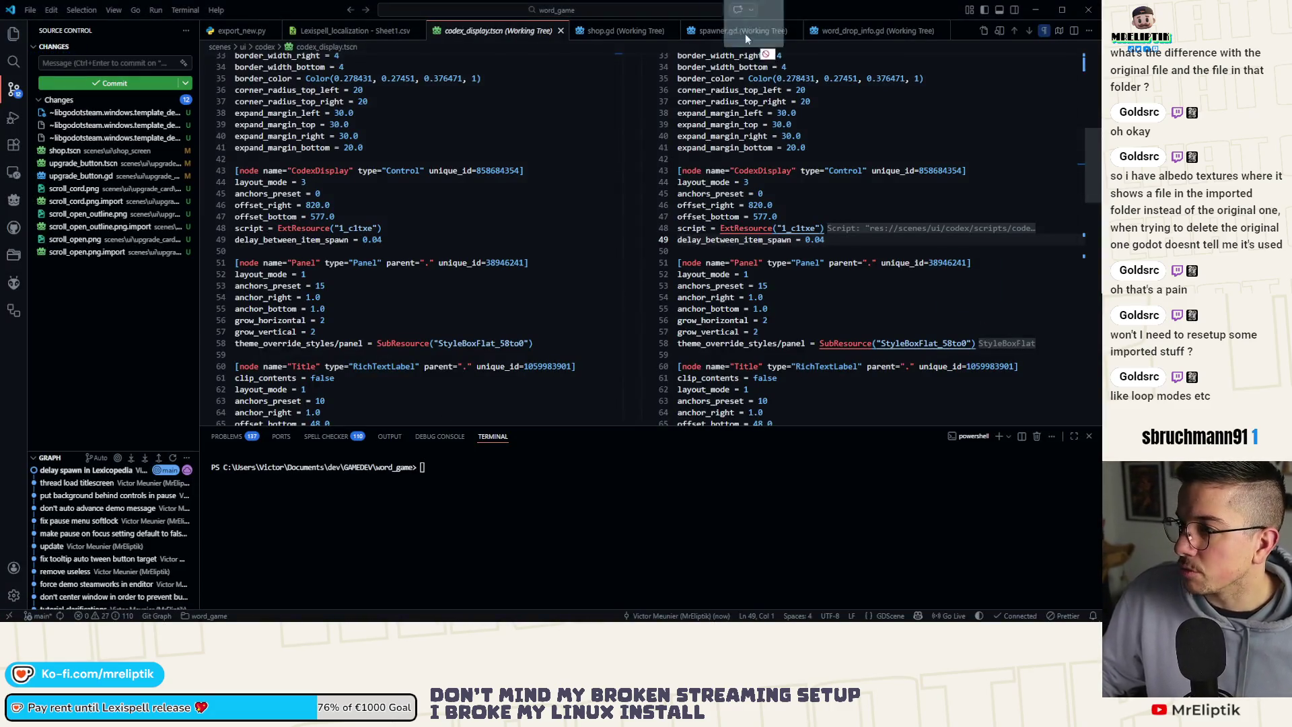
left_click_drag(592, 29, 591, 31)
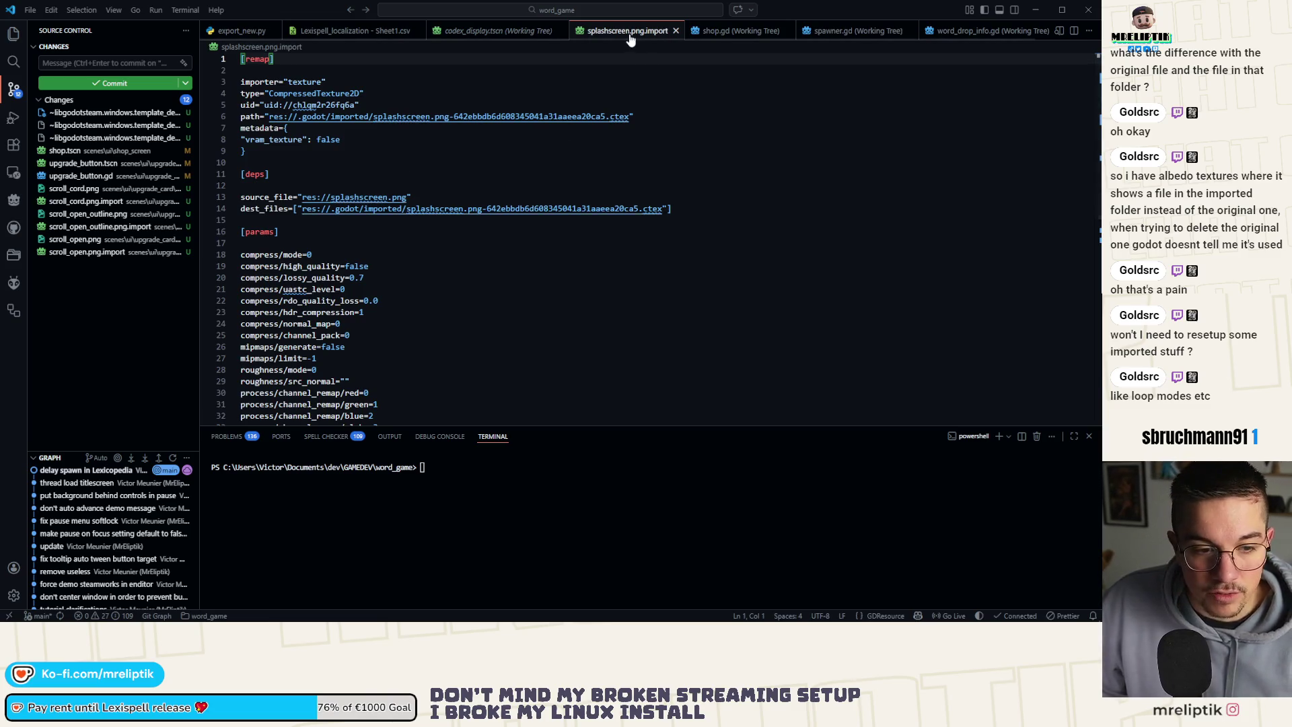
scroll(380, 301, "down", 2)
scroll(385, 147, "up", 2)
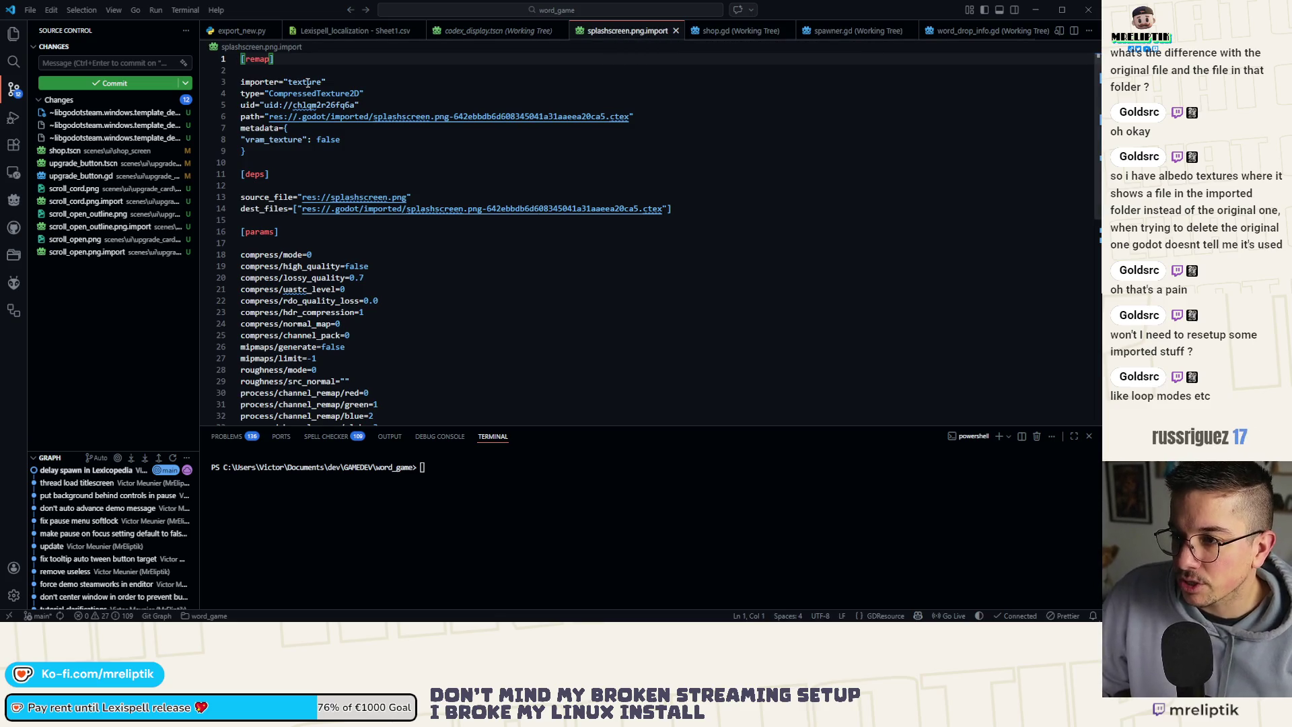
double_click(308, 81)
double_click(314, 94)
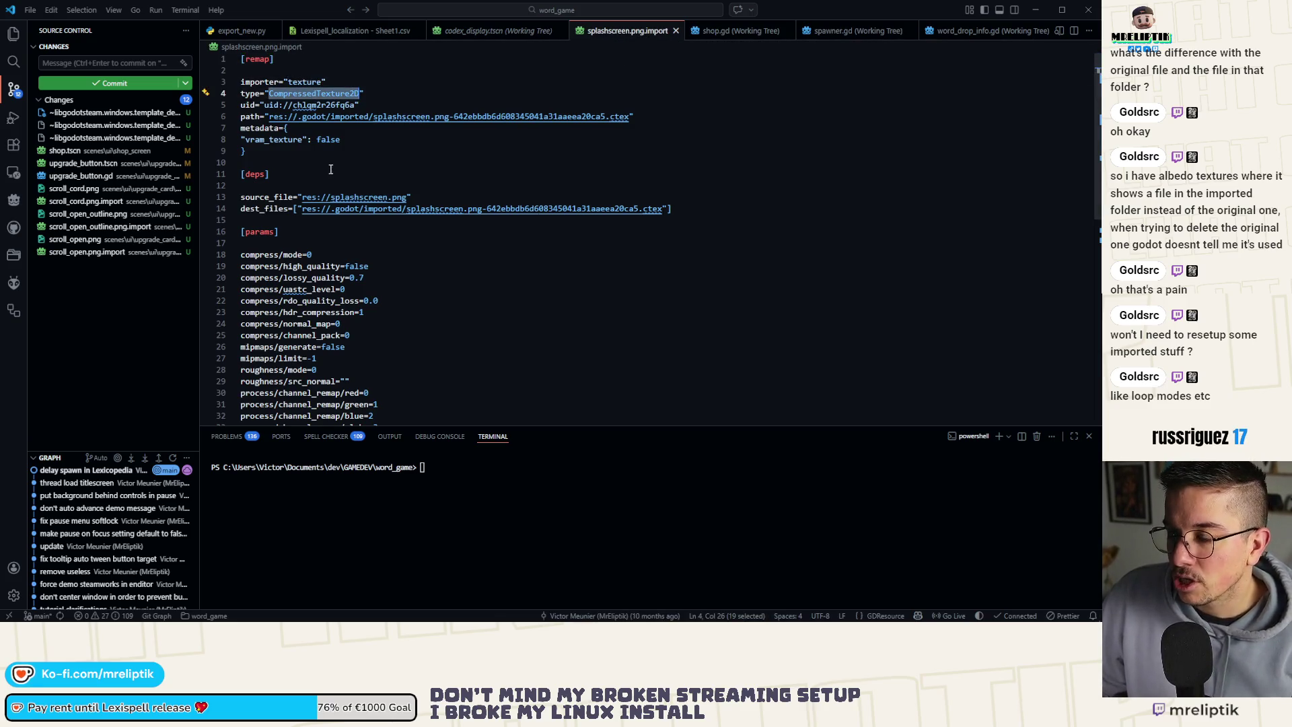
scroll(320, 277, "down", 5)
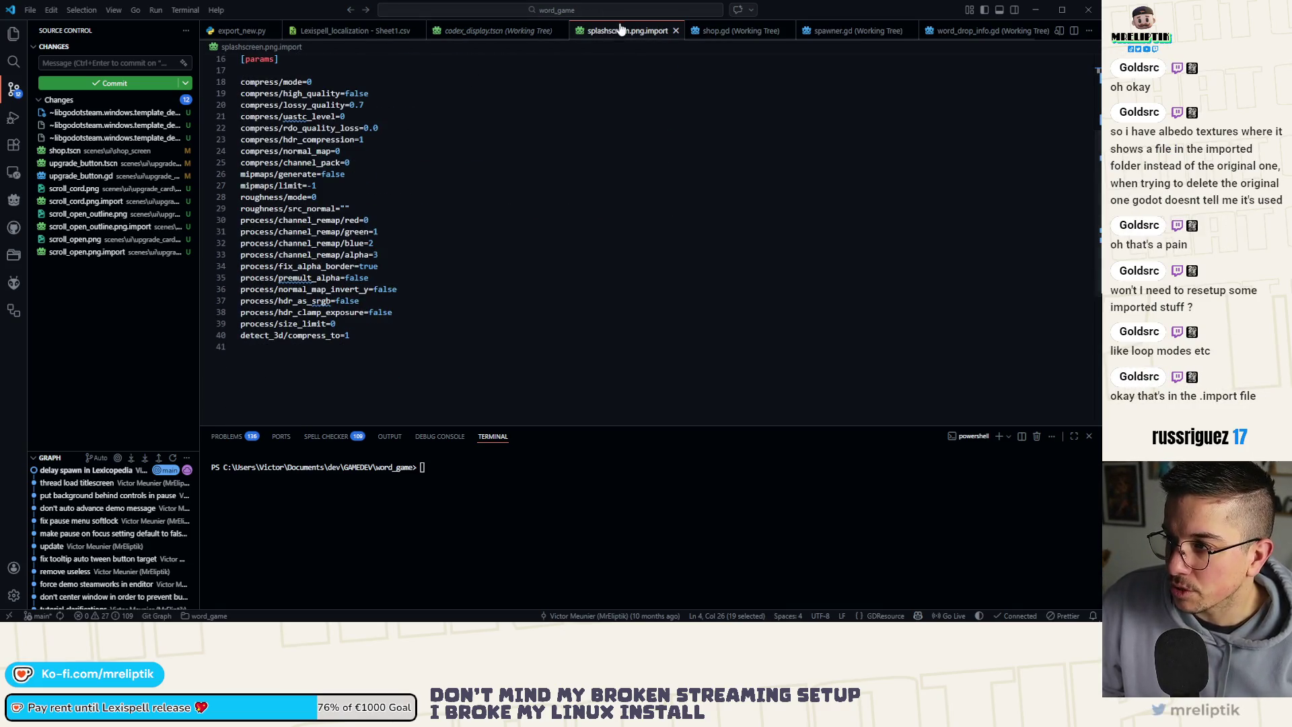
key("ctrl+w")
left_click(1038, 12)
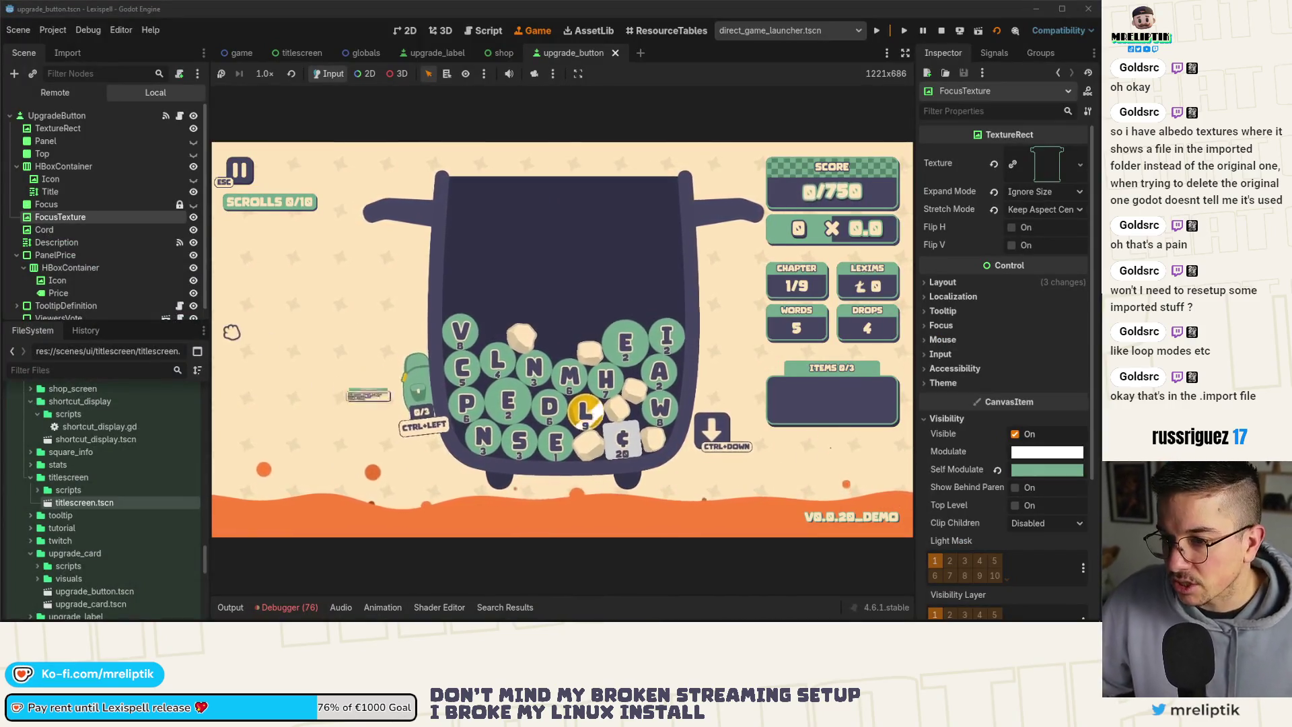
Clear the logged script warnings and hide the log panel to enlarge the game view.
left_click(289, 605)
scroll(333, 537, "down", 5)
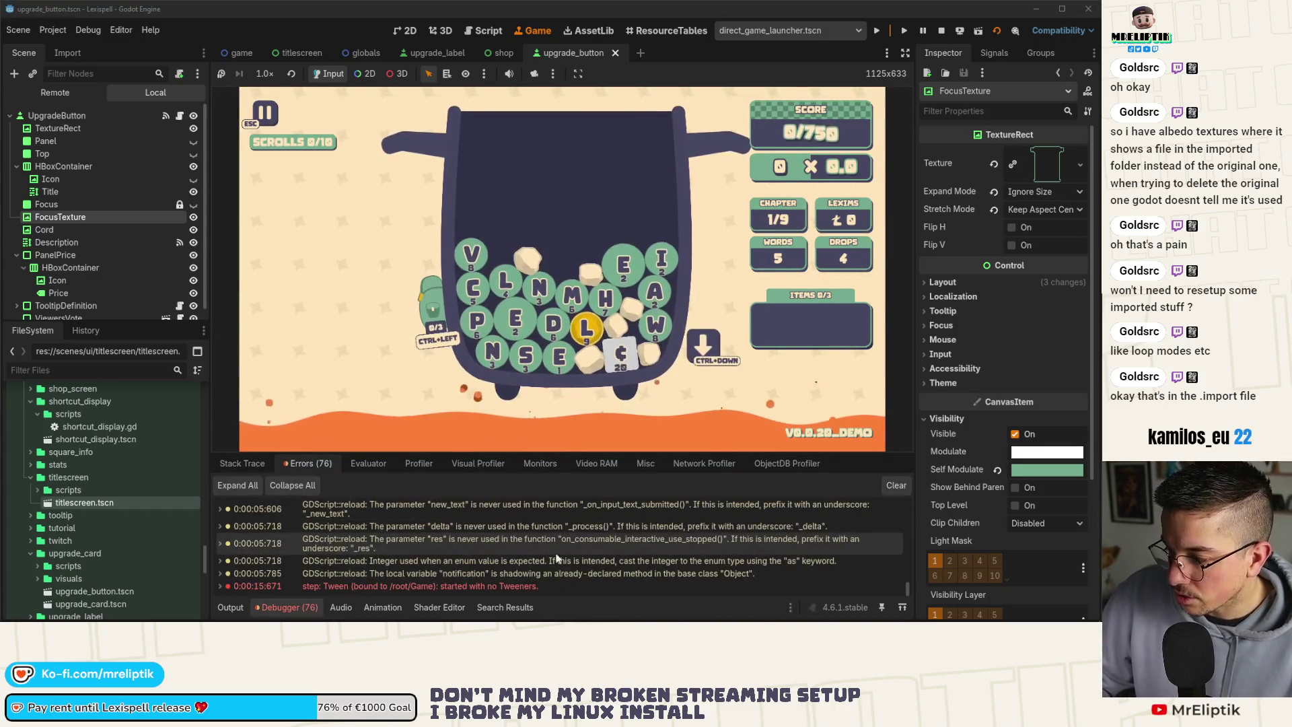
left_click(896, 484)
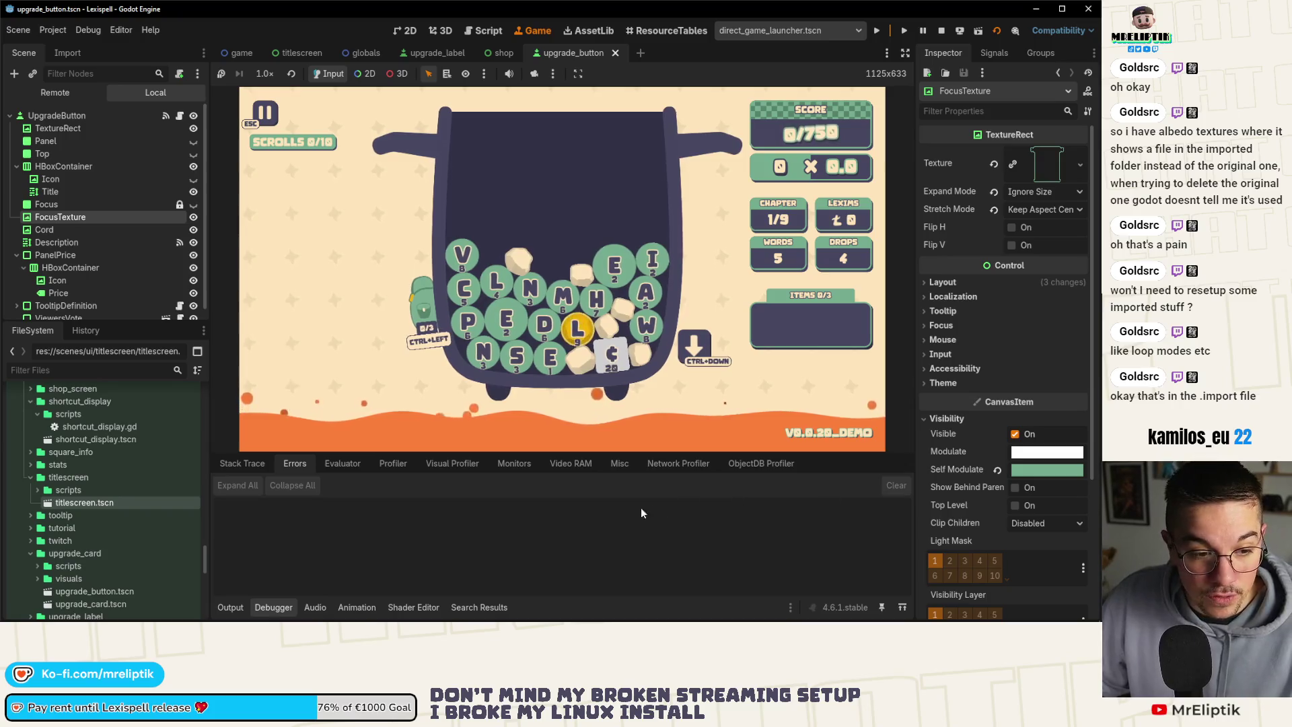
left_click(229, 607)
left_click(229, 607)
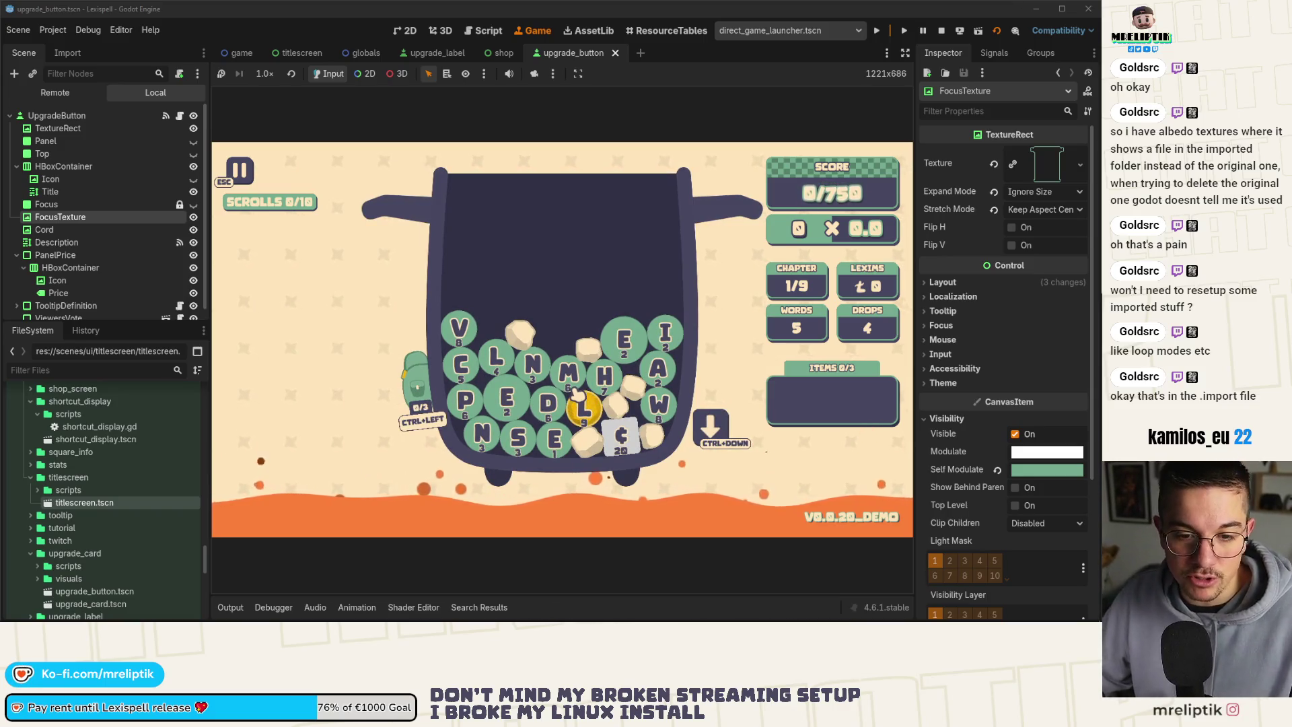
Submit MEA*S using the star wildcard tile, then store the gold L gem in the bag.
key("ctrl+Down")
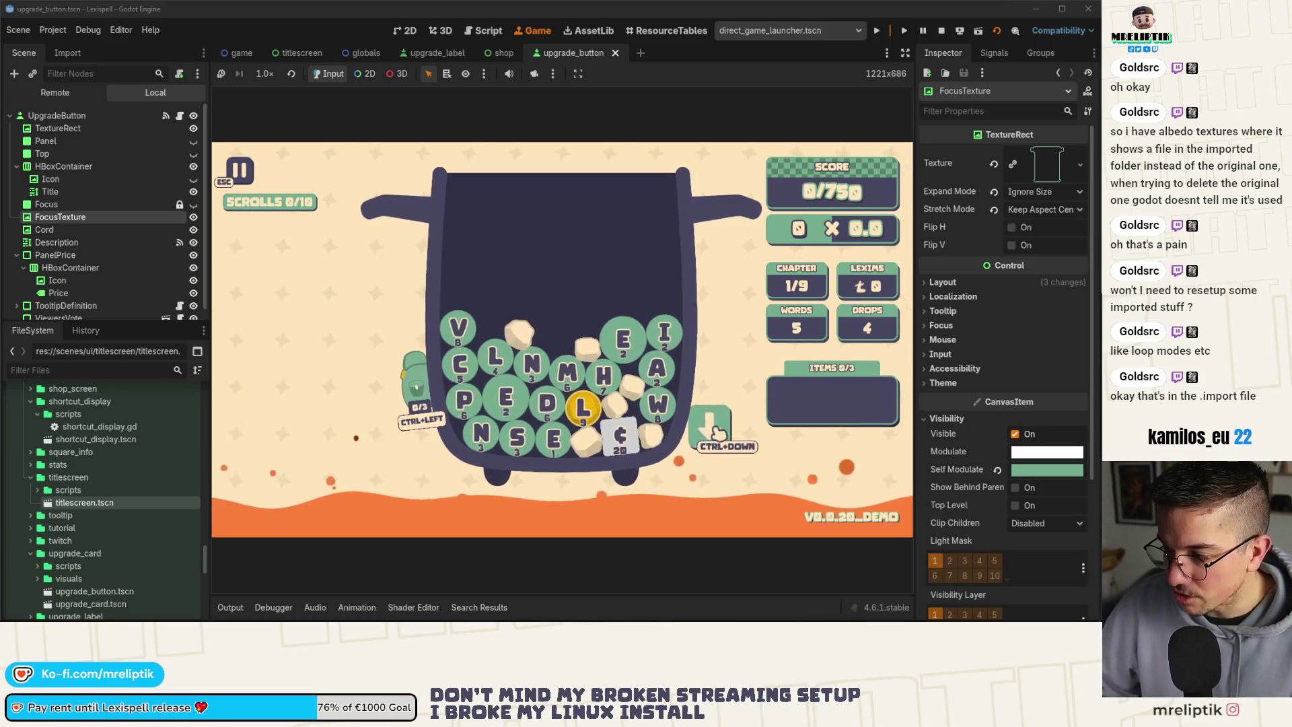
type("mea")
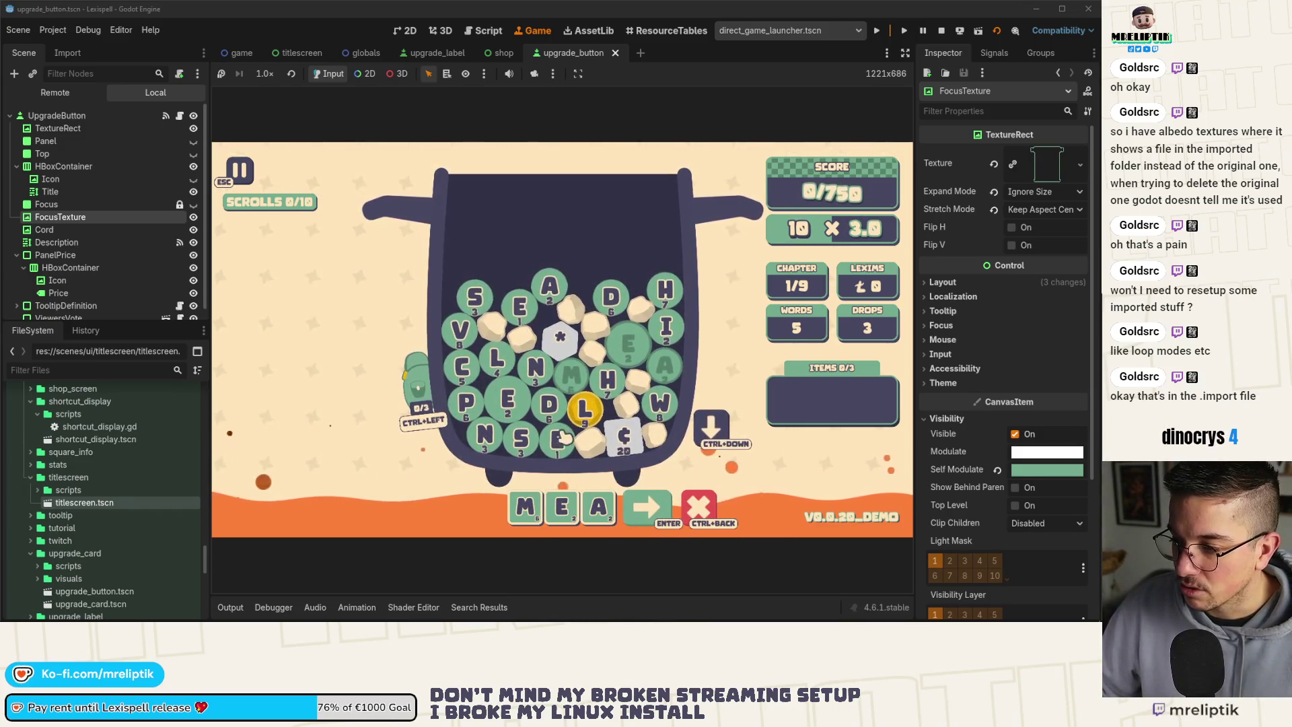
left_click(557, 342)
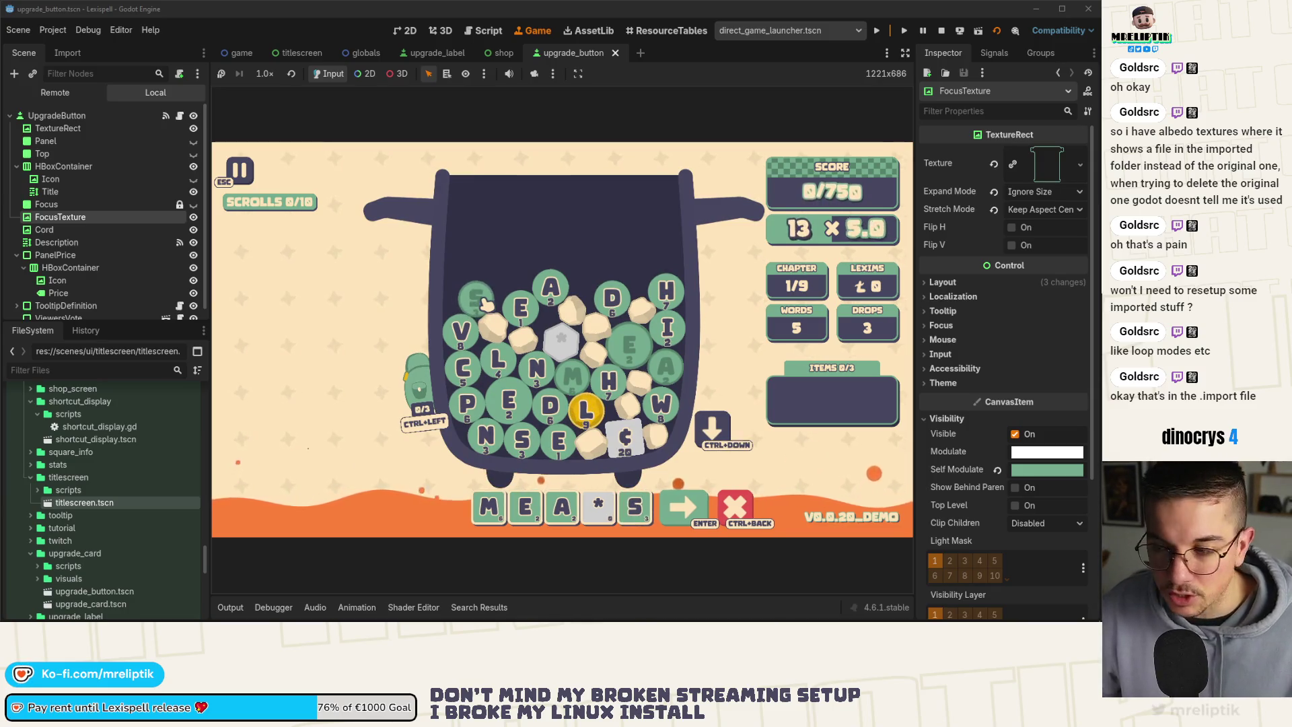
left_click(693, 537)
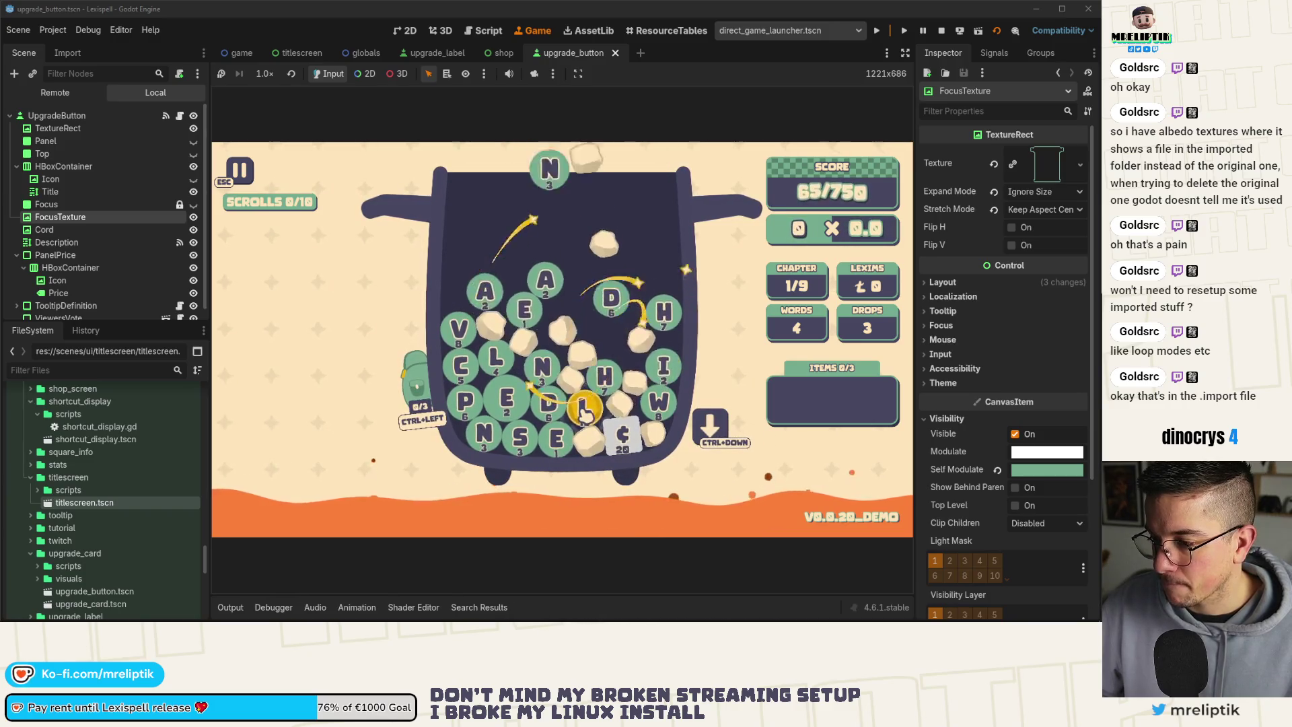
mouse_move(585, 411)
left_mouse_down()
mouse_move(404, 376)
mouse_move(371, 315)
left_mouse_up()
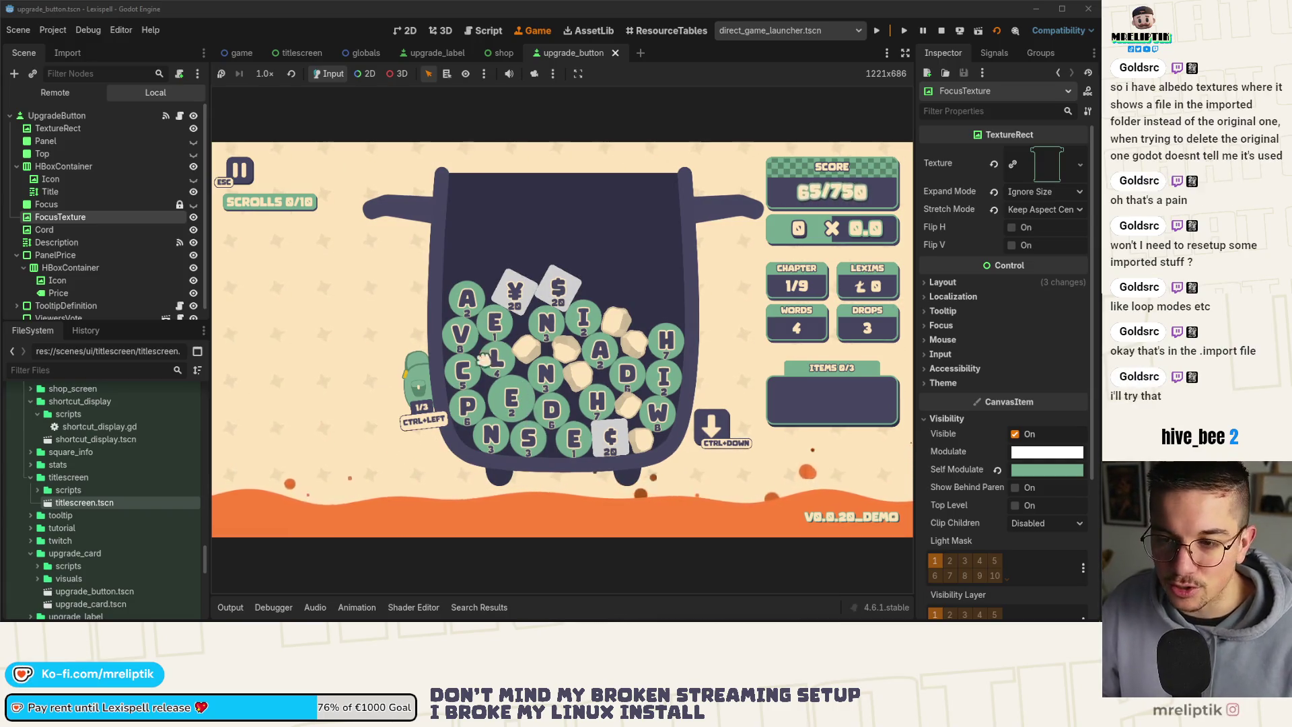
Spell and submit SANITY, starting from the $ special tile.
mouse_move(506, 295)
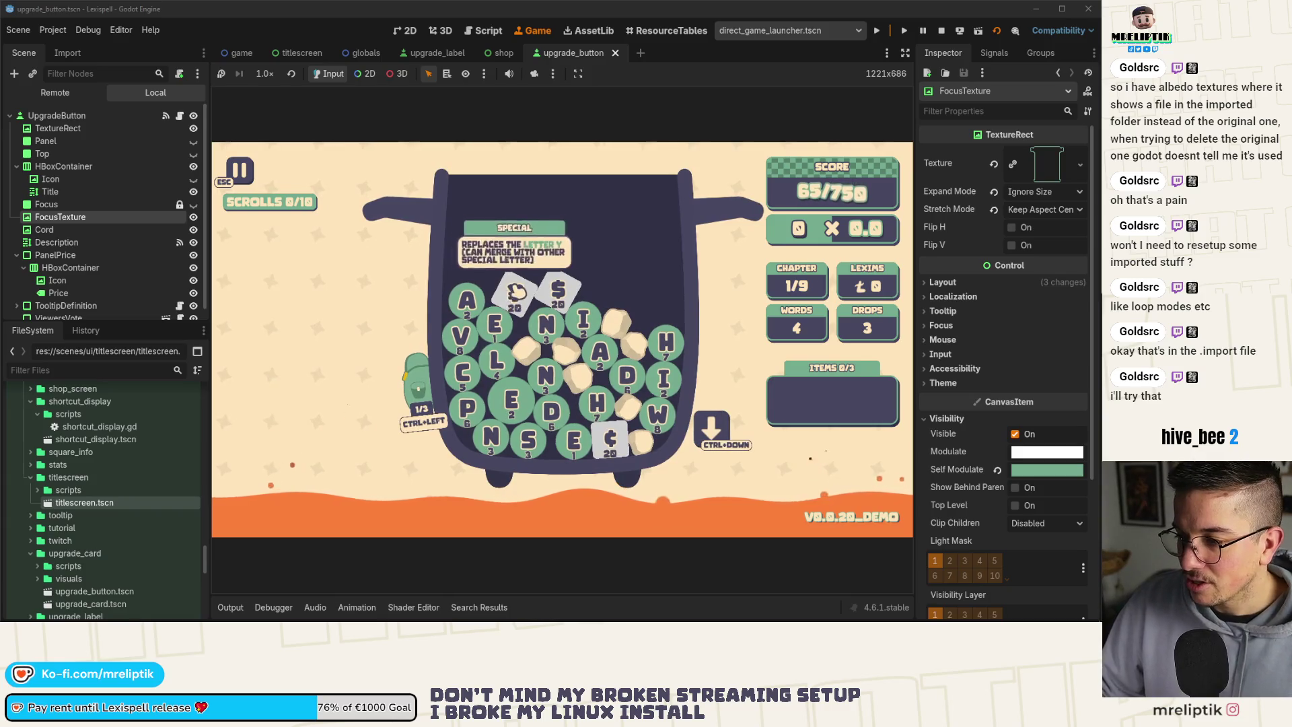
left_click(558, 289)
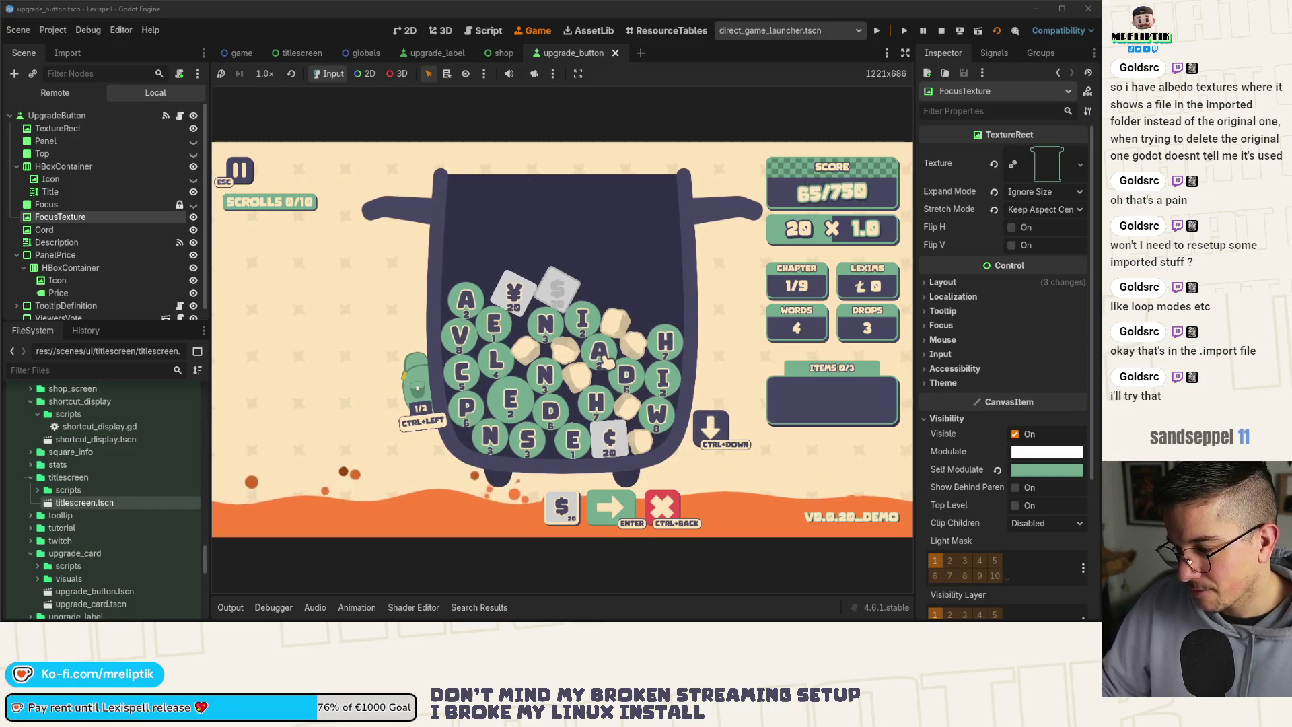
type("ANI")
key("ctrl+Down")
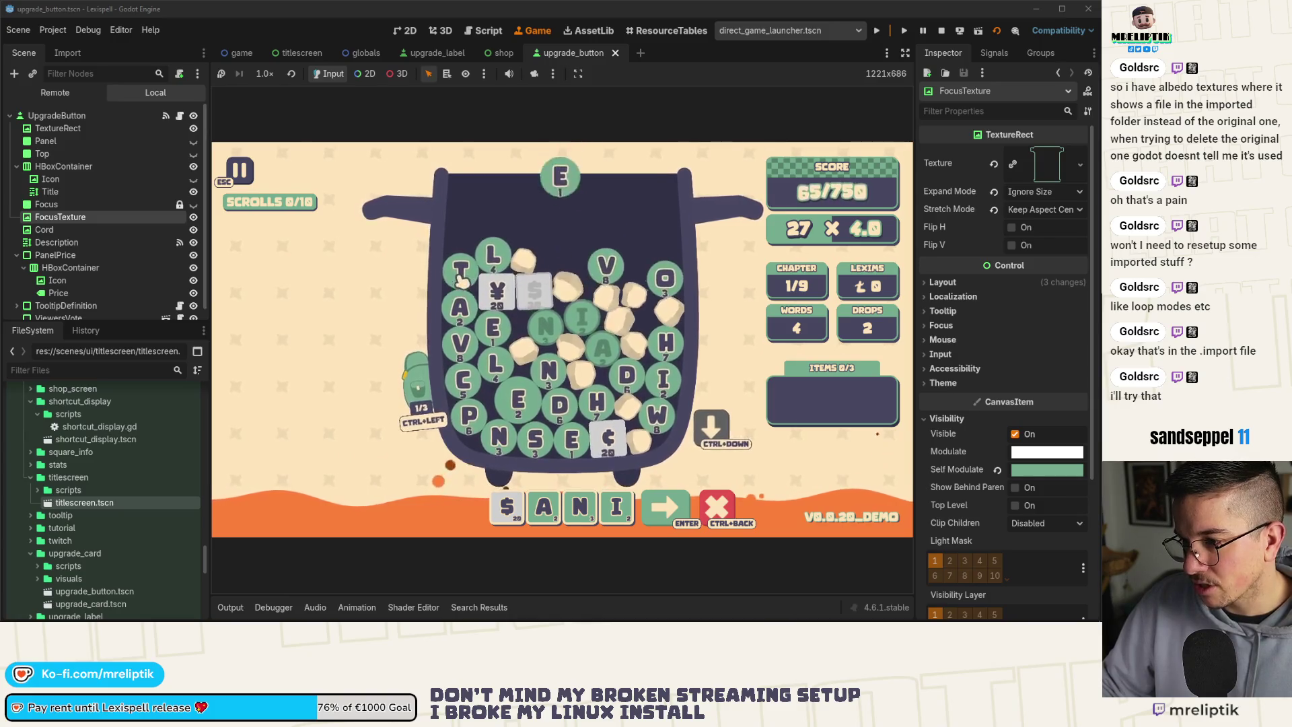
key("t")
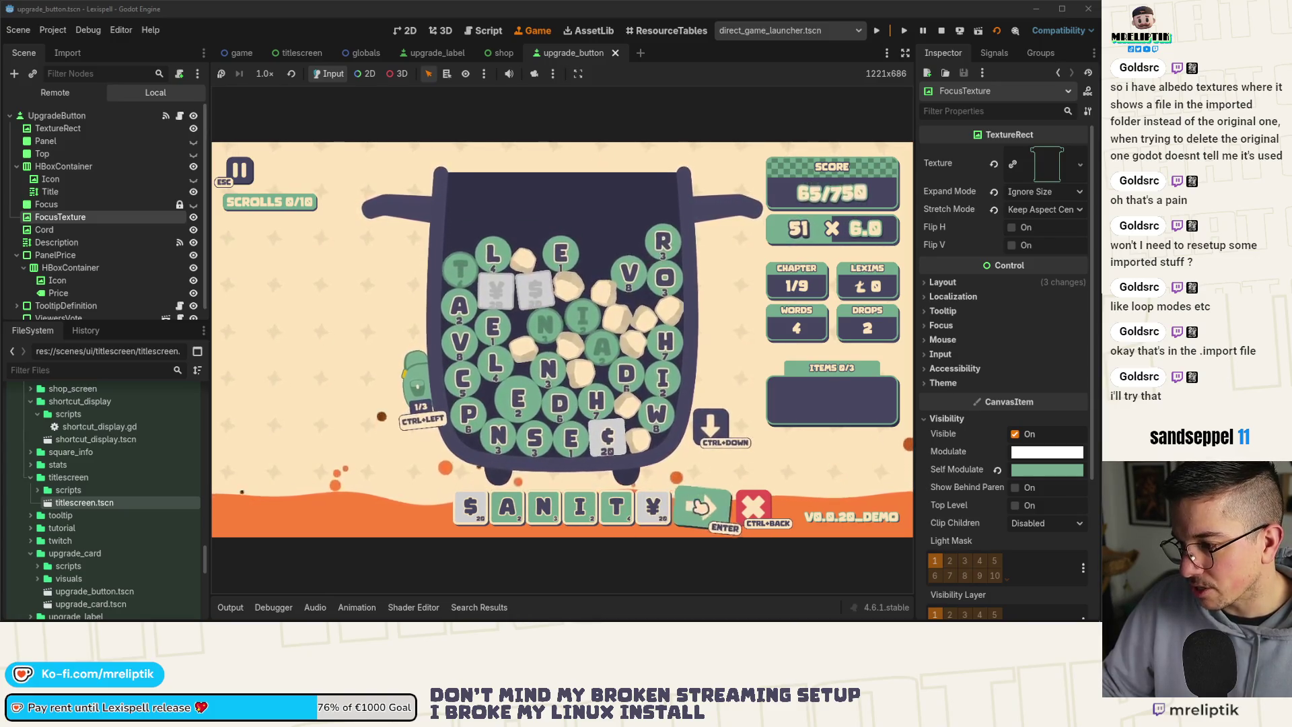
key("Return")
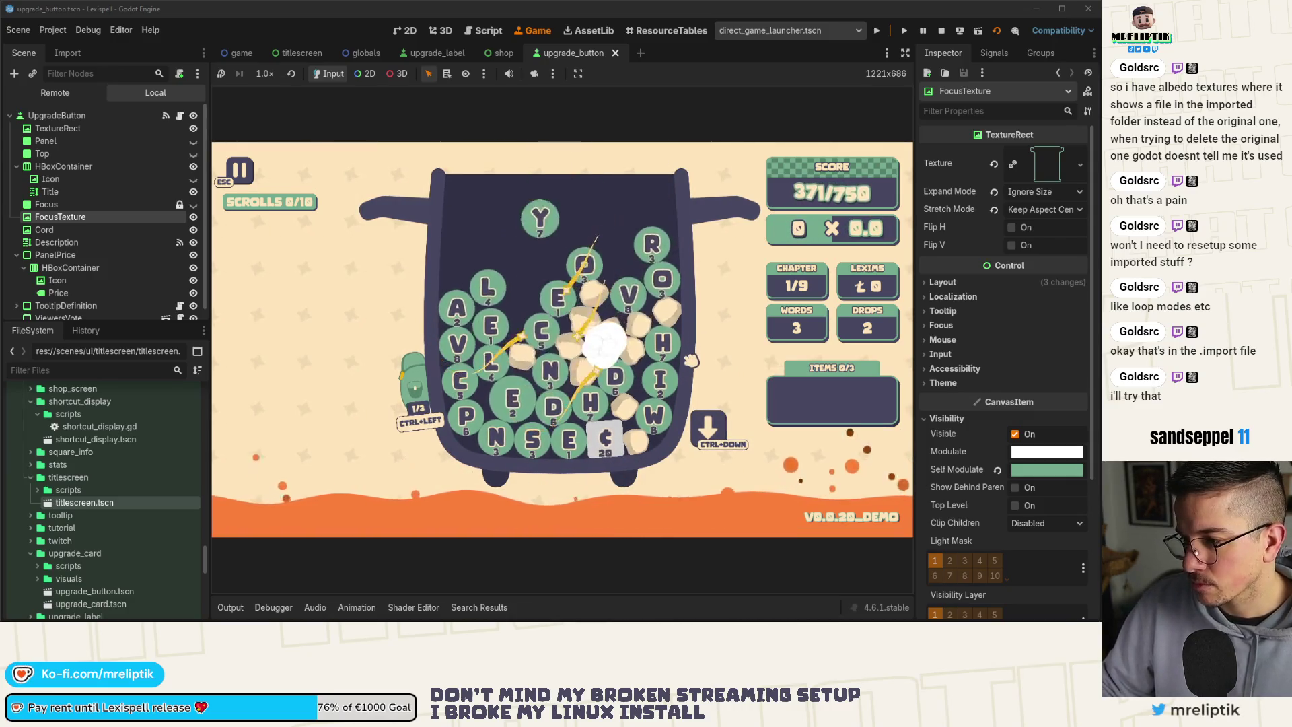
Spell and submit CLEVERLY, then store the M gem in the bag.
left_click(517, 350)
type("CLEVELY")
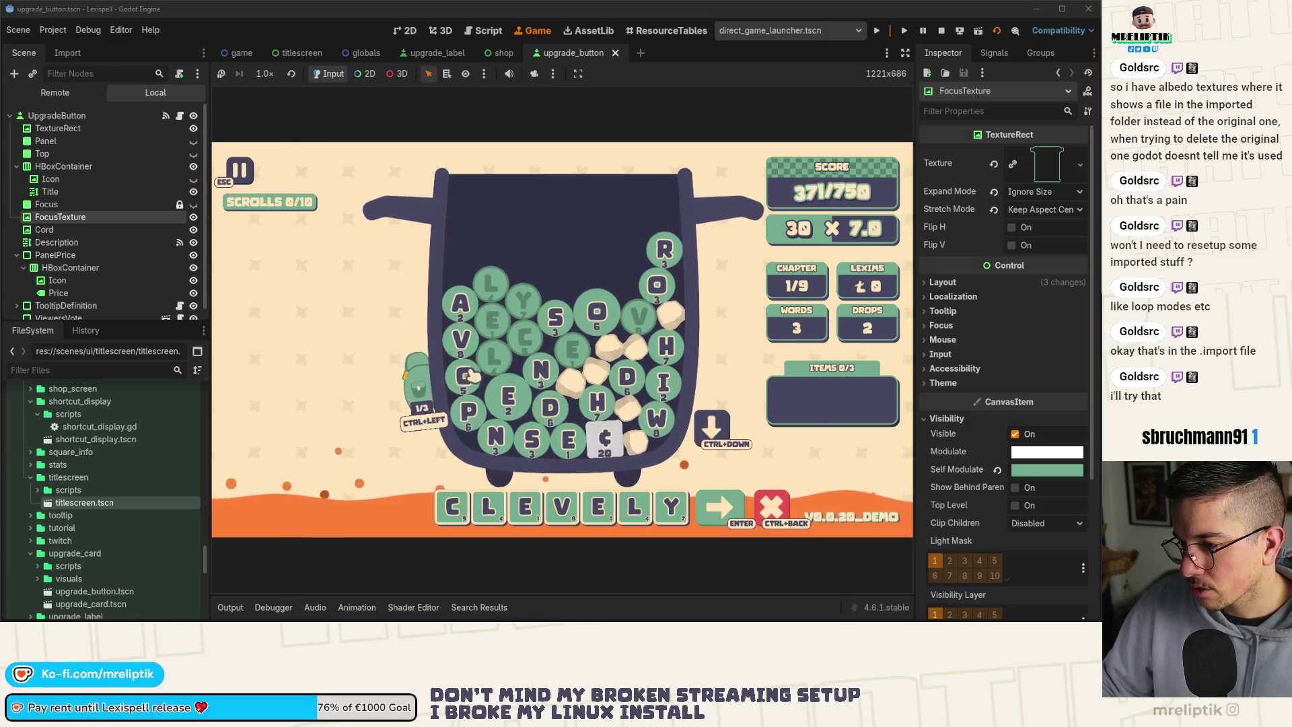
left_click(417, 387)
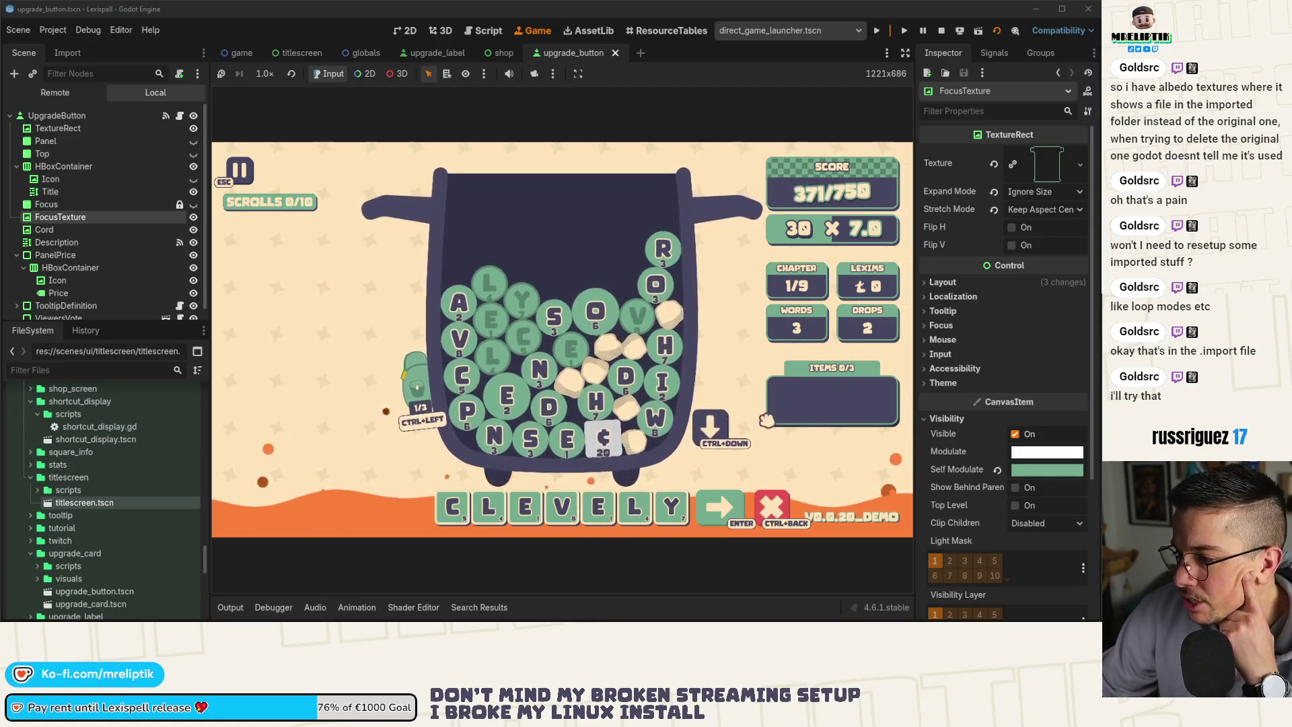
type("r")
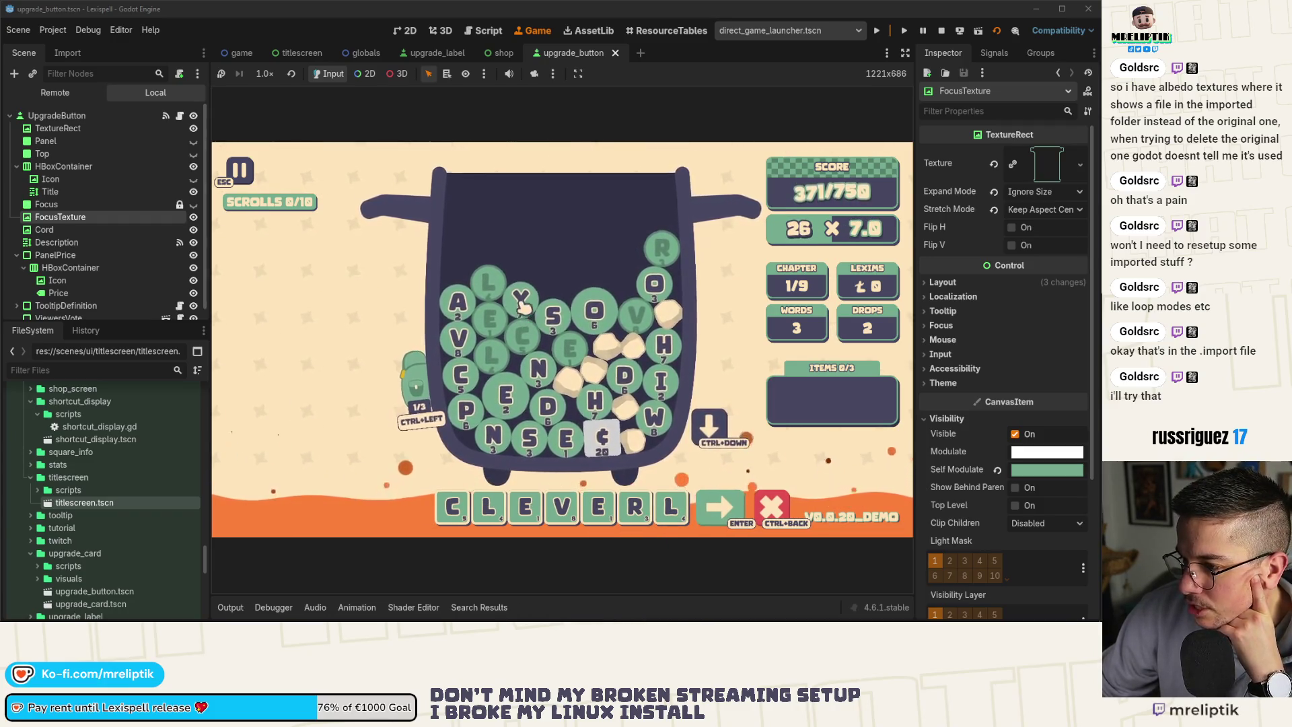
key("Return")
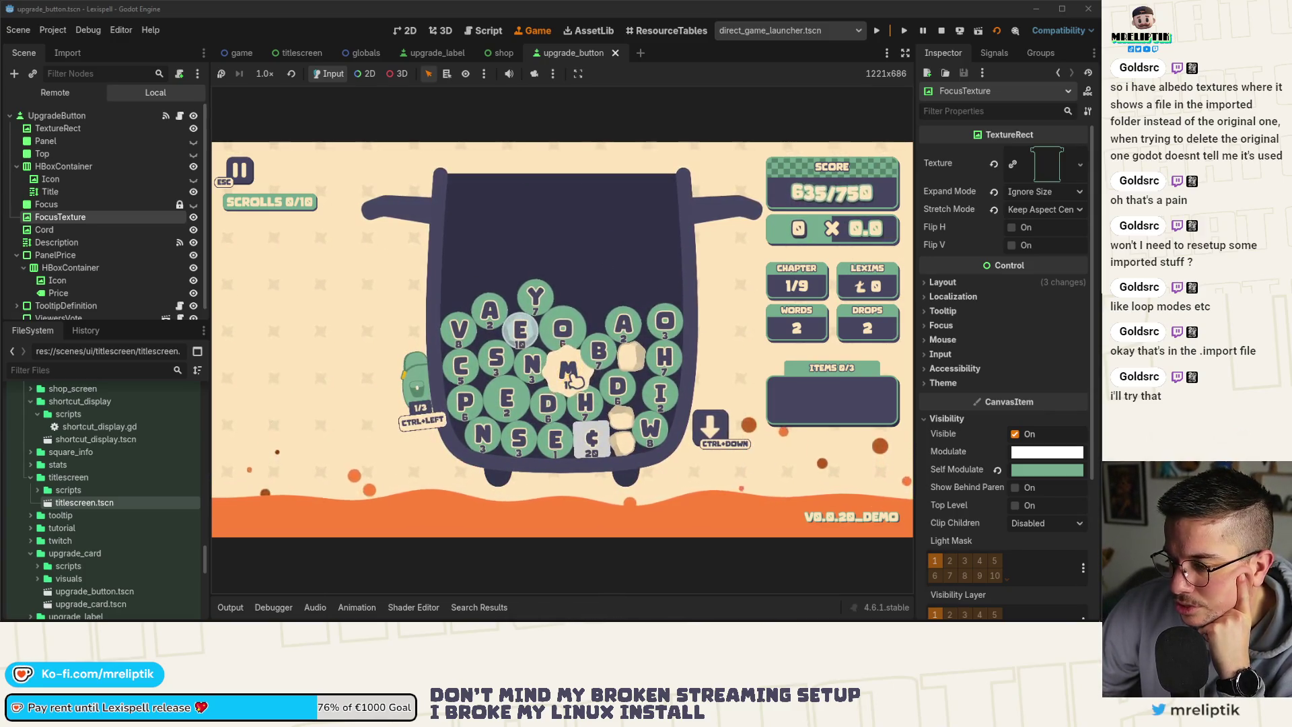
left_click_drag(570, 380, 404, 357)
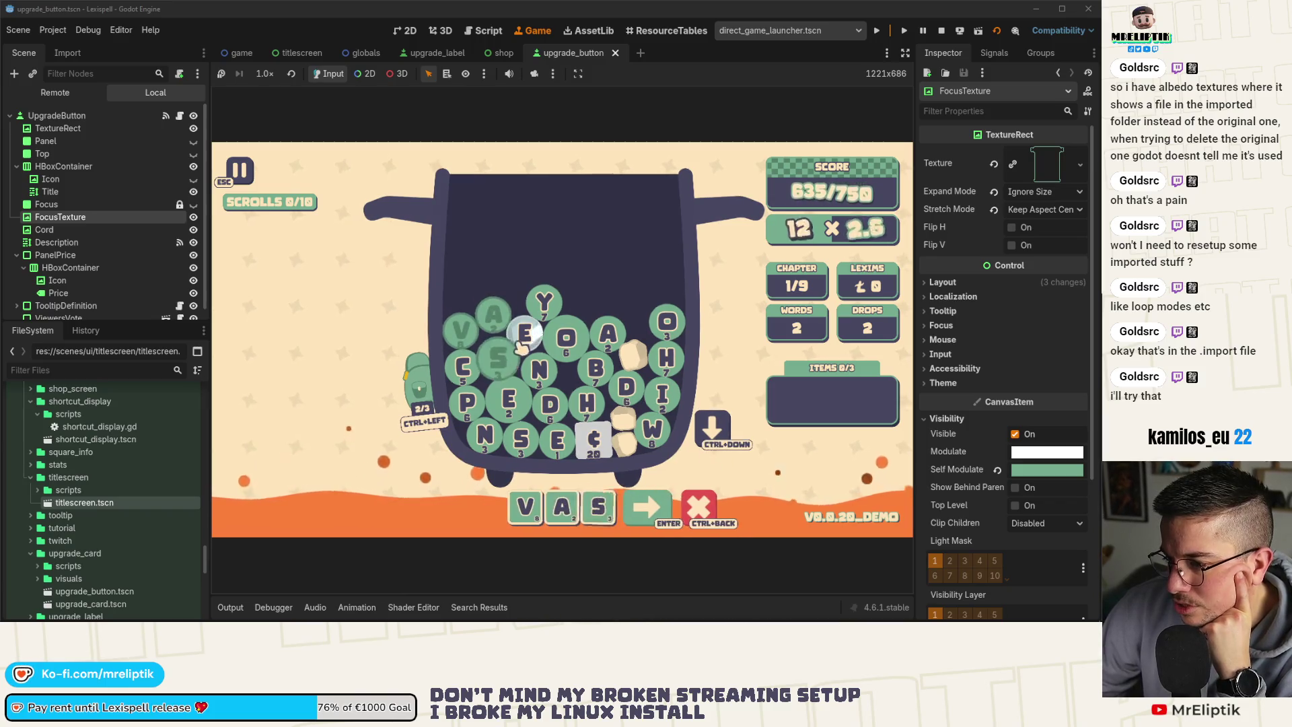
Drop a new batch of letter tiles and discard the VASE and KYO attempts.
left_click(713, 446)
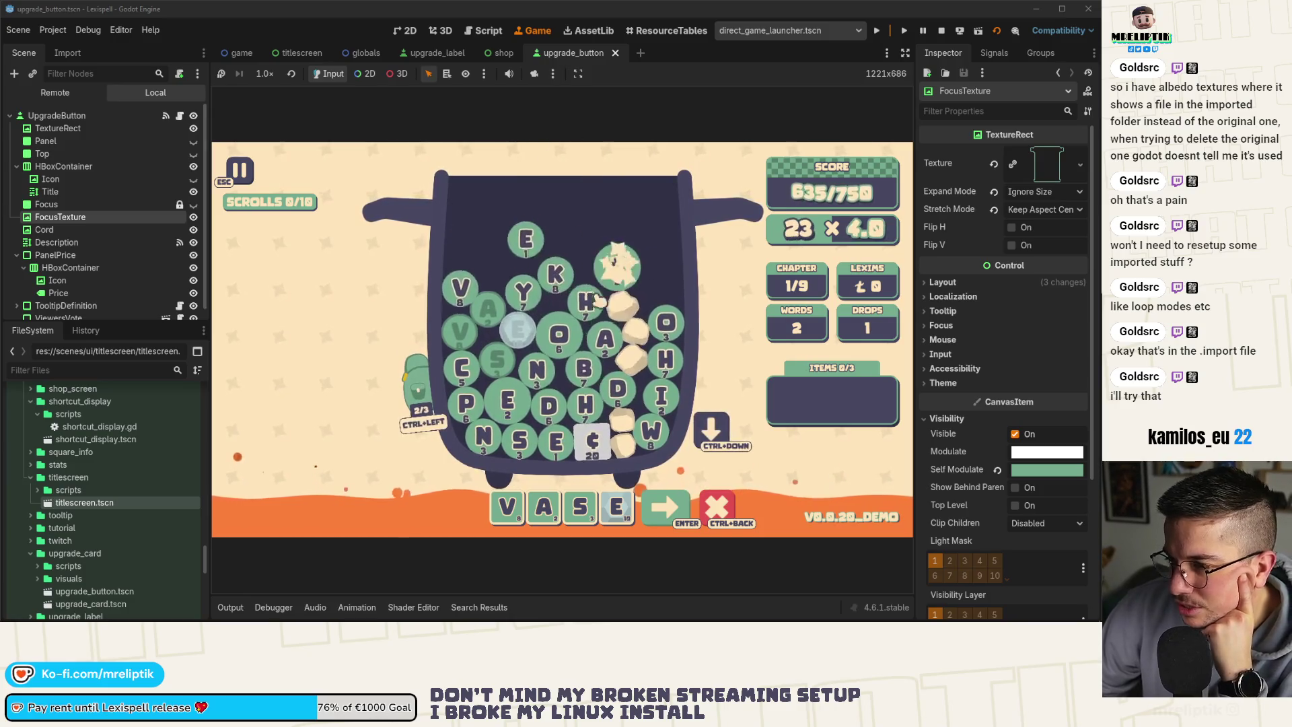
left_click(724, 515)
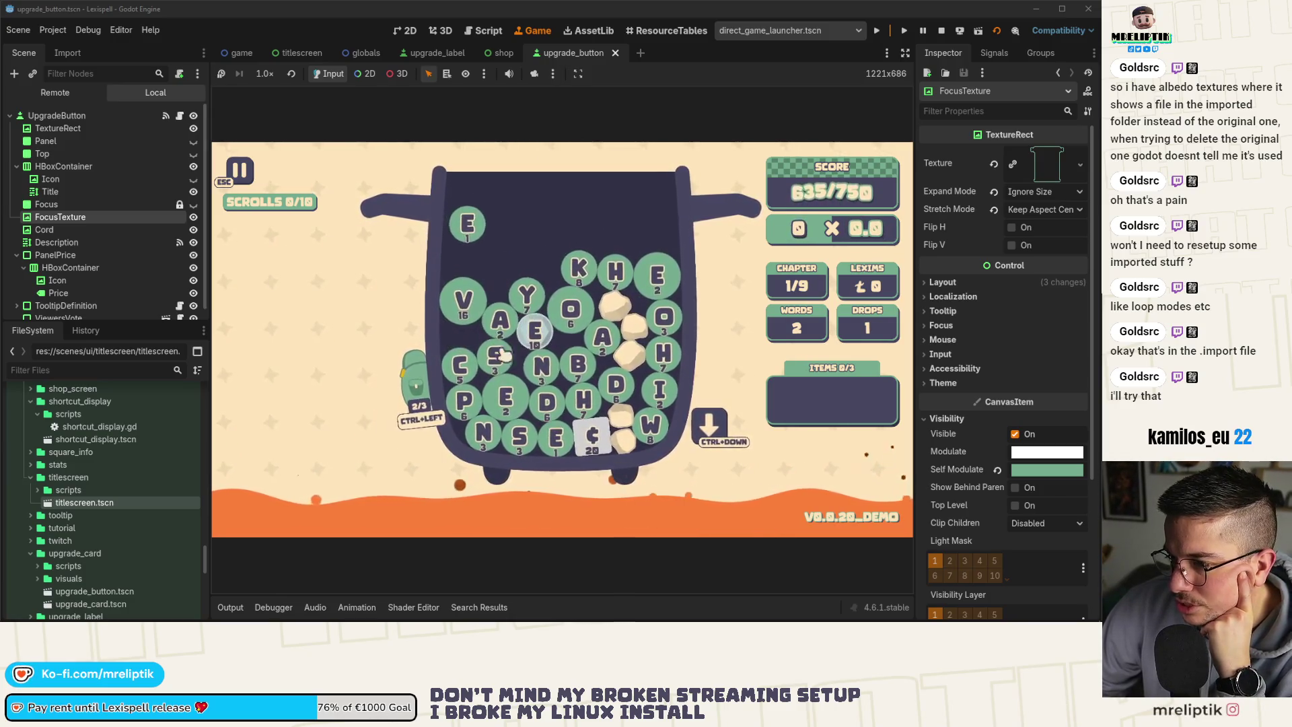
left_click(513, 325)
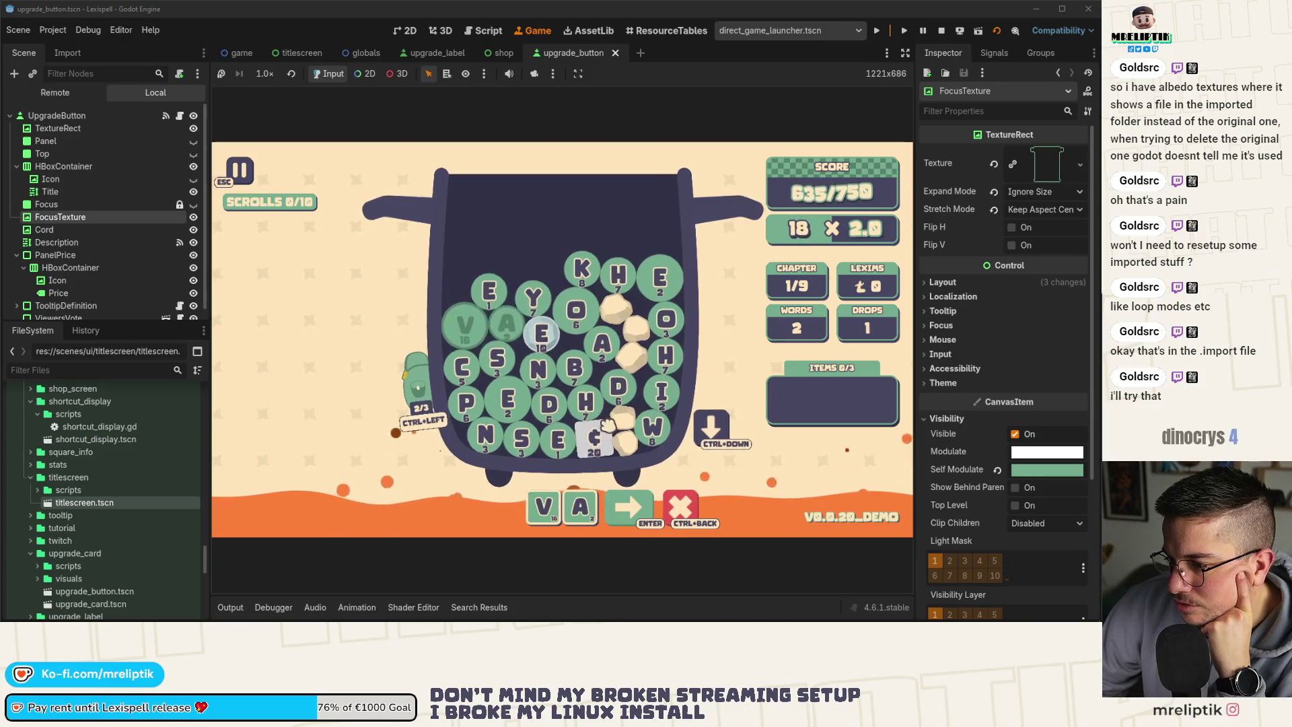
left_click(417, 390)
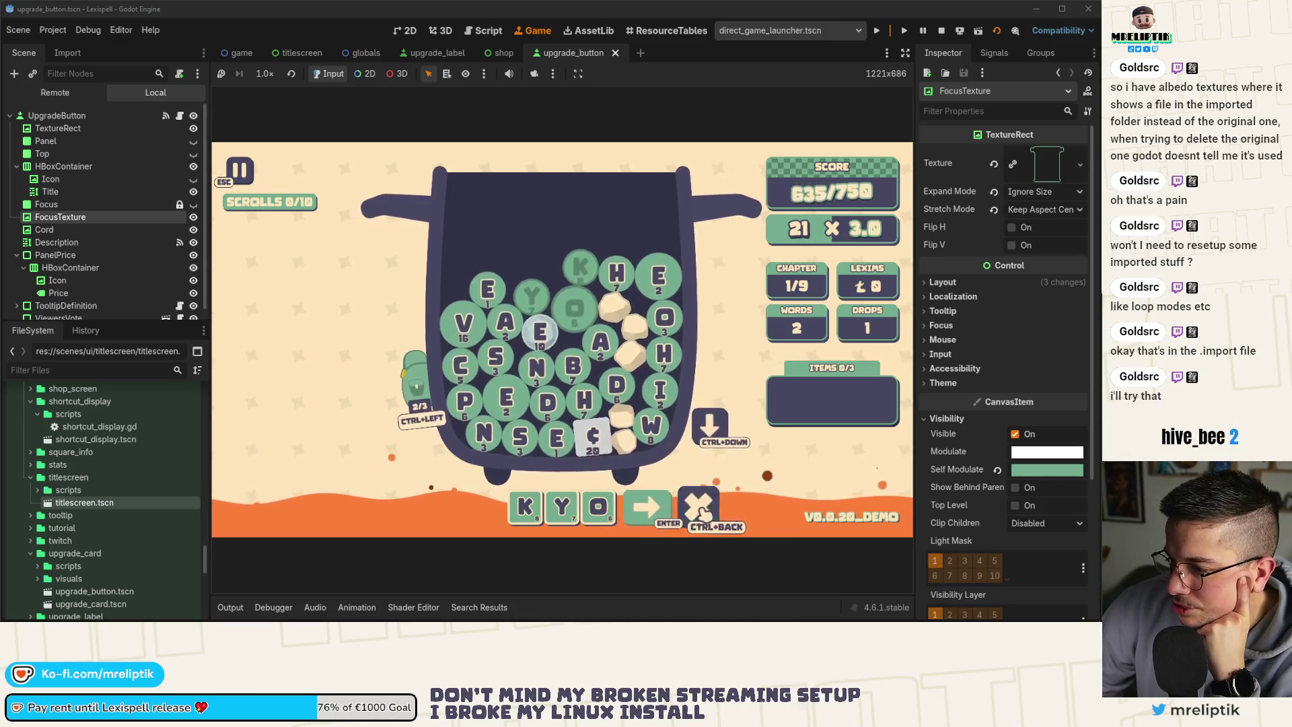
left_click(700, 514)
Build the final word from H, 'shynes', the & tile and extra E's to clear the chapter.
left_click(582, 397)
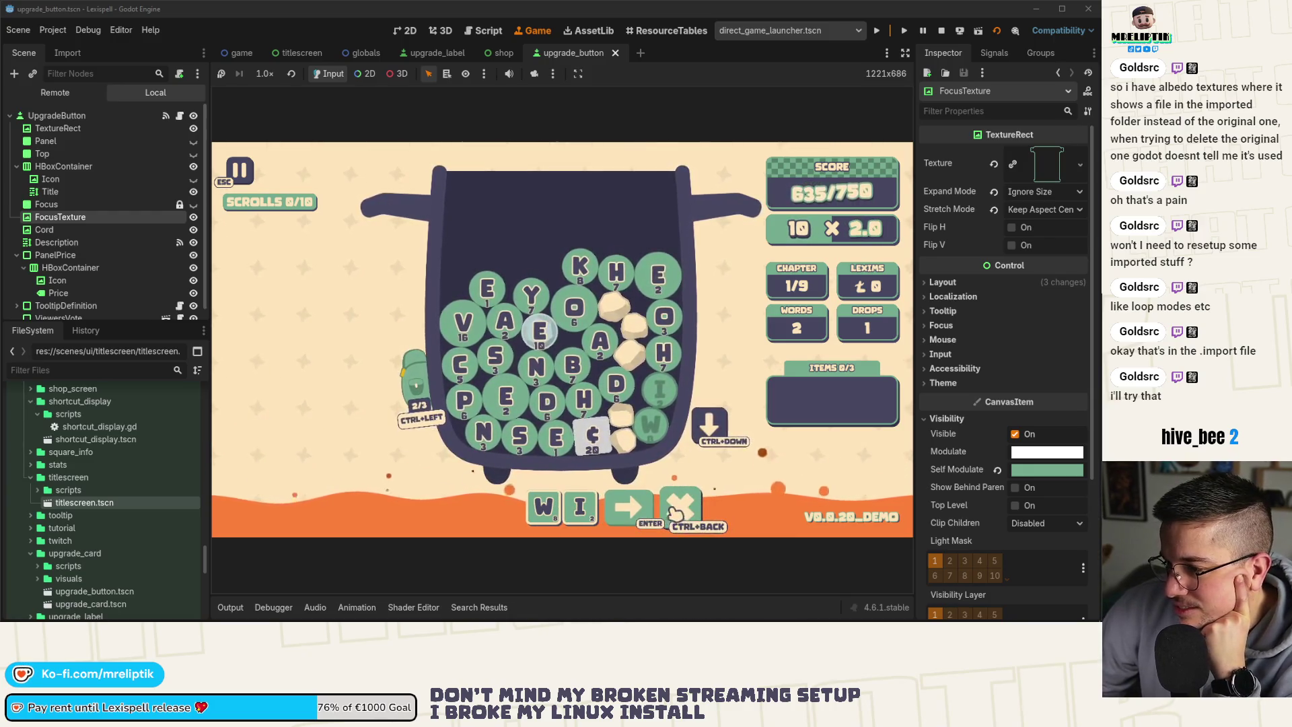
type("sh")
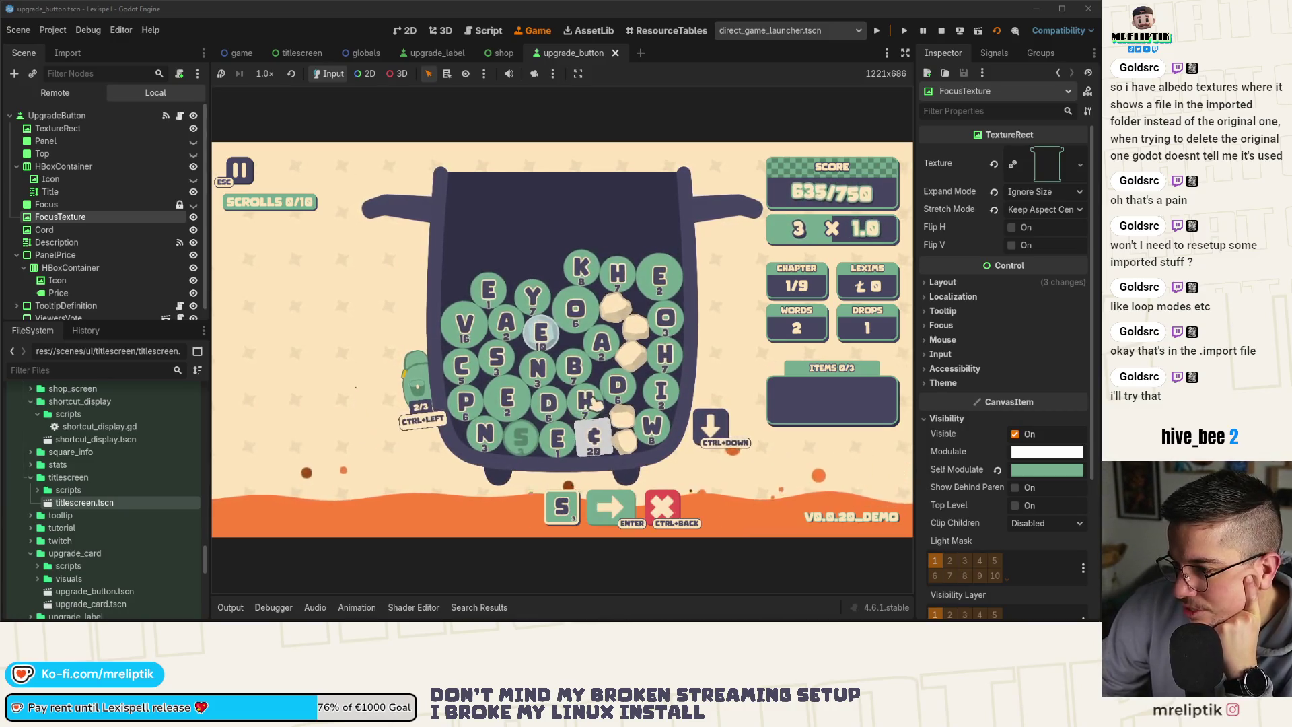
type("yne")
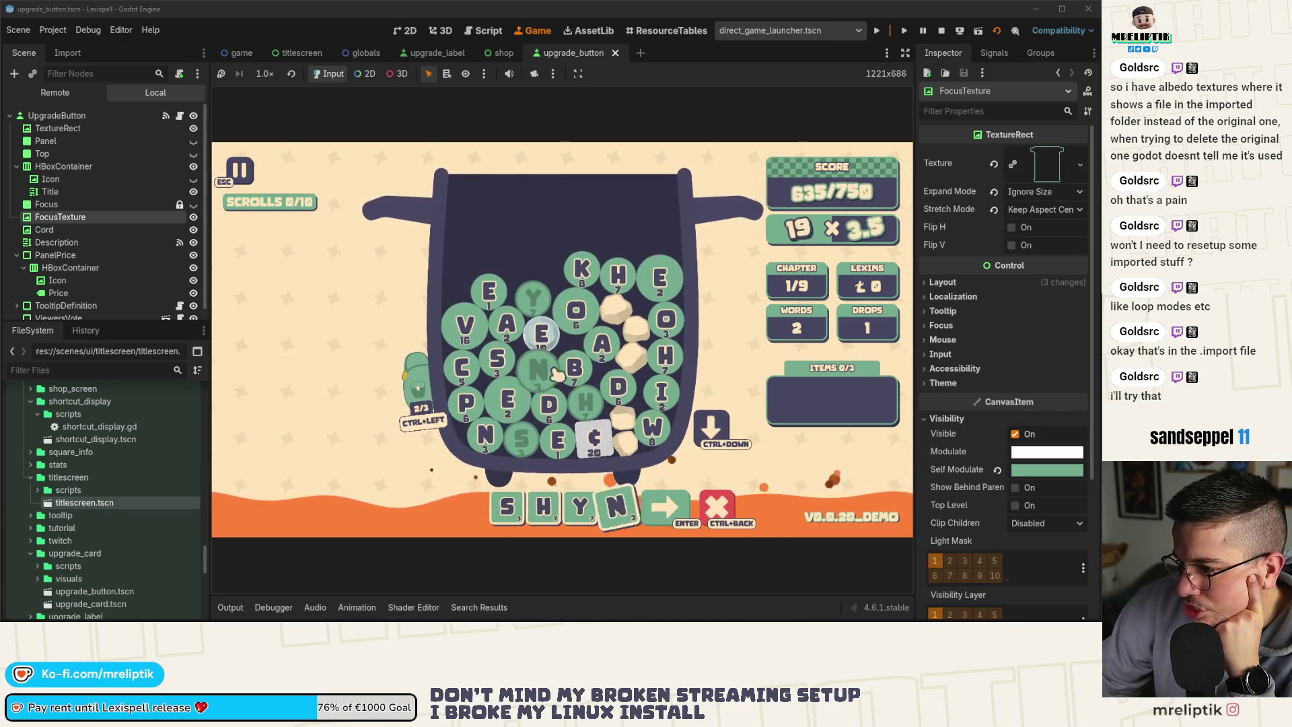
type("s")
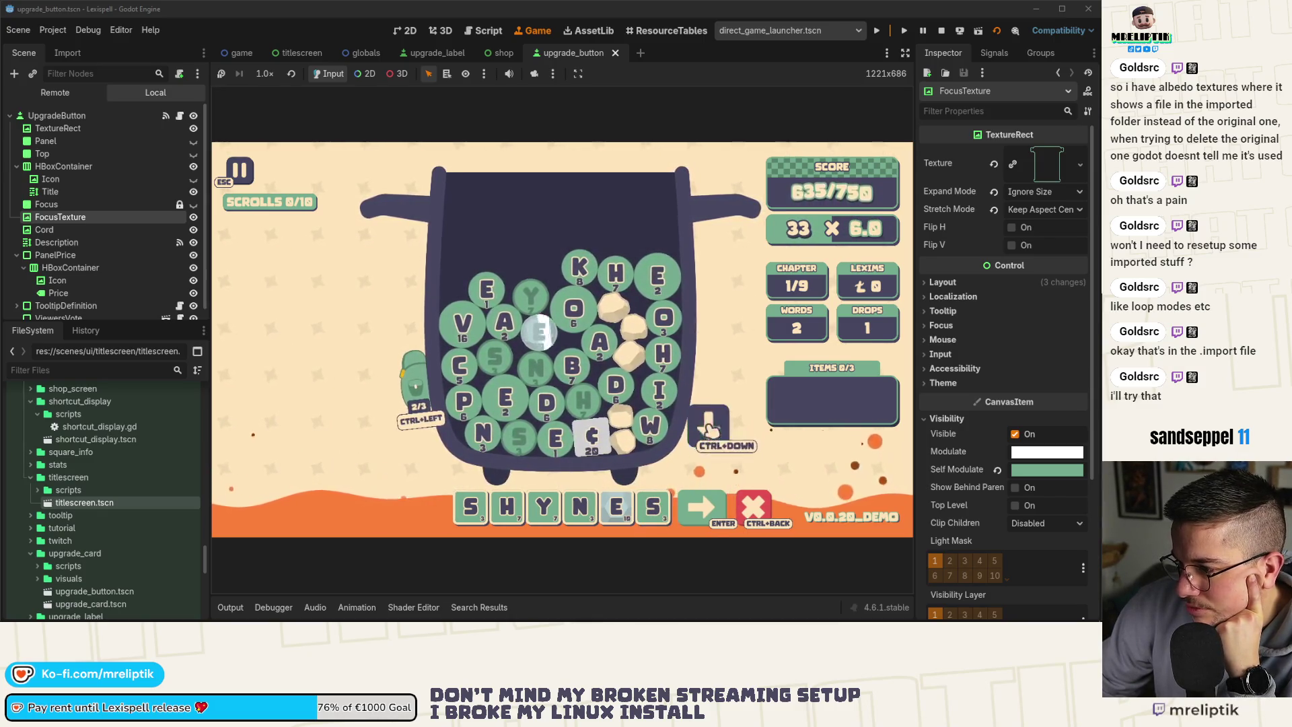
left_click(710, 425)
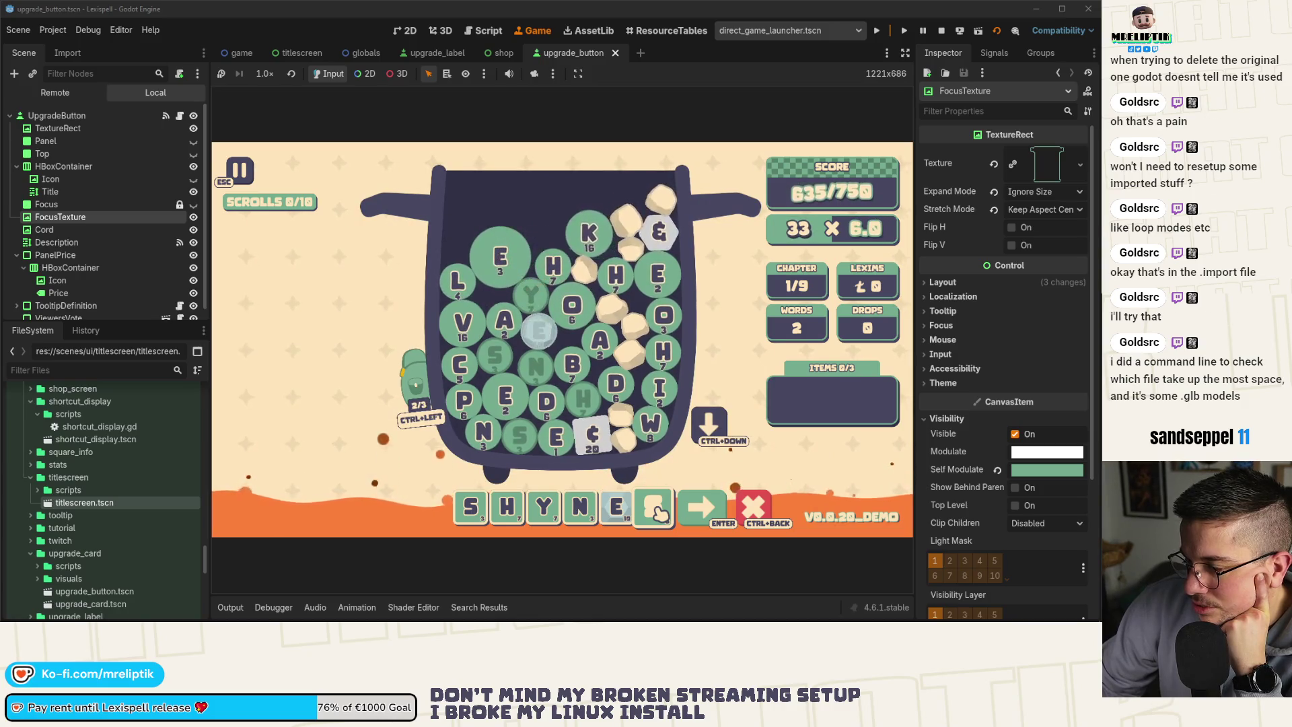
left_click(659, 514)
left_click(659, 232)
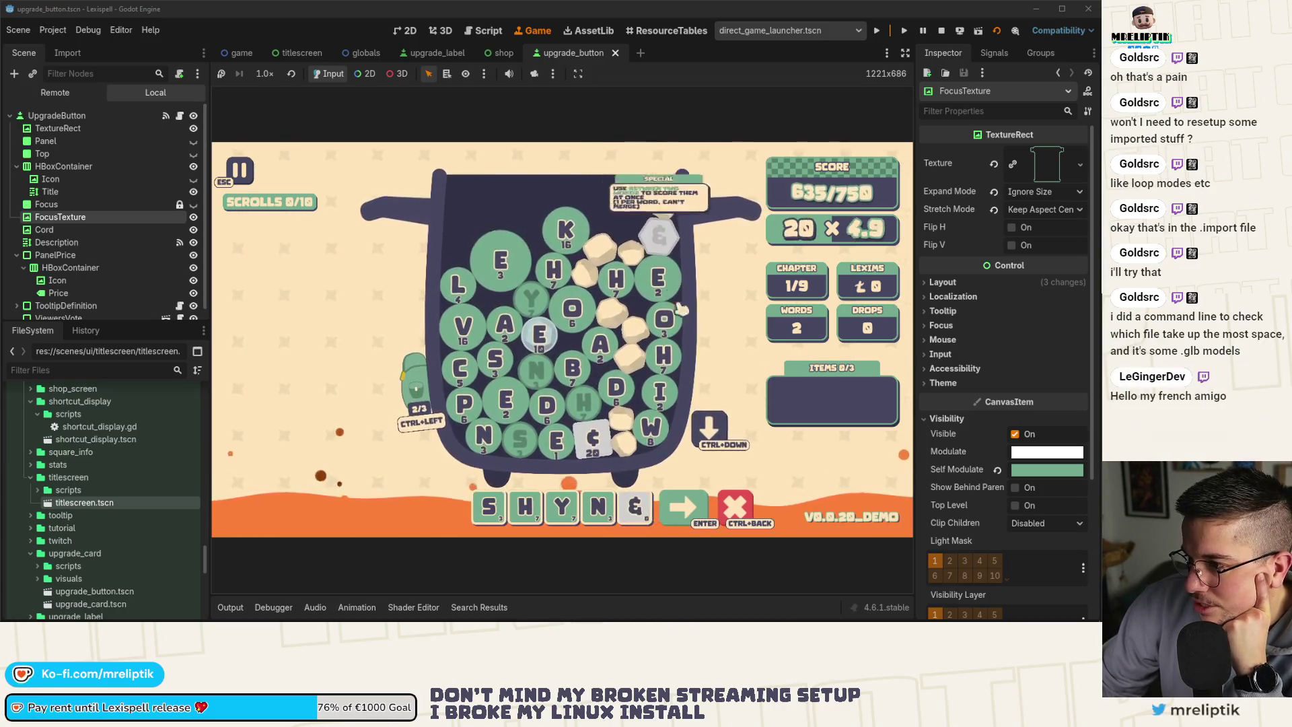
left_click(598, 506)
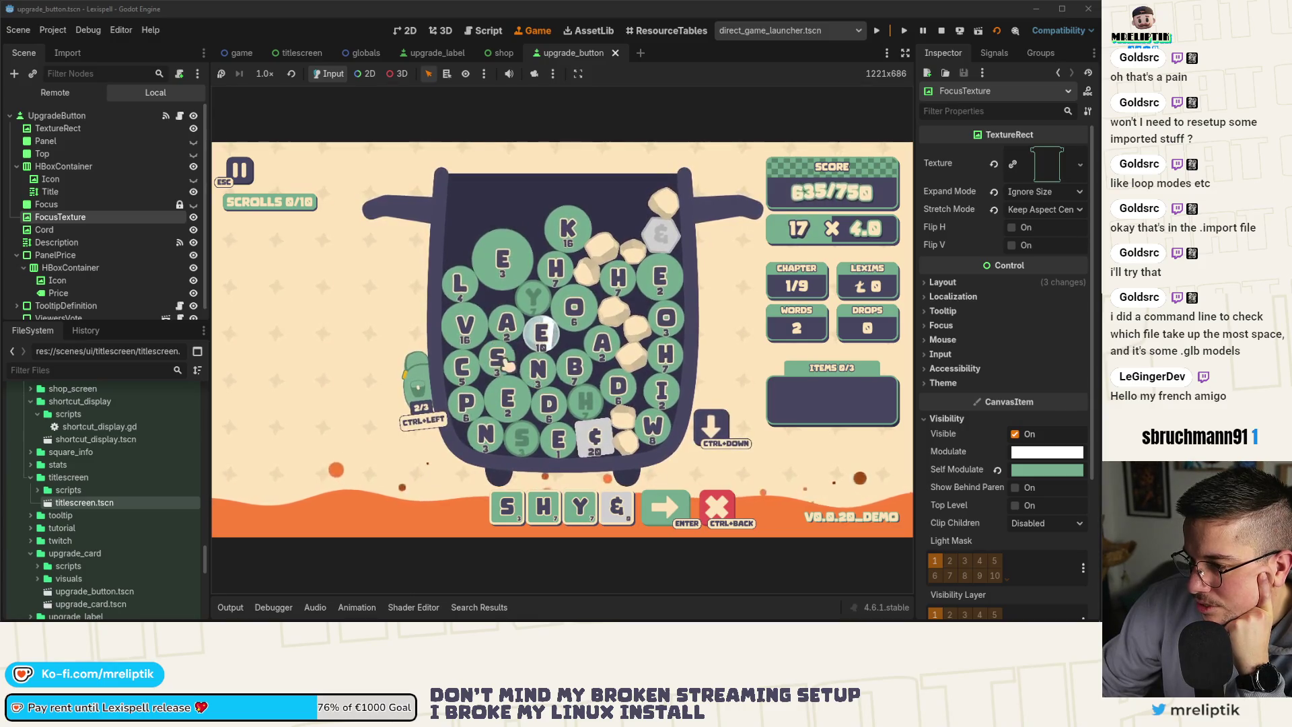
left_click(543, 370)
left_click(542, 333)
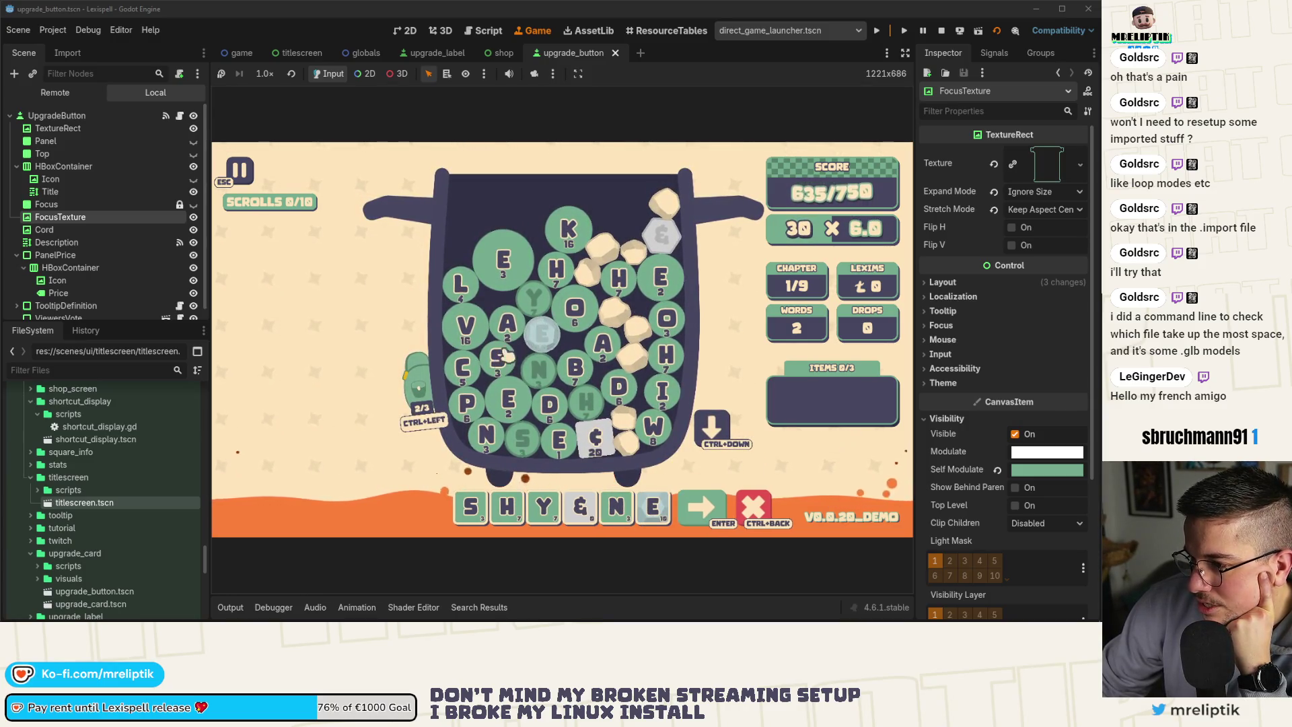
left_click(527, 335)
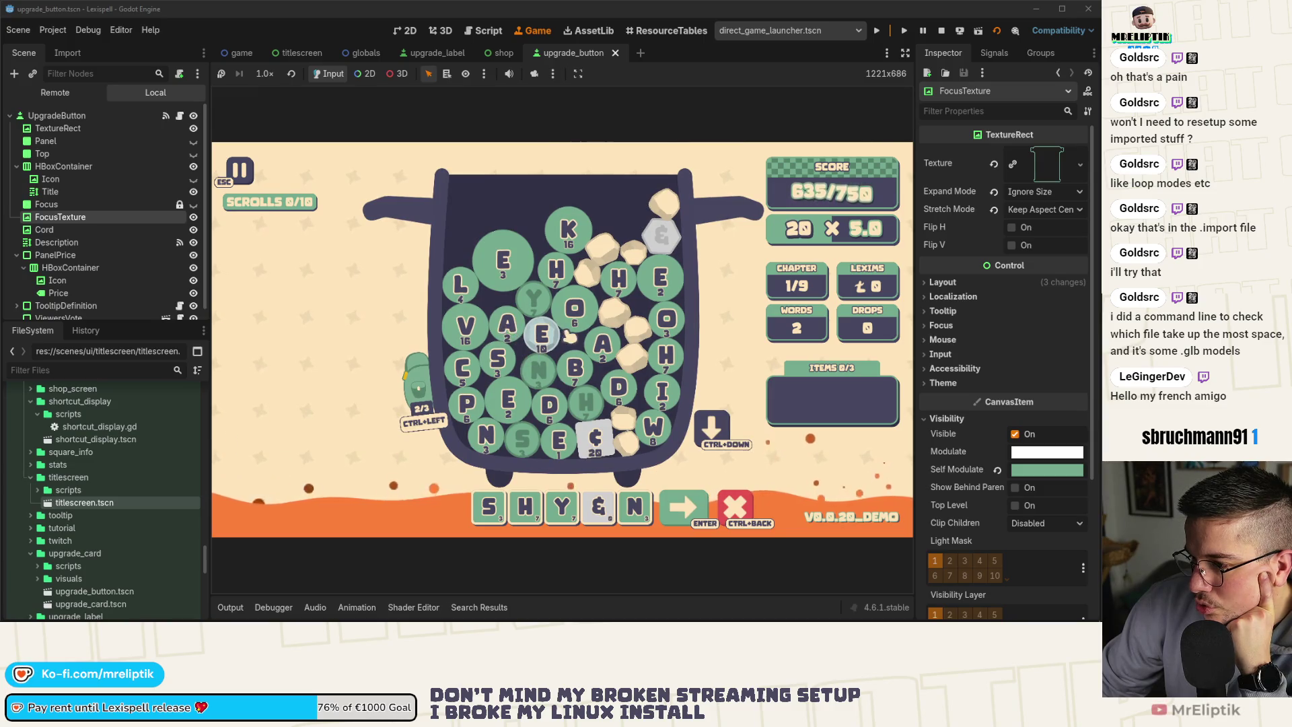
type("ee")
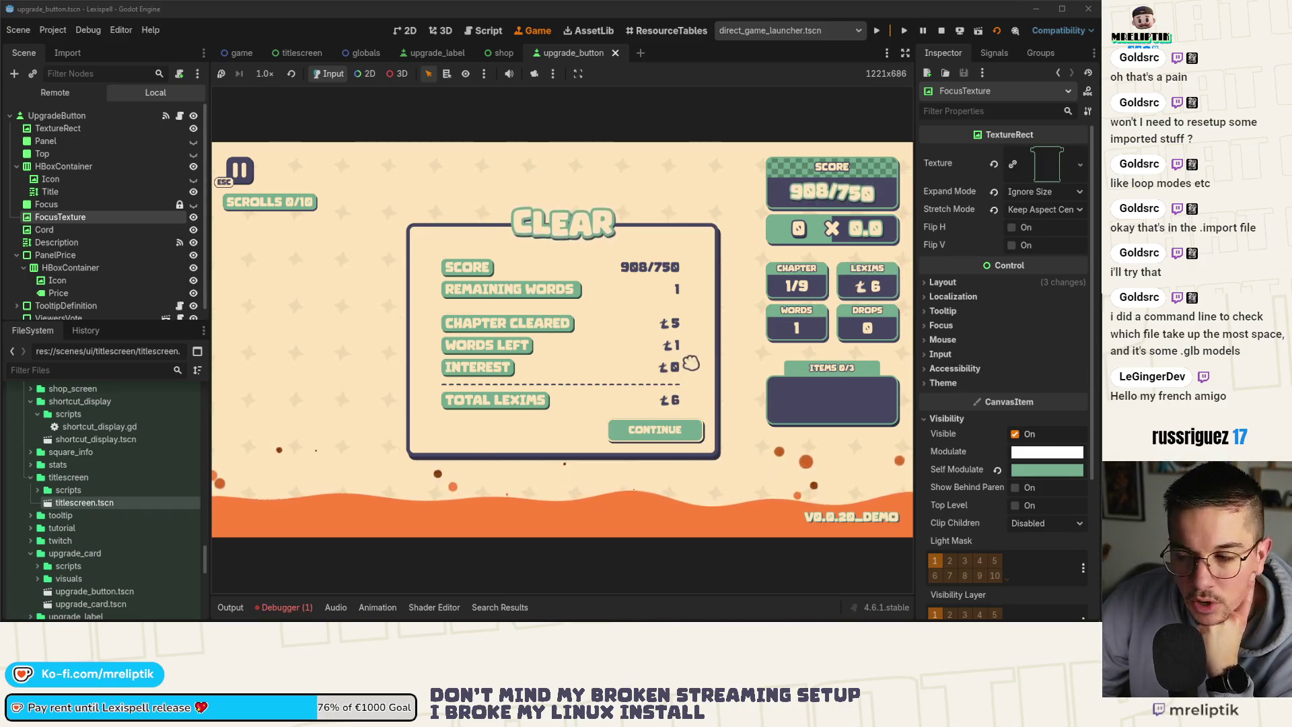
Continue past the CLEAR results panel into the Arcanery shop.
left_click(669, 434)
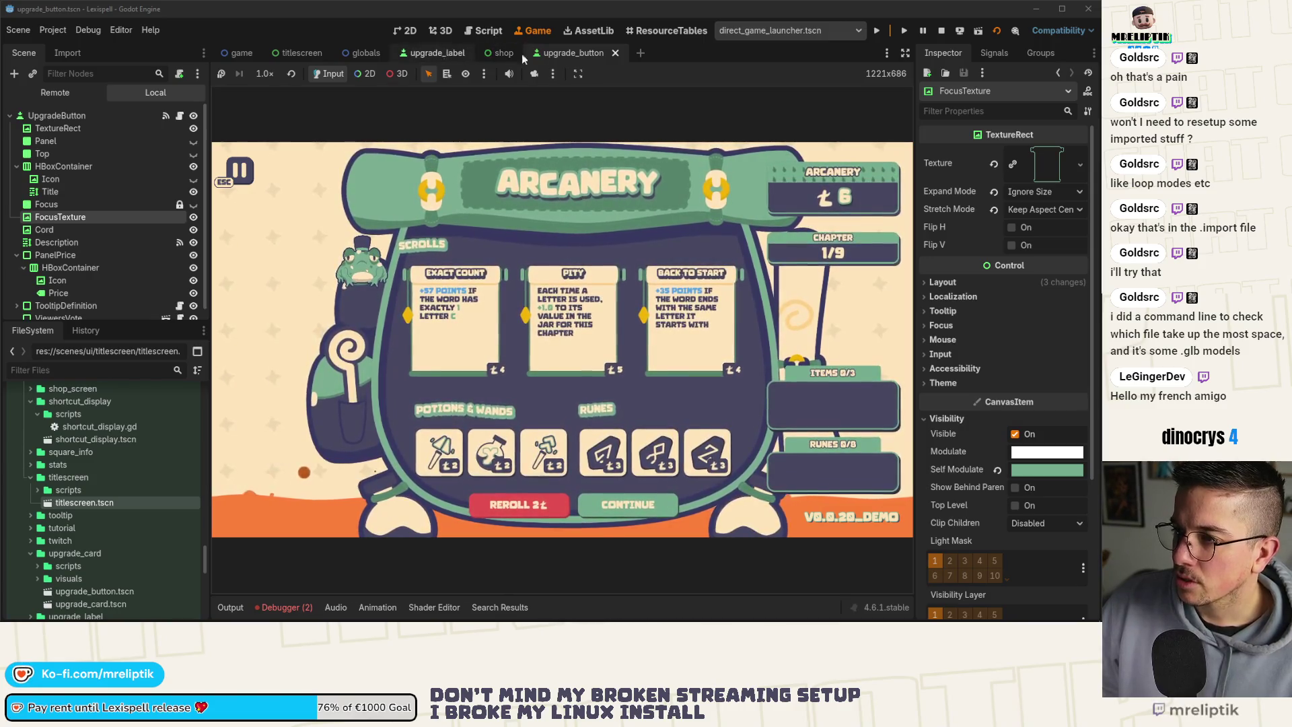
Open the upgrade card scene in 2D and select the PanelPrice badge node.
key("ctrl+F1")
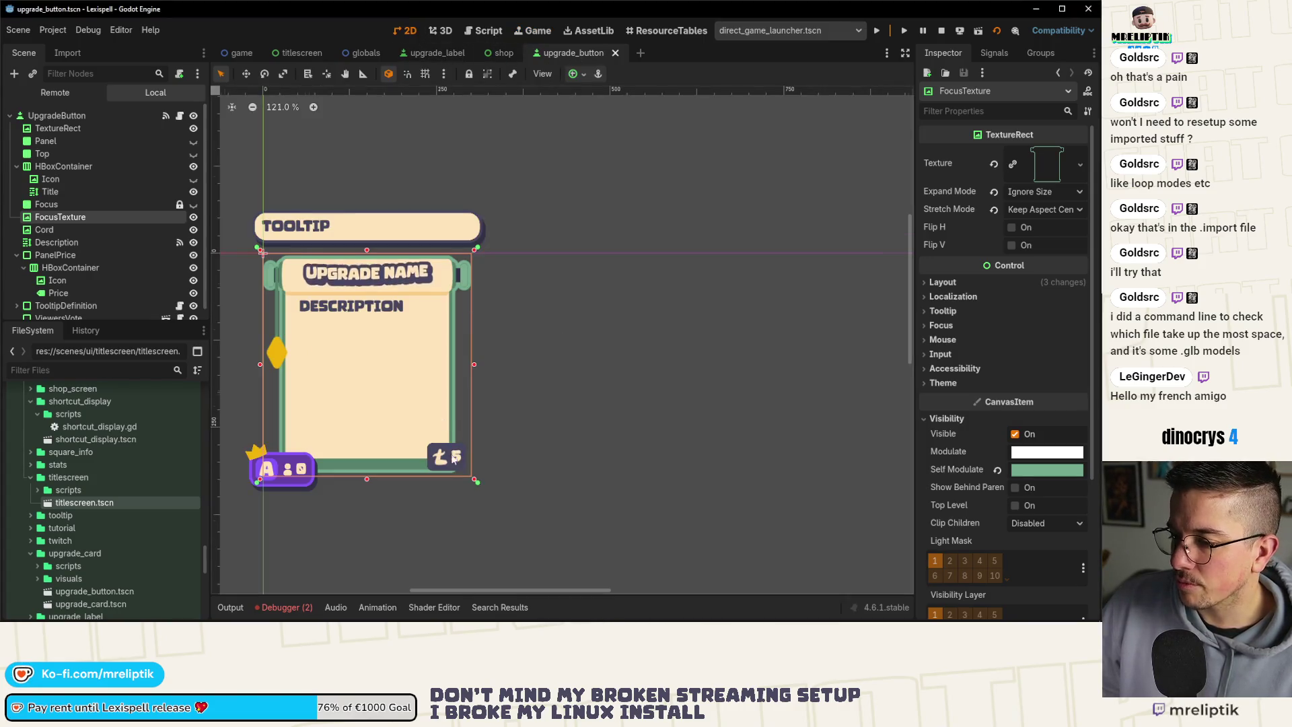
scroll(462, 478, "up", 4)
scroll(462, 478, "down", 2)
left_click(475, 464)
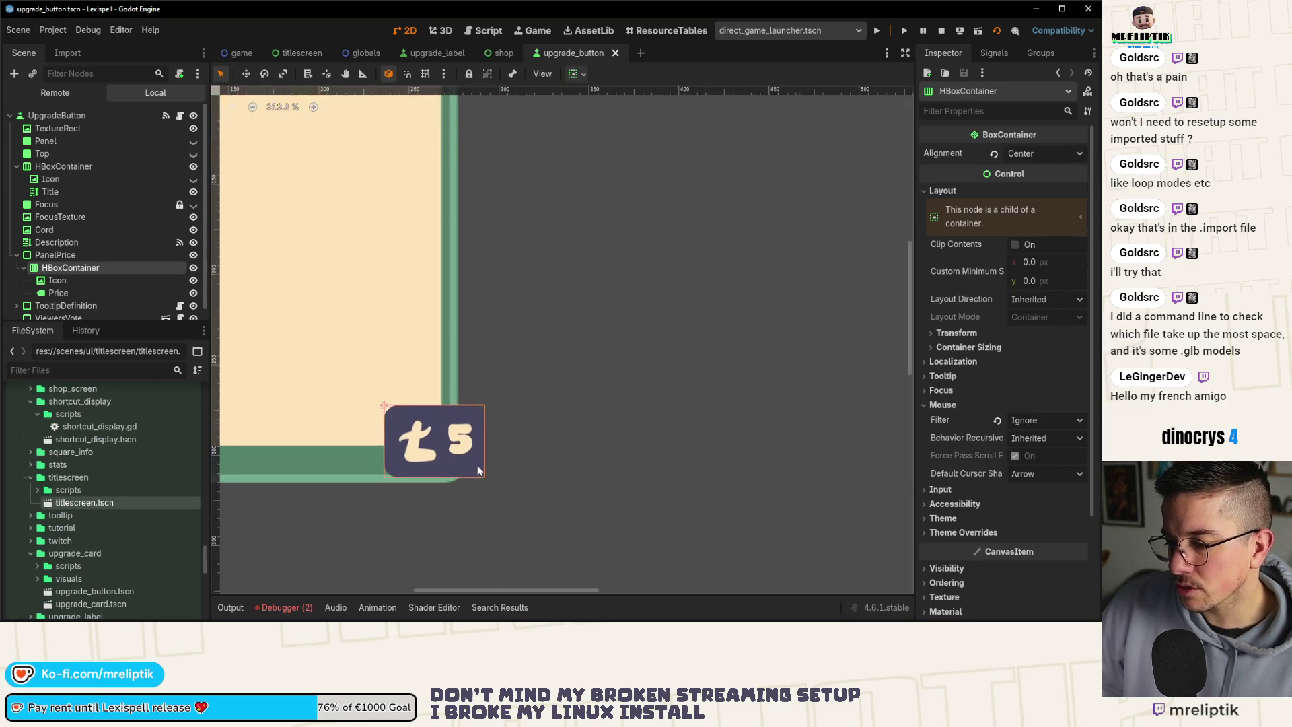
scroll(478, 465, "down", 4)
scroll(455, 470, "up", 3)
scroll(455, 470, "down", 3)
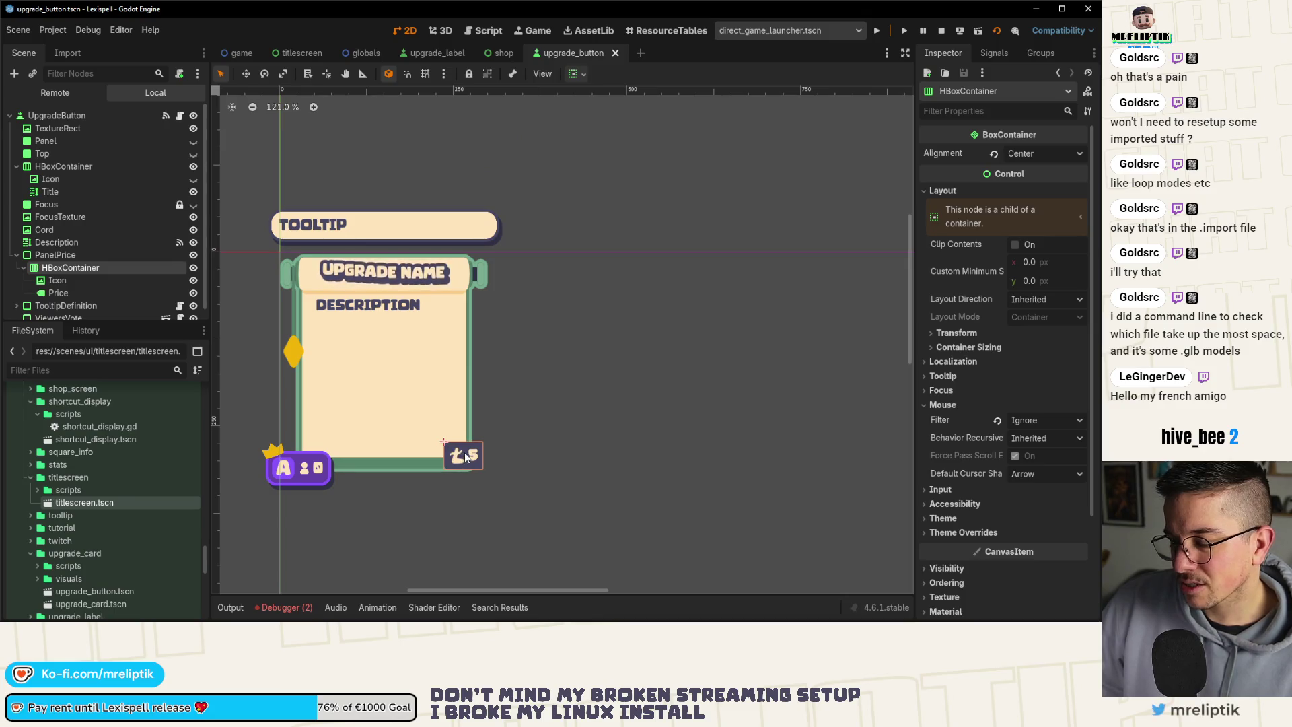
scroll(447, 461, "up", 7)
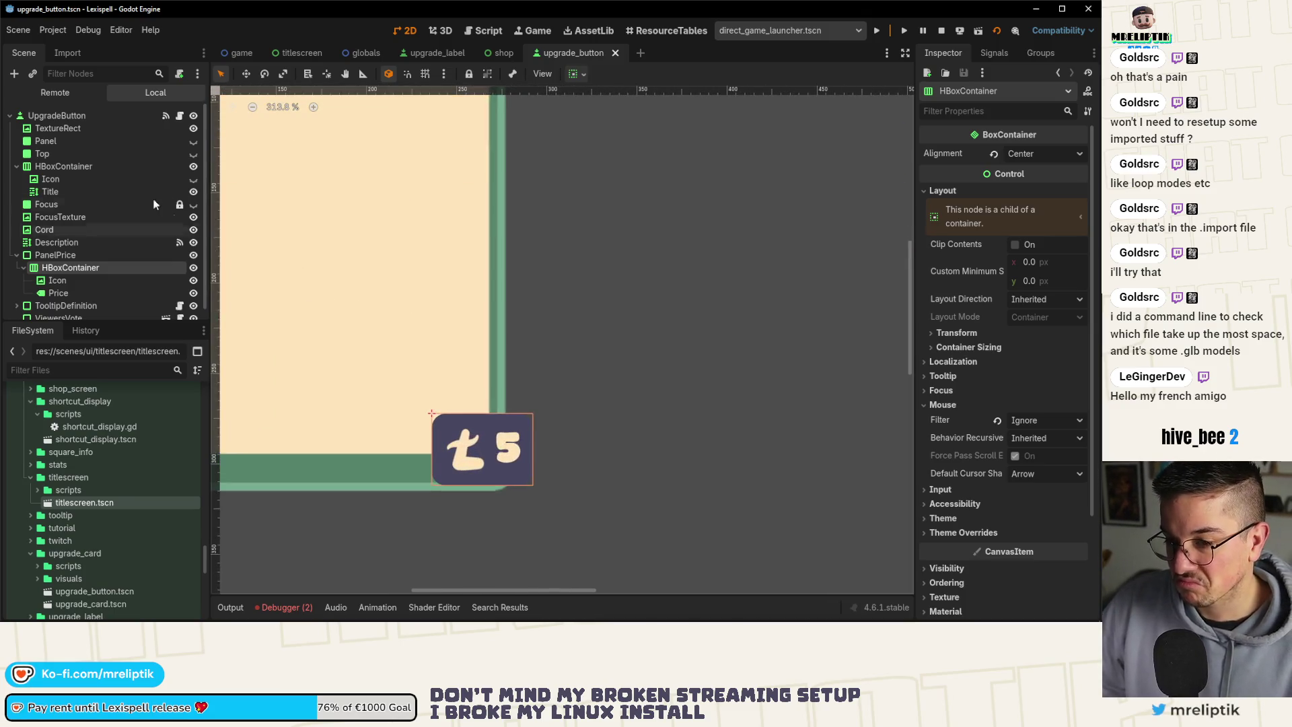
left_click(65, 113)
scroll(432, 334, "down", 7)
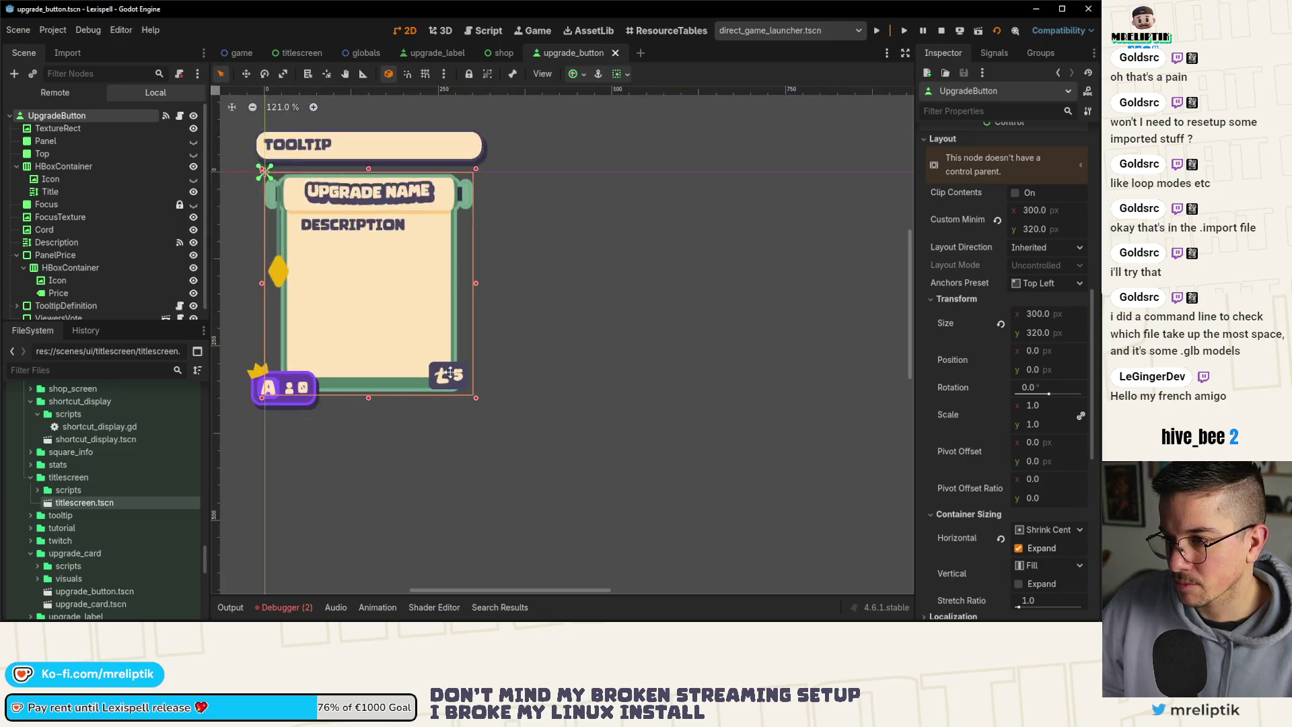
scroll(449, 381, "up", 4)
scroll(58, 244, "down", 1)
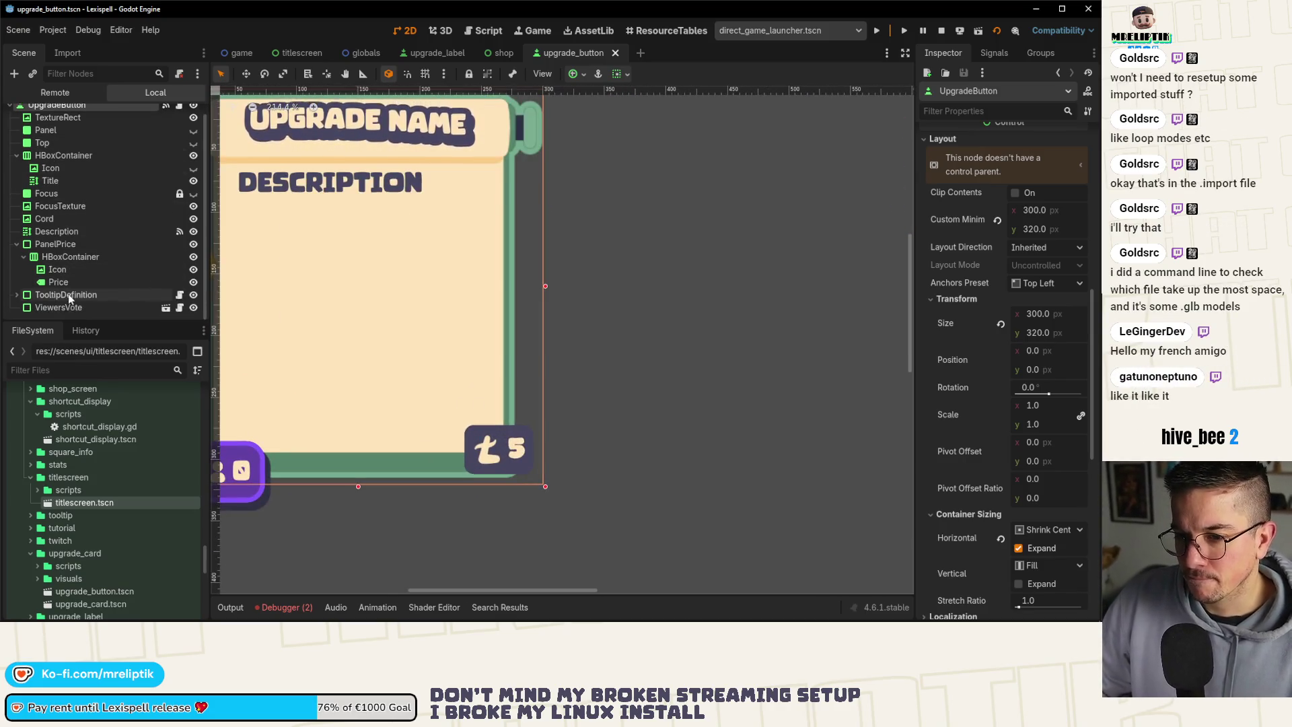
left_click(58, 244)
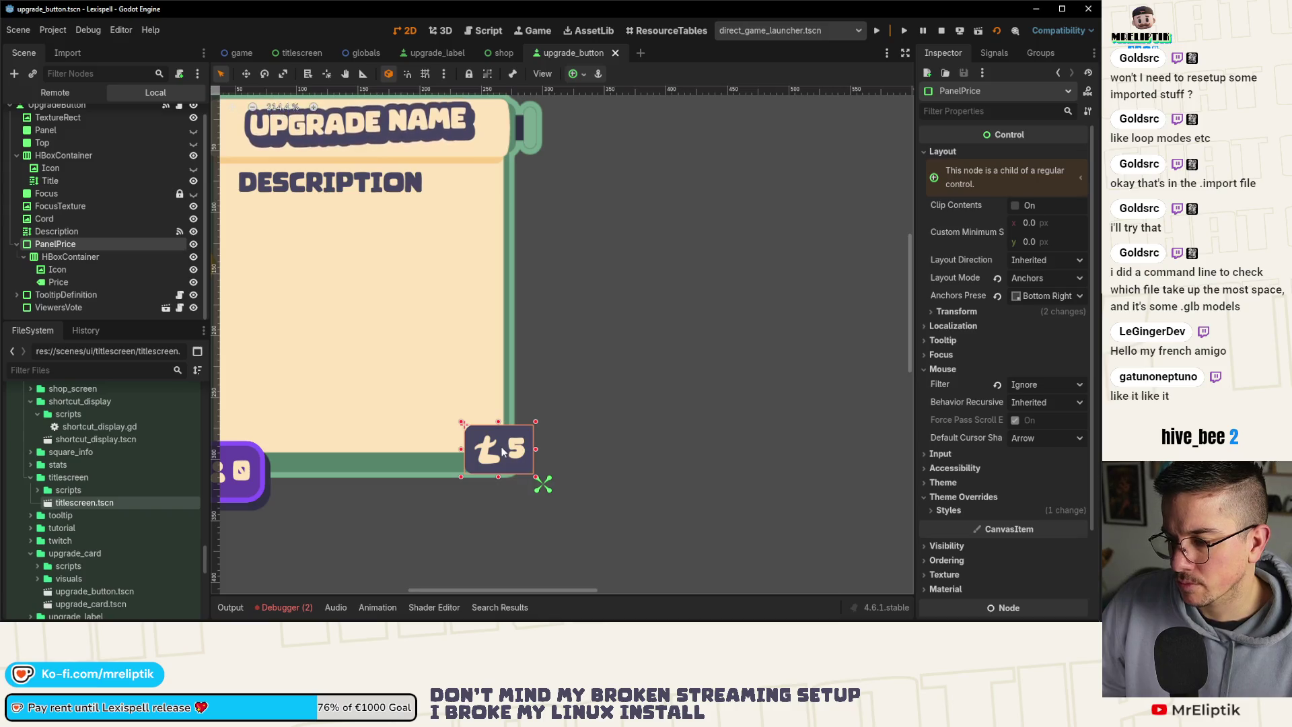
Move the price badge left onto the card's bottom edge, save the scene, and run the game.
left_click_drag(502, 452, 485, 450)
scroll(484, 451, "up", 1)
scroll(484, 450, "up", 4)
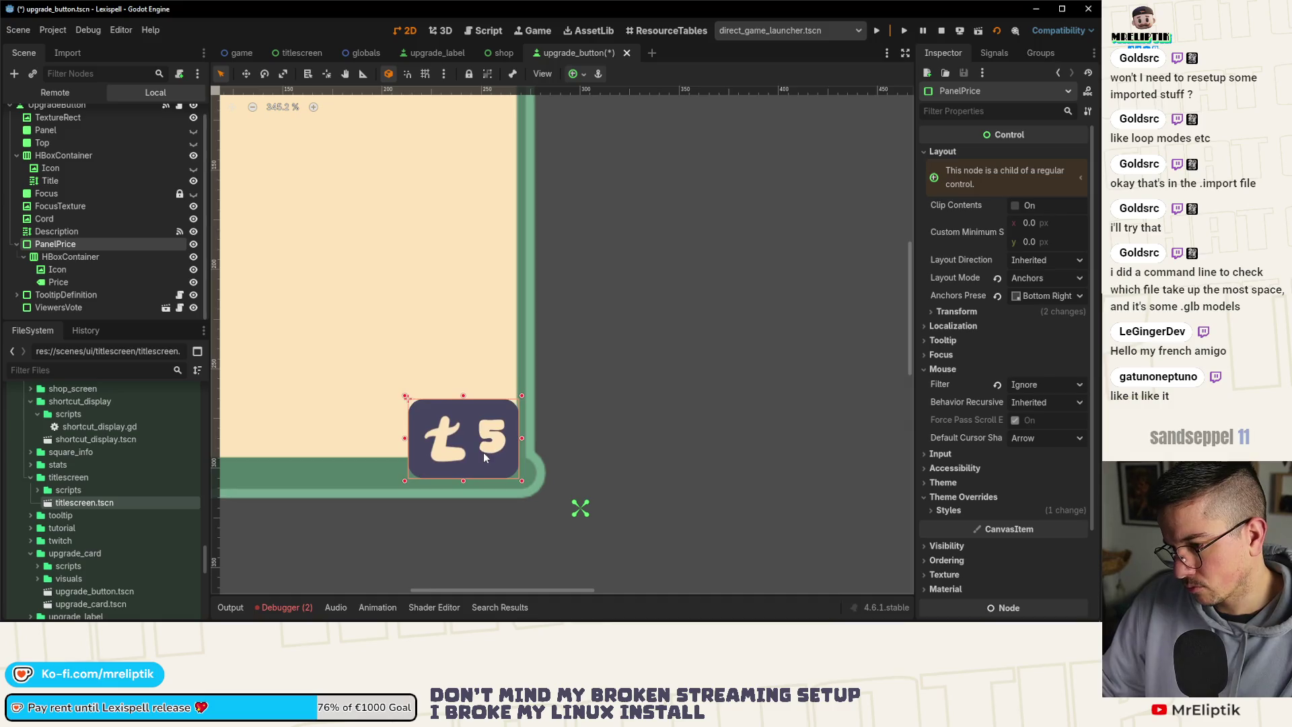
key("Down")
key("Left")
key("Right")
key("Right")
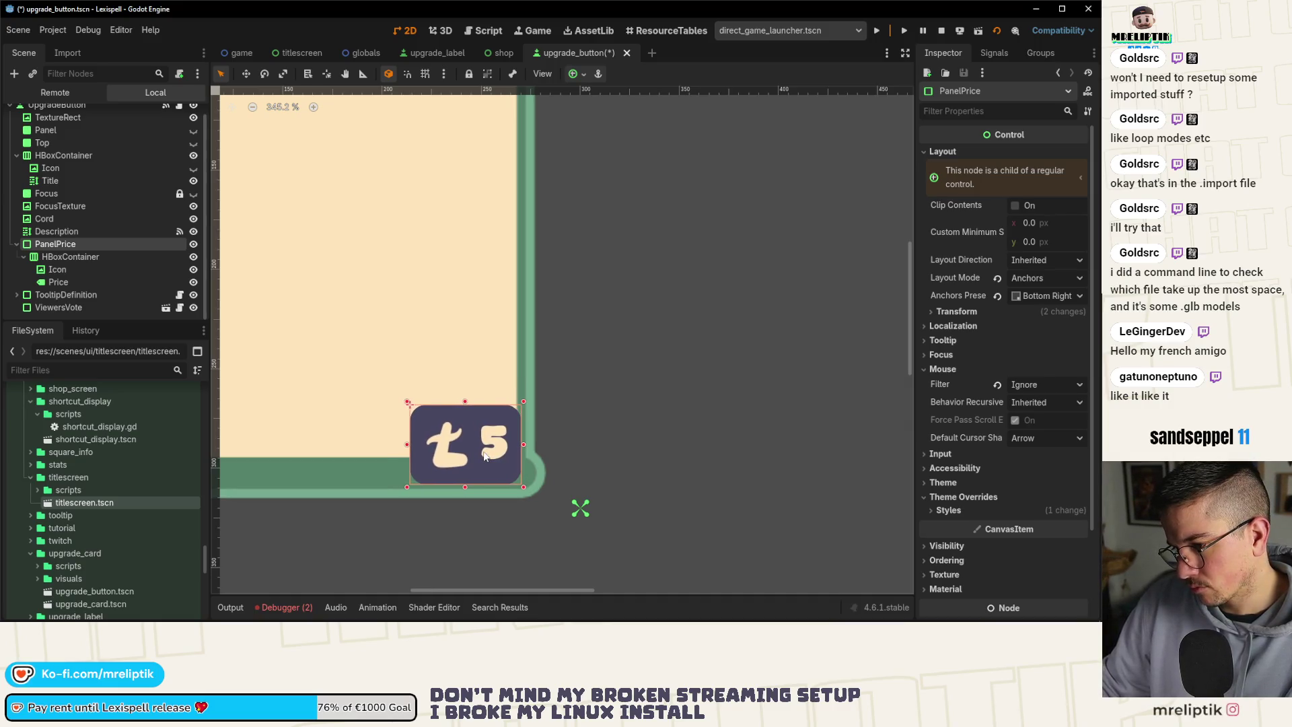
scroll(484, 456, "down", 8)
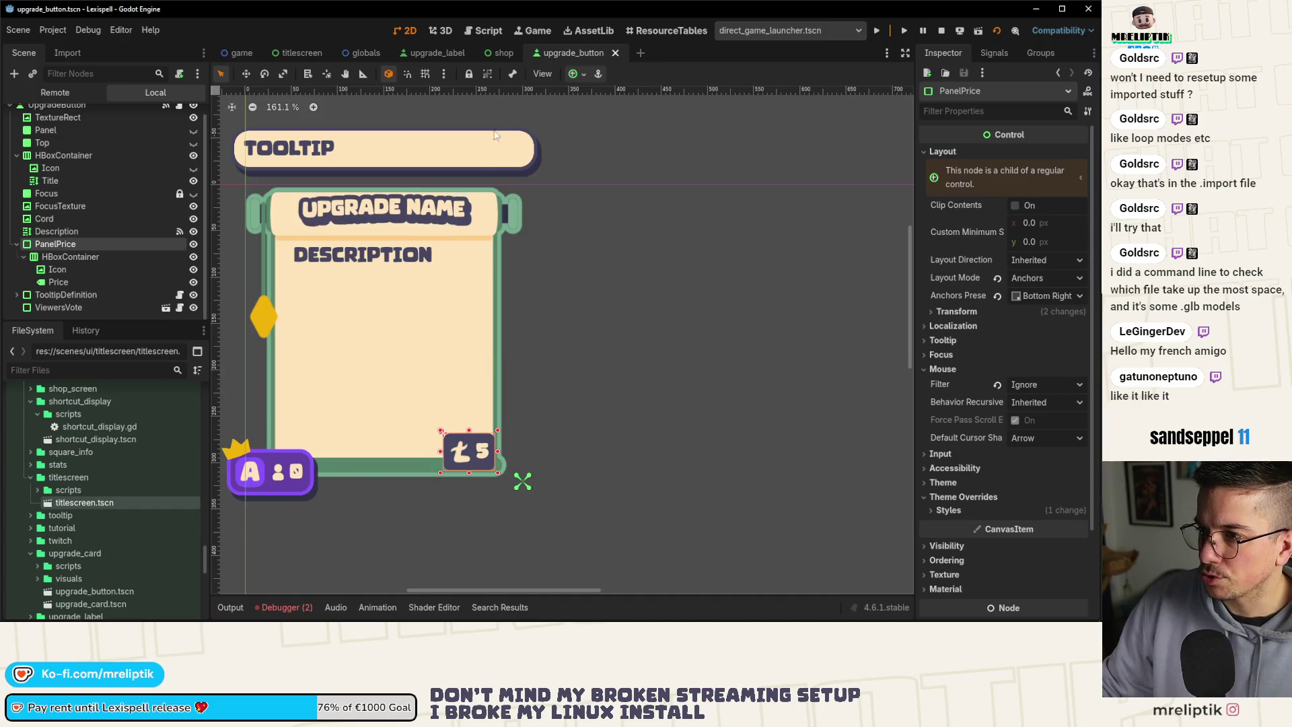
key("ctrl+s")
key("F5")
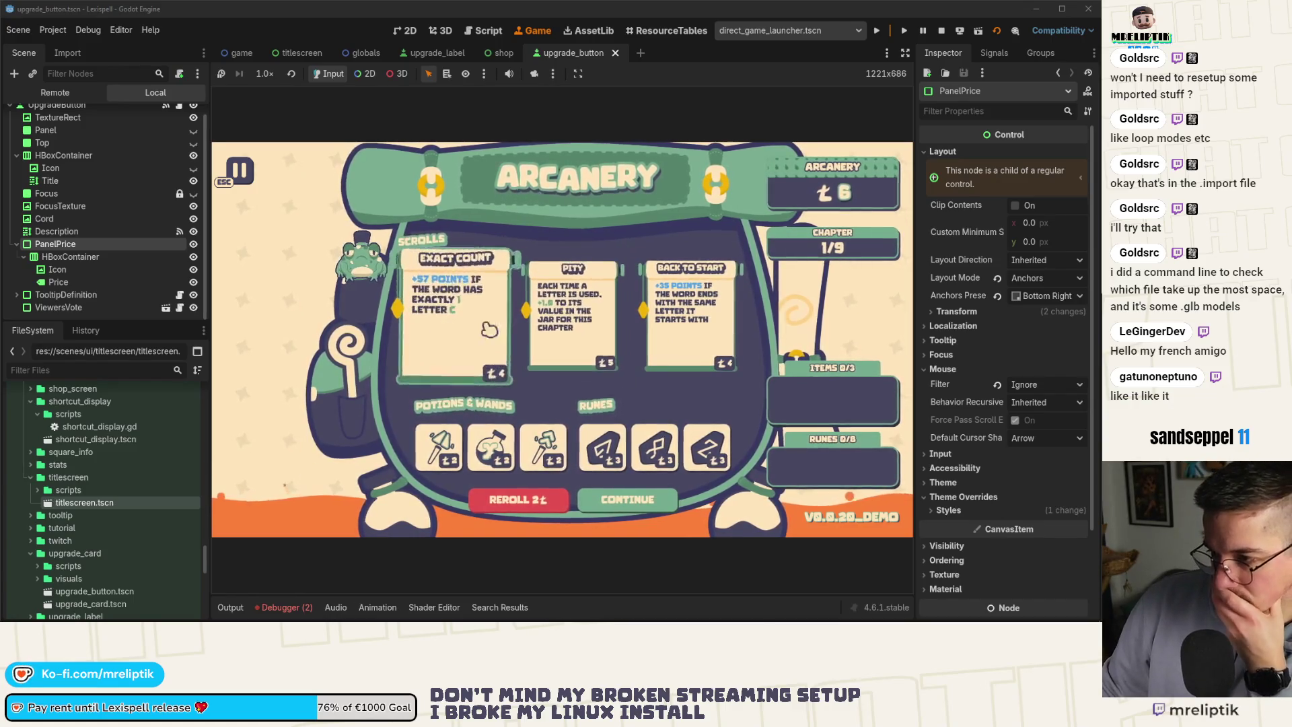
Look over the scroll cards in the running shop, stop the game, and return to Affinity Designer.
mouse_move(618, 461)
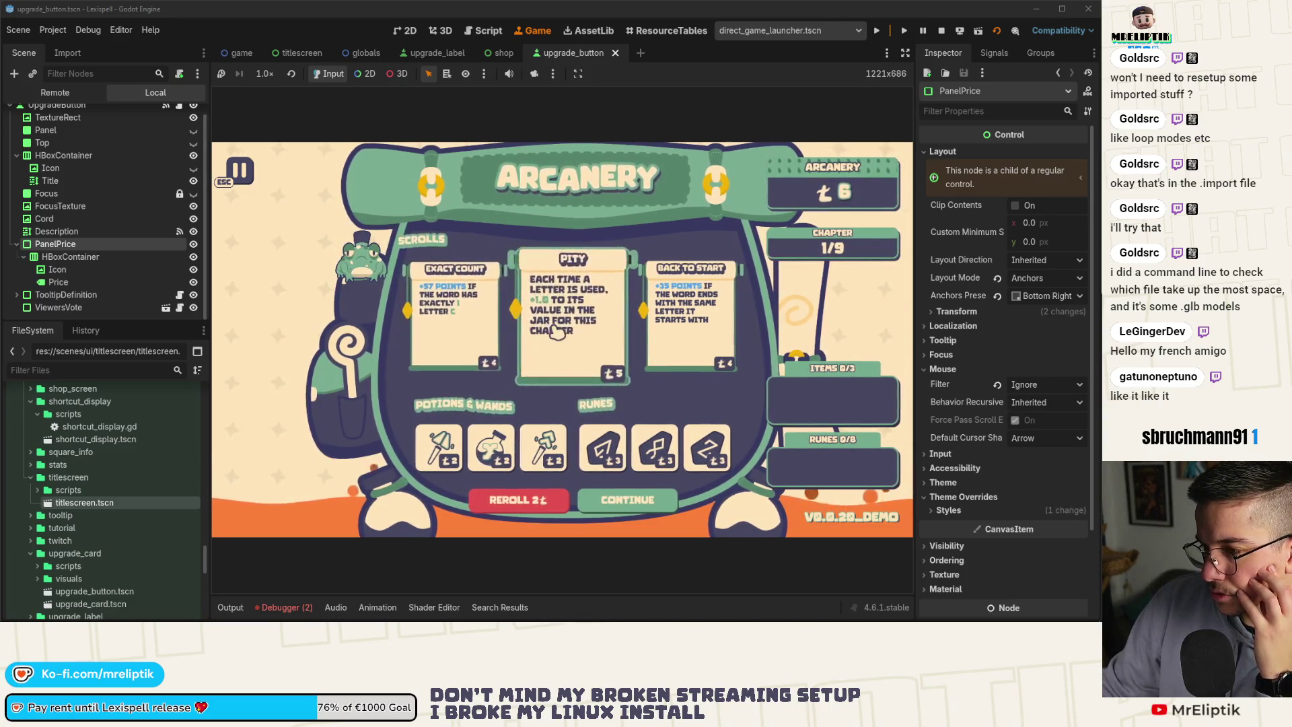
left_click(942, 31)
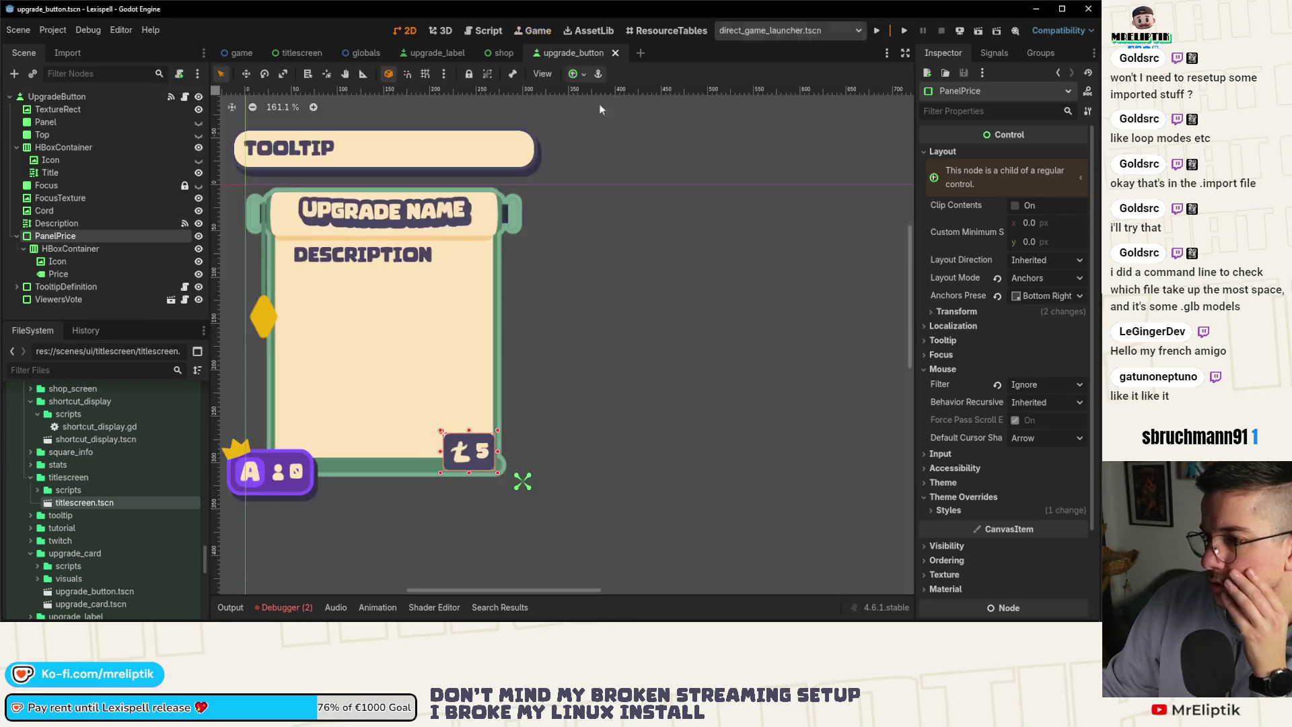
key("alt+Tab")
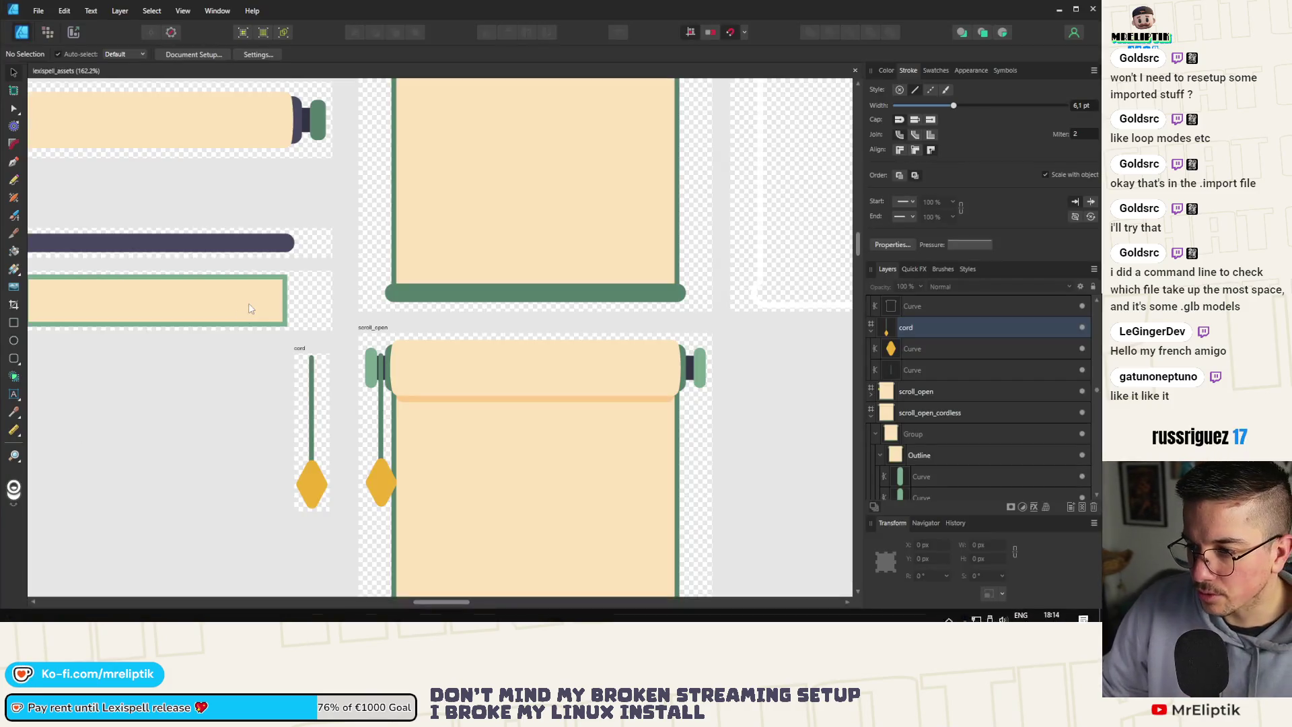
Select the cordless scroll's outline curve and widen it from its top-right handle.
scroll(269, 292, "down", 3)
left_click(352, 205)
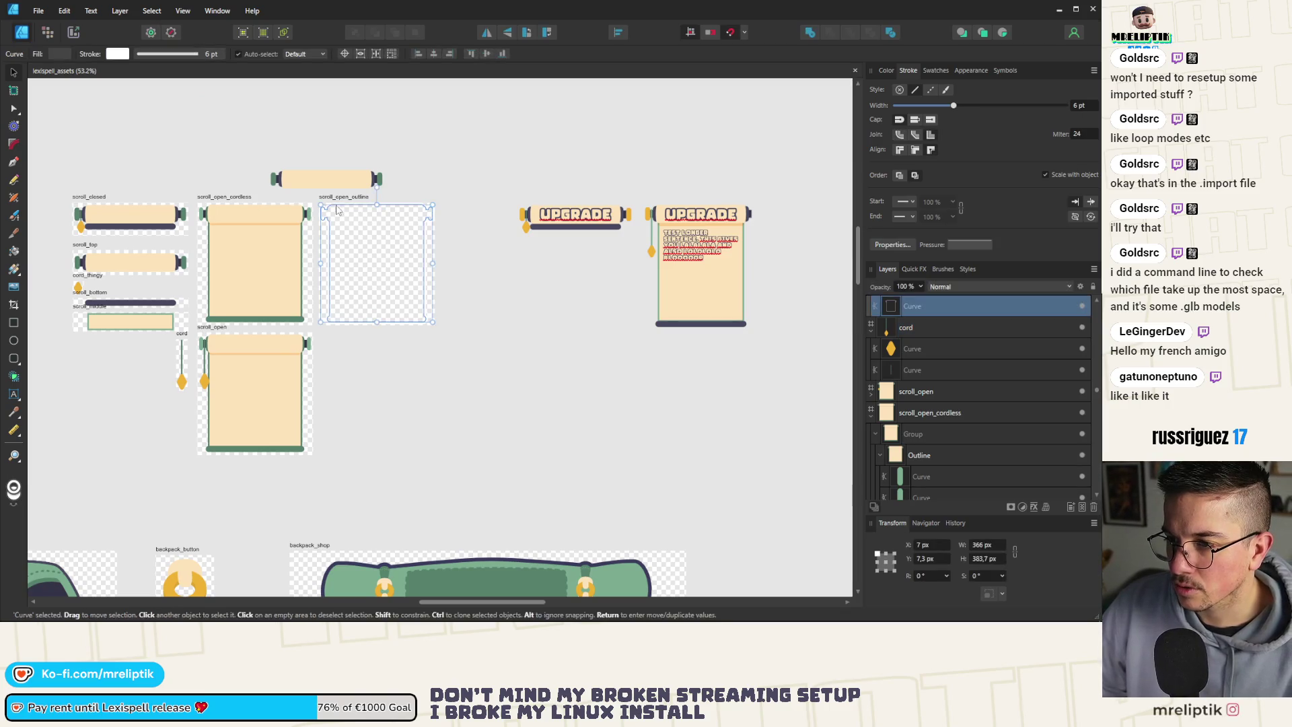
left_click(224, 204)
scroll(224, 205, "up", 6)
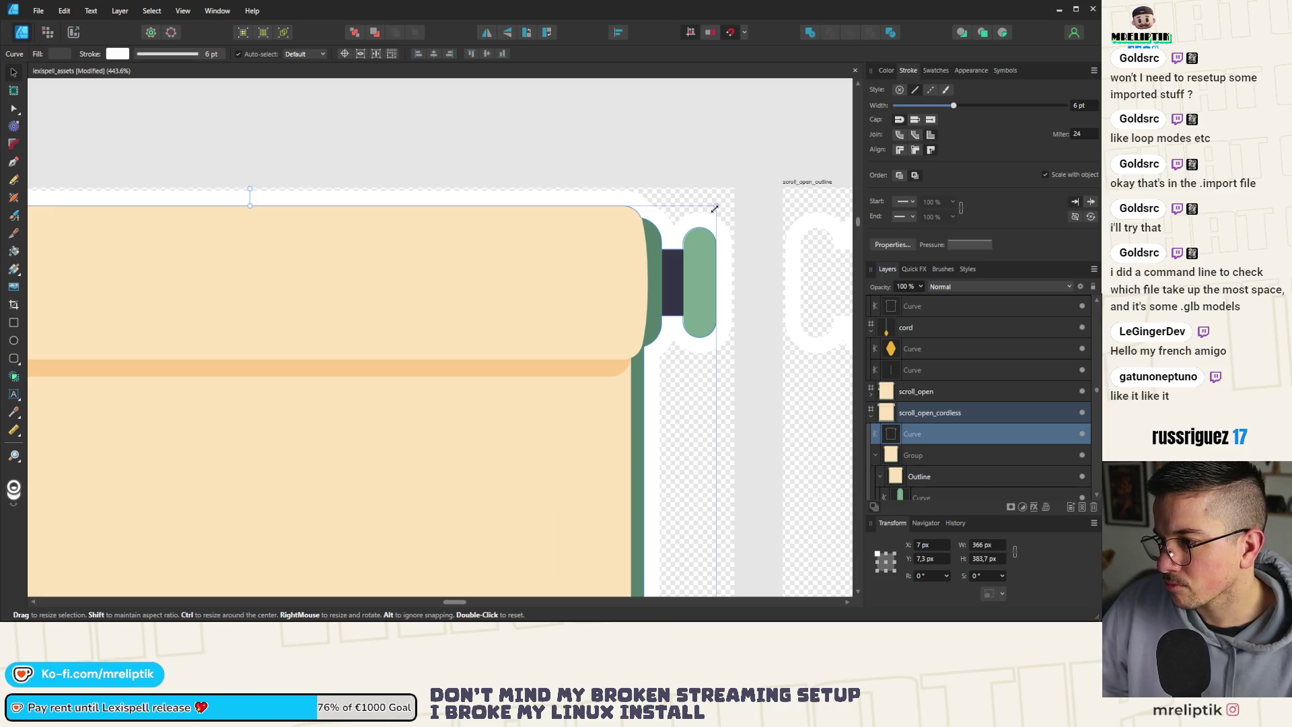
left_click_drag(715, 210, 720, 209)
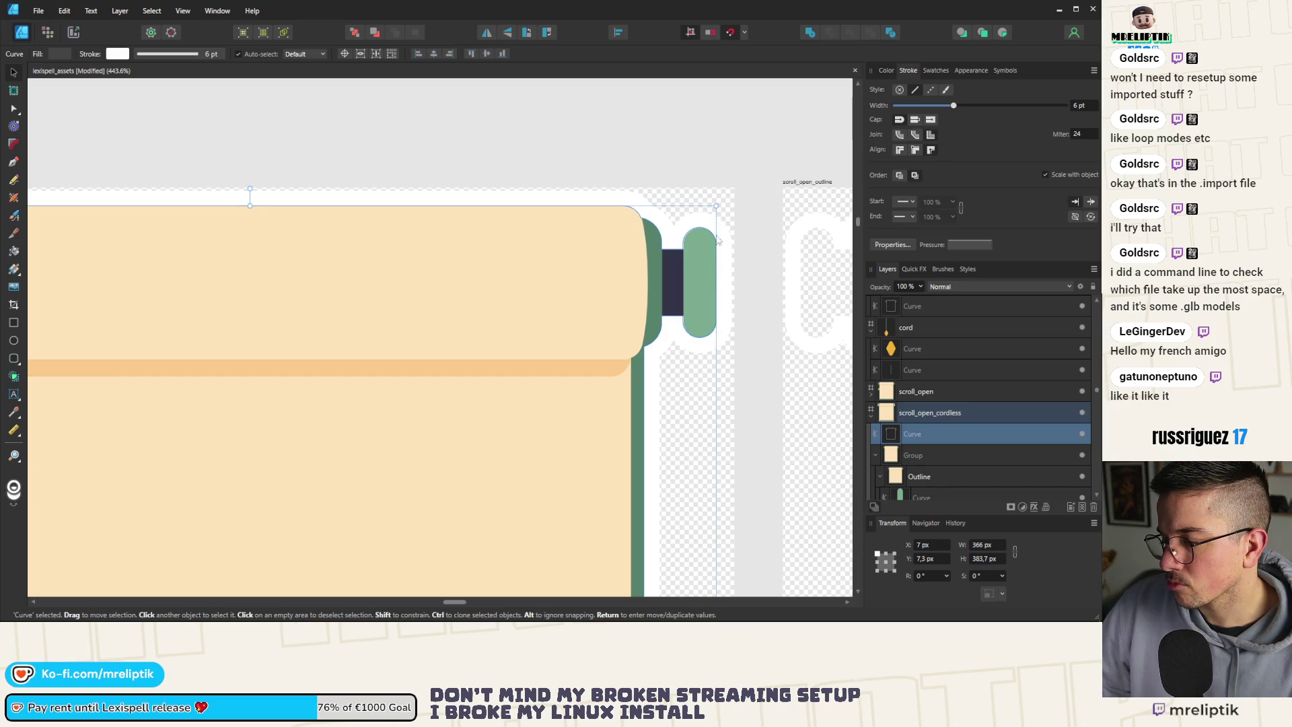
Zoom onto the roller end and show the outline's path nodes with the Node Tool.
scroll(461, 280, "down", 5)
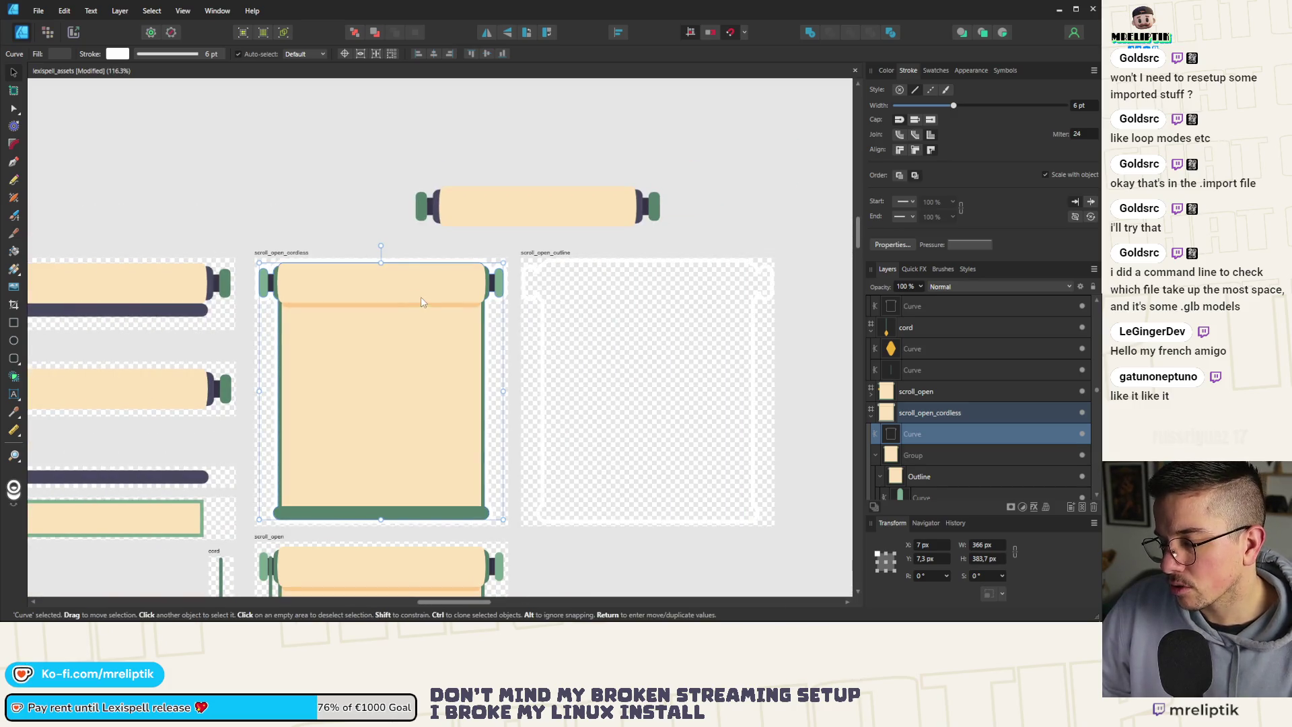
scroll(501, 270, "up", 8)
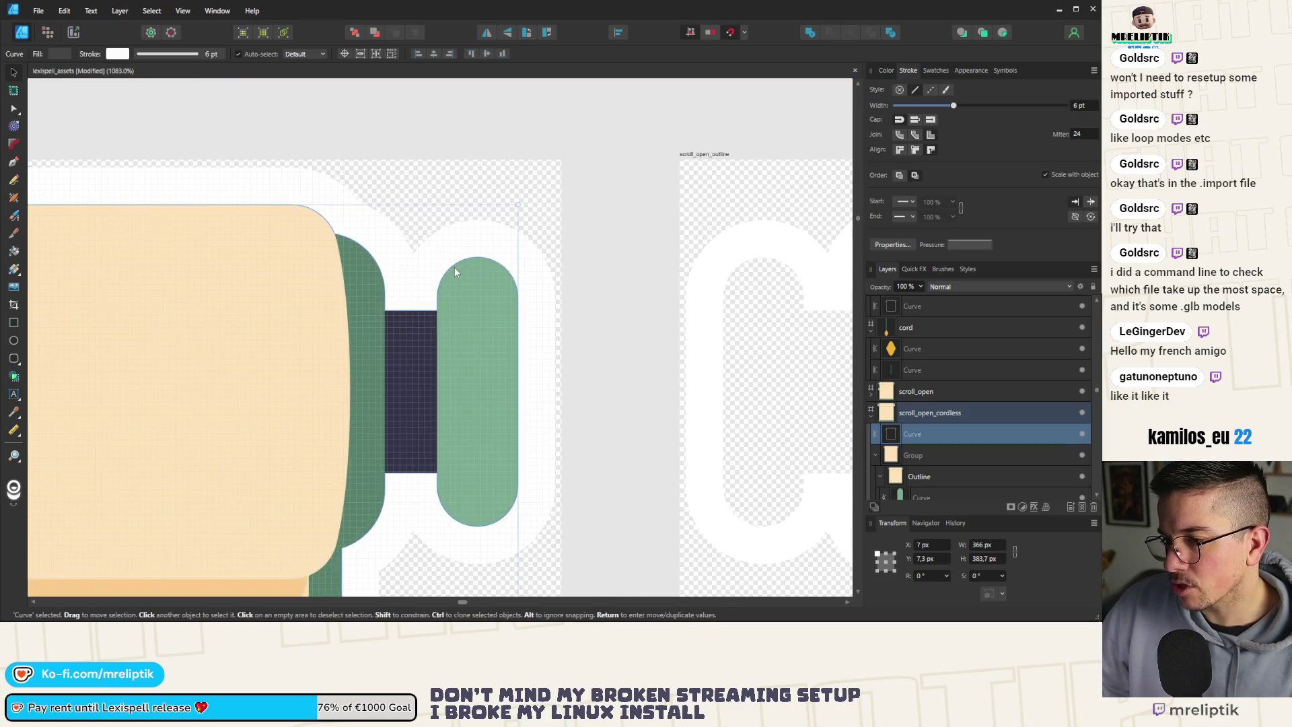
key("a")
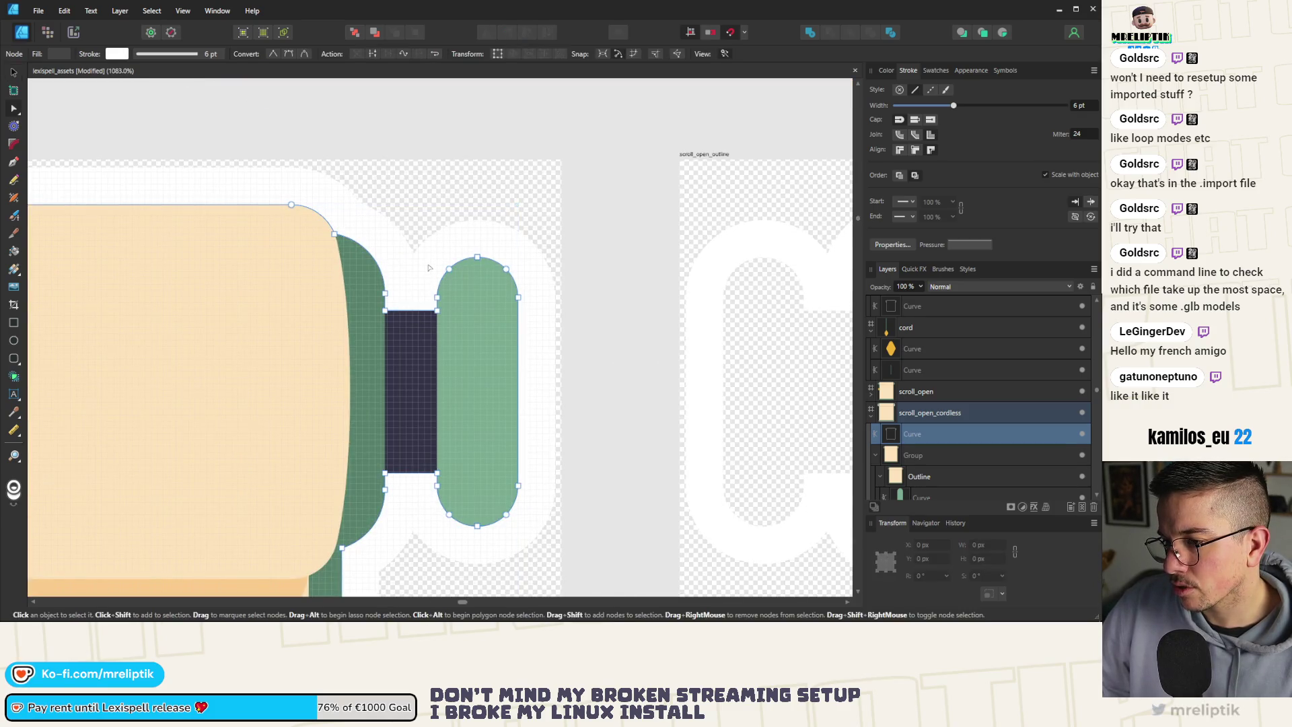
left_click(13, 72)
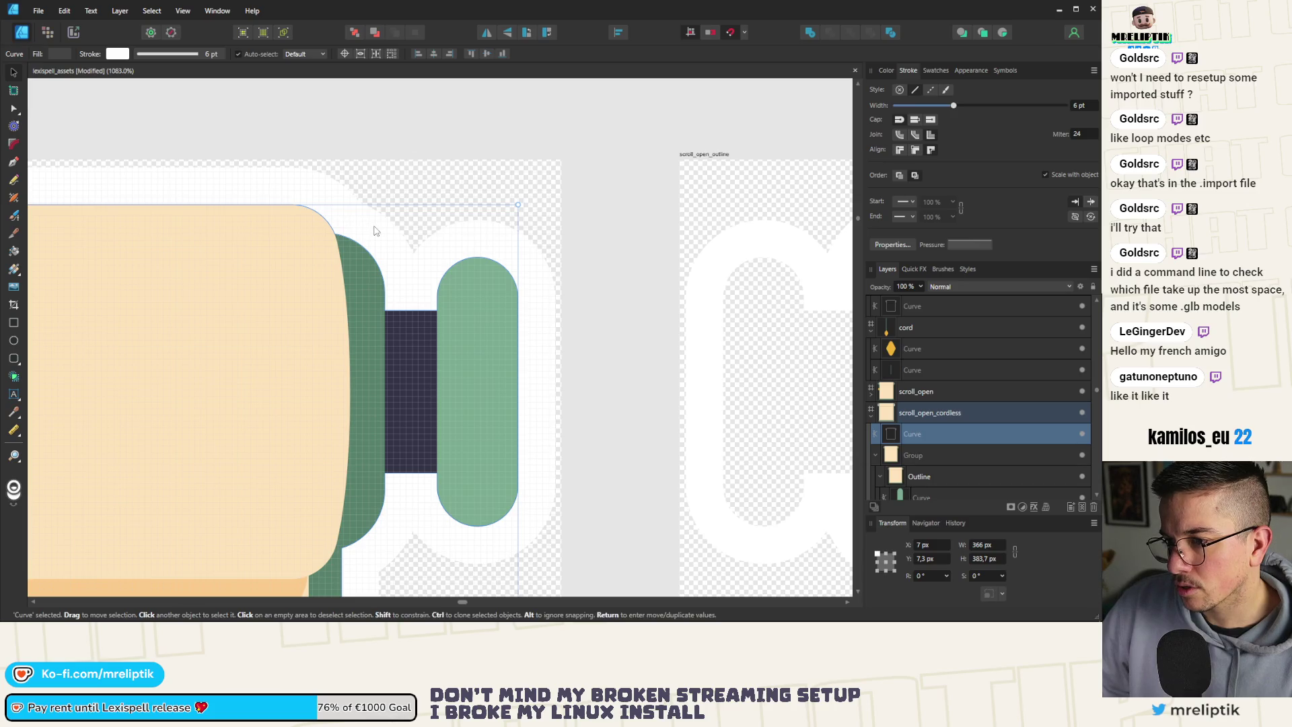
key("a")
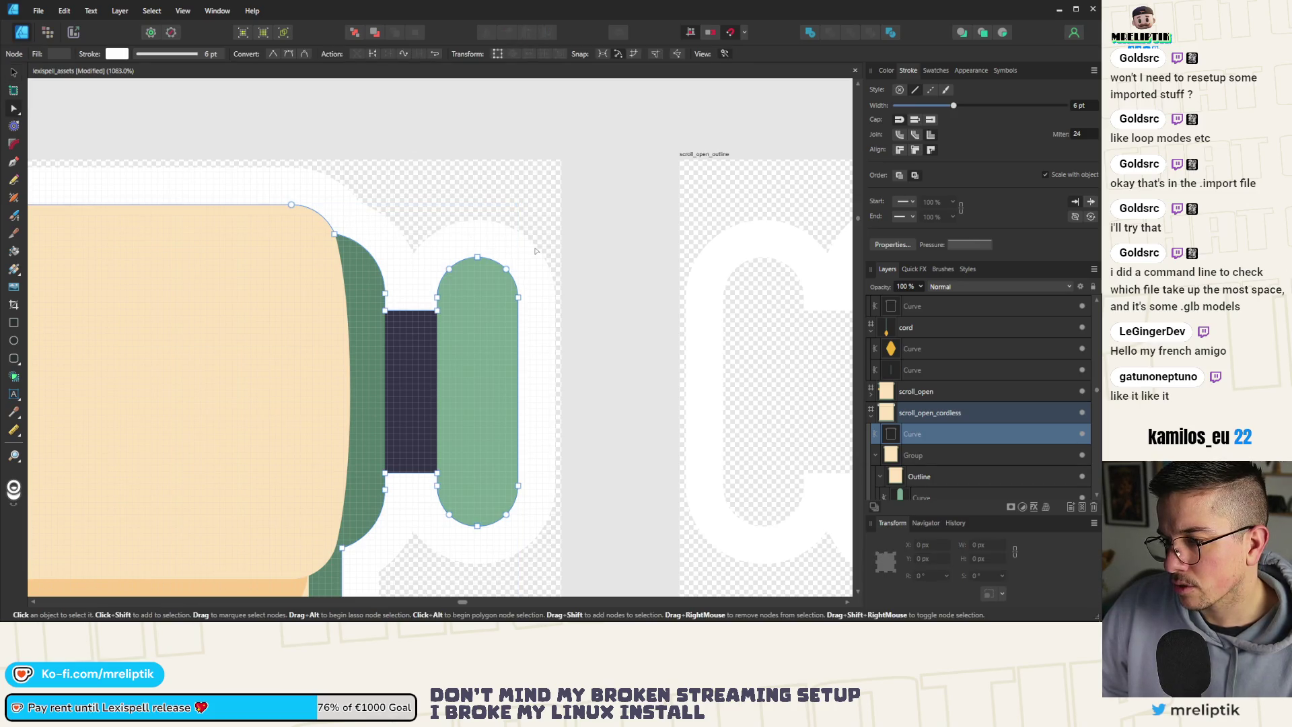
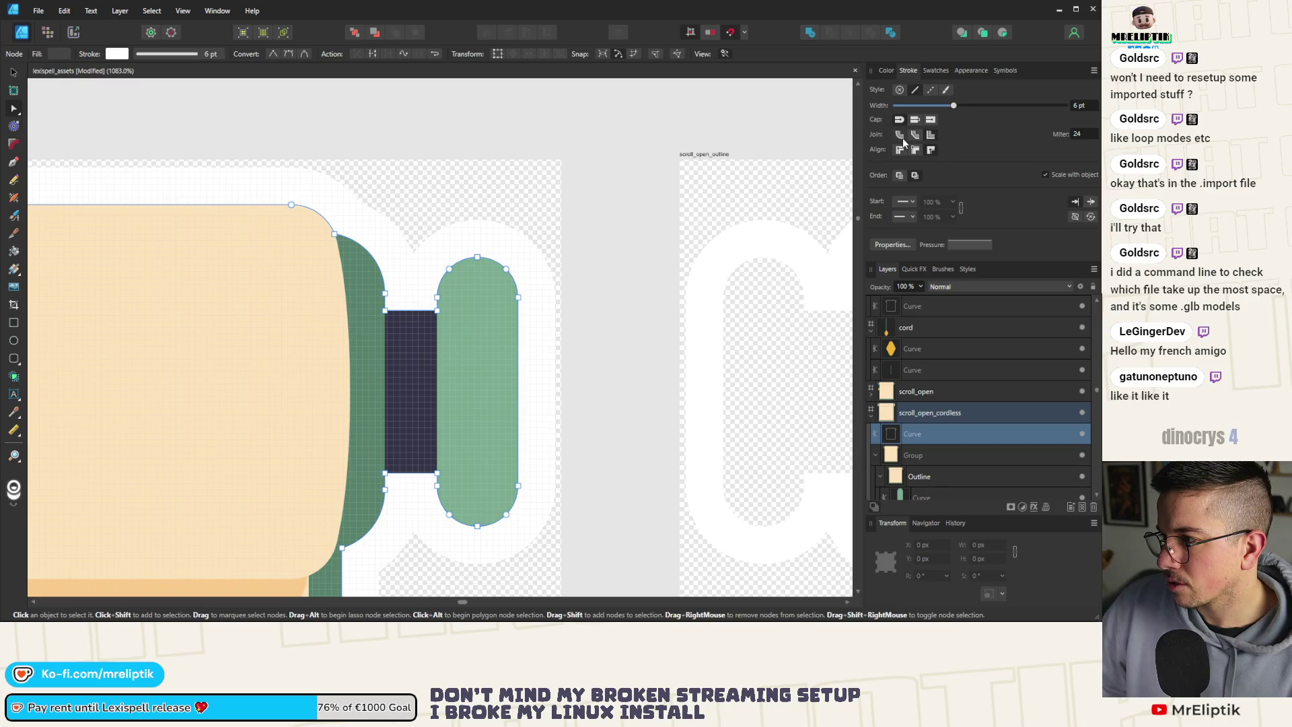
Turn on a Quick FX Outline effect for the white curve around the scroll.
left_click(14, 72)
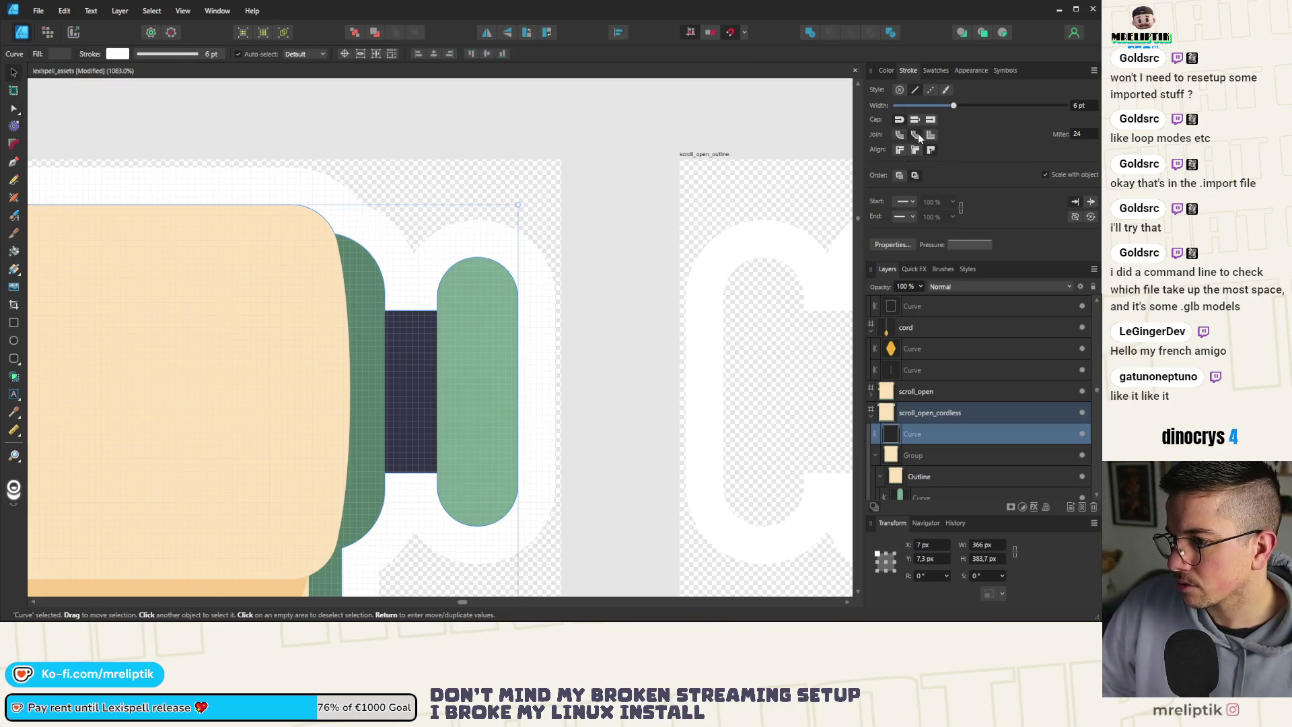
scroll(232, 215, "down", 5)
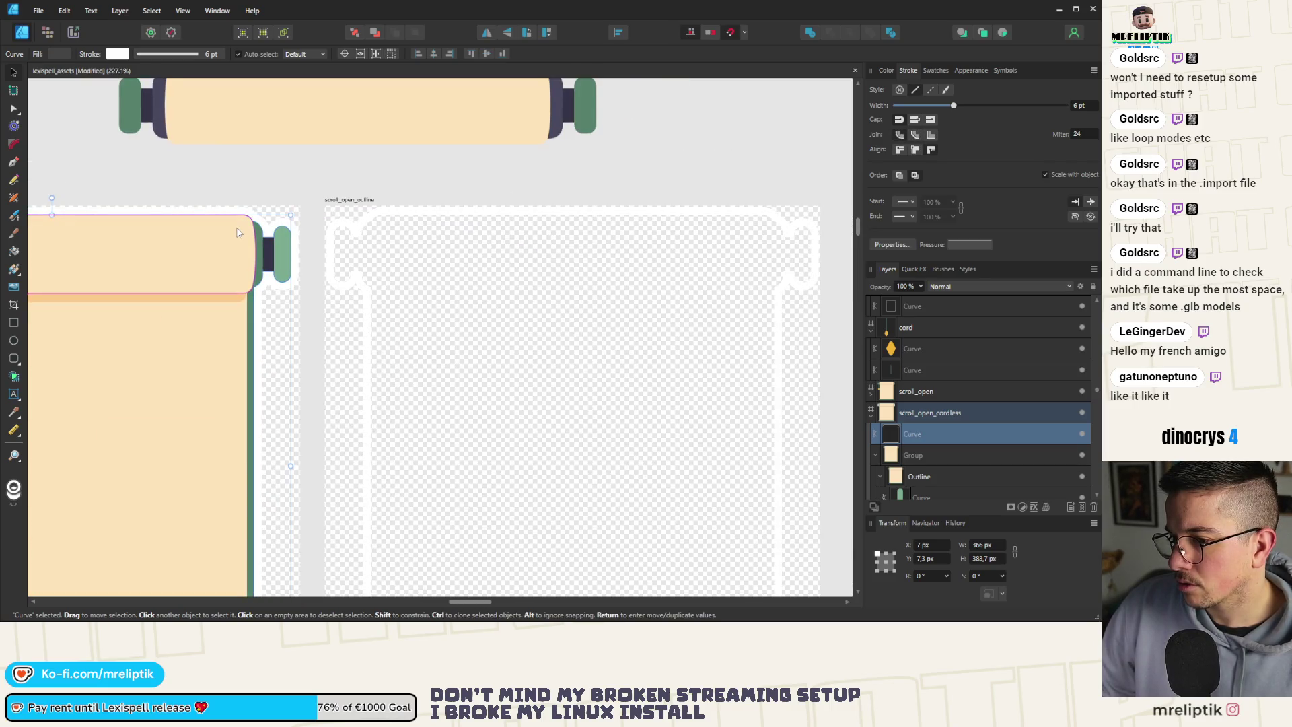
scroll(257, 245, "up", 6)
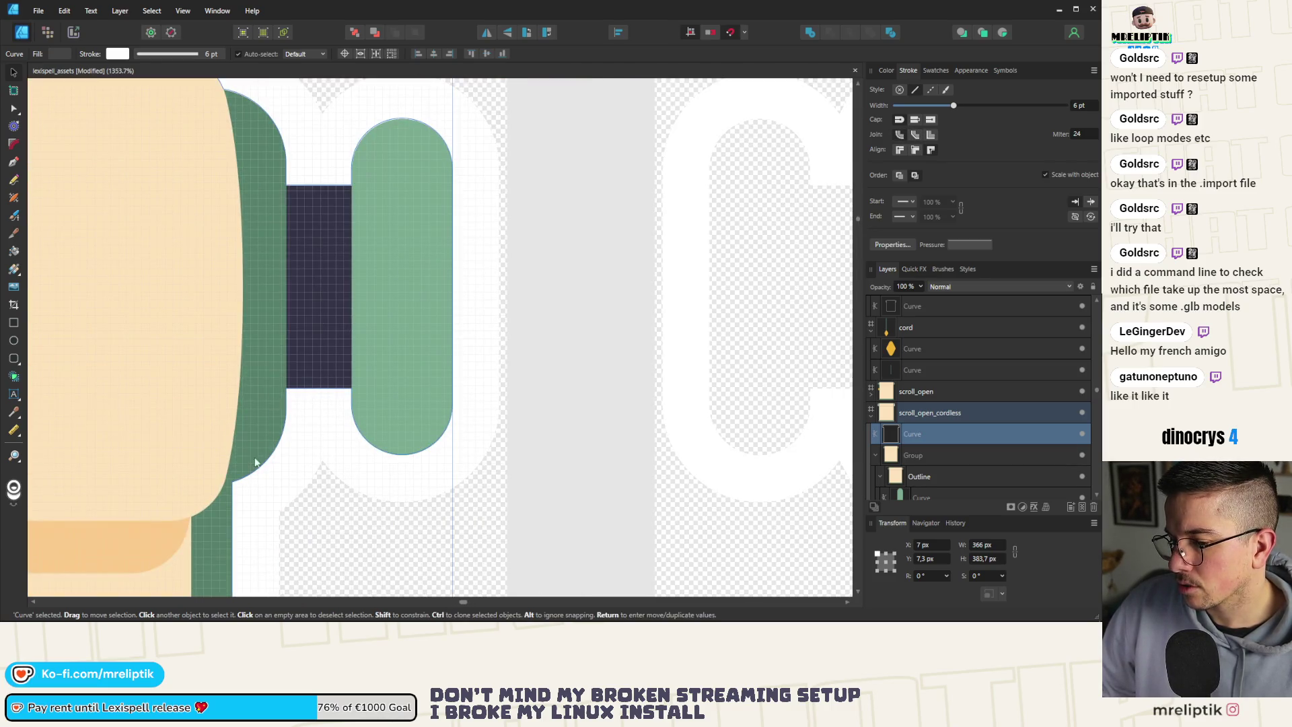
left_click(914, 268)
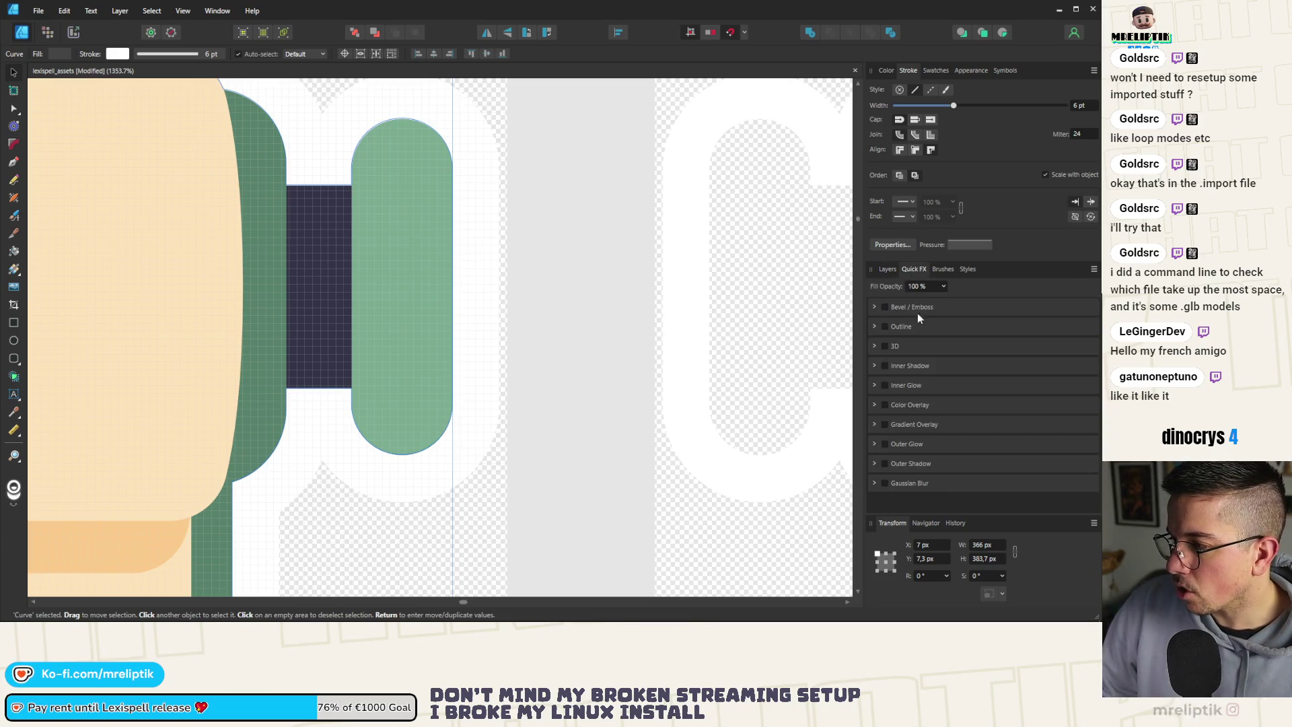
left_click(884, 326)
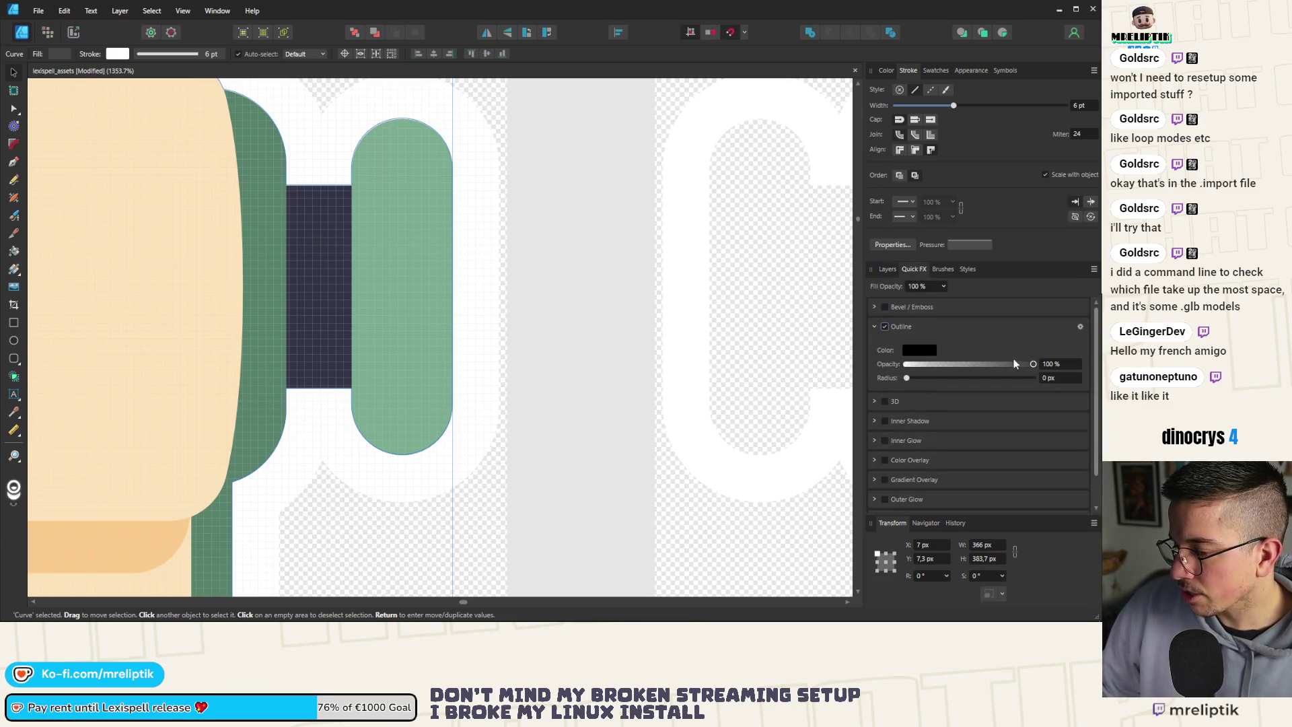
Give the Outline effect a 0.1 px radius aligned outside the shape.
left_click(1080, 326)
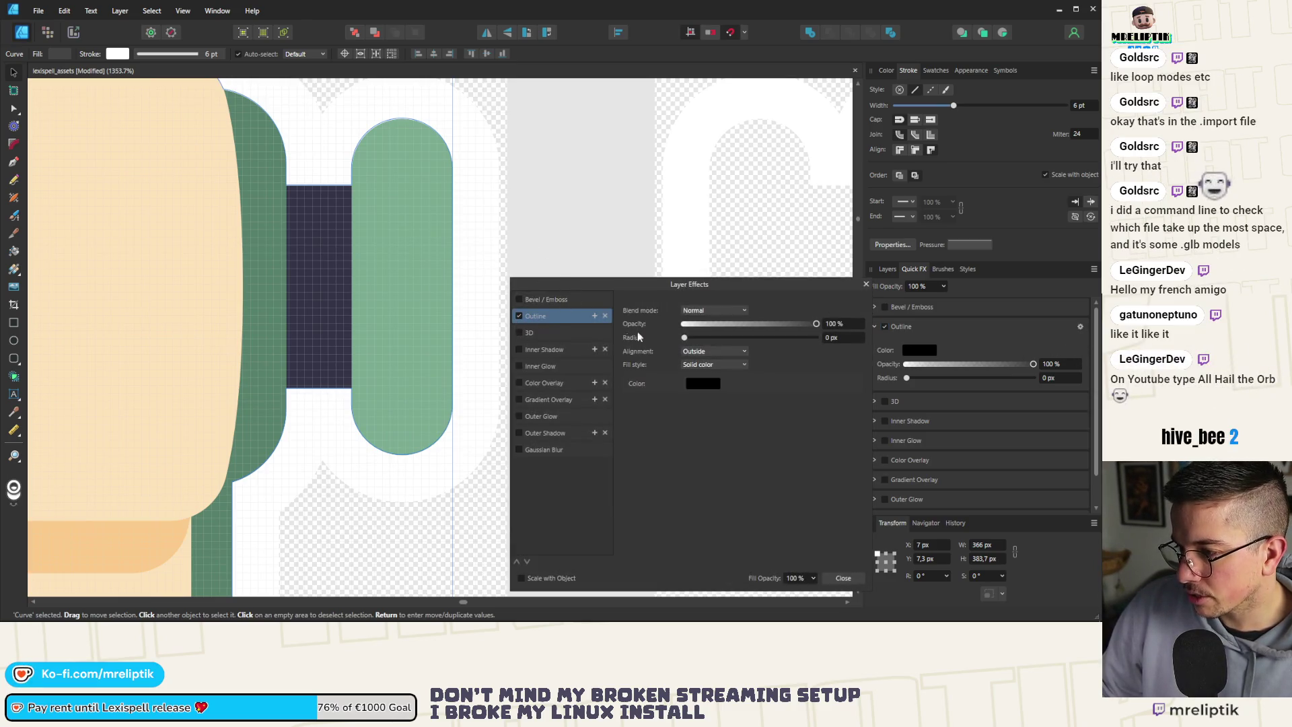
left_click_drag(684, 337, 686, 338)
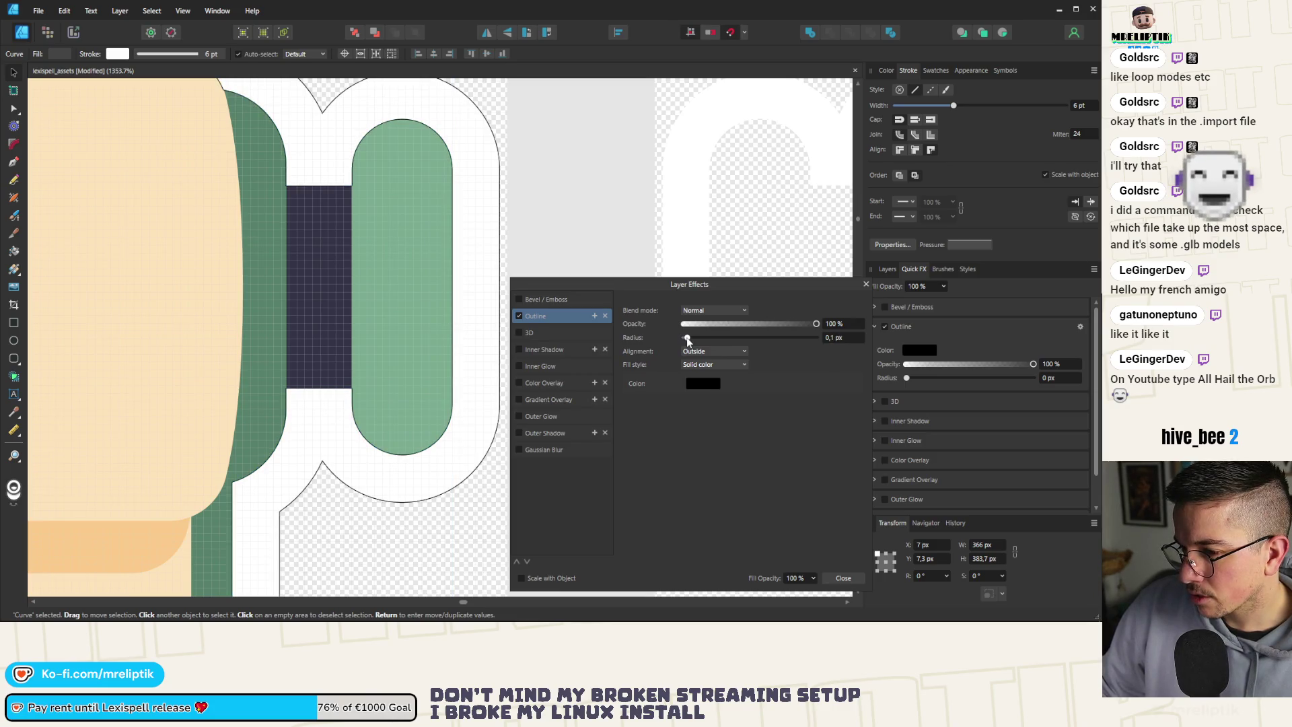
left_click(697, 350)
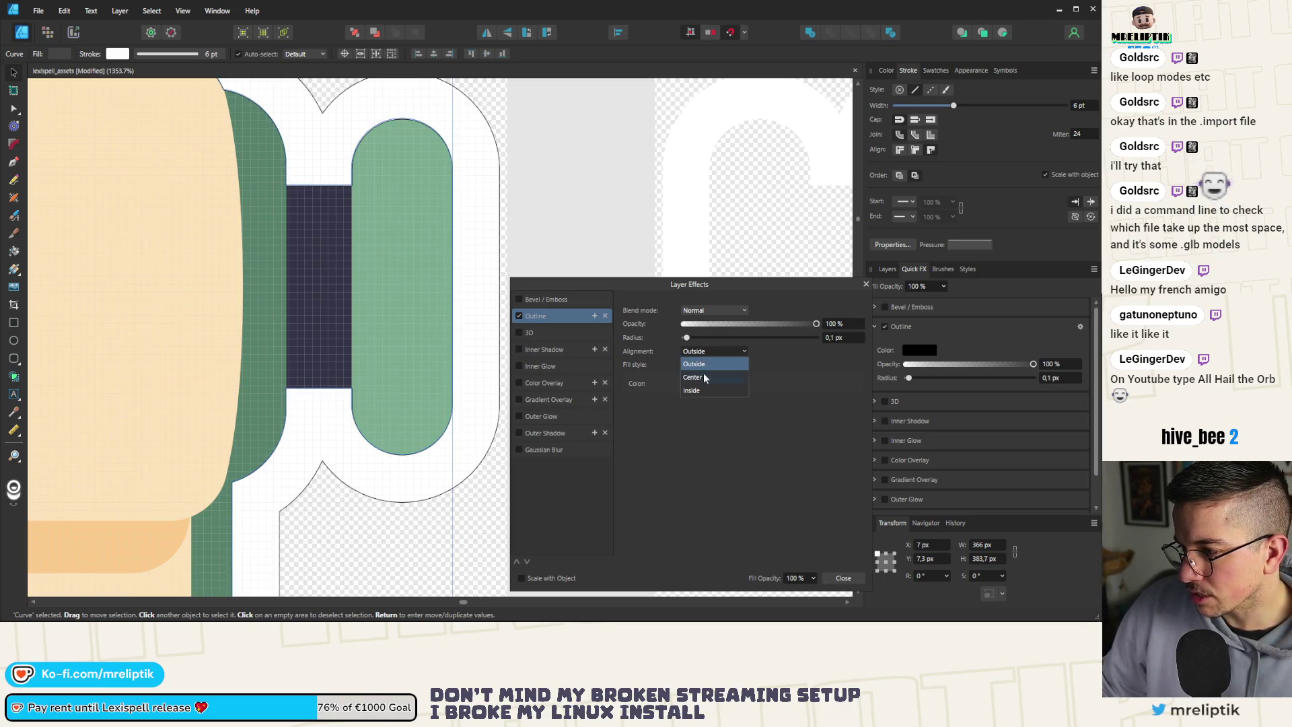
left_click(696, 391)
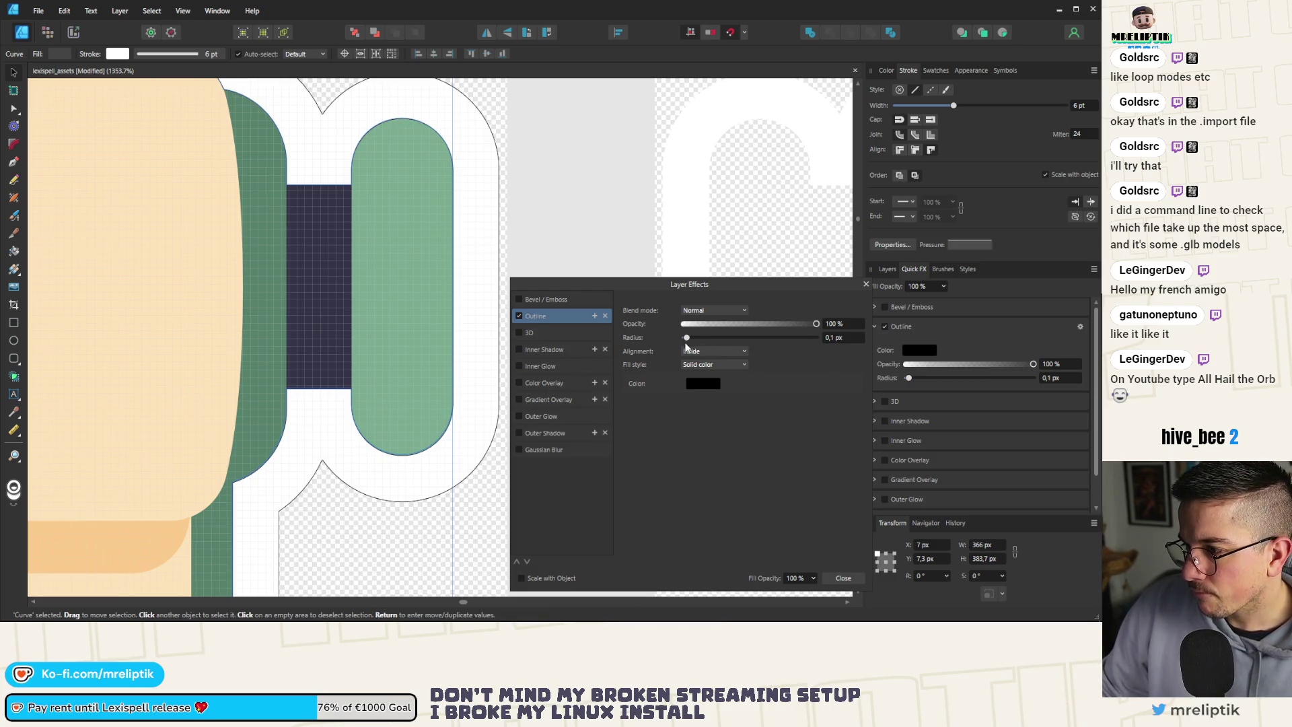
left_click_drag(688, 337, 700, 349)
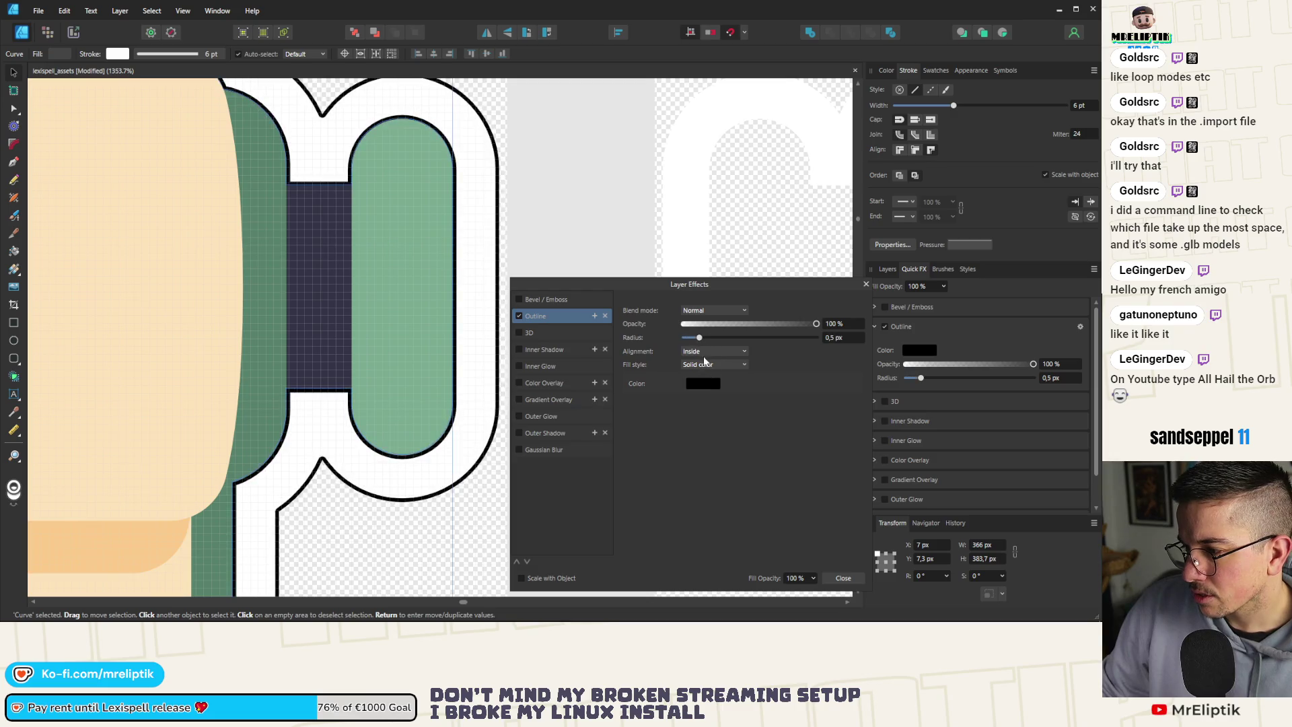
left_click(708, 365)
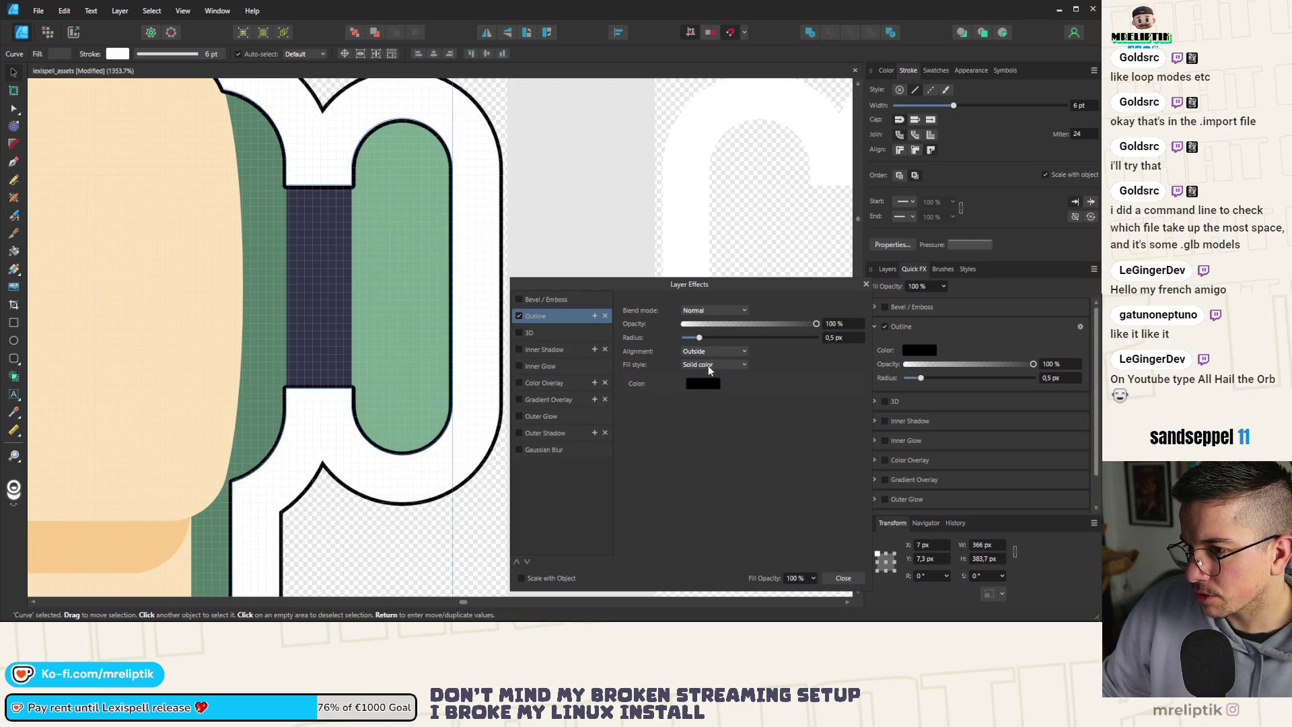
left_click_drag(699, 338, 689, 338)
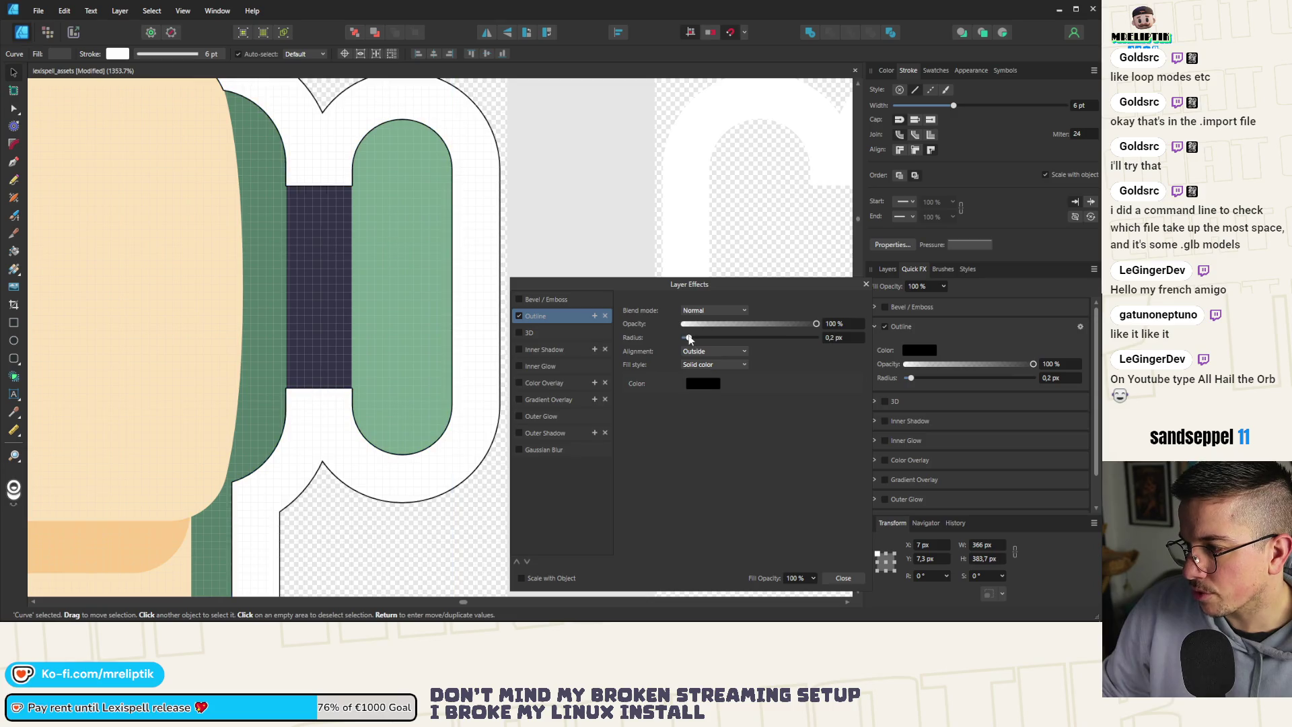
left_click_drag(689, 338, 687, 338)
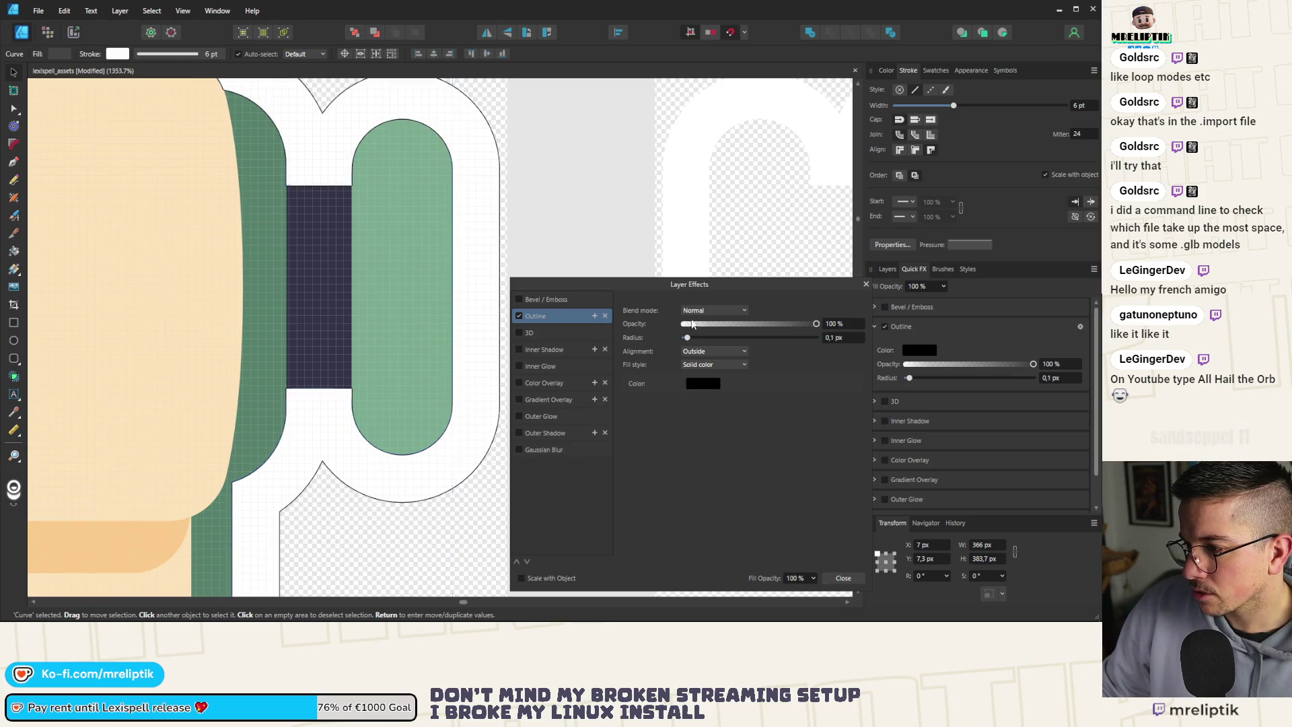
Make the outline colour white (FFFFFF).
left_click(700, 383)
left_click(636, 474)
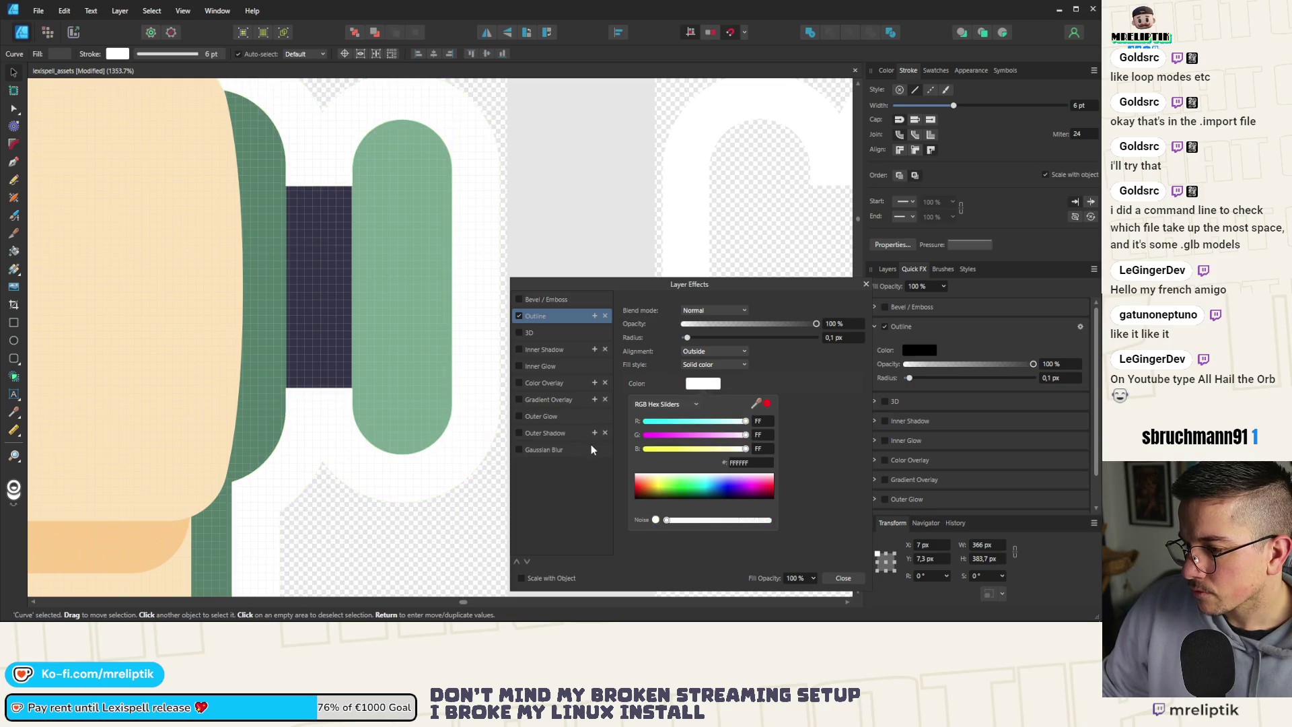
scroll(354, 184, "down", 10)
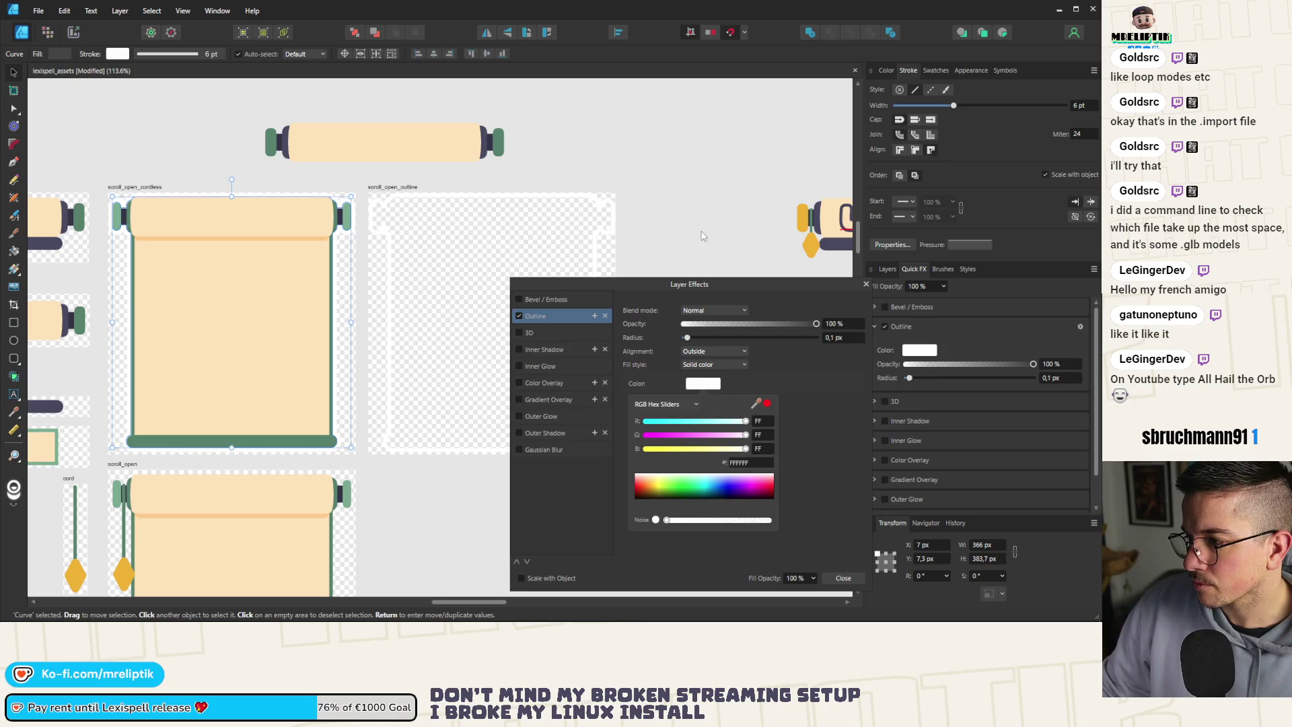
Enable a white Outline effect on the curve in the scroll_open_outline artboard.
left_click(701, 236)
left_click(344, 204)
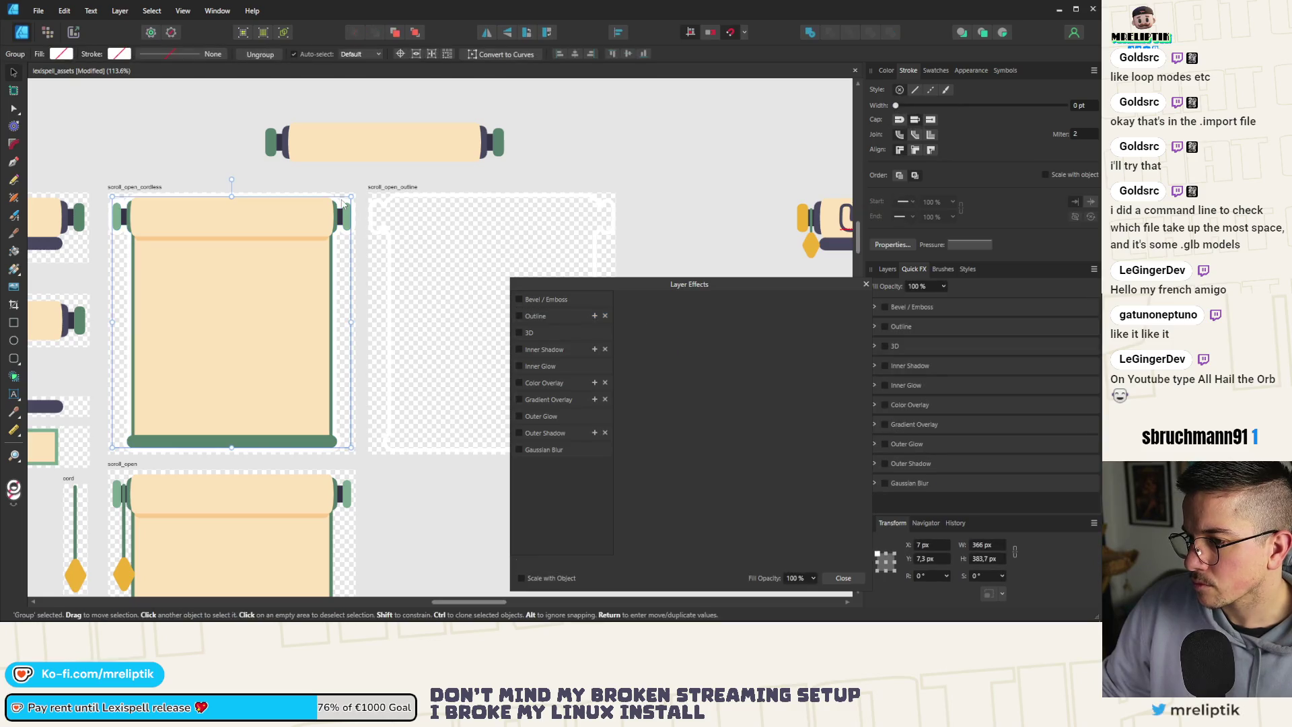
left_click(420, 200)
left_click(885, 326)
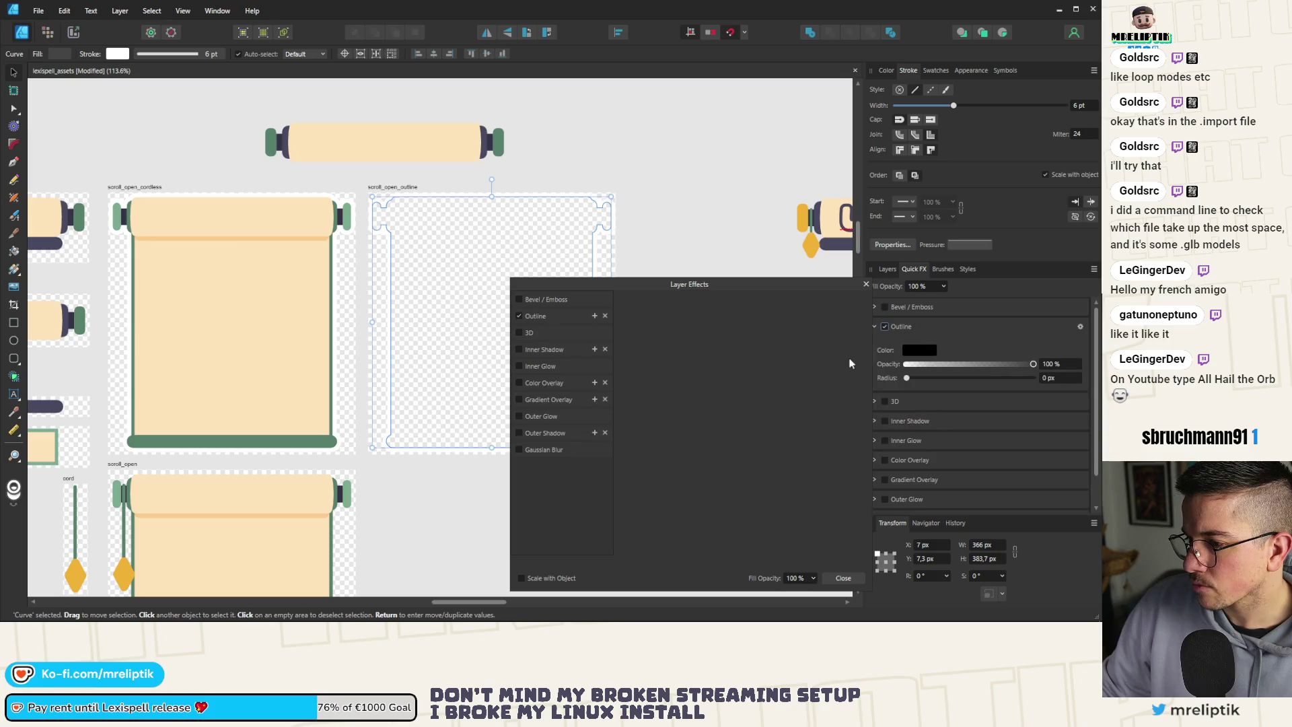
left_click(908, 350)
mouse_move(904, 418)
left_mouse_down()
mouse_move(817, 413)
mouse_move(833, 440)
mouse_move(822, 414)
left_mouse_up()
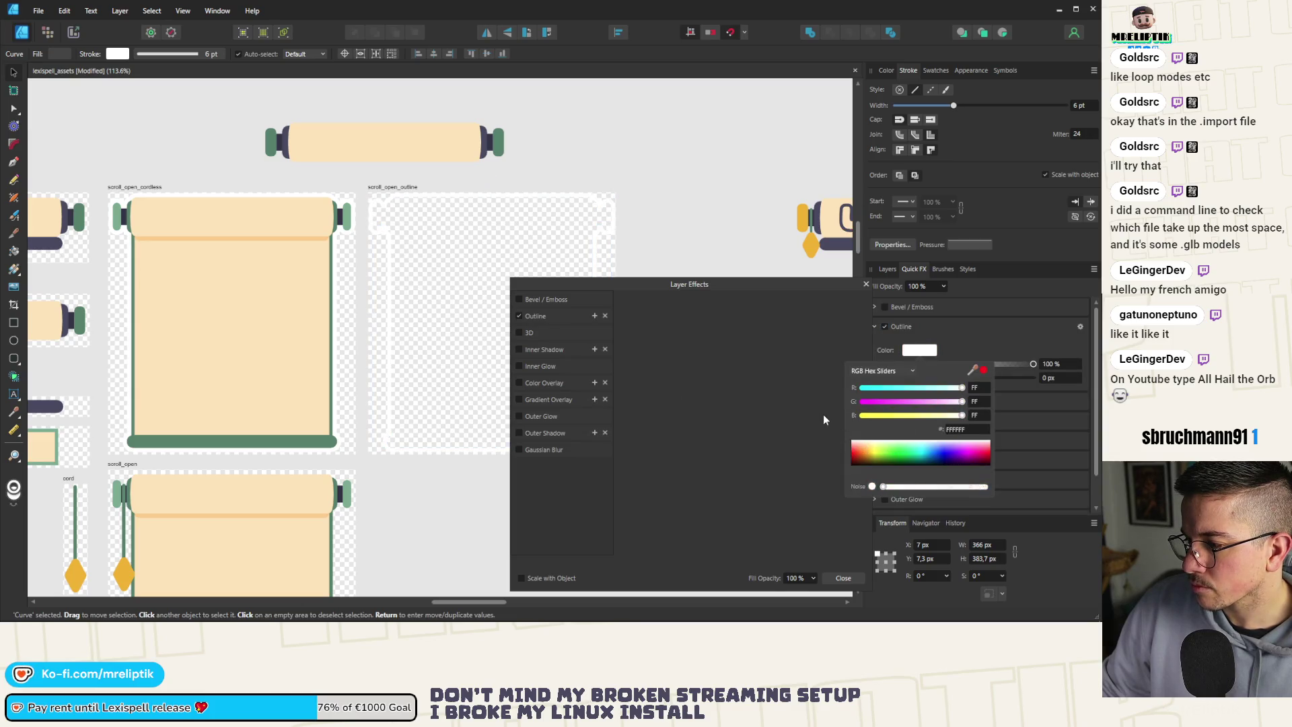
Set the outline radius to 0,1 px with Inside alignment.
left_click(554, 319)
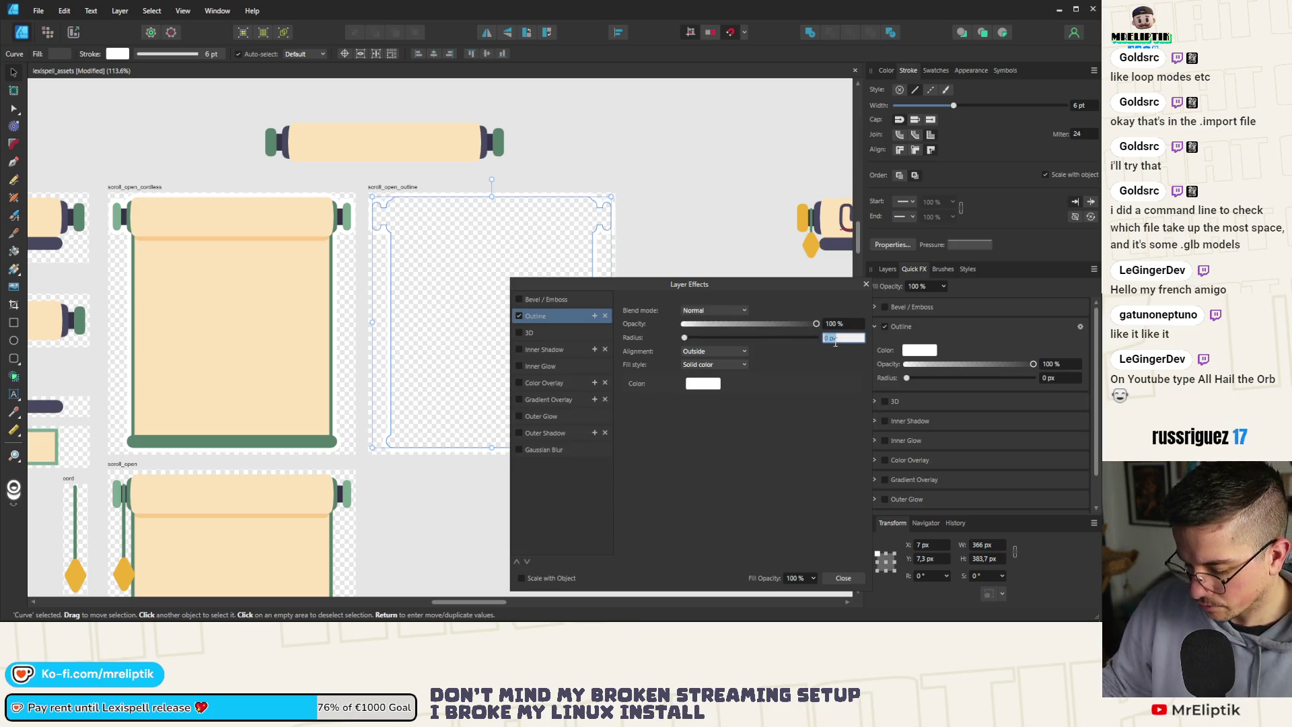
type("0,1")
key("Return")
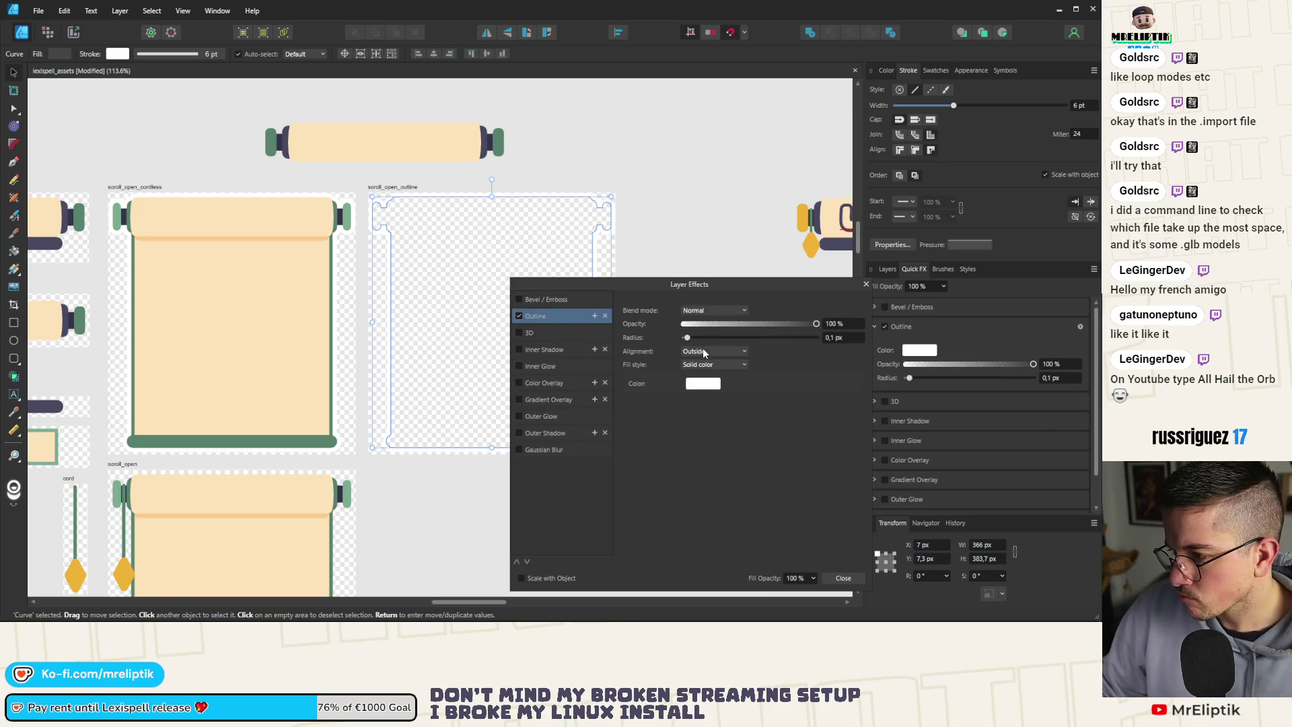
left_click(692, 390)
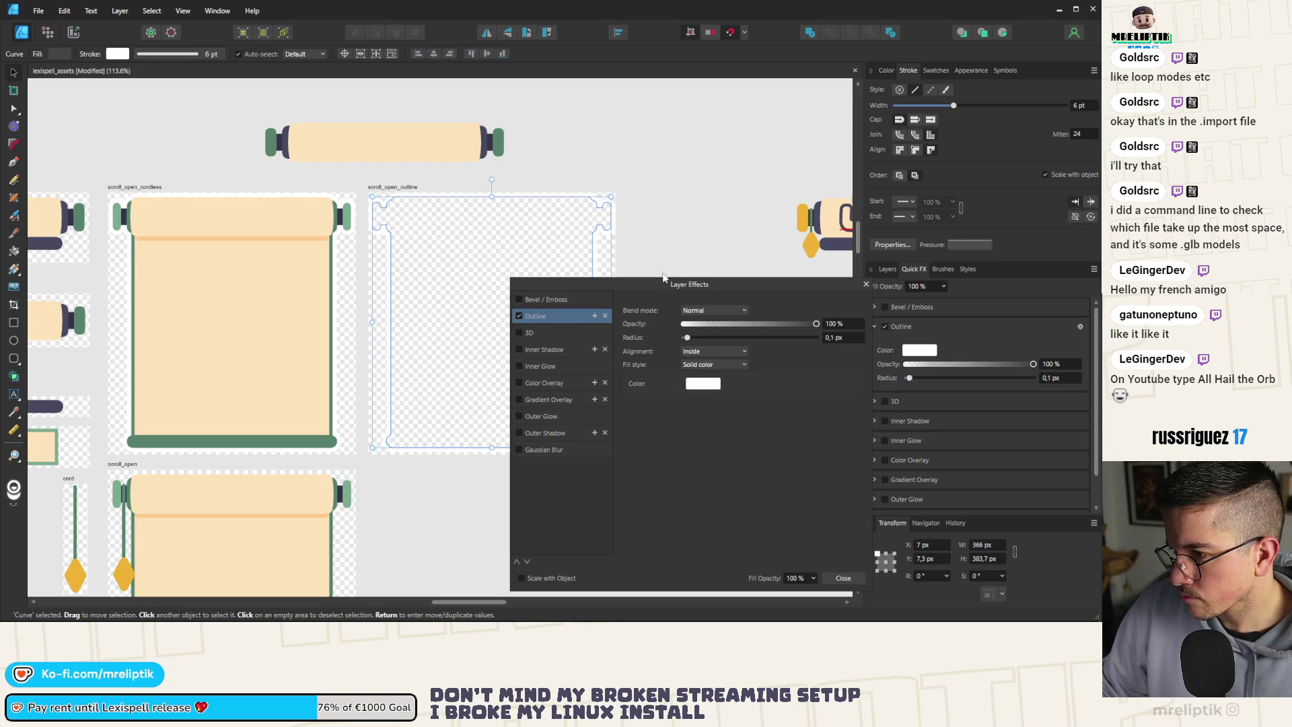
scroll(599, 222, "up", 5)
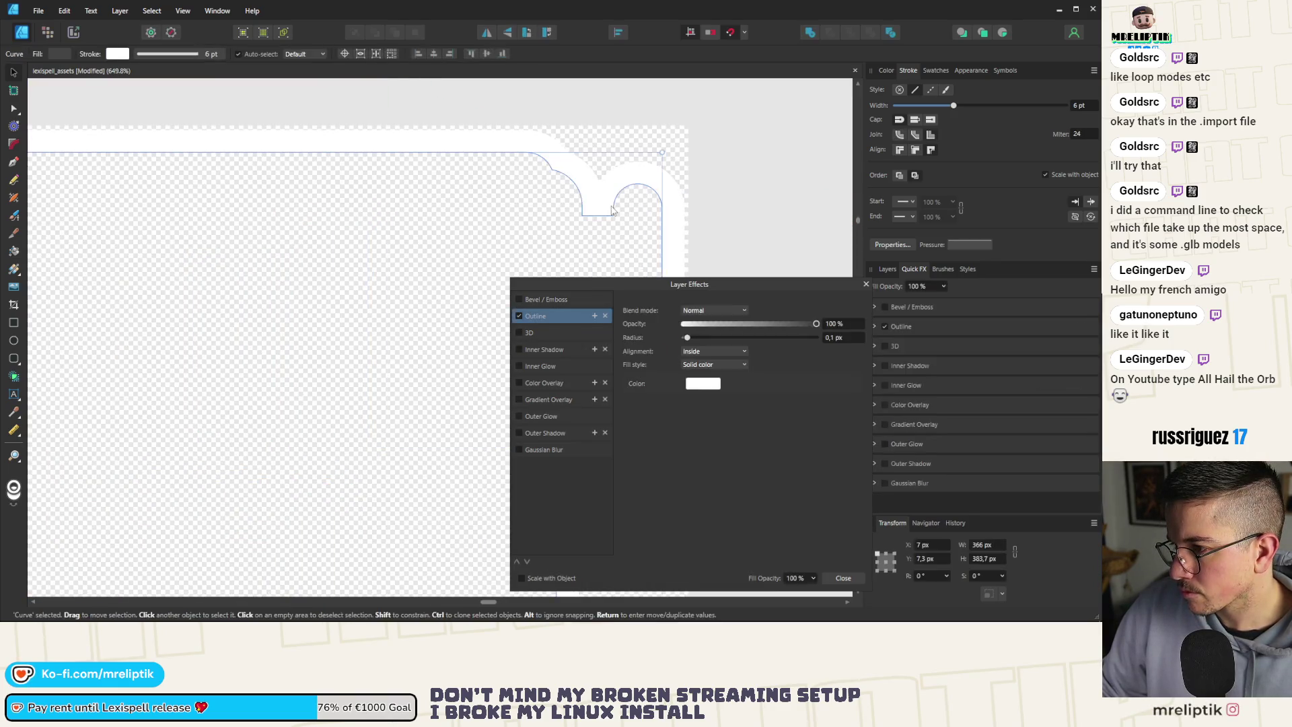
scroll(699, 200, "up", 3)
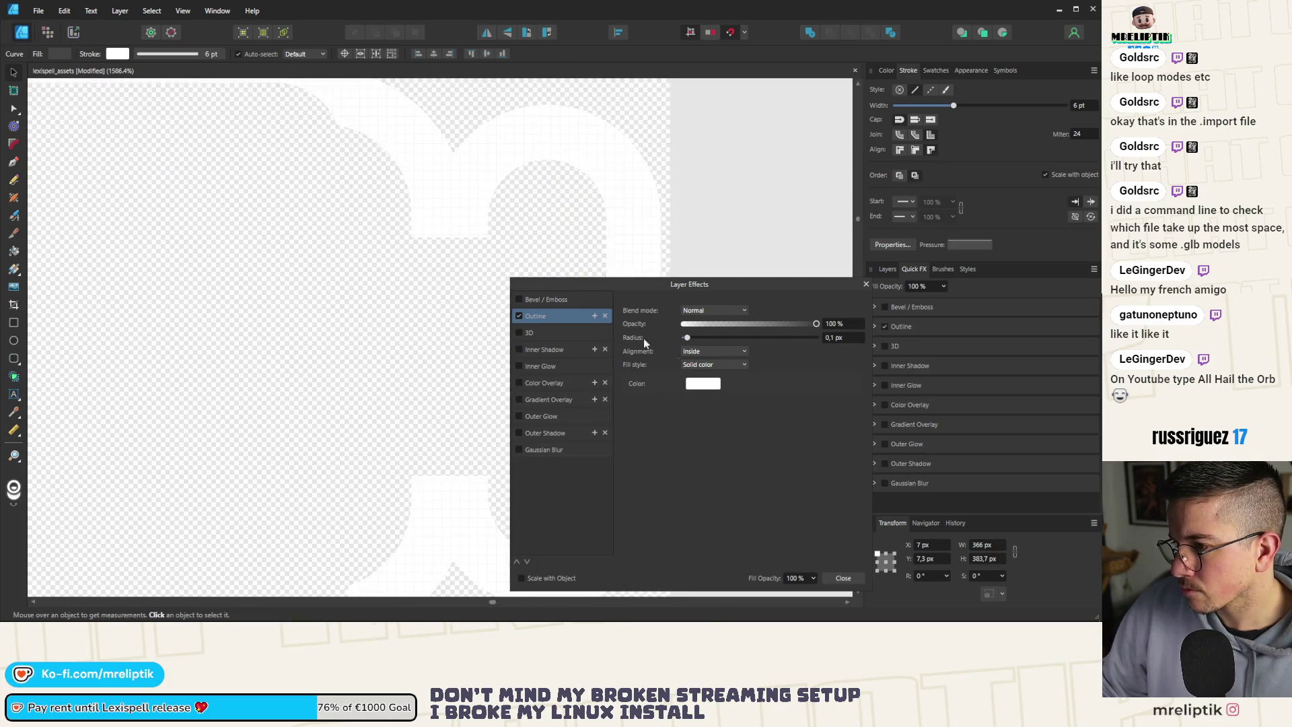
Temporarily thicken the outline and turn it black to check its coverage.
left_click_drag(686, 338, 775, 342)
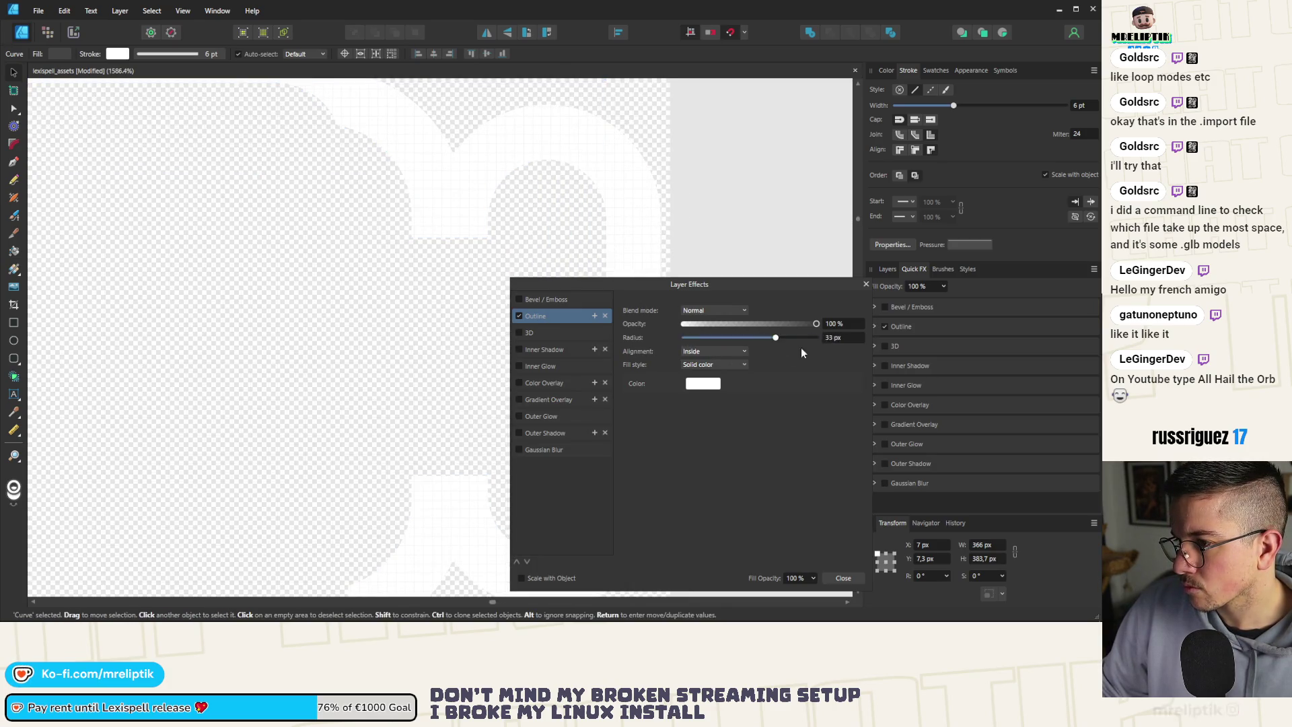
left_click(687, 337)
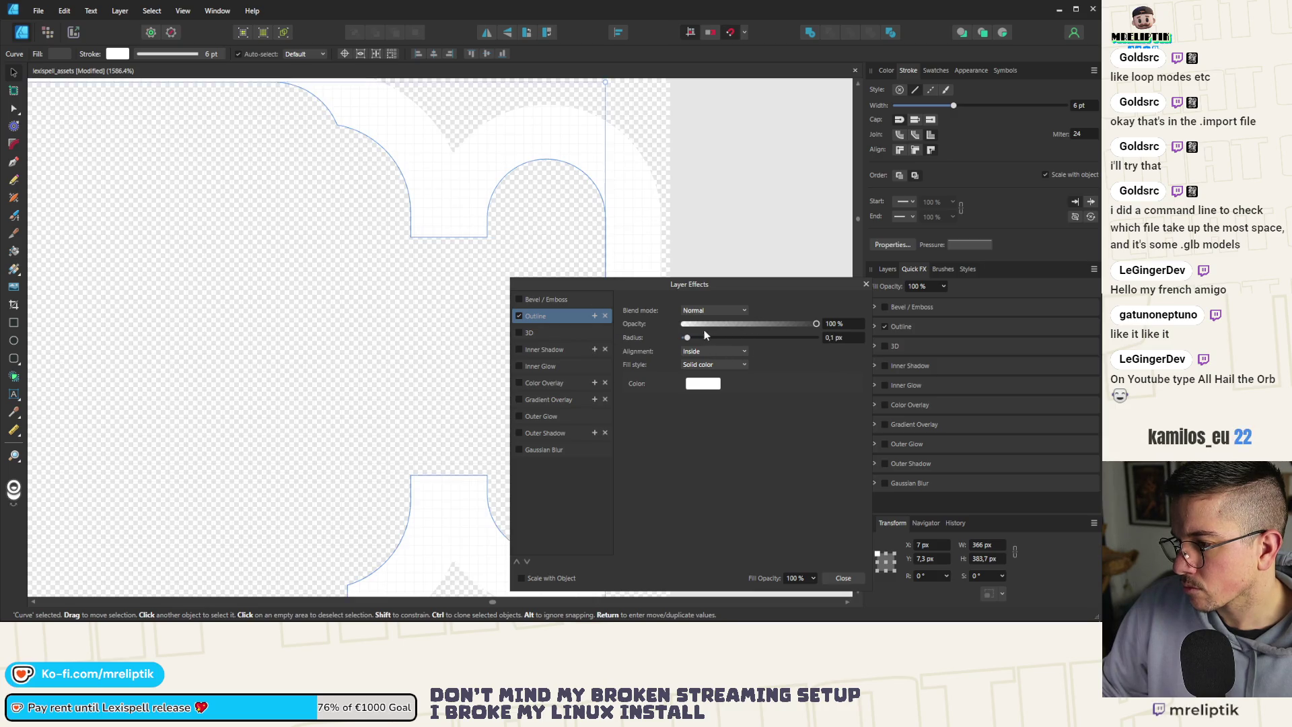
left_click_drag(687, 338, 748, 338)
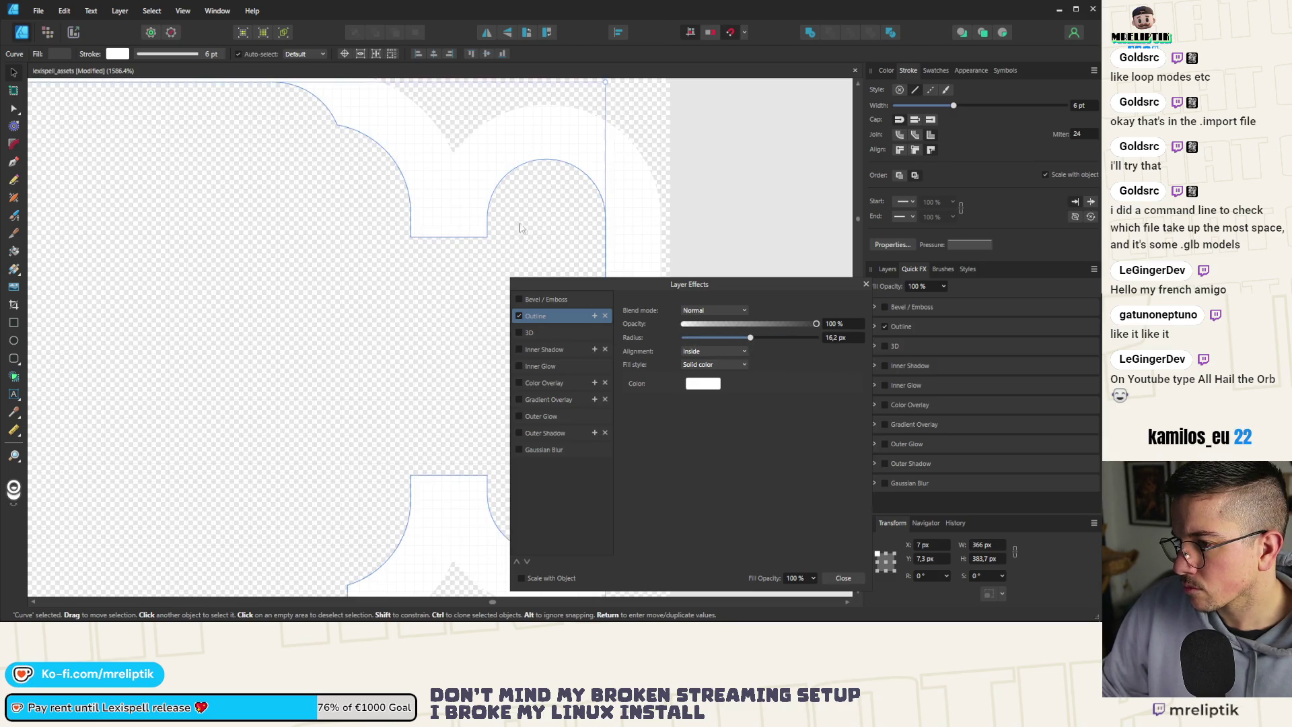
left_click(704, 384)
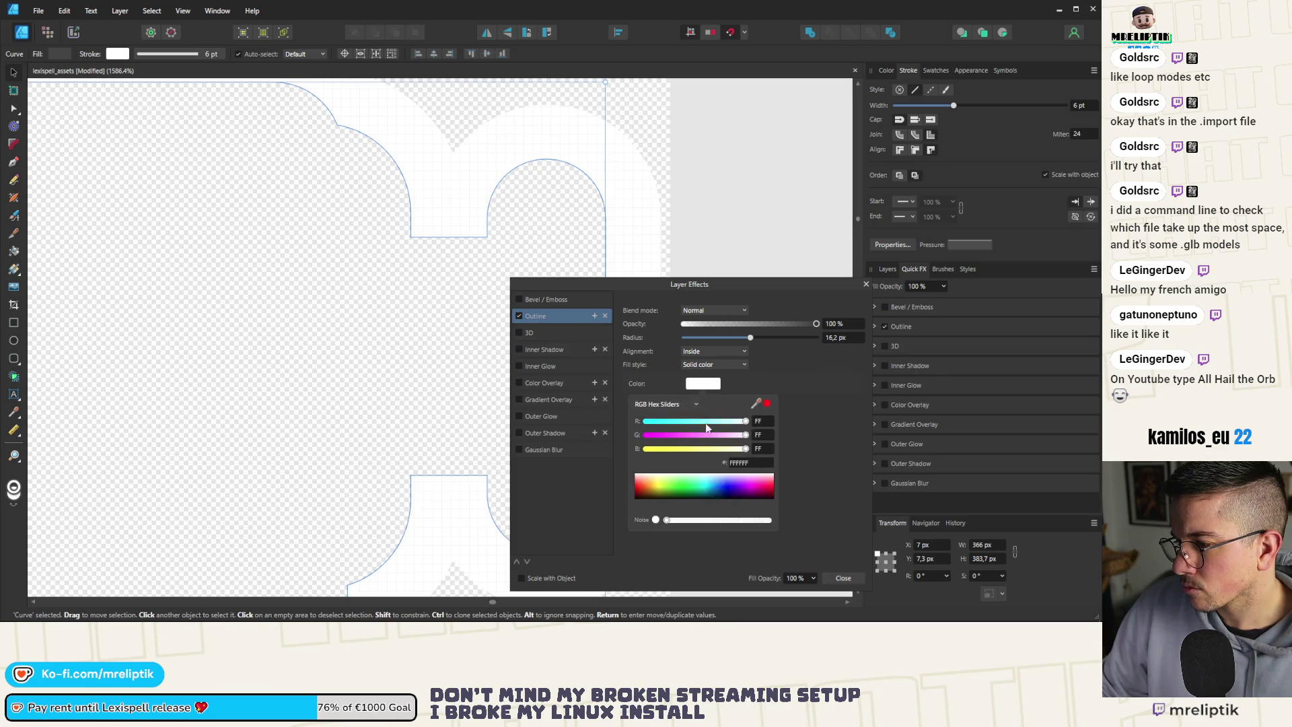
left_click_drag(696, 475, 636, 514)
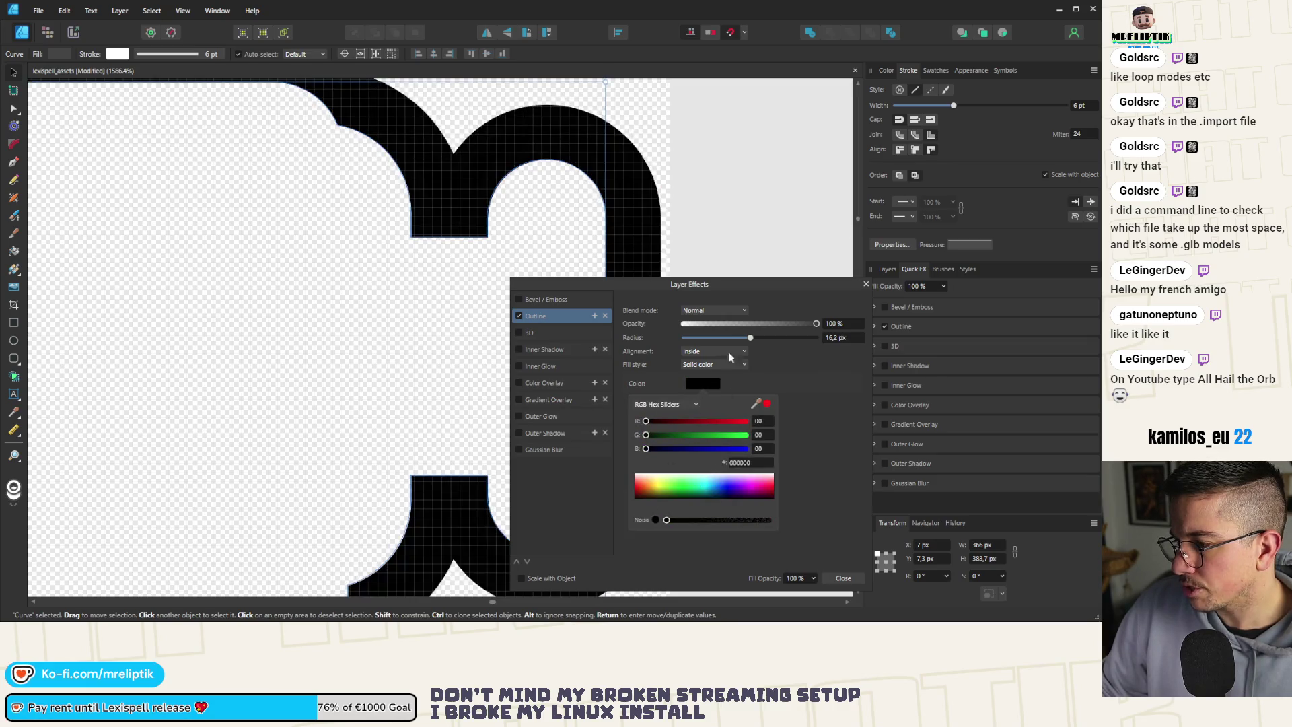
left_click(751, 339)
Restore the outline to a white 0,1 px line and deselect the curve.
left_click_drag(752, 340, 683, 337)
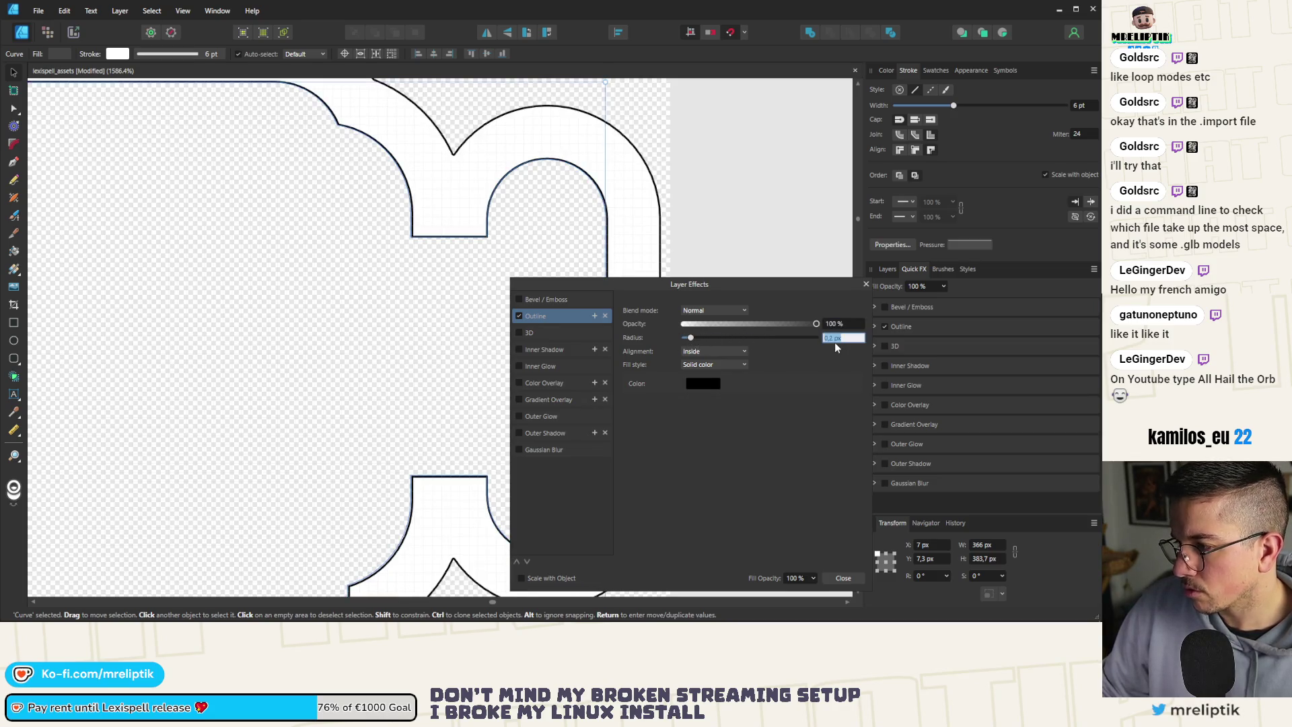
type("0,1")
key("Return")
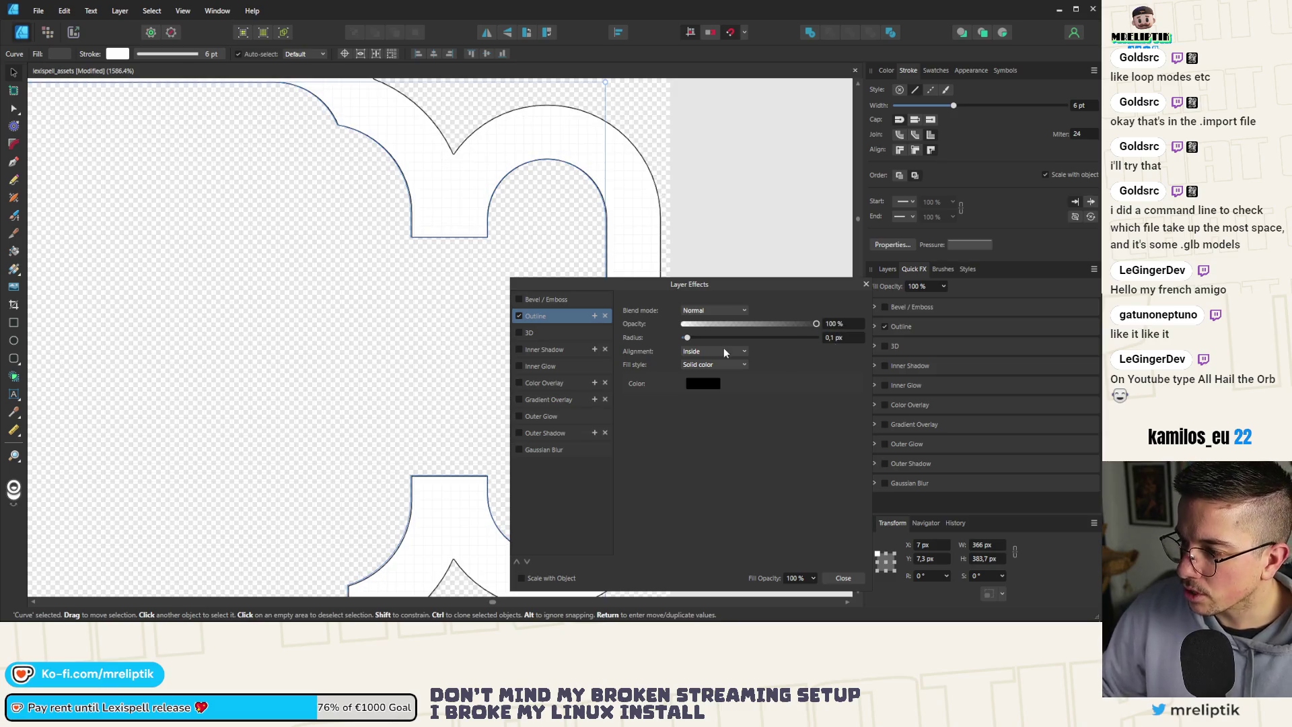
left_click(702, 383)
left_click_drag(673, 498, 636, 474)
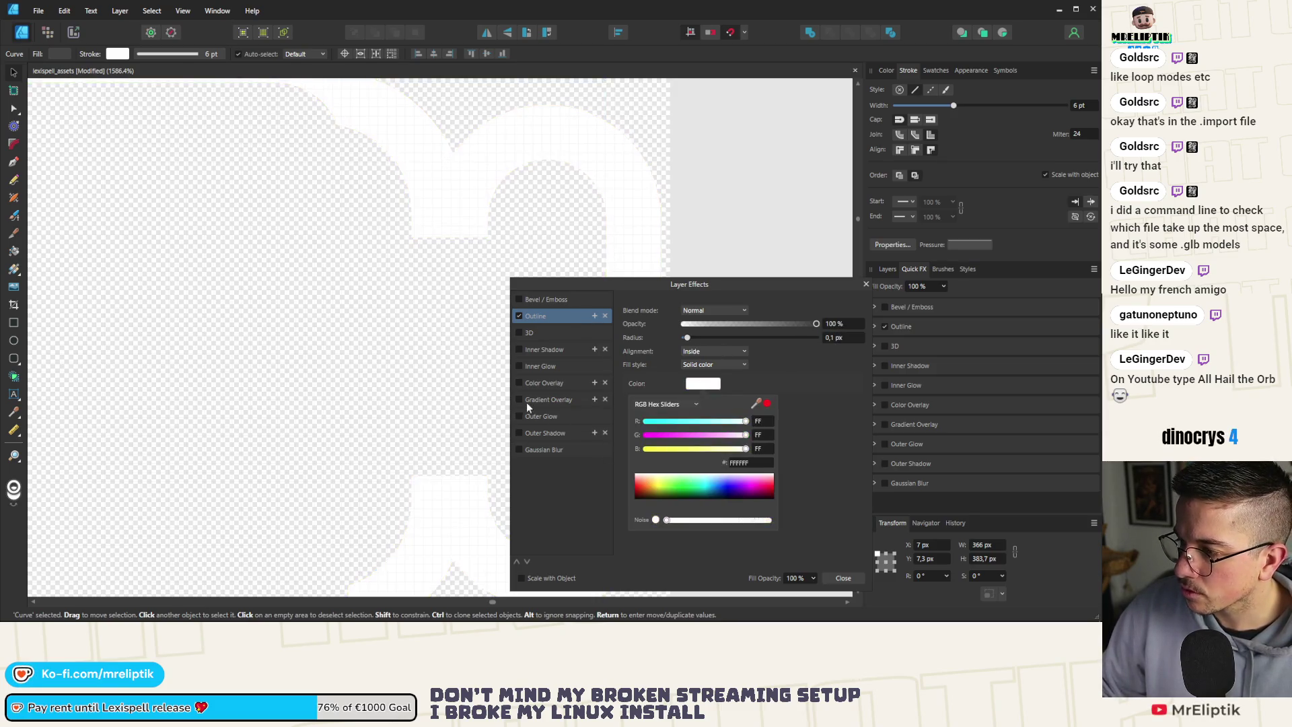
left_click(714, 186)
scroll(484, 222, "down", 10)
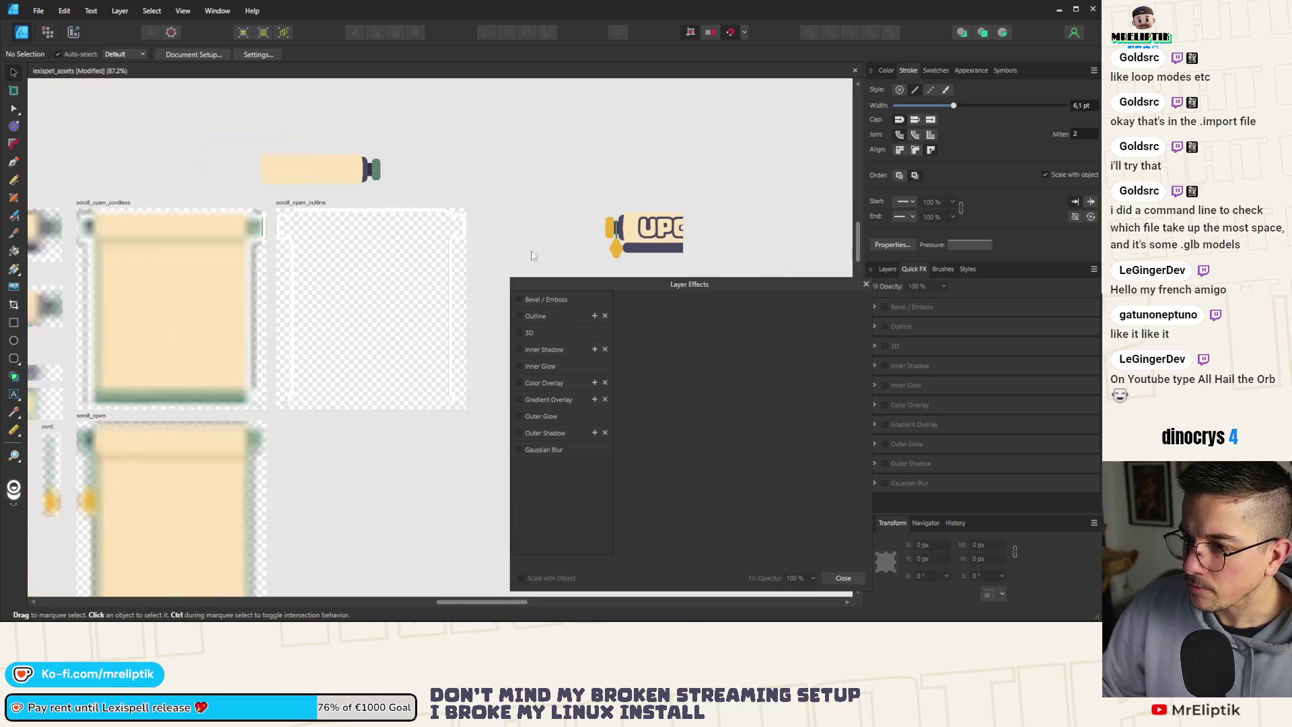
Export the scroll_open_outline artboard as PNG, replacing scroll_open_outline.png in upgrade_card/visuals.
left_click(842, 576)
left_click(297, 228)
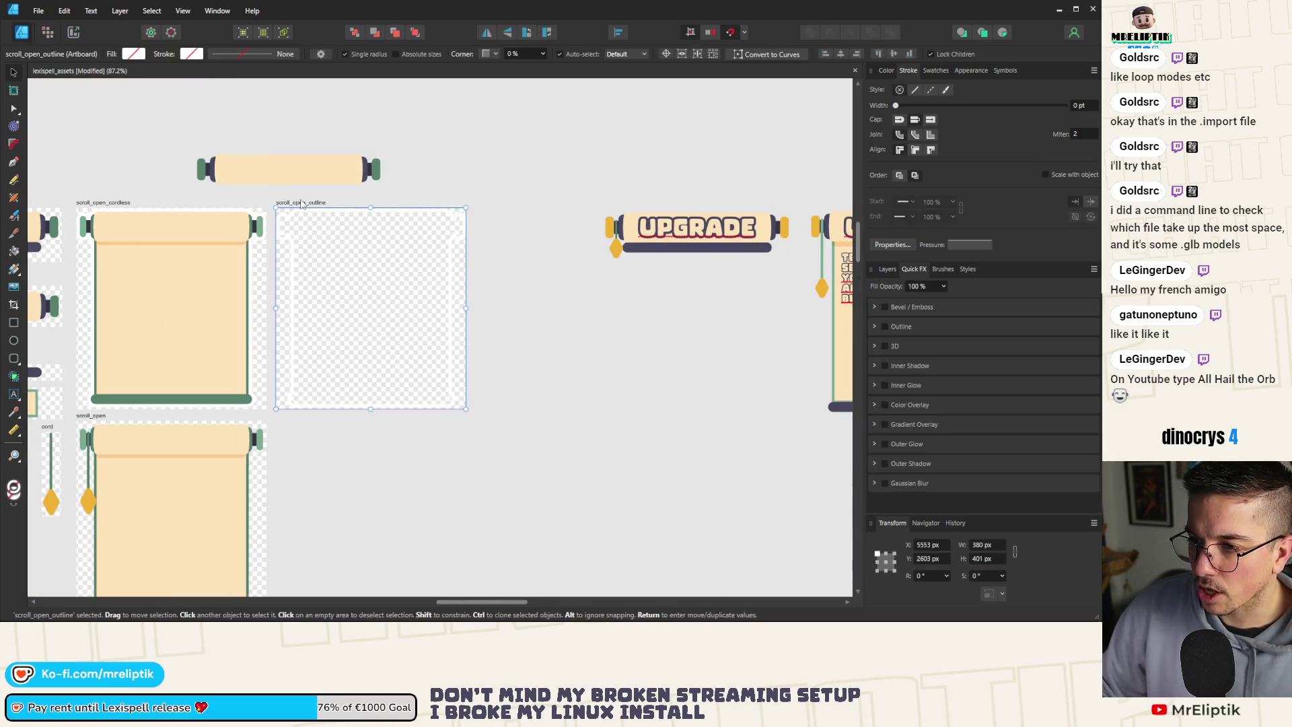
key("ctrl+shift+alt+s")
left_click(635, 511)
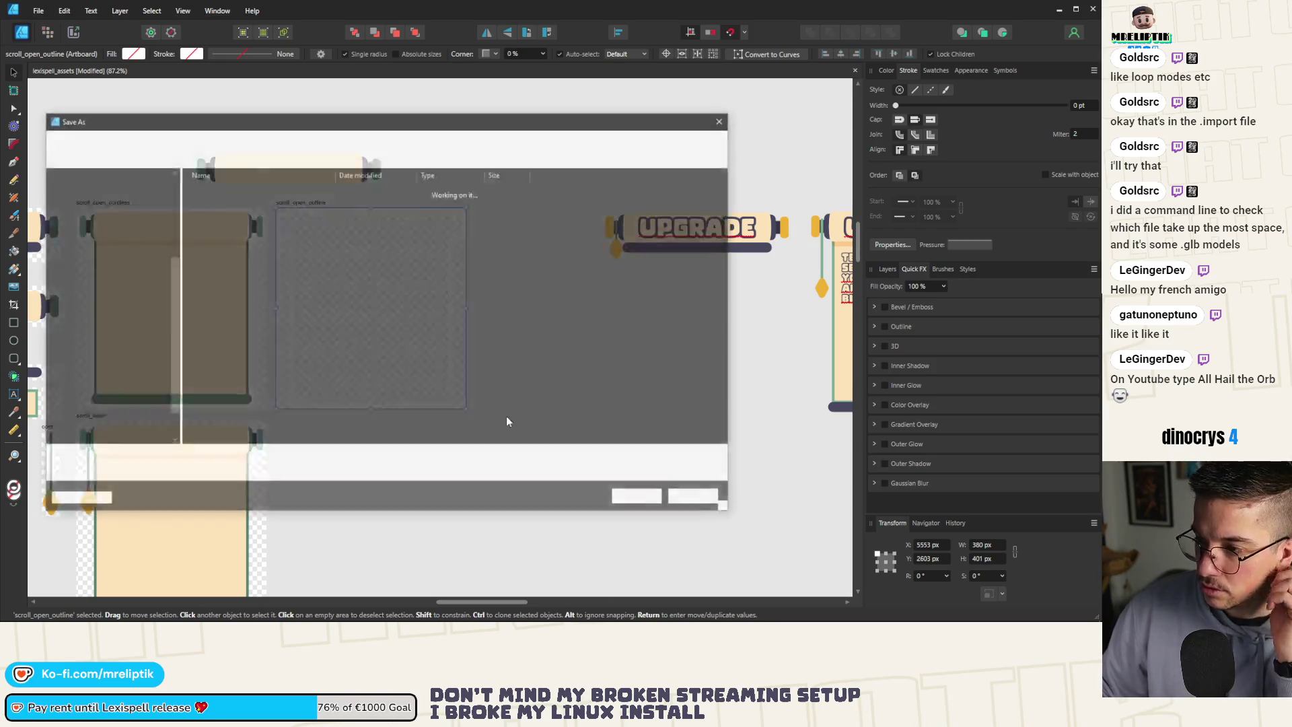
double_click(237, 214)
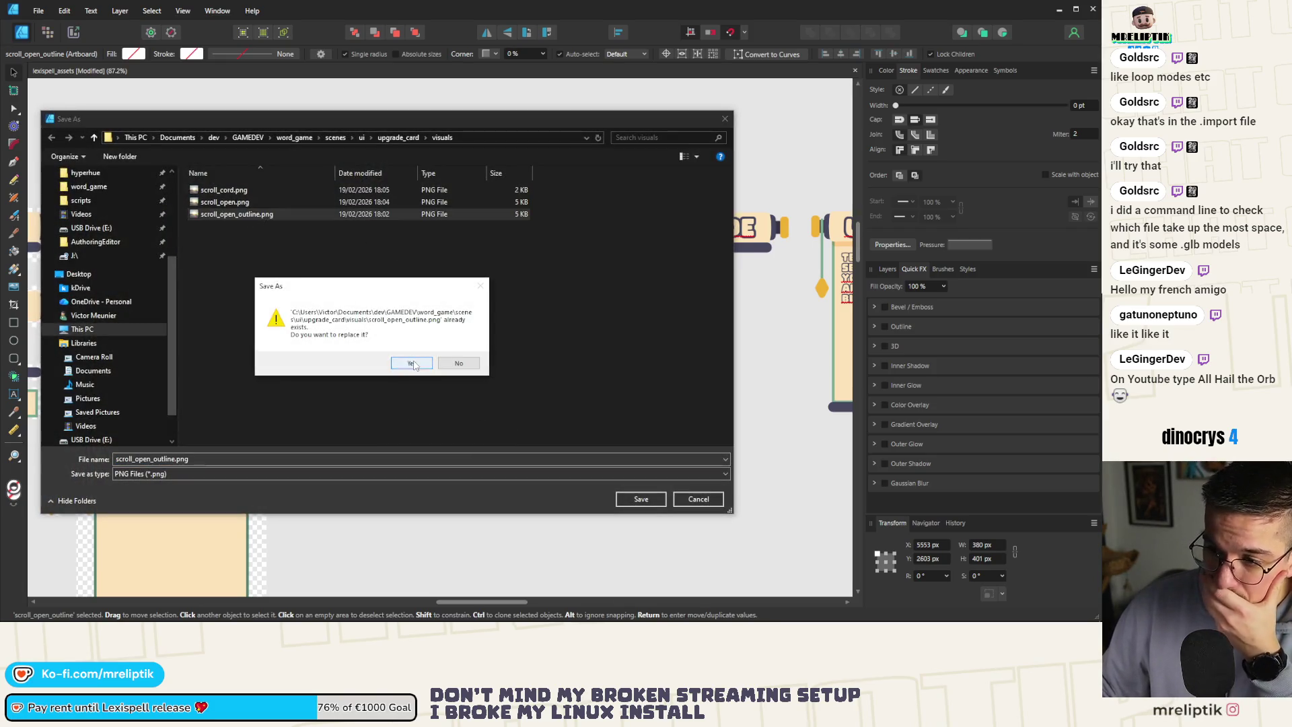
left_click(412, 363)
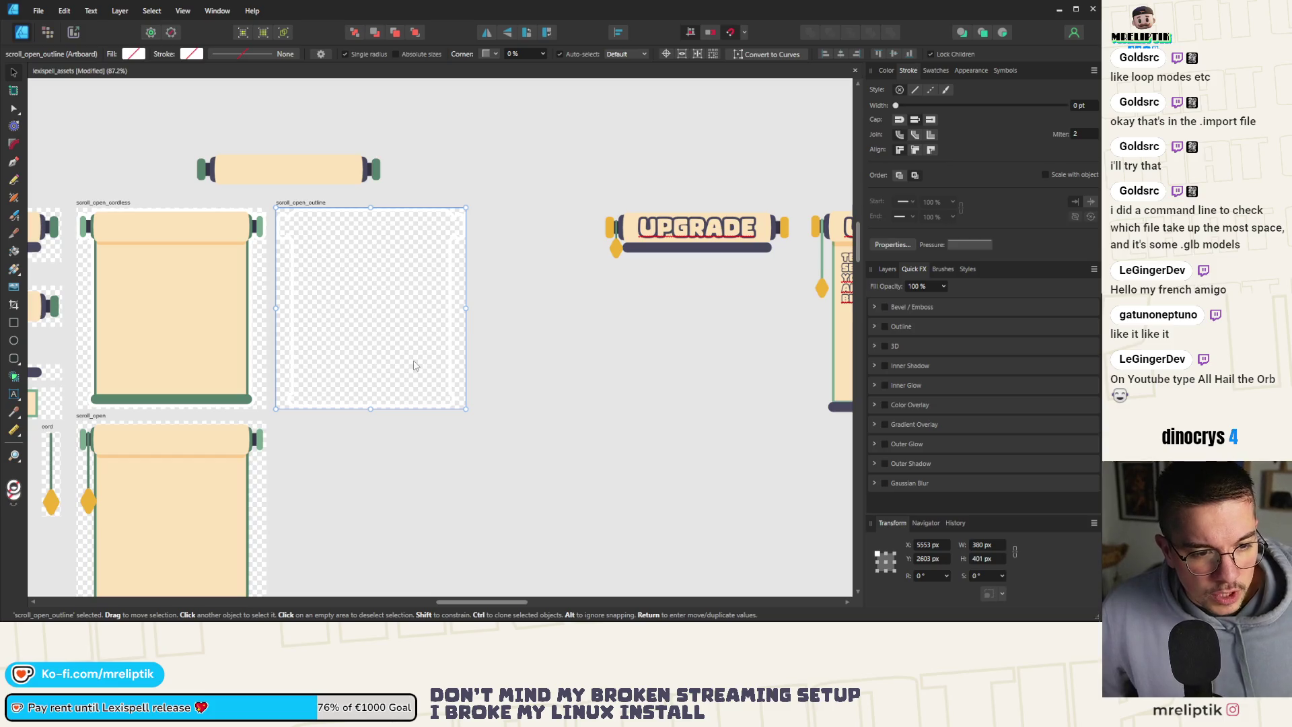
left_click(239, 215)
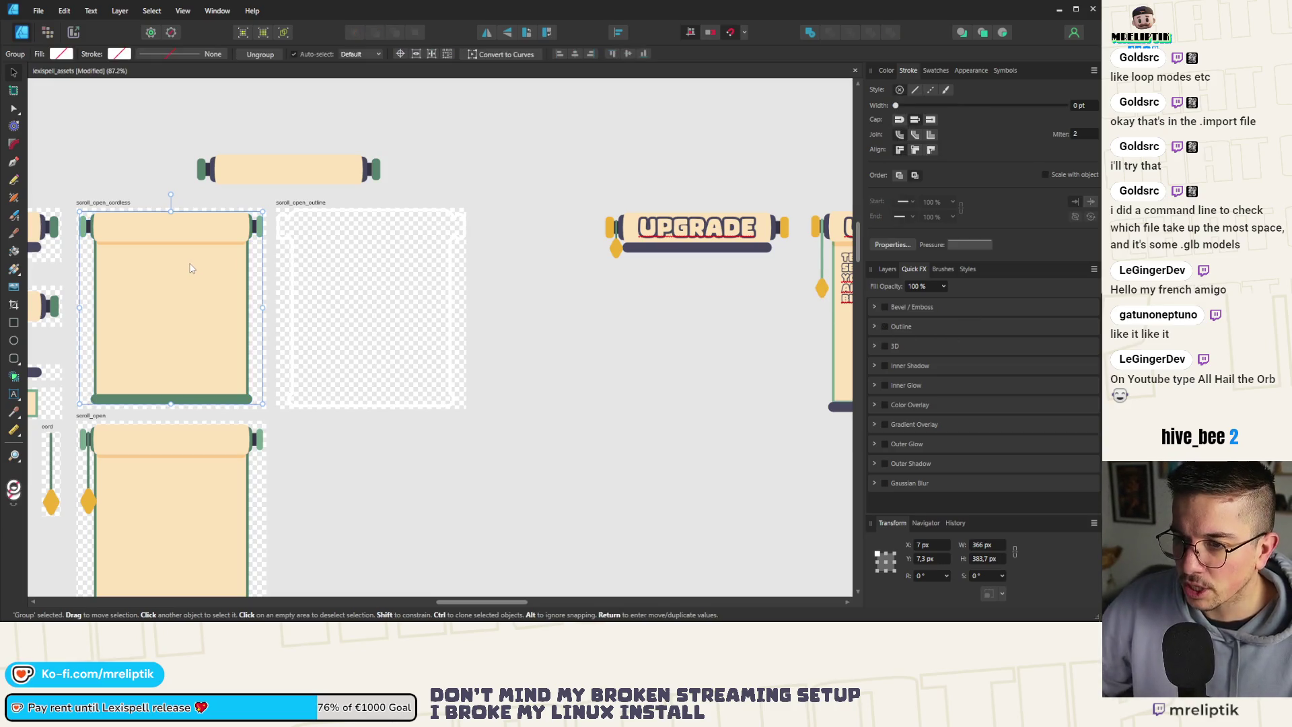
left_click(491, 220)
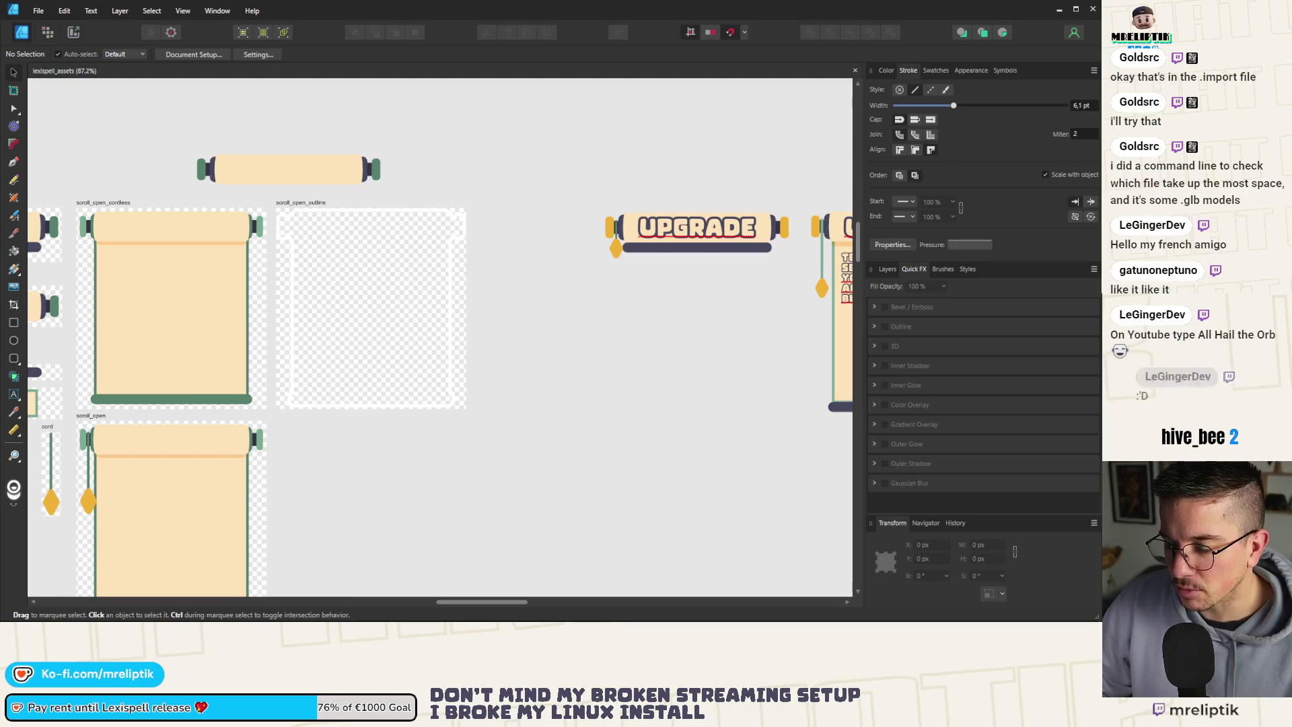
Inspect the refreshed outline along the card edge with FocusTexture selected in Godot, then return to Affinity.
key("alt+Tab")
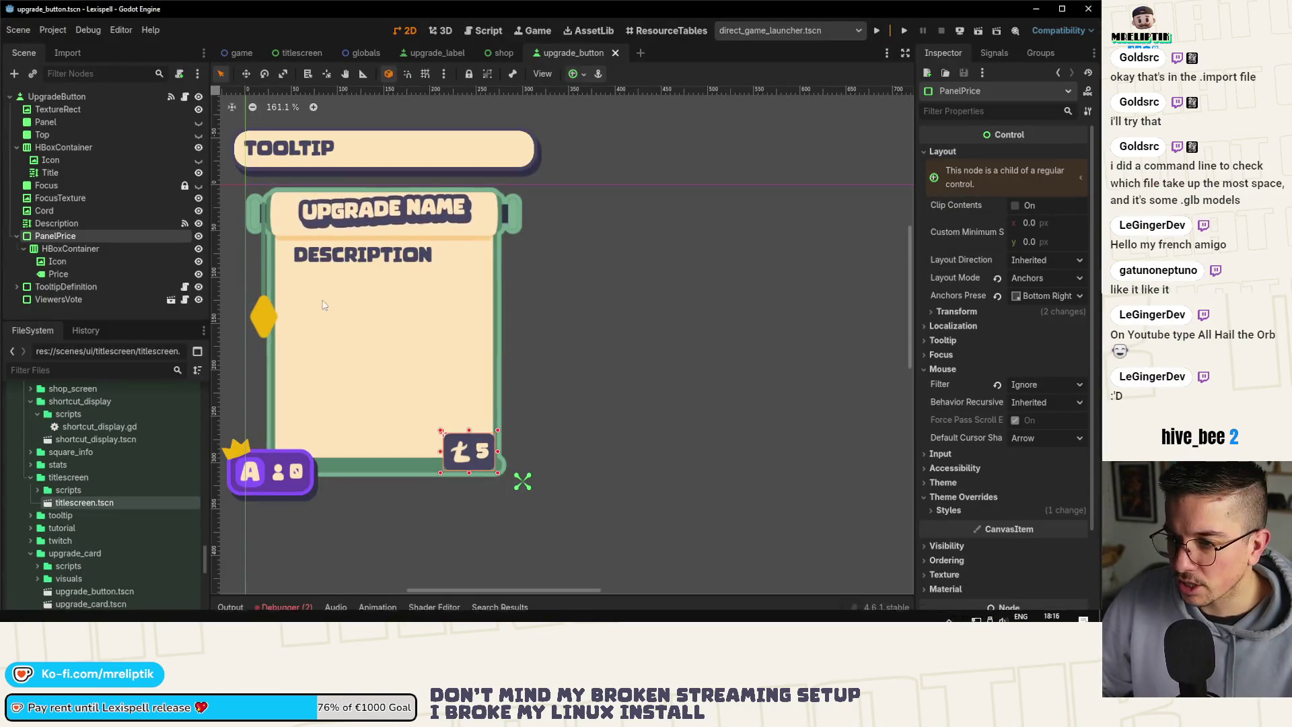
left_click(626, 228)
scroll(532, 195, "up", 5)
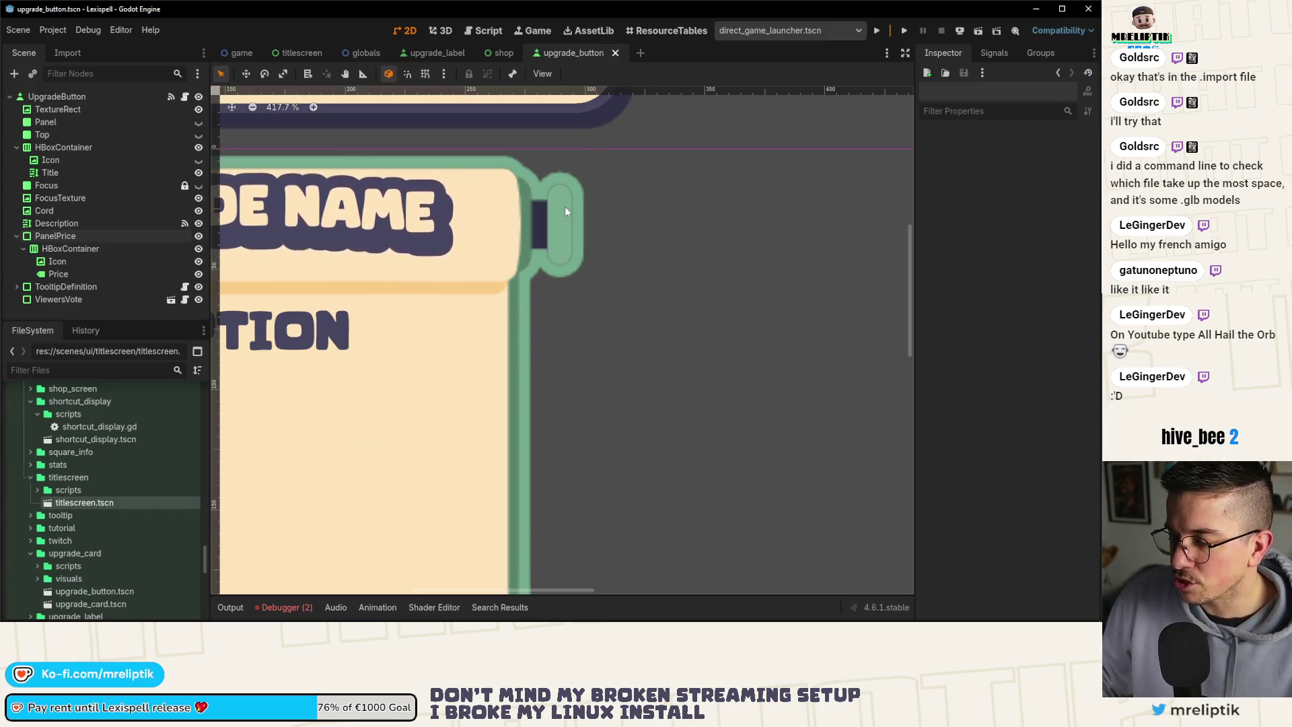
left_click(563, 205)
scroll(596, 204, "up", 5)
scroll(511, 188, "up", 2)
scroll(495, 194, "down", 2)
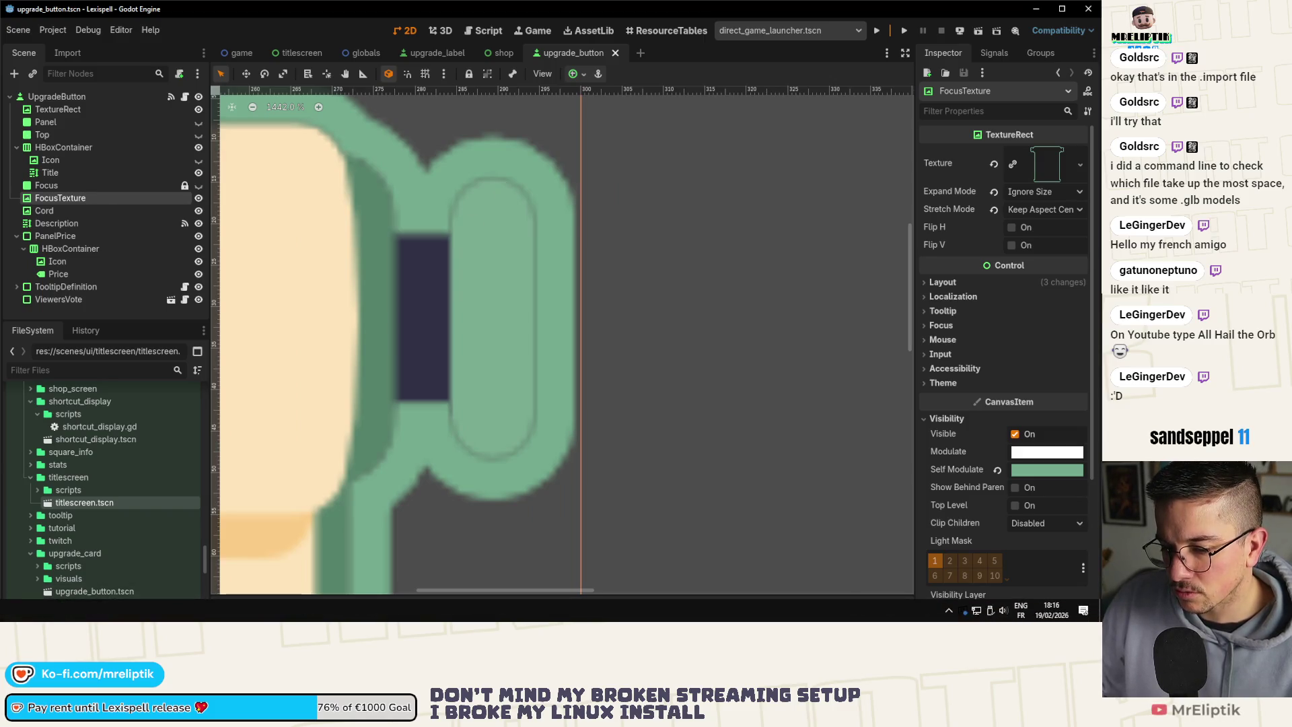
key("alt+Tab")
left_click(455, 226)
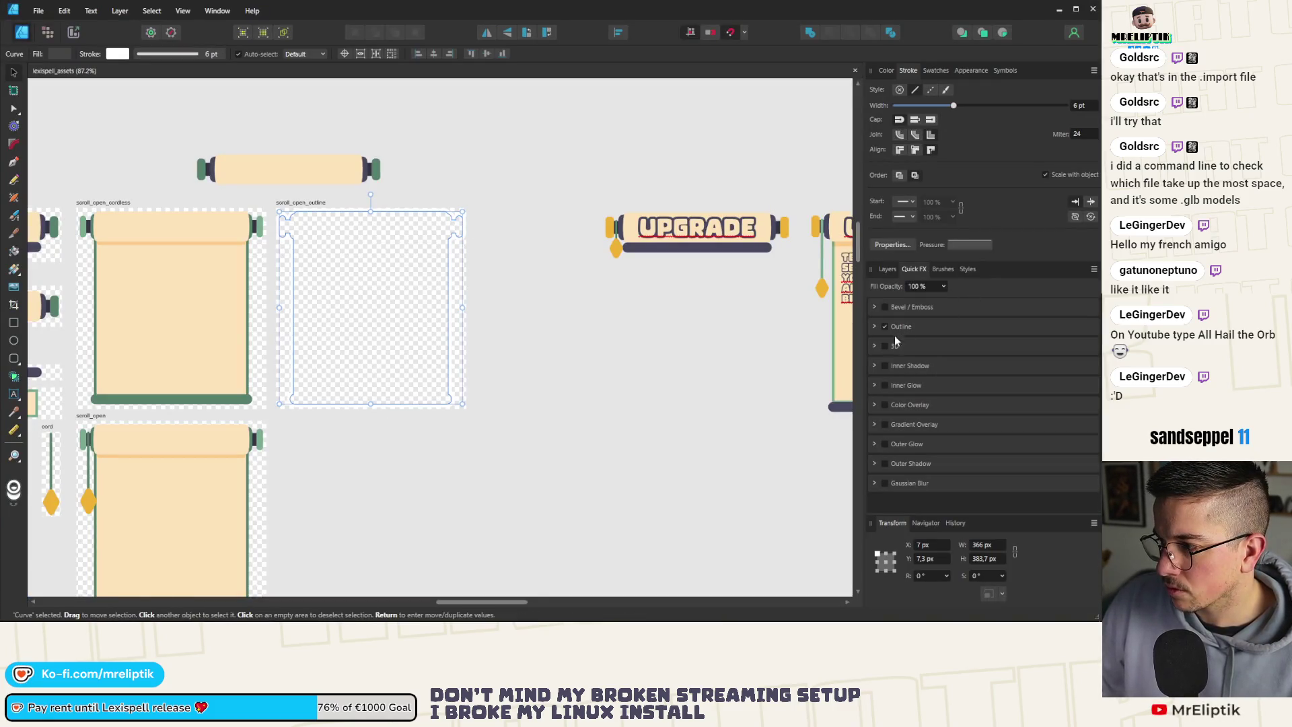
Set the scroll outline's Outline effect radius to 0,2 px.
left_click(874, 327)
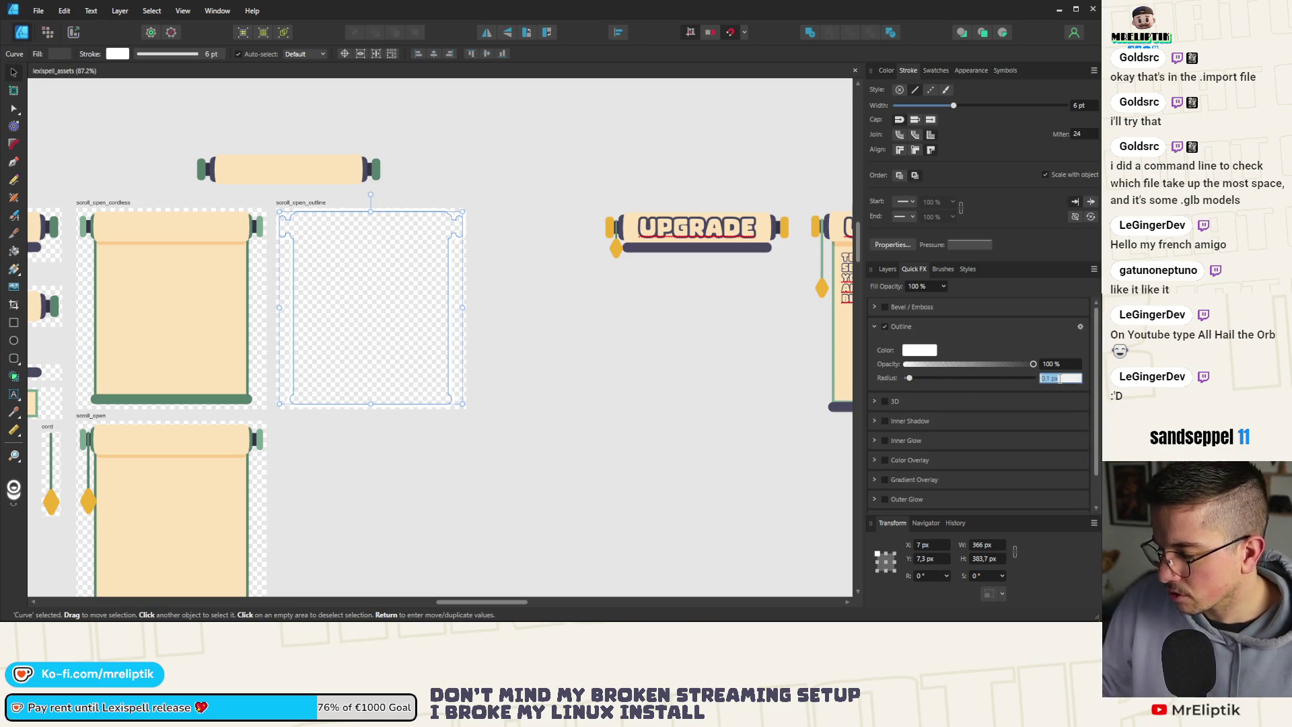
type("0,2")
key("Return")
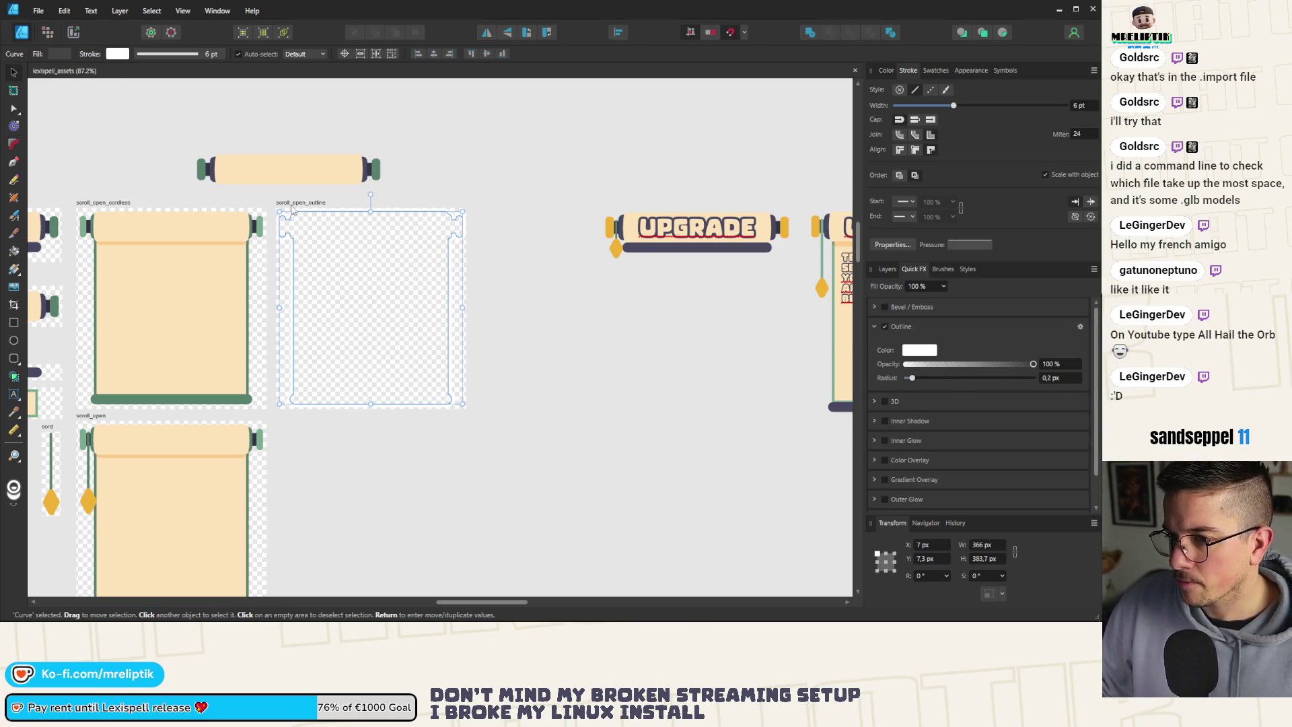
Re-export the scroll_open_outline artboard over scroll_open_outline.png and switch to Godot.
left_click(300, 203)
key("ctrl+shift+alt+s")
left_click(635, 509)
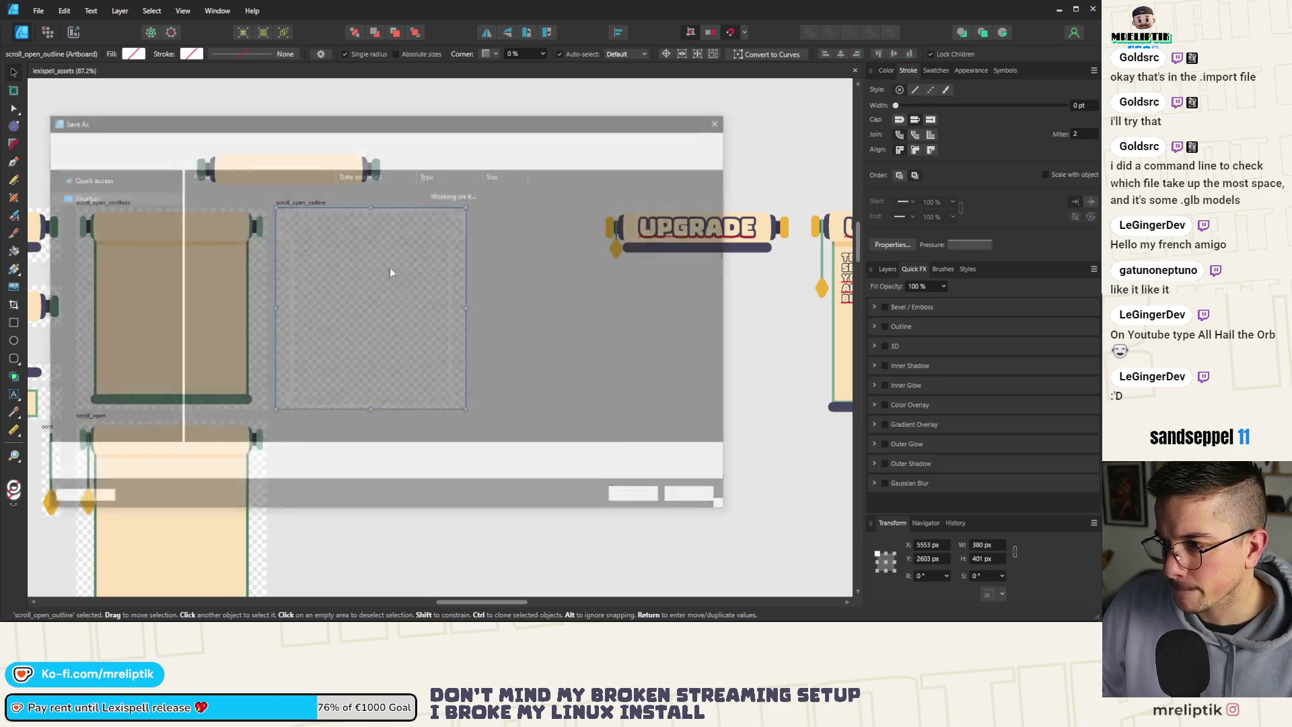
double_click(249, 214)
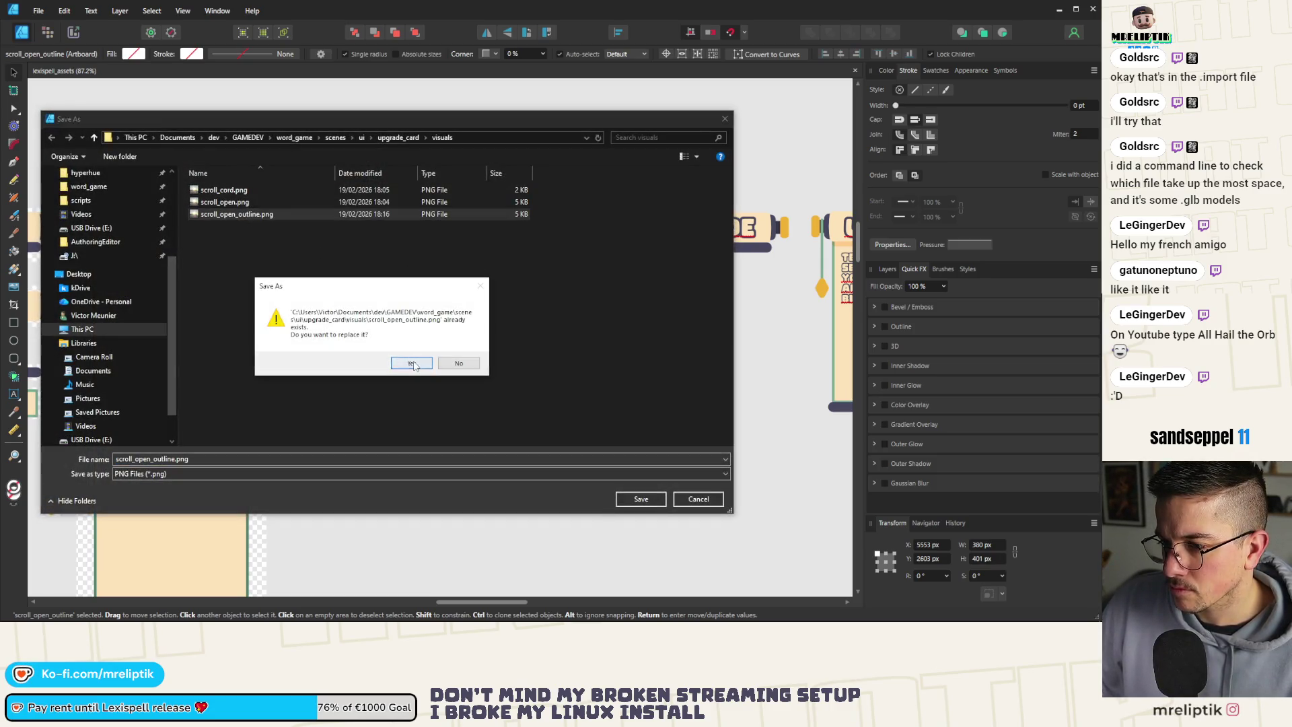
left_click(411, 364)
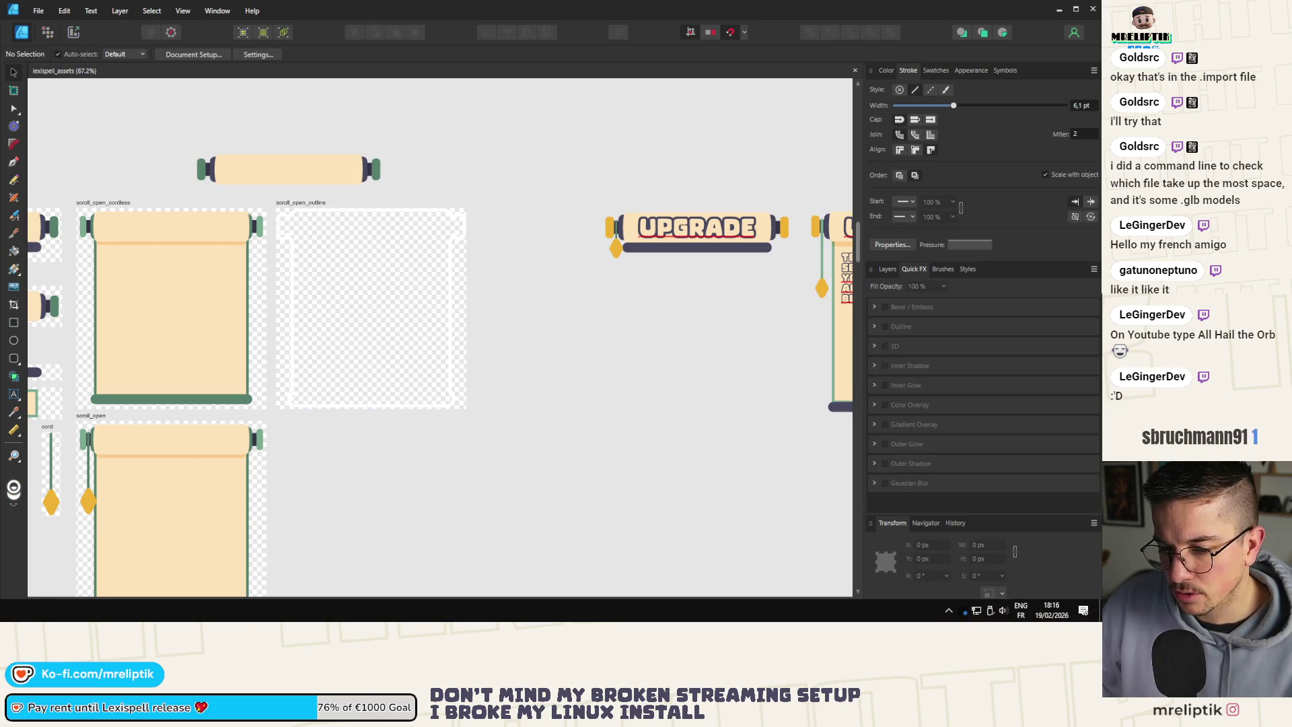
key("alt+Tab")
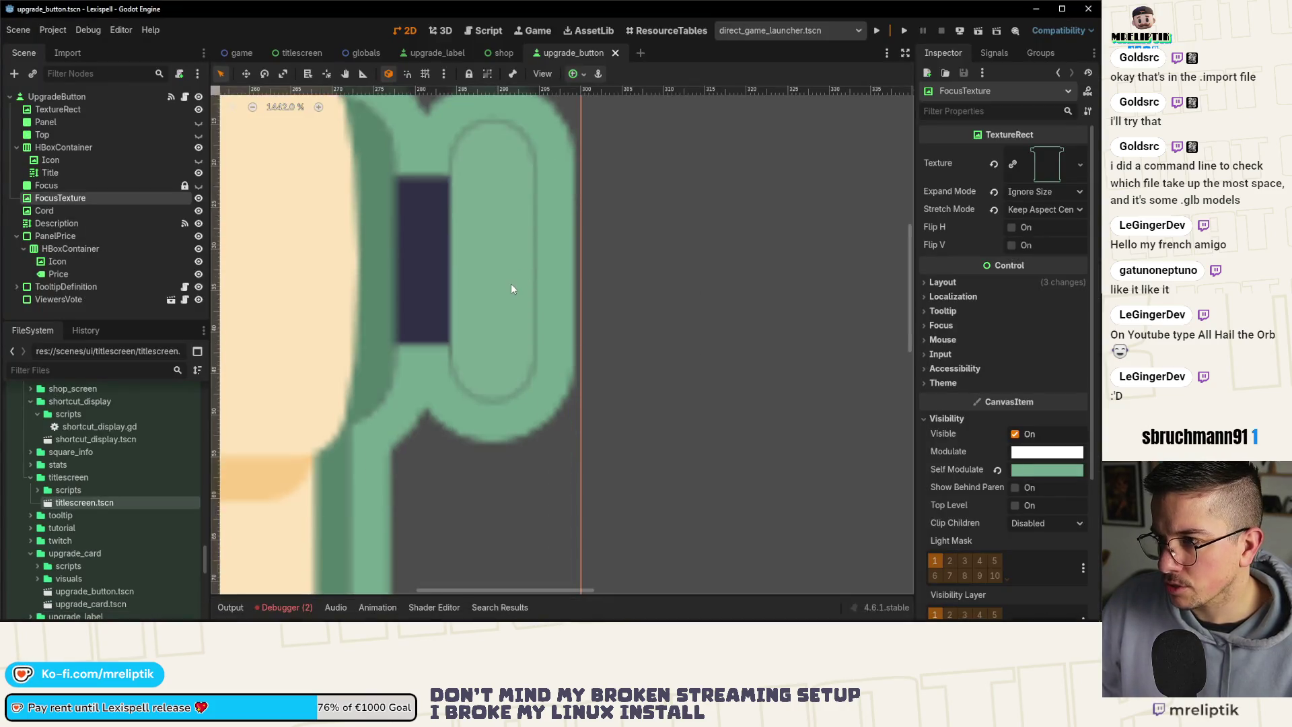
Compare the Transform sizes of the TextureRect, HBoxContainer and FocusTexture nodes.
scroll(511, 288, "down", 10)
scroll(515, 329, "up", 2)
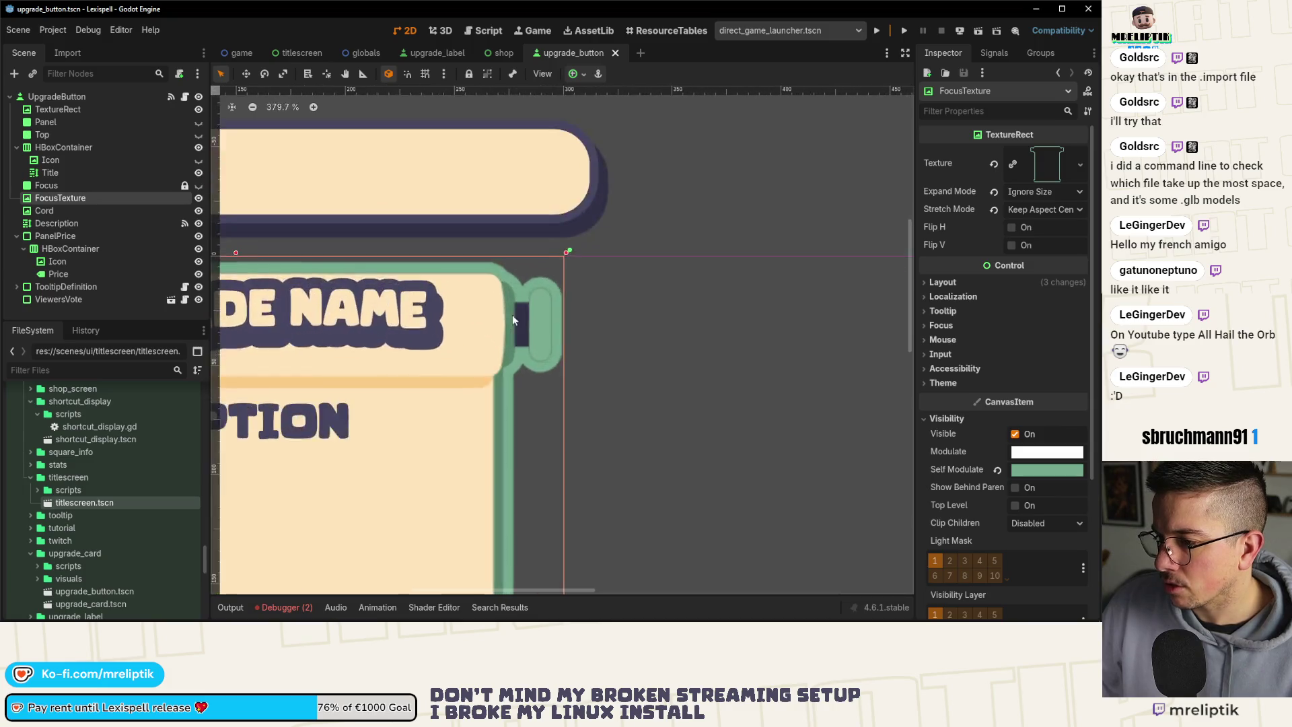
scroll(533, 296, "up", 5)
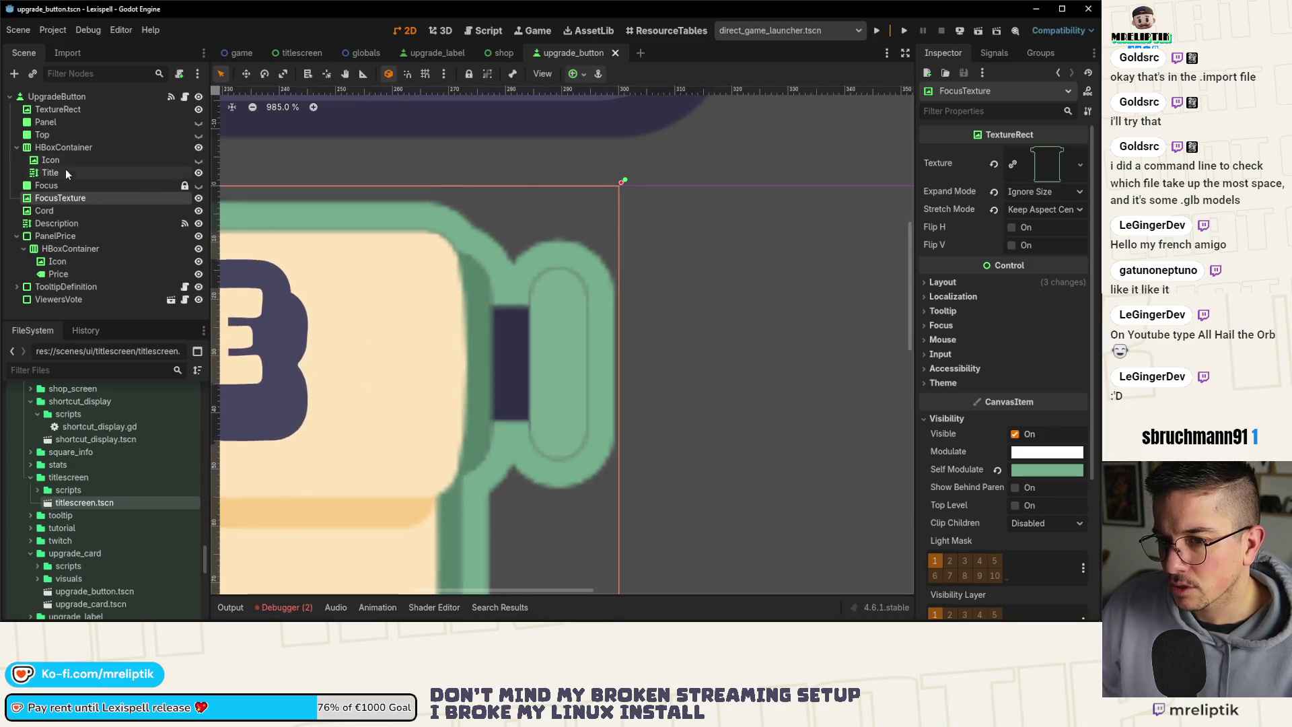
left_click(66, 111)
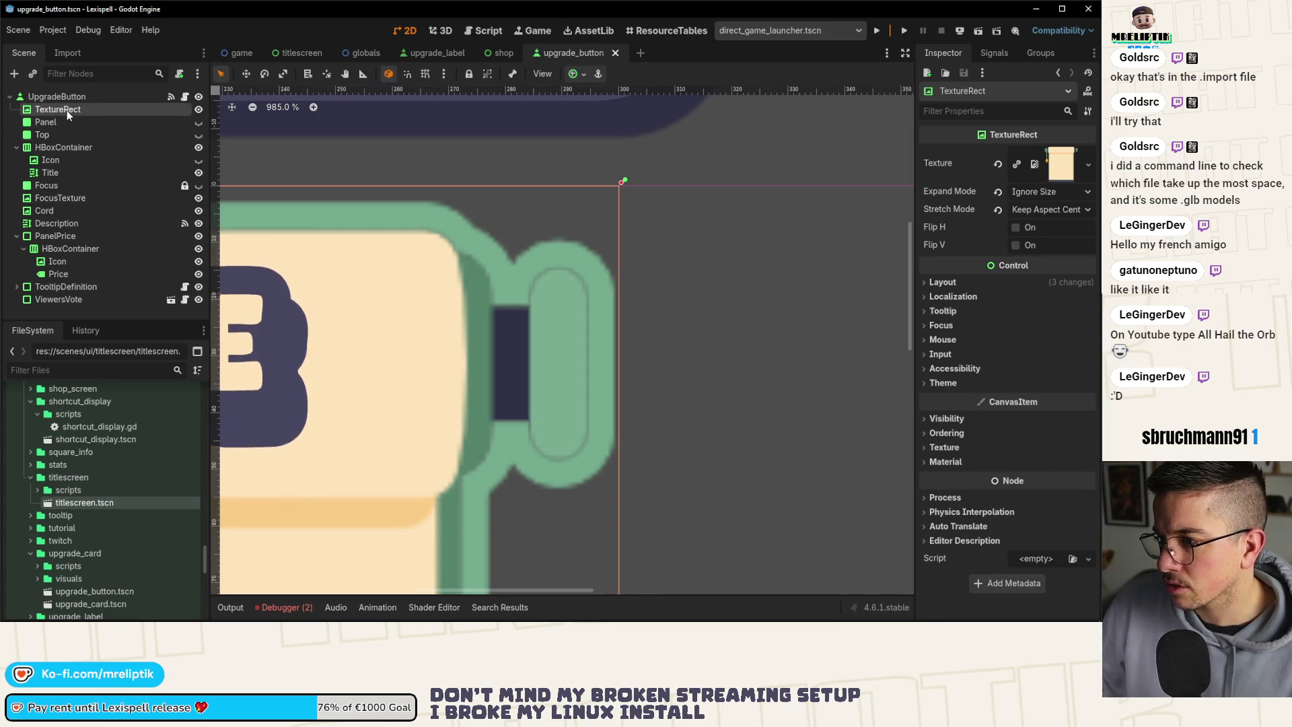
left_click(934, 283)
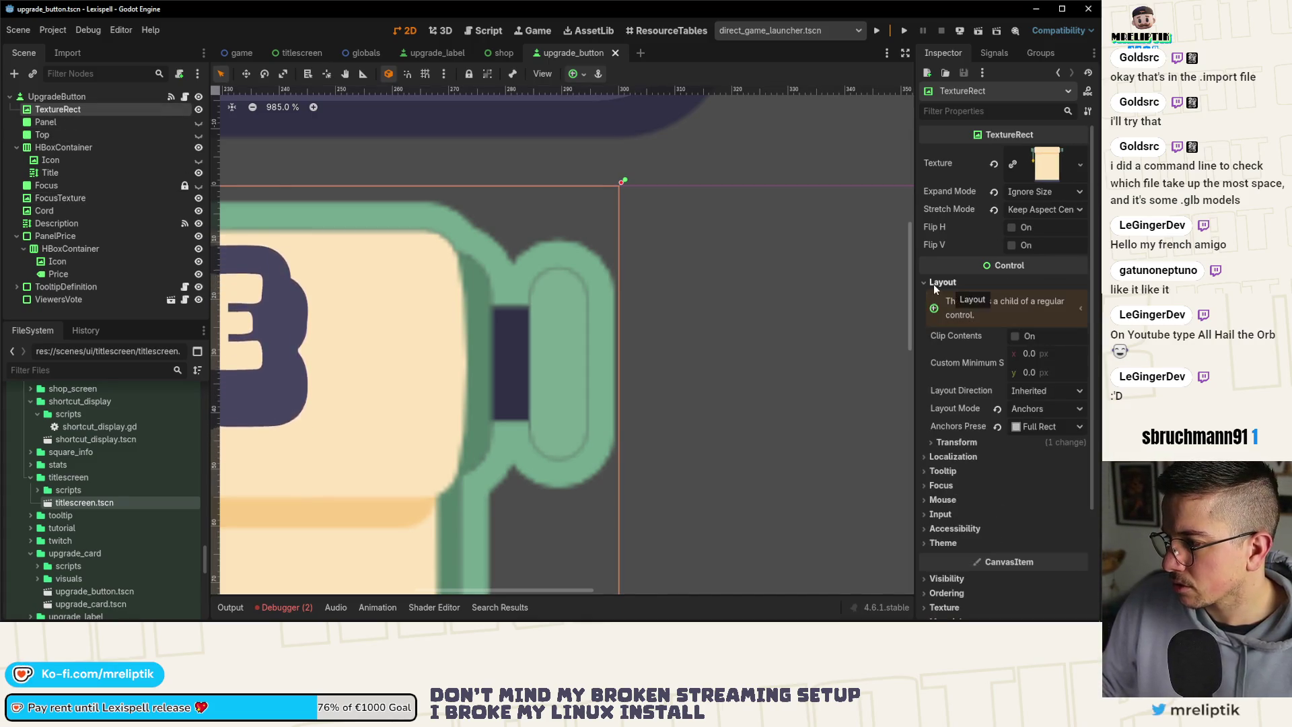
left_click(957, 443)
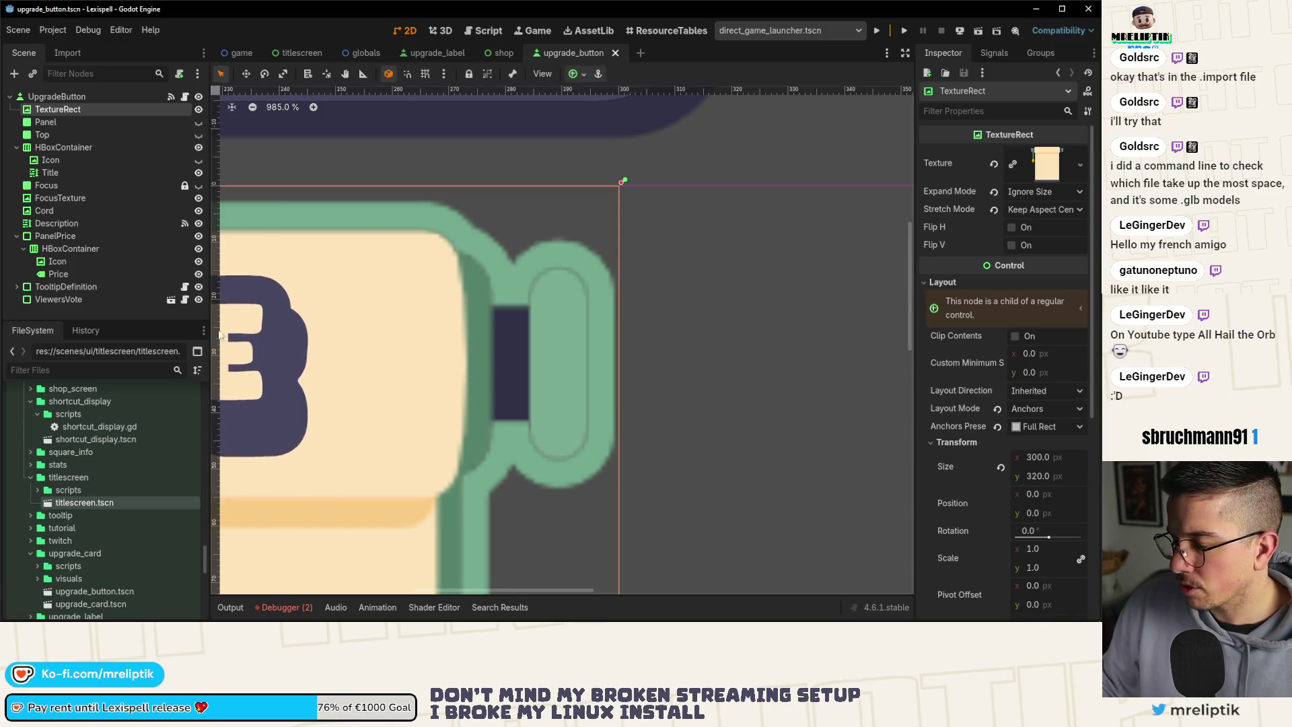
left_click(64, 147)
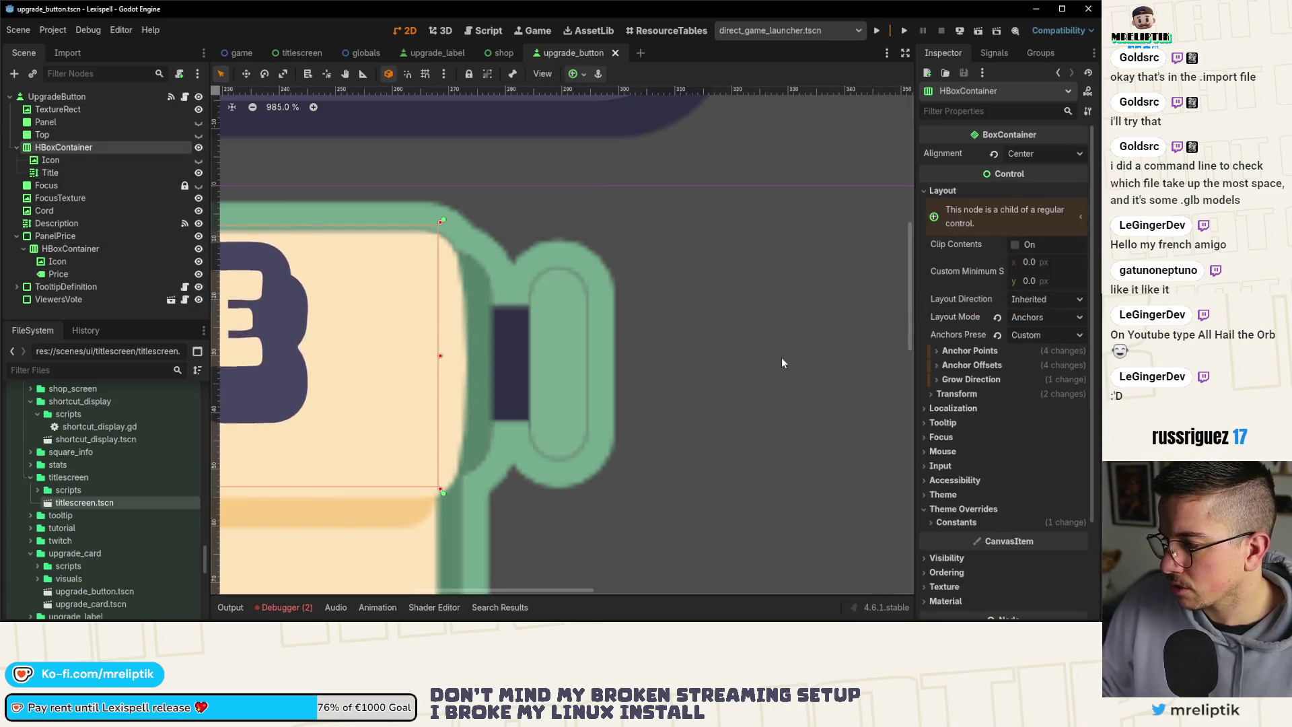
left_click(948, 394)
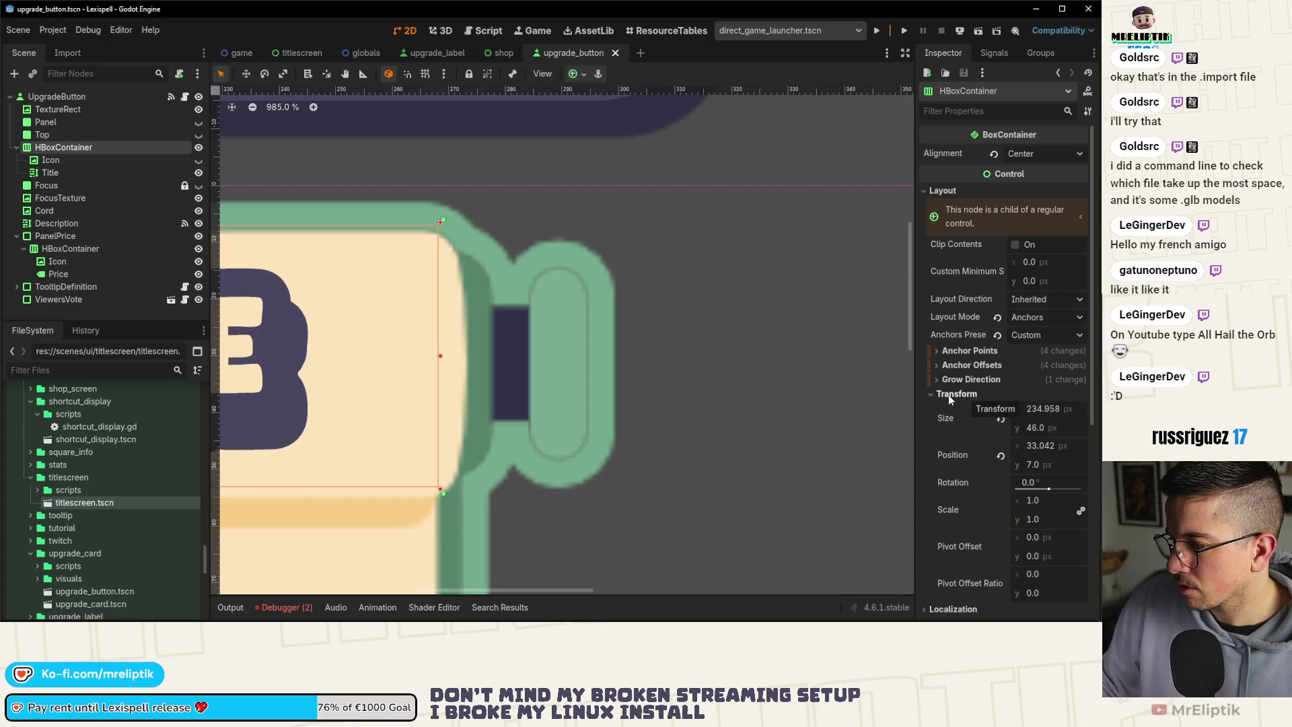
left_click(67, 198)
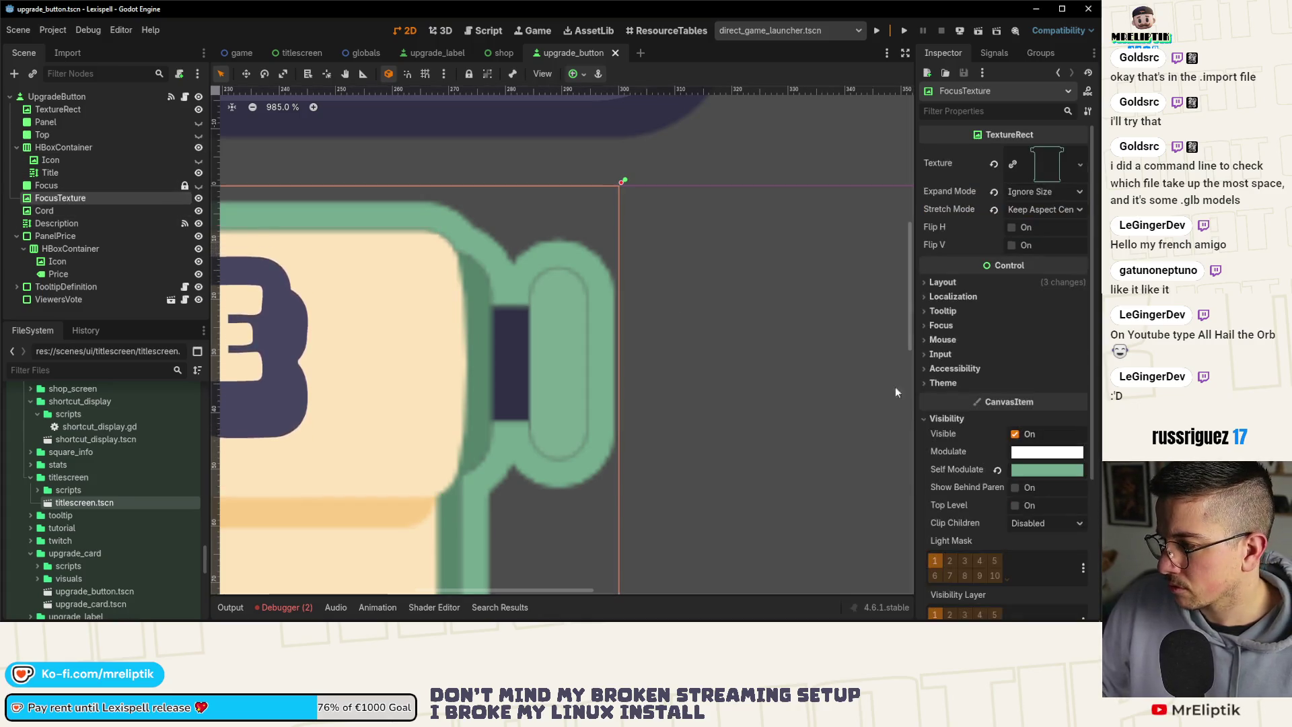
left_click(943, 284)
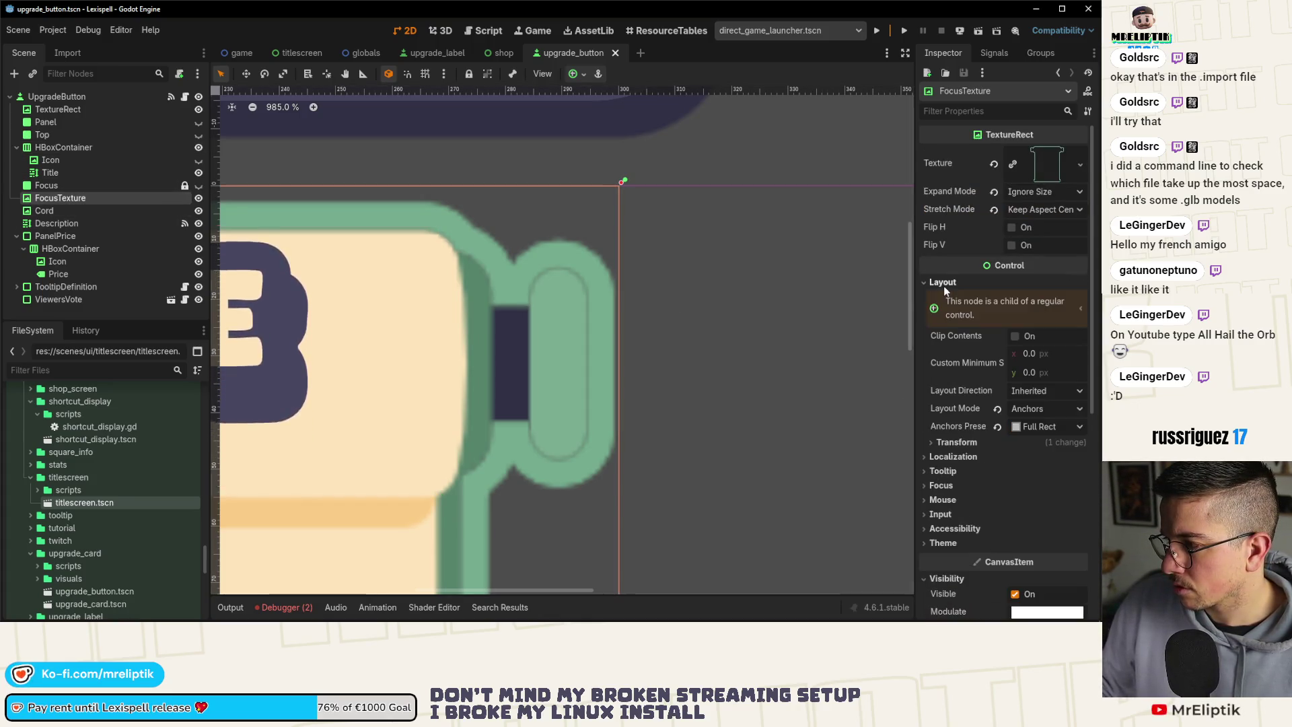
left_click(960, 442)
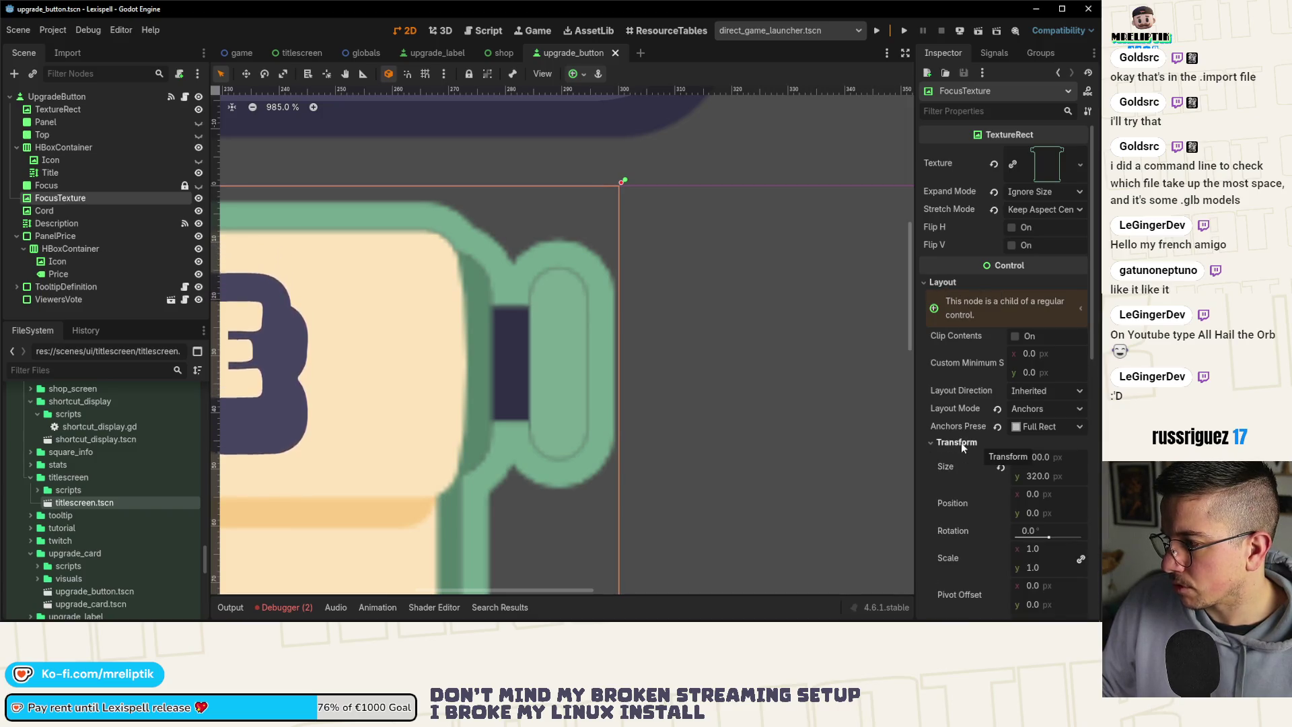
left_click(960, 442)
Clear the canvas selection and save the upgrade_button scene.
scroll(639, 237, "down", 6)
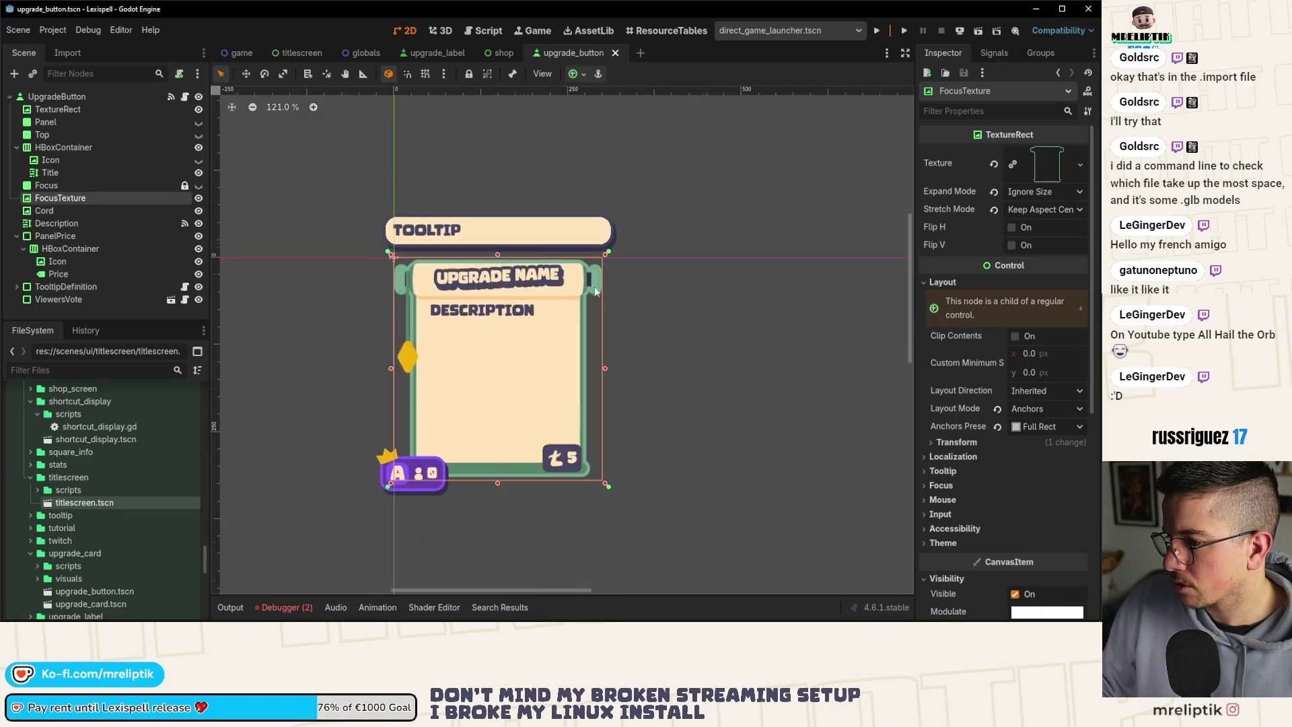
left_click(622, 292)
key("ctrl+s")
scroll(107, 531, "down", 5)
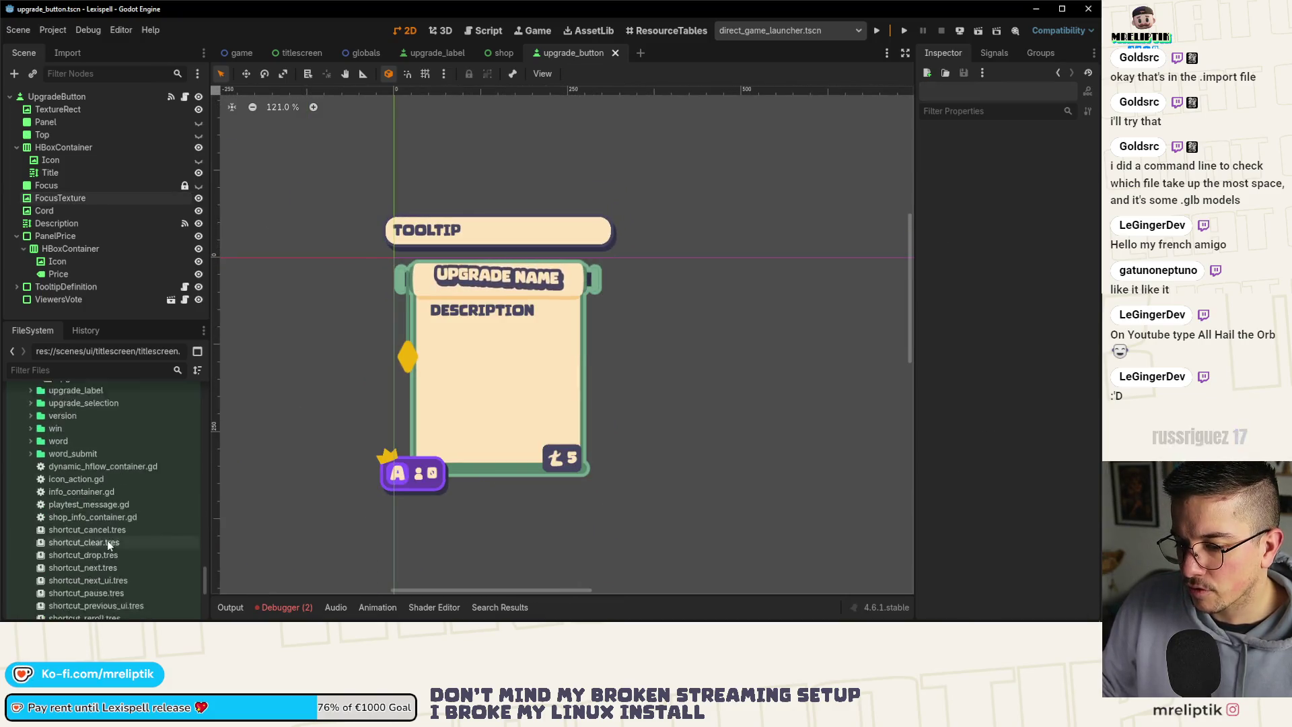
scroll(107, 539, "down", 4)
left_click(71, 369)
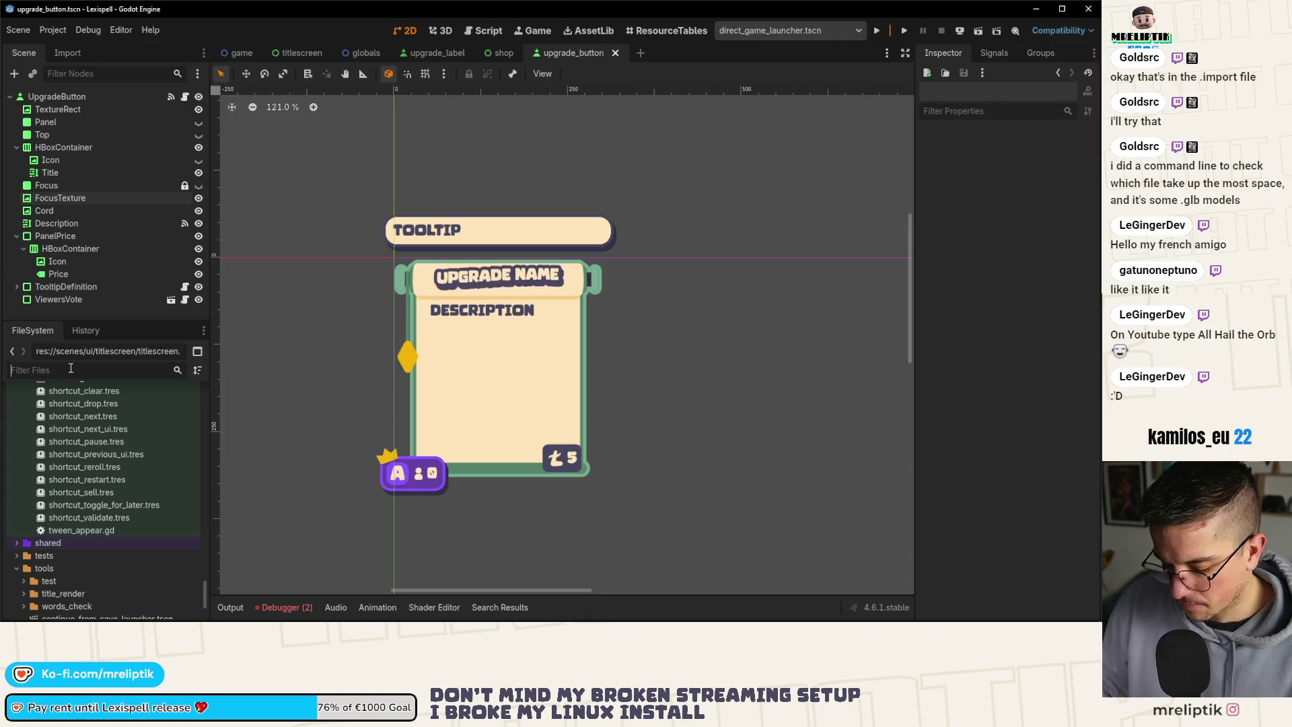
Find scroll_open_outline.png and reimport it with Mipmaps > Generate enabled.
type("outline")
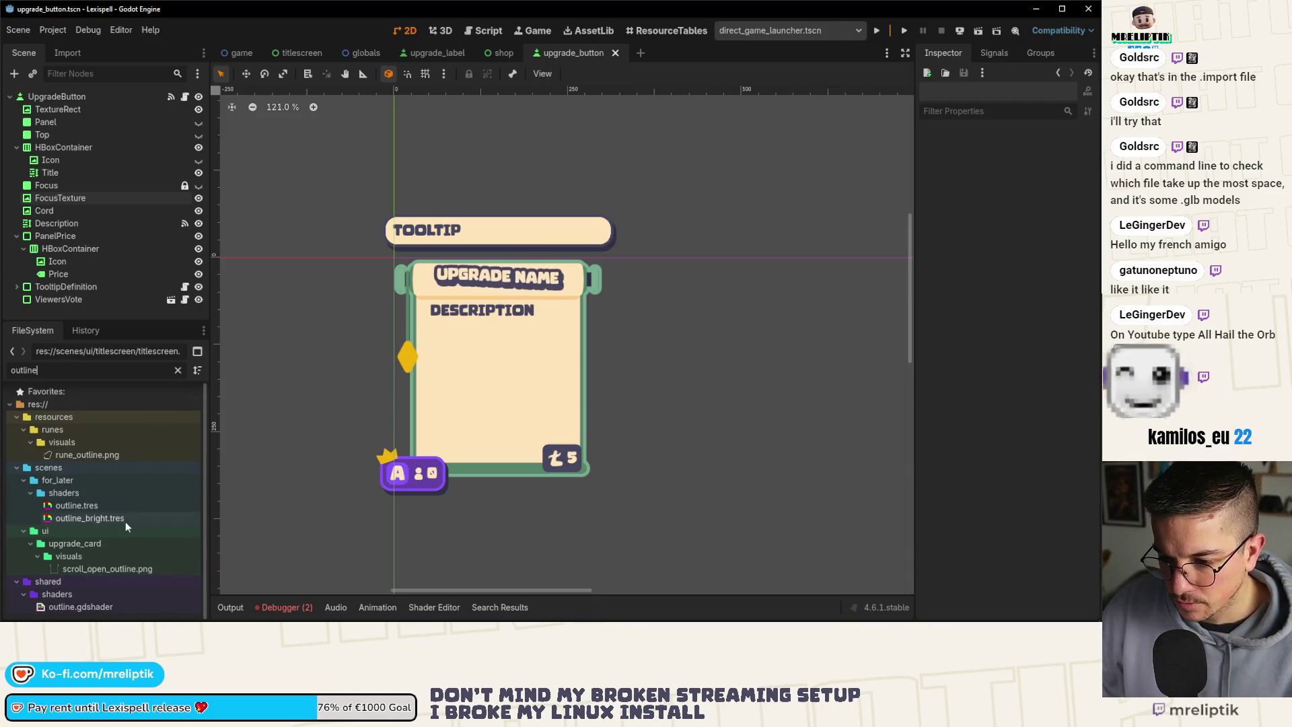
left_click(108, 568)
left_click(70, 52)
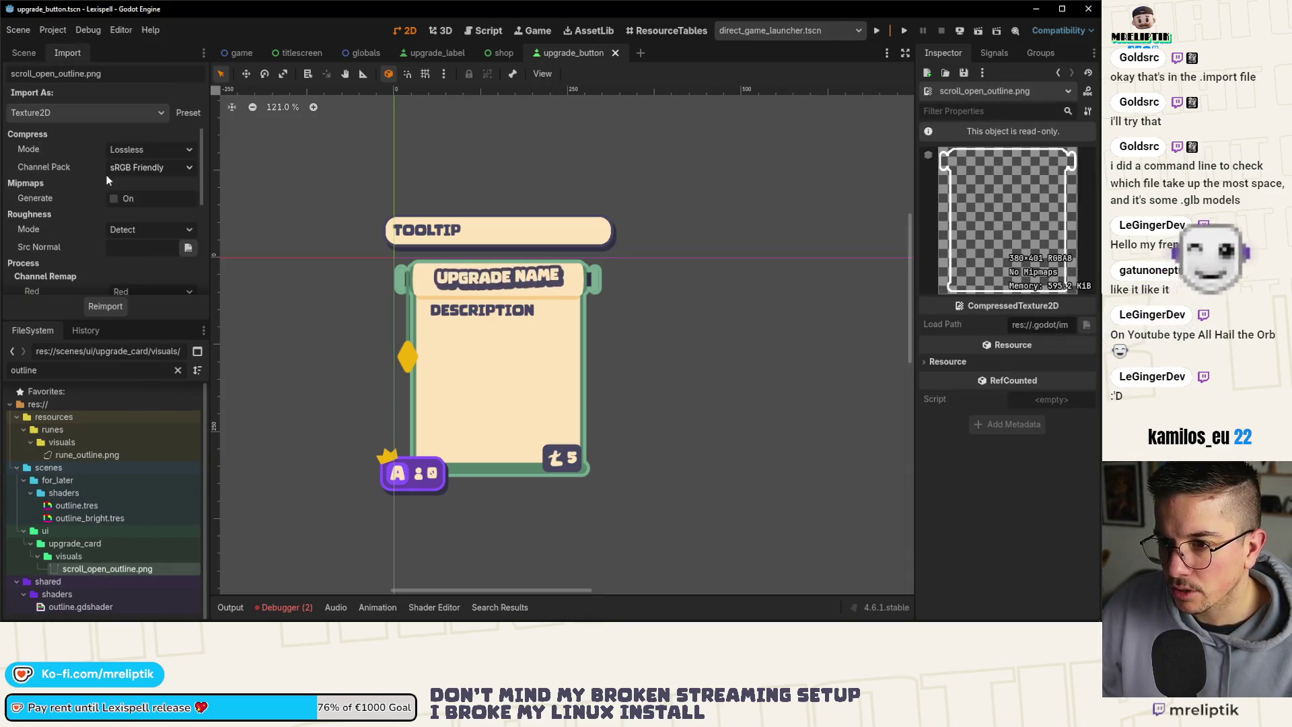
scroll(67, 221, "down", 2)
scroll(112, 214, "up", 2)
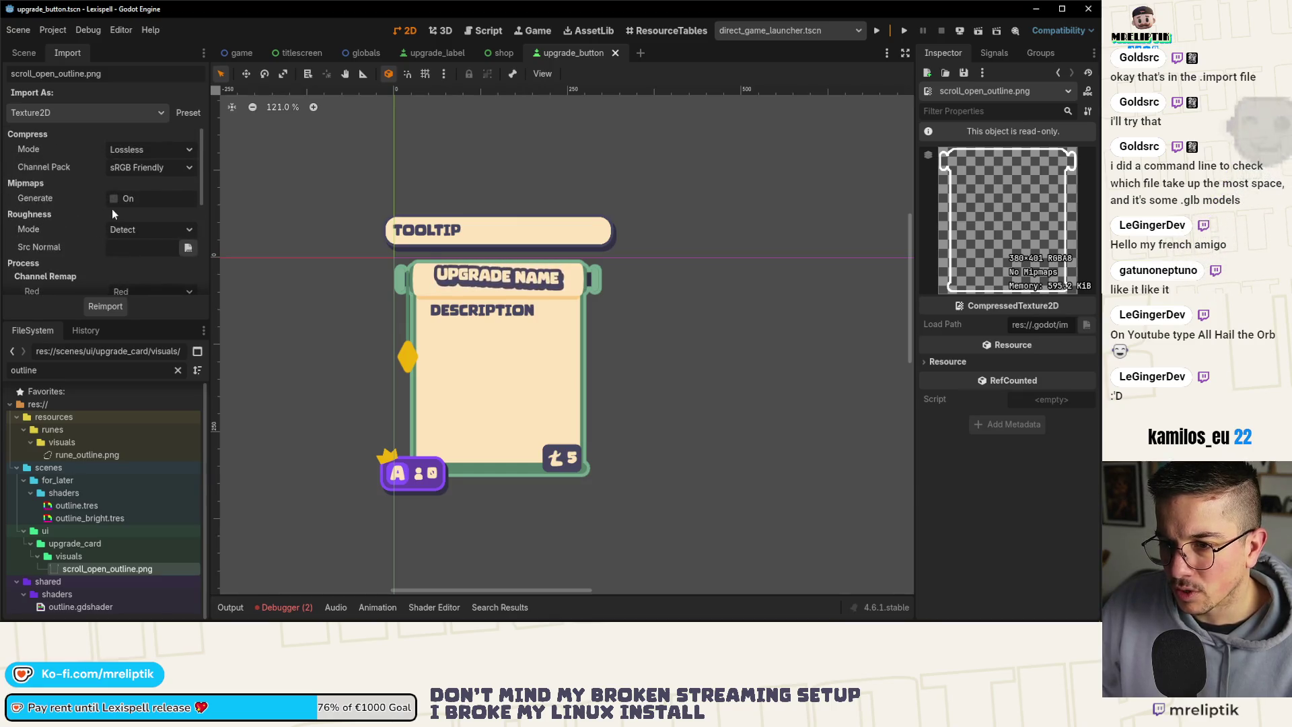
scroll(83, 253, "down", 2)
left_click(114, 158)
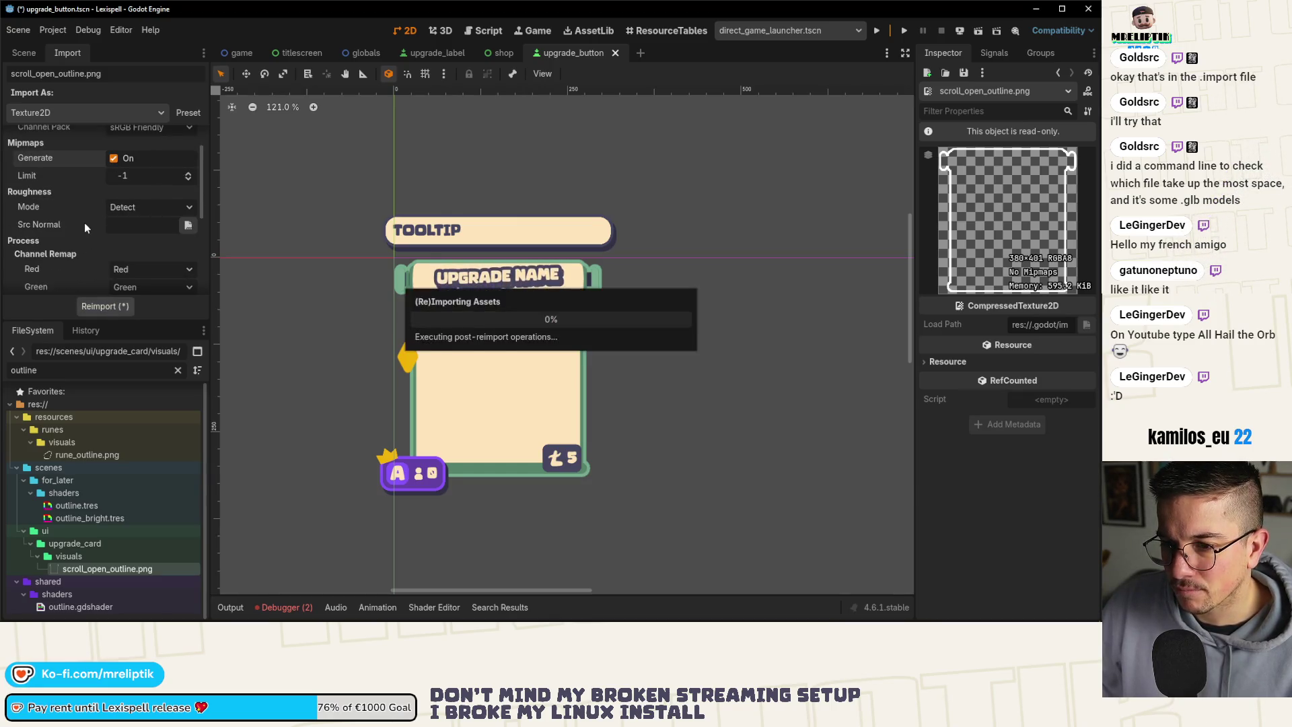
scroll(84, 248, "down", 5)
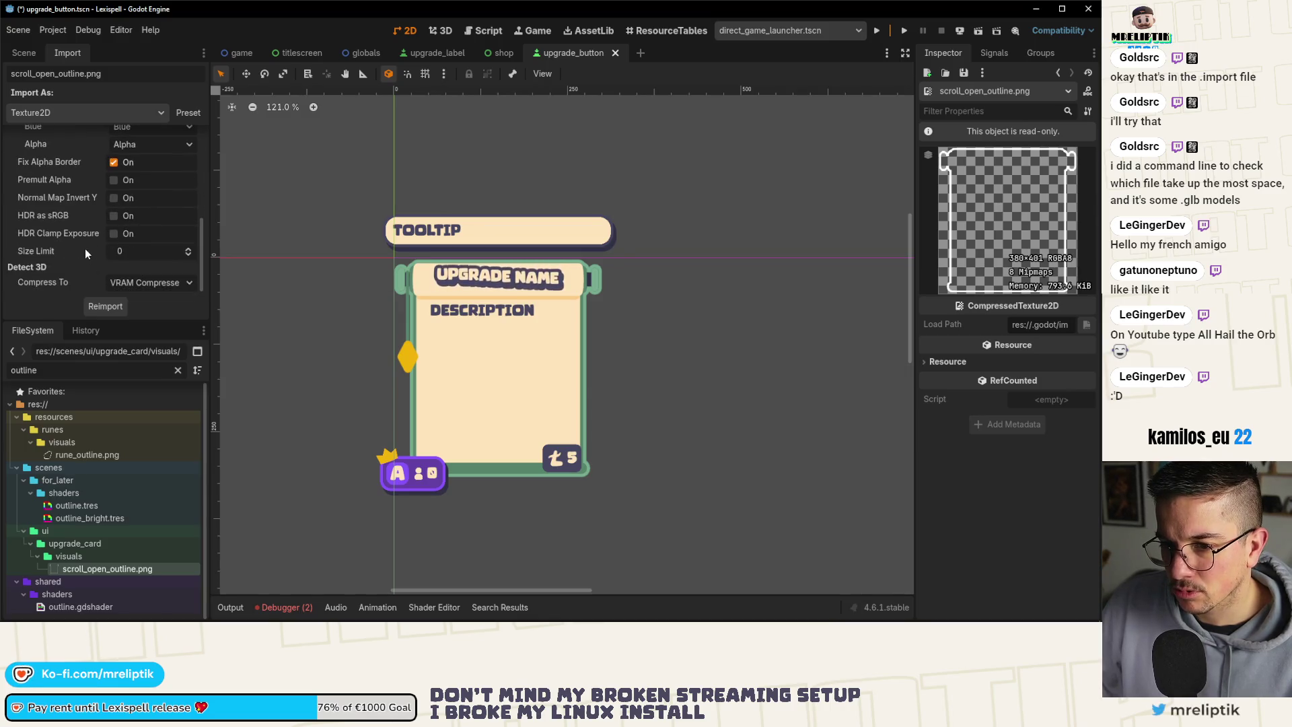
scroll(86, 260, "up", 1)
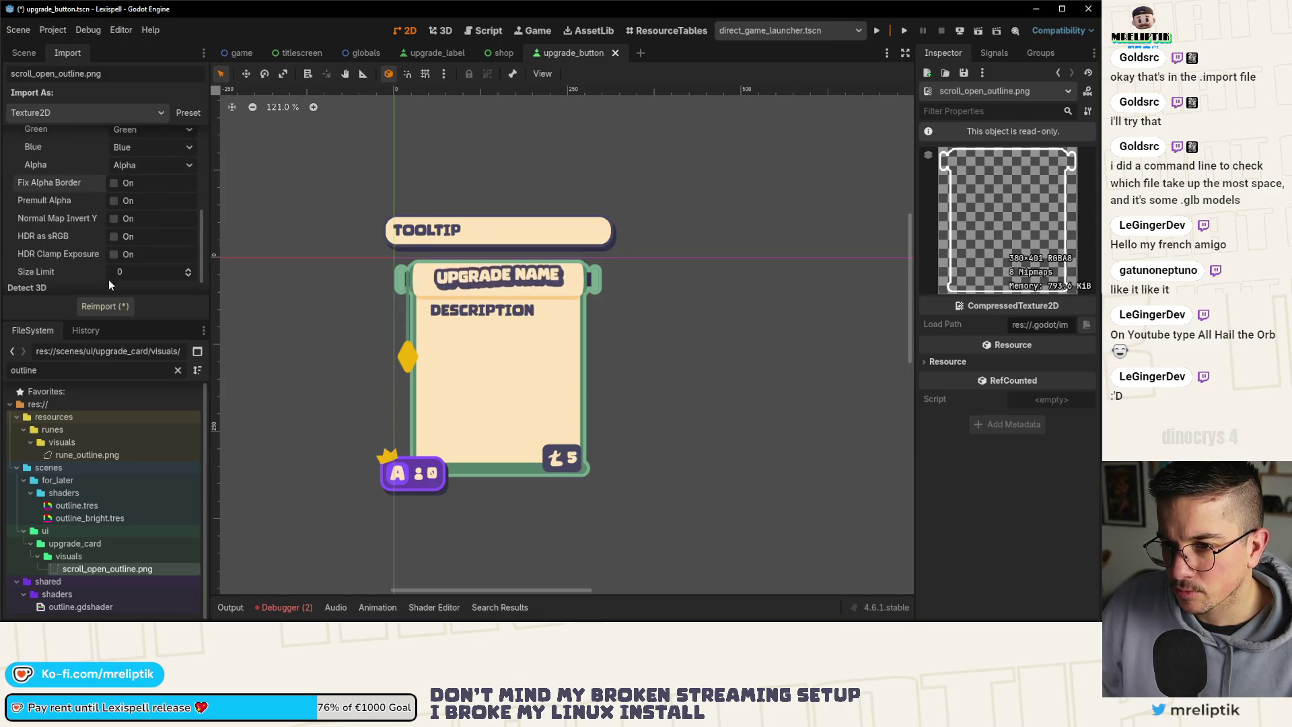
left_click(101, 305)
Re-enable Fix Alpha Border and reimport the texture again.
scroll(406, 263, "up", 5)
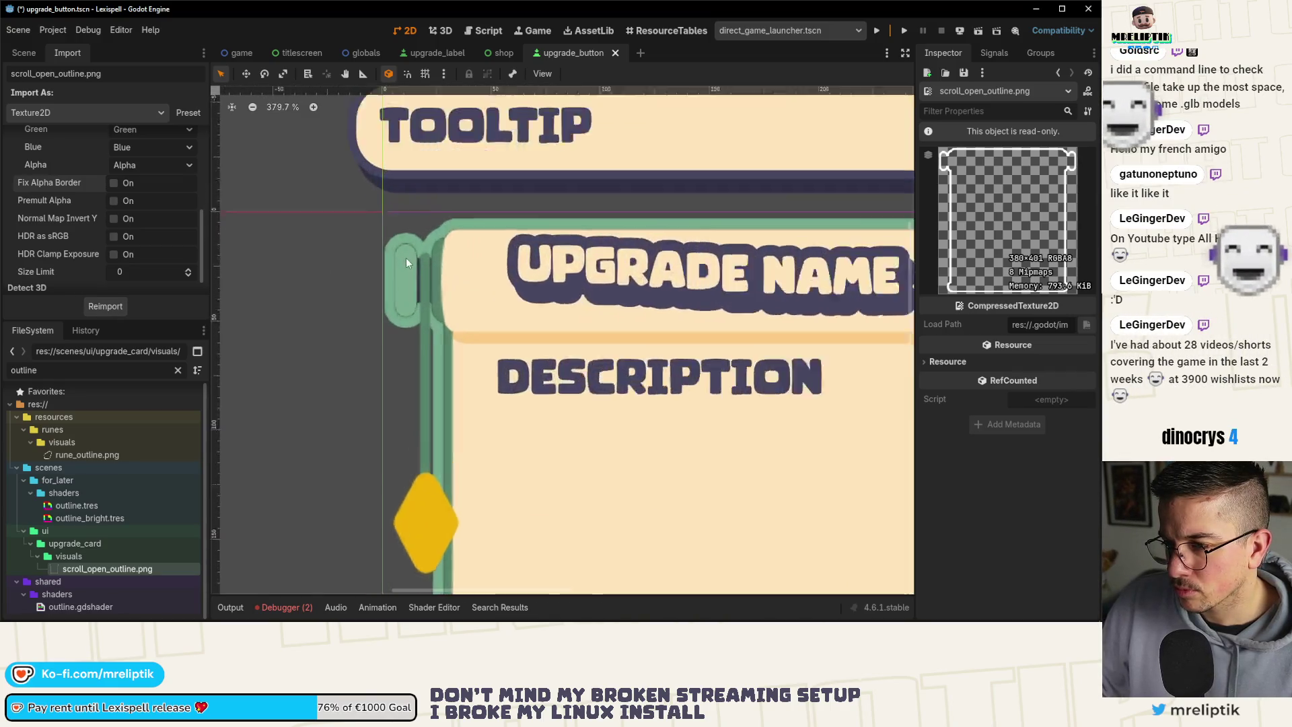
scroll(406, 262, "up", 5)
left_click(113, 183)
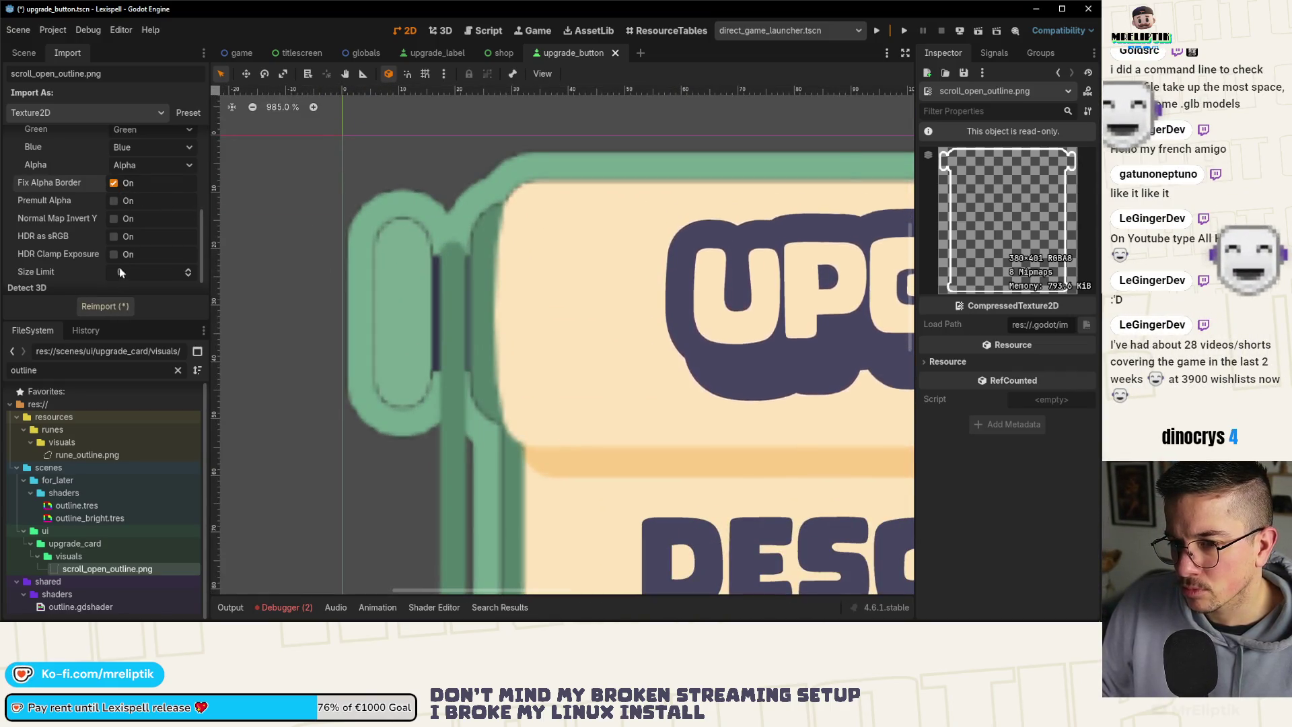
left_click(108, 306)
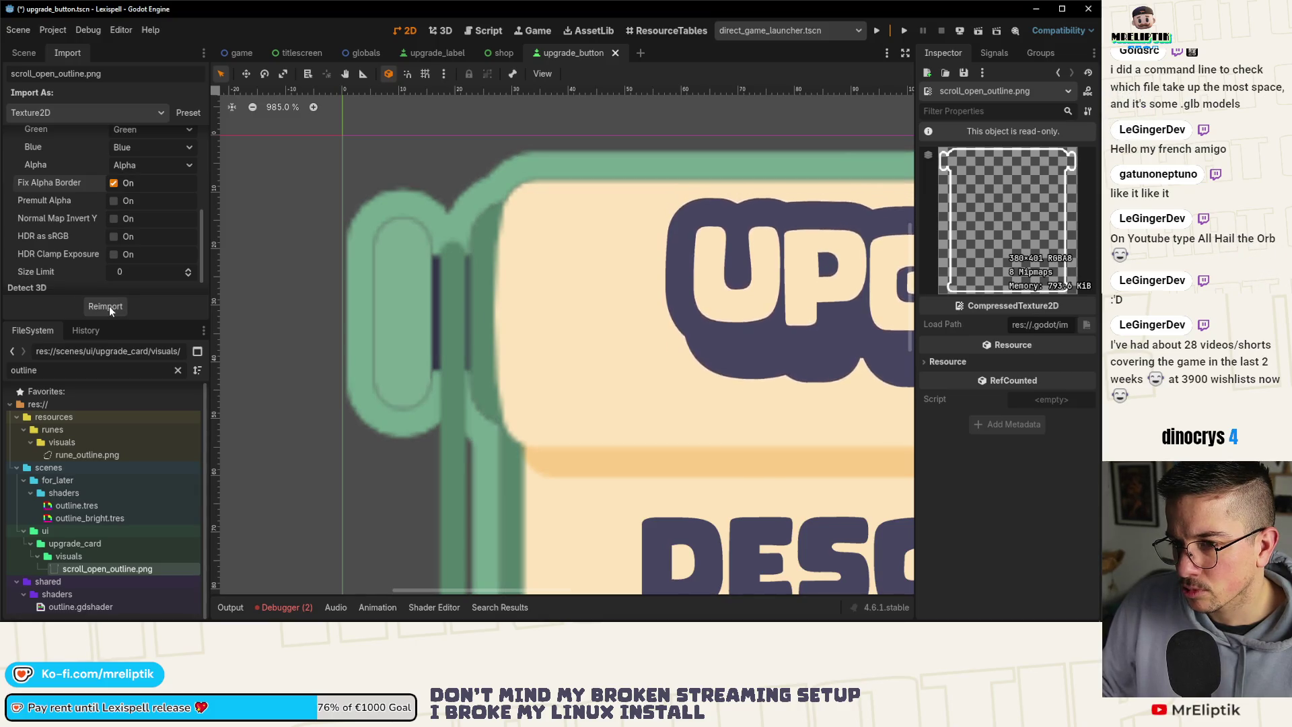
scroll(92, 249, "up", 2)
scroll(91, 249, "down", 3)
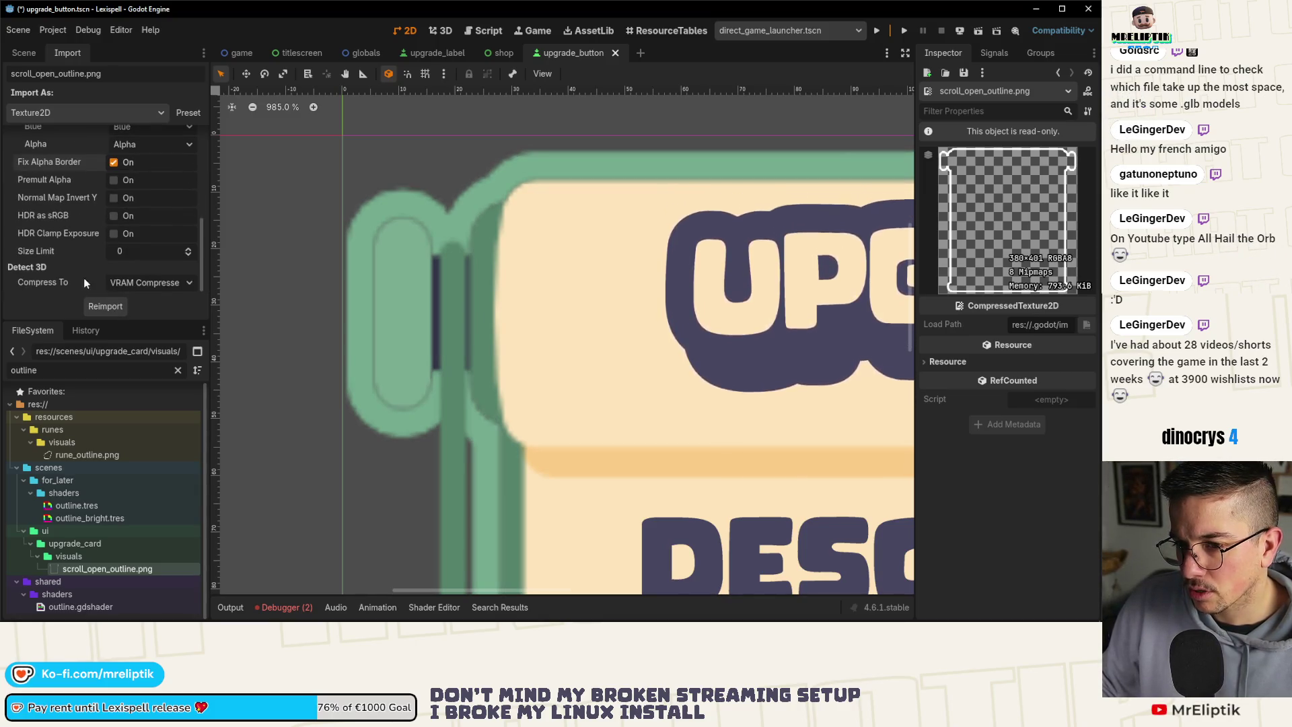
scroll(74, 277, "up", 5)
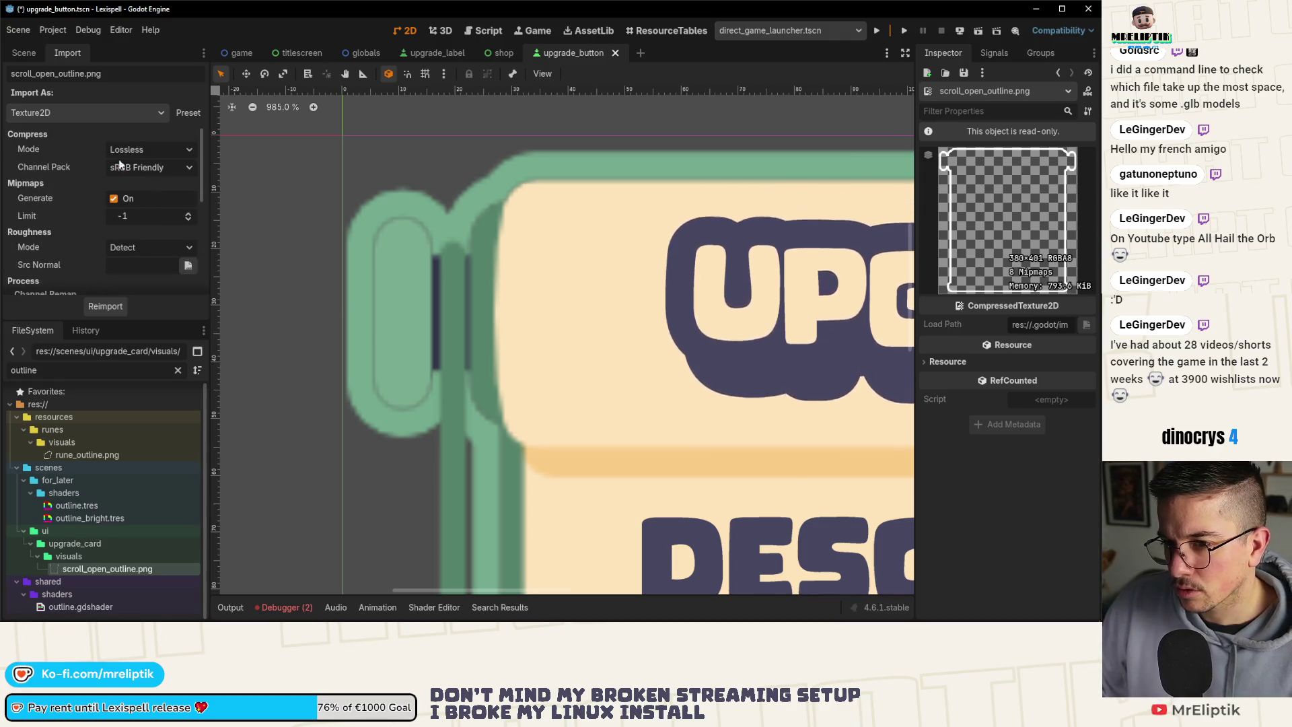
Return to the Scene dock and save the upgrade button scene.
left_click(24, 53)
scroll(301, 228, "down", 3)
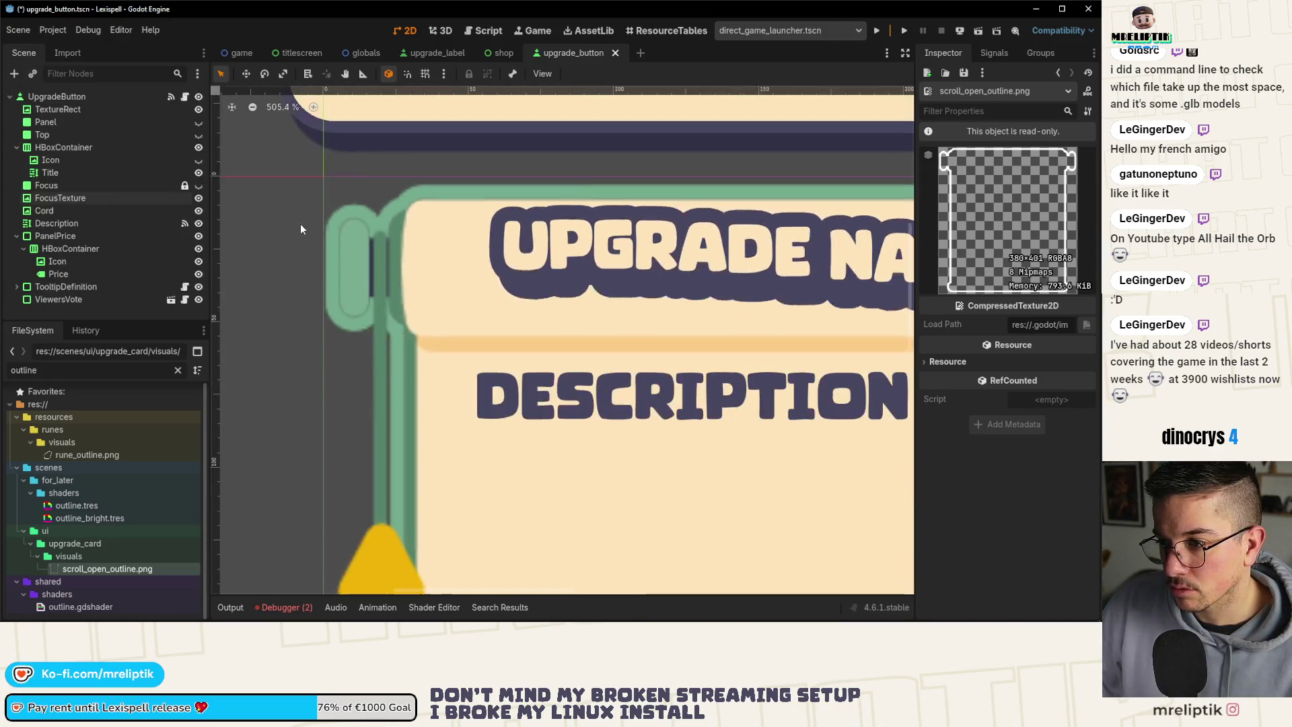
scroll(301, 228, "down", 3)
key("ctrl+s")
scroll(301, 229, "down", 2)
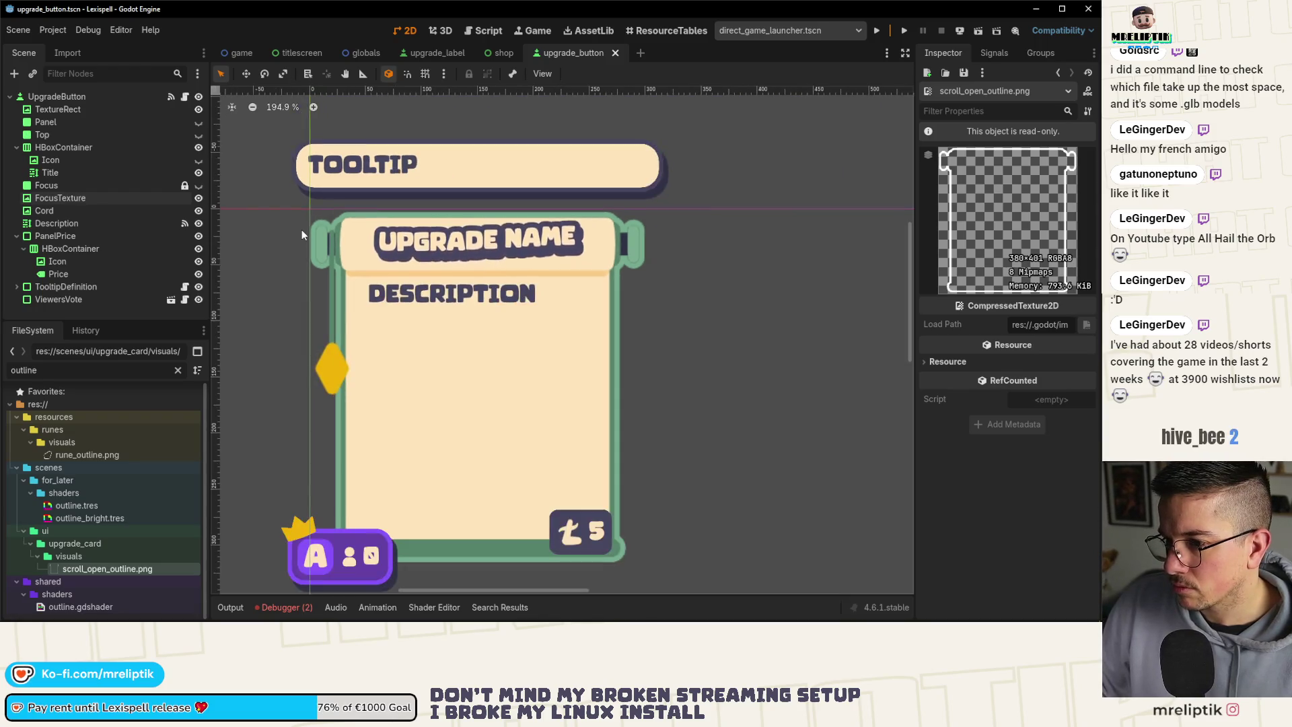
scroll(301, 228, "down", 3)
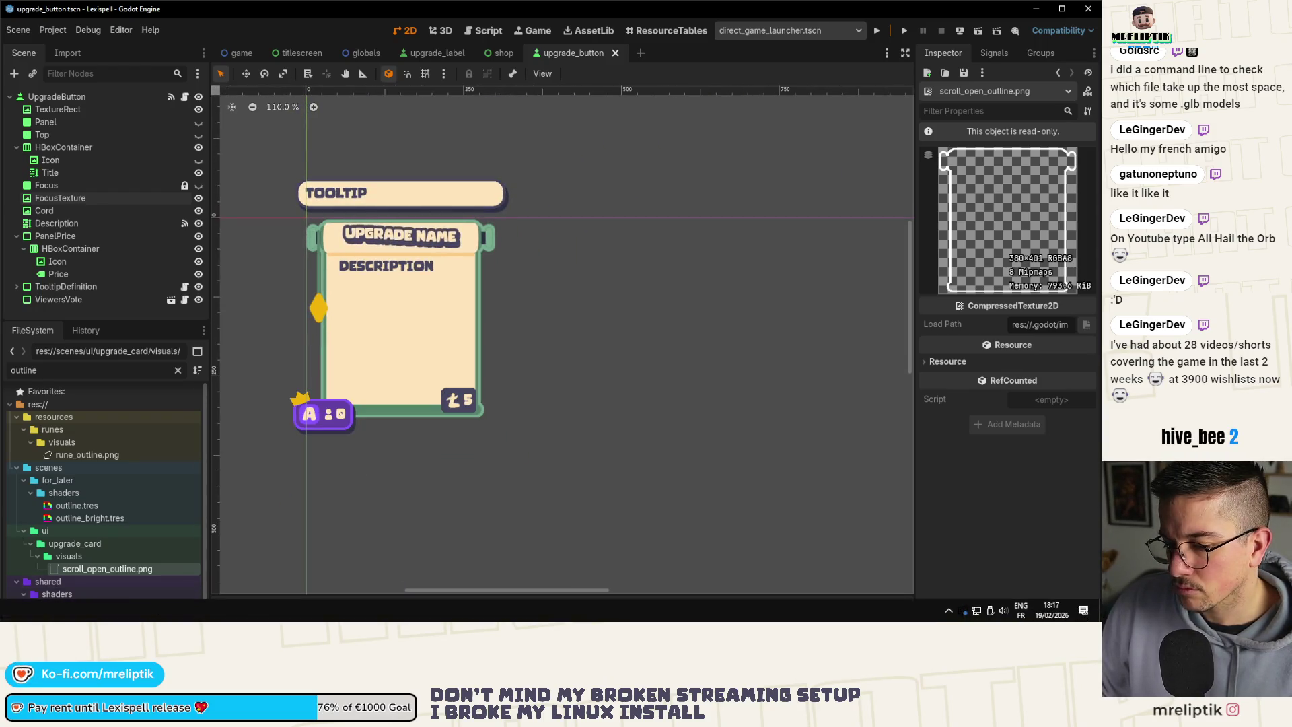
key("alt+Tab")
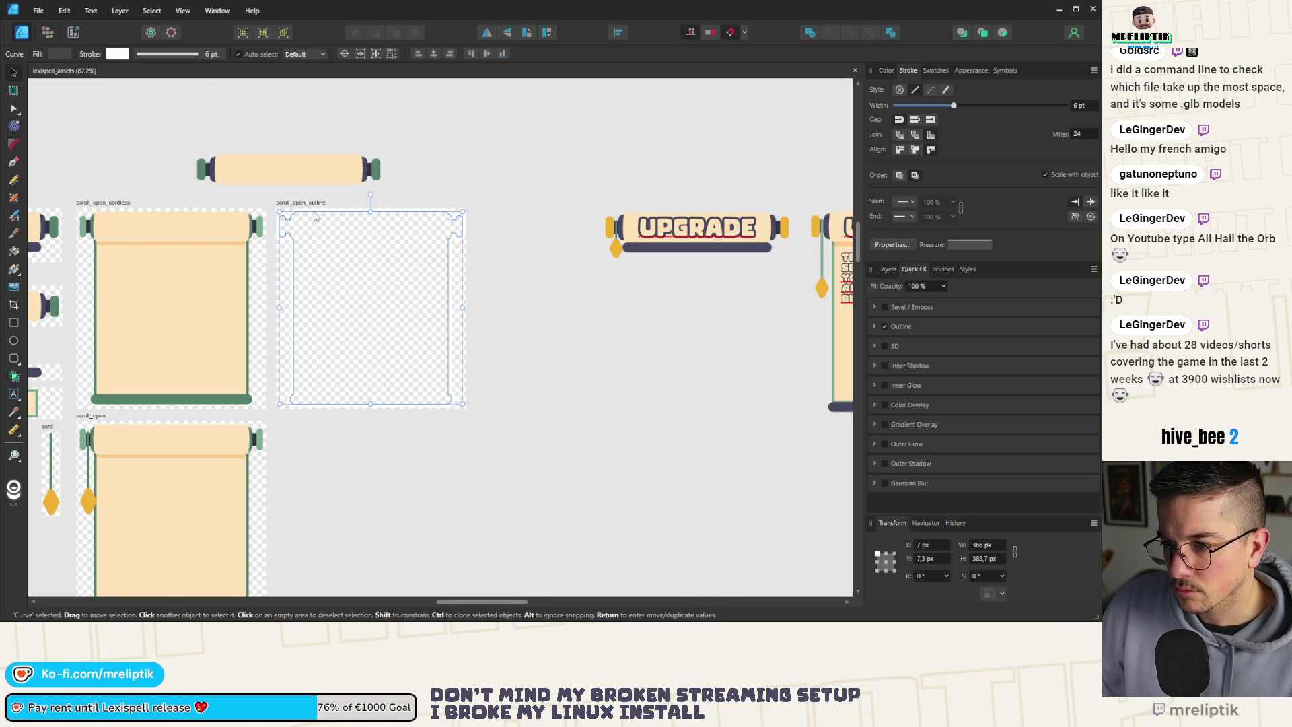
Sample the scroll's green colour onto a curve in the scroll_open_cordless artwork.
left_click(138, 220)
left_click(134, 222)
scroll(103, 232, "up", 10)
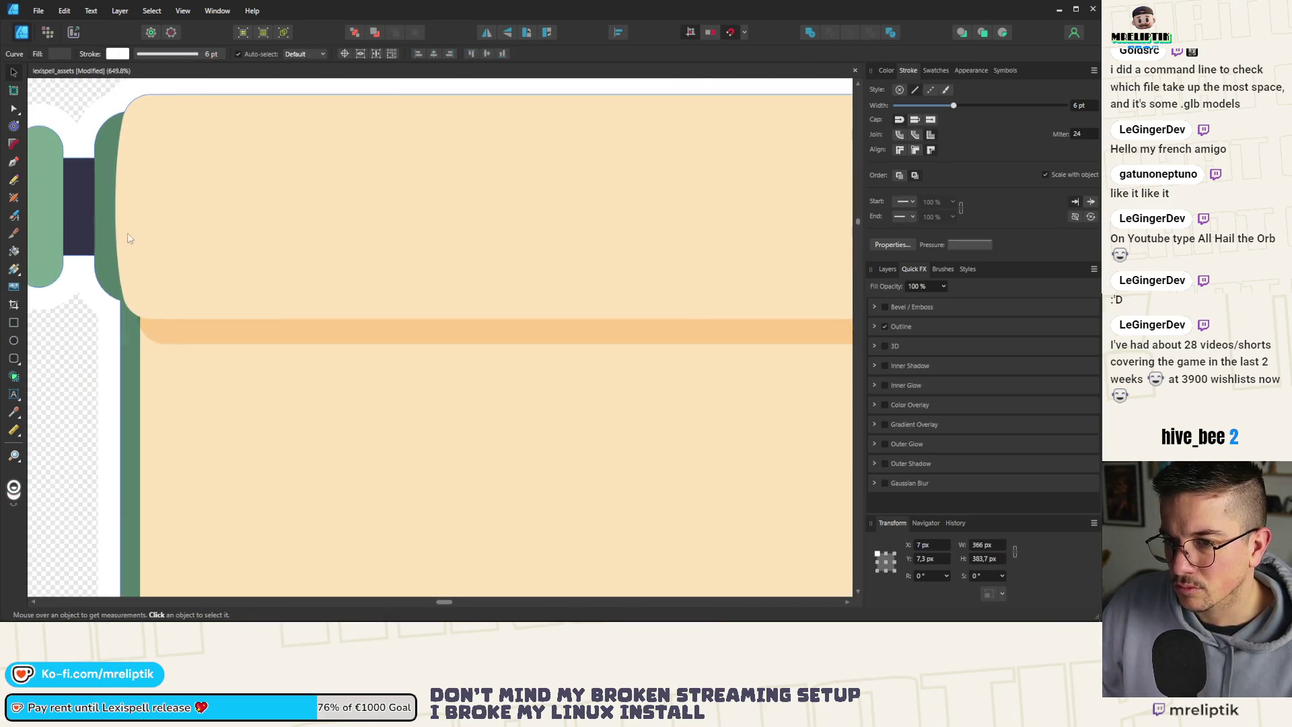
left_click(887, 71)
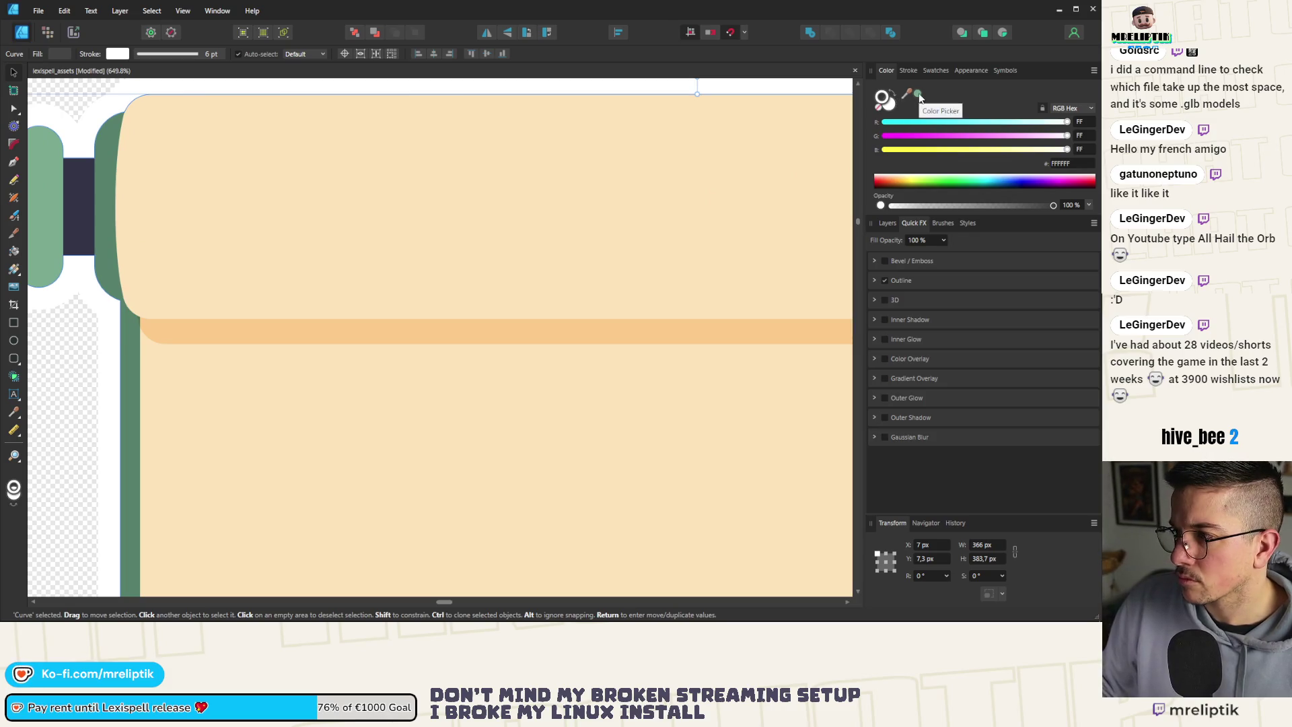
left_click_drag(920, 97, 108, 202)
scroll(457, 232, "down", 8)
left_click(327, 182)
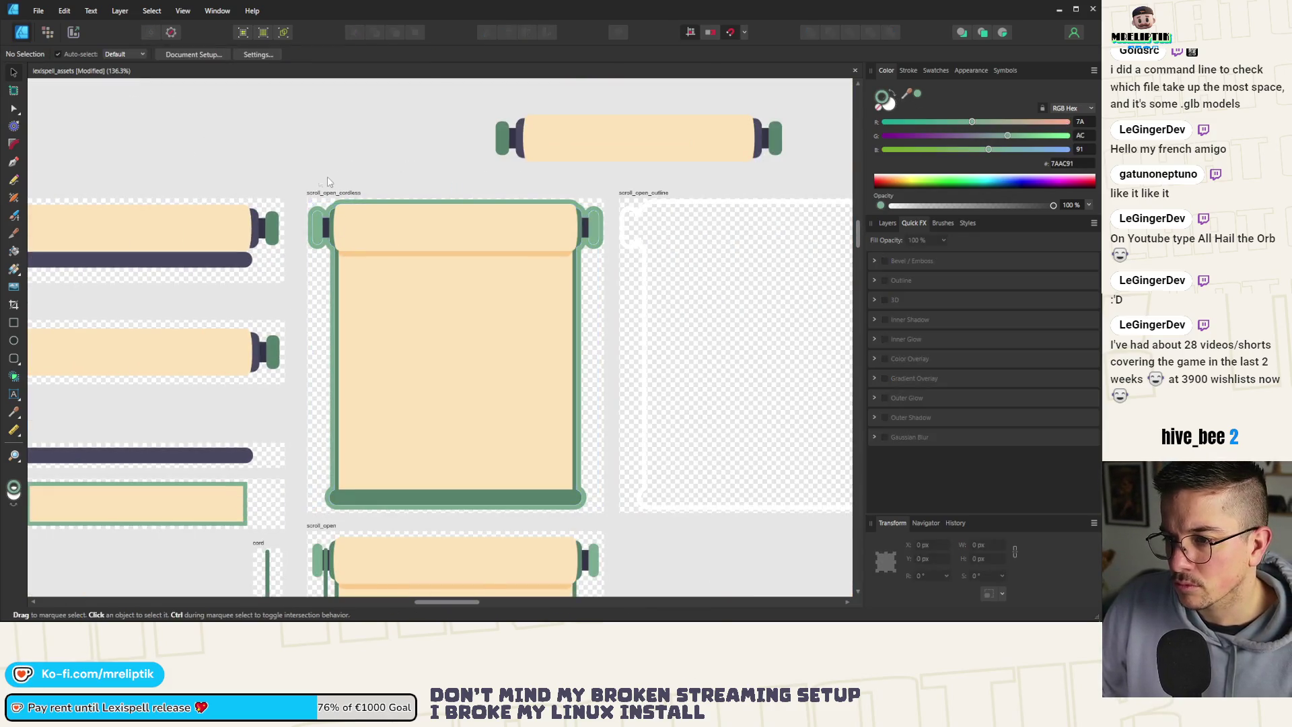
scroll(317, 191, "up", 10)
scroll(188, 235, "up", 3)
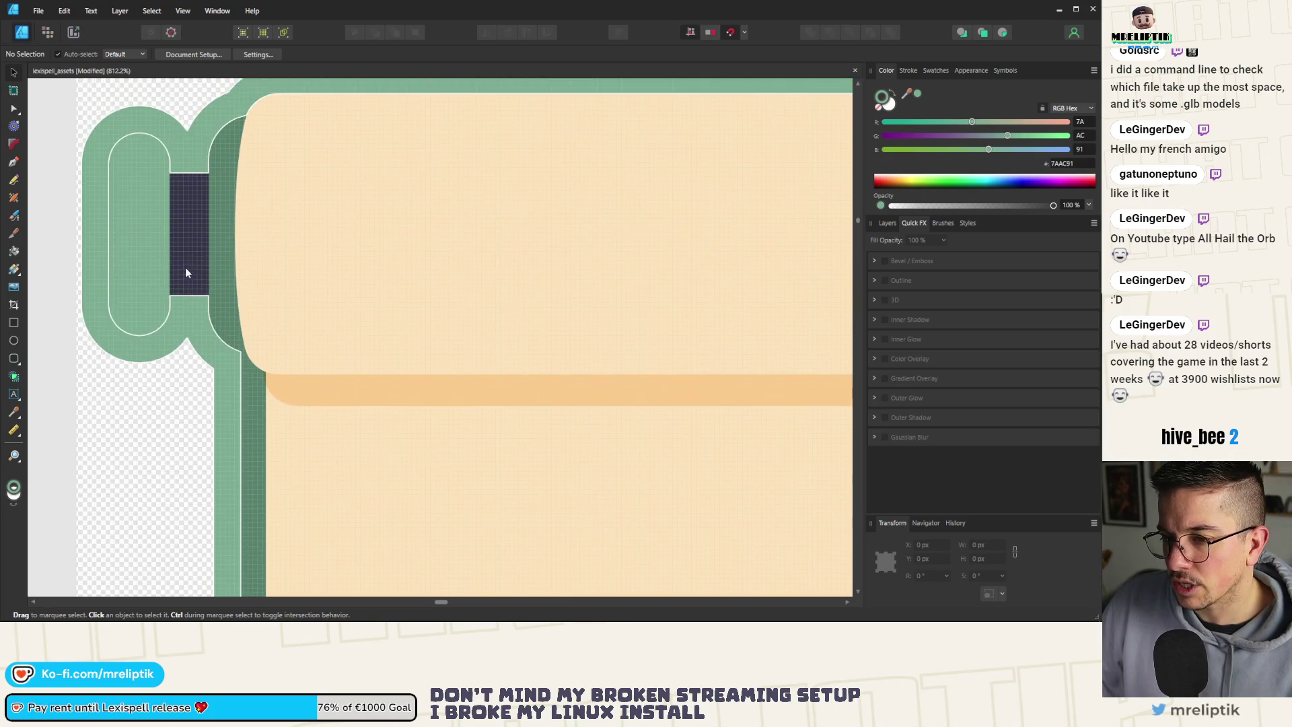
Give the outline curve a white stroke and a green 7AAC91 Outline effect colour.
left_click(173, 257)
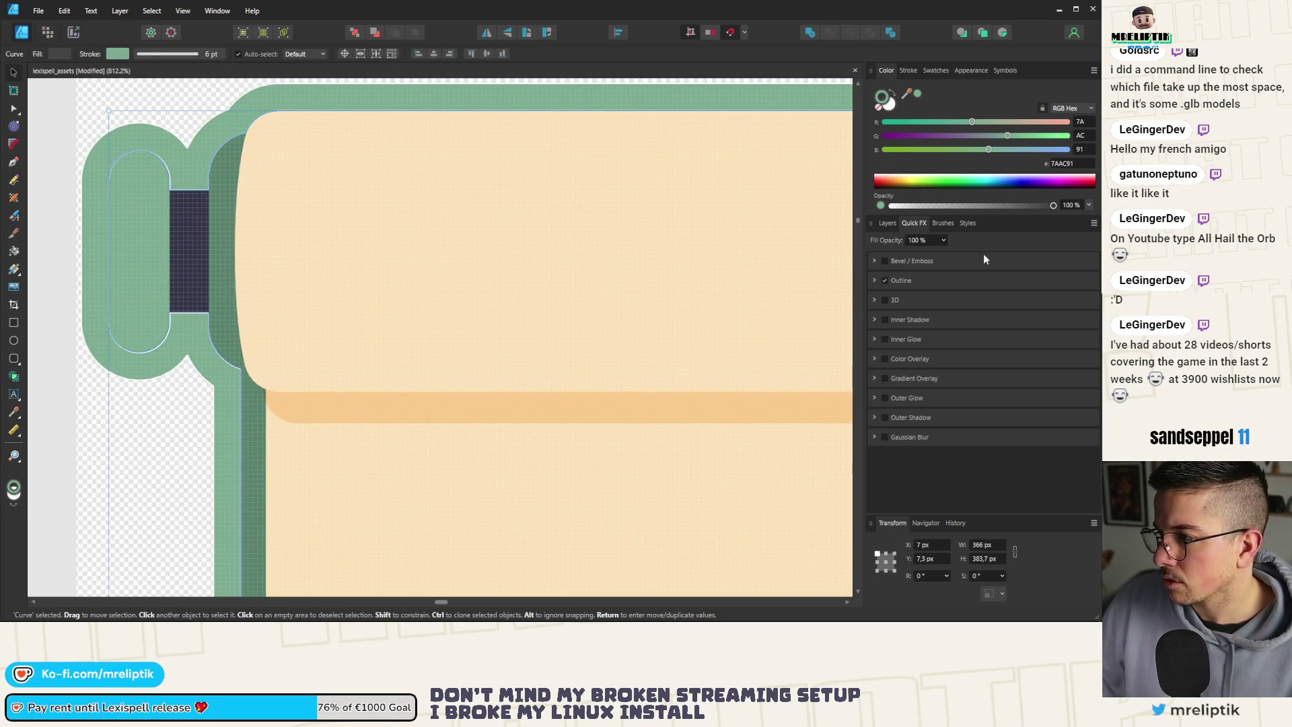
left_click(875, 174)
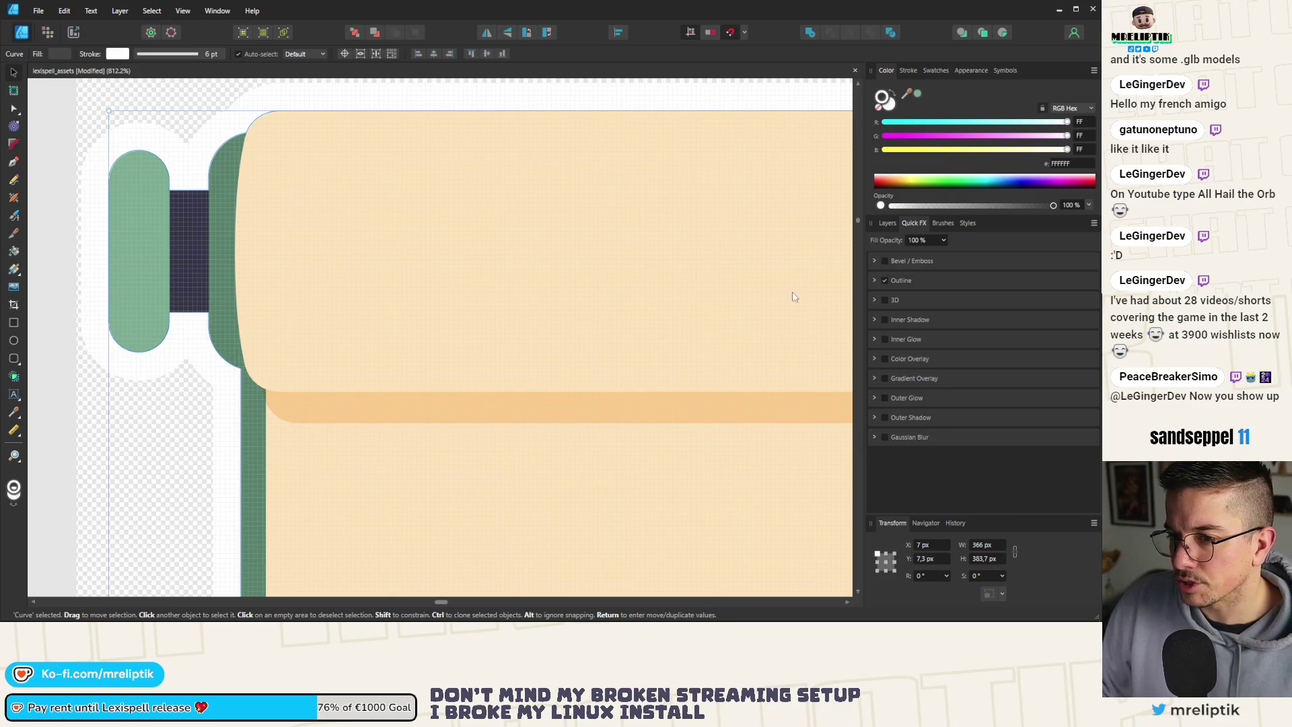
left_click(873, 281)
left_click(919, 303)
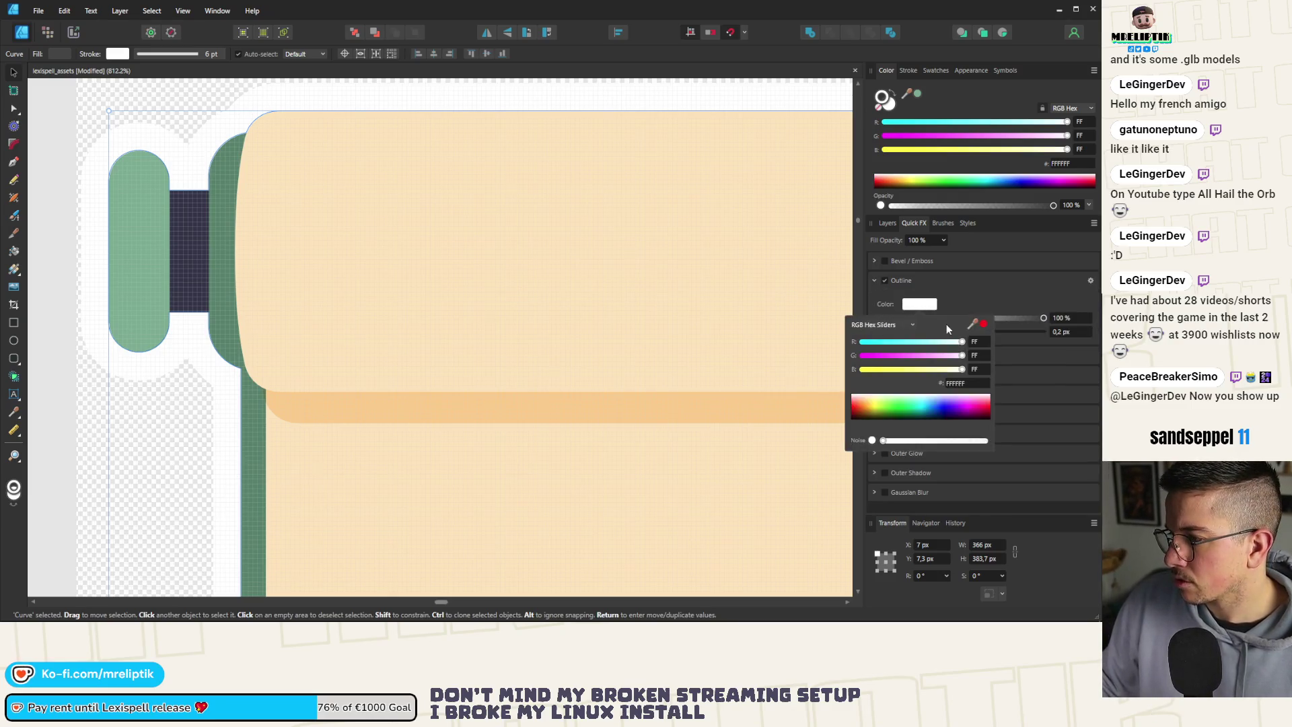
mouse_move(977, 330)
left_mouse_down()
mouse_move(181, 280)
mouse_move(195, 279)
left_mouse_up()
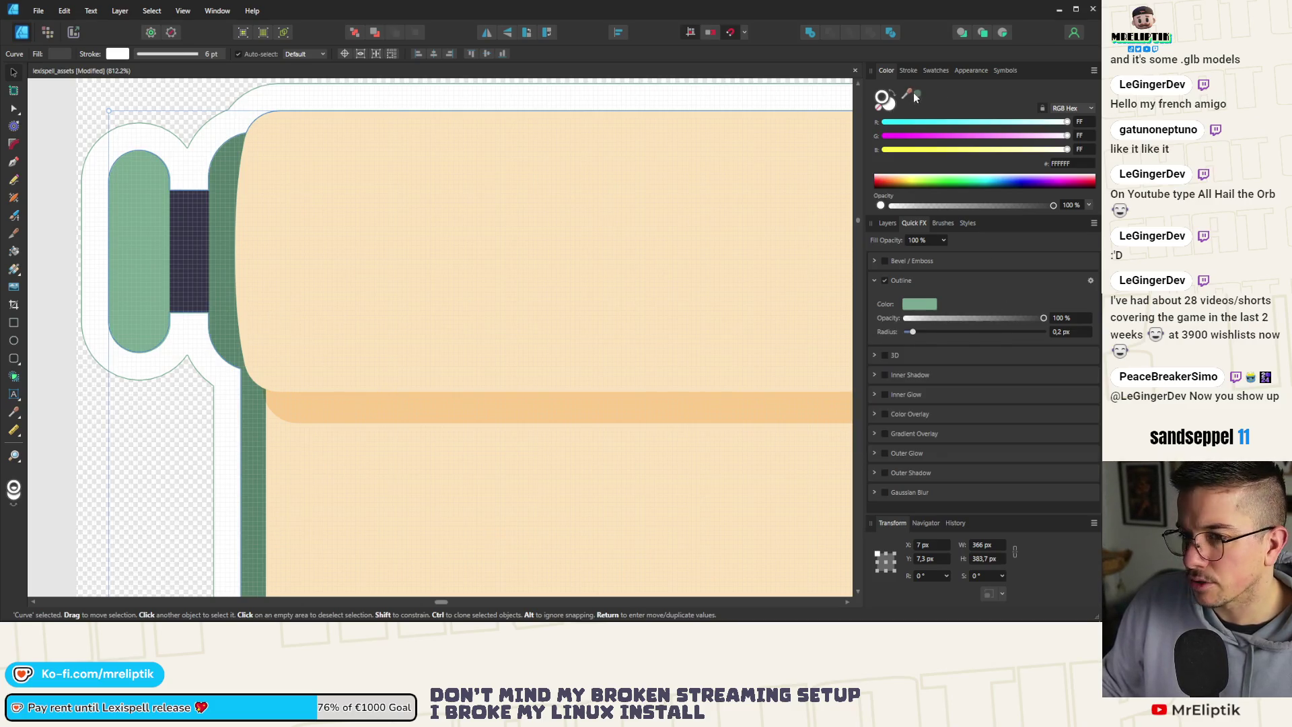
key("ctrl+d")
scroll(222, 179, "down", 5)
scroll(222, 179, "up", 5)
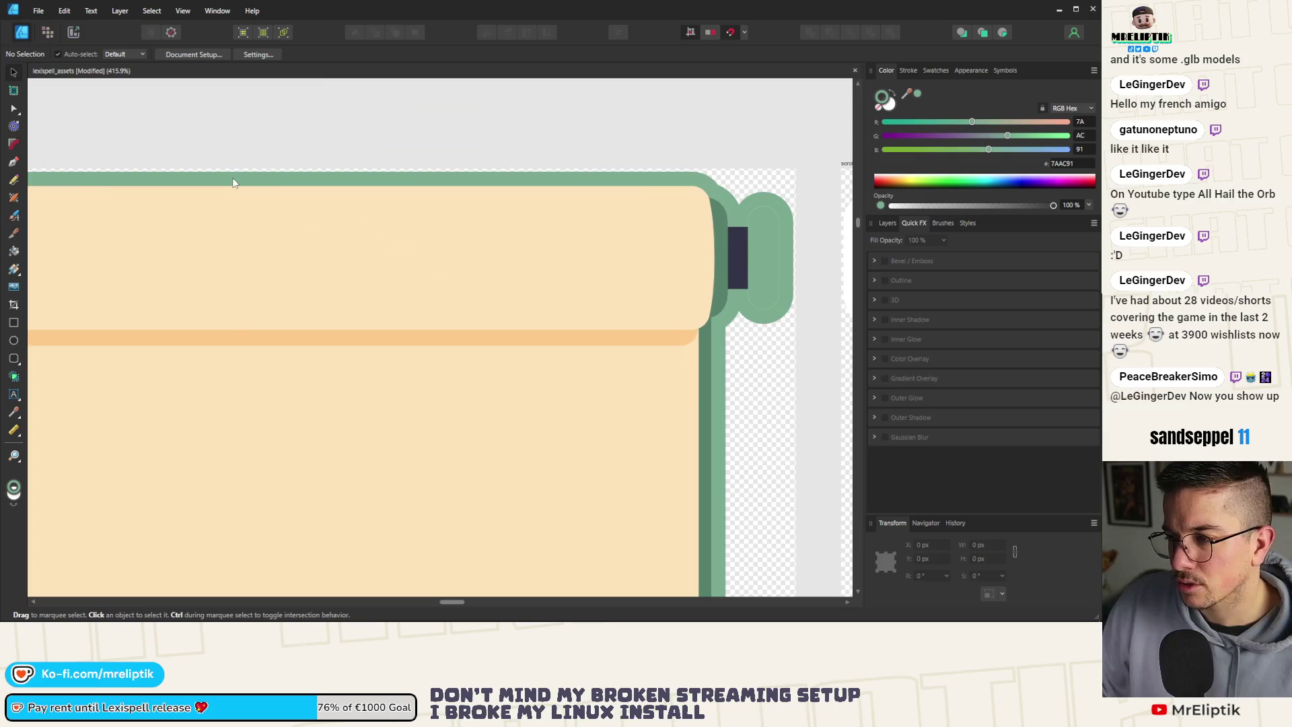
scroll(233, 179, "down", 5)
scroll(389, 189, "up", 6)
scroll(424, 214, "up", 2)
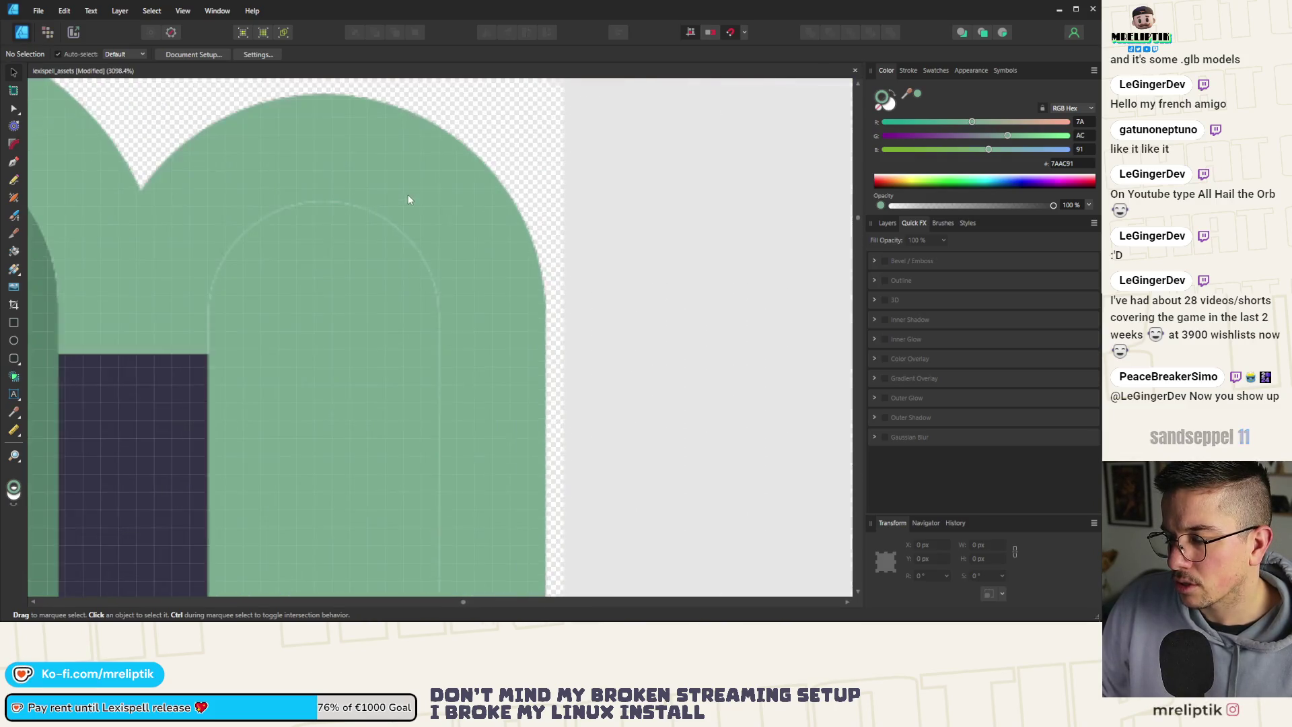
Set the outline curve's Outline effect radius to 4.2 px.
left_click(369, 168)
scroll(400, 211, "down", 4)
scroll(406, 217, "down", 3)
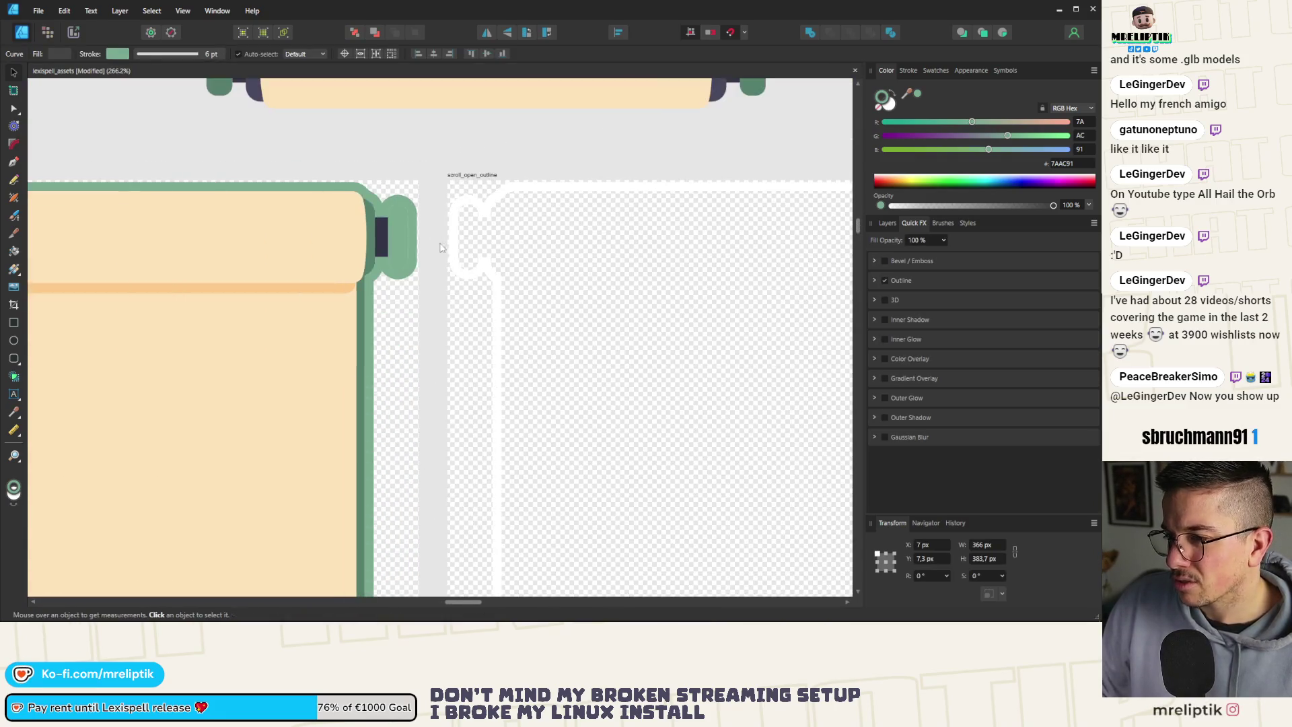
left_click(874, 282)
left_click_drag(913, 332, 925, 332)
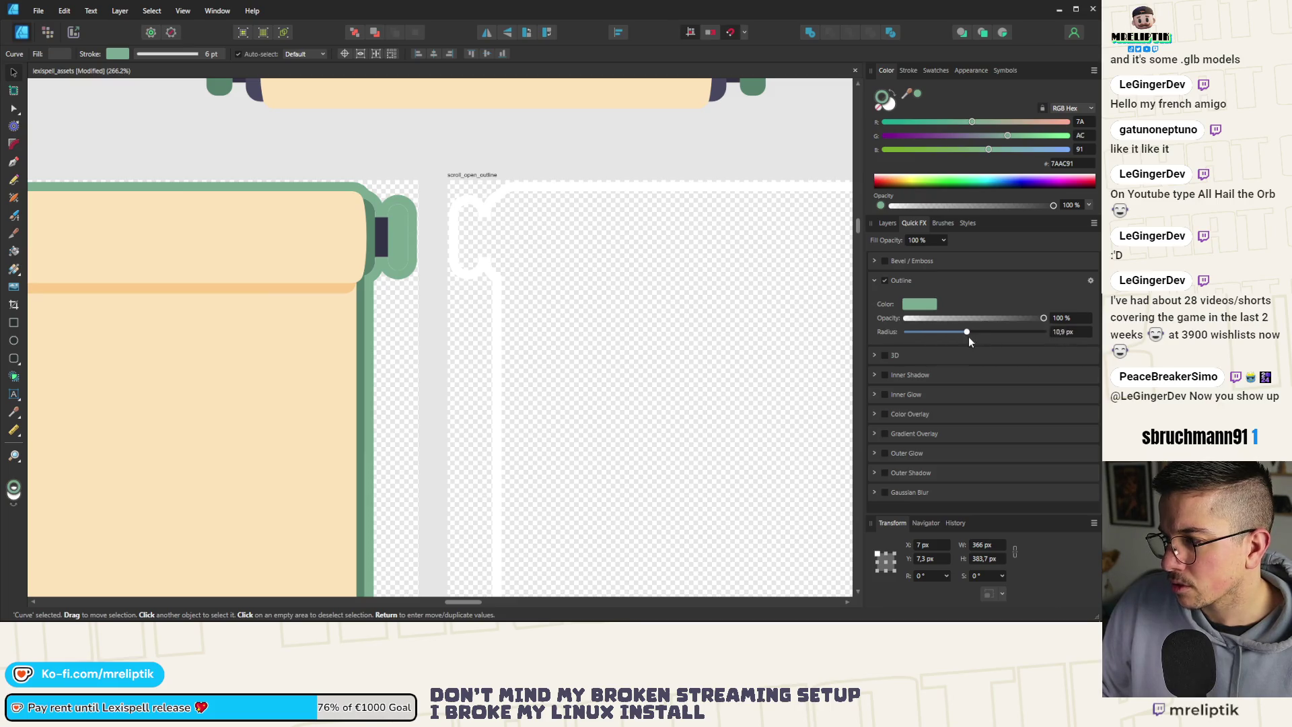
left_click_drag(1043, 332, 946, 333)
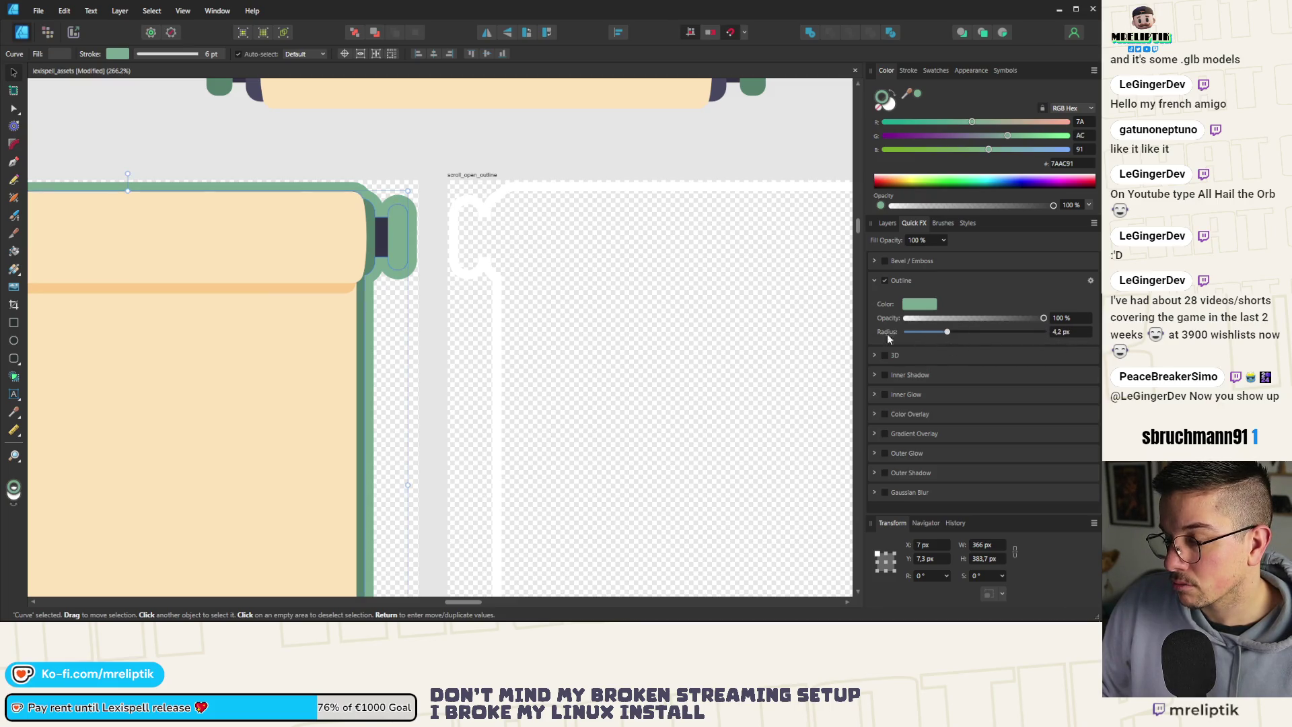
scroll(409, 196, "up", 2)
scroll(409, 196, "up", 8)
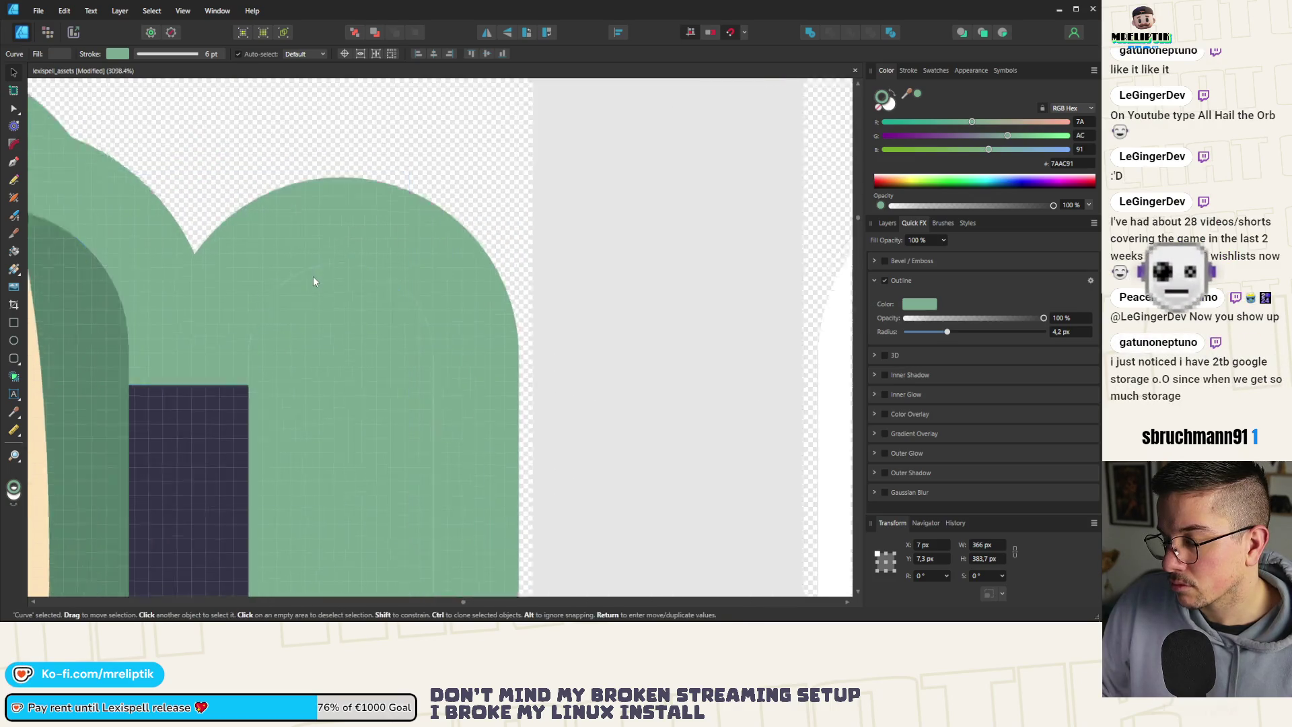
In Layer Effects, set the outline alignment to Outside and the radius to 0.
left_click(1091, 279)
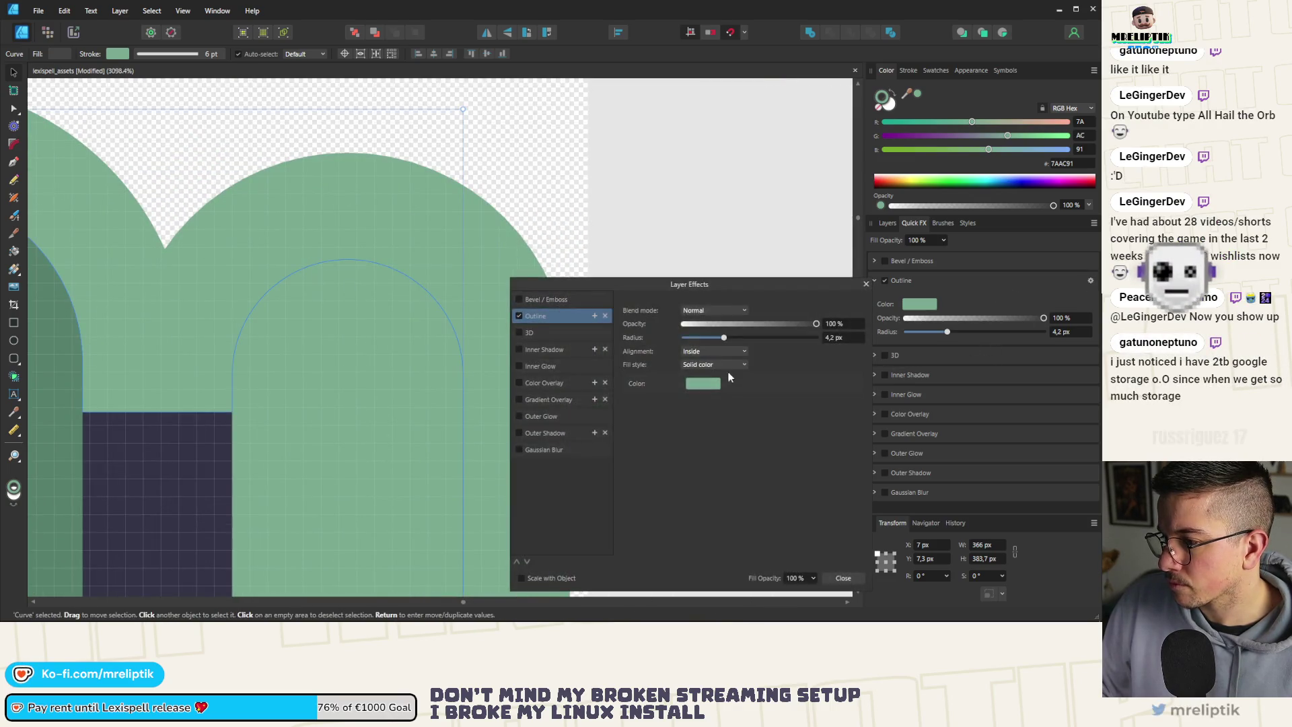
left_click(708, 352)
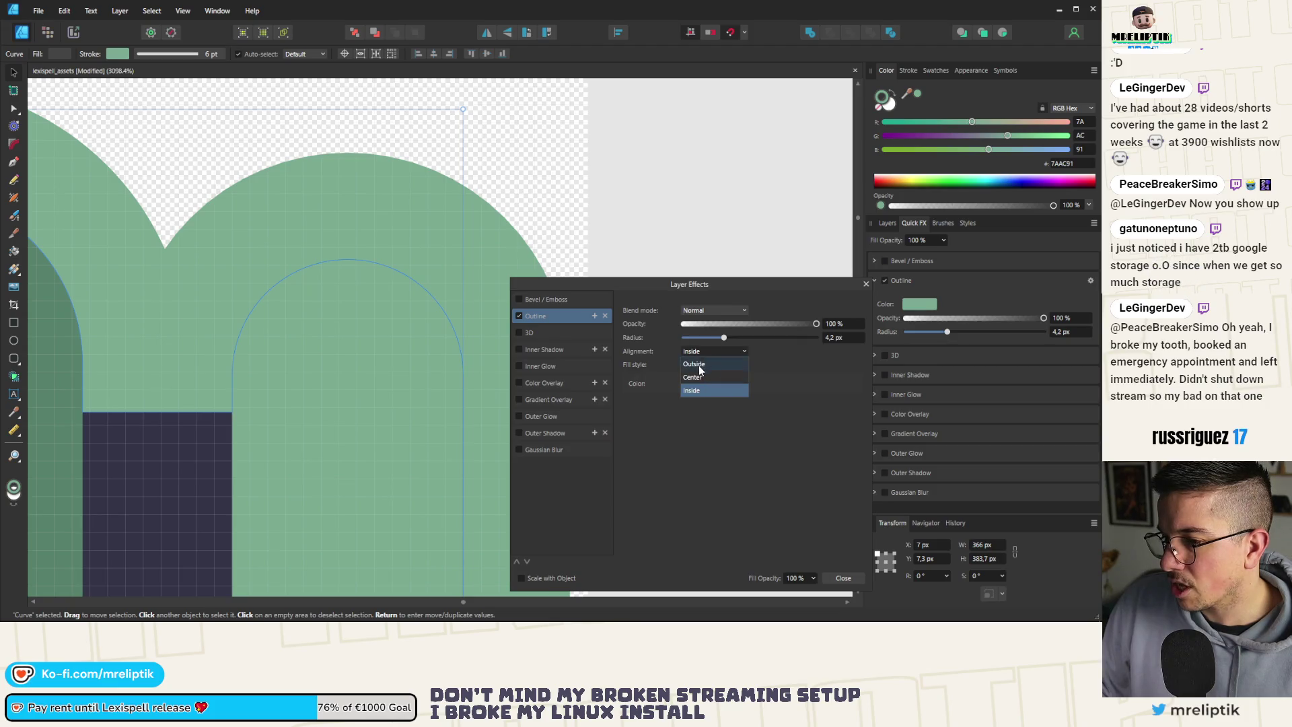
left_click(693, 364)
scroll(296, 282, "down", 6)
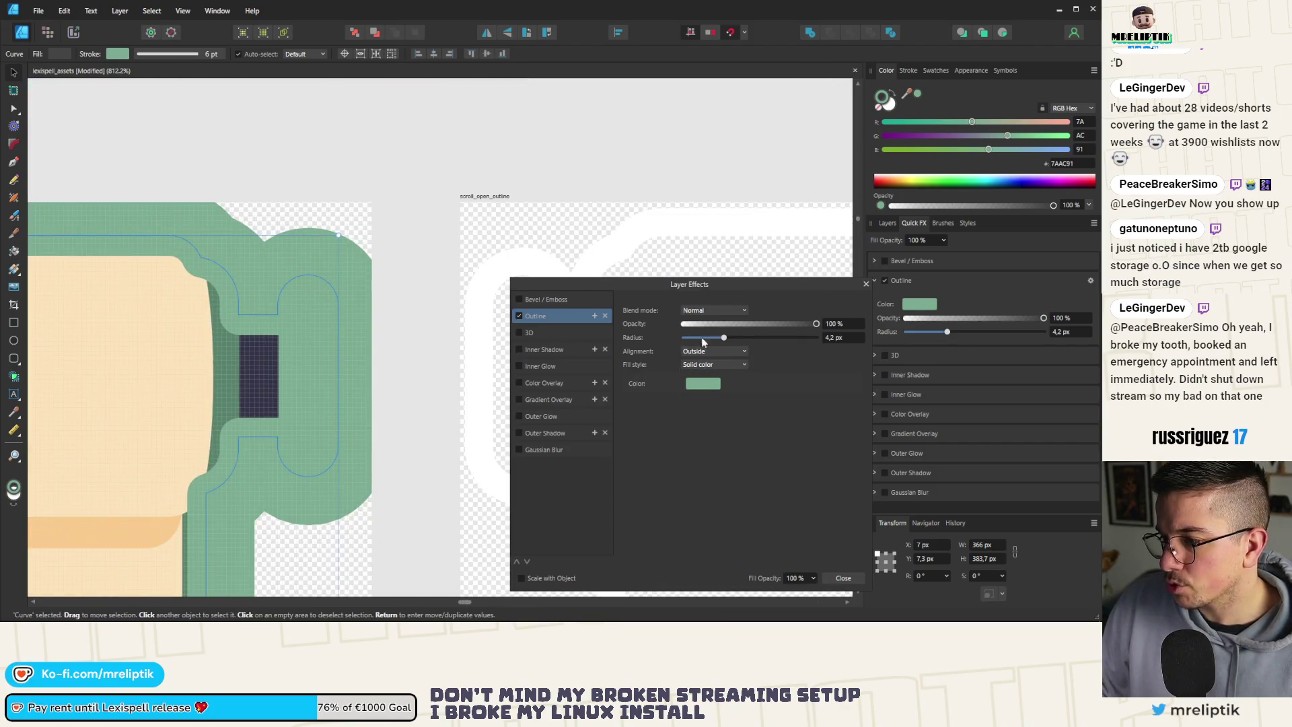
left_click(837, 339)
type("0")
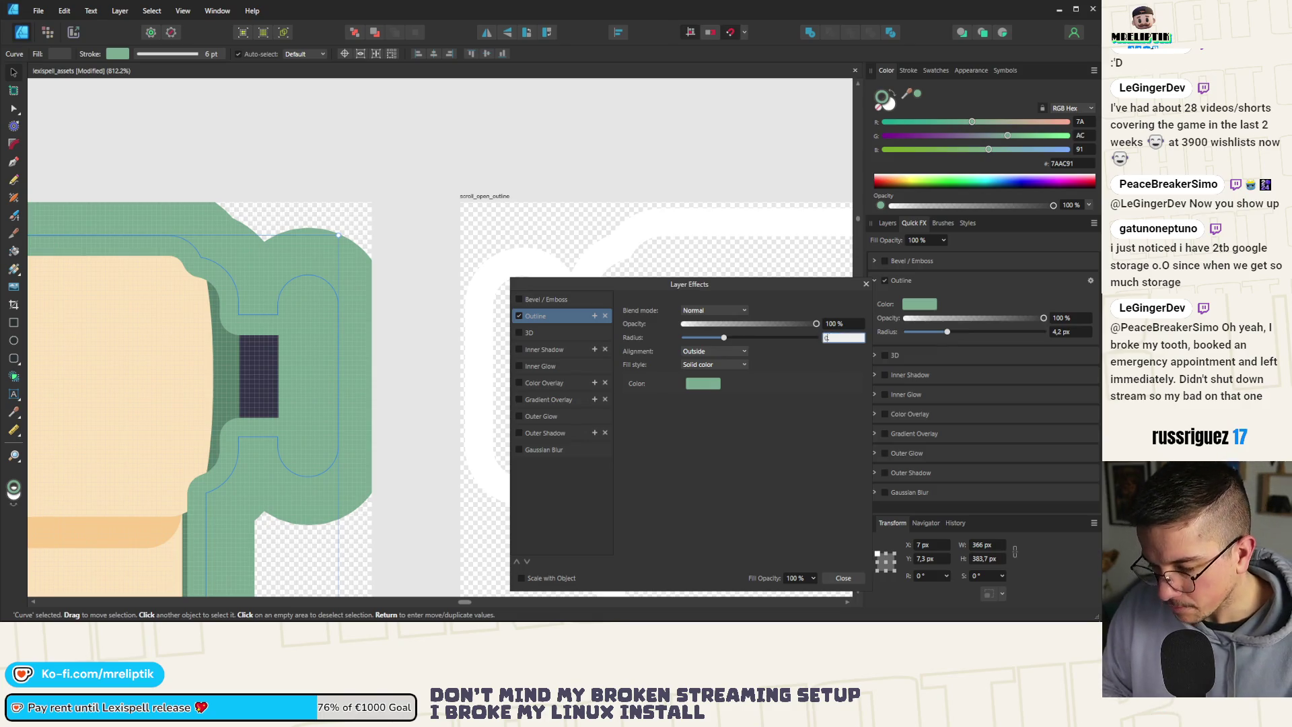
key("Return")
Reselect the scroll curve, reapply Outside alignment and commit the near-zero radius.
left_click(460, 296)
scroll(309, 236, "down", 7)
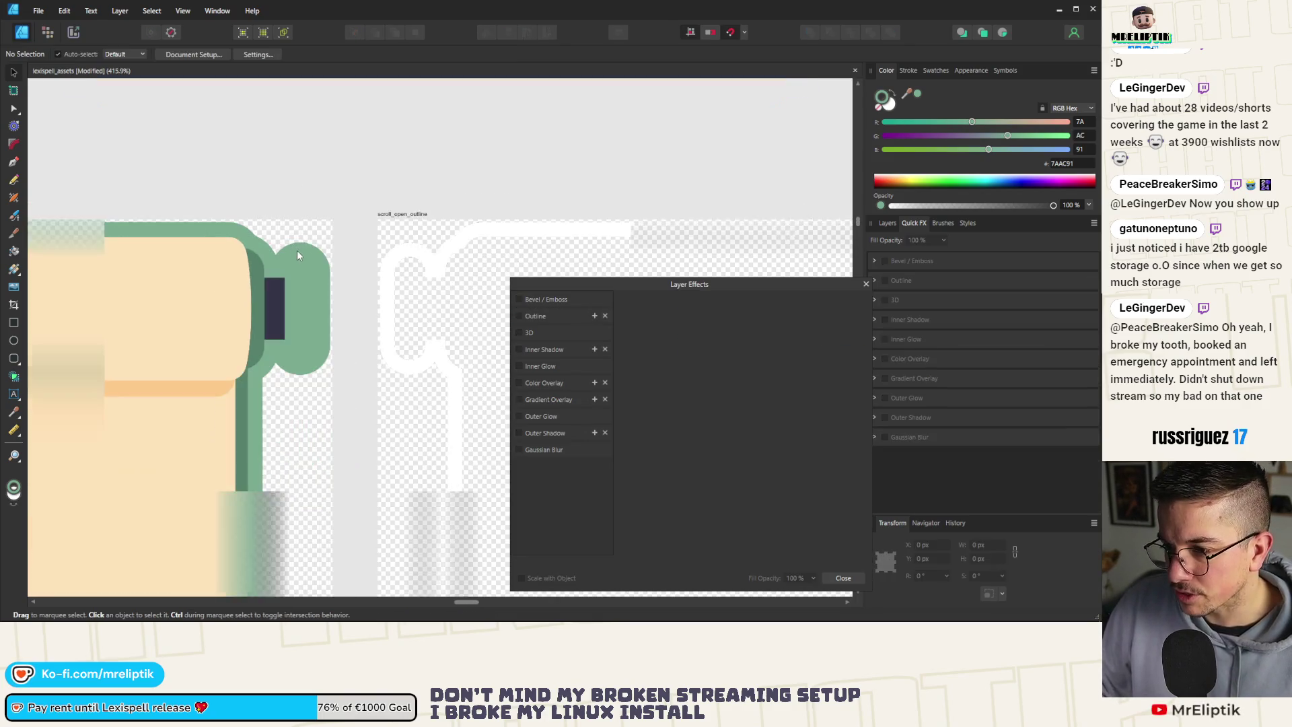
left_click(313, 235)
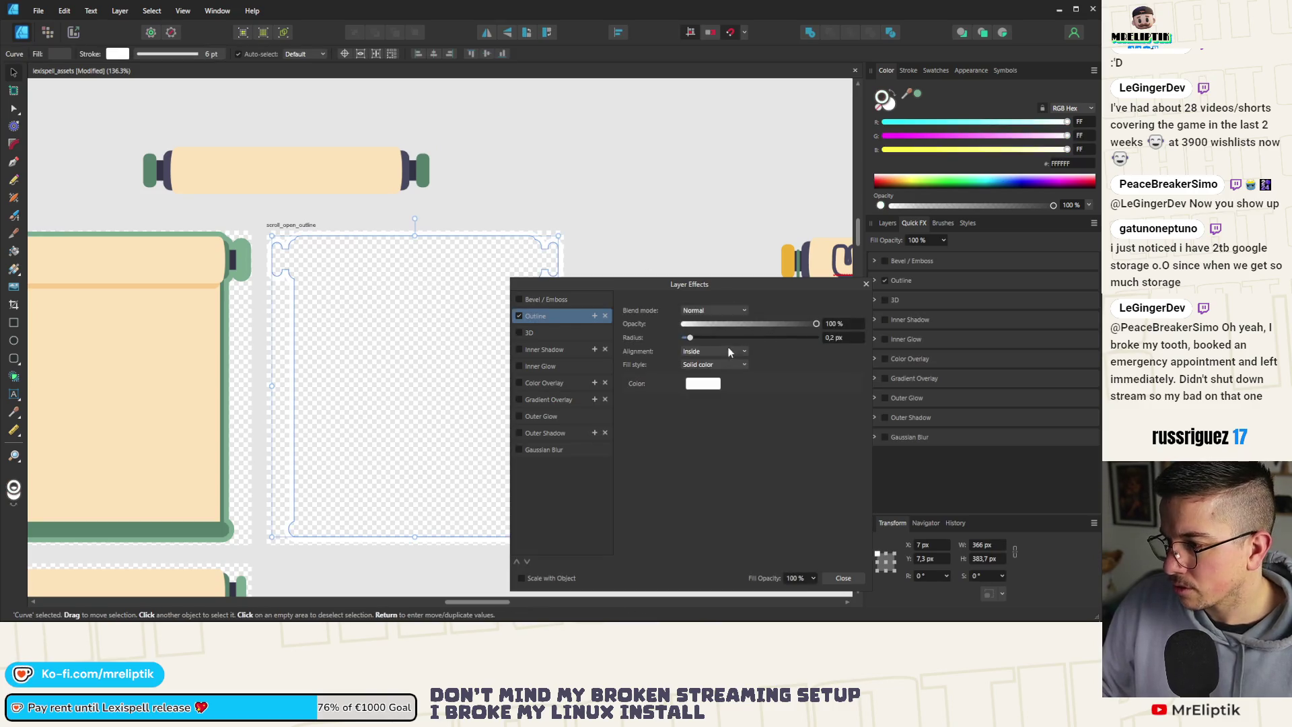
left_click(713, 351)
left_click(707, 366)
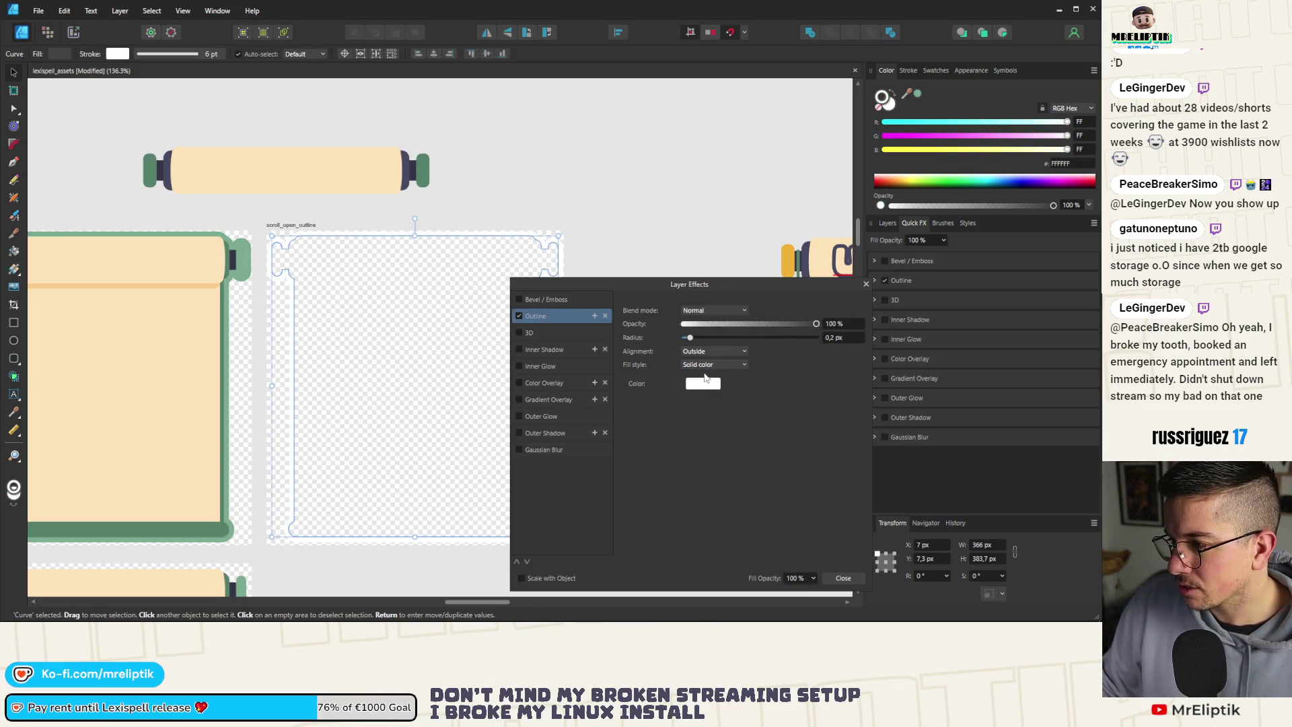
key("Return")
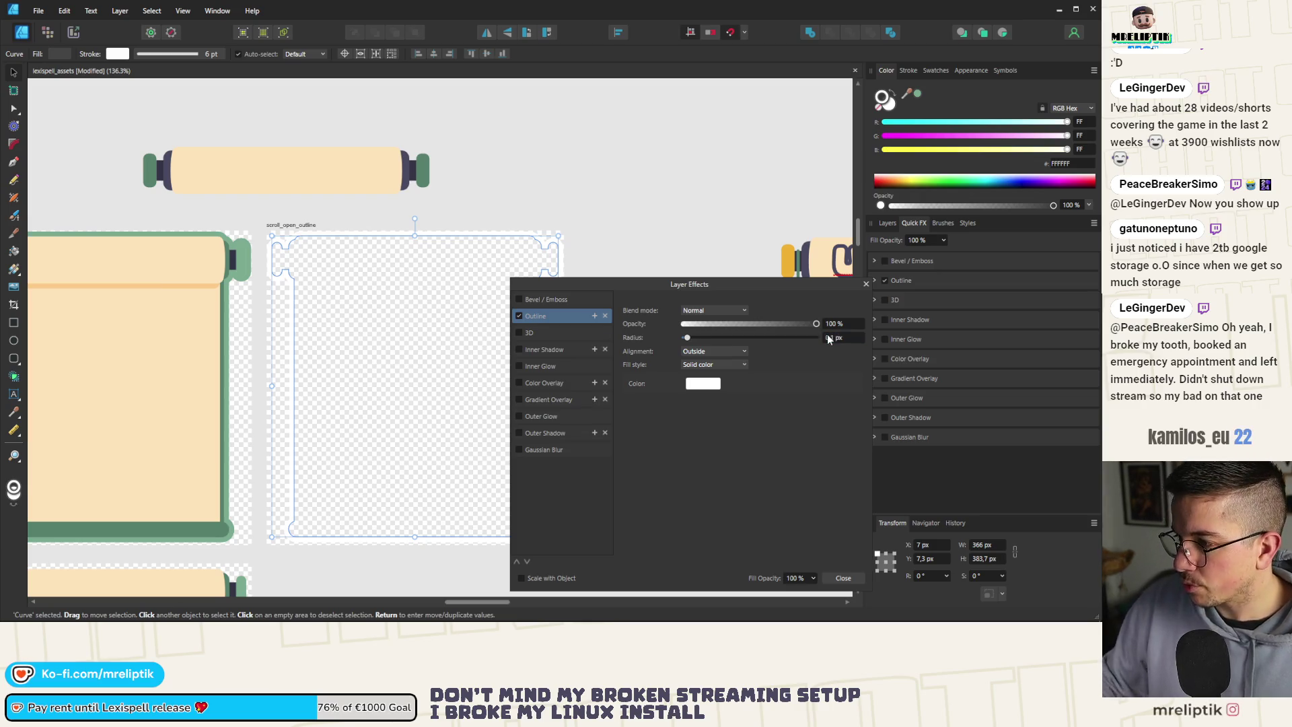
Export the scroll_open_outline artboard as PNG, replacing the existing scroll_open_outline.png.
left_click(296, 224)
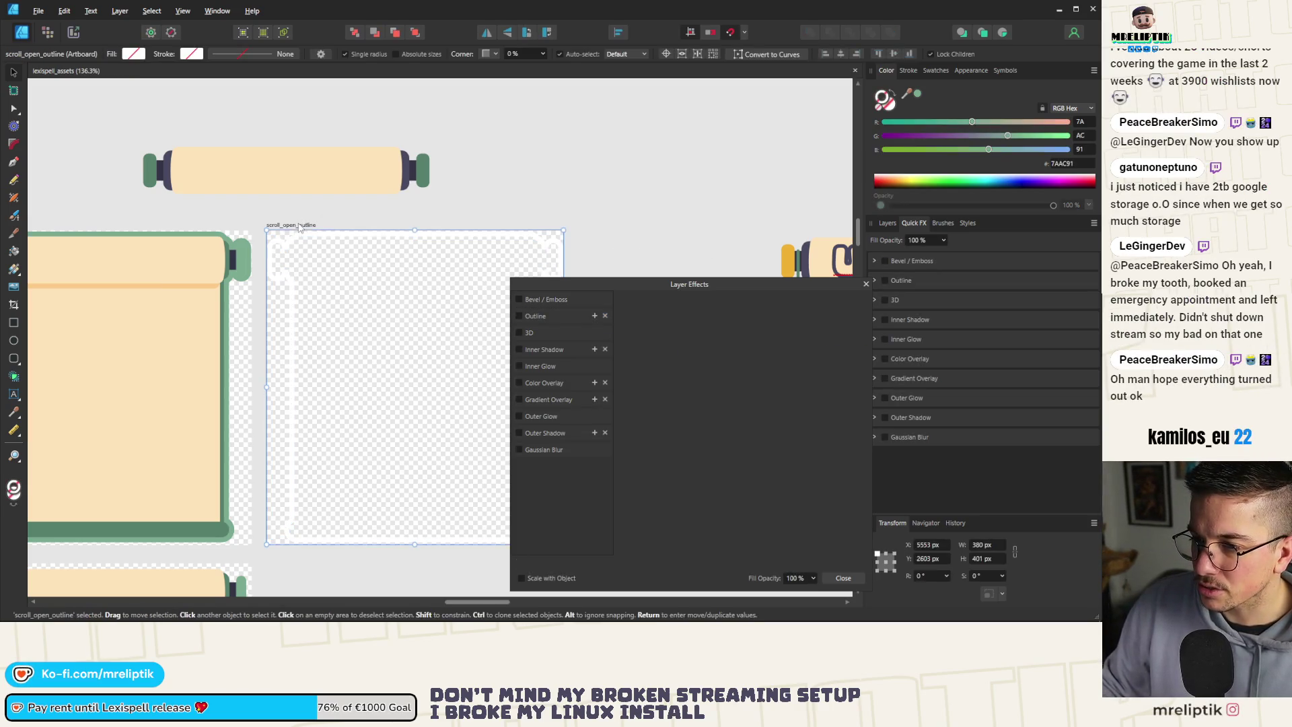
key("ctrl+shift+alt+w")
left_click(635, 510)
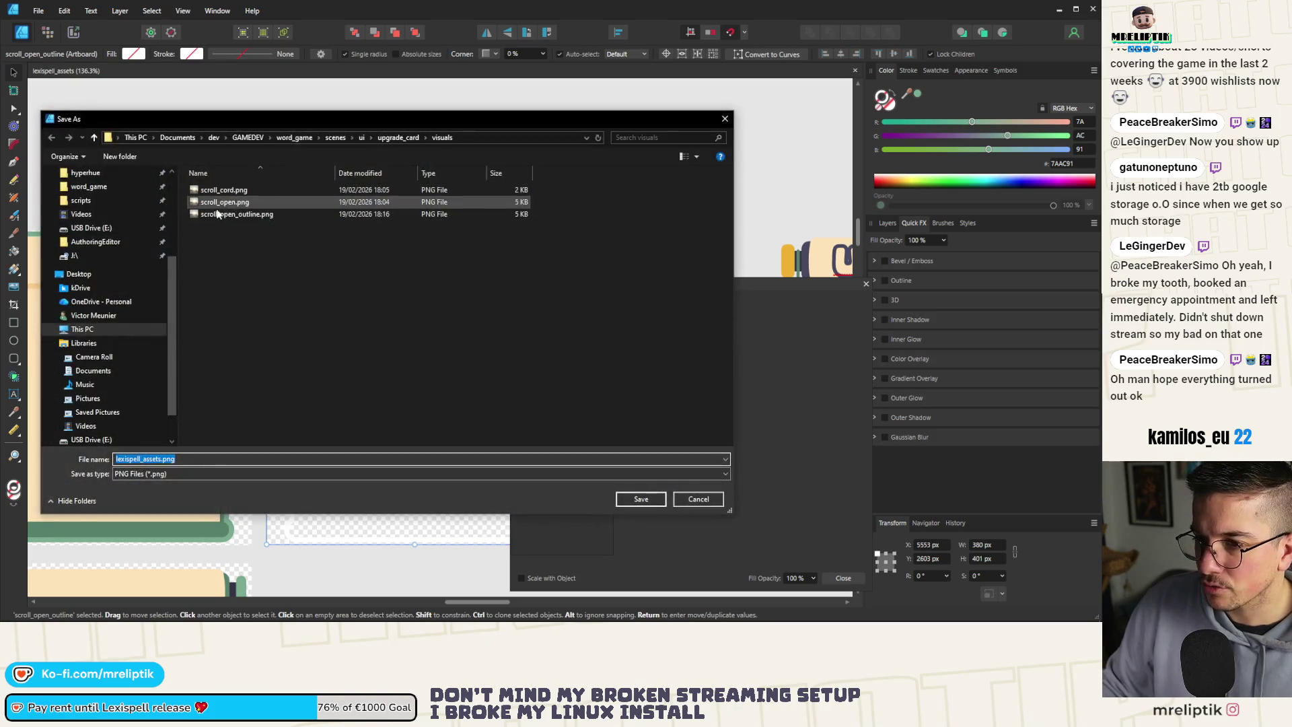
key("Return")
key("alt+y")
Close Layer Effects, remove the stray outline from scroll_open_cordless, and deselect.
scroll(369, 300, "down", 5)
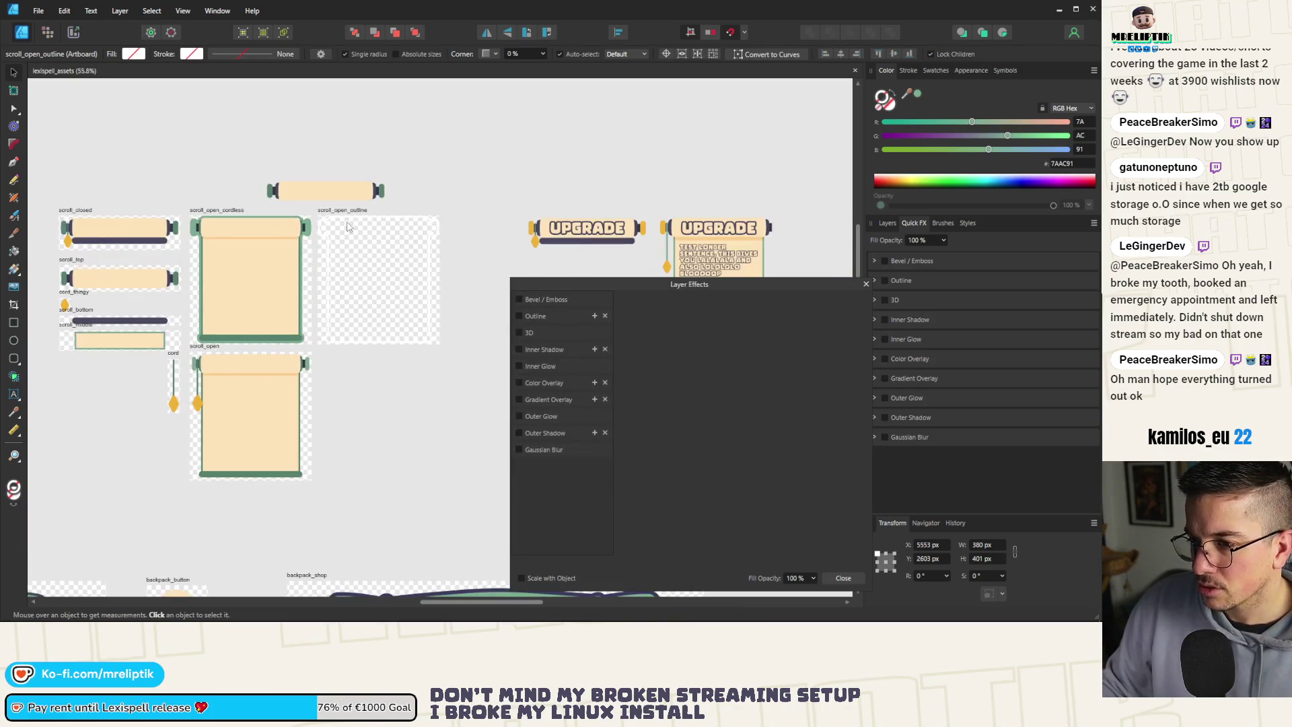
left_click(864, 284)
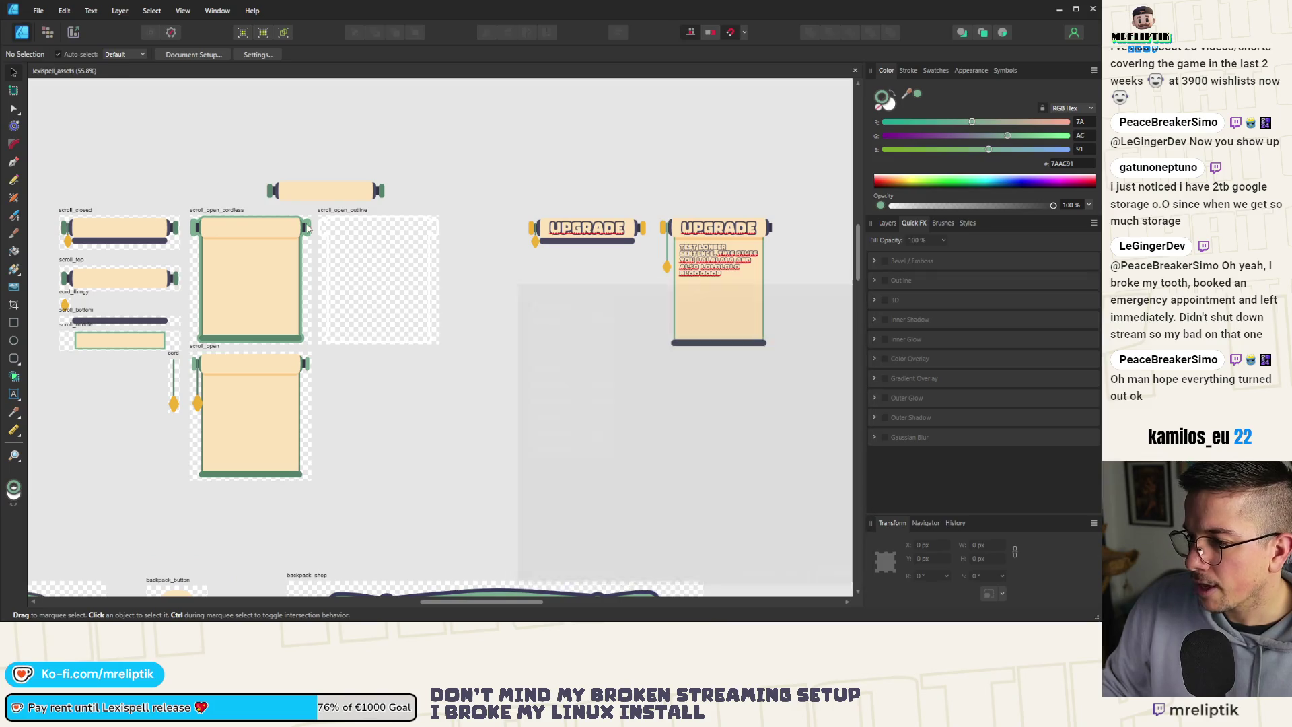
left_click(241, 216)
key("ctrl+z")
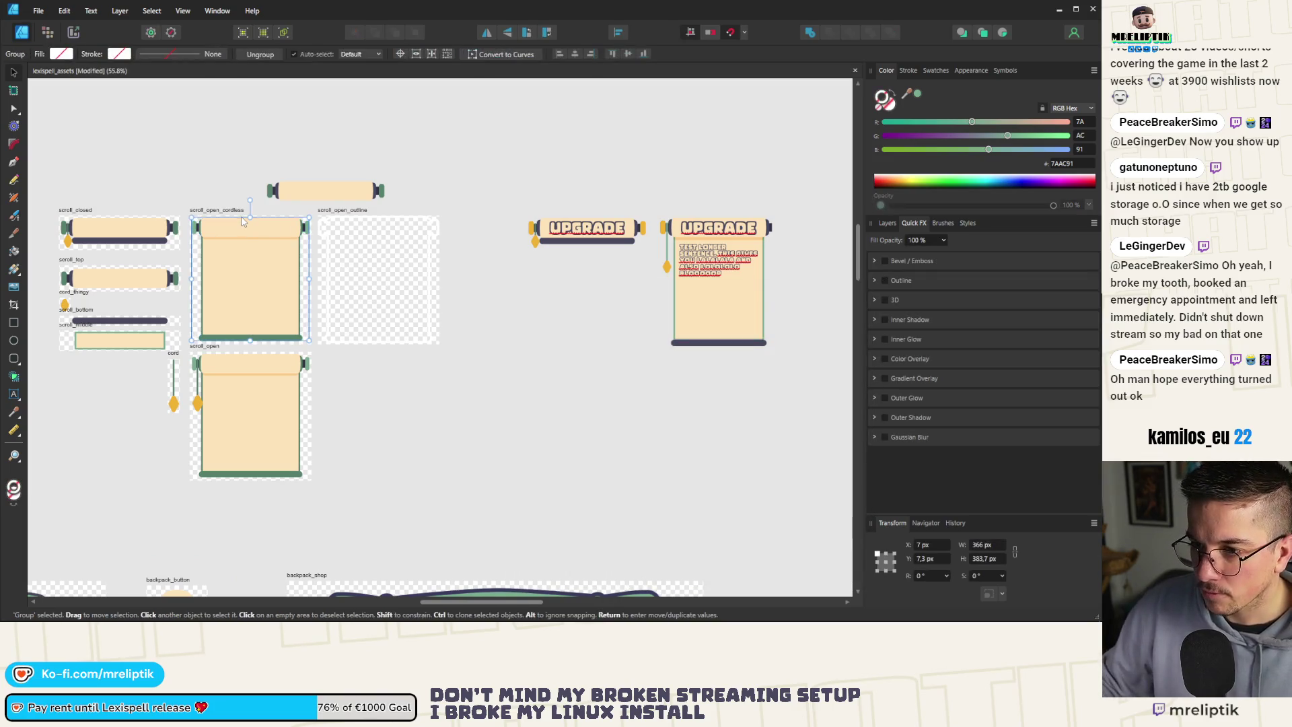
key("ctrl+d")
In Godot, select the card's focus texture to check it, then return to Affinity Designer.
key("alt+Tab")
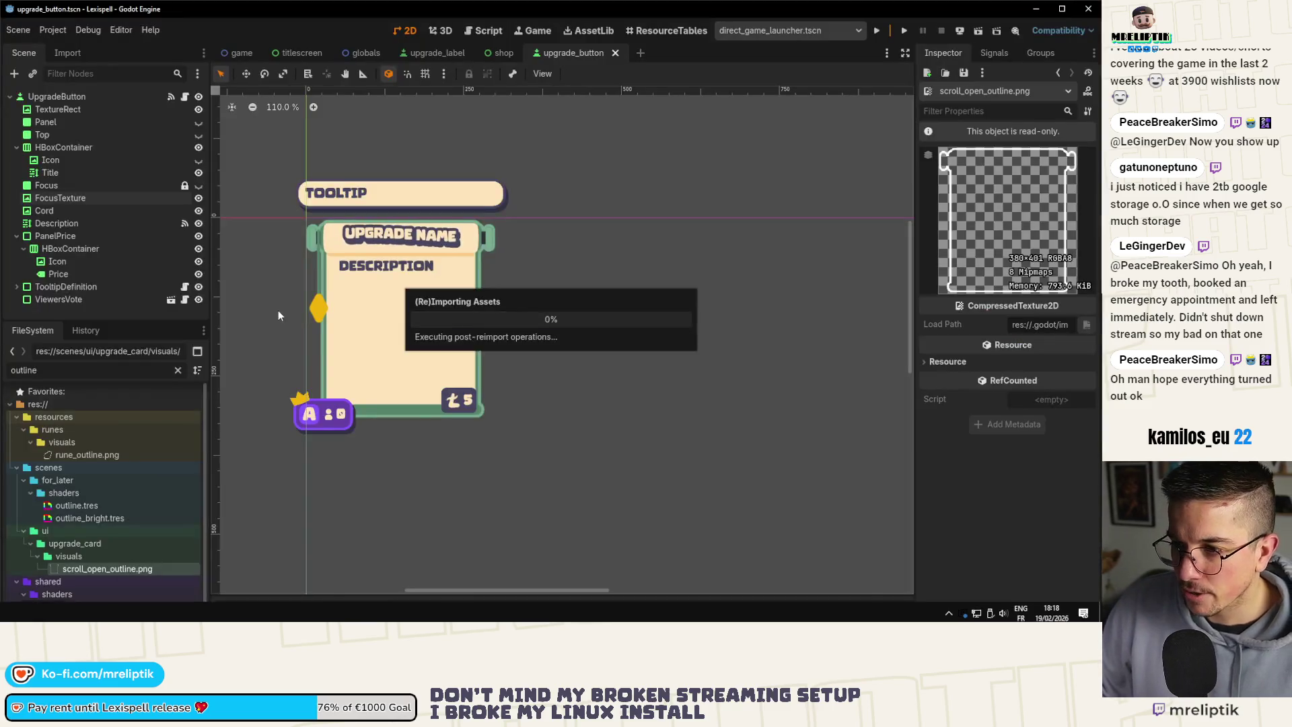
scroll(463, 314, "up", 3)
scroll(479, 355, "up", 15)
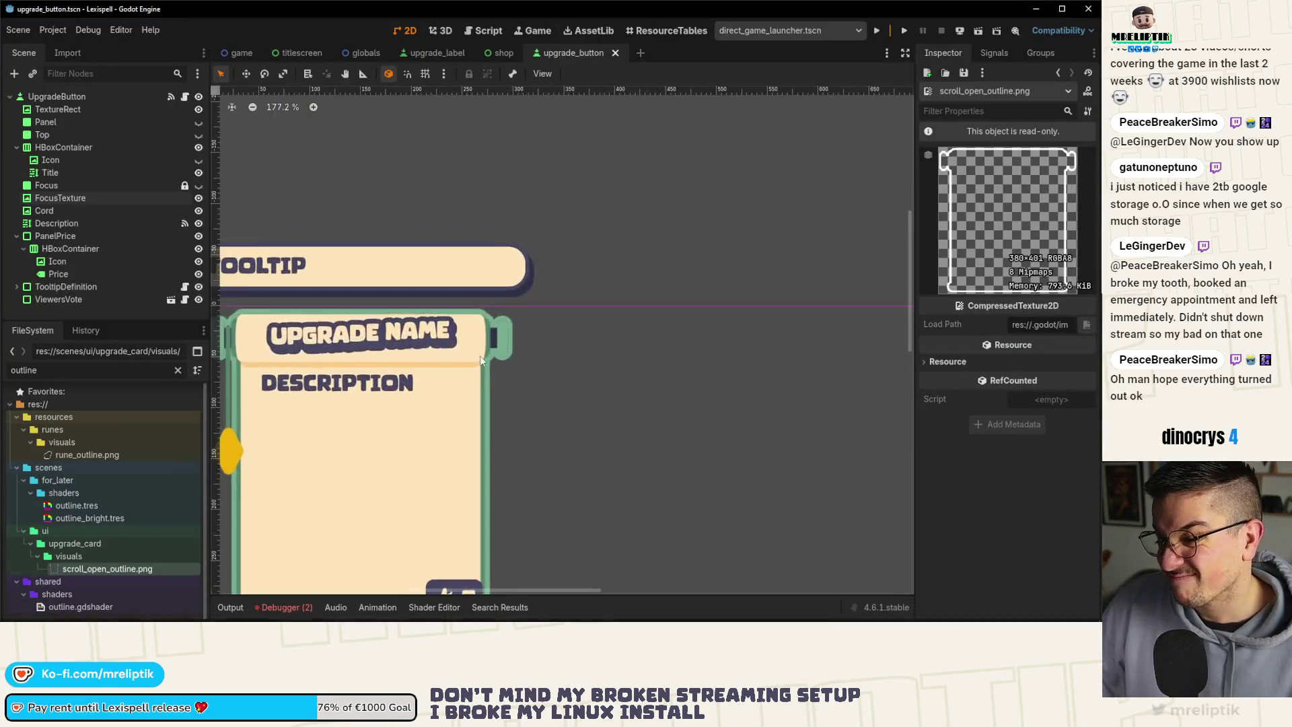
left_click(492, 238)
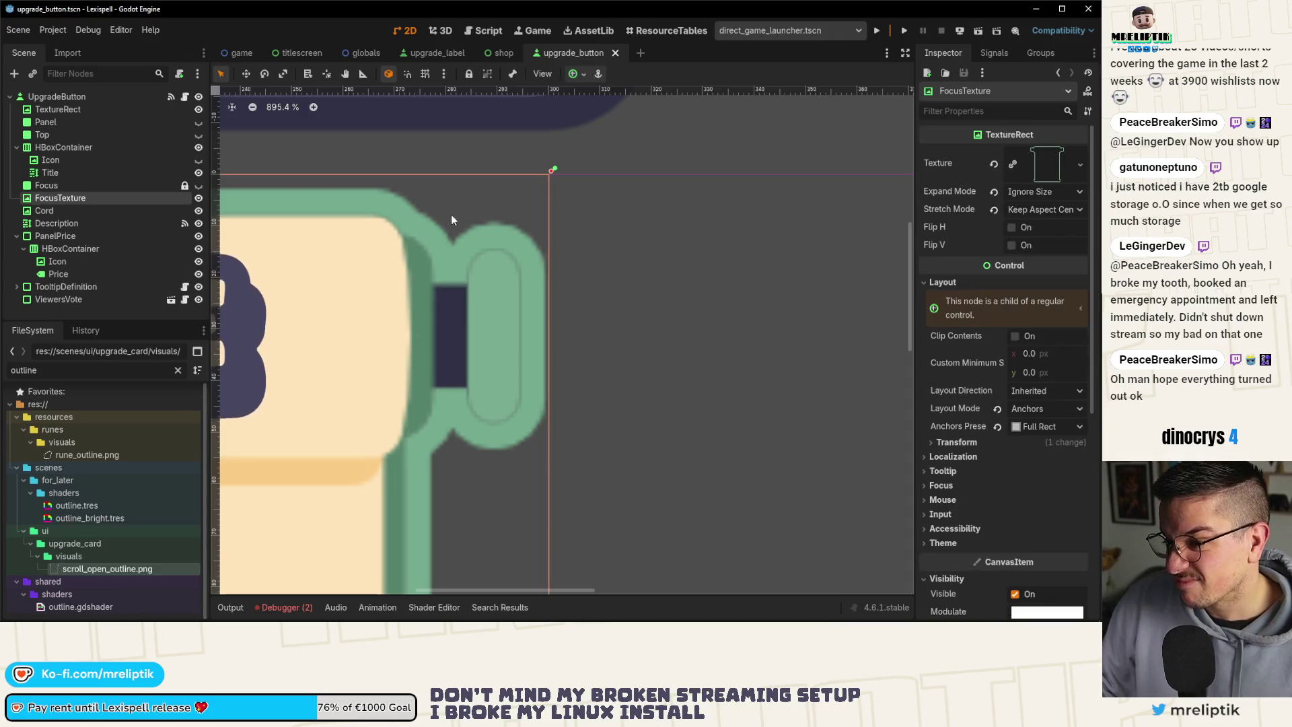
key("alt+Tab")
scroll(442, 229, "up", 12)
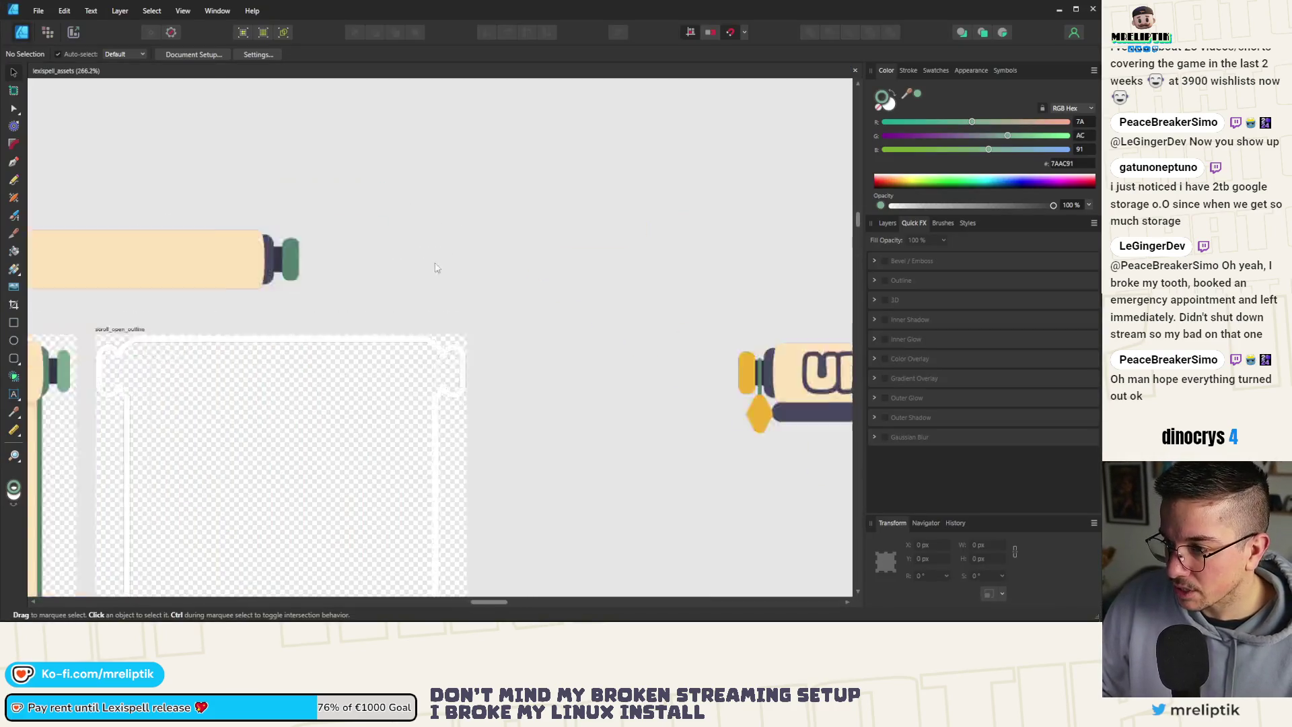
Set the white outline curve's Outline radius to 0.2 px.
left_click(464, 451)
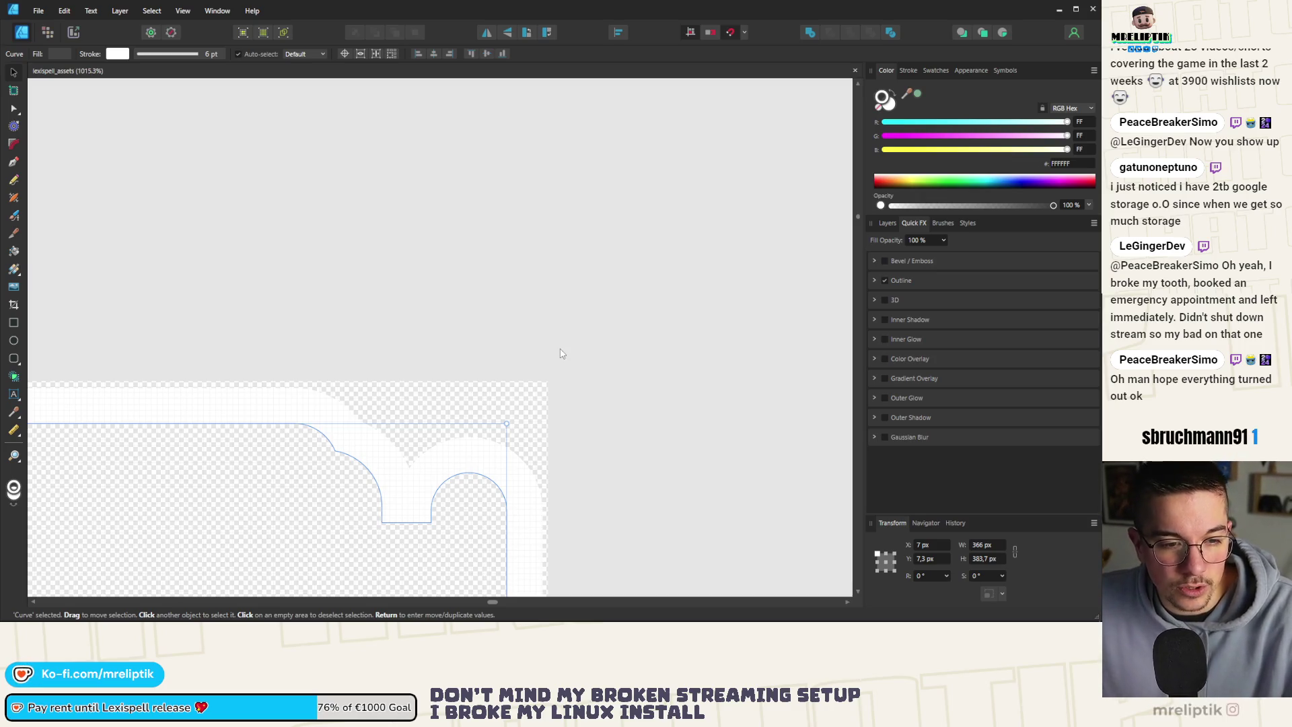
scroll(437, 577, "up", 5)
left_click(873, 280)
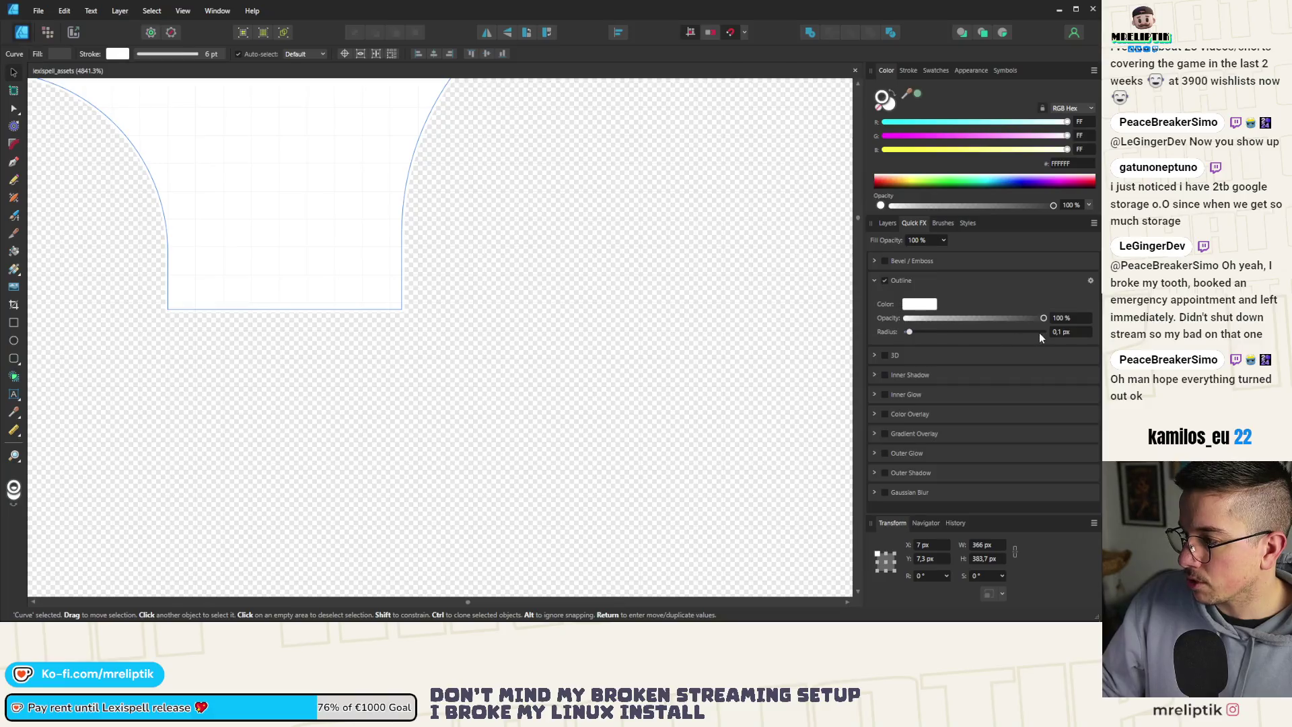
left_click(1070, 332)
type("0.2")
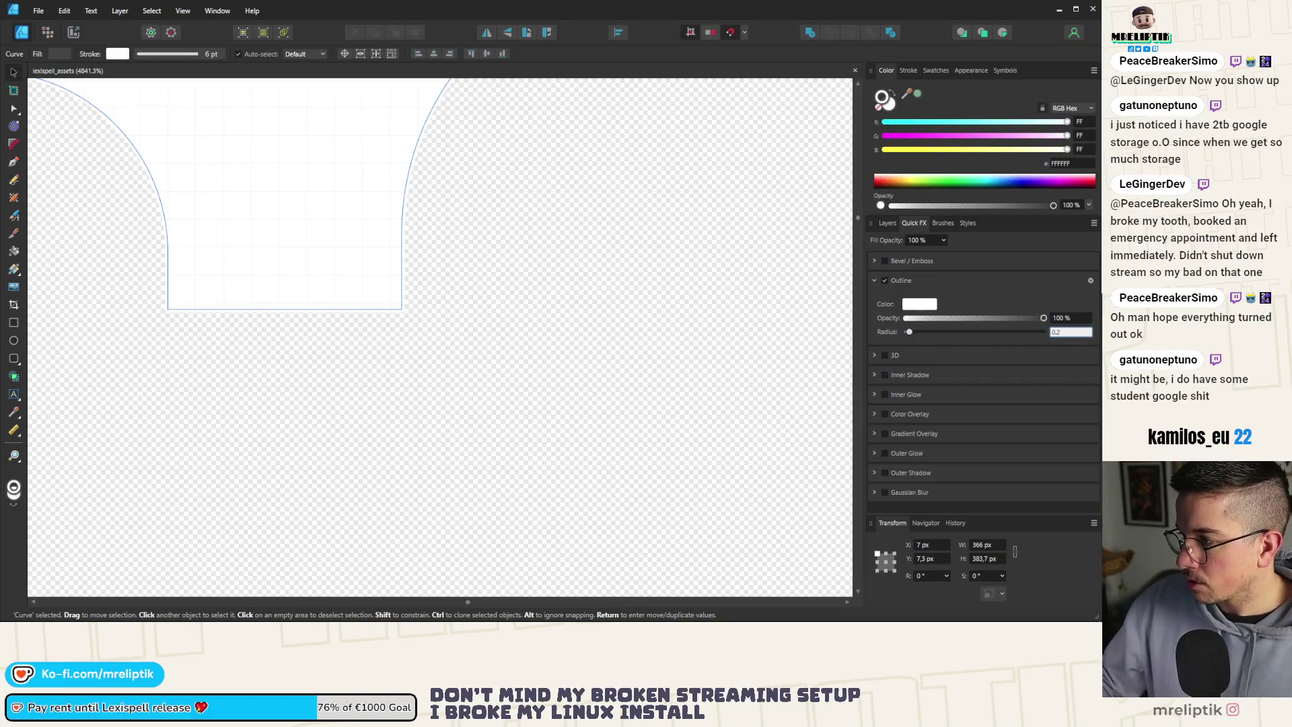
key("Return")
Select the scroll outline curve, then the scroll_open_cordless group.
scroll(309, 244, "down", 4)
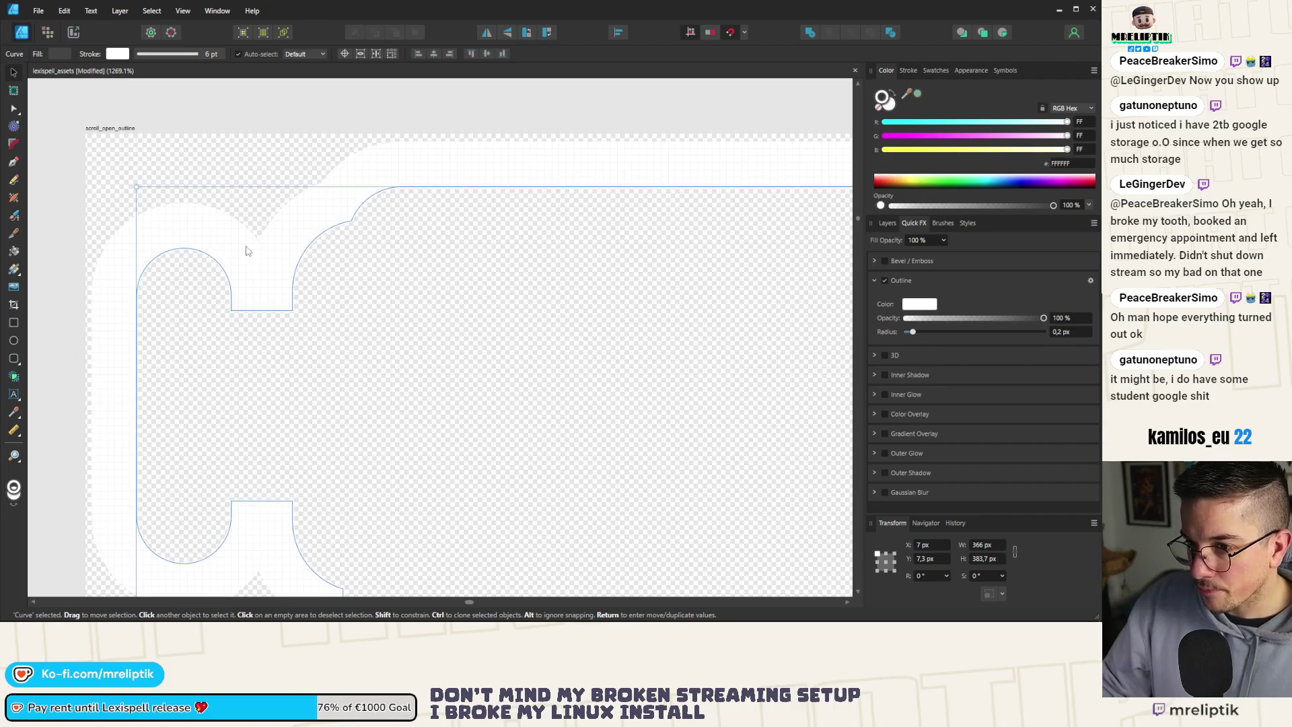
scroll(169, 249, "down", 4)
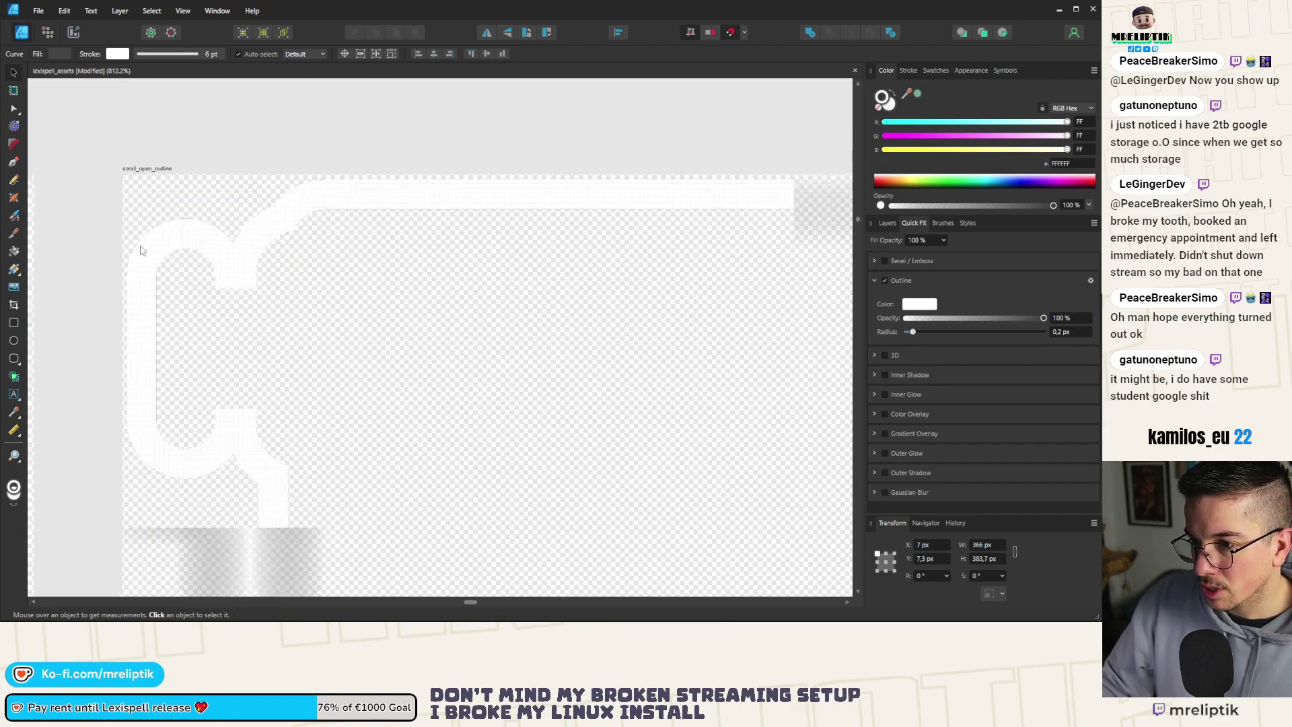
left_click(385, 279)
scroll(394, 342, "down", 2)
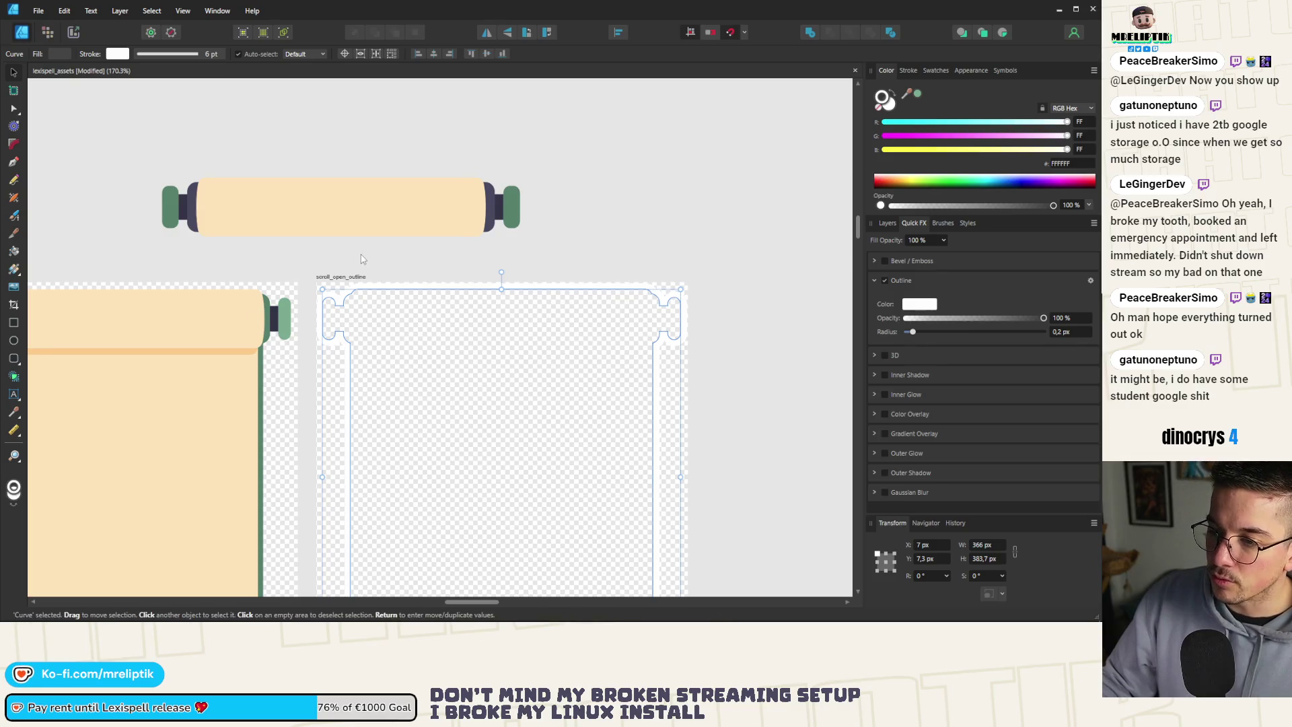
scroll(361, 258, "down", 2)
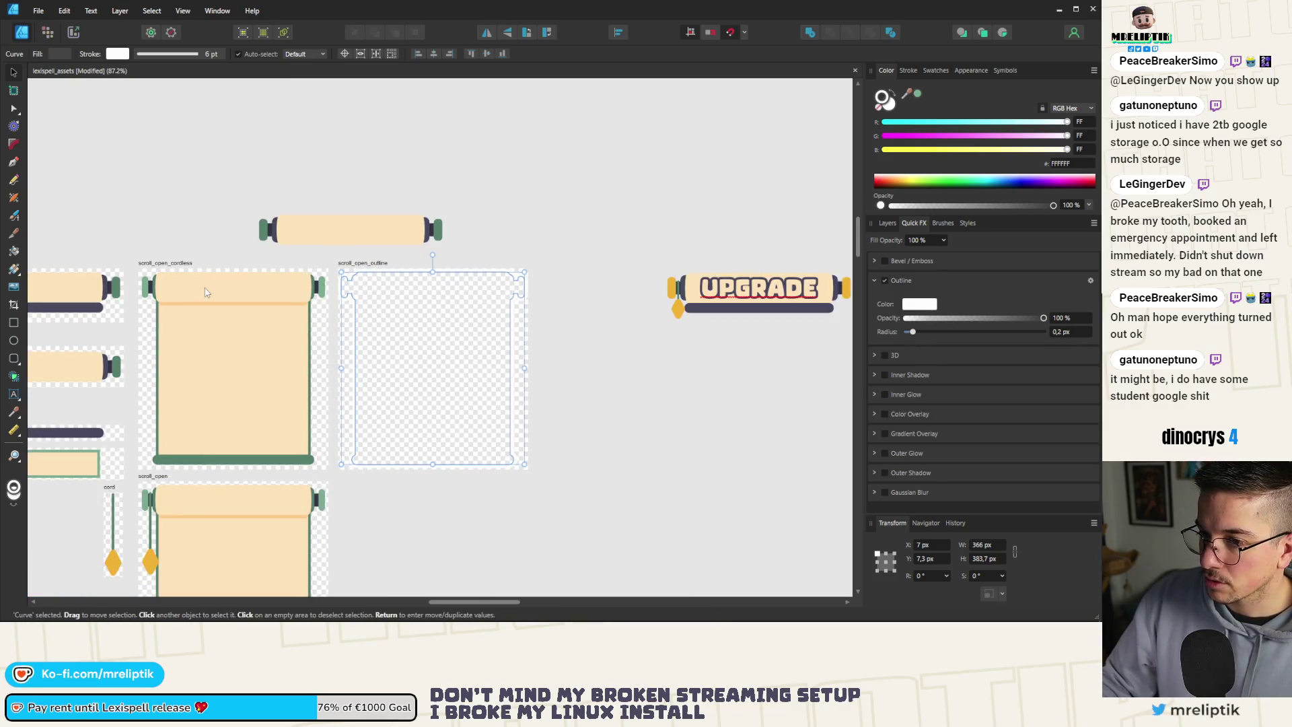
left_click(205, 291)
Select the top roll and paper, try converting the paper rectangle to curves, then undo.
left_click(356, 269)
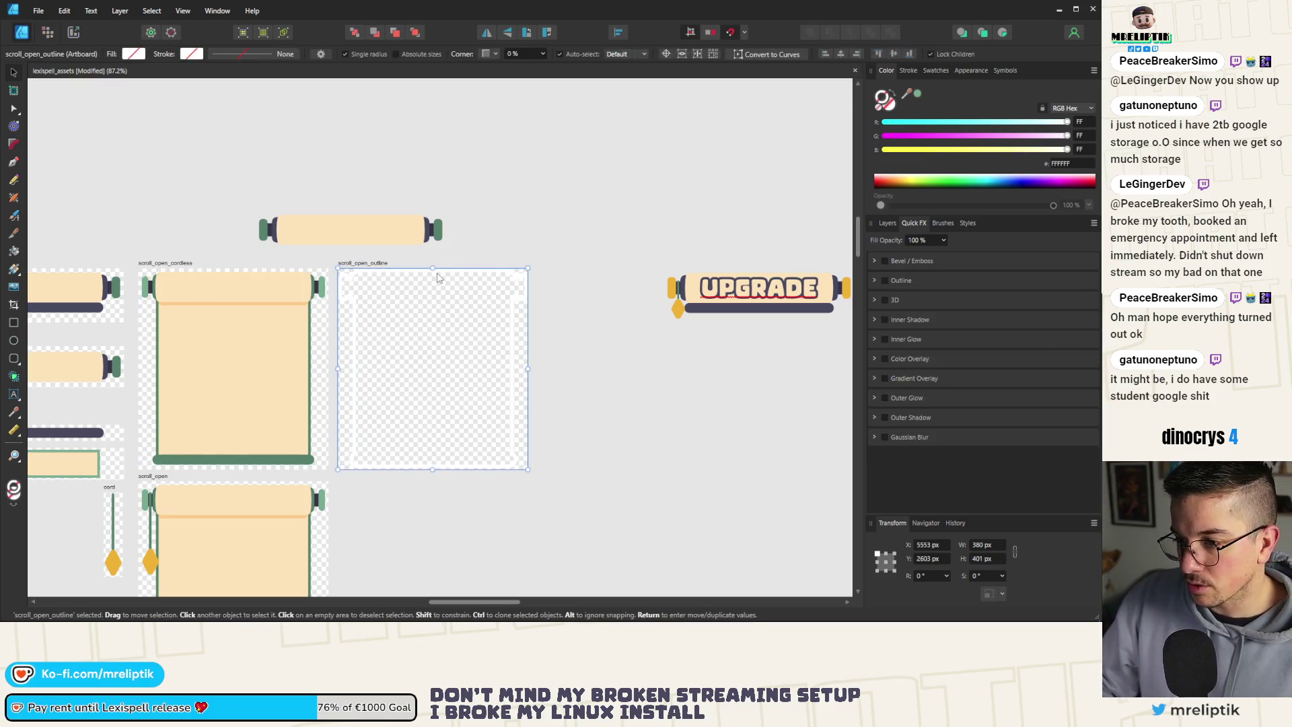
scroll(350, 280, "up", 3)
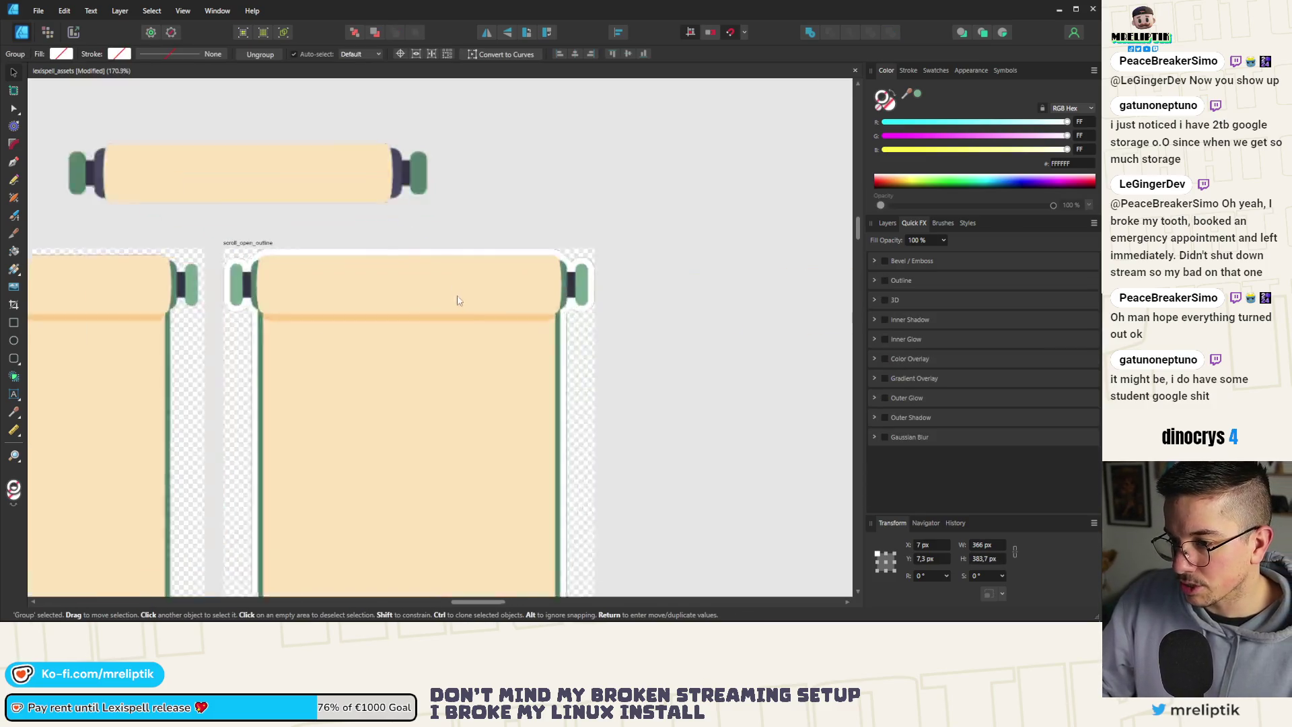
double_click(348, 290)
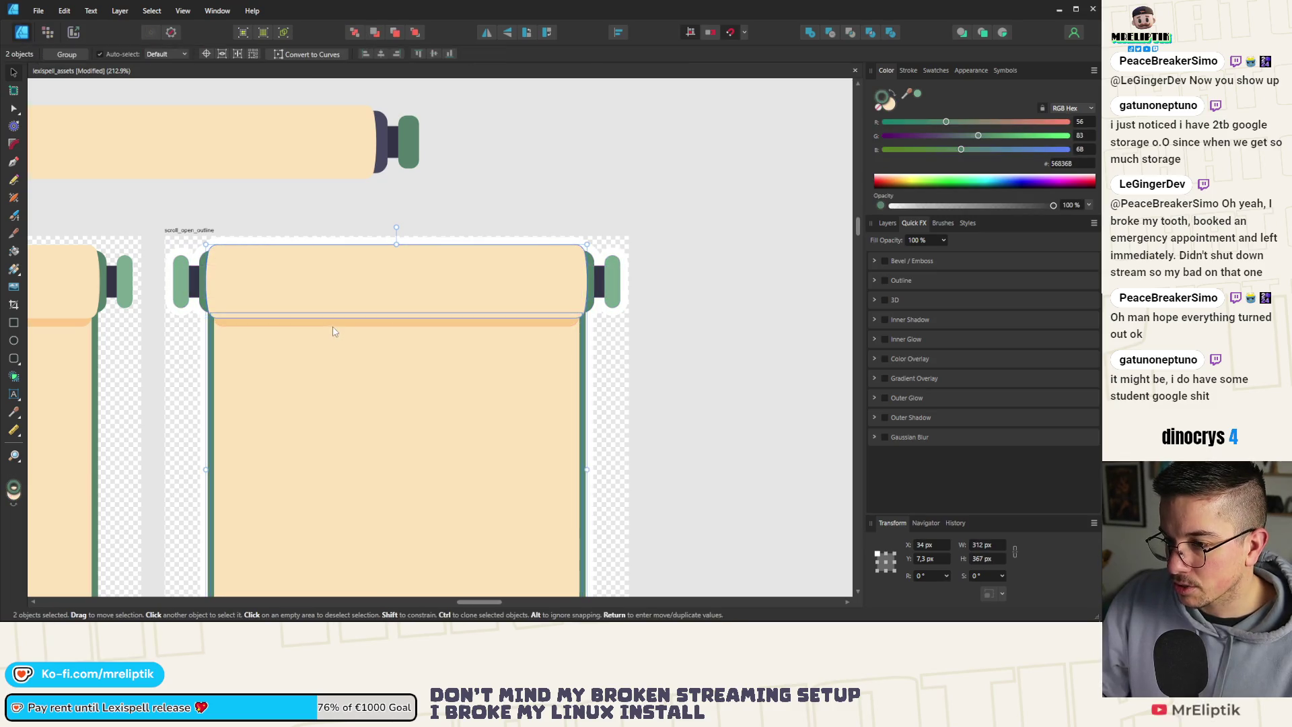
right_click(288, 375)
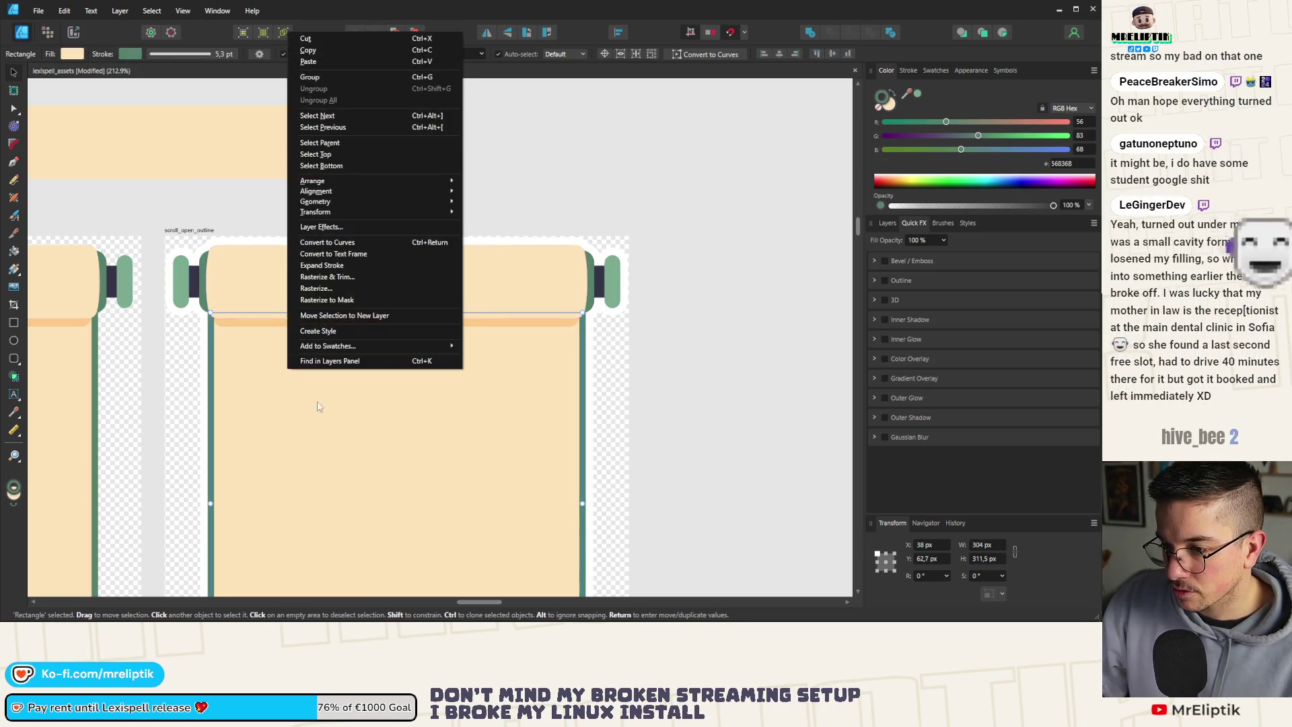
left_click(324, 242)
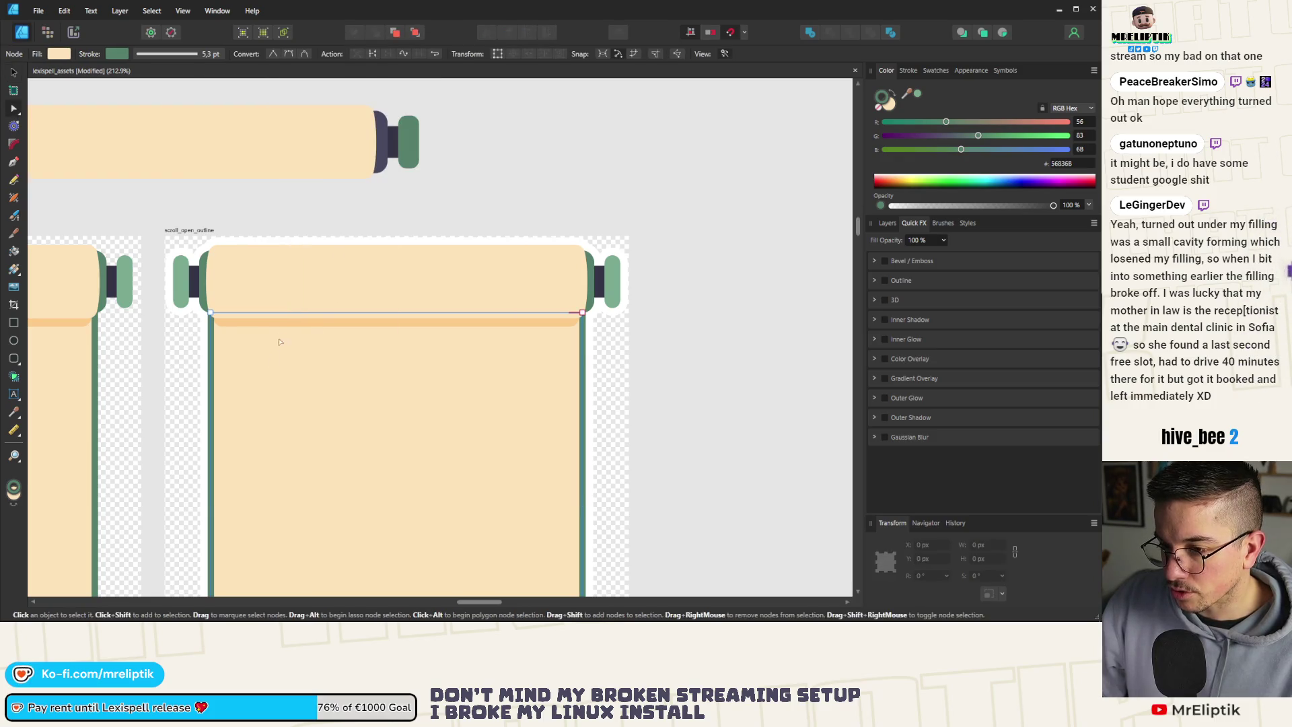
key("ctrl+z")
Try converting the paper rectangle's stroke to a shape and combining it, then undo.
scroll(239, 363, "up", 3)
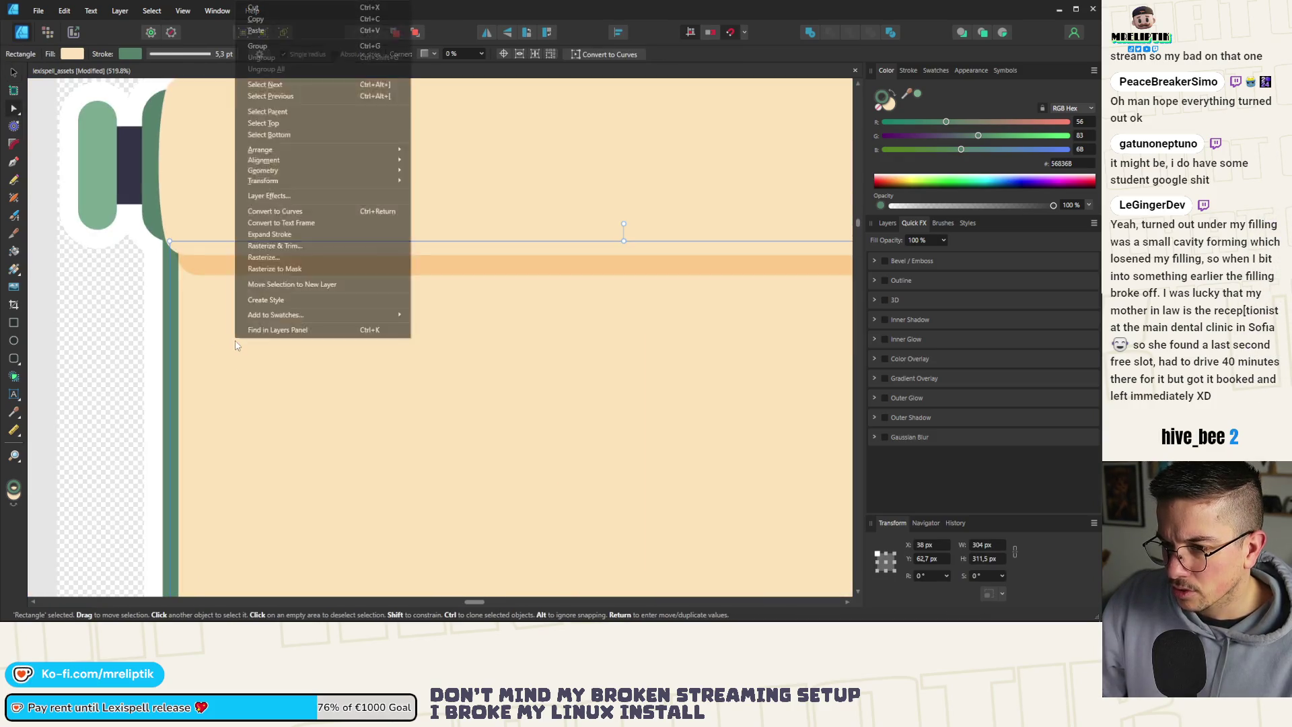
right_click(237, 346)
left_click(300, 235)
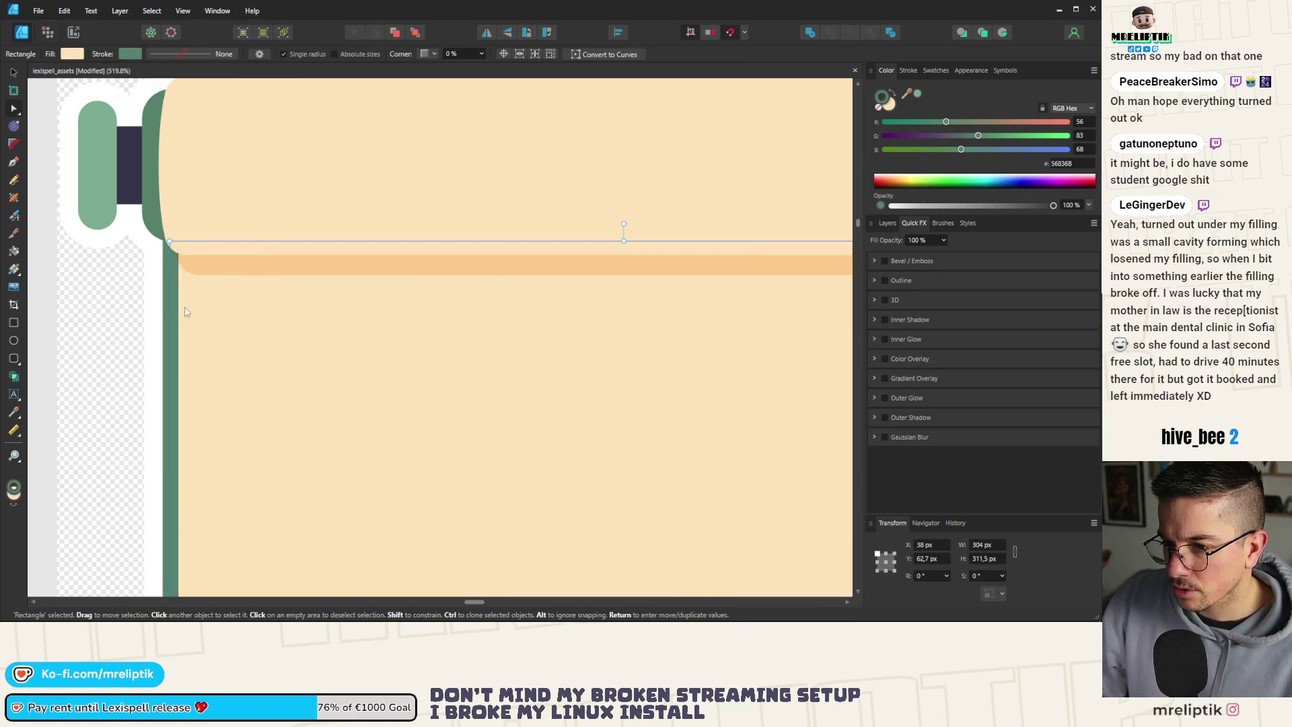
key("a")
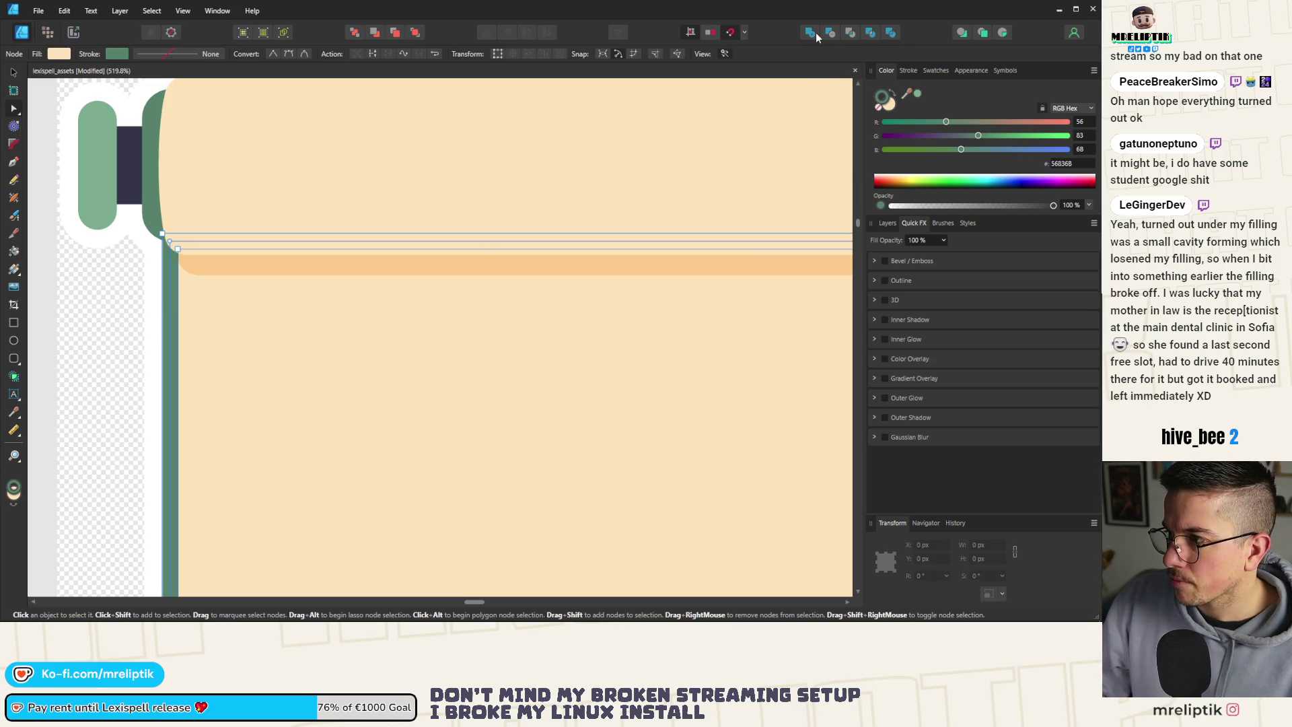
left_click(813, 33)
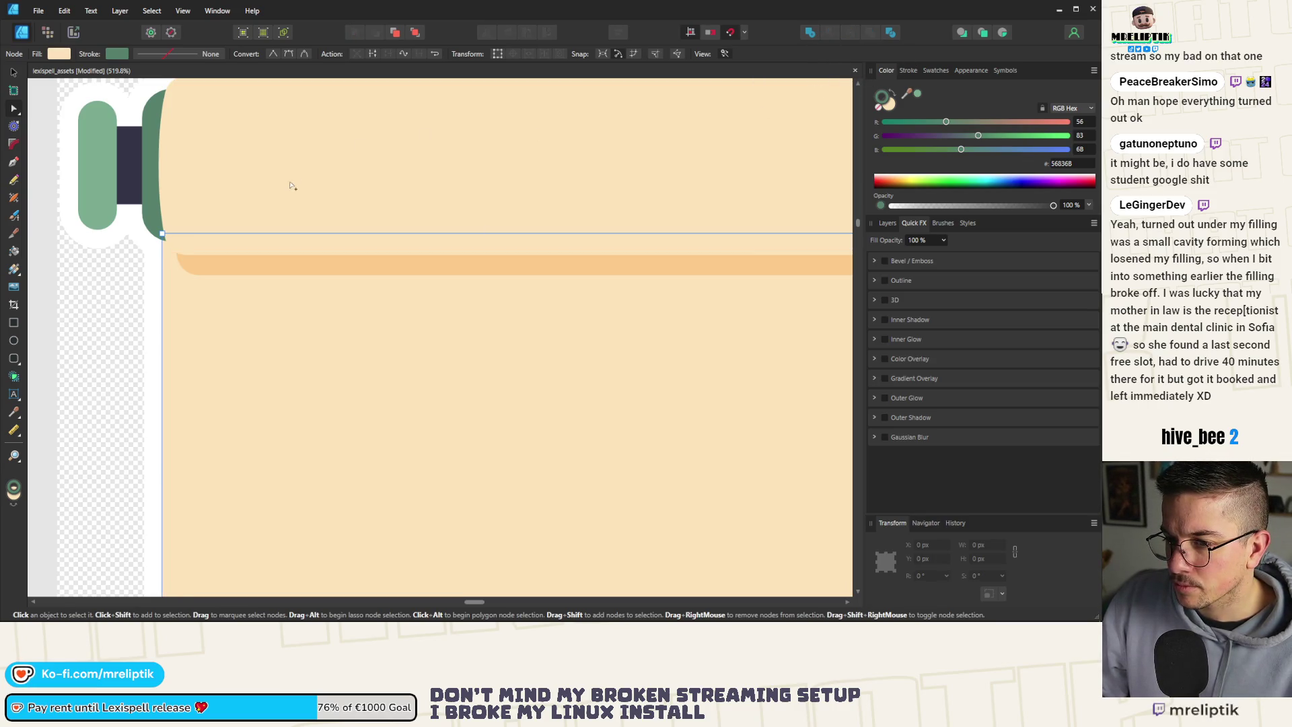
key("ctrl+z")
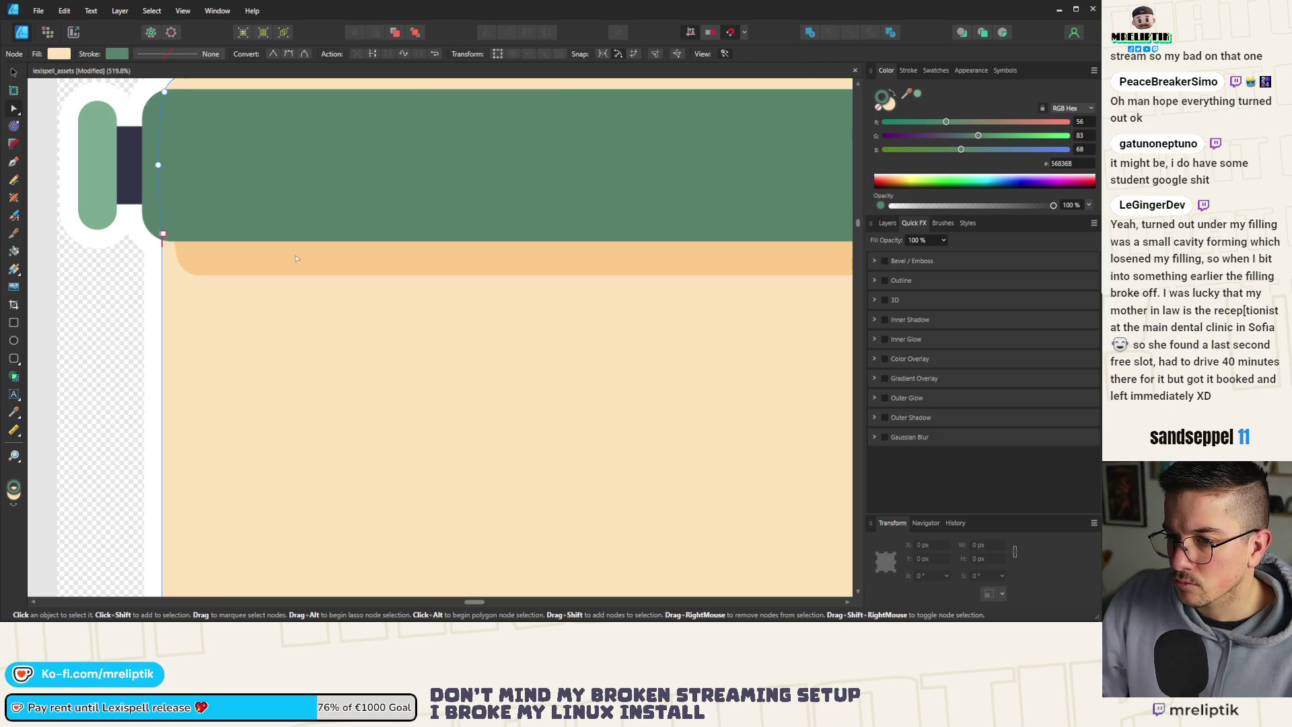
Try merging the orange band into the green shape, then undo it.
left_click(296, 258)
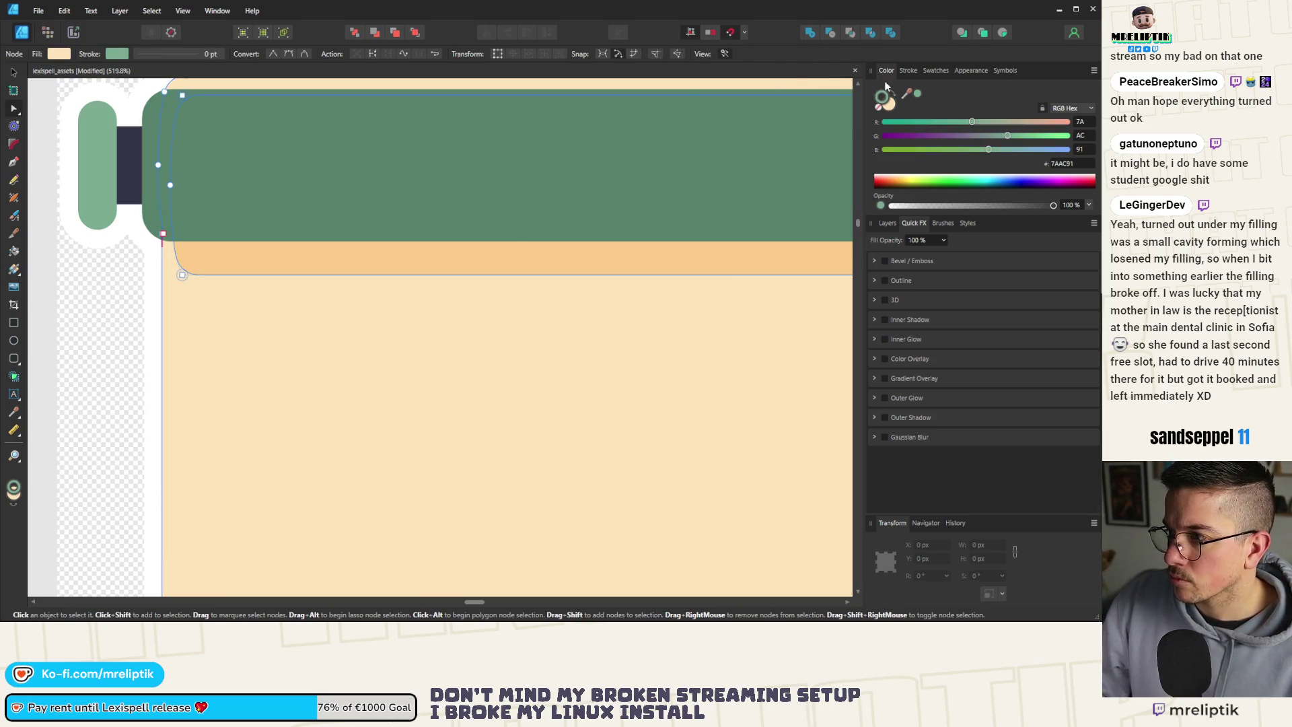
left_click(813, 35)
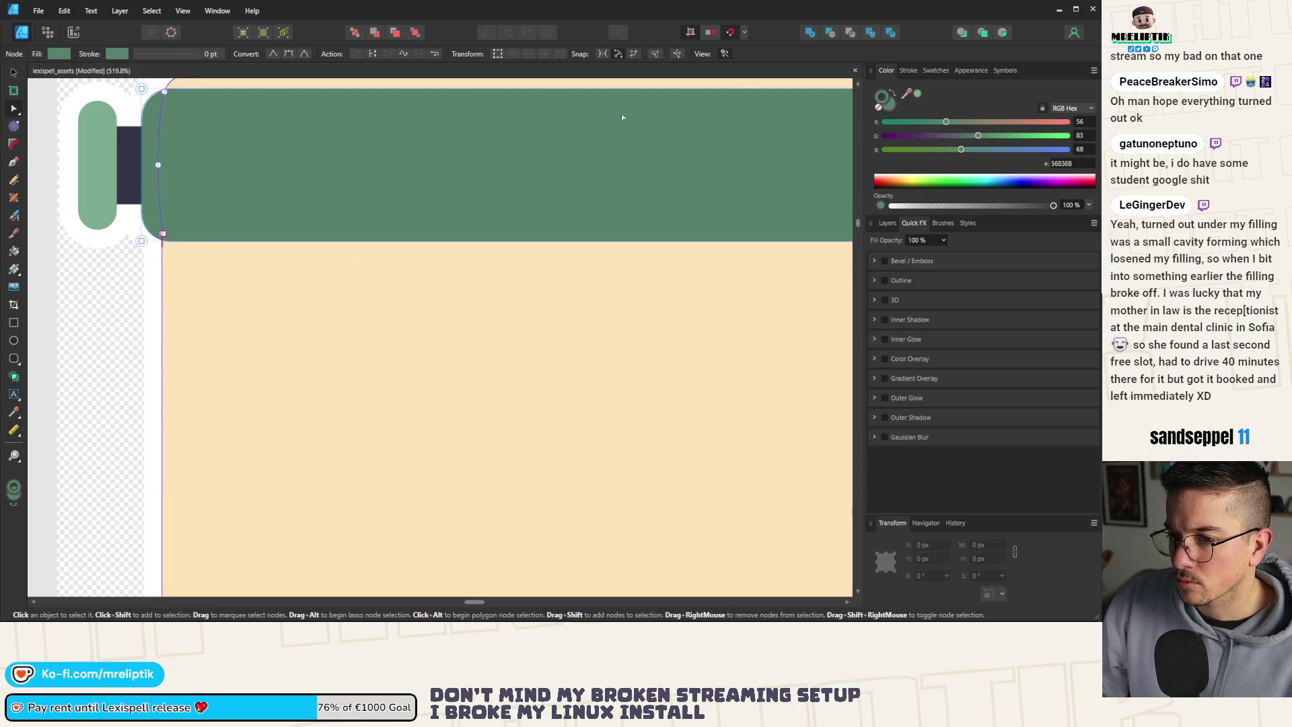
key("ctrl+z")
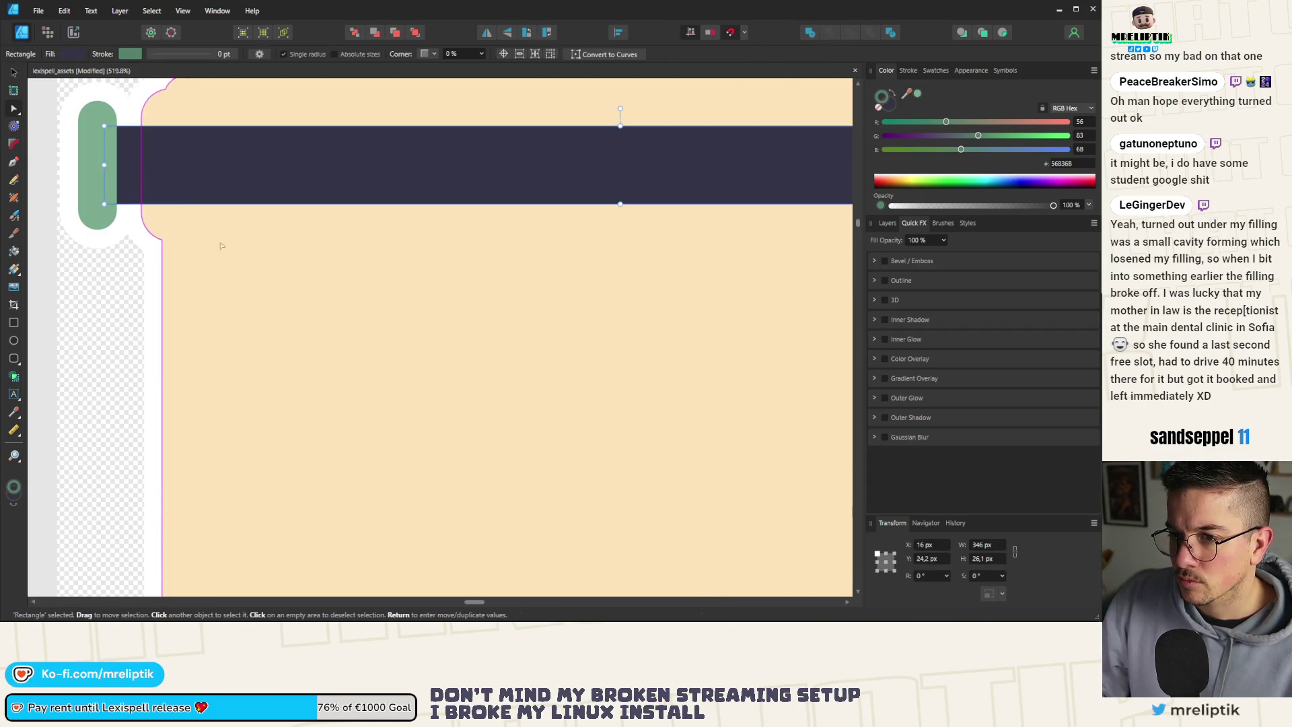
key("ctrl+z")
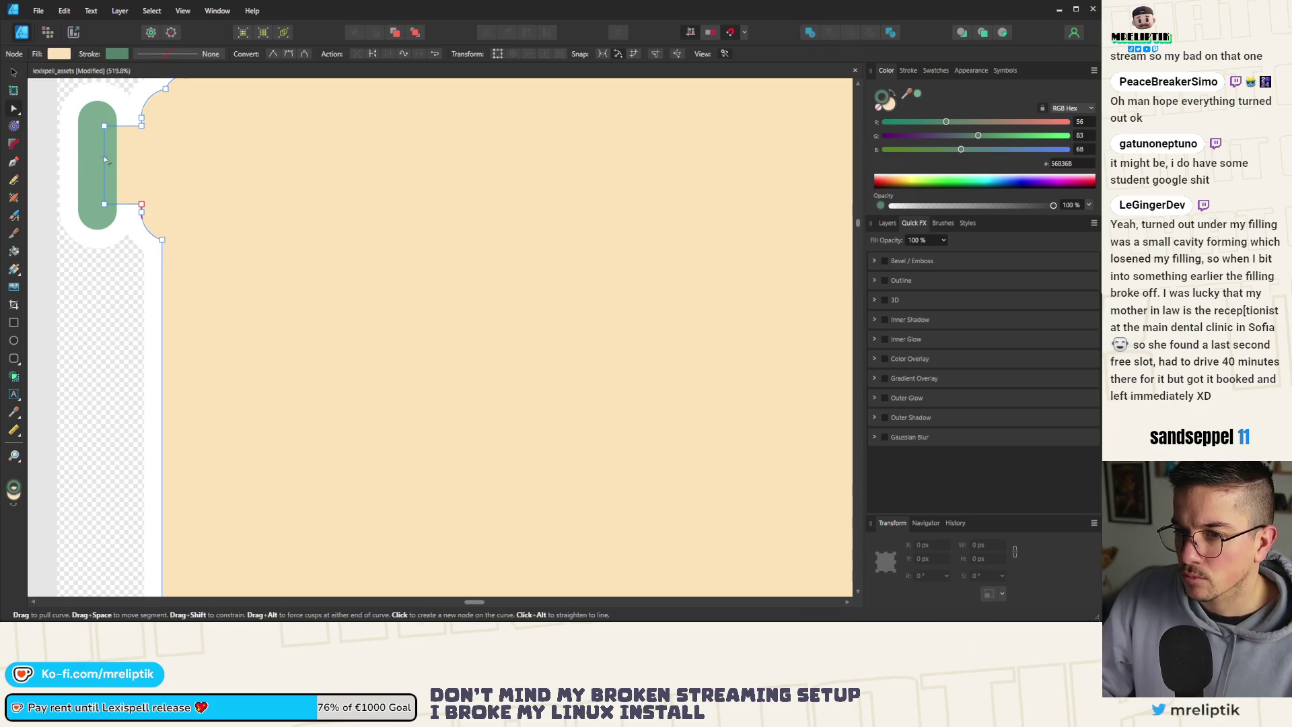
Select the cream scroll body together with both green side pills.
left_click(88, 180)
scroll(88, 180, "down", 3)
left_click(304, 208)
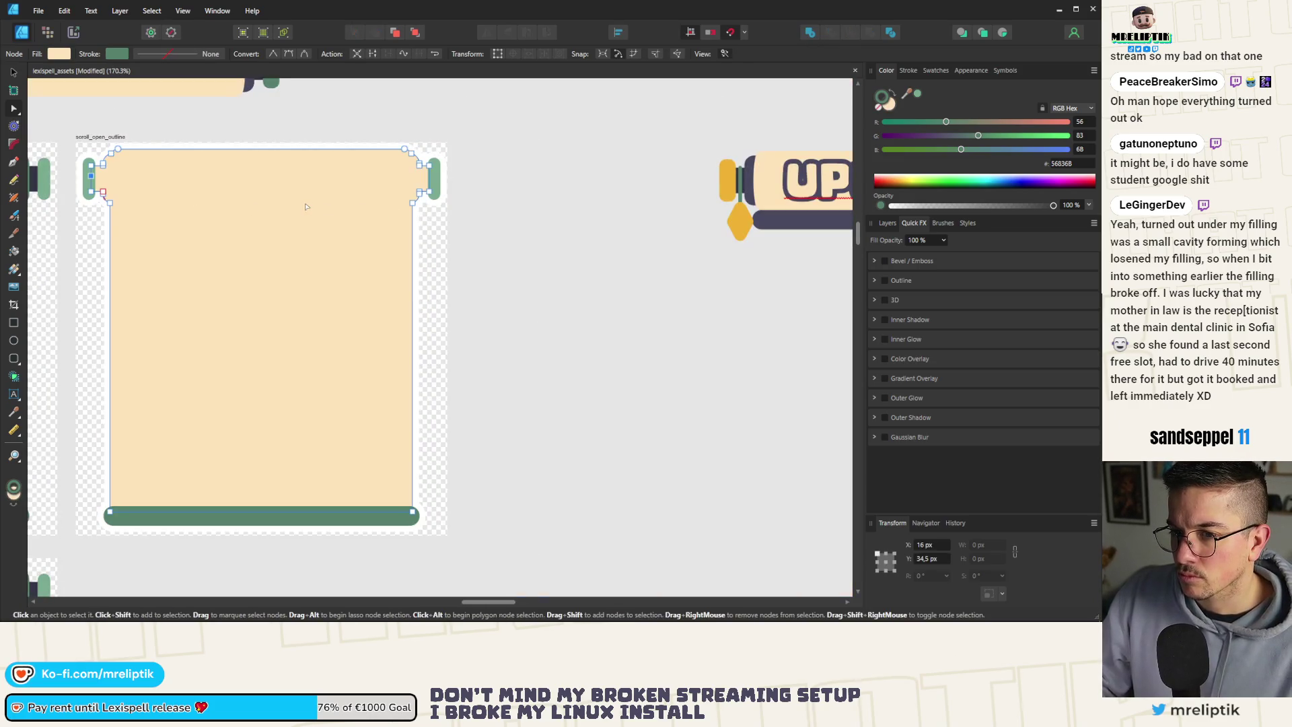
left_click(14, 74)
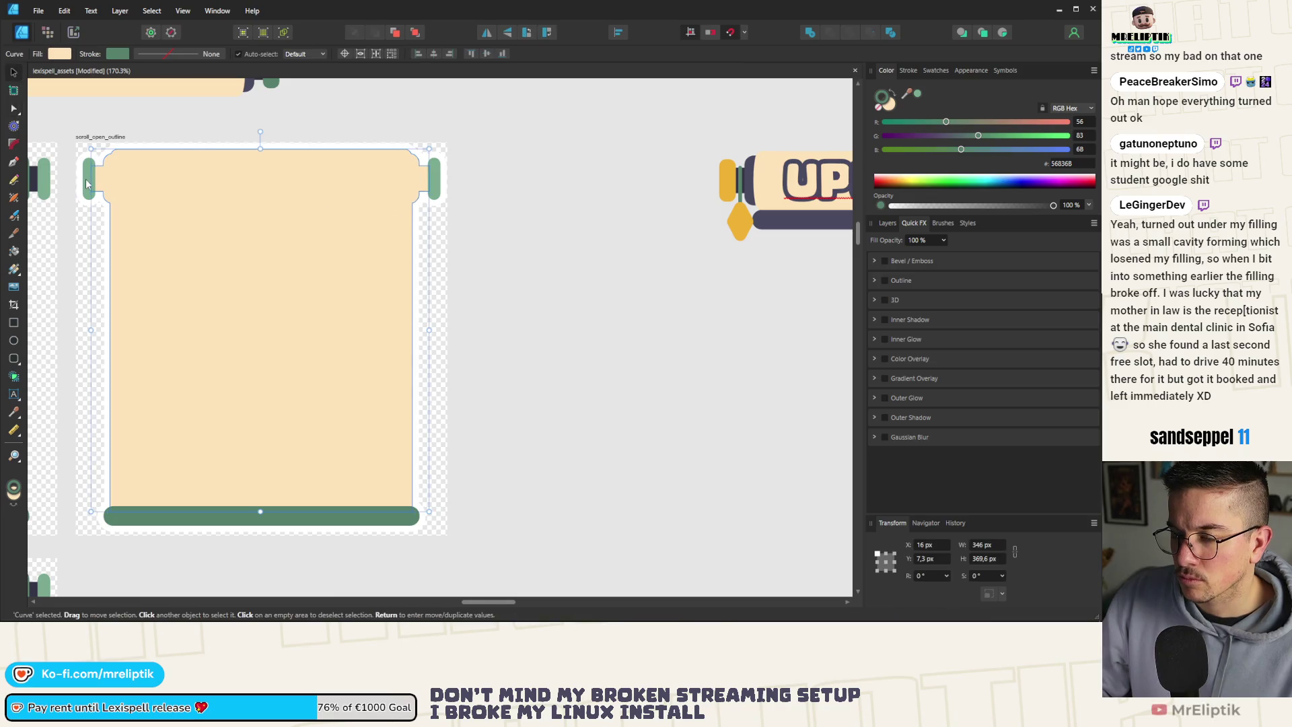
left_click(86, 184, "shift")
left_click(434, 177, "shift")
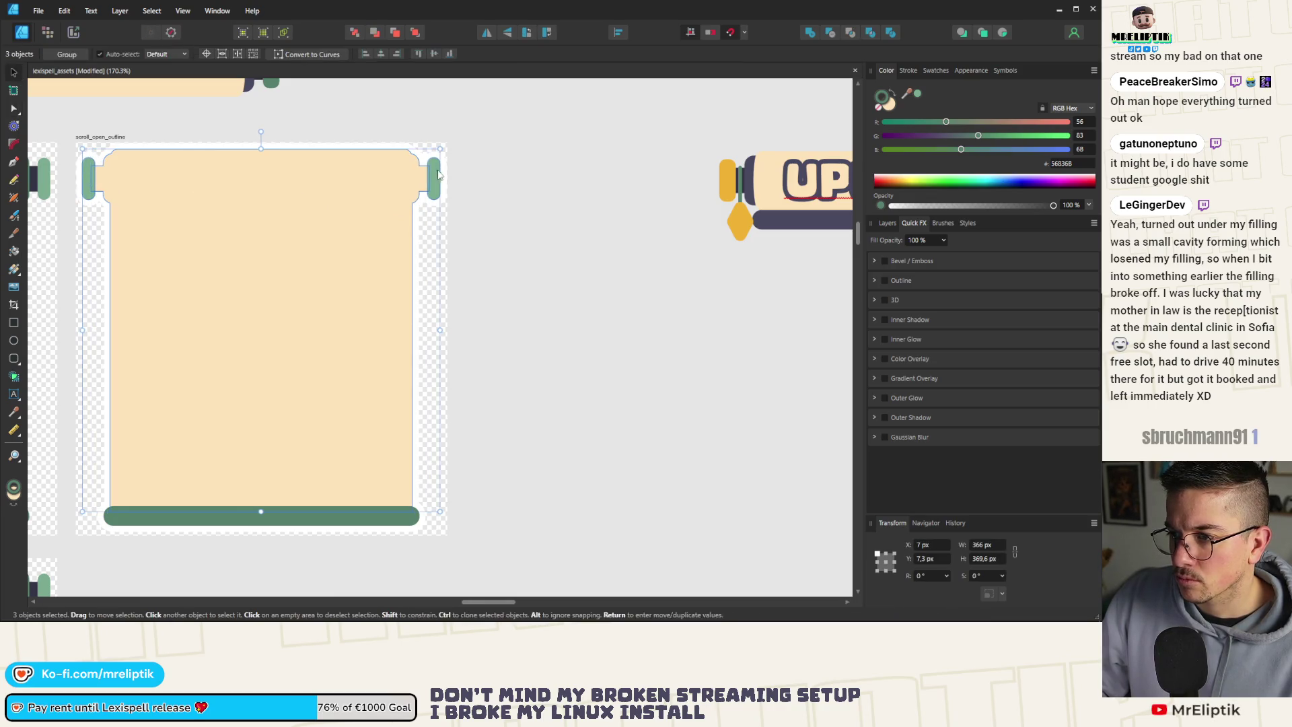
Boolean-add the side pills and bottom bar into the cream scroll body.
left_click(809, 33)
key("ctrl+z")
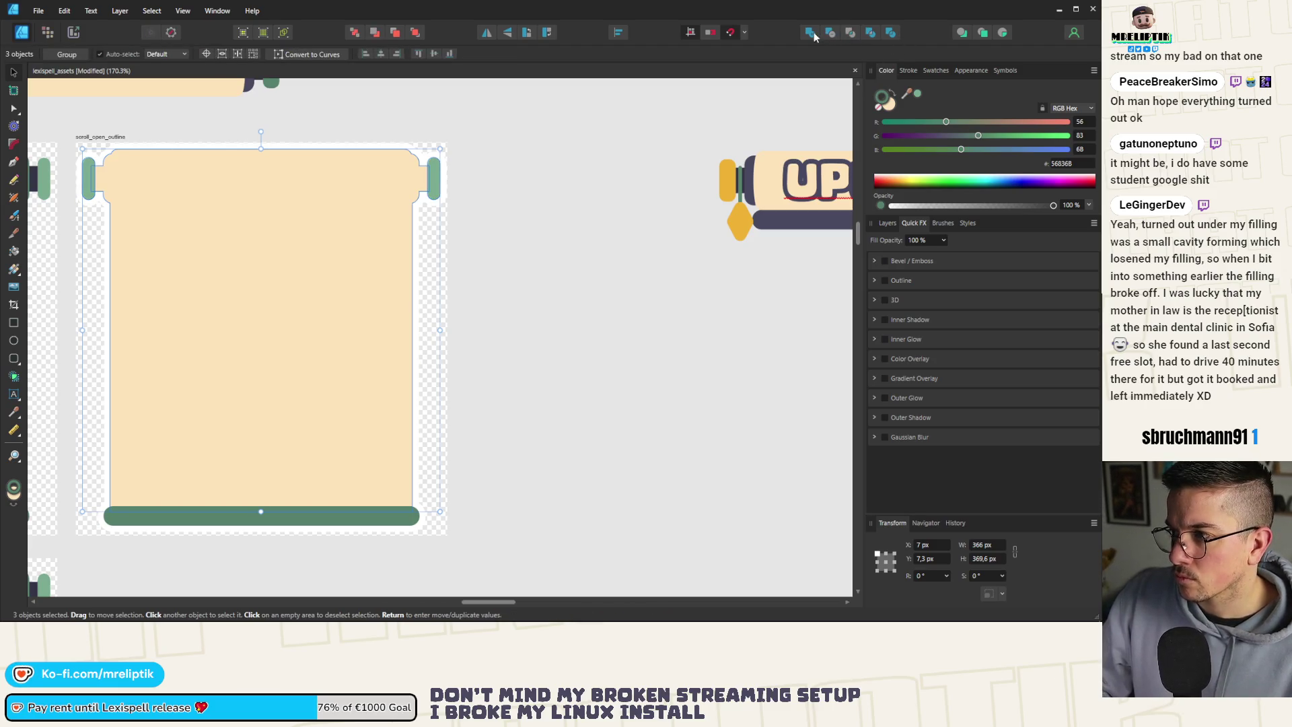
key("ctrl+z")
key("ctrl+z")
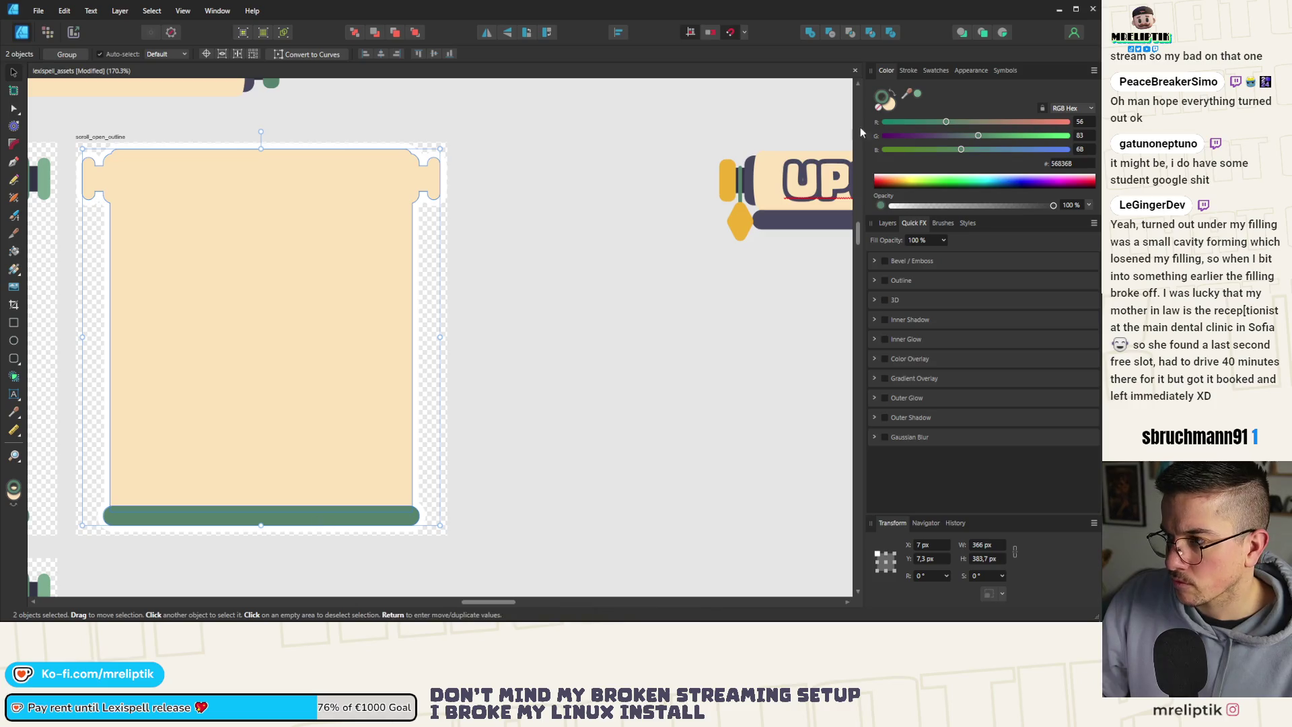
left_click(810, 33)
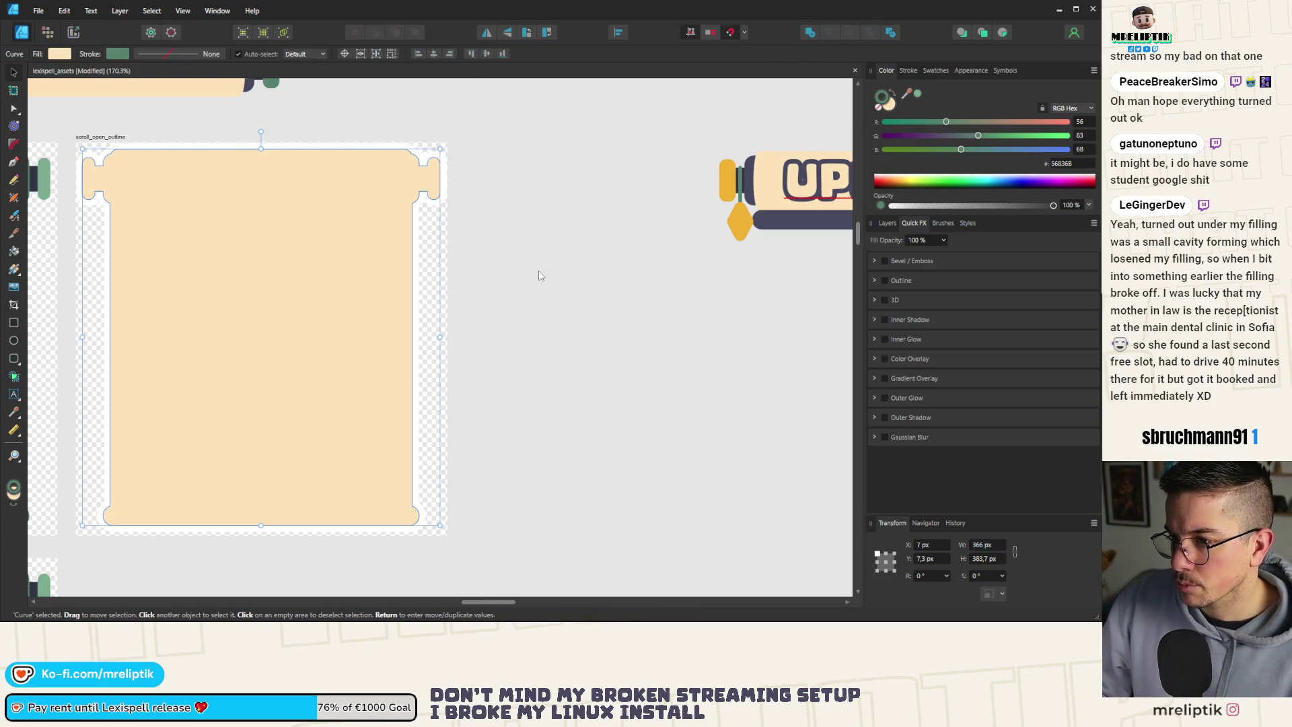
Enable a black Outline effect with 0,2 px radius on the merged cream scroll.
scroll(235, 195, "up", 3)
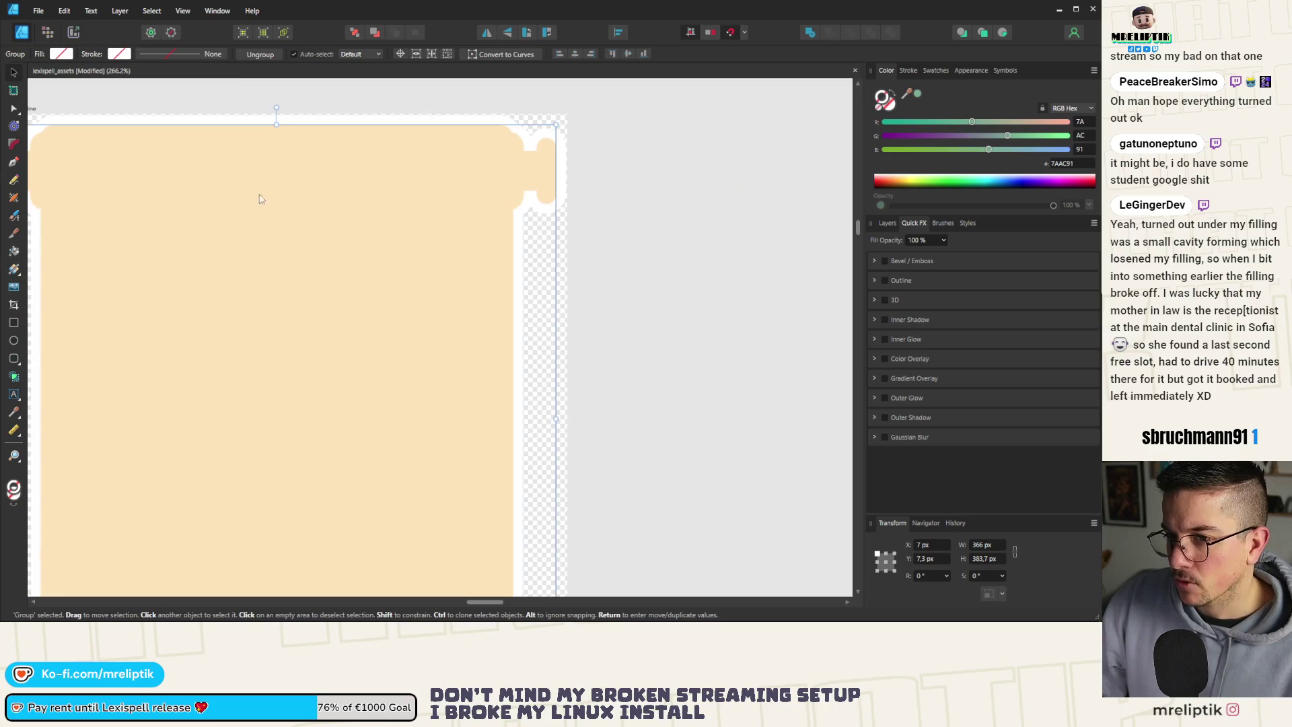
left_click(884, 280)
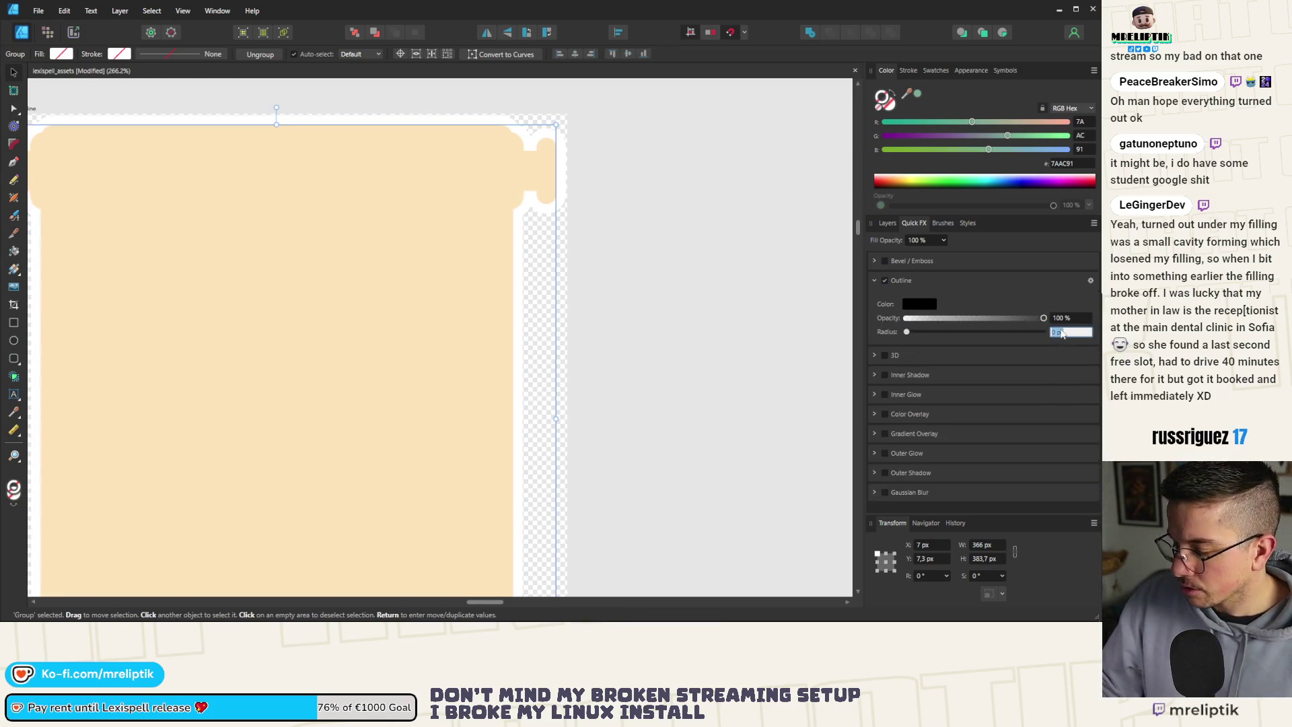
type("0,2")
key("Return")
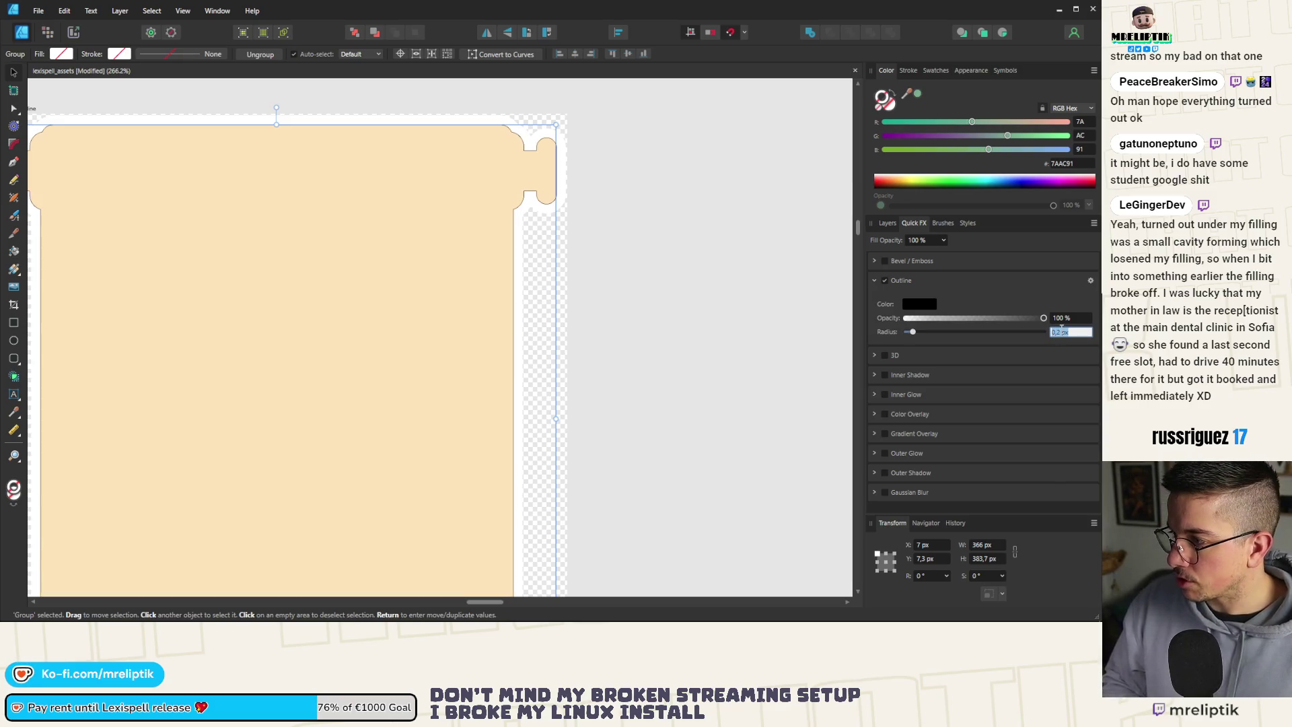
left_click(922, 306)
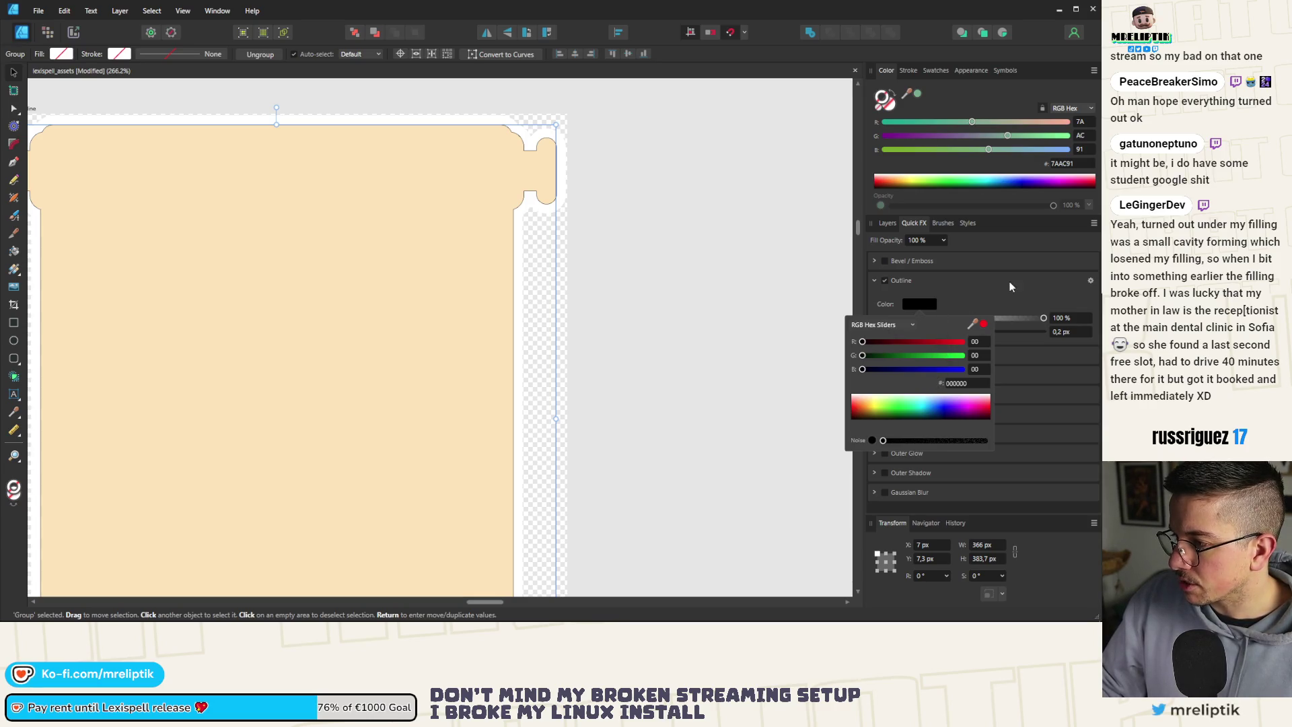
left_click(892, 224)
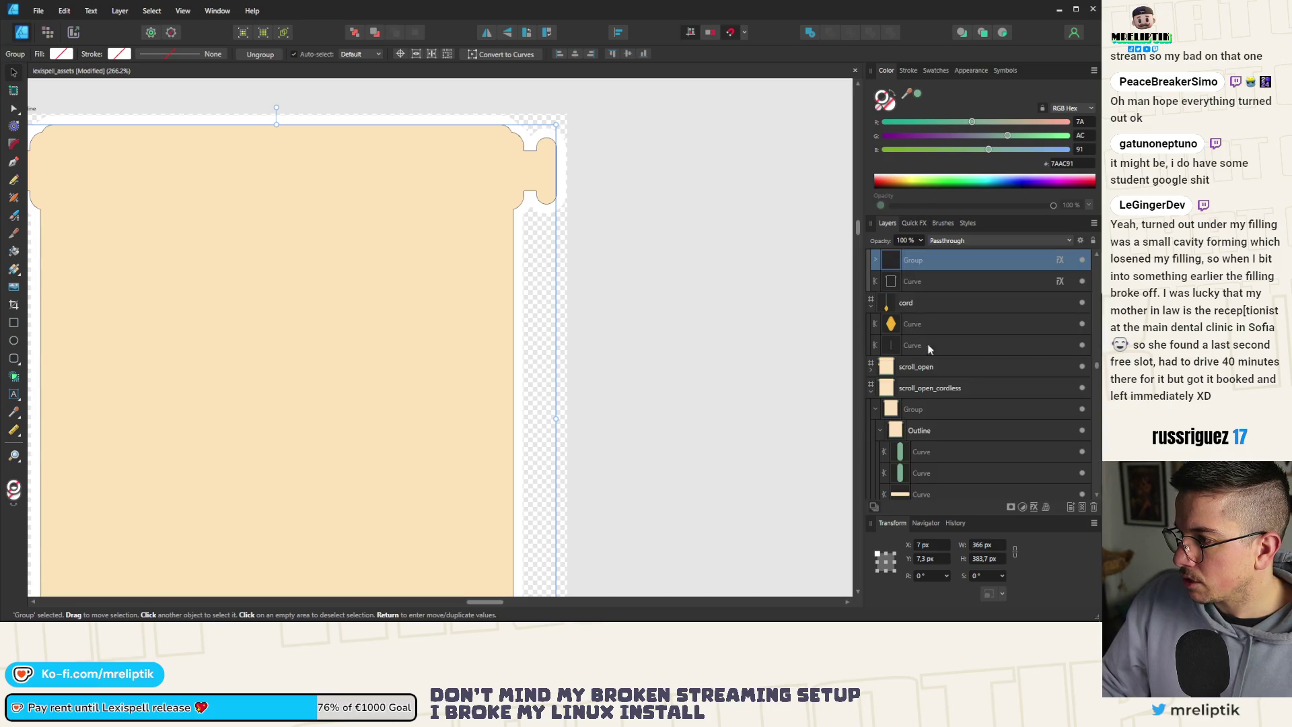
Expand the Group in Layers and drag the Curve out of the Outline layer.
left_click(876, 262)
left_click(938, 281)
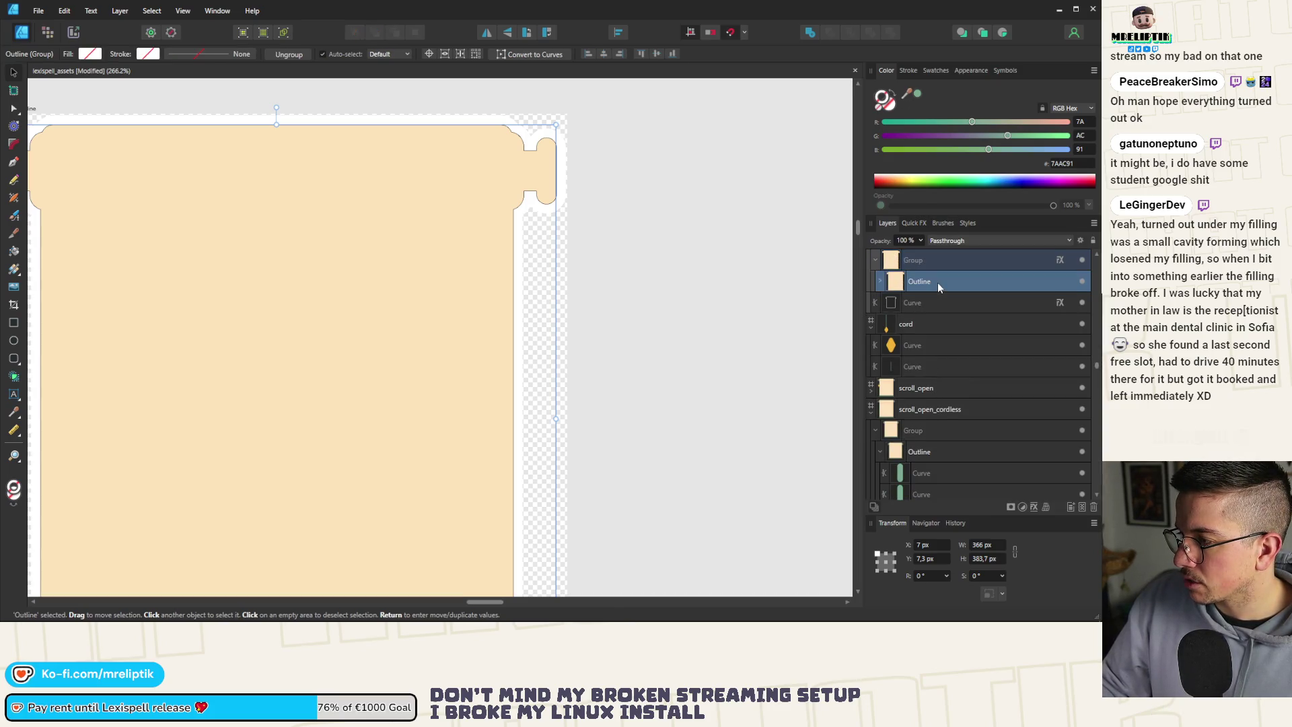
left_click(880, 281)
mouse_move(926, 304)
left_mouse_down()
mouse_move(917, 288)
mouse_move(912, 340)
mouse_move(926, 344)
left_mouse_up()
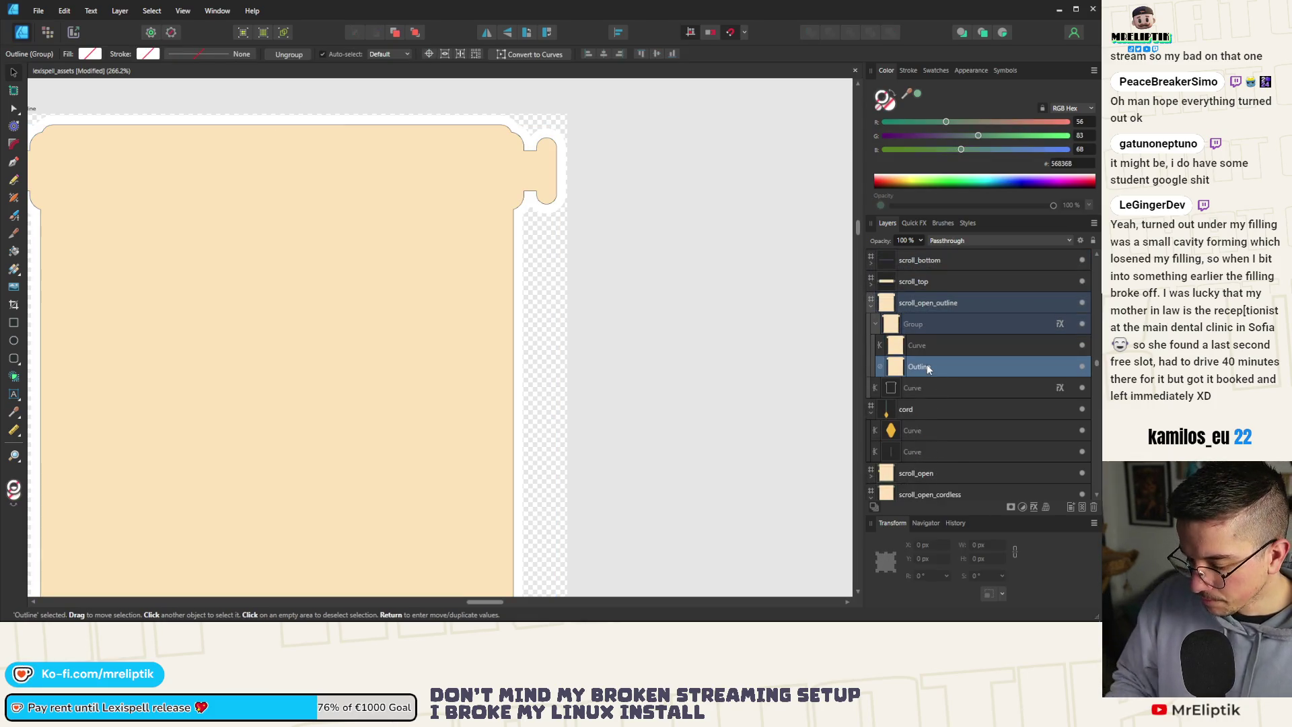
key("Return")
key("Escape")
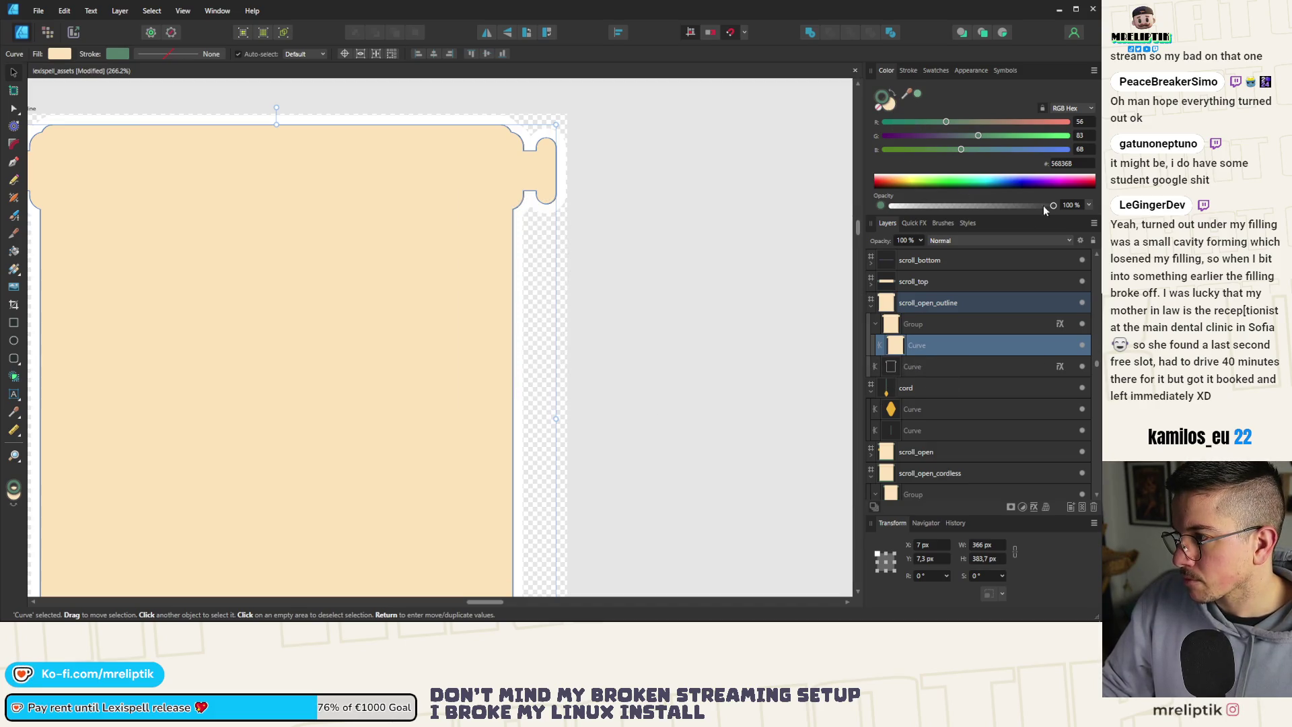
Set the scroll shape's fill opacity to 0%.
left_click(889, 102)
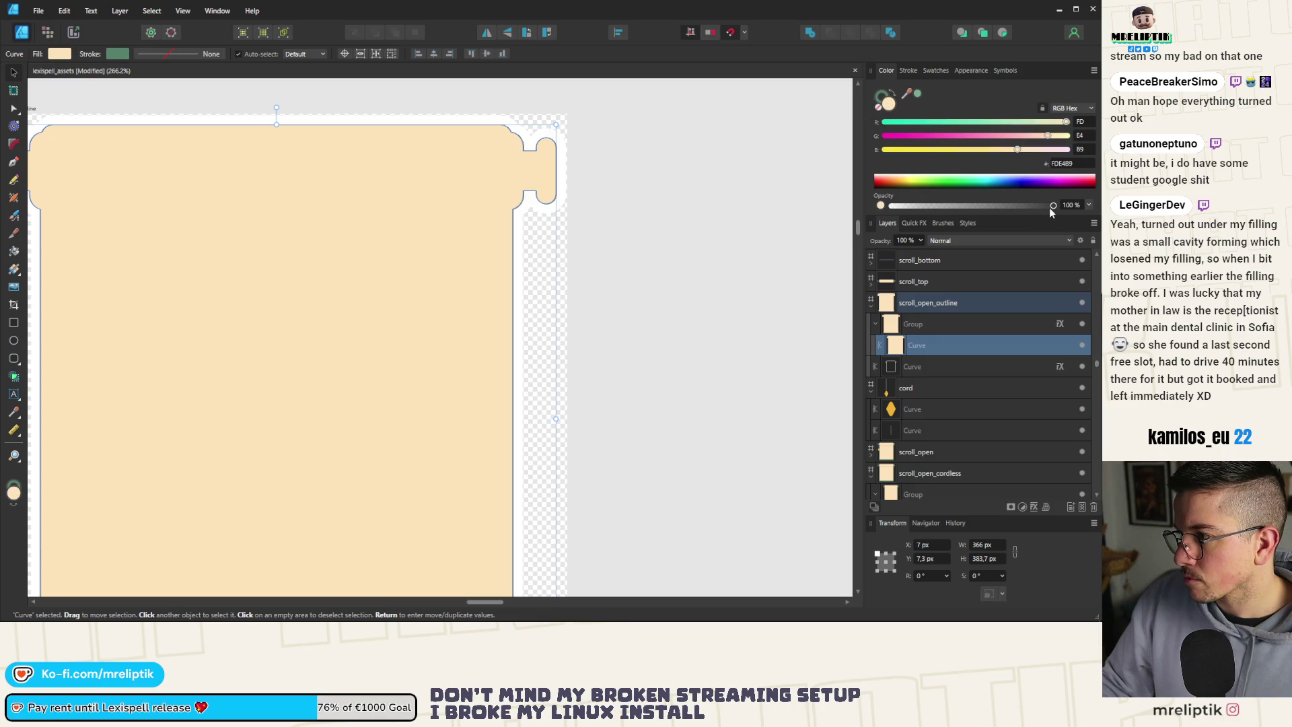
left_click_drag(1052, 206, 888, 206)
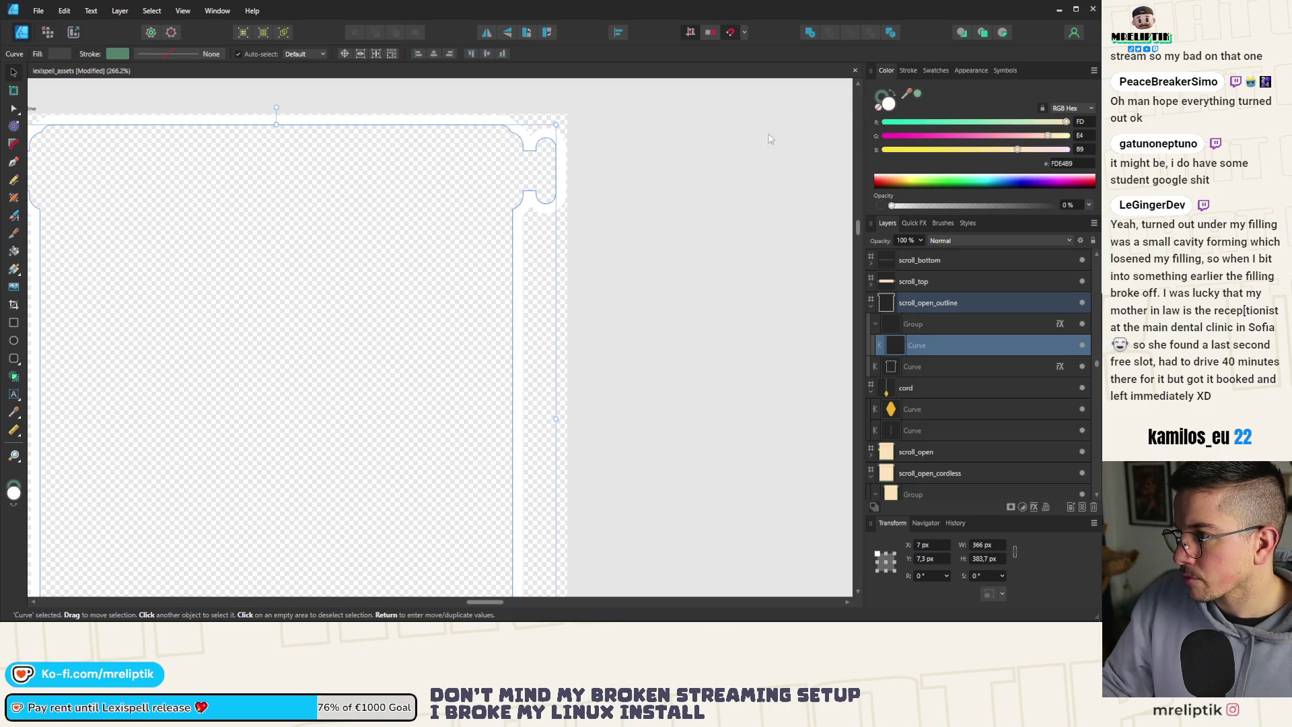
scroll(770, 139, "down", 3)
Move the other outline curve off the artboard and select the Curve inside the group.
left_click(908, 370)
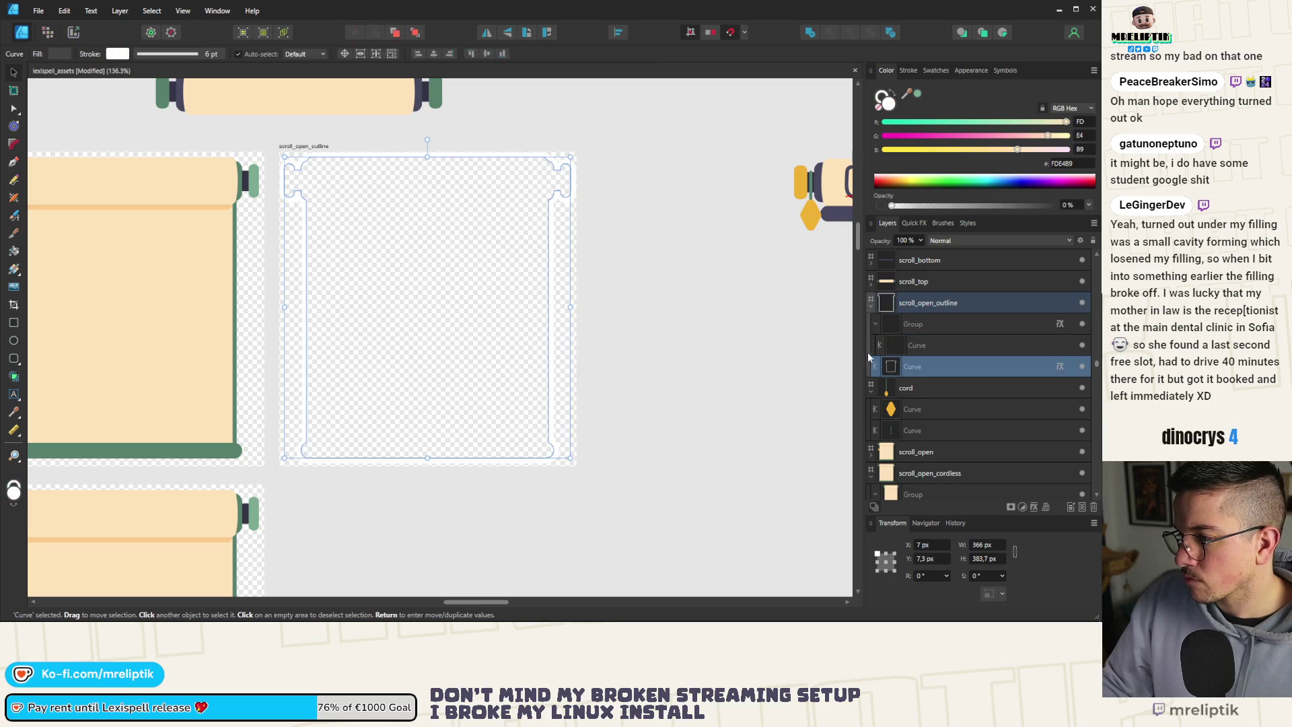
scroll(179, 204, "down", 3)
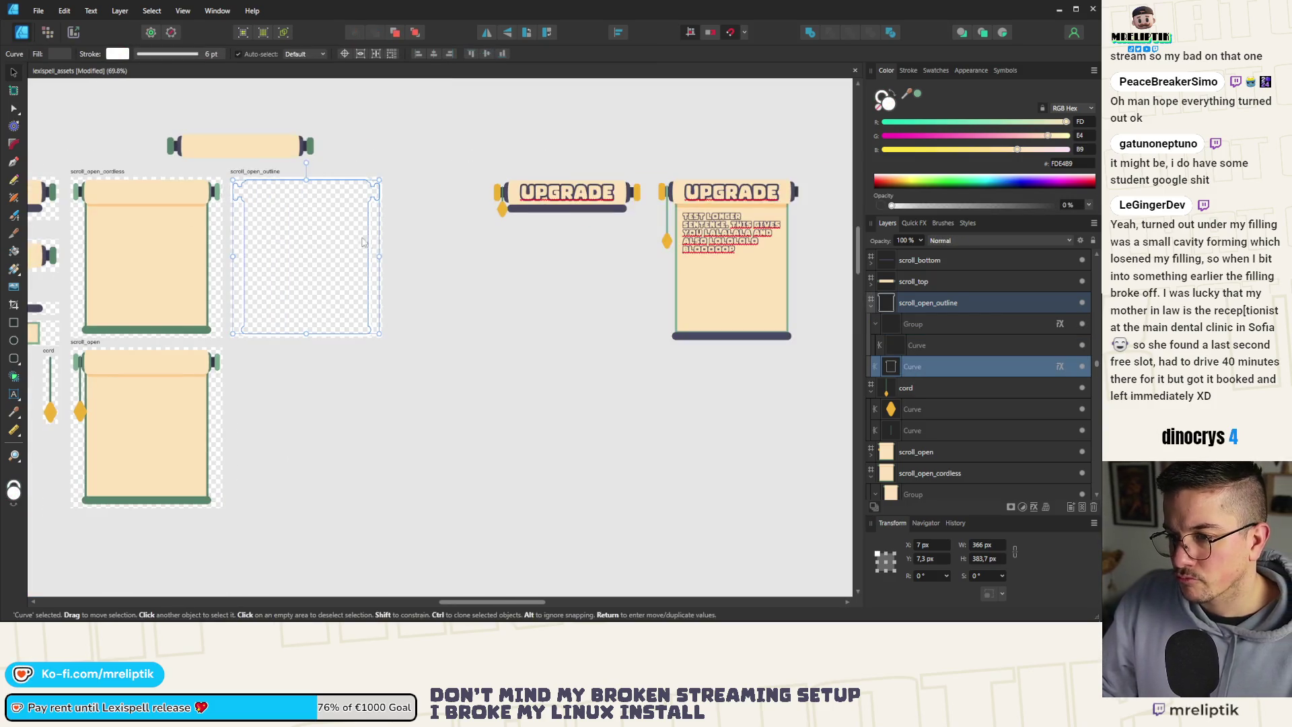
left_click_drag(363, 242, 538, 440)
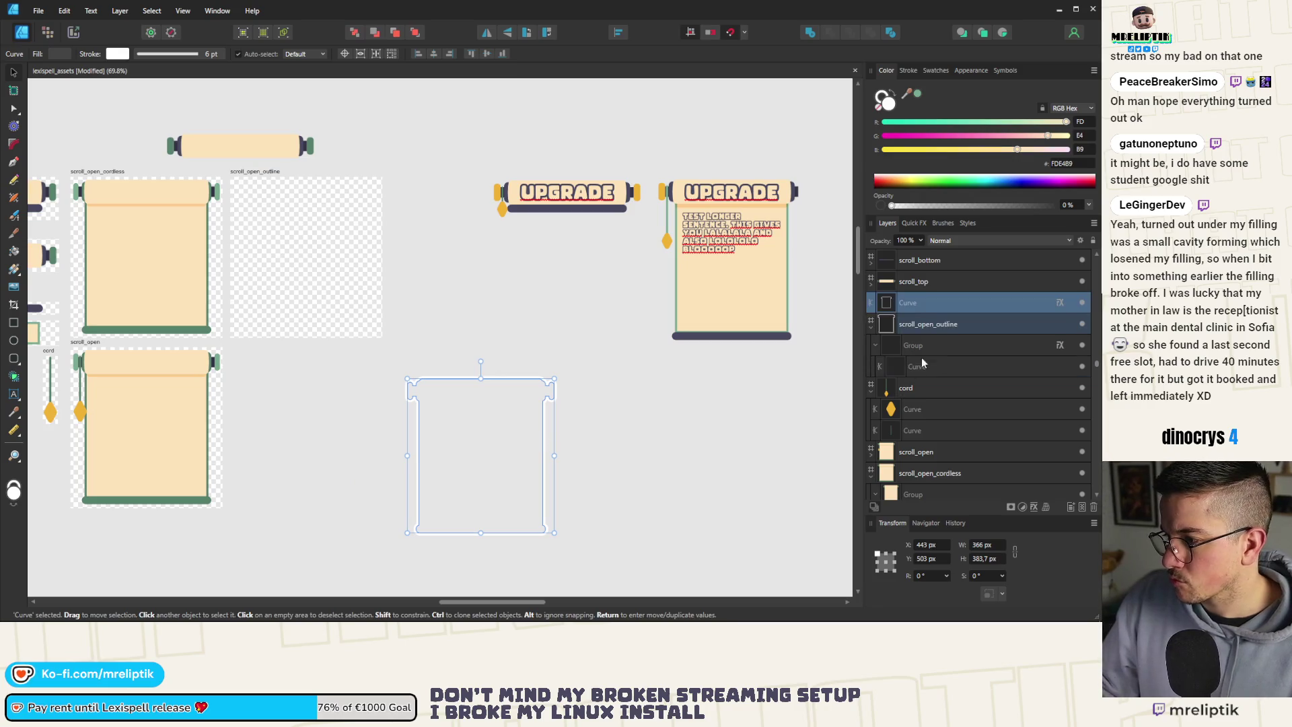
left_click(922, 364)
scroll(272, 229, "up", 4)
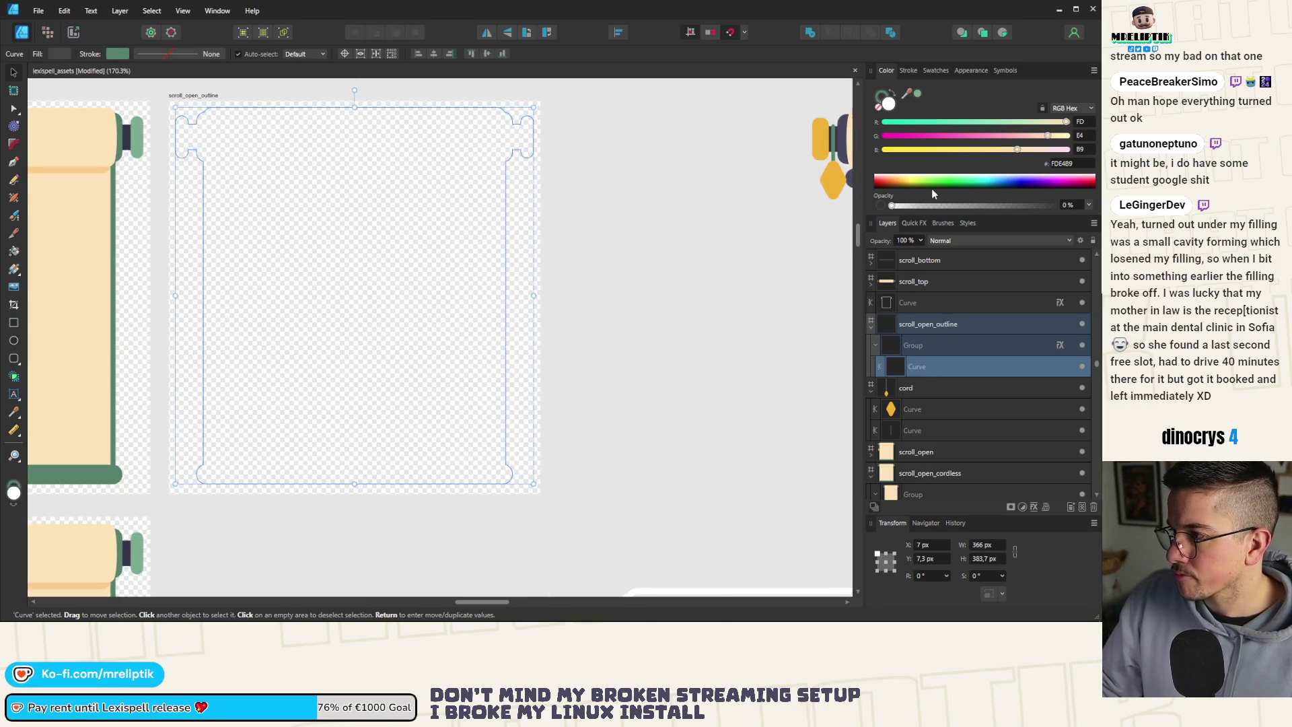
left_click(1066, 206)
Give the Curve a 6 pt stroke aligned outside the path.
left_click(908, 70)
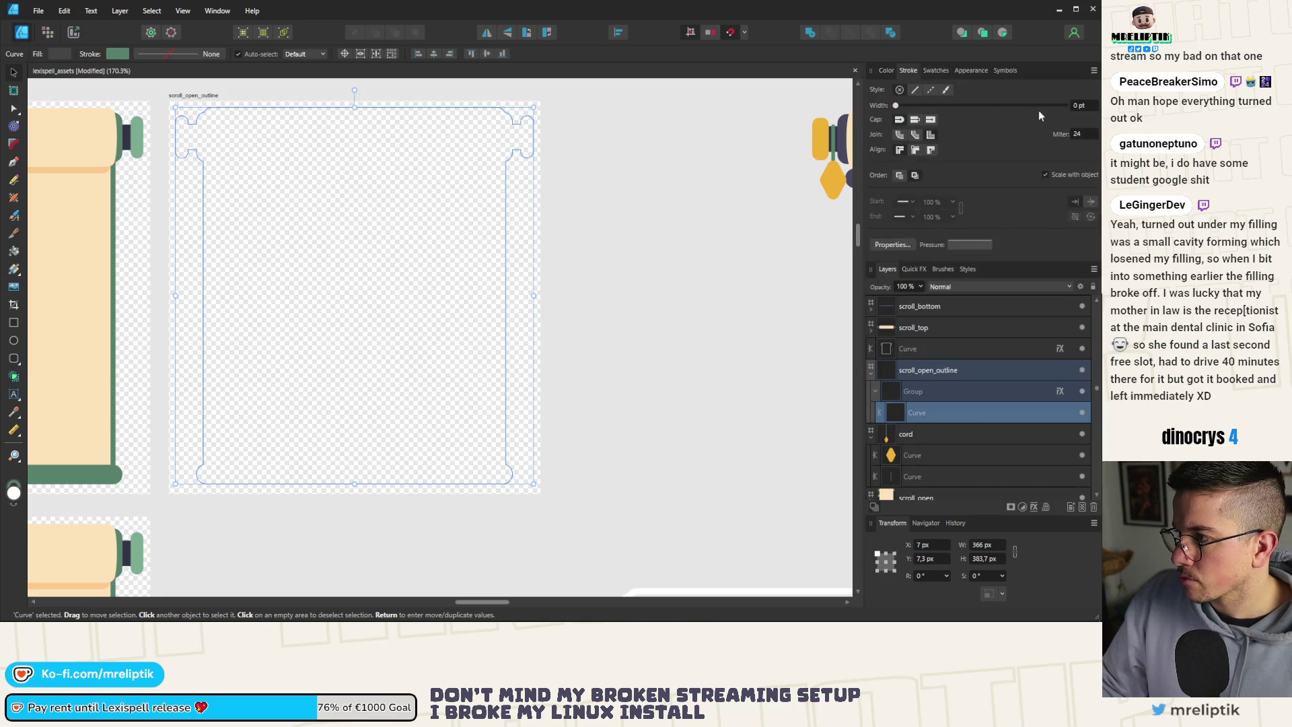
left_click(1076, 105)
type("6")
key("Return")
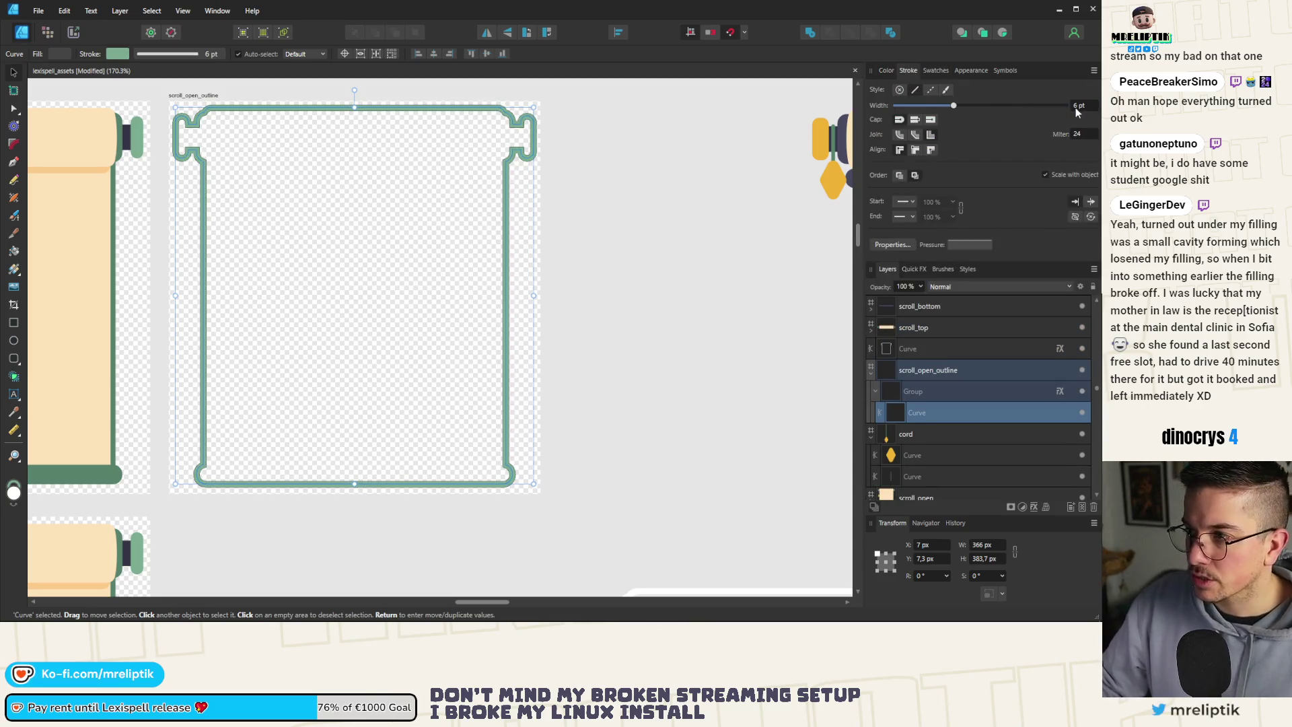
left_click(932, 72)
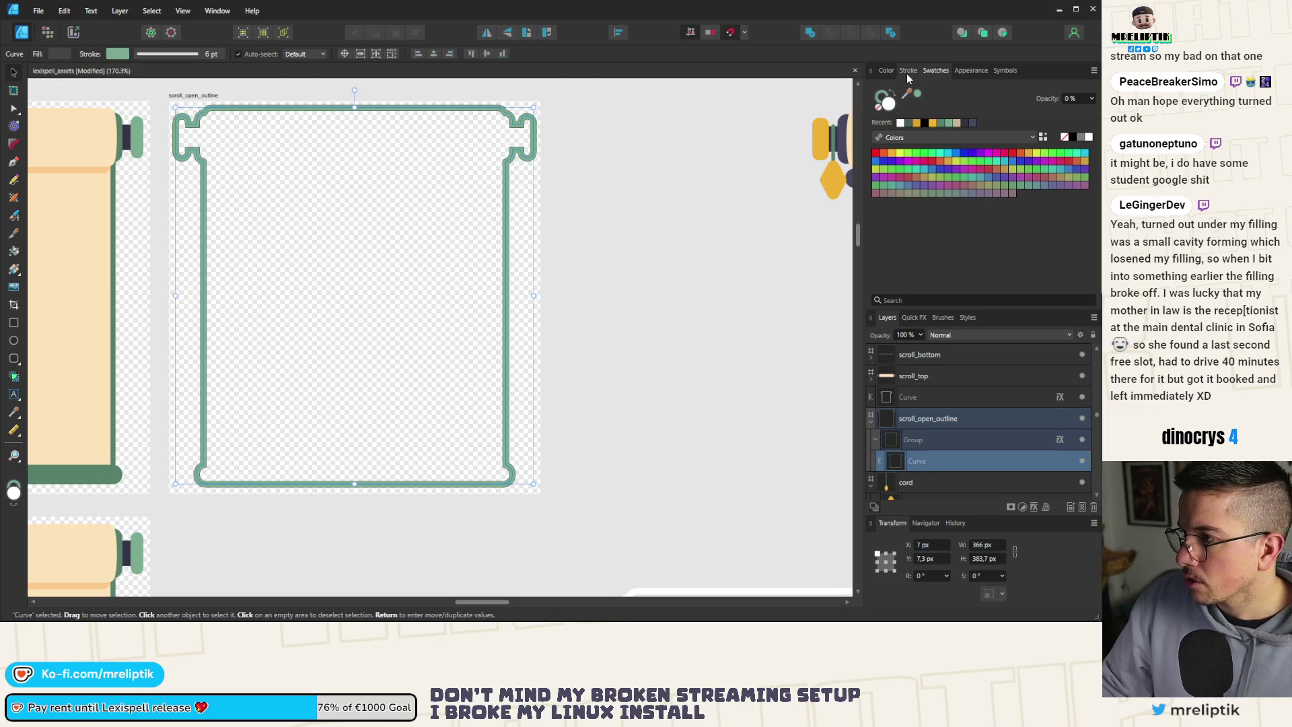
left_click(907, 71)
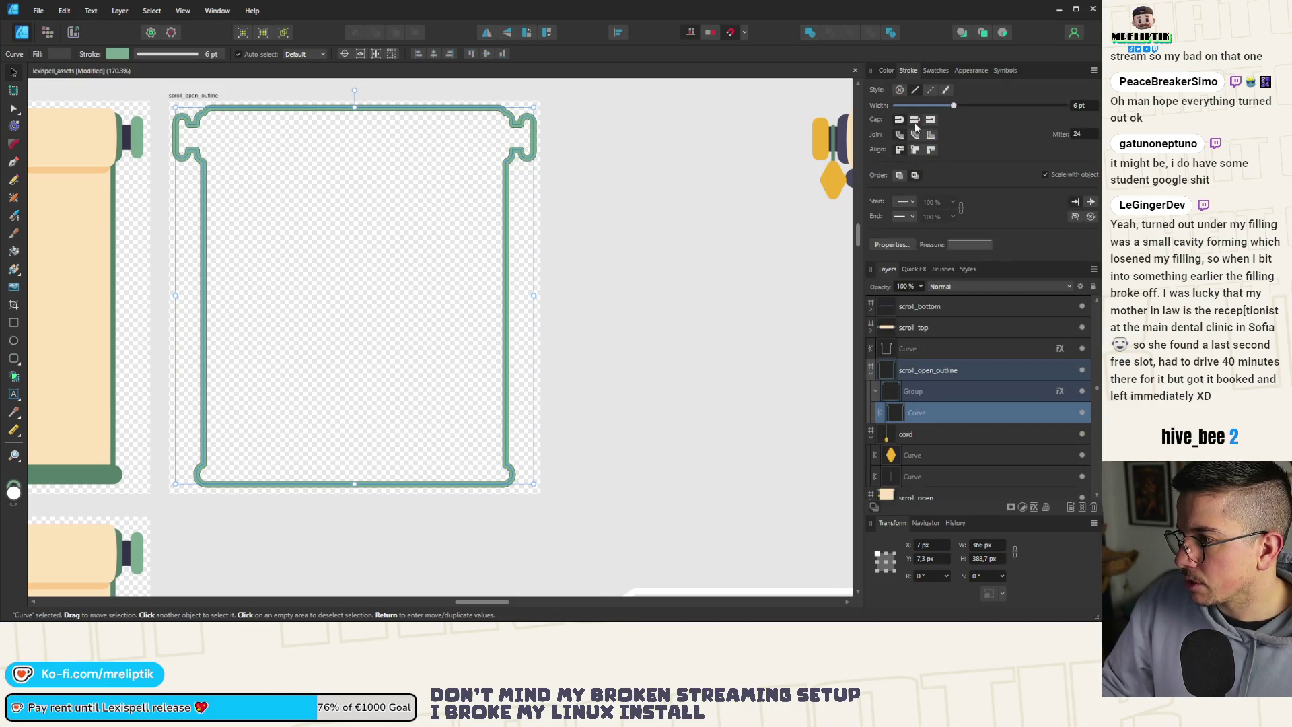
left_click(930, 150)
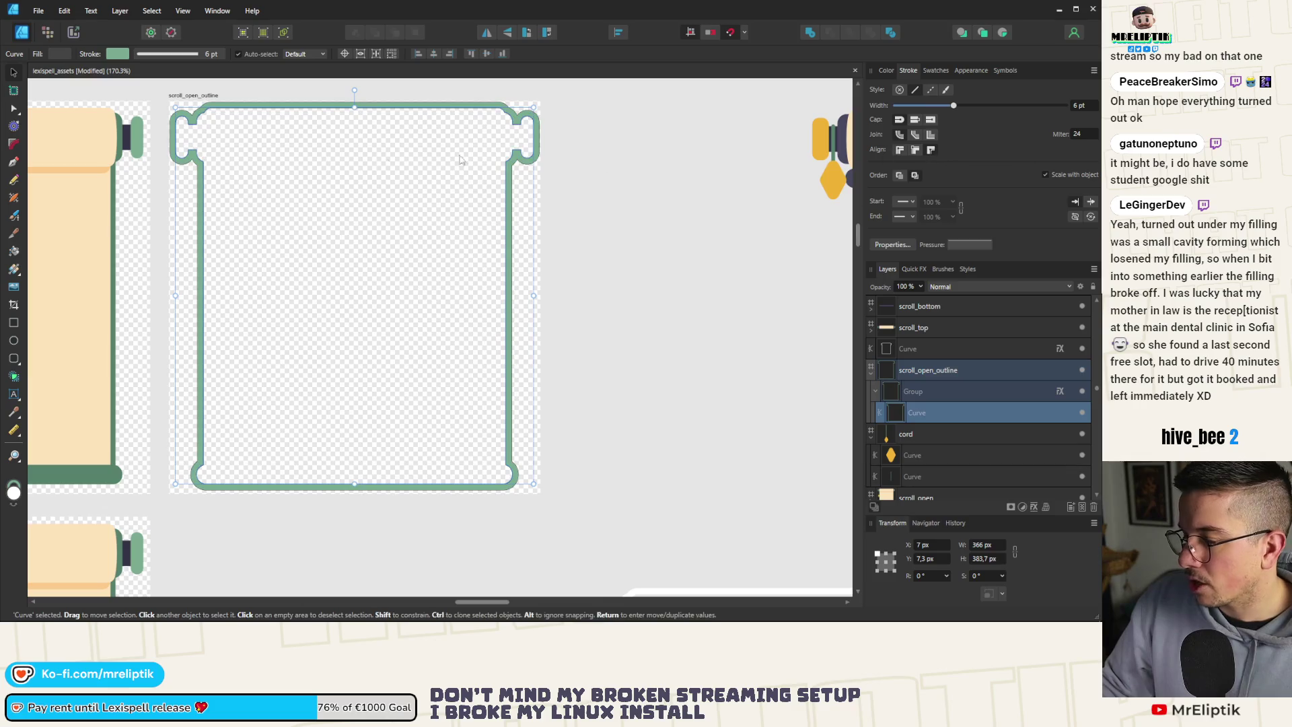
scroll(552, 129, "up", 6)
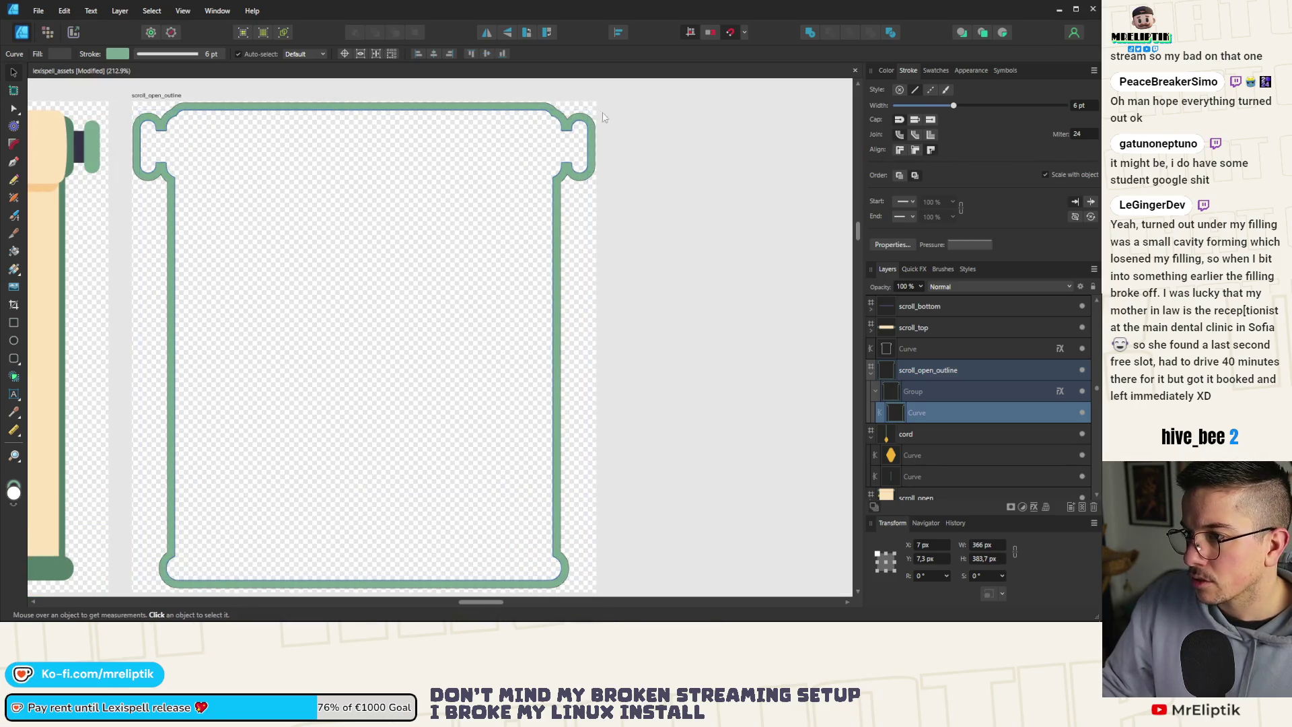
scroll(324, 170, "down", 3)
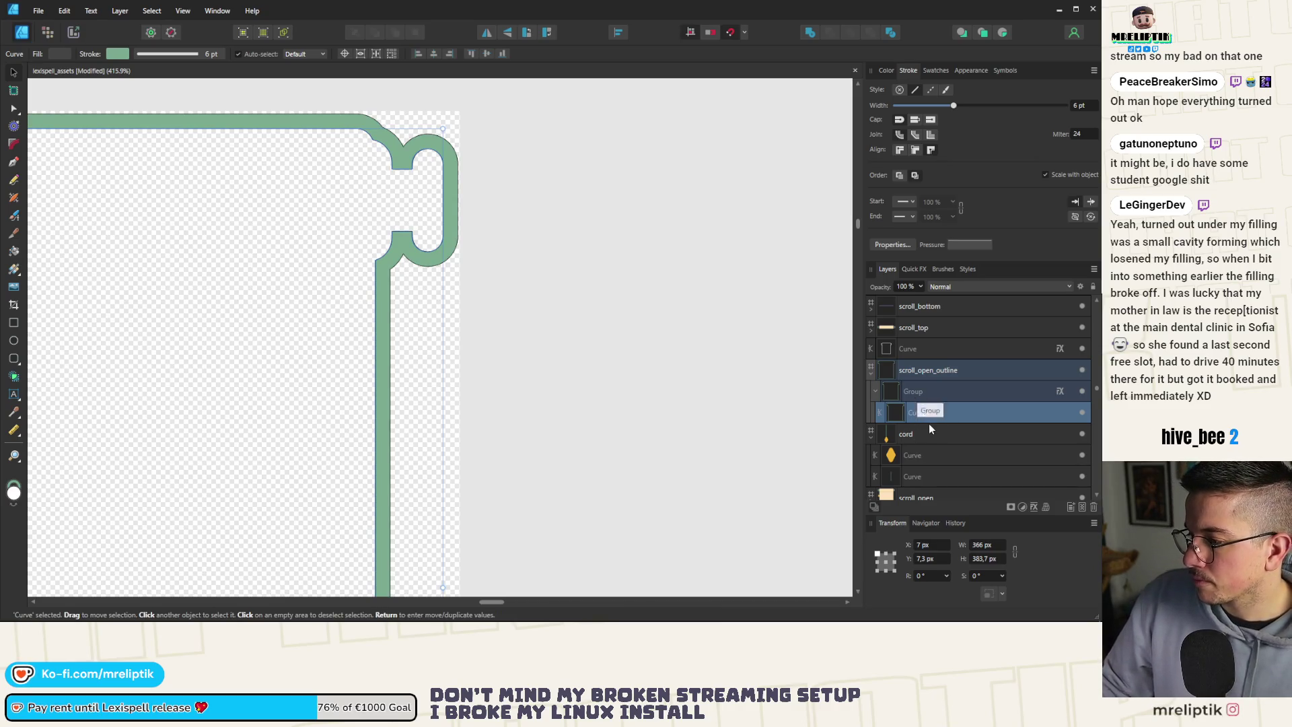
Drag the Curve above its Group, delete the empty Group, and save with Ctrl+S.
left_click(920, 390)
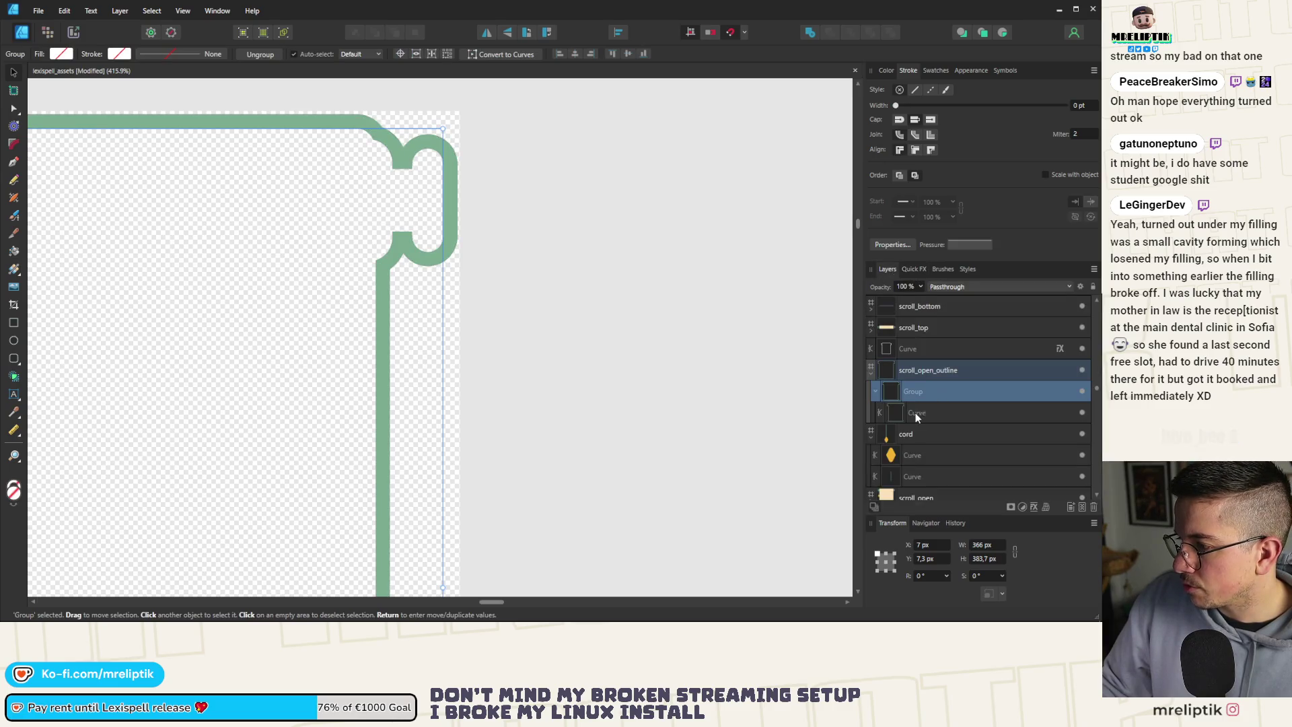
left_click_drag(915, 413, 918, 386)
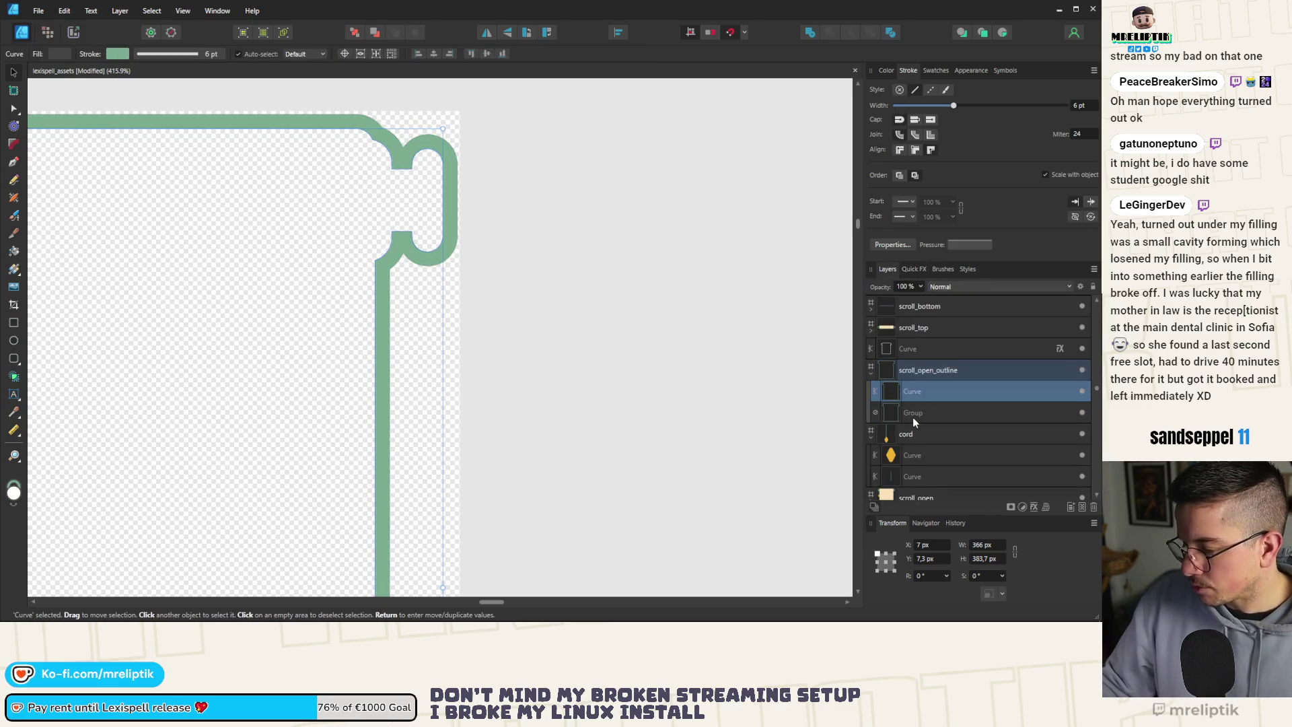
left_click(912, 413)
key("Delete")
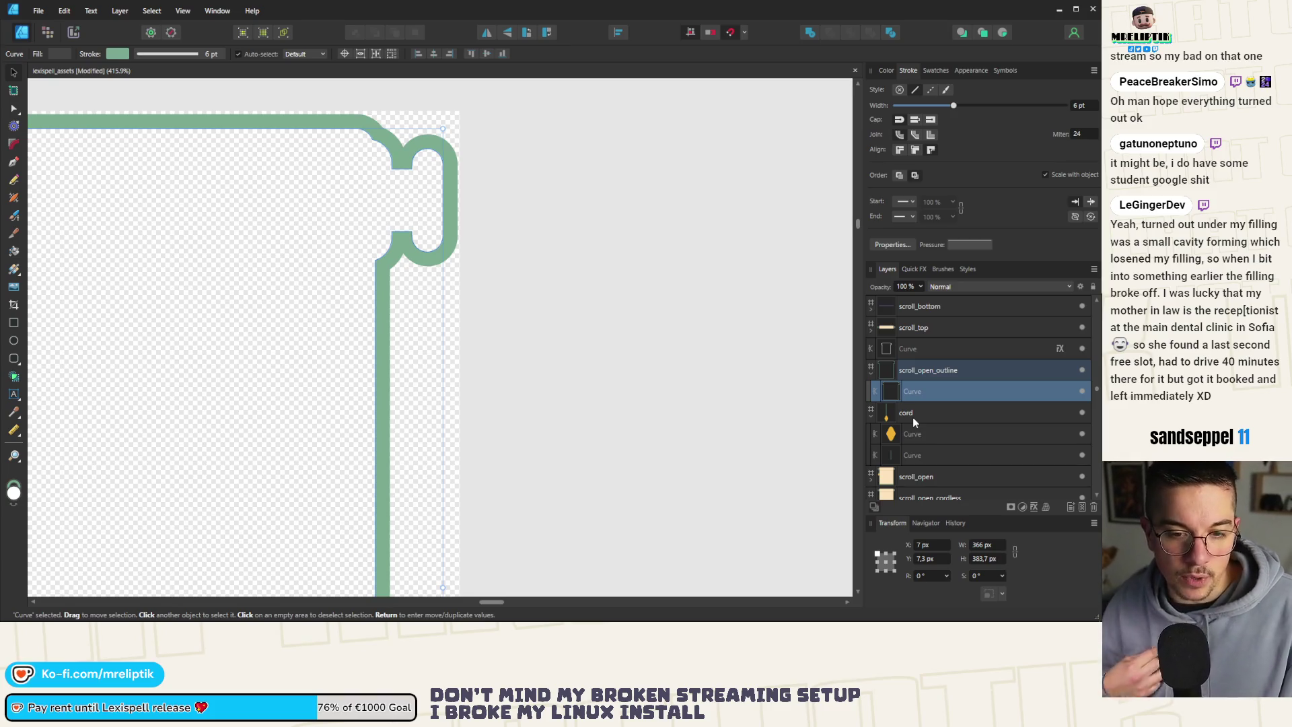
key("ctrl+s")
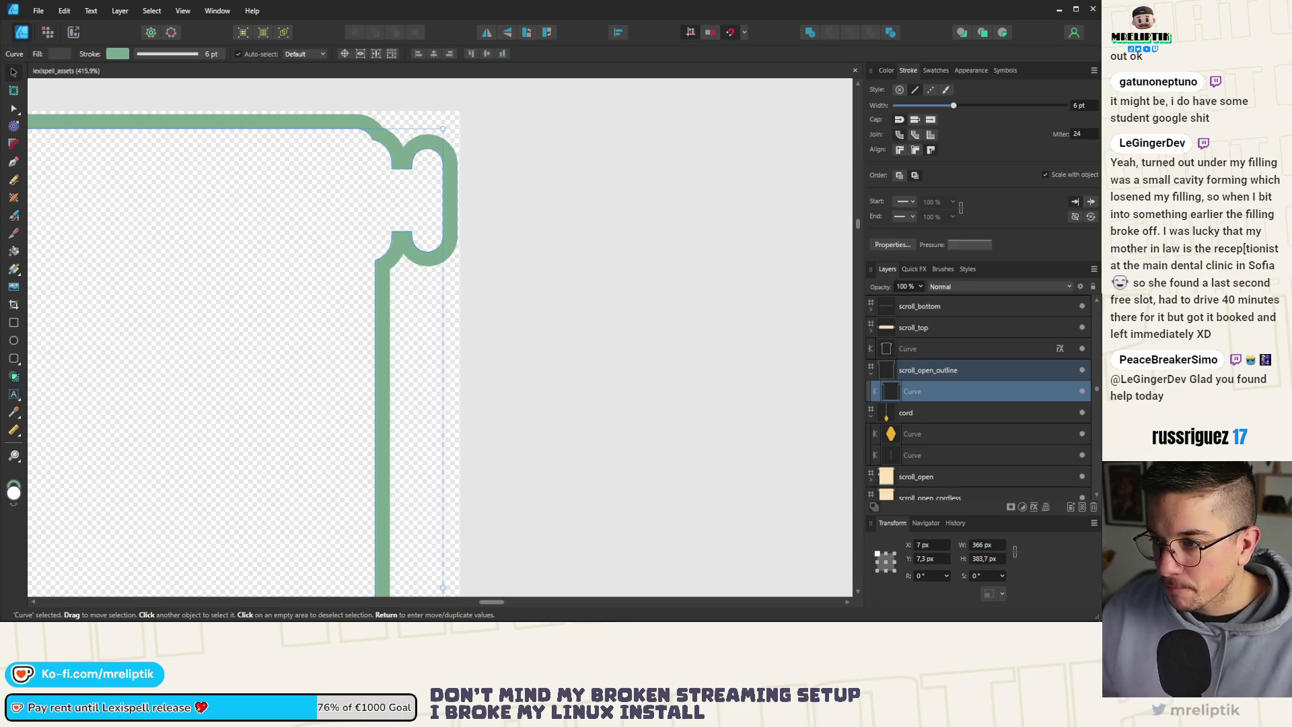
Try a 0.6 px Outline effect on the green-stroked curve in Quick FX, then turn it off.
scroll(459, 179, "down", 2)
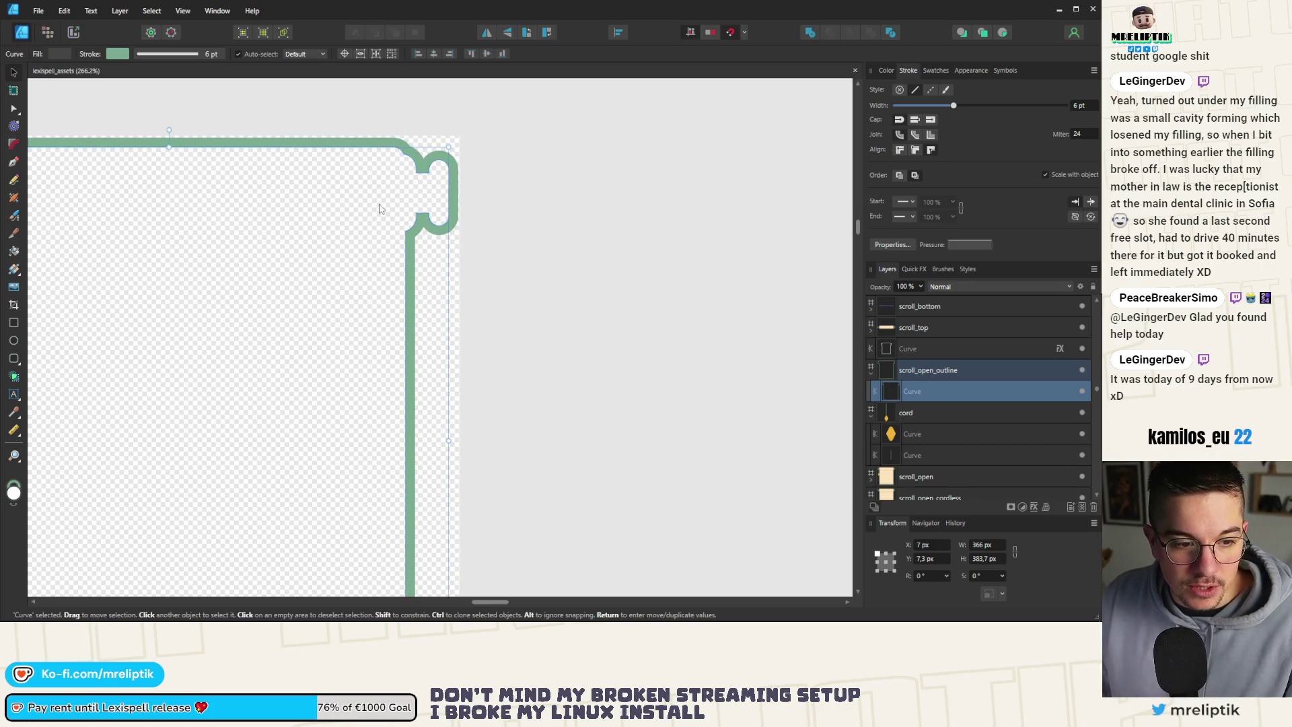
scroll(363, 202, "down", 3)
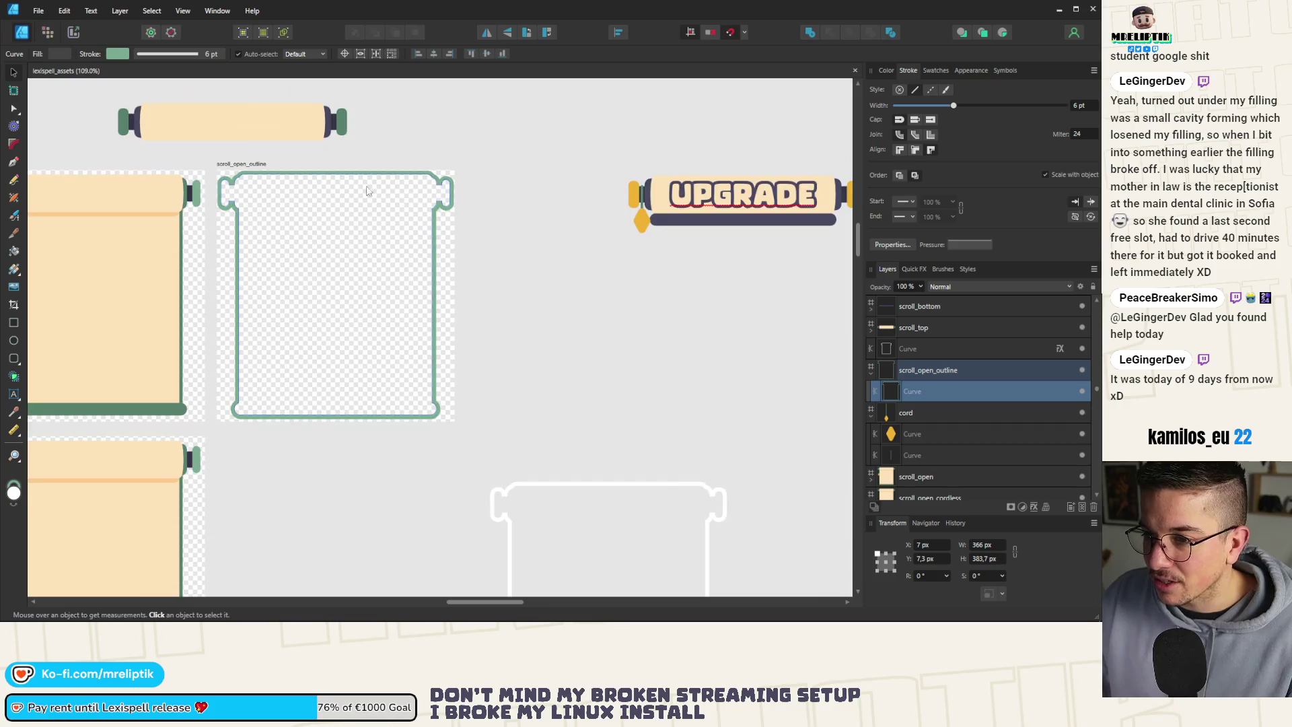
scroll(369, 227, "up", 6)
scroll(569, 168, "up", 3)
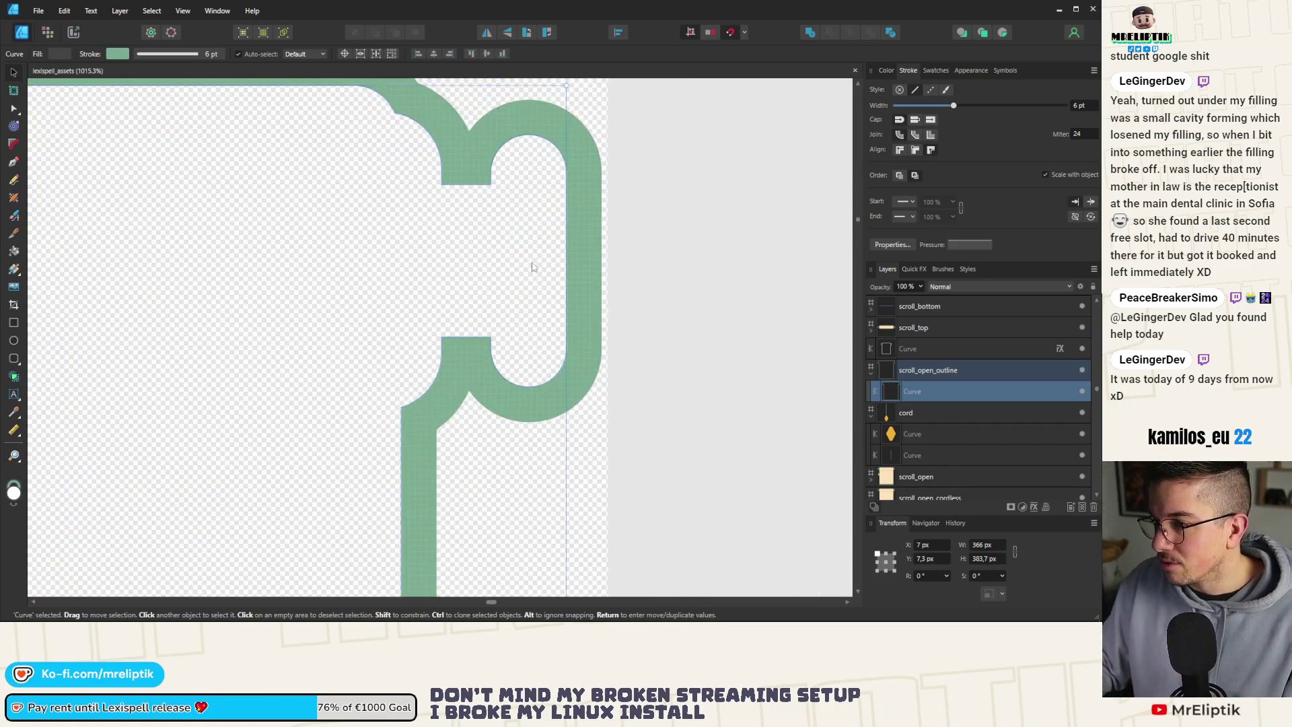
left_click(914, 269)
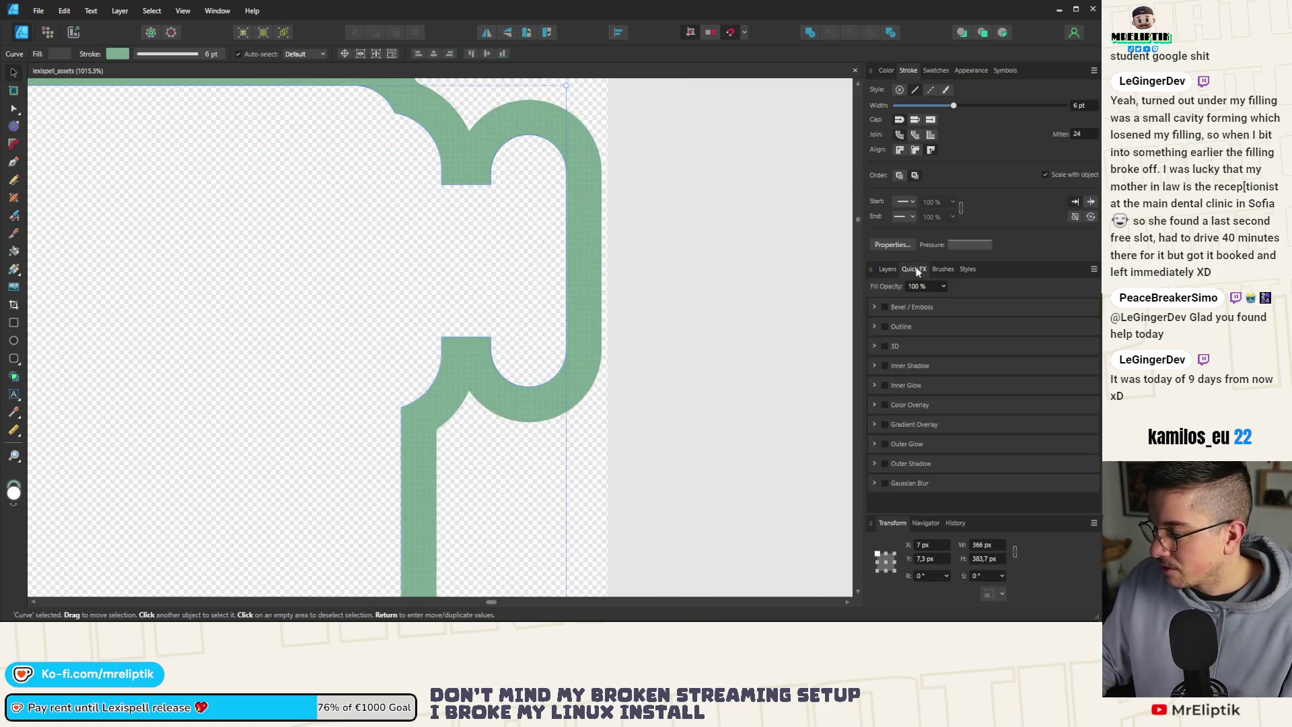
left_click(884, 327)
left_click_drag(906, 378, 921, 378)
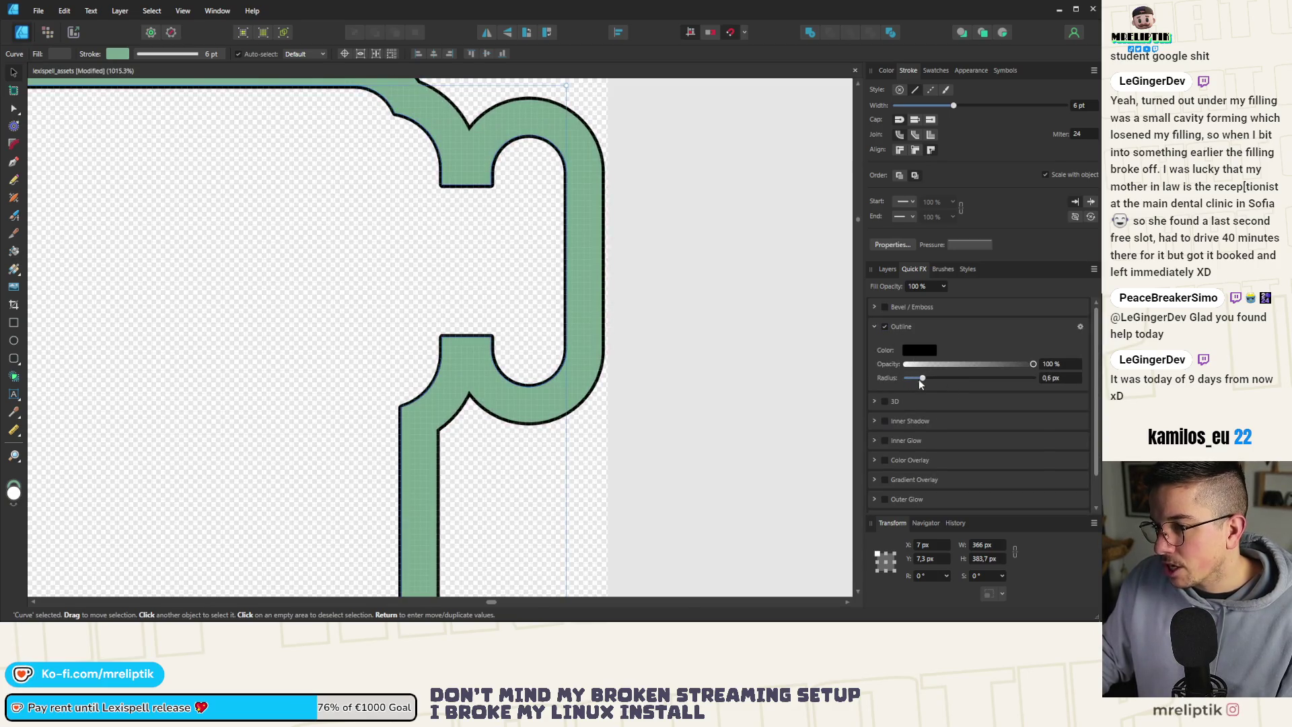
scroll(306, 229, "down", 3)
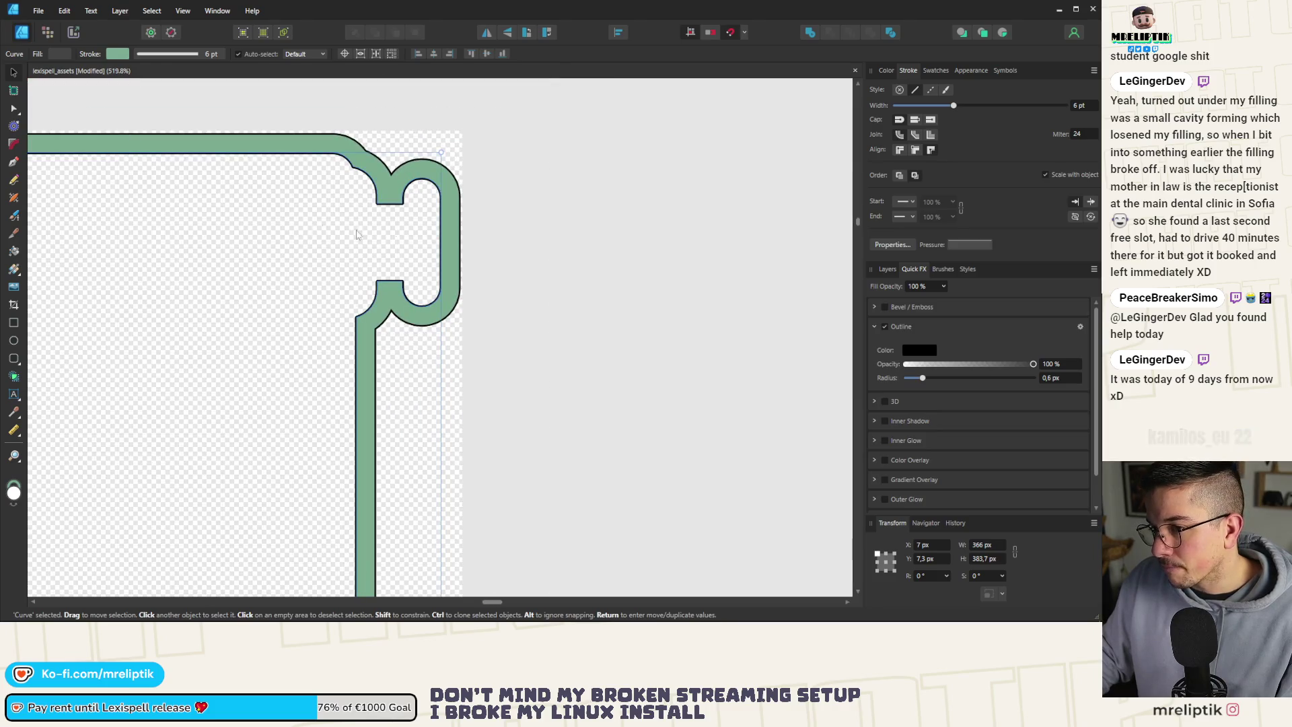
left_click(884, 327)
Back in Layers, deselect and undo to bring back the Group beneath the curve.
left_click(888, 270)
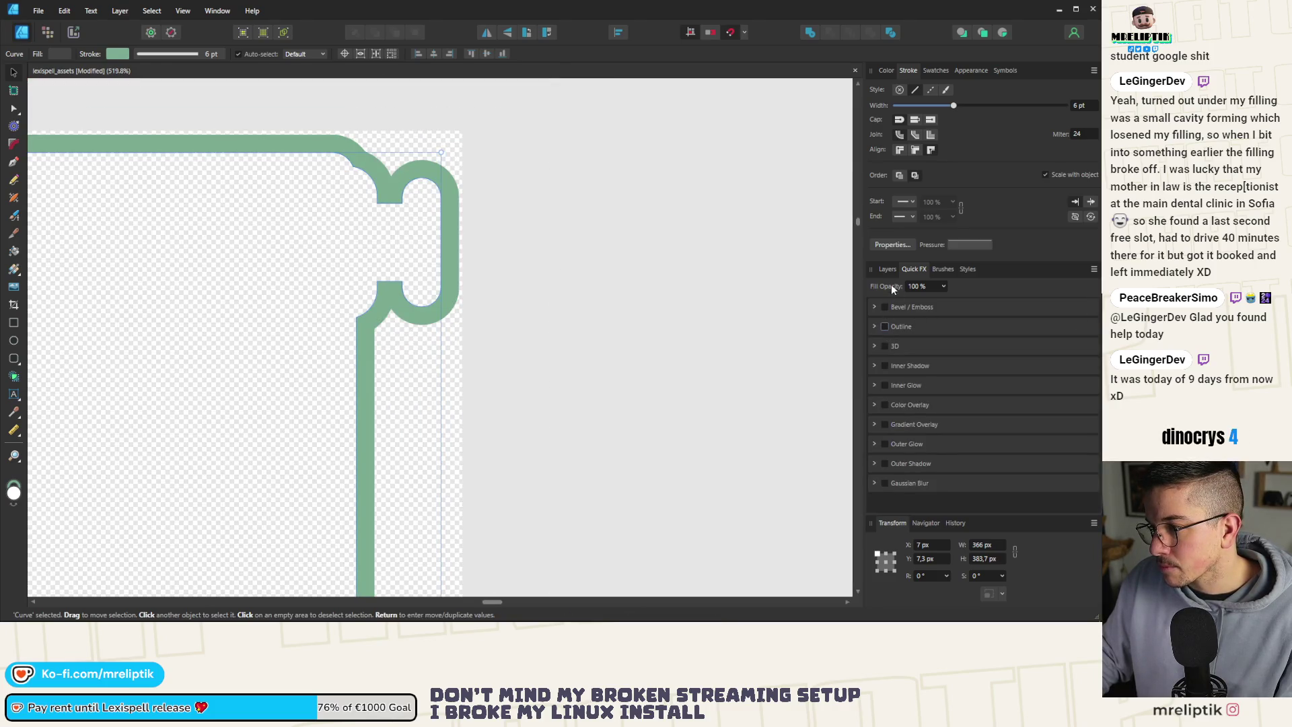
left_click(606, 284)
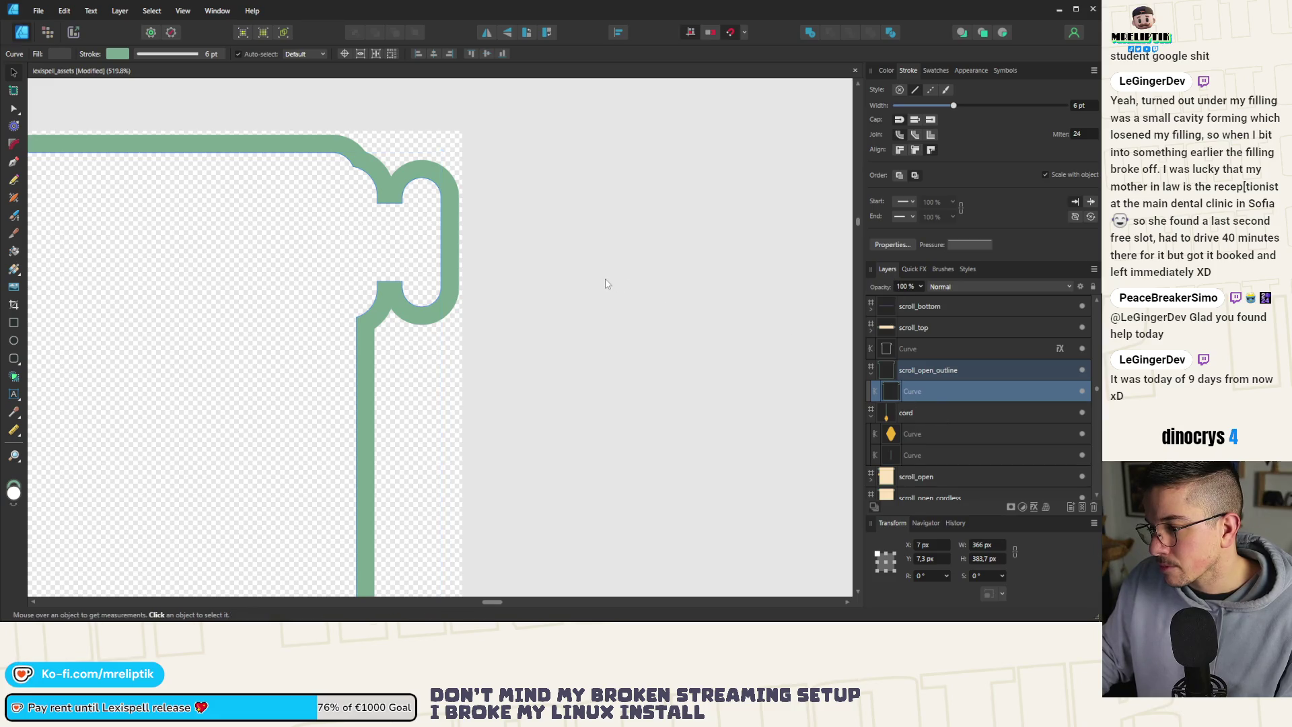
key("ctrl+z")
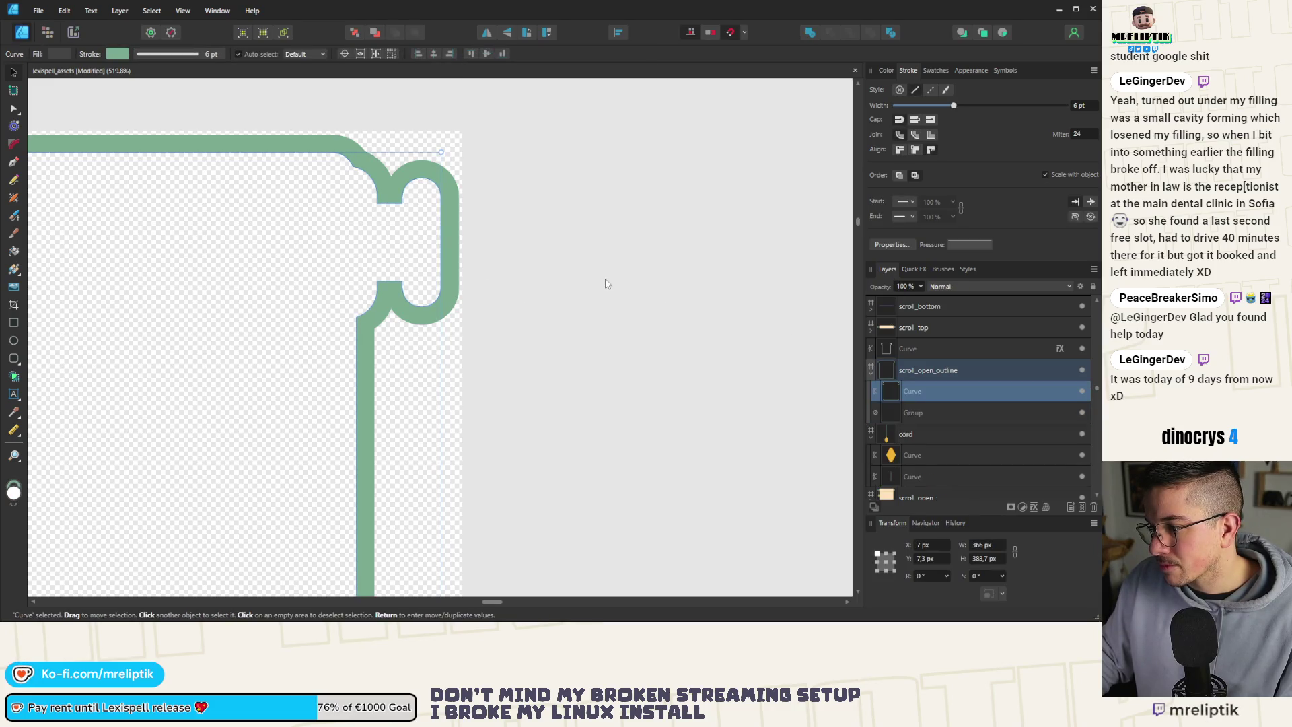
Undo four times back to the peach-filled scroll shape.
key("ctrl+z")
key("ctrl+z")
key("ctrl+z")
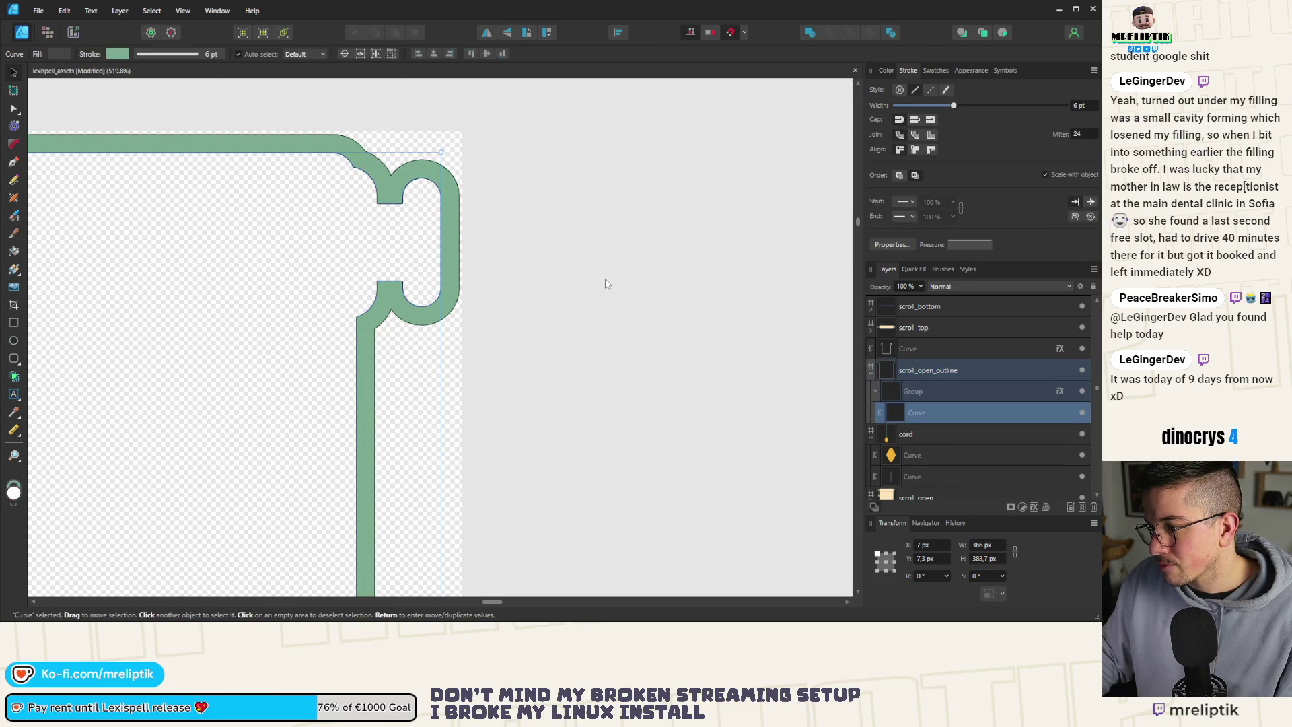
key("ctrl+z")
key("ctrl+z")
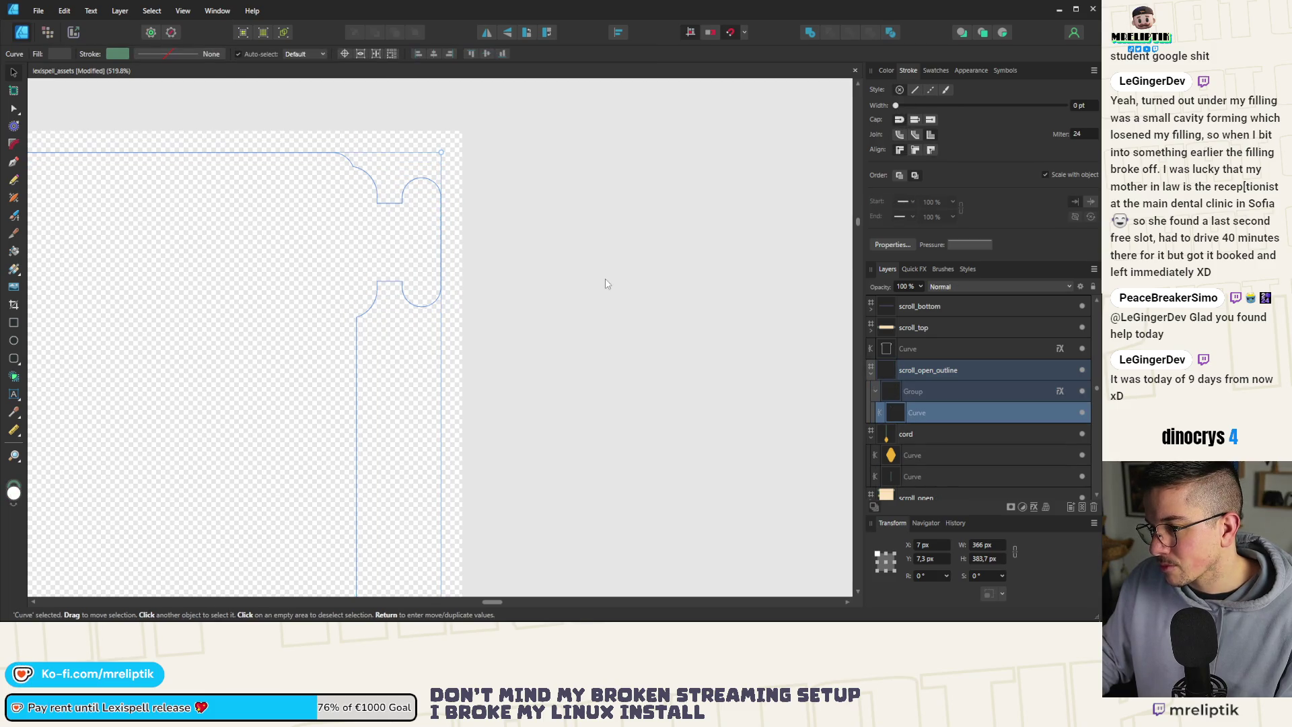
key("ctrl+z")
key("ctrl+z")
key("ctrl+z")
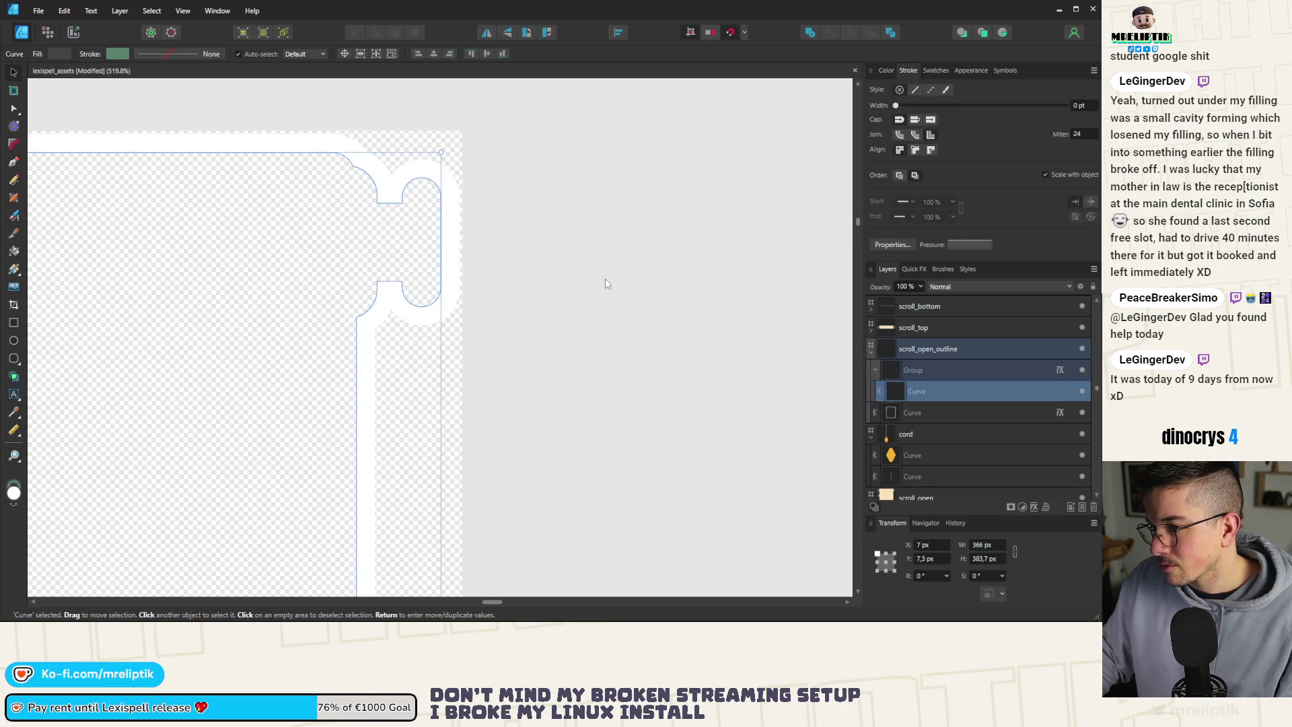
key("ctrl+z")
scroll(693, 336, "down", 2)
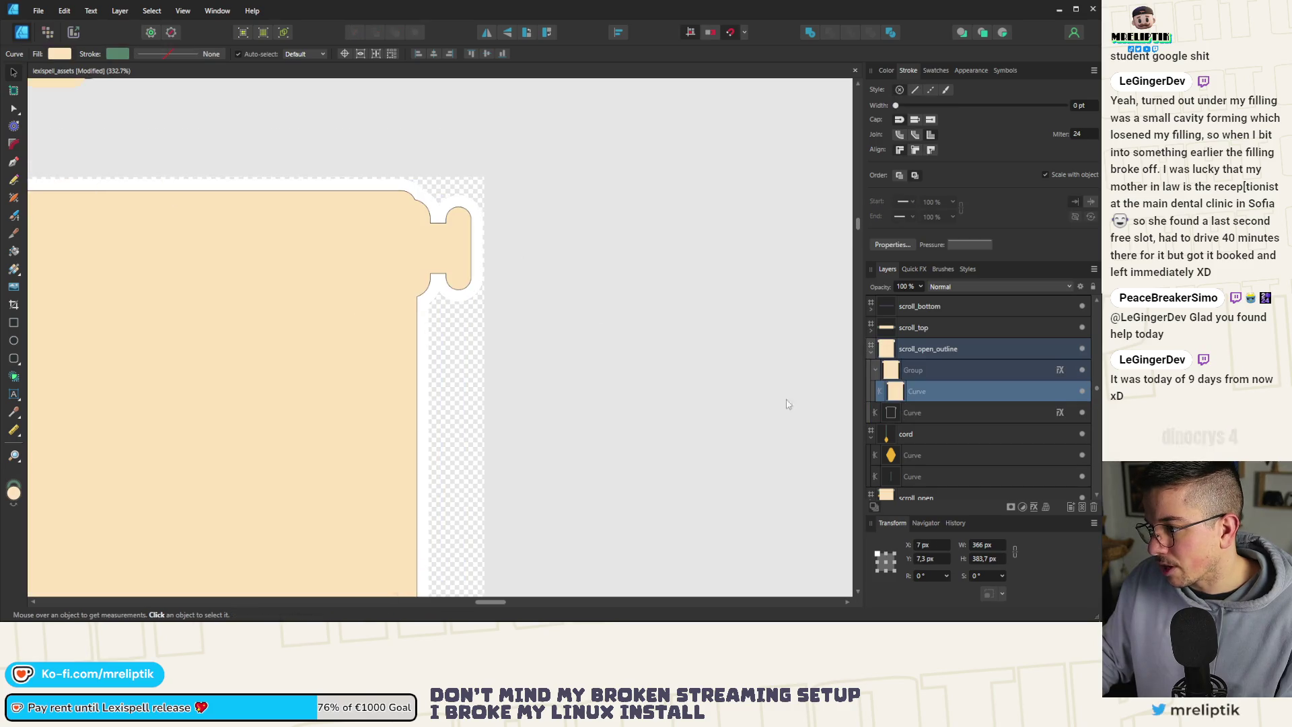
Move the white outline curve out of the scroll_open_outline artboard.
left_click(908, 412)
scroll(408, 375, "down", 5)
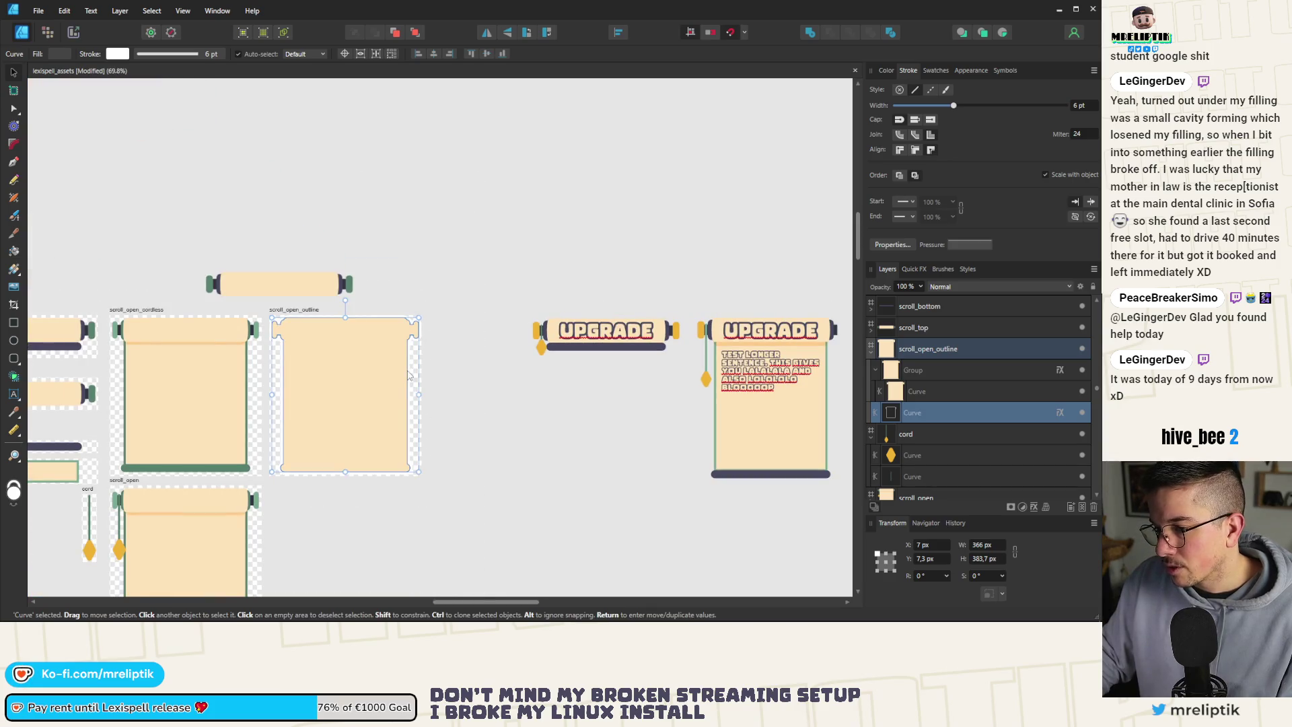
left_click_drag(409, 375, 600, 495)
Pull the peach curve out of its Group and delete the empty Group.
left_click(389, 360)
scroll(377, 336, "up", 4)
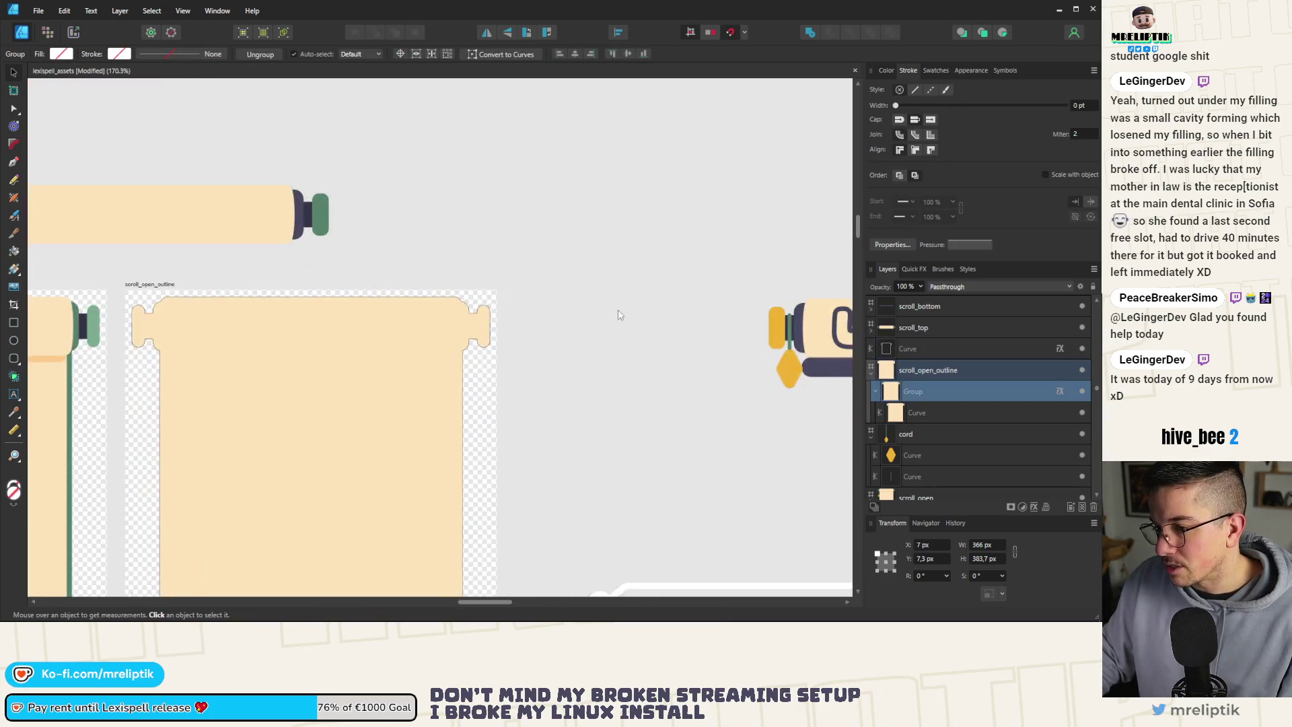
scroll(466, 313, "up", 5)
left_click(935, 413)
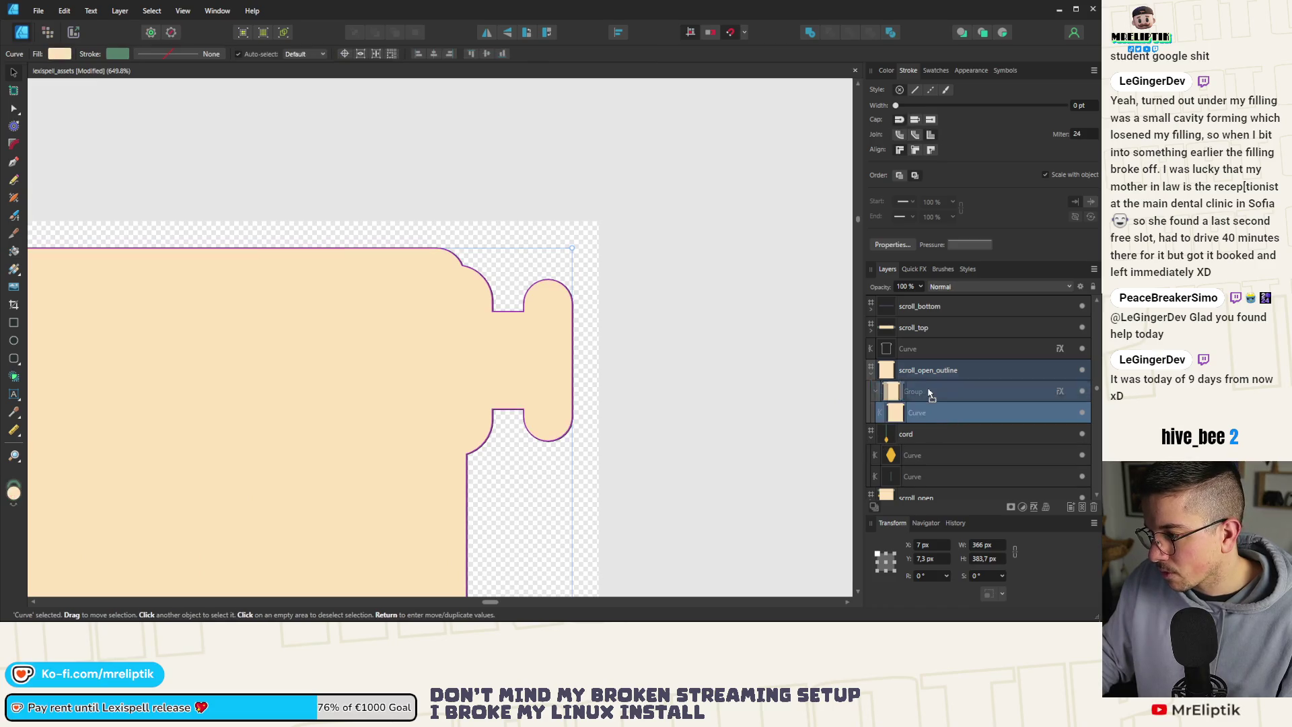
left_click_drag(930, 395, 922, 415)
key("ctrl+d")
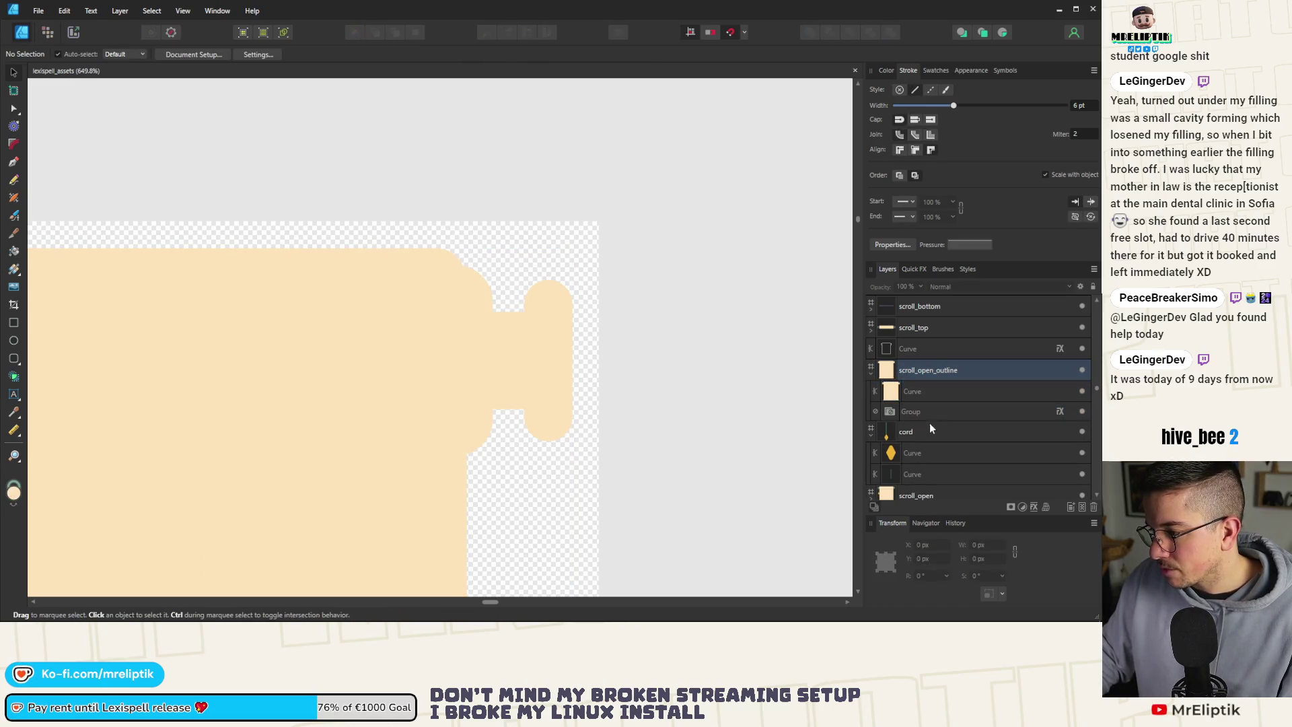
left_click(927, 420)
key("Delete")
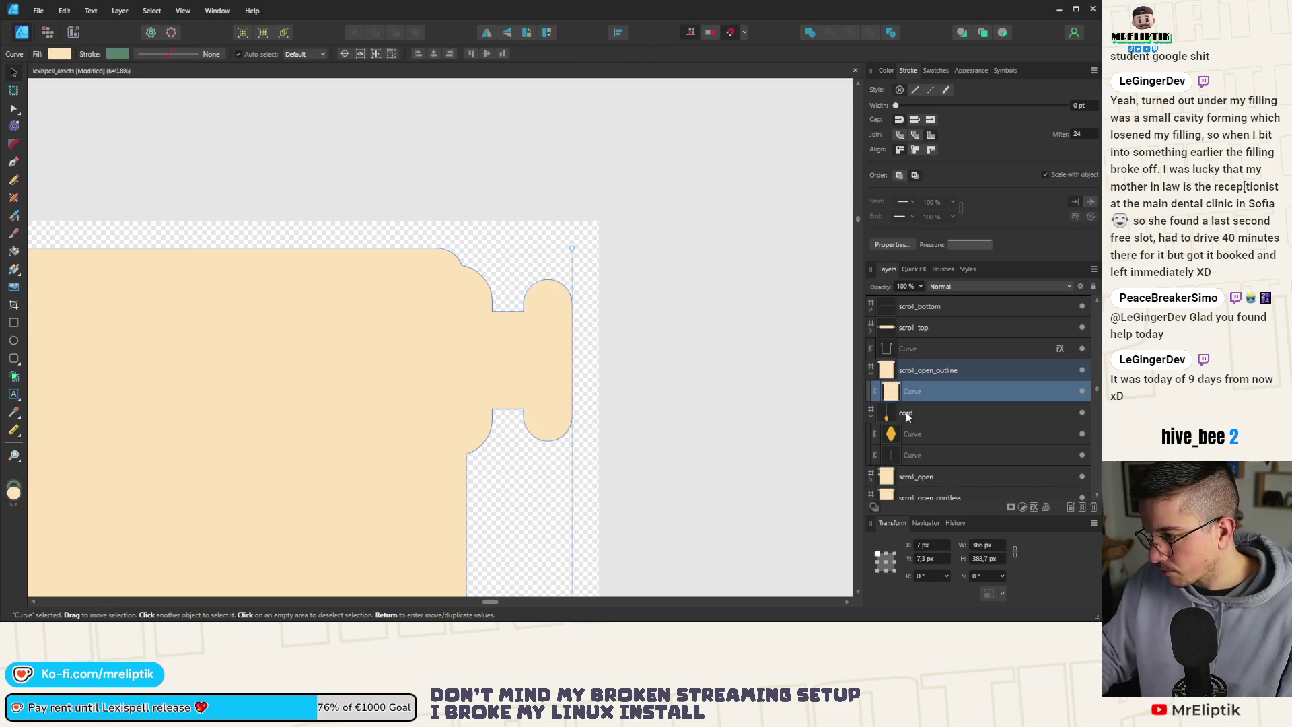
Duplicate the peach scroll curve in scroll_open_outline with Ctrl+J.
left_click(922, 412)
left_click(931, 390)
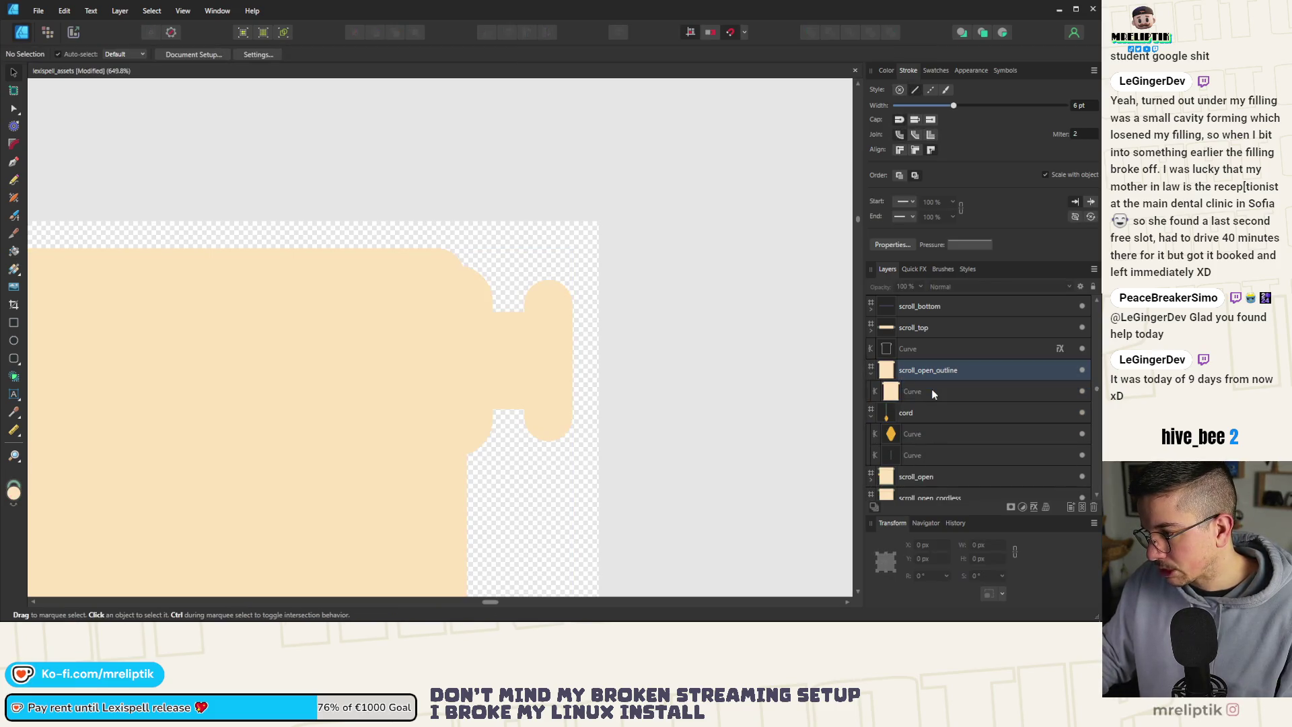
key("ctrl+d")
left_click(923, 392)
key("ctrl+j")
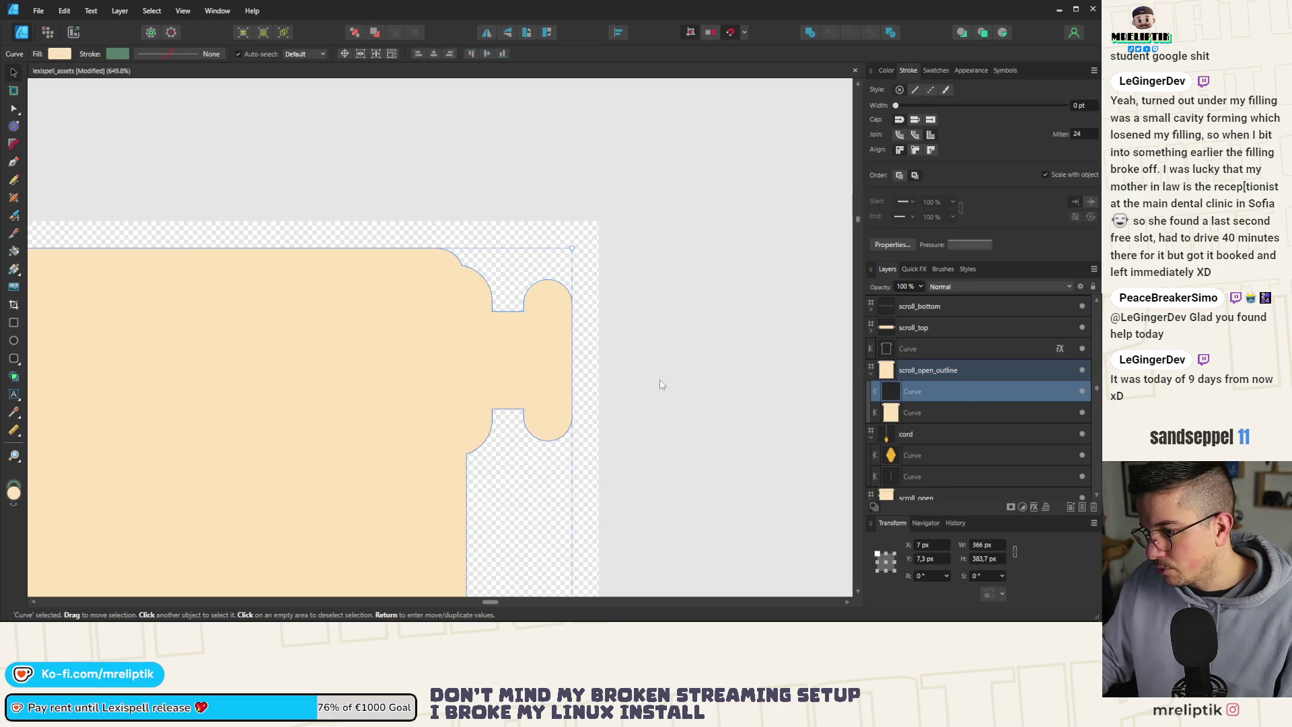
Name the lower scroll curve layer Inner and the upper one Outer.
left_click(934, 412)
double_click(920, 419)
type("Inn")
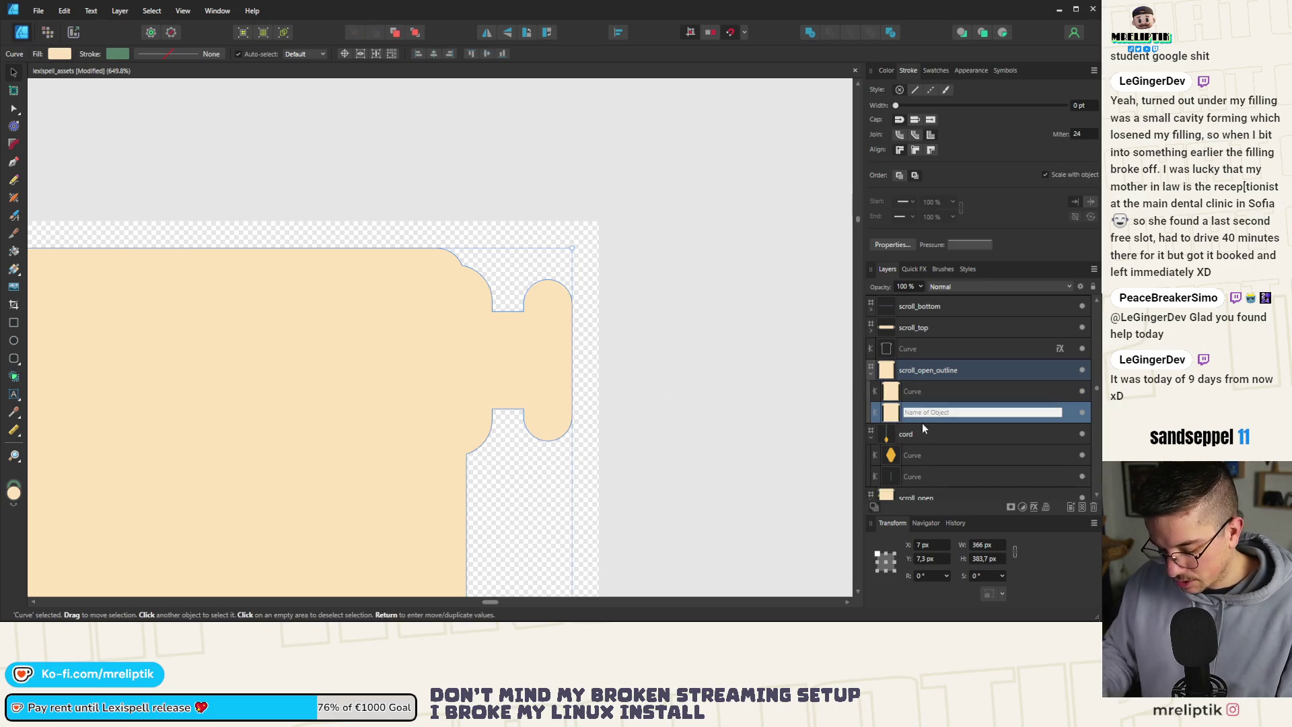
type("er")
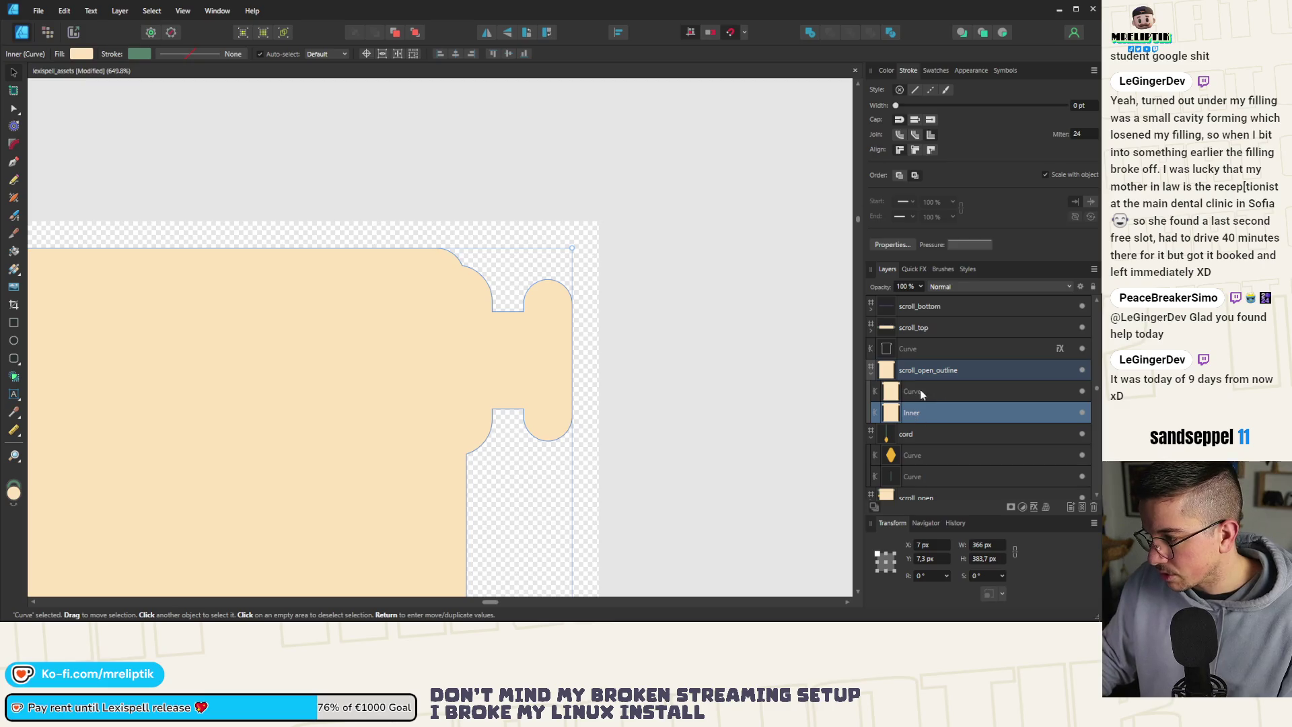
double_click(920, 391)
type("r")
key("Return")
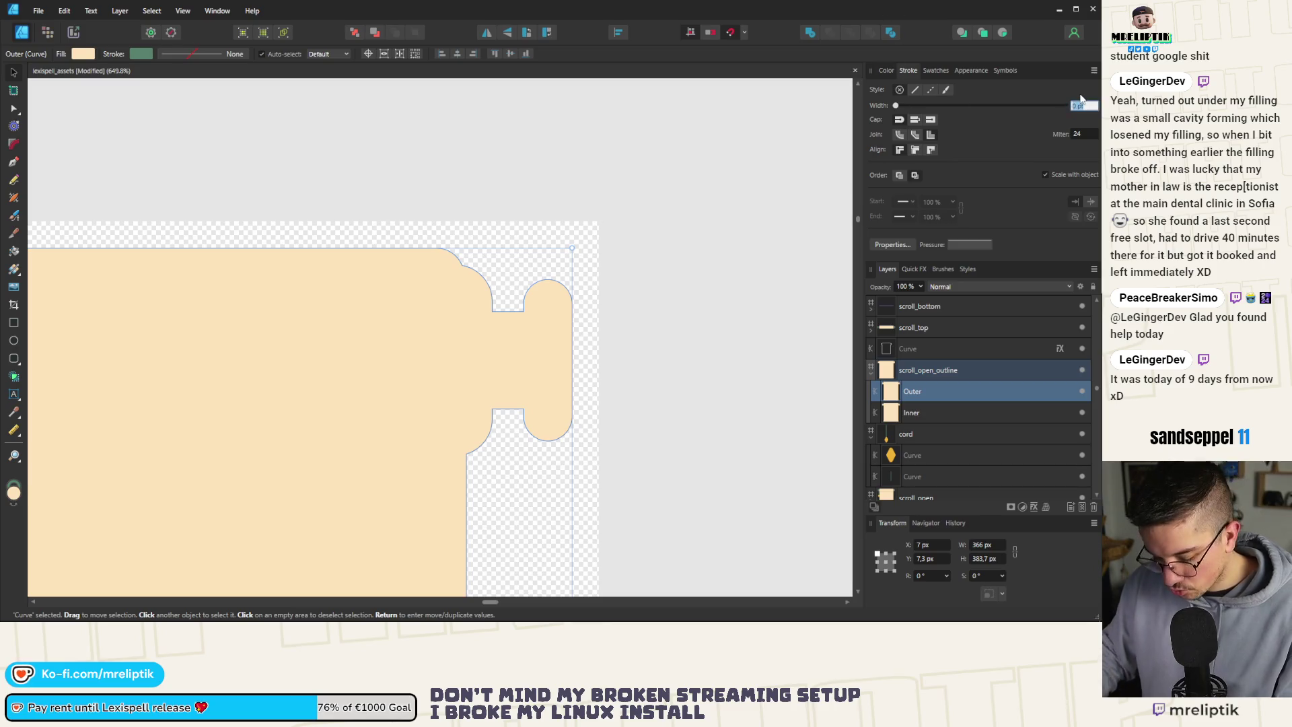
type("6")
Give Outer a 6 pt white stroke aligned outside, with a changed corner join.
key("Return")
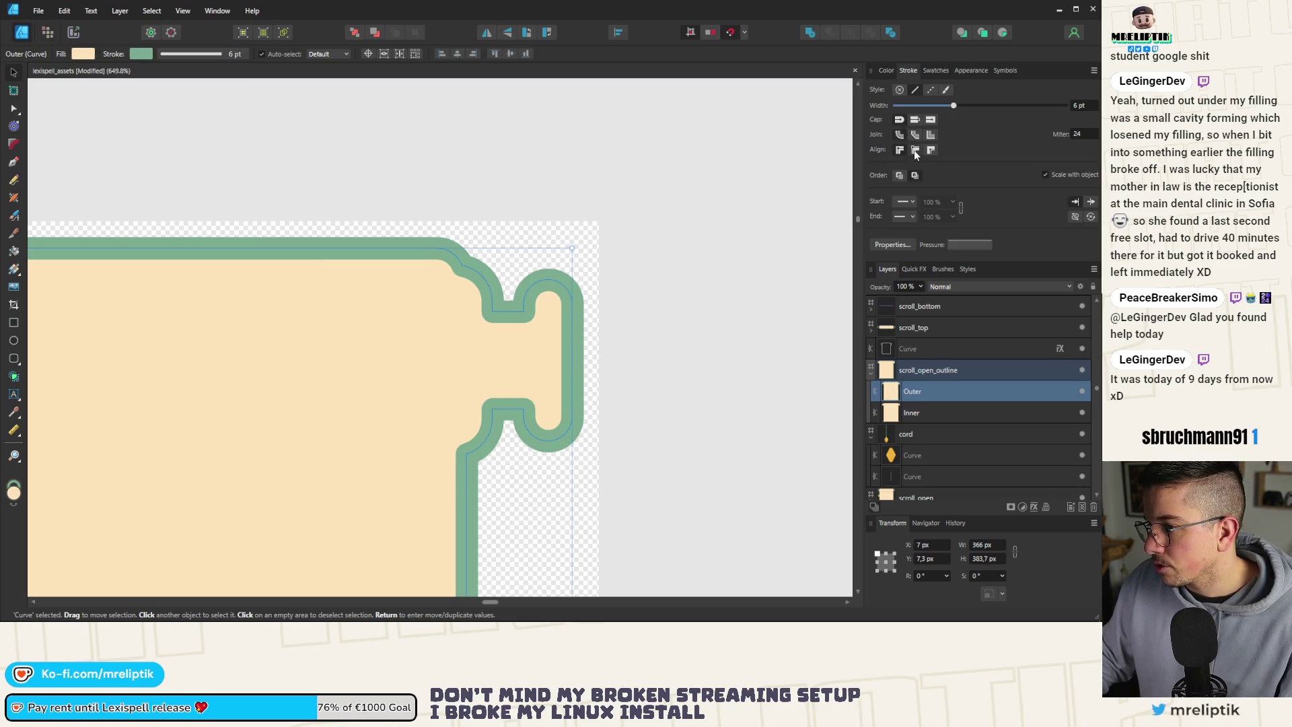
left_click(914, 151)
left_click(931, 151)
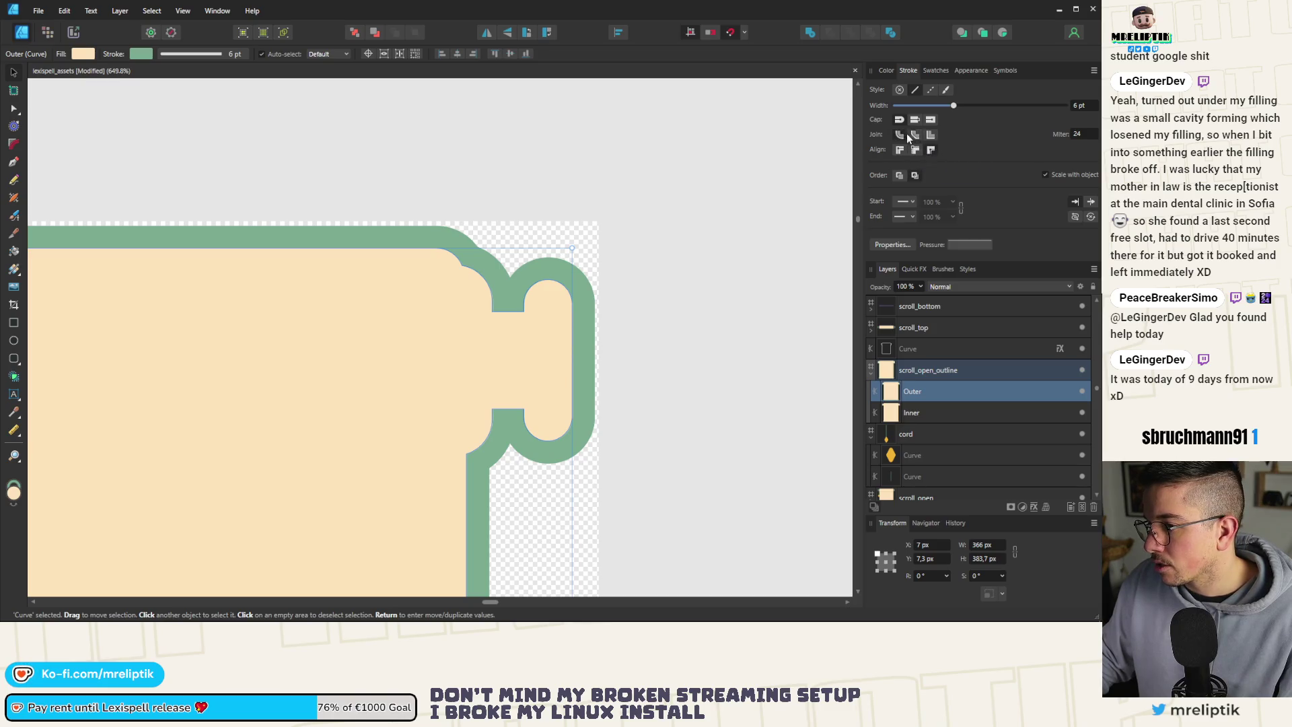
left_click(931, 134)
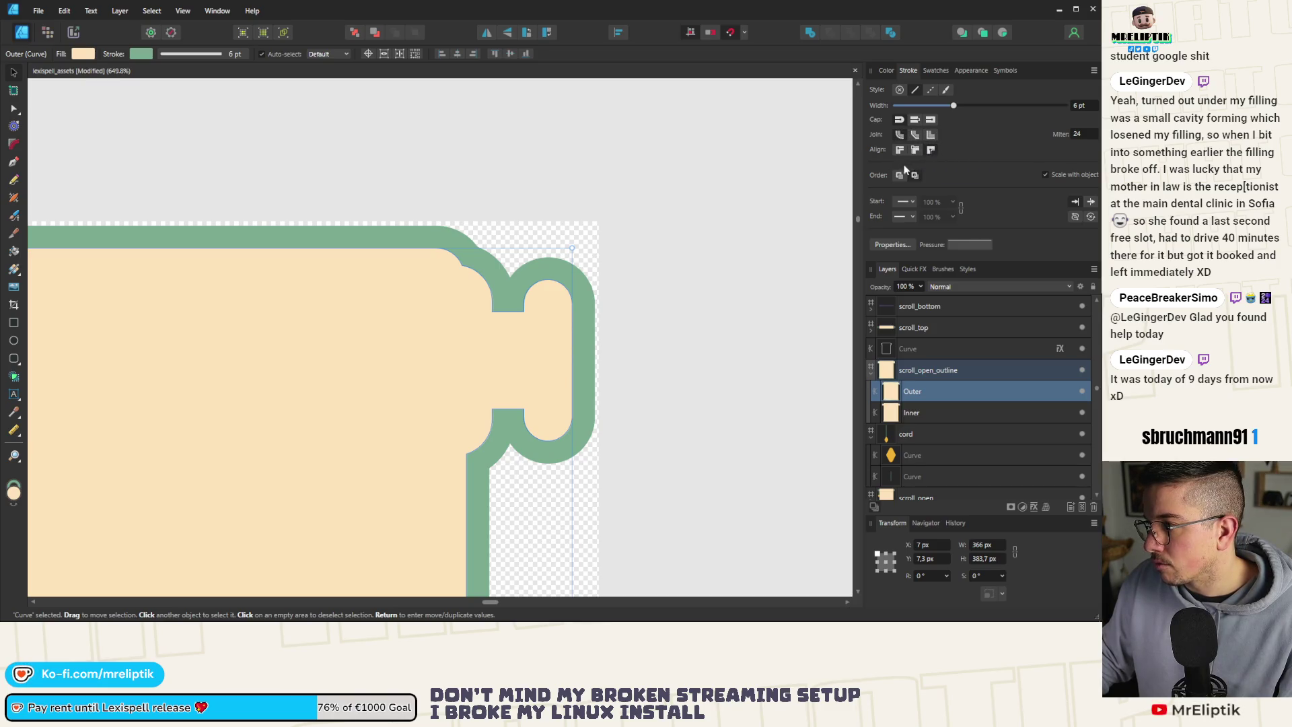
left_click(888, 72)
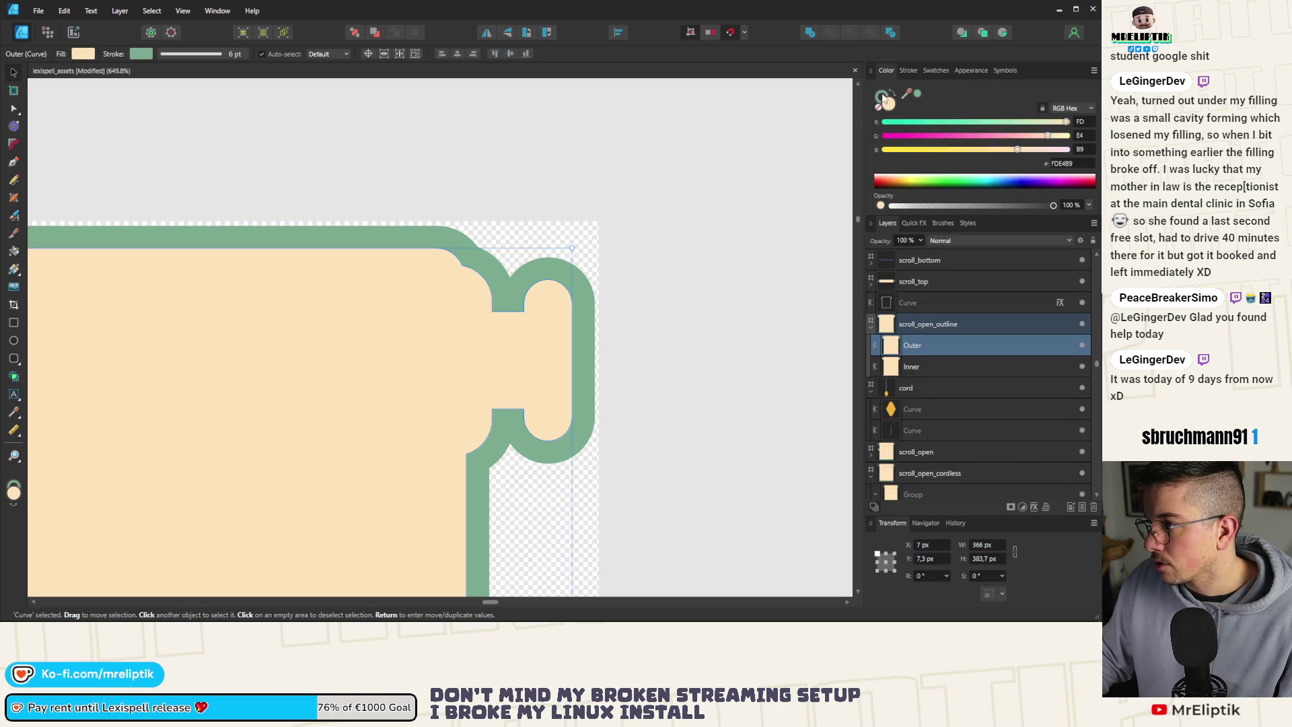
left_click_drag(1007, 179, 796, 139)
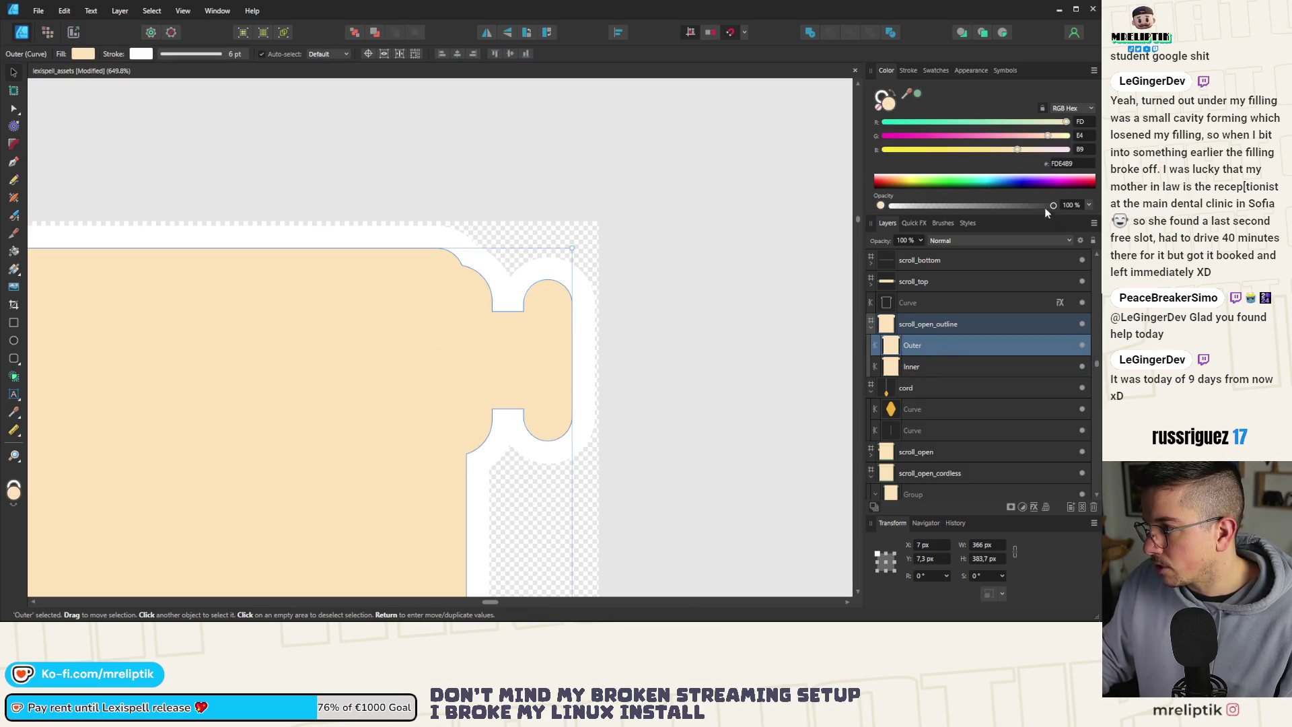
Give the Inner shape a 0,1 pt stroke and a fully transparent fill.
left_click(926, 372)
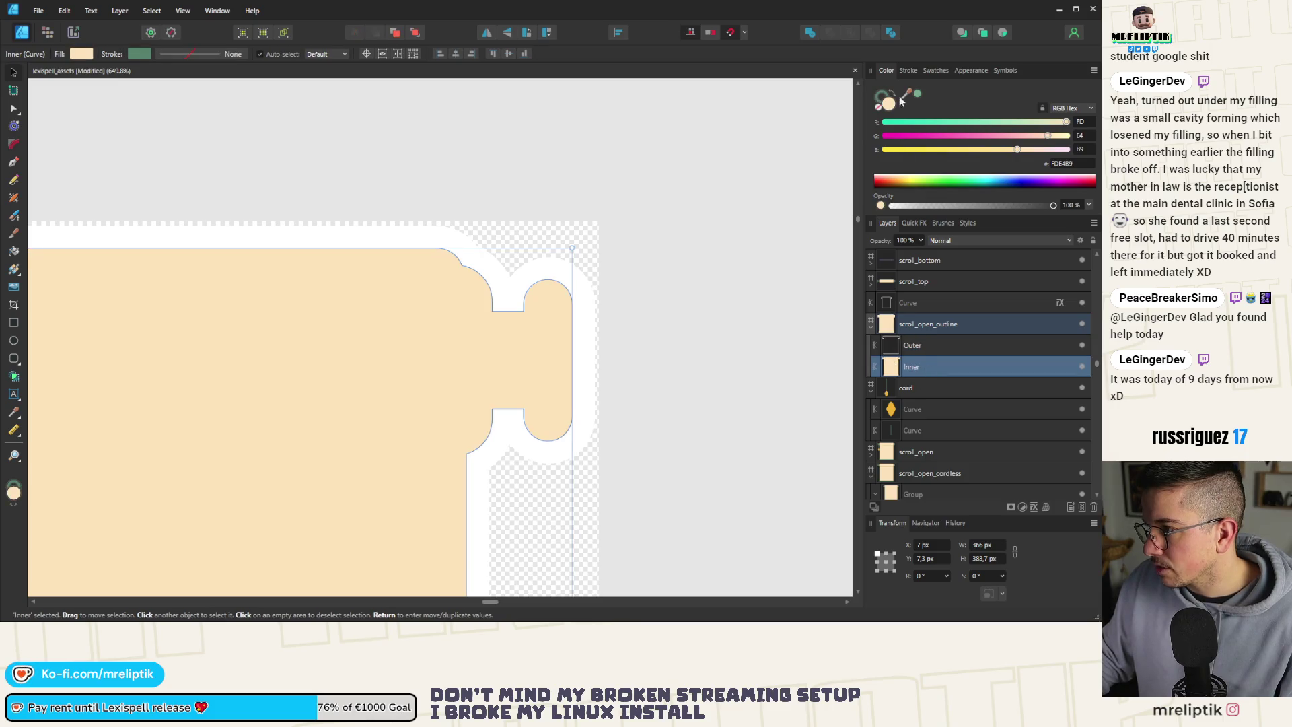
left_click(908, 71)
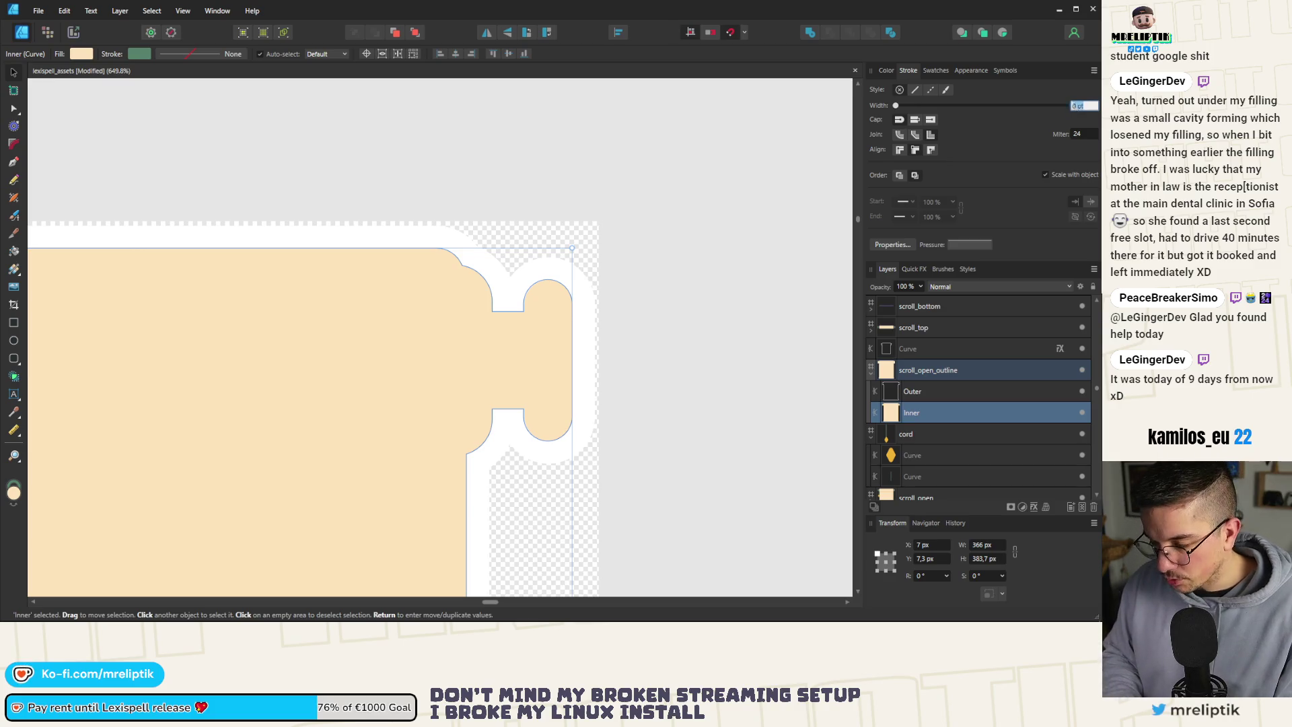
type("0,1")
key("Return")
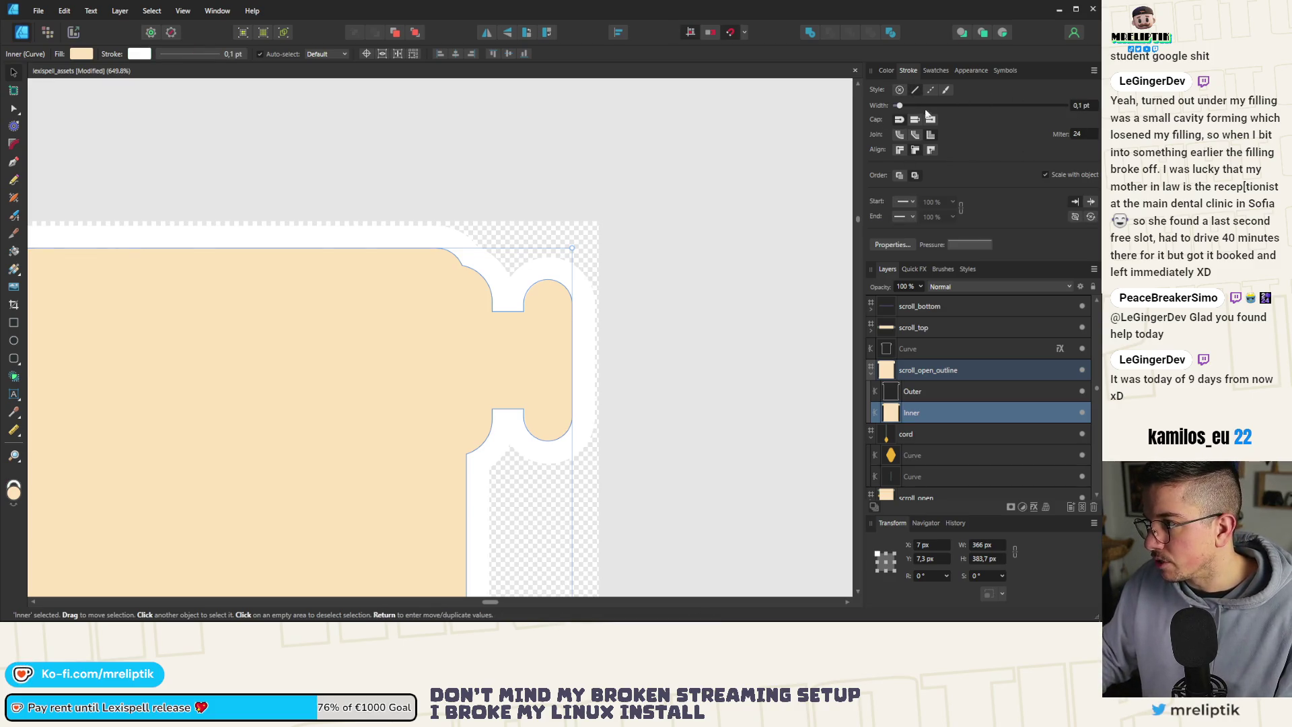
mouse_move(899, 107)
left_mouse_down()
mouse_move(955, 107)
mouse_move(889, 106)
left_mouse_up()
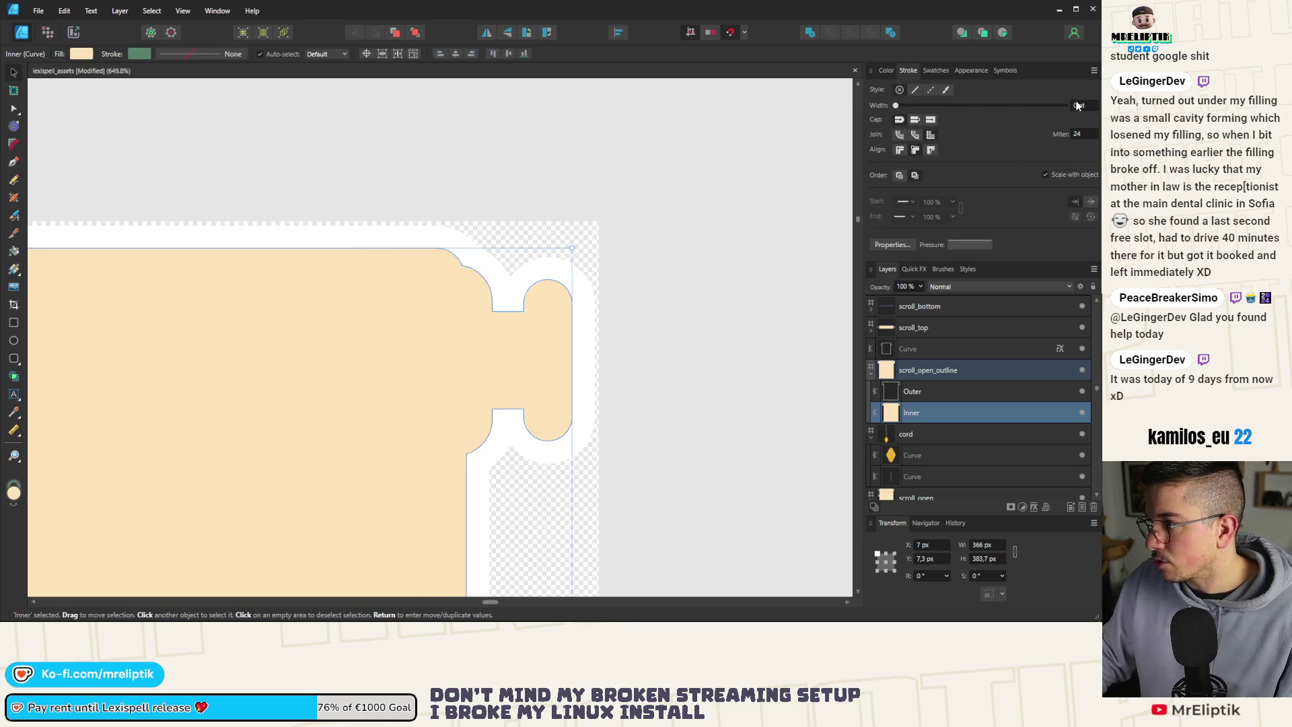
key("Return")
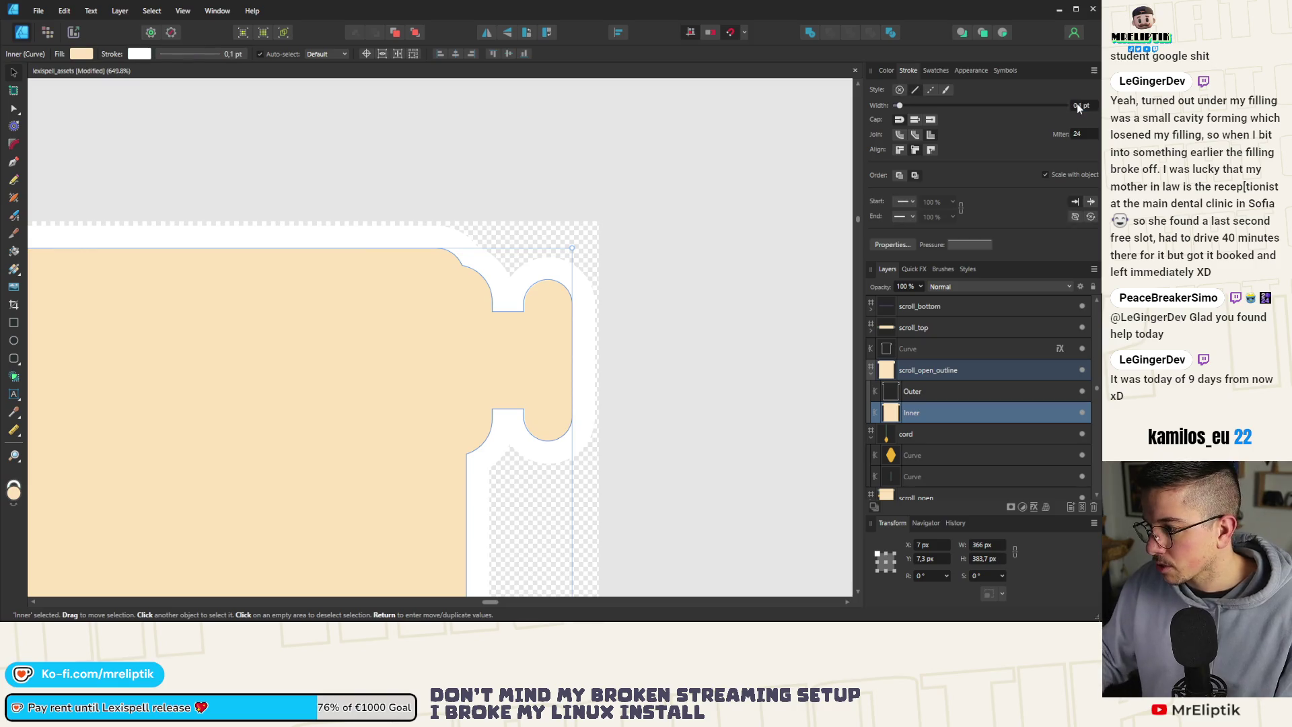
left_click(886, 70)
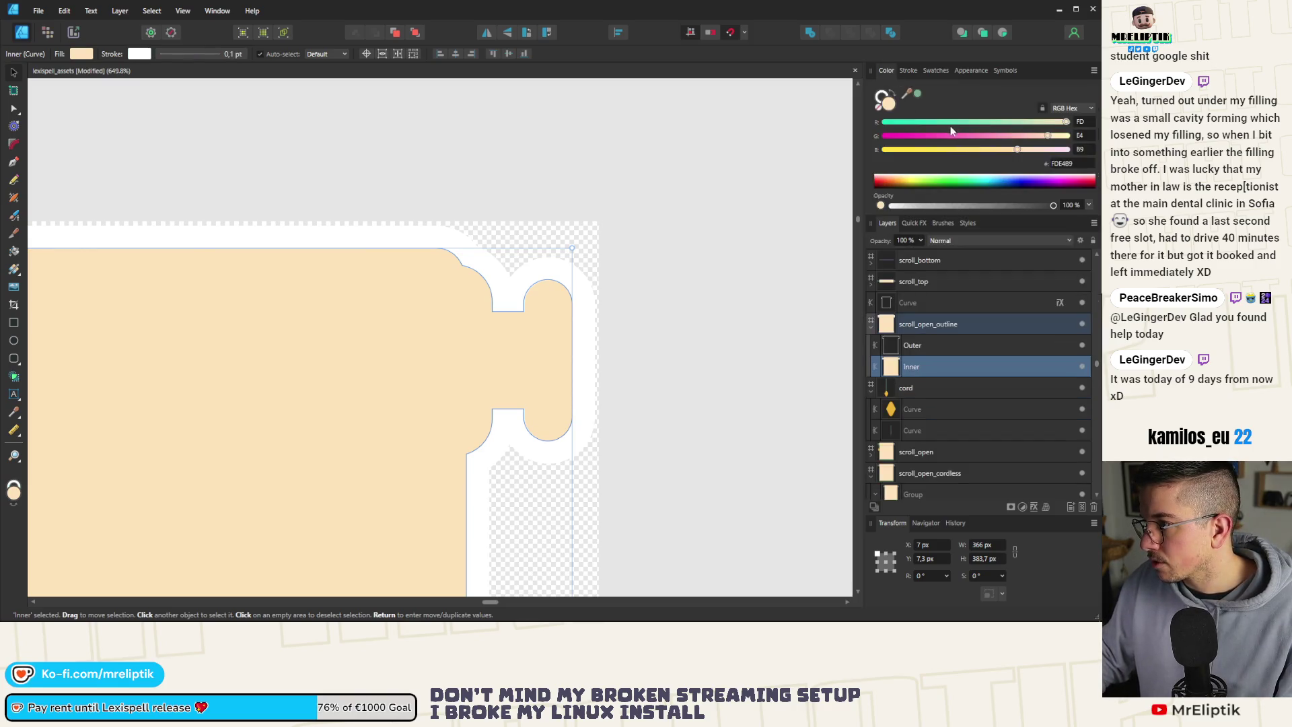
left_click_drag(1053, 206, 889, 205)
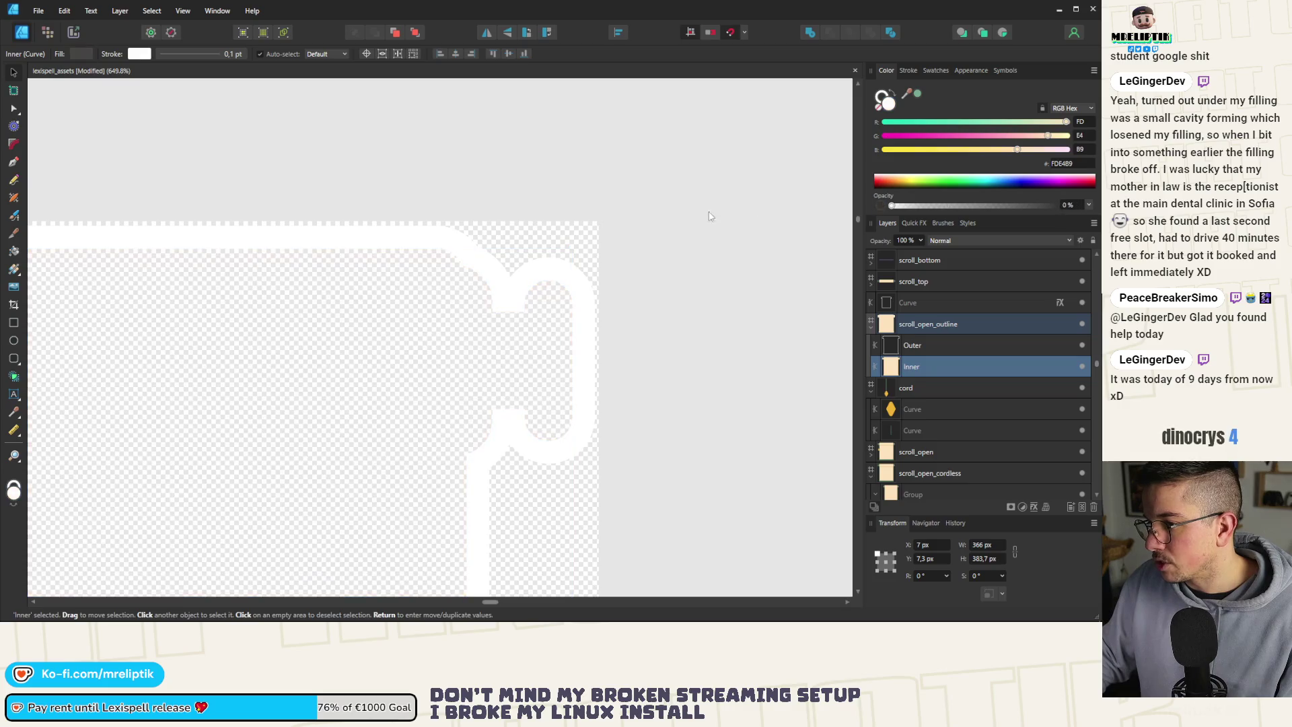
left_click(907, 70)
mouse_move(900, 106)
left_mouse_down()
mouse_move(947, 109)
mouse_move(899, 107)
left_mouse_up()
Export the scroll_open_outline artboard as PNG, overwriting scroll_open_outline.png.
scroll(574, 295, "down", 10)
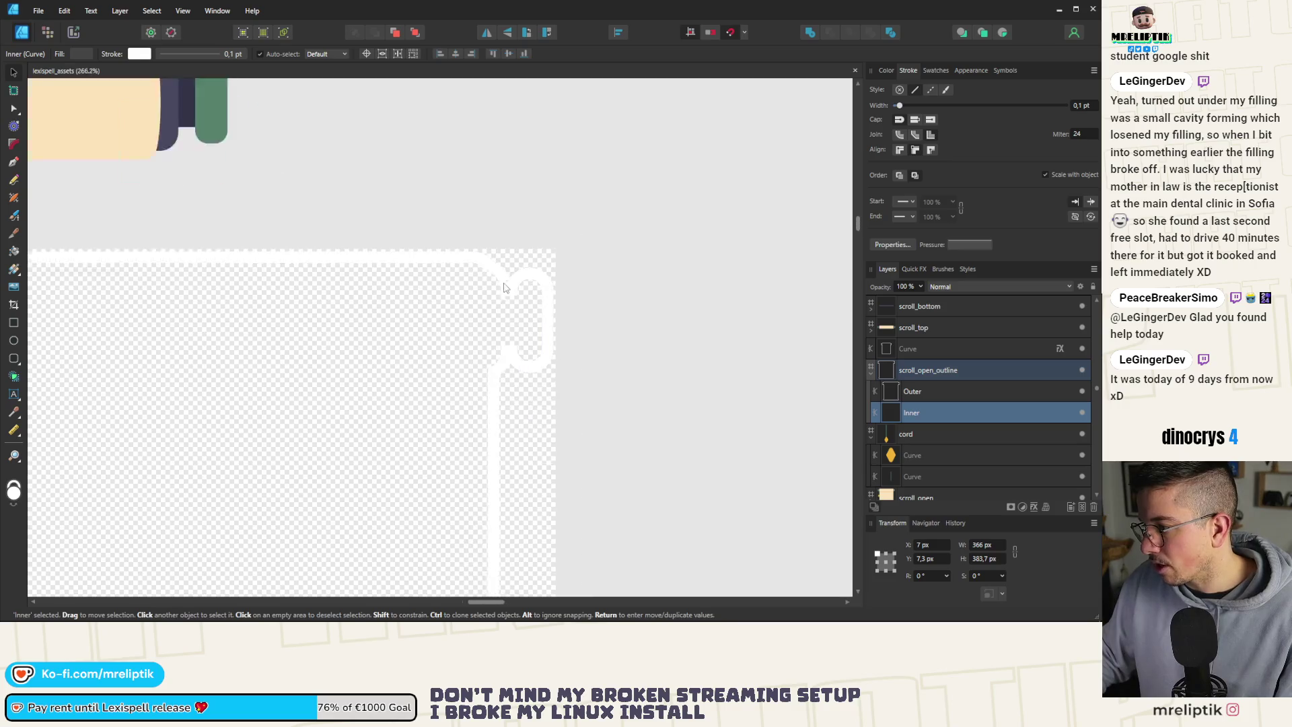
left_click(314, 271)
key("ctrl+alt+shift+s")
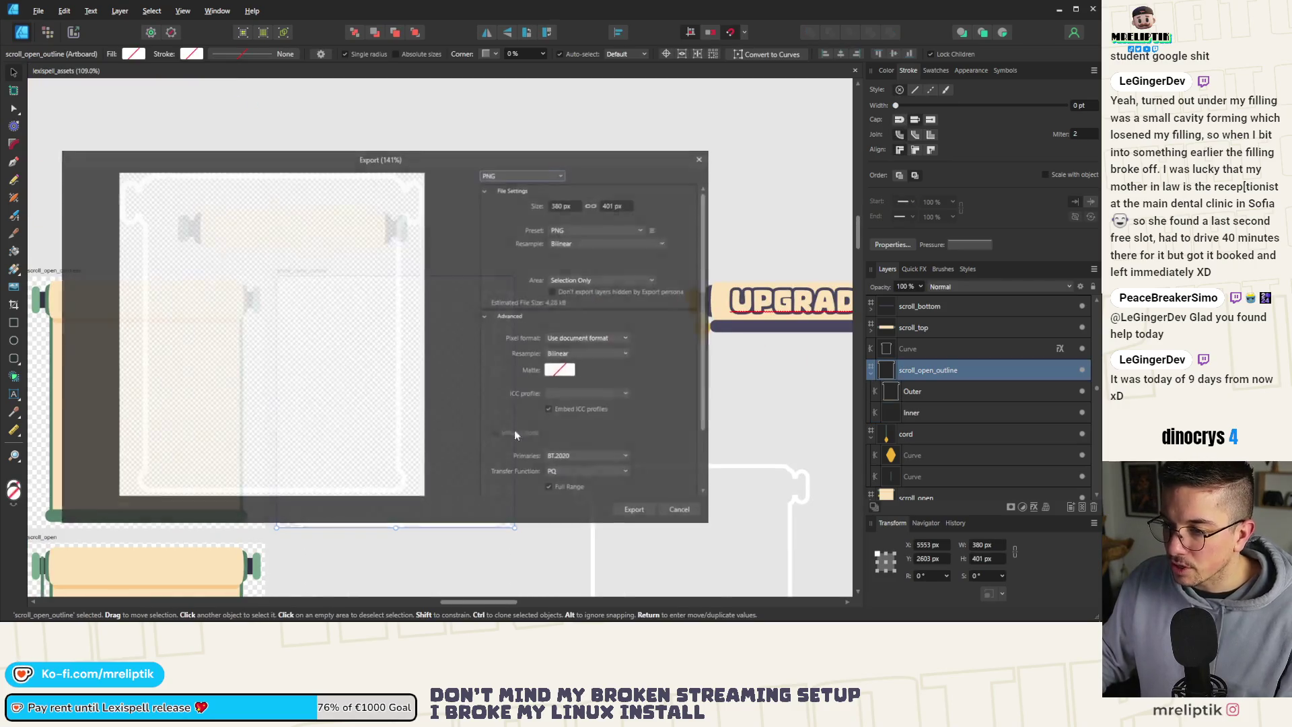
left_click(635, 510)
double_click(252, 213)
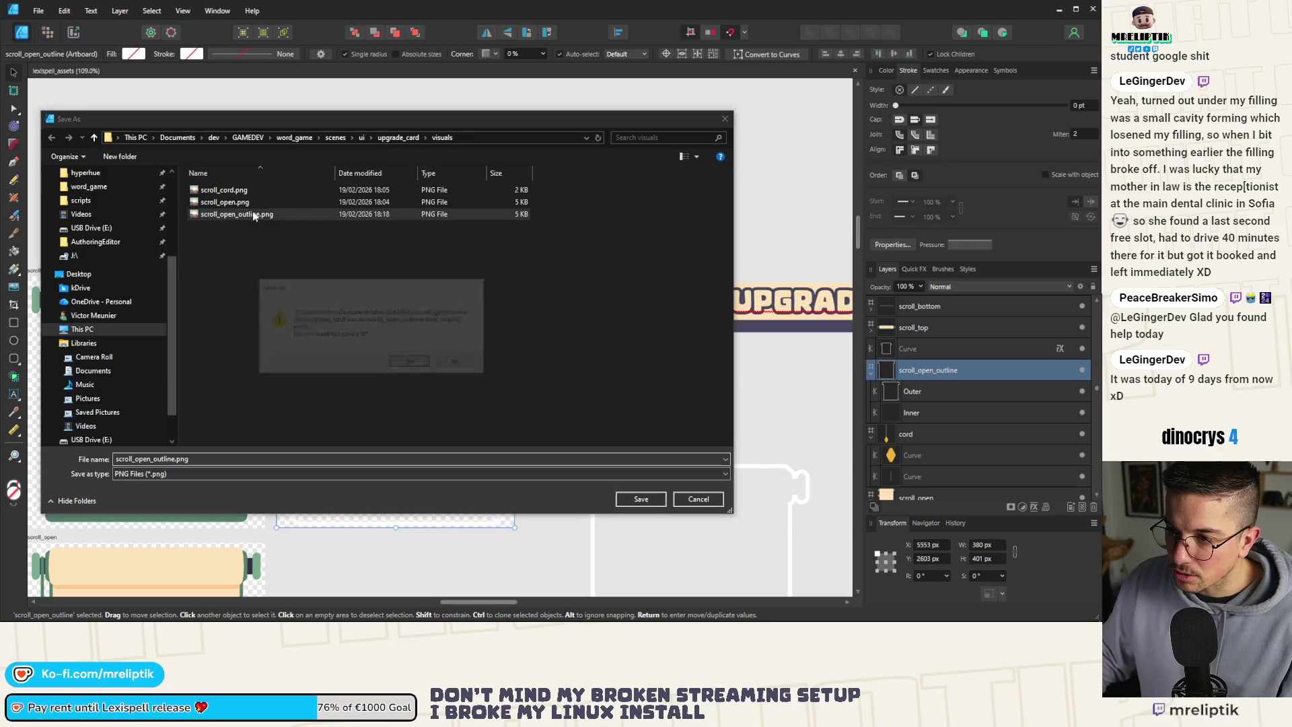
left_click(415, 361)
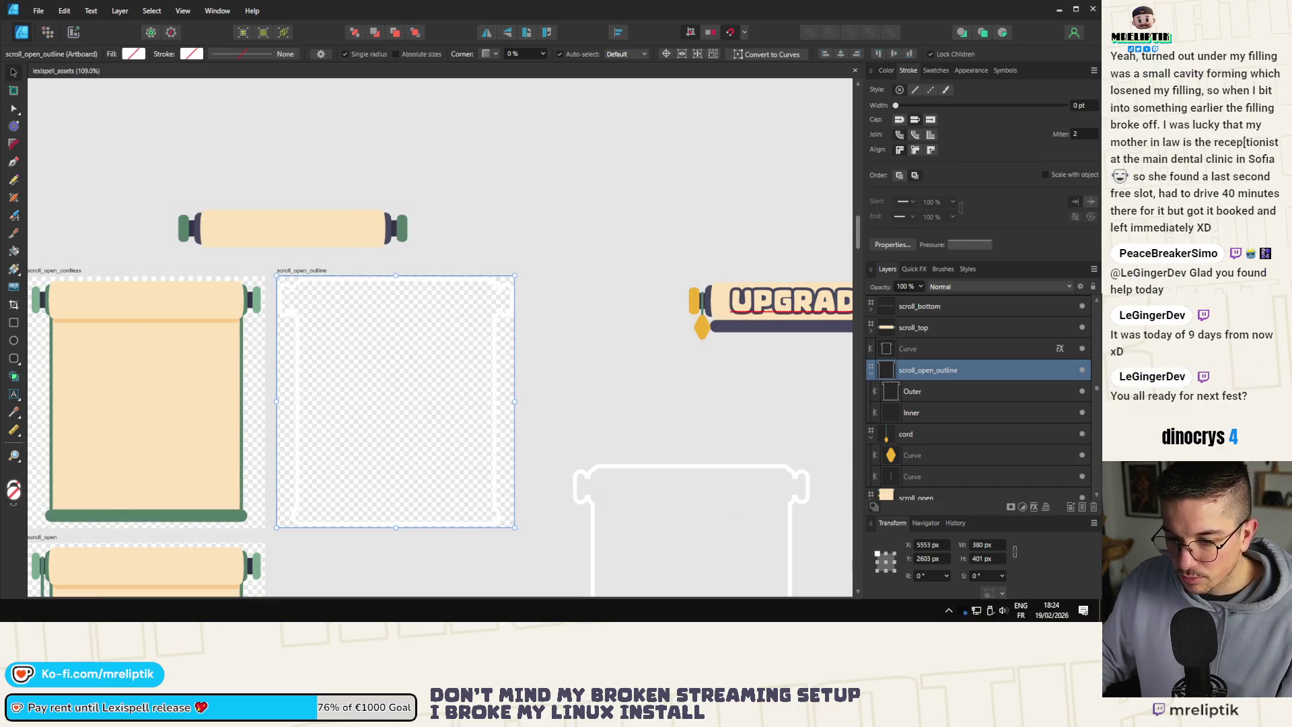
Check the refreshed outline on the Godot card and the Debugger errors, then return to Affinity.
key("alt+Tab")
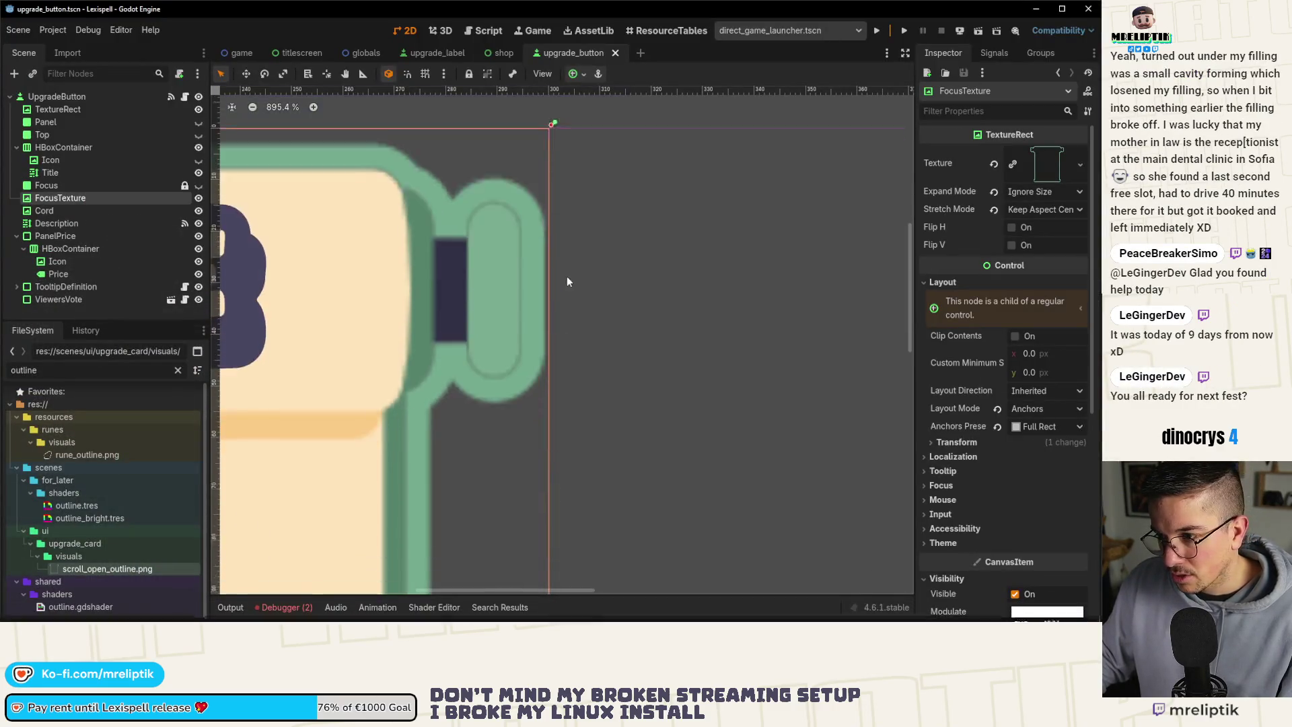
scroll(491, 413, "down", 7)
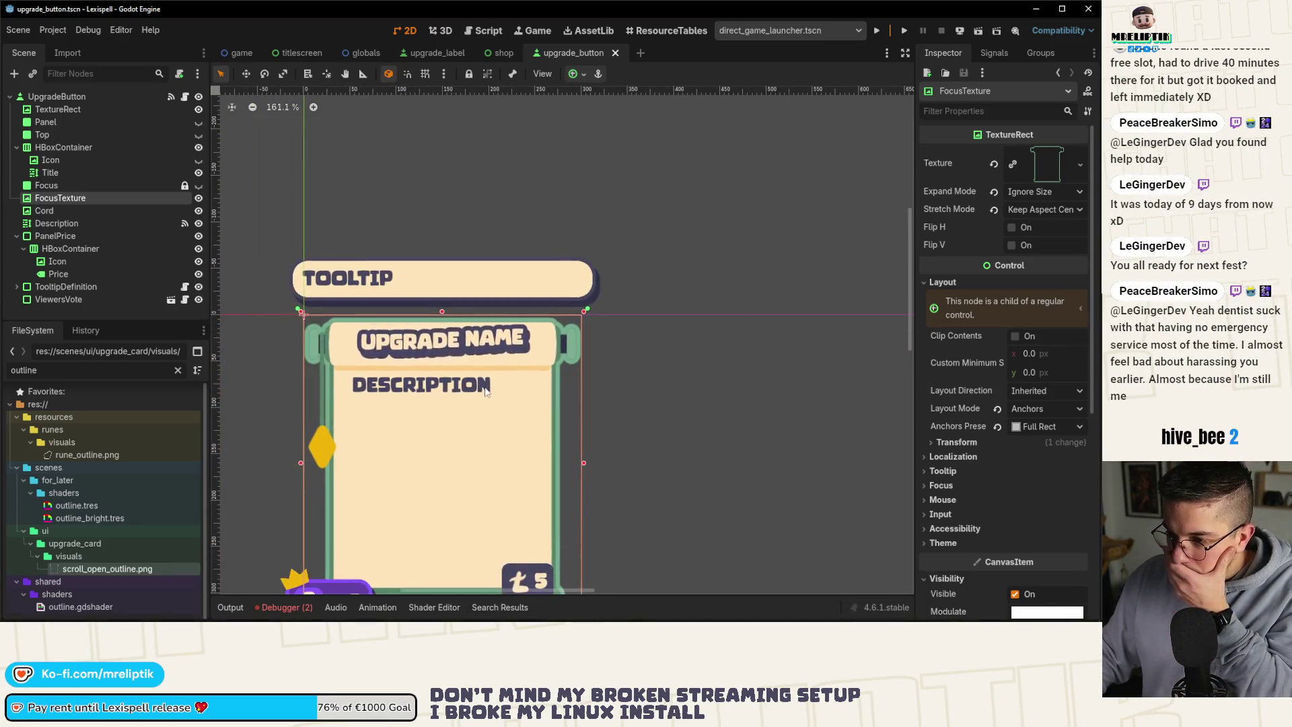
left_click(284, 606)
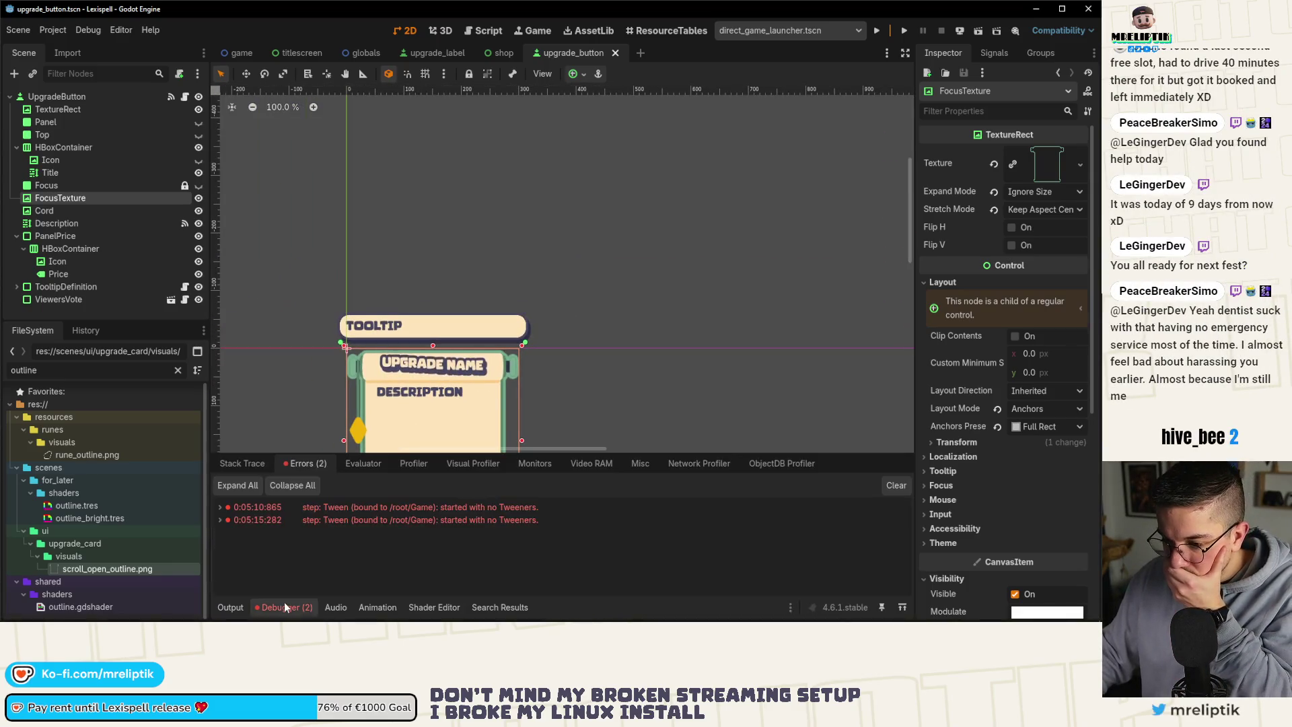
left_click(284, 605)
scroll(398, 391, "up", 4)
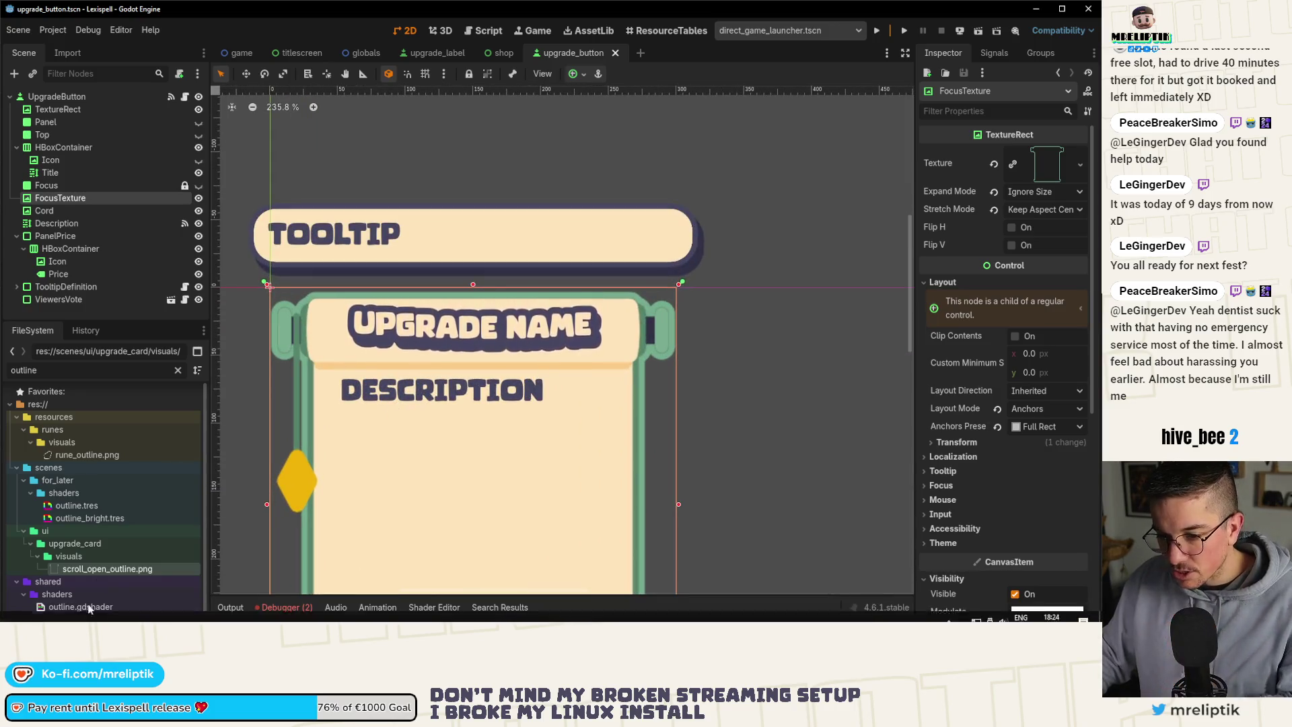
key("alt+Tab")
Set the Inner shape's stroke width to 0,2 pt and clear the selection.
scroll(242, 264, "up", 3)
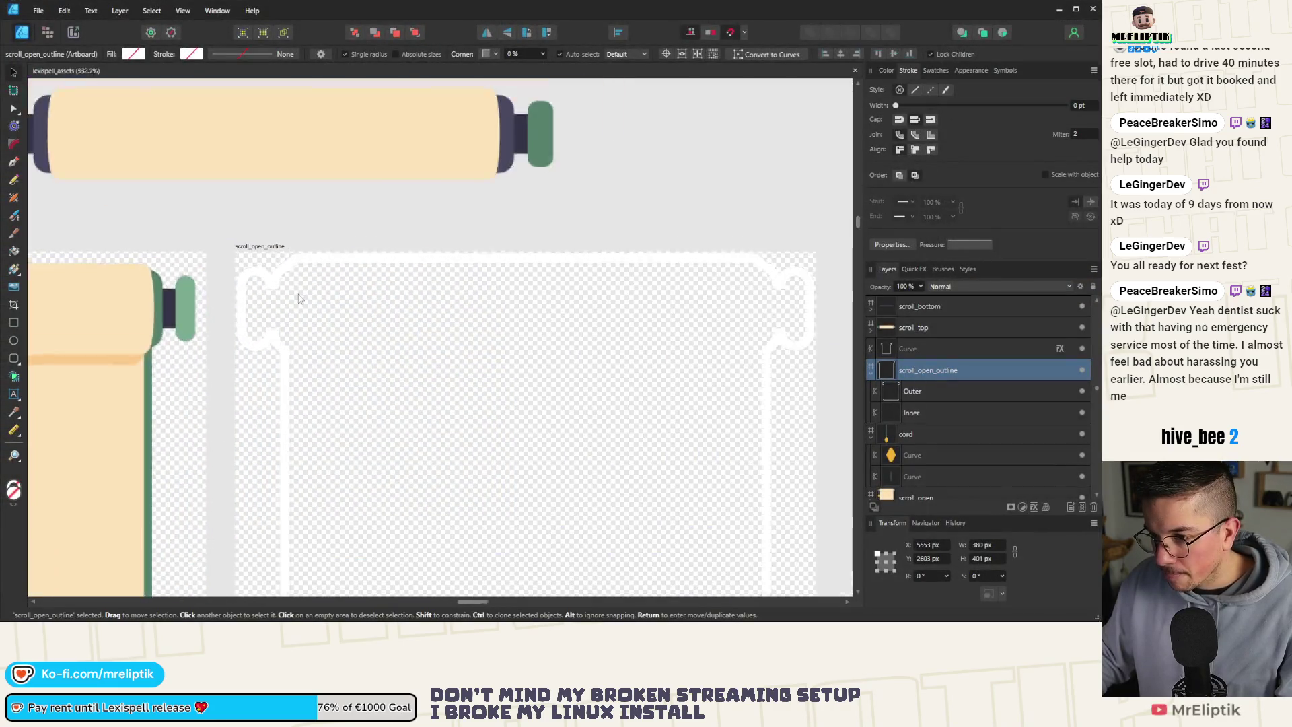
left_click(921, 407)
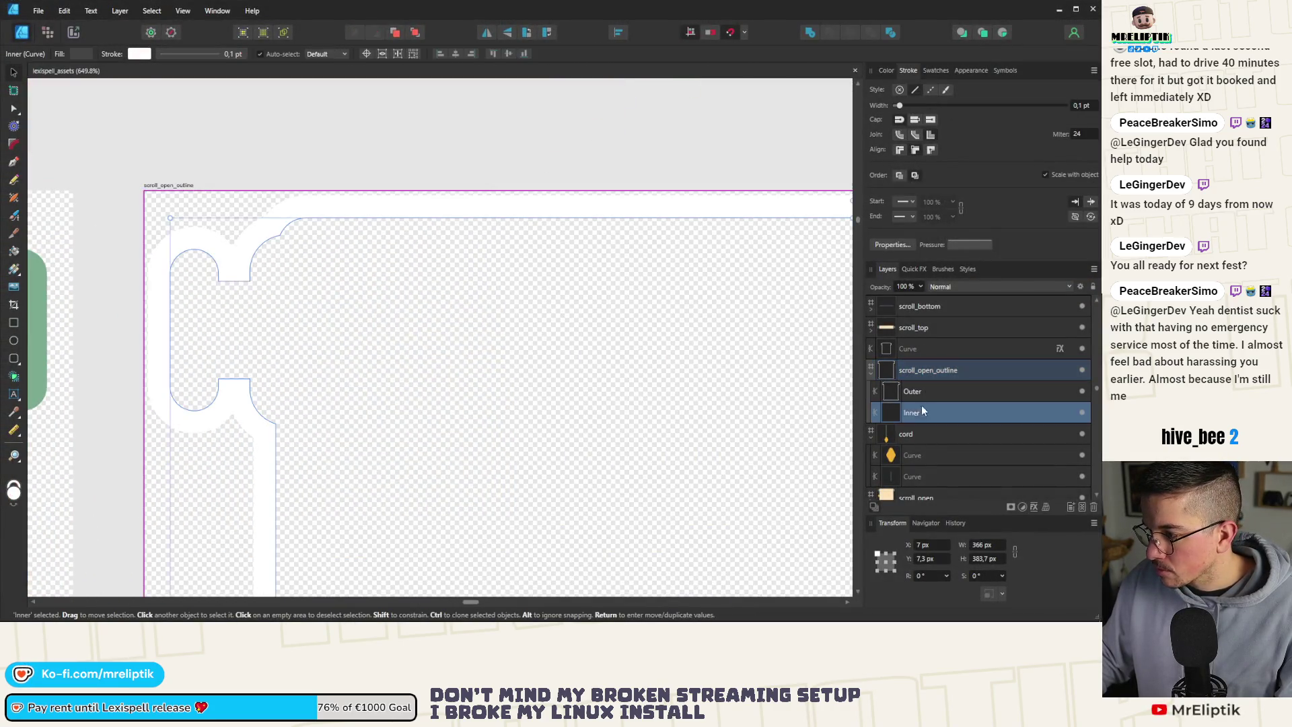
left_click(1084, 106)
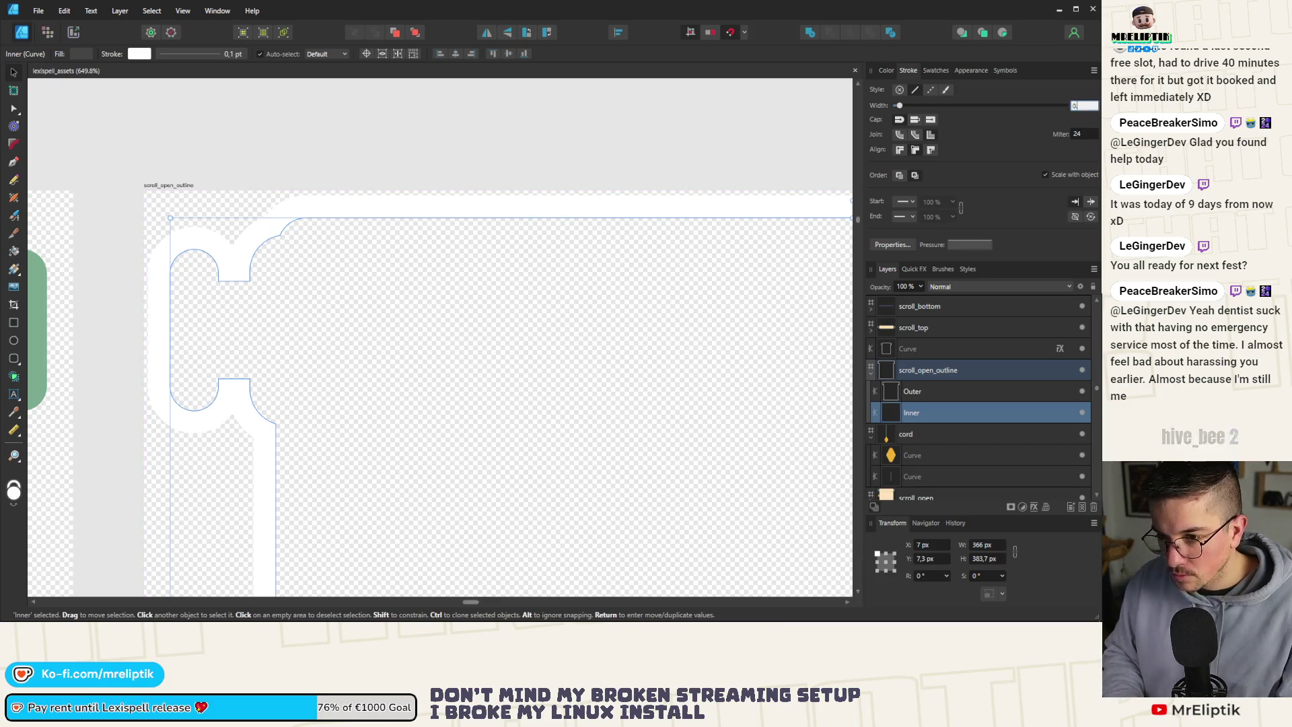
type("0,2")
left_click(207, 171)
Re-export the artboard over scroll_open_outline.png and switch back to Godot.
scroll(207, 171, "down", 5)
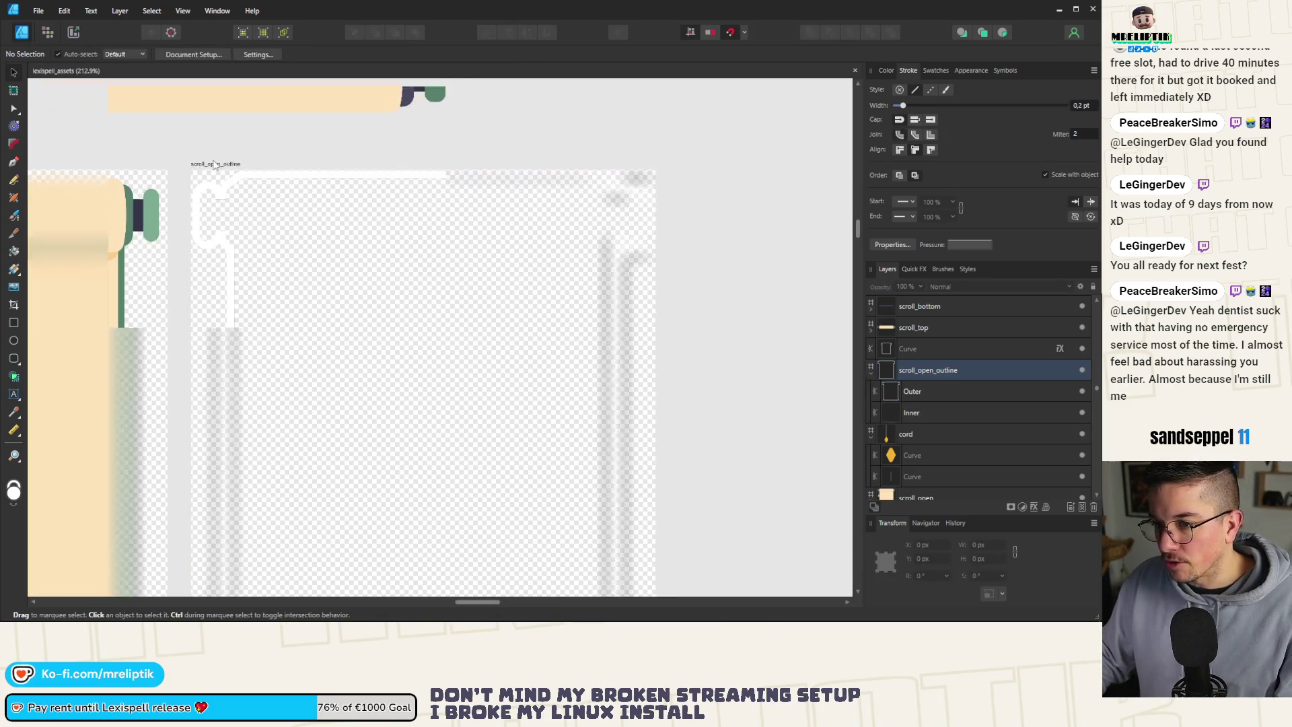
key("ctrl+alt+shift+w")
left_click(627, 509)
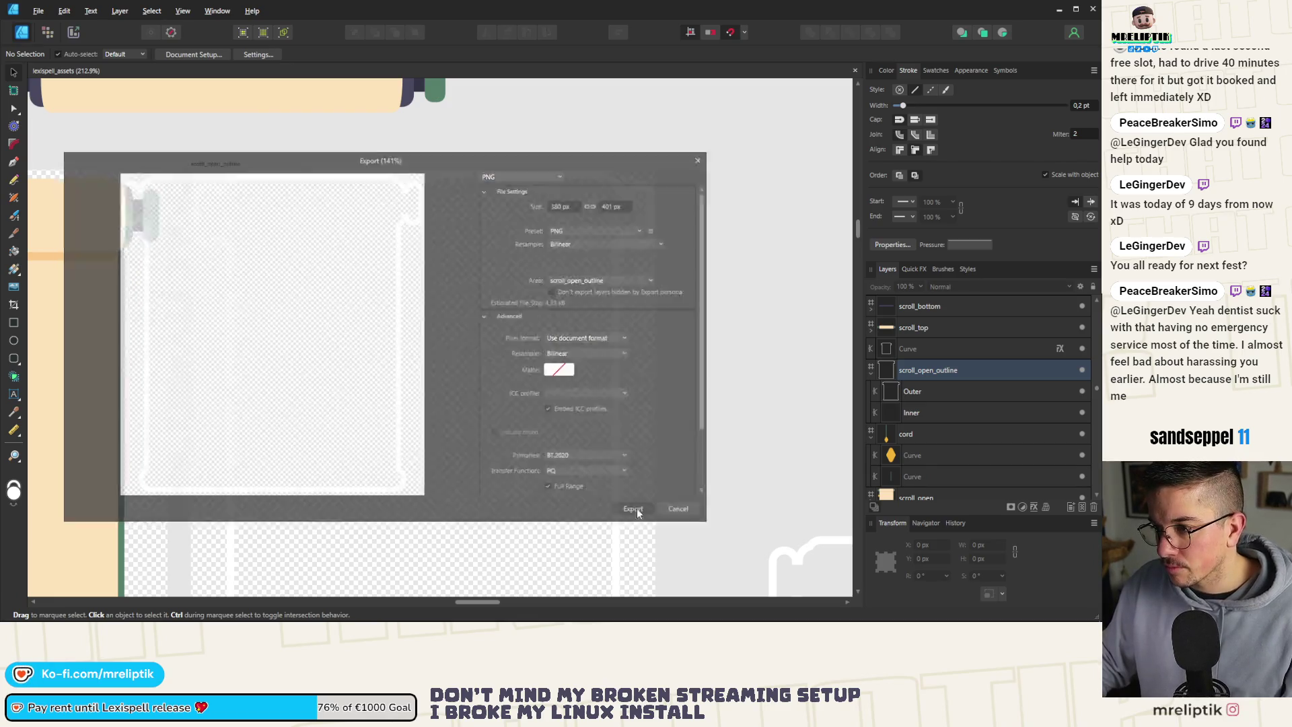
left_click(249, 215)
double_click(249, 215)
left_click(407, 361)
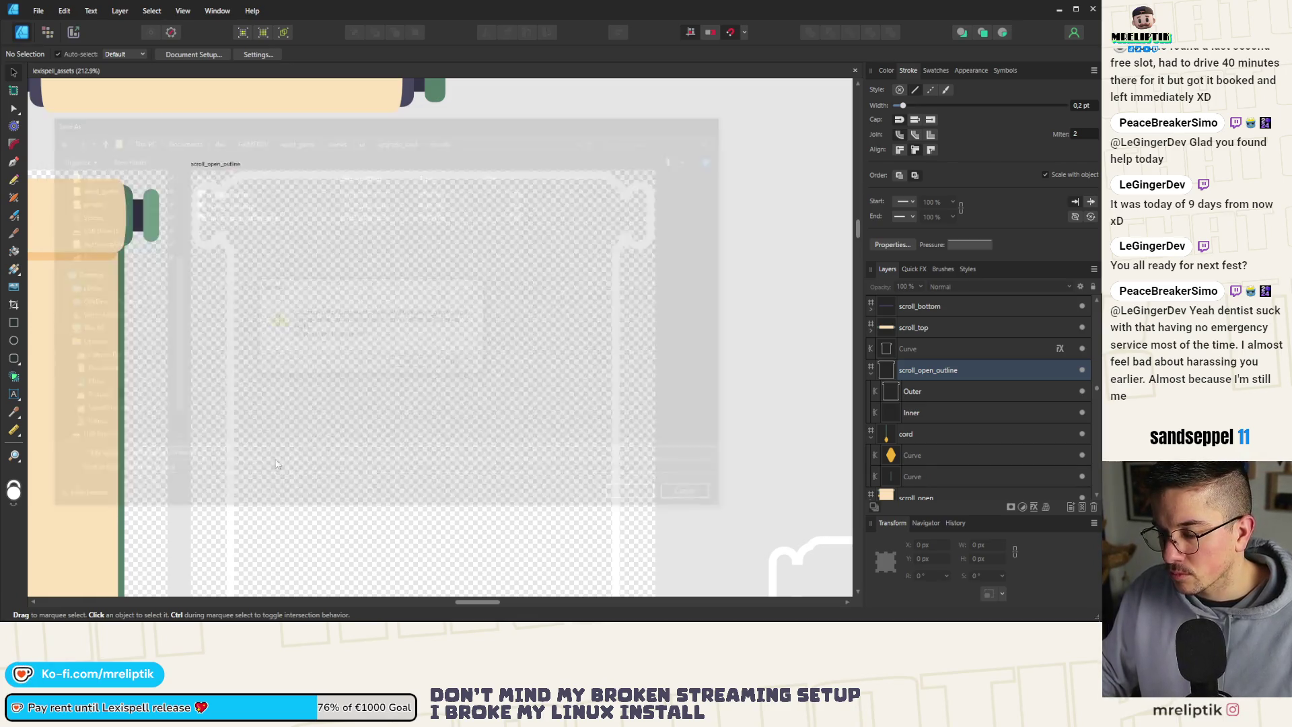
key("alt+Tab")
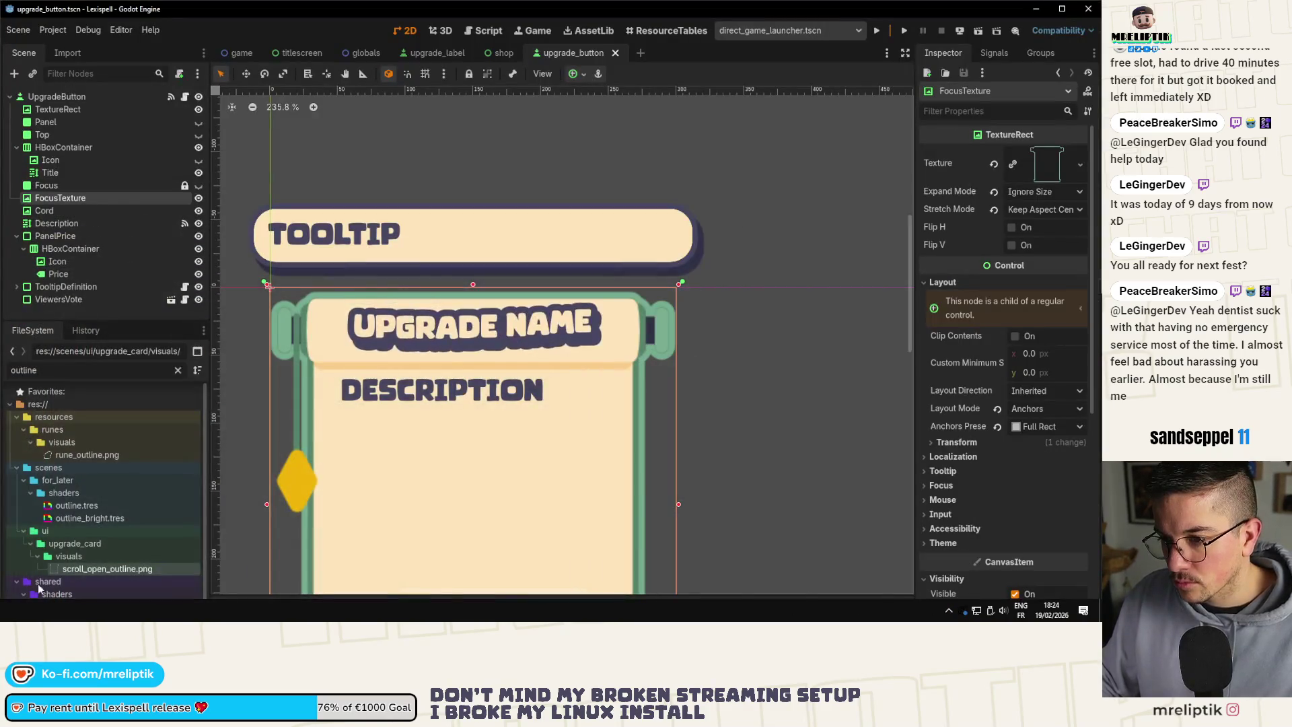
scroll(548, 370, "down", 3)
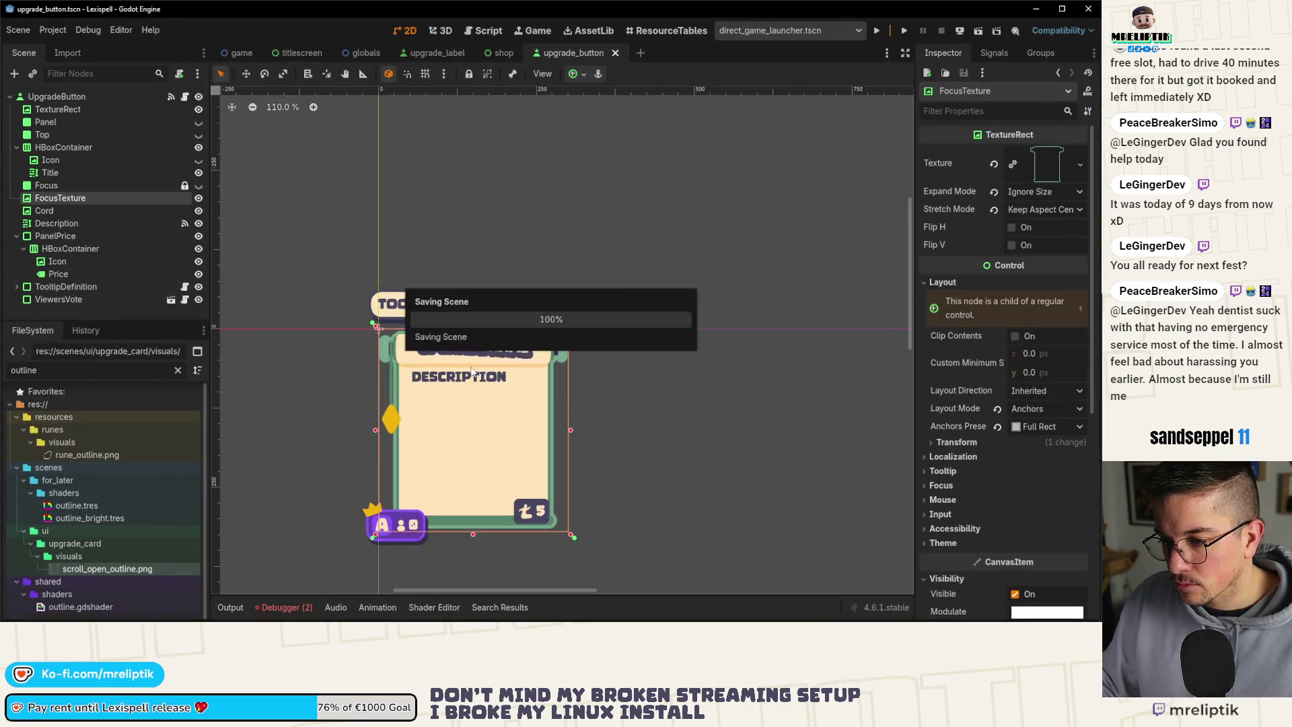
scroll(390, 356, "up", 2)
scroll(377, 337, "up", 8)
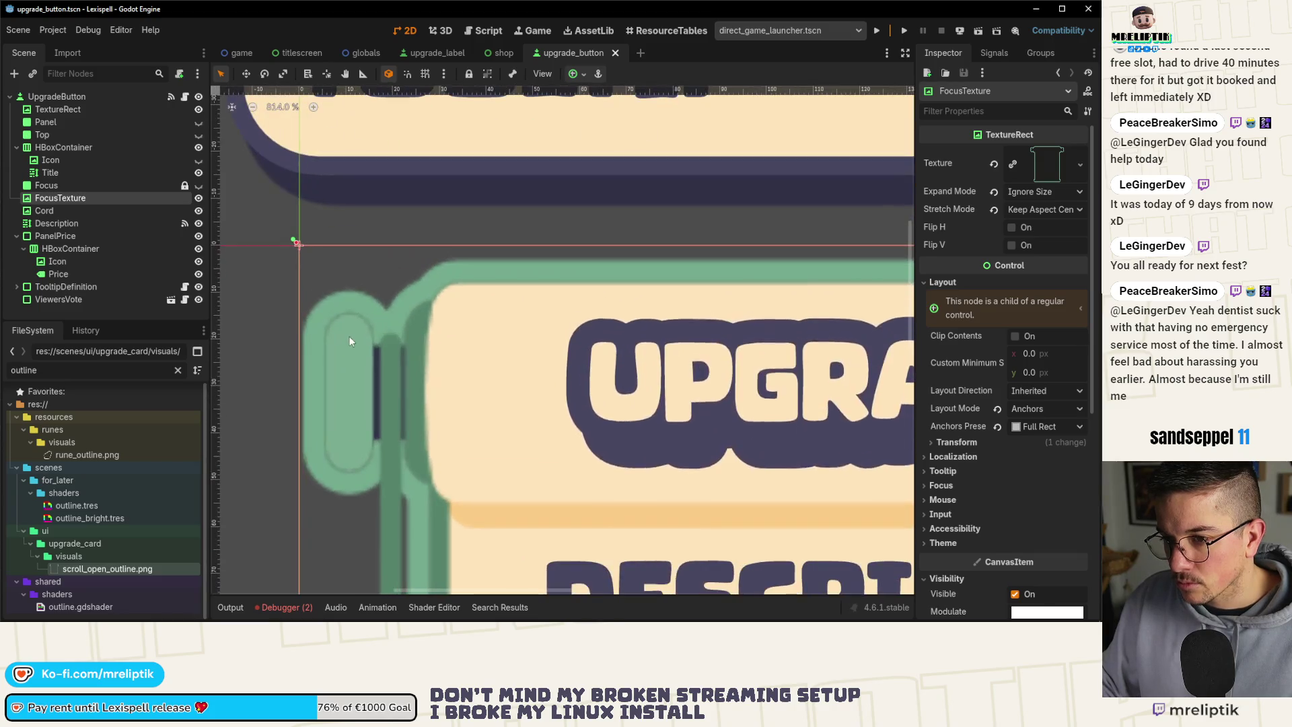
left_click(199, 199)
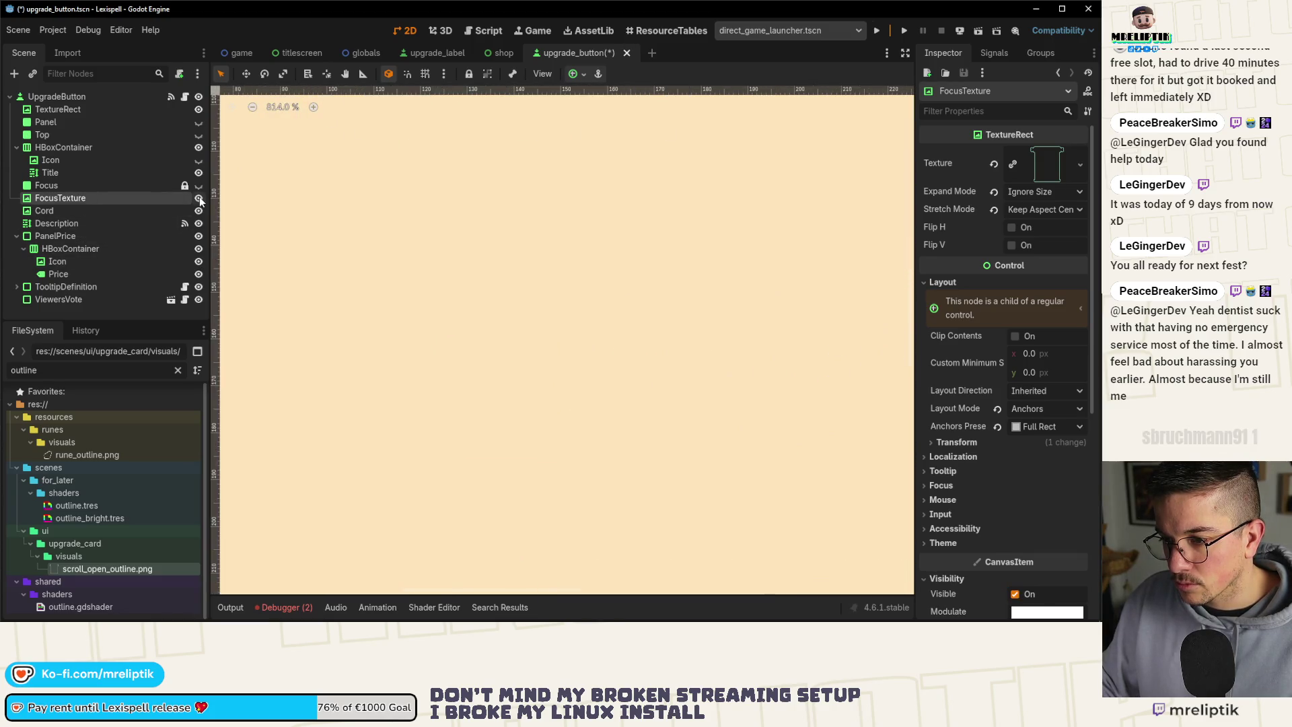
scroll(395, 250, "down", 9)
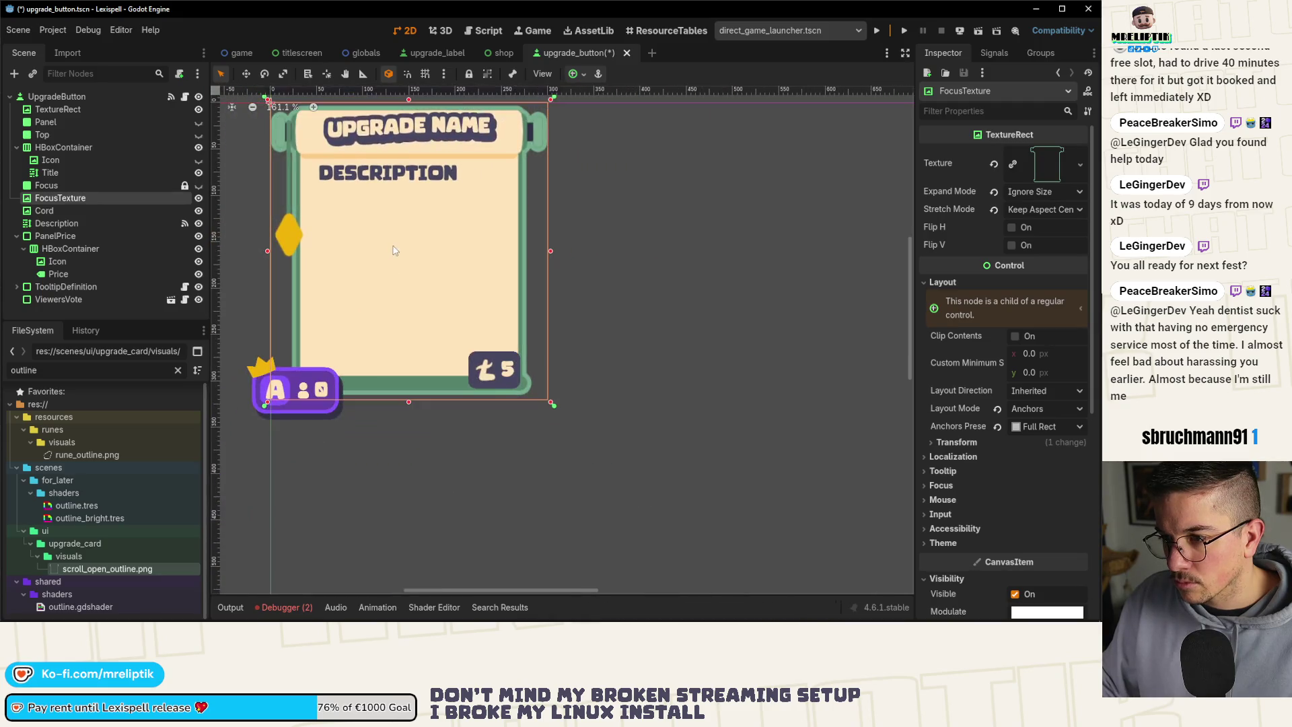
scroll(253, 197, "up", 3)
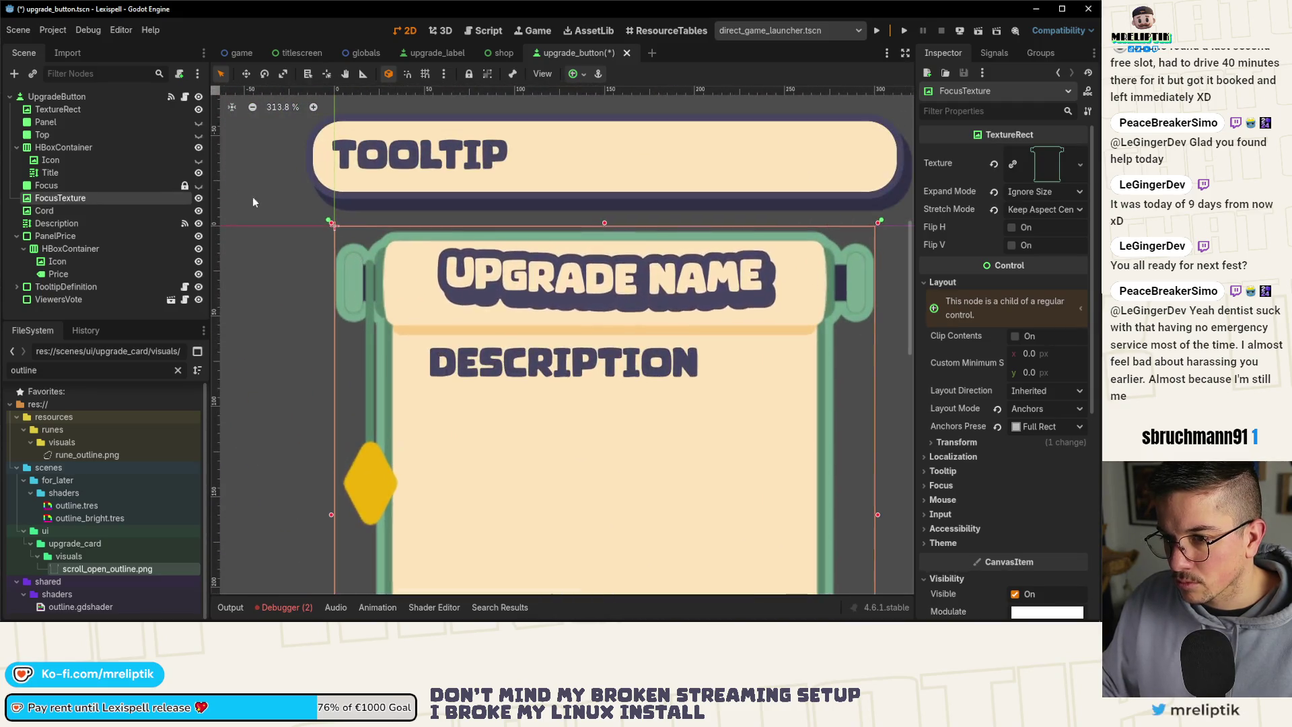
left_click(199, 200)
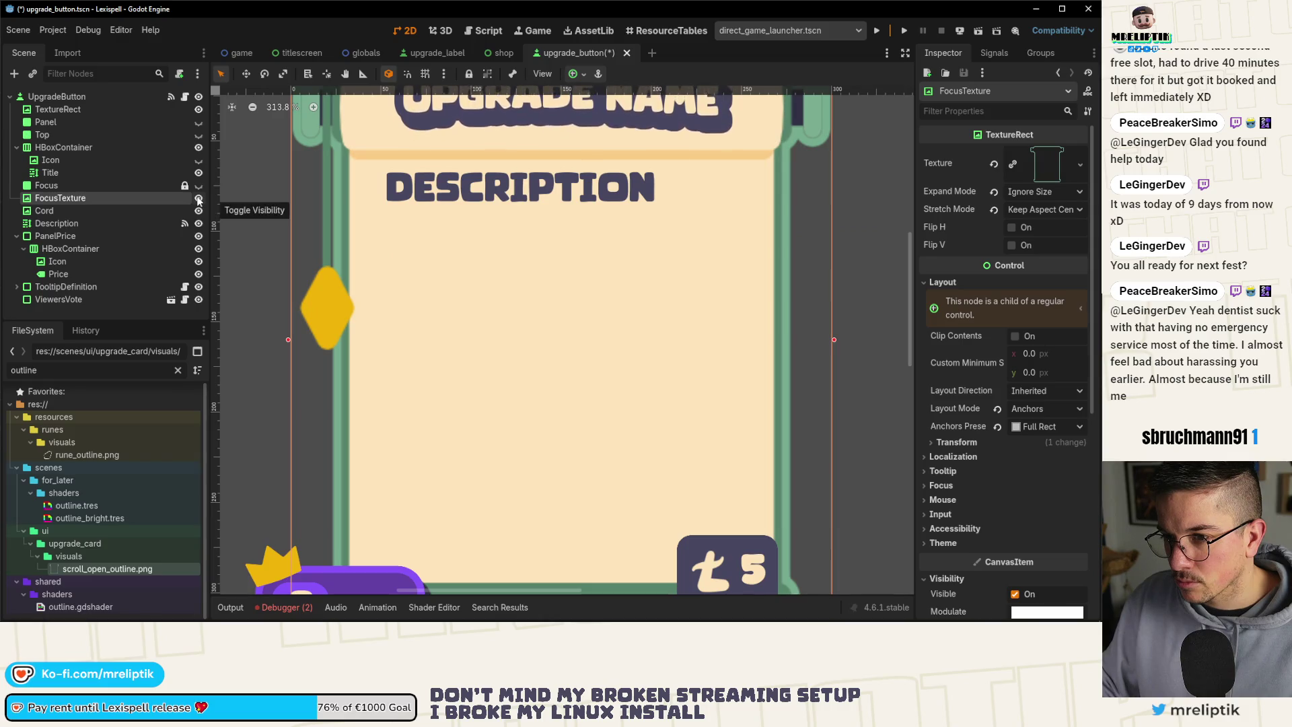
left_click(198, 200)
scroll(323, 272, "down", 5)
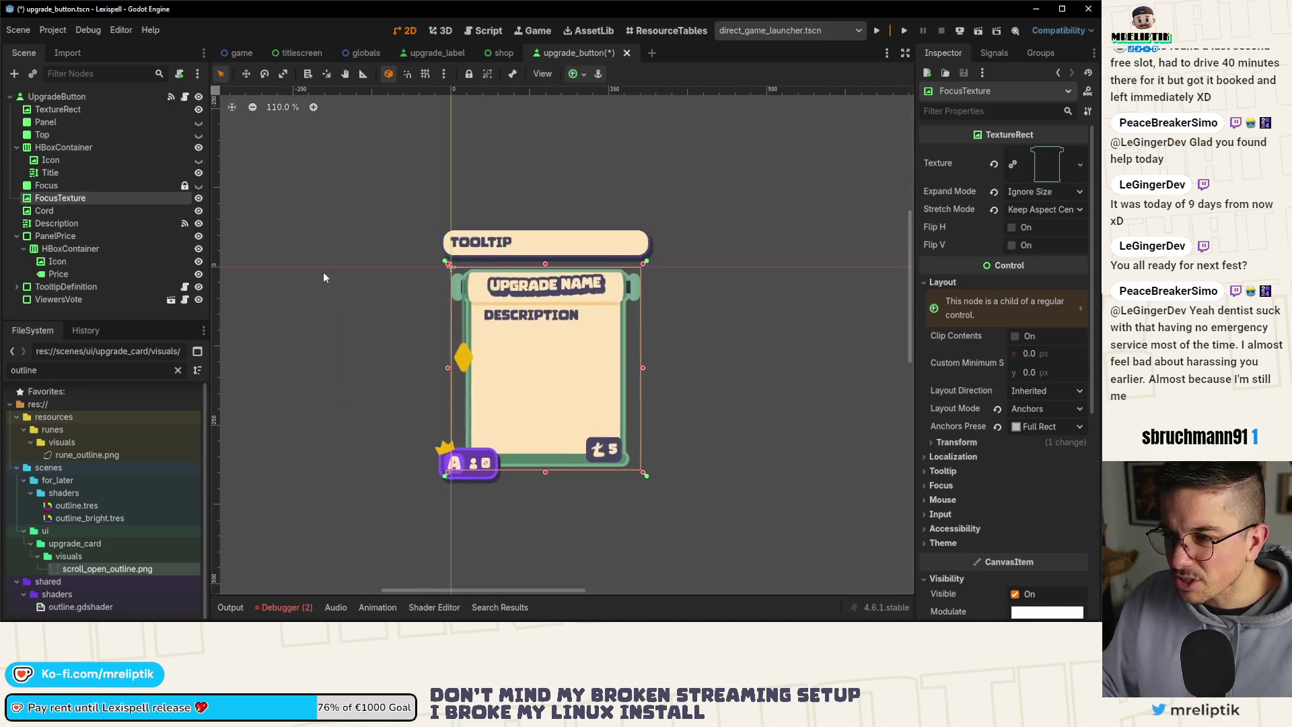
left_click(198, 199)
left_click(198, 199)
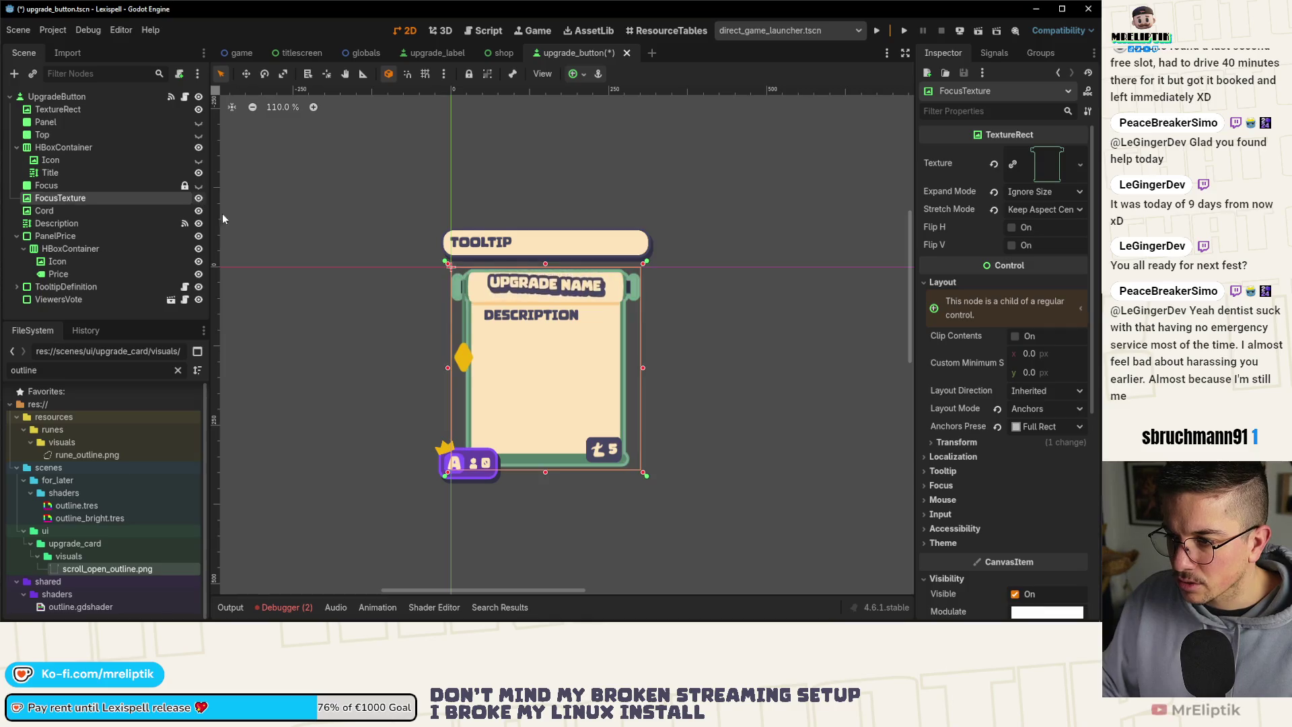
key("ctrl+s")
scroll(709, 287, "up", 7)
scroll(672, 283, "up", 5)
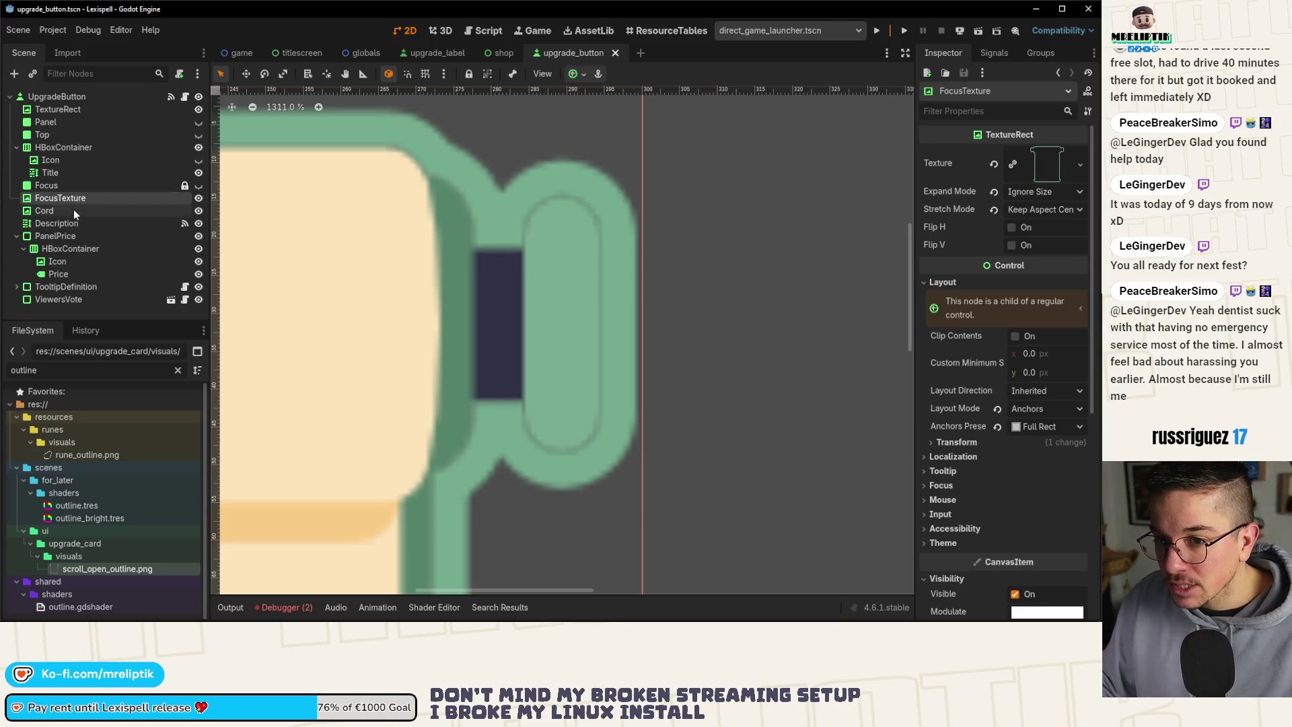
double_click(200, 200)
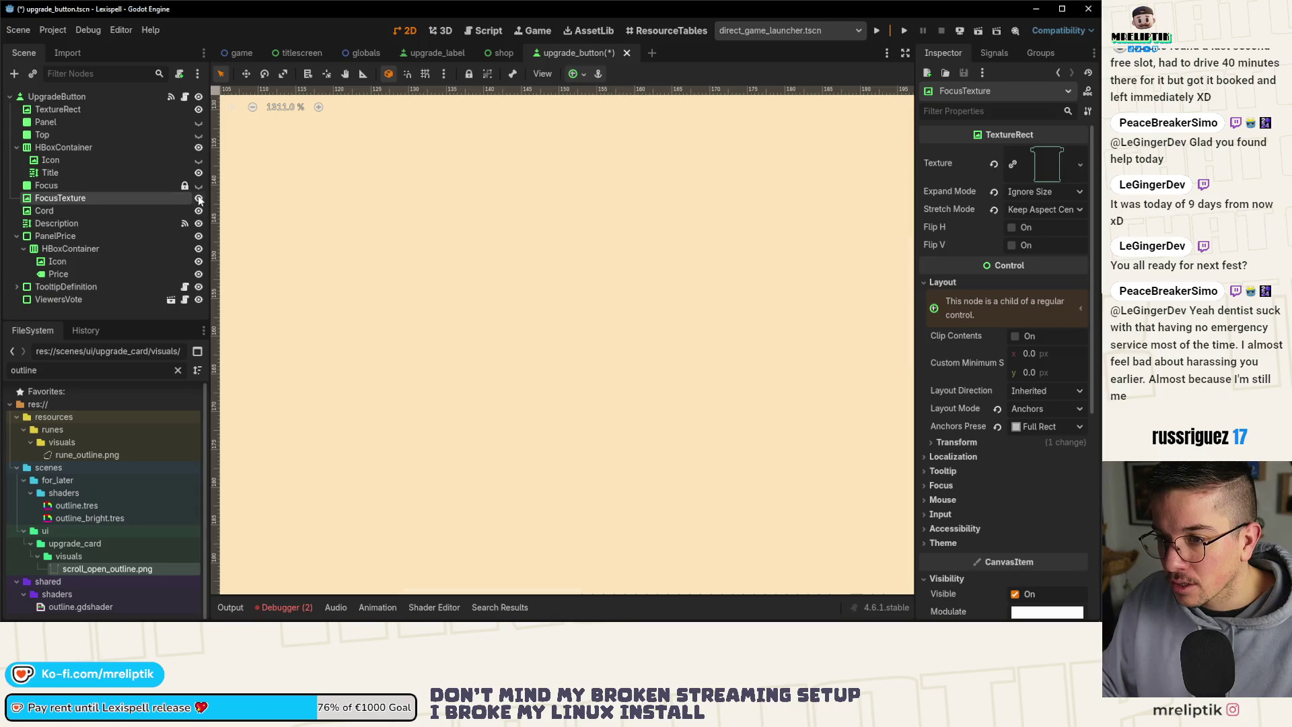
left_click(198, 199)
scroll(376, 216, "down", 10)
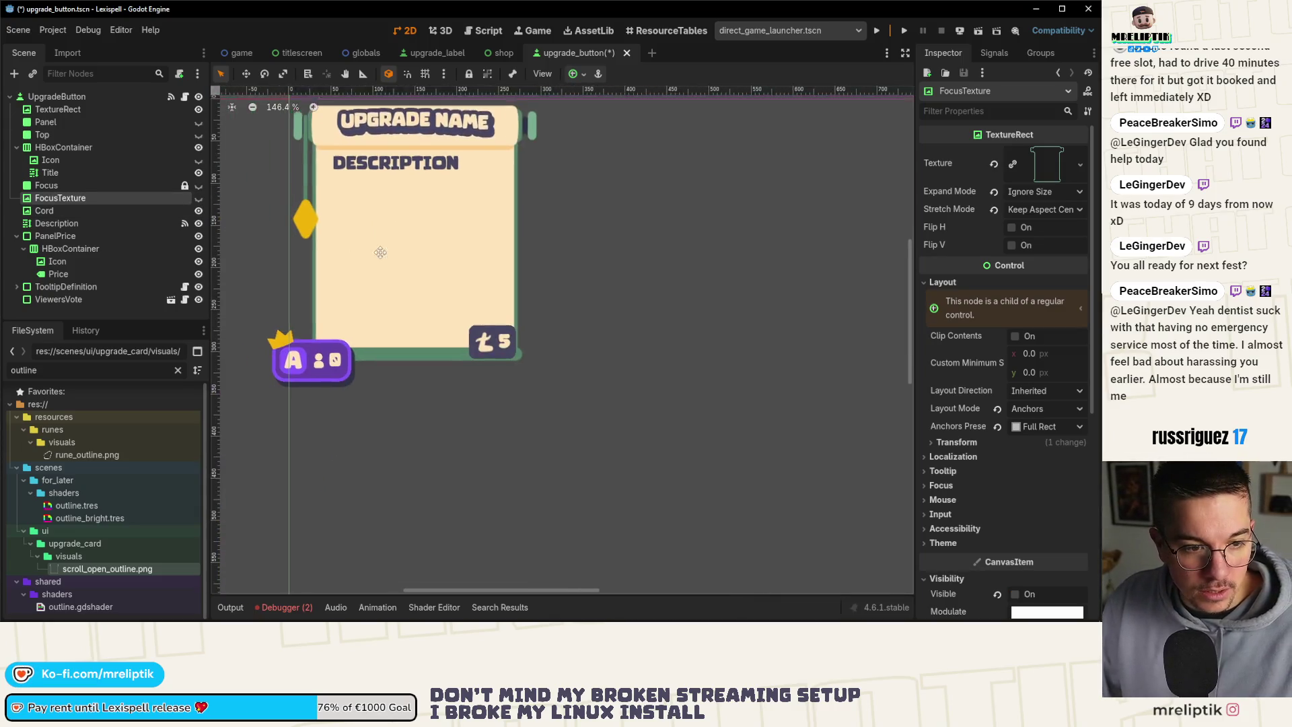
key("ctrl+s")
scroll(358, 220, "down", 2)
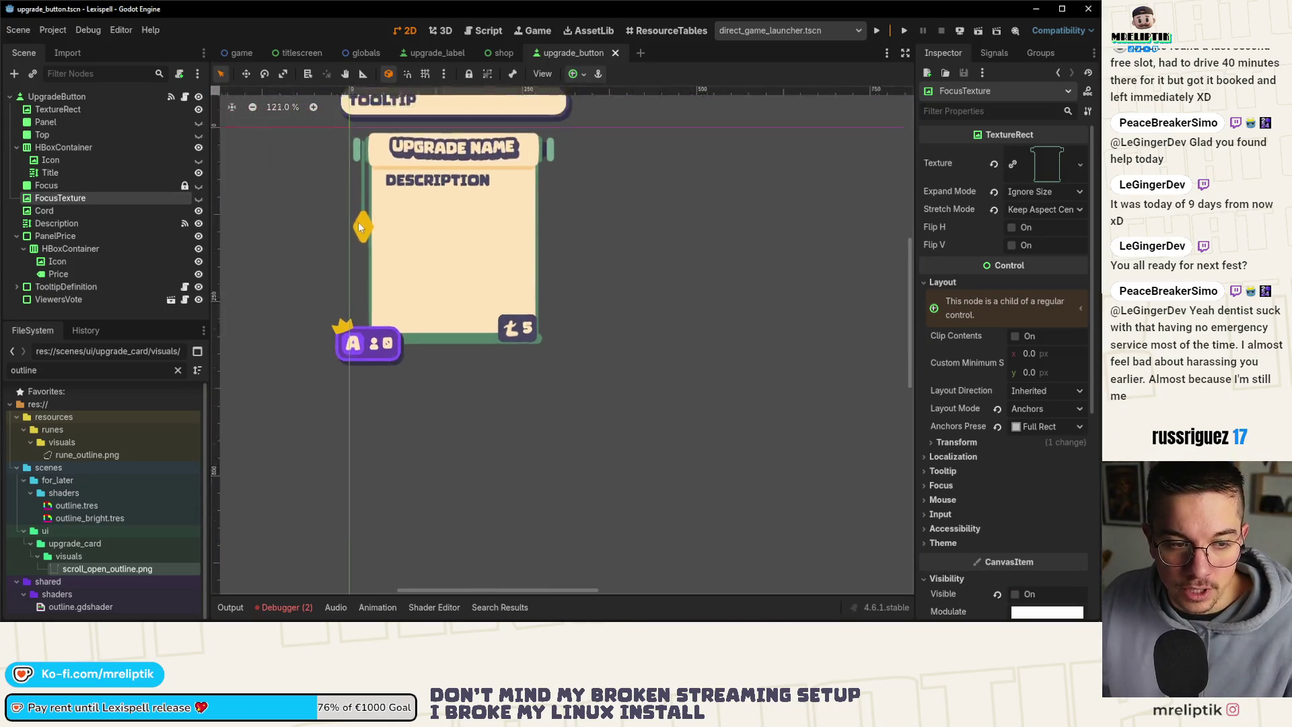
scroll(420, 126, "up", 3)
left_click(198, 198)
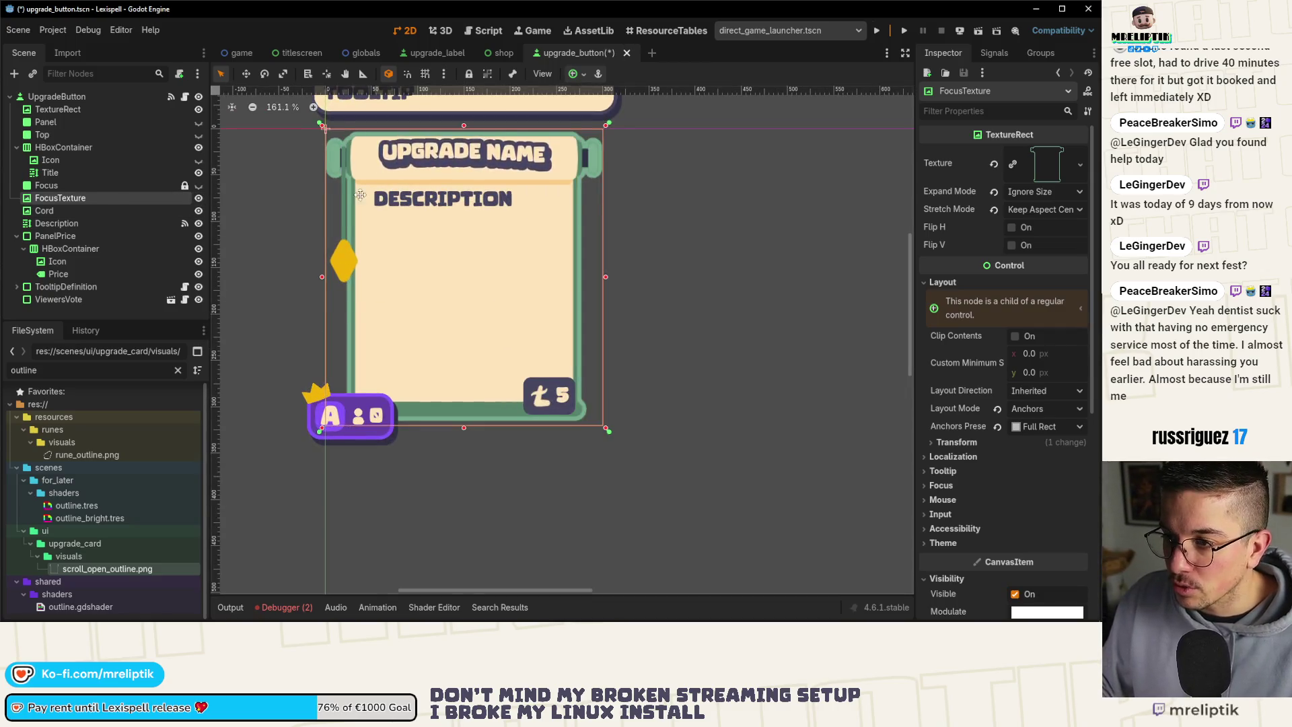
left_click_drag(360, 194, 360, 222)
key("ctrl+s")
scroll(452, 192, "up", 1)
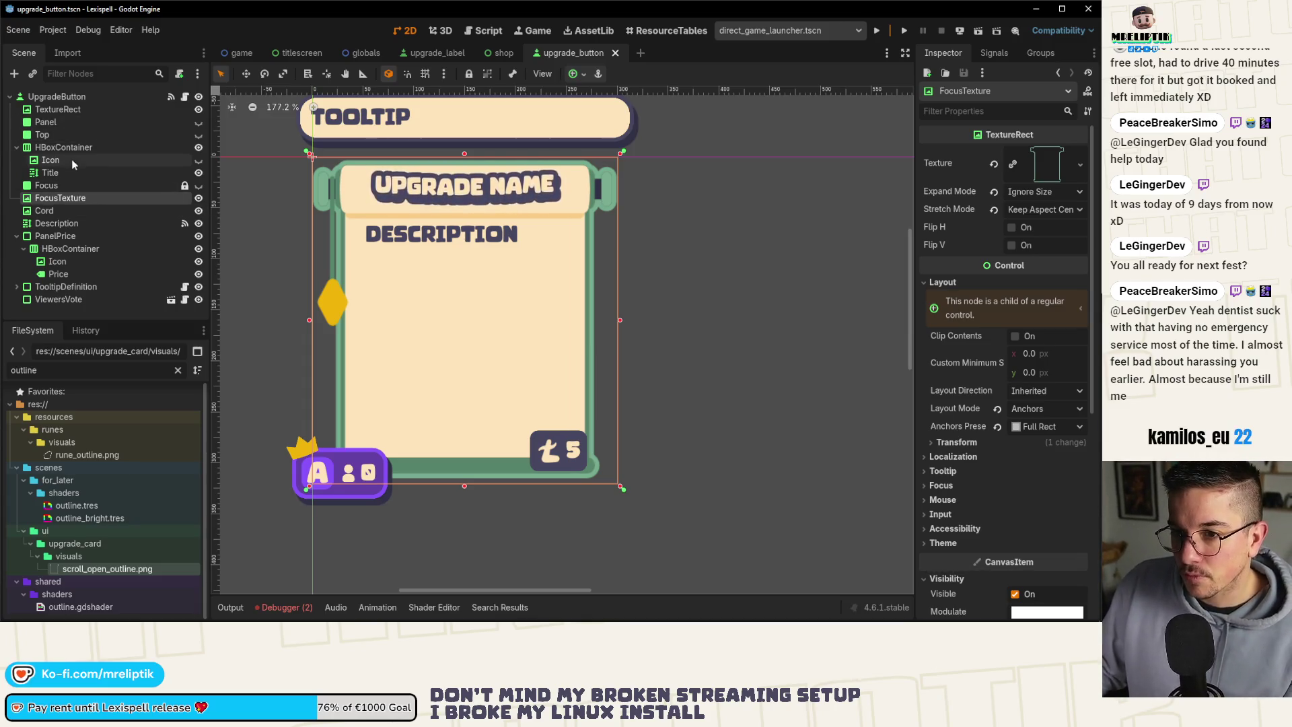
Move the title HBoxContainer's top edge down to y 9, keep its height at 46, and save.
left_click(59, 173)
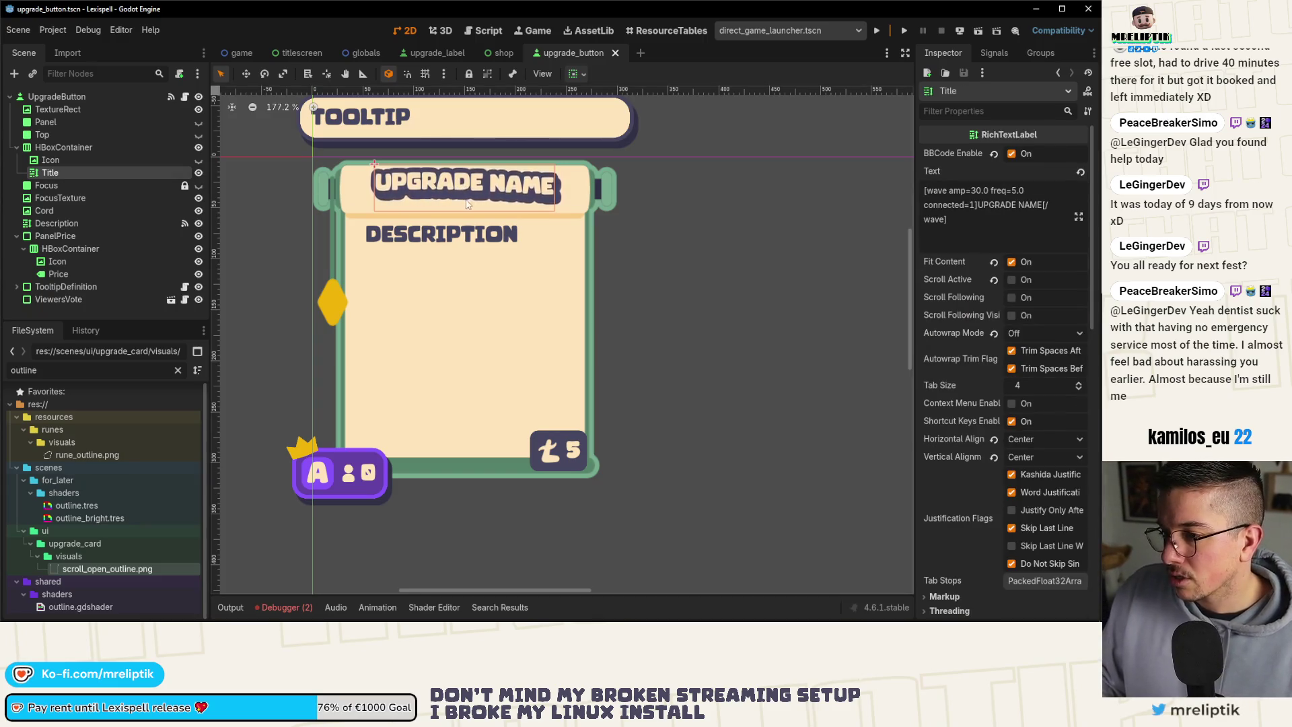
scroll(481, 193, "up", 2)
left_click(51, 150)
scroll(485, 154, "up", 4)
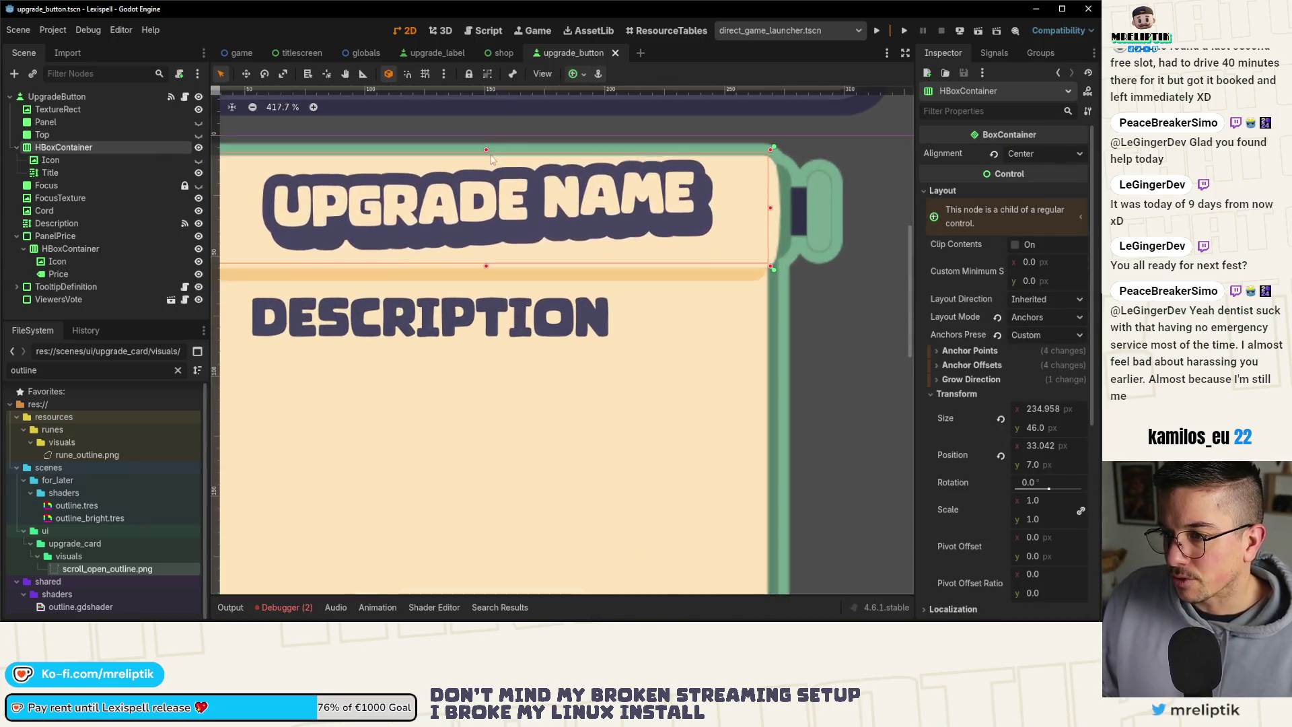
left_click(485, 154)
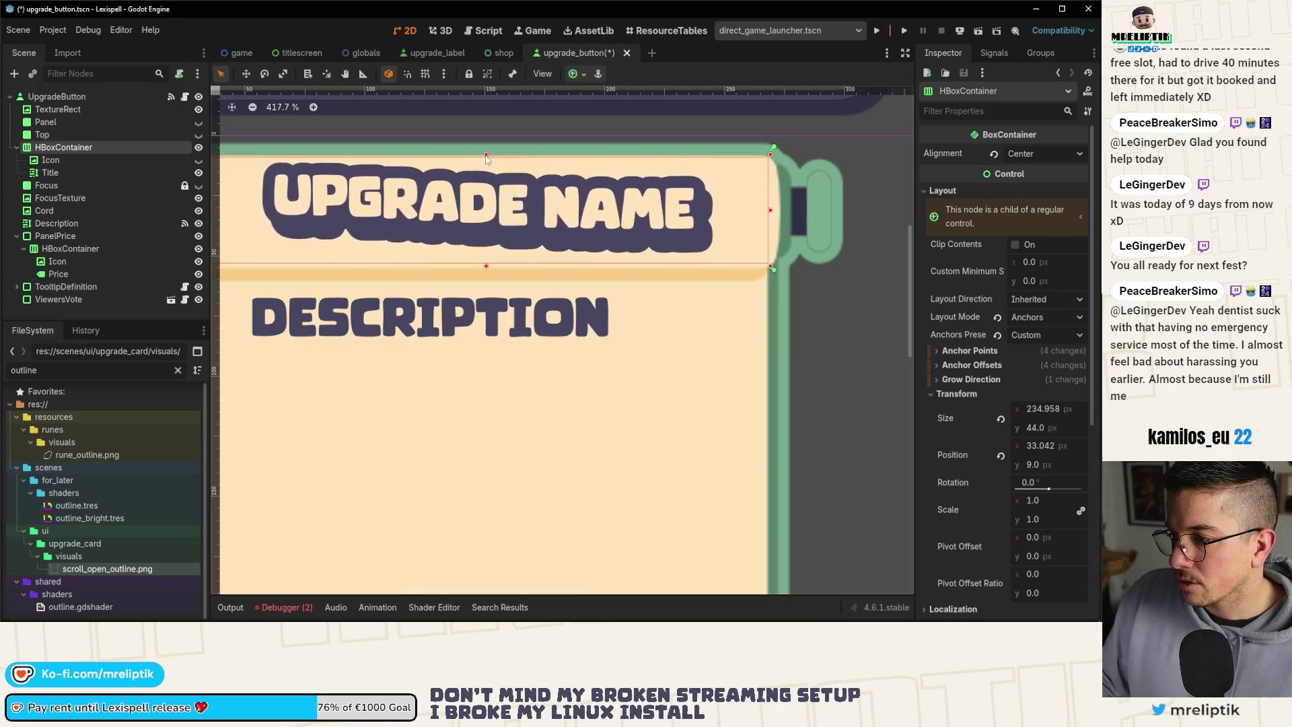
left_click_drag(486, 268, 486, 270)
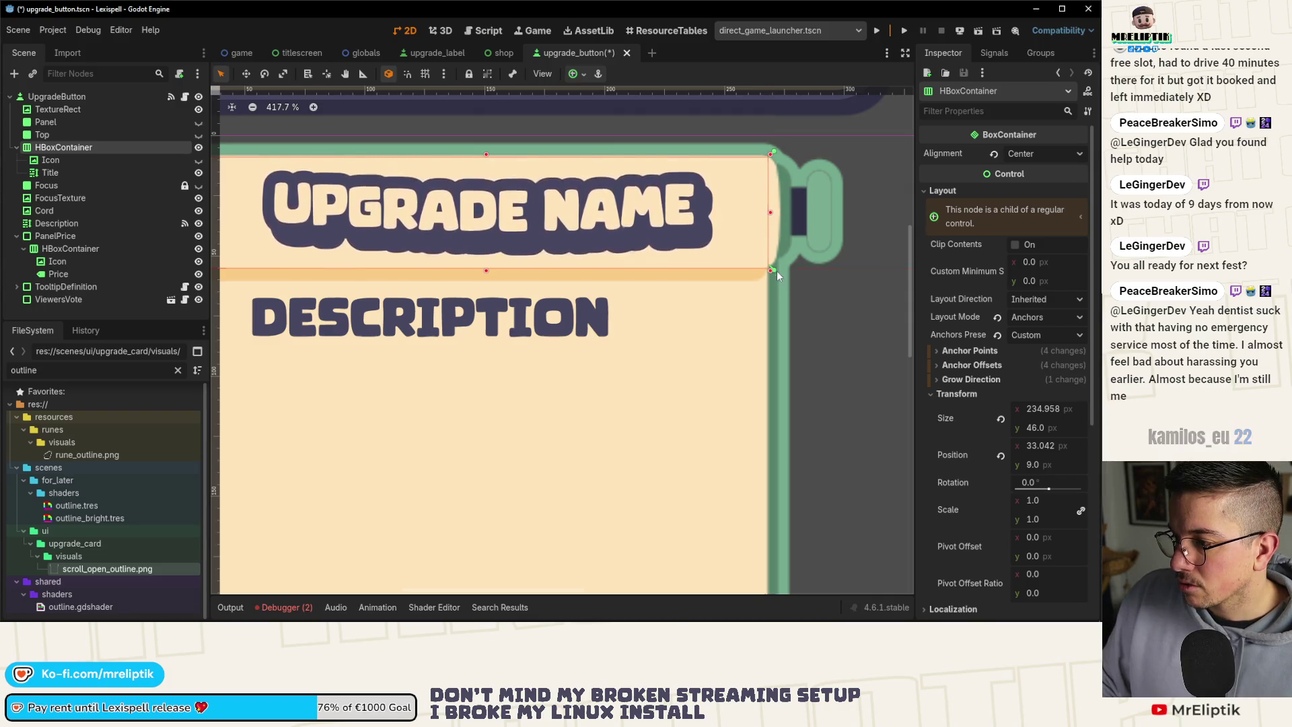
scroll(536, 255, "down", 3)
scroll(348, 270, "up", 7)
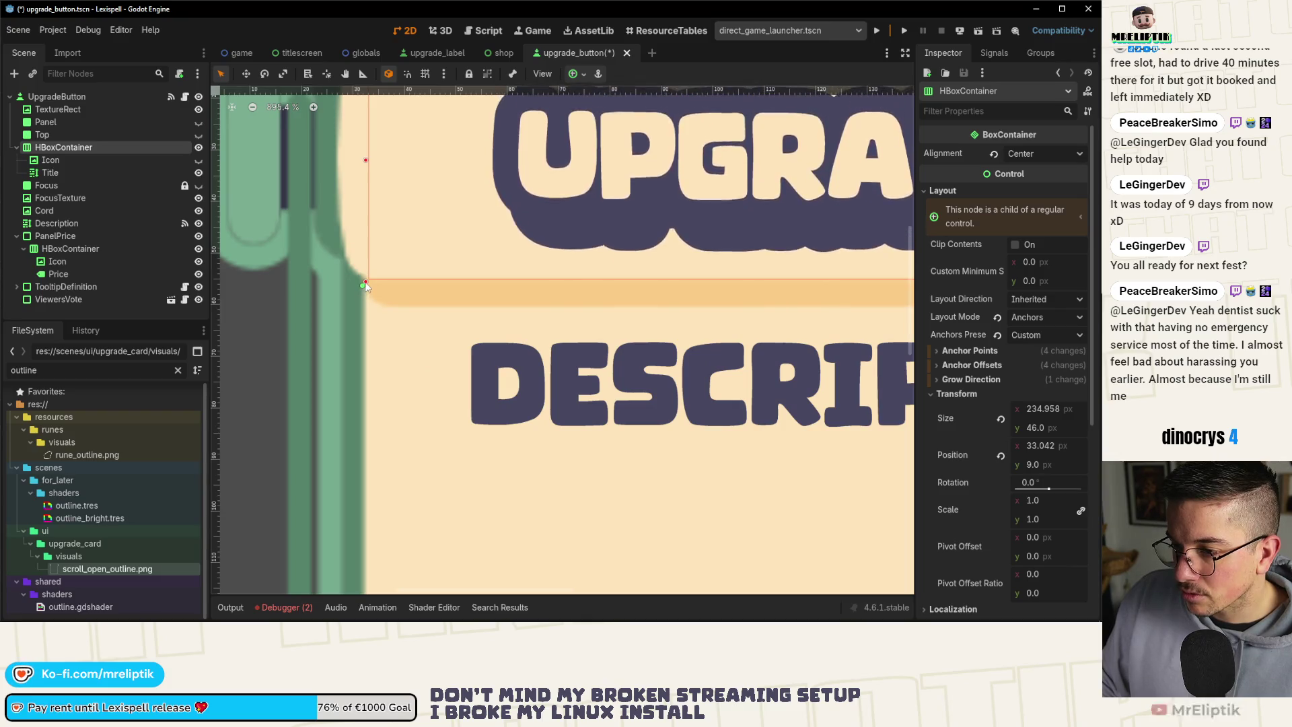
scroll(279, 251, "down", 8)
key("ctrl+s")
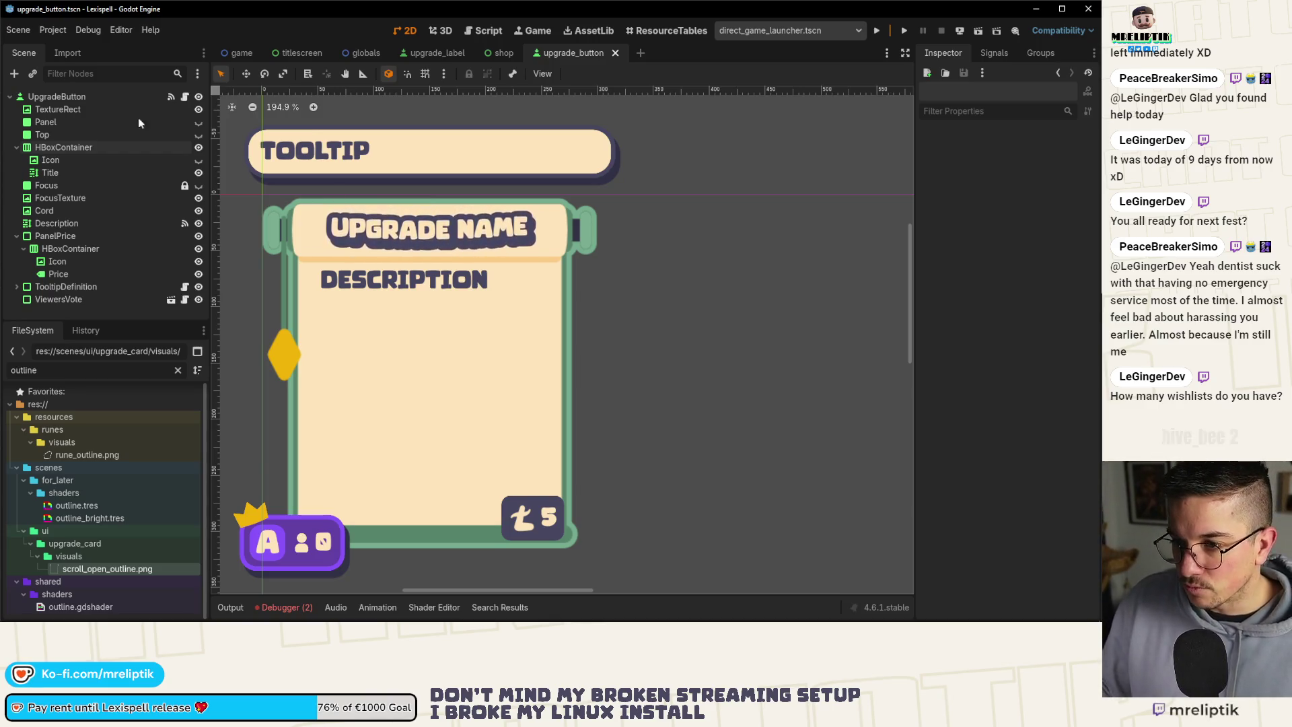
Save the upgrade_button scene and review the card layout.
key("ctrl+s")
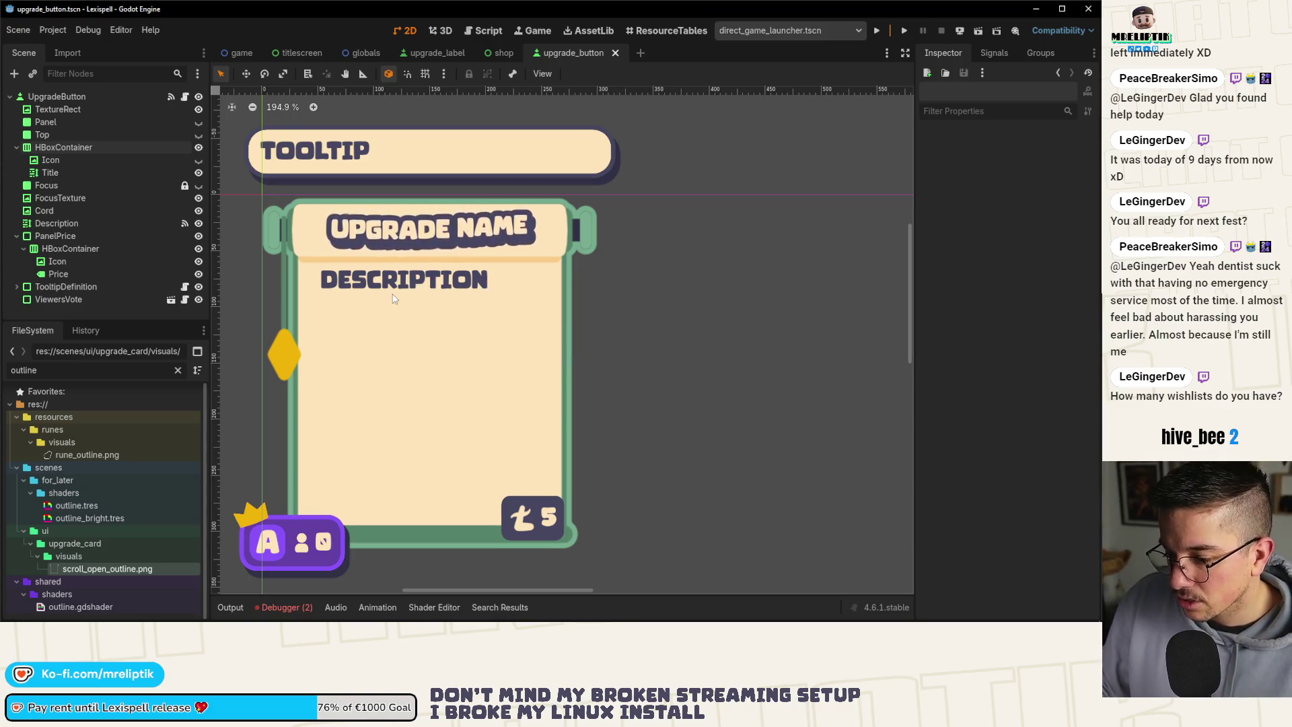
scroll(380, 252, "down", 3)
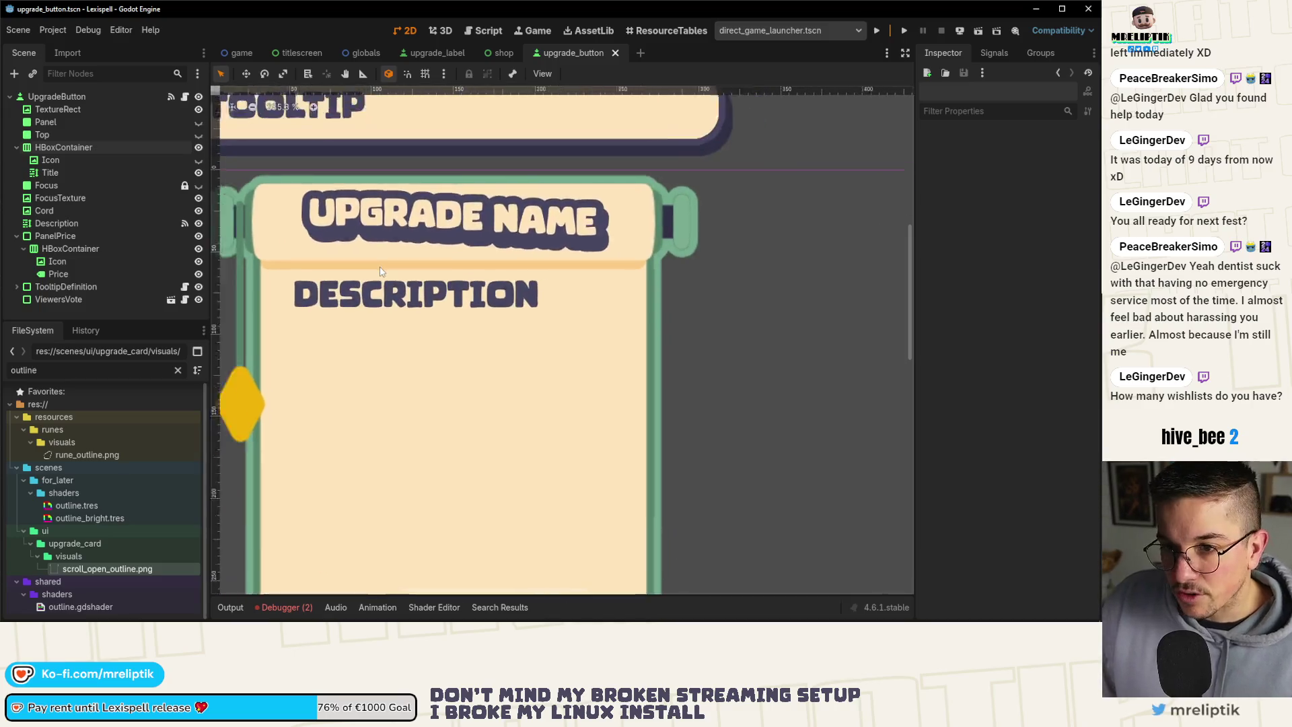
key("ctrl+s")
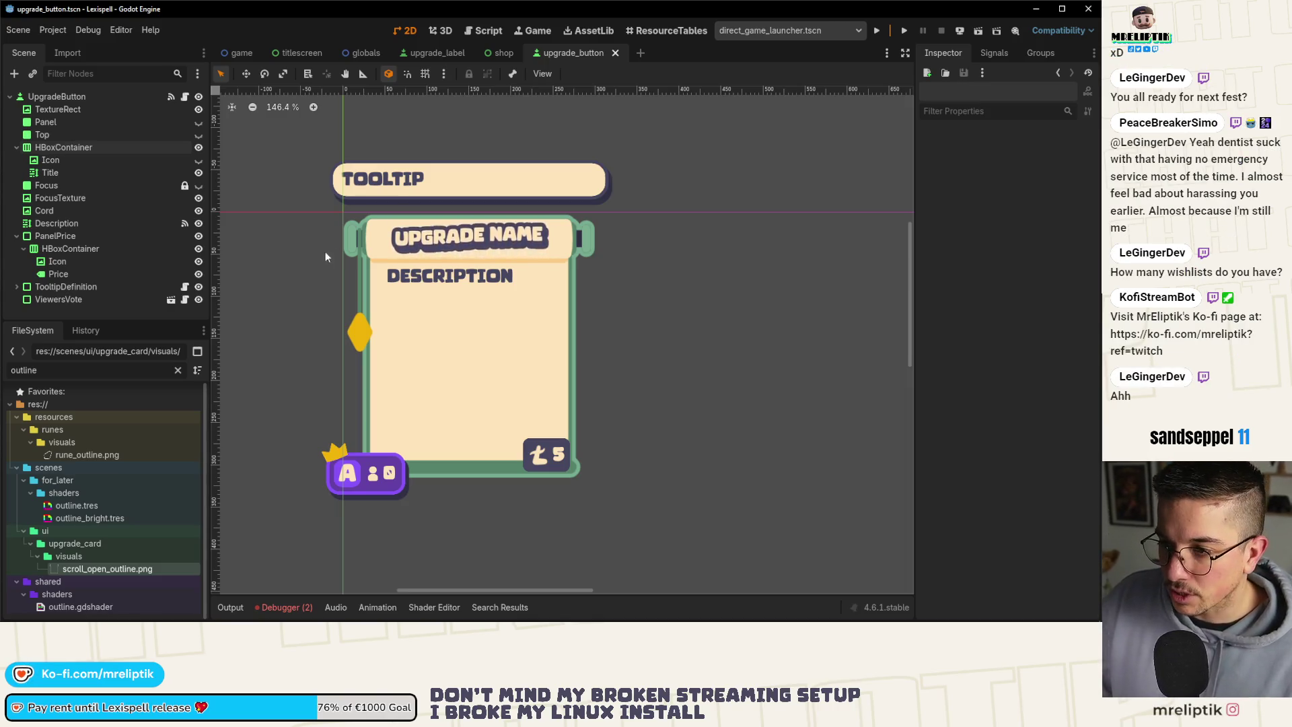
key("ctrl+s")
scroll(375, 231, "up", 1)
scroll(375, 229, "up", 1)
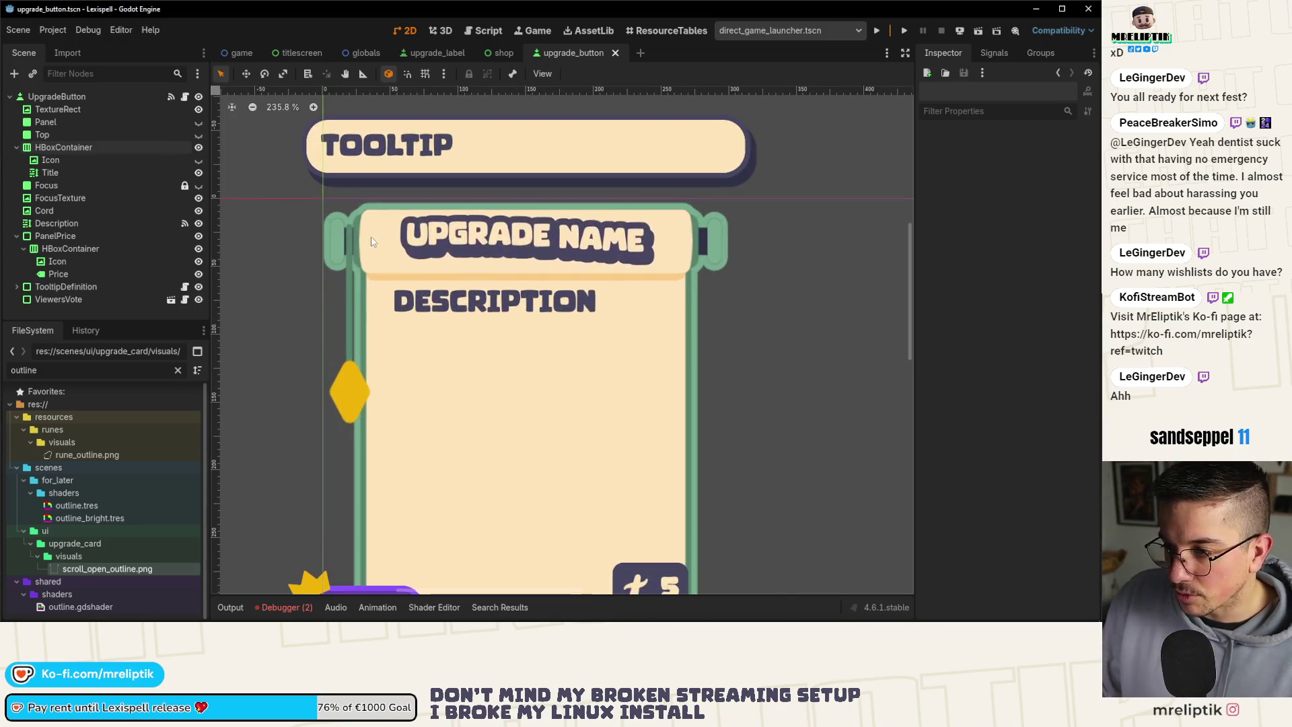
scroll(375, 229, "up", 1)
scroll(499, 306, "down", 1)
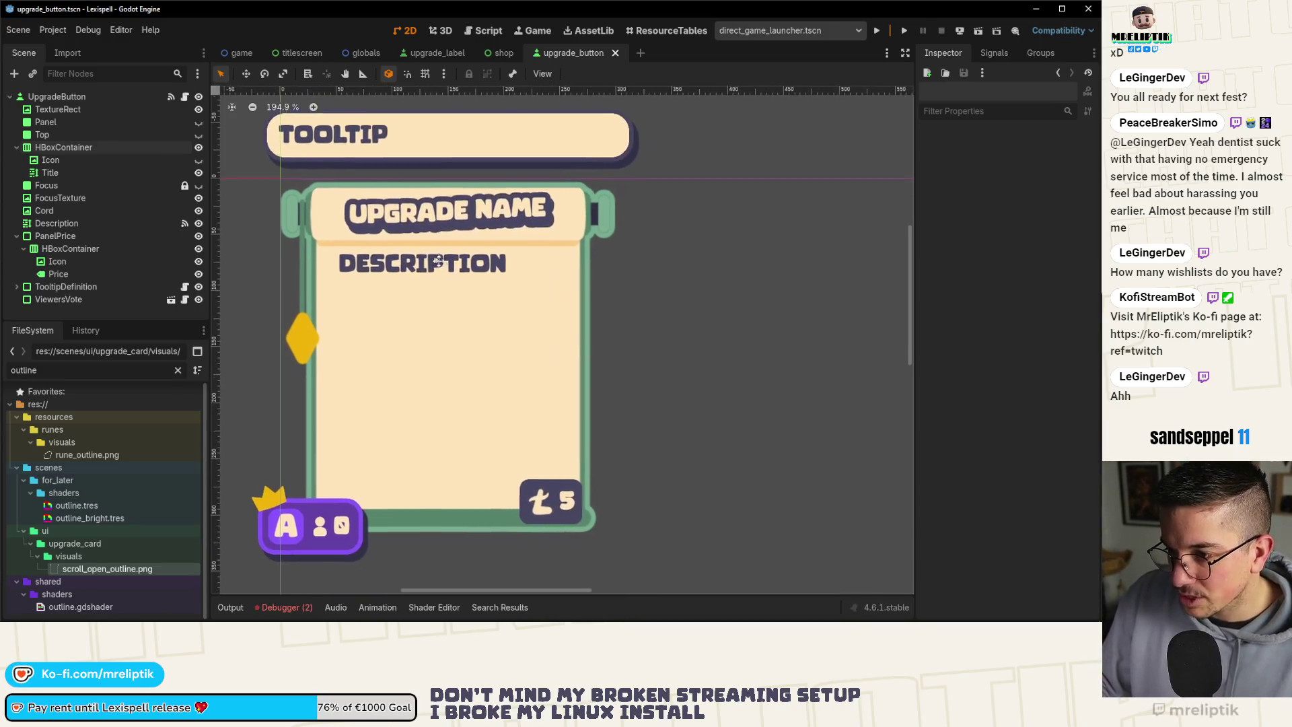
Pull the Description box's right edge inward, shift its top-left corner, and save the scene.
left_click(412, 283)
scroll(571, 380, "up", 4)
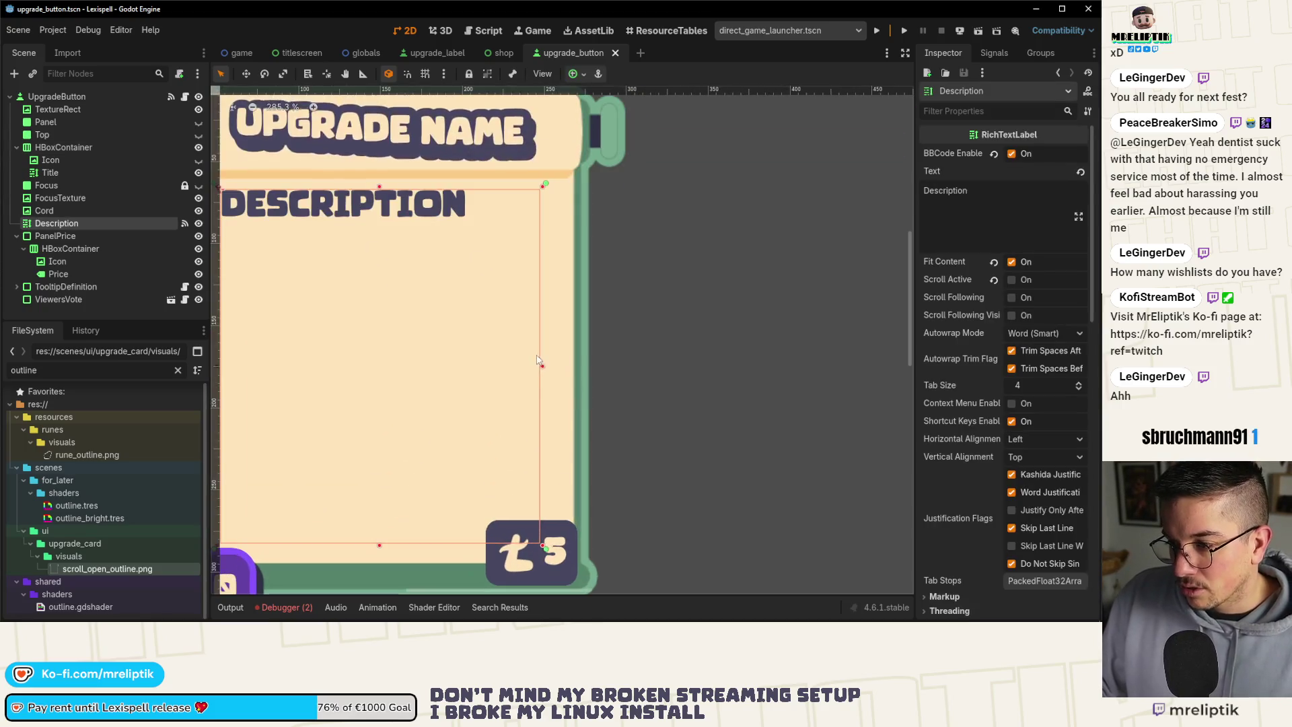
scroll(569, 366, "right", 1)
left_click_drag(569, 367, 562, 366)
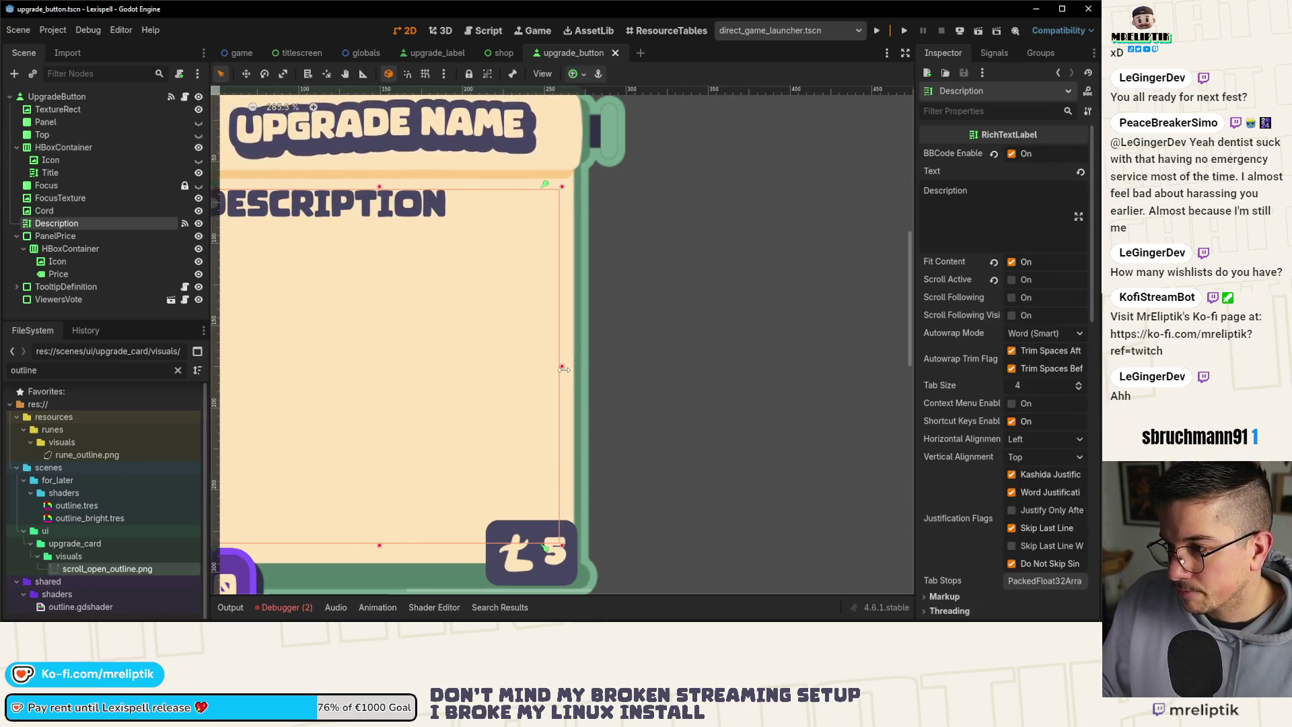
scroll(472, 231, "down", 3)
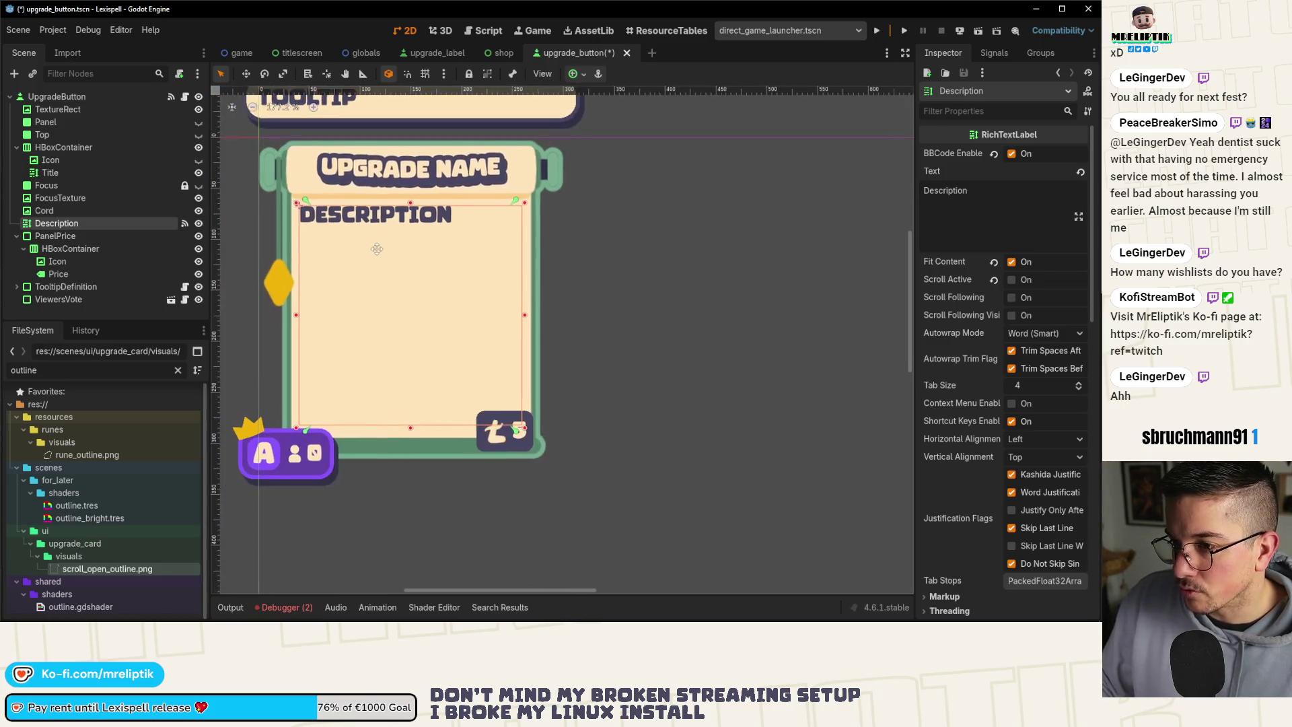
scroll(294, 211, "up", 4)
left_click_drag(294, 212, 284, 207)
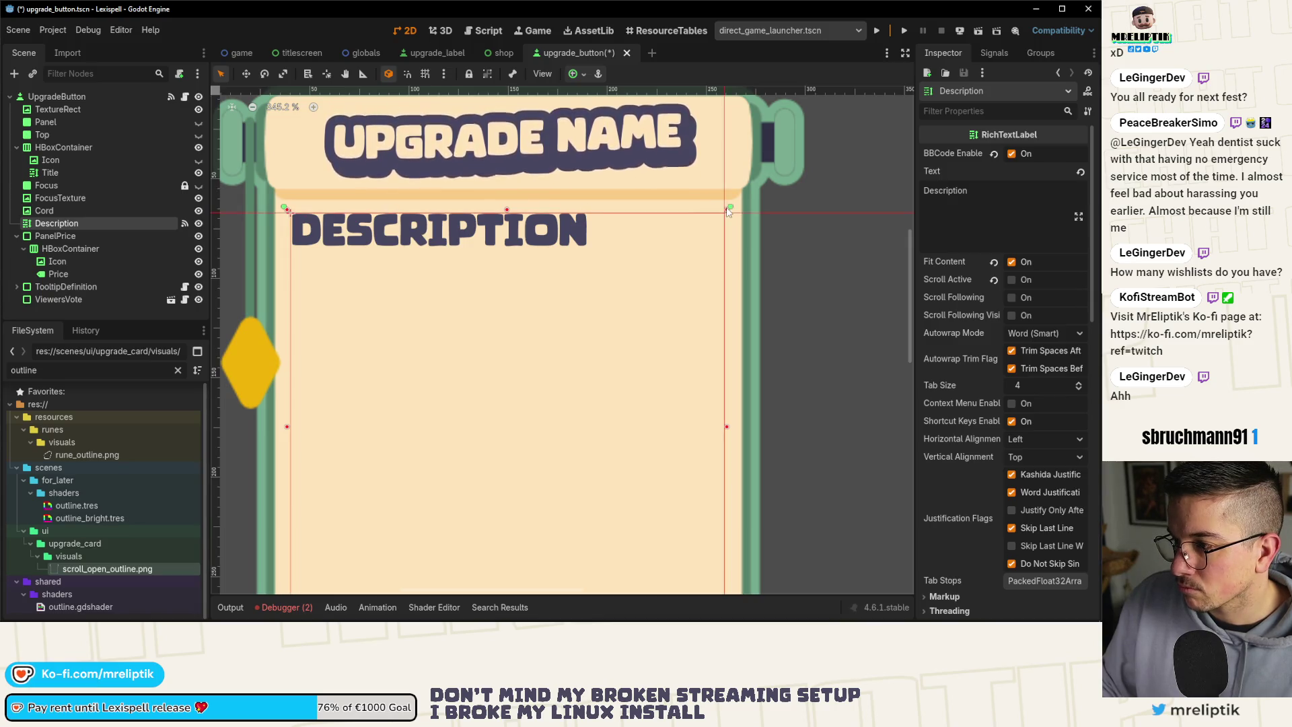
scroll(504, 215, "down", 5)
key("ctrl+s")
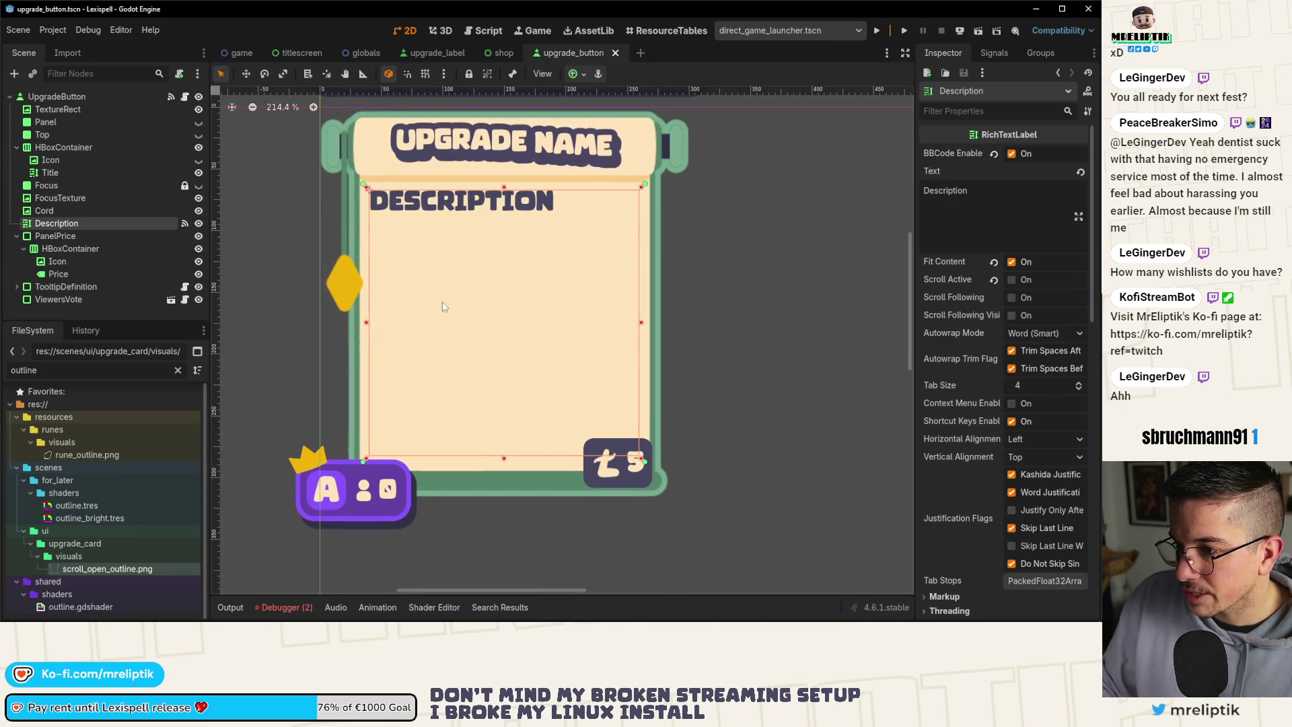
key("Escape")
scroll(442, 310, "down", 2)
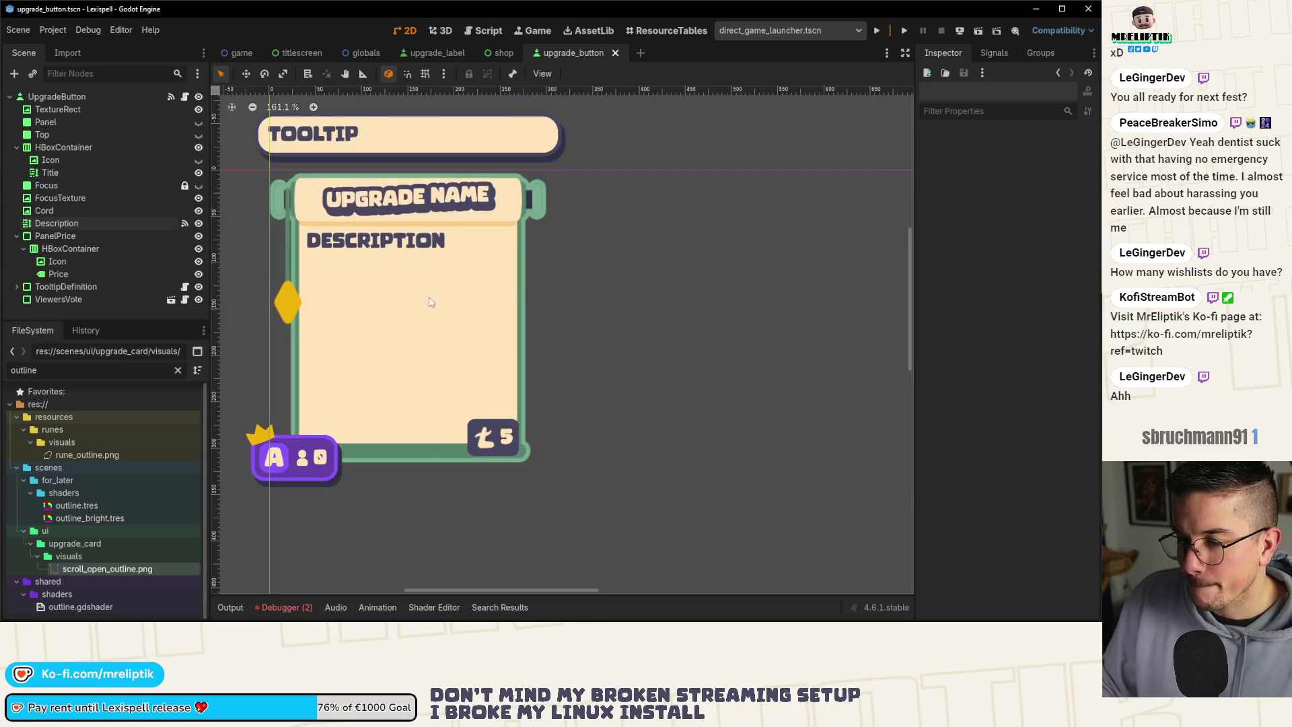
Inspect the FocusTexture and Icon nodes, then scroll the Title label's Inspector to its Control and Mouse sections.
left_click(391, 195)
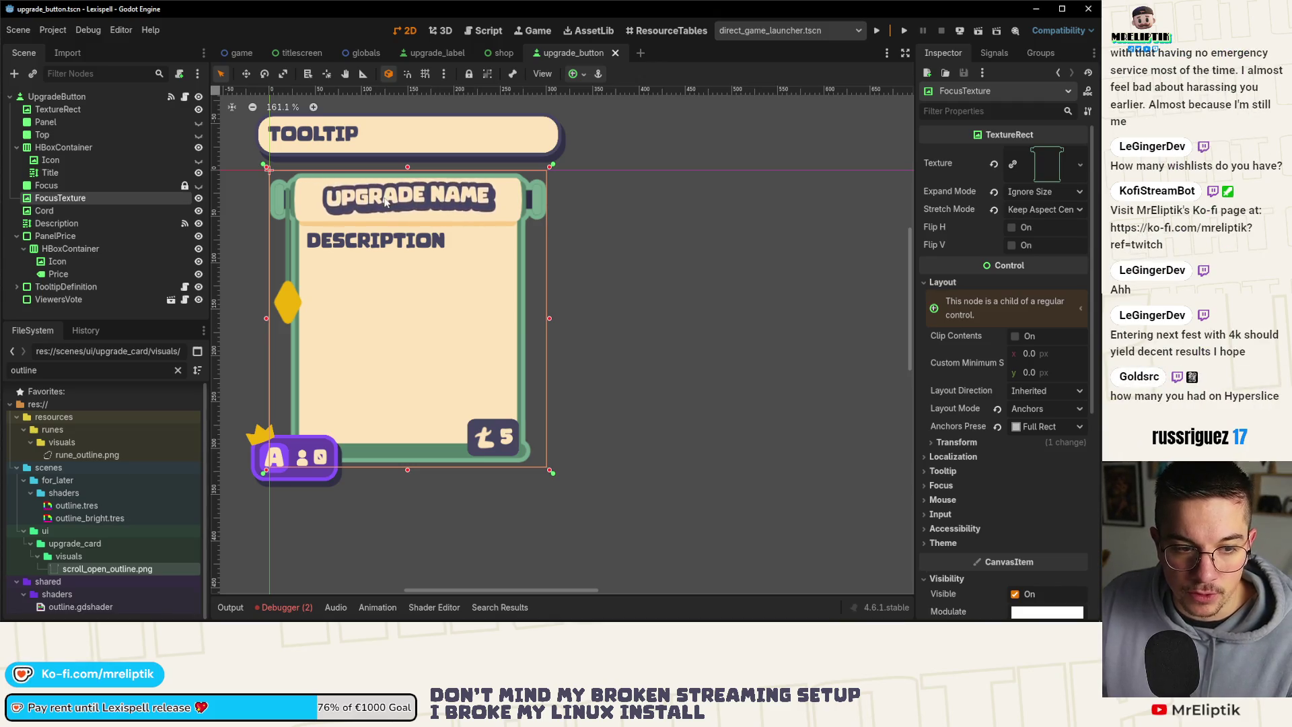
scroll(297, 135, "up", 6)
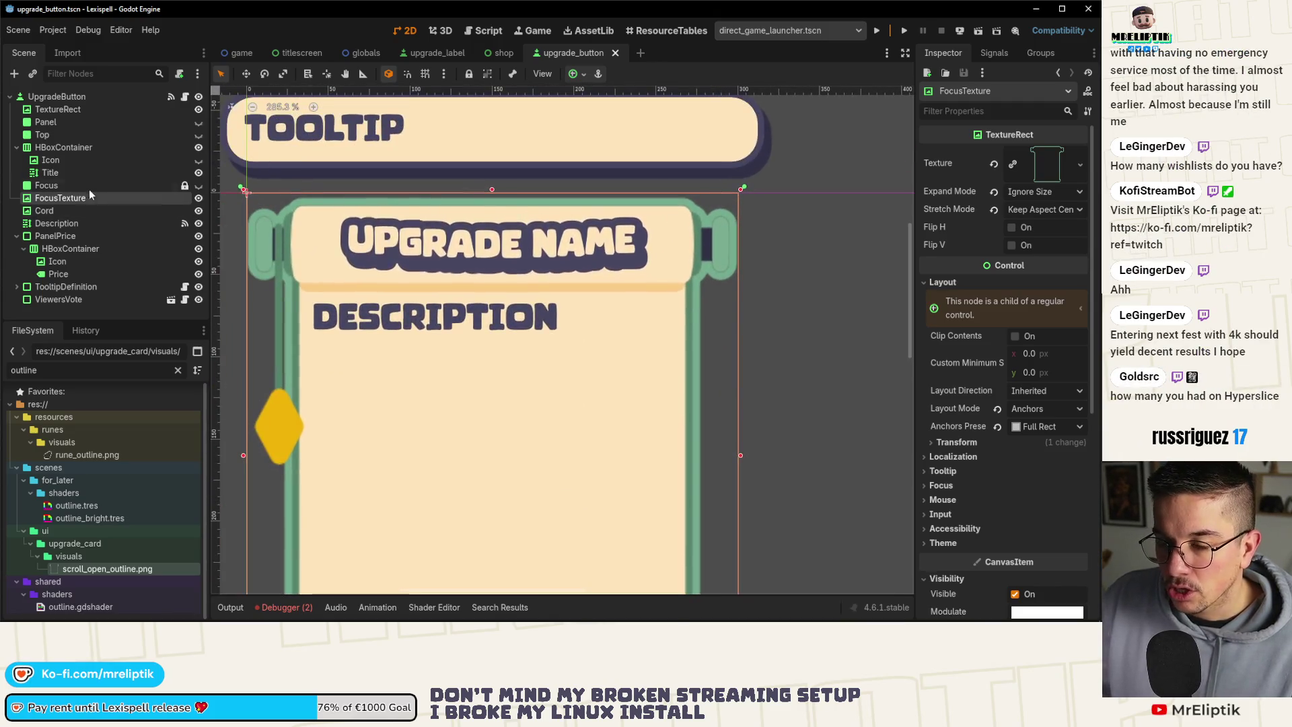
left_click(74, 199)
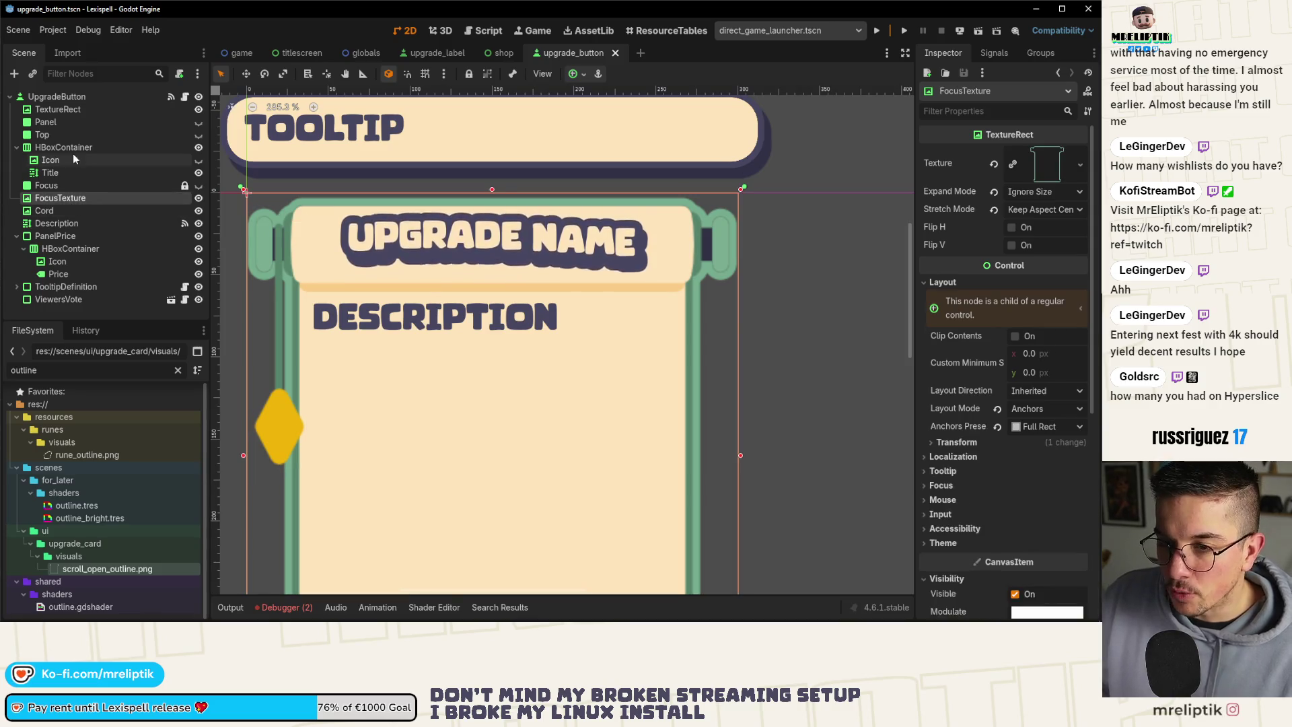
left_click(59, 172)
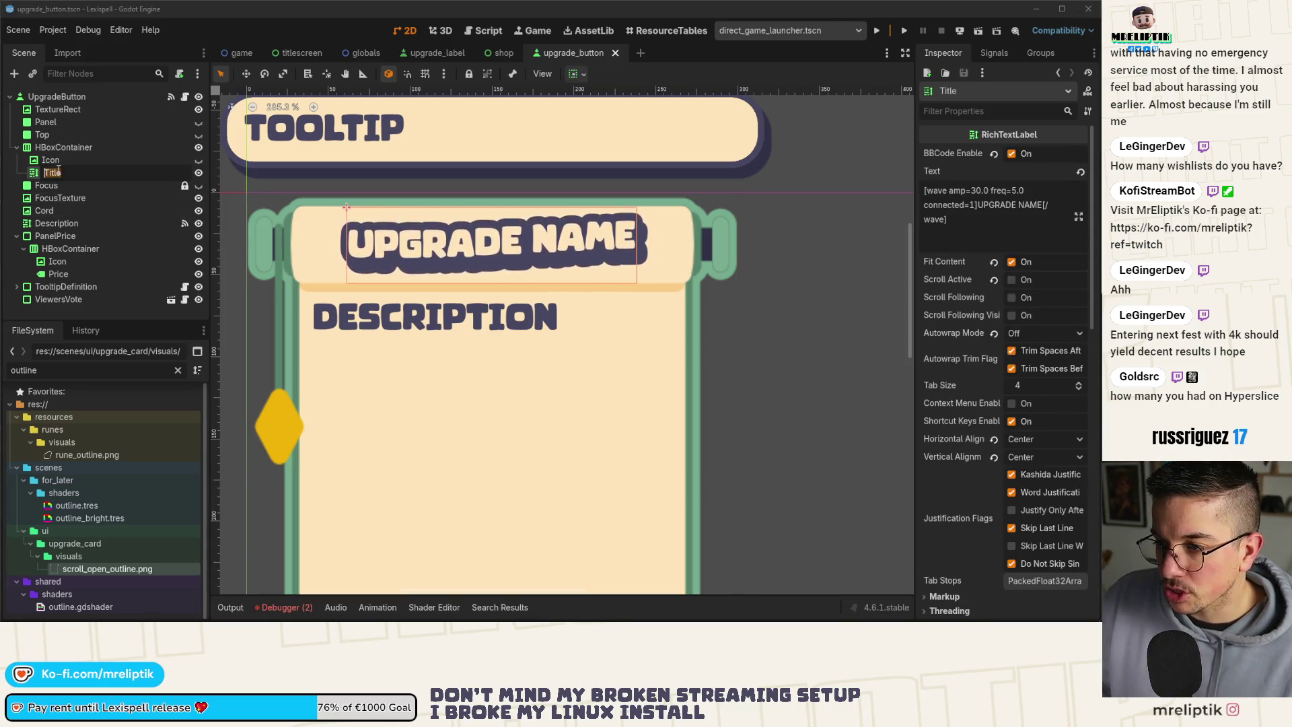
left_click(69, 160)
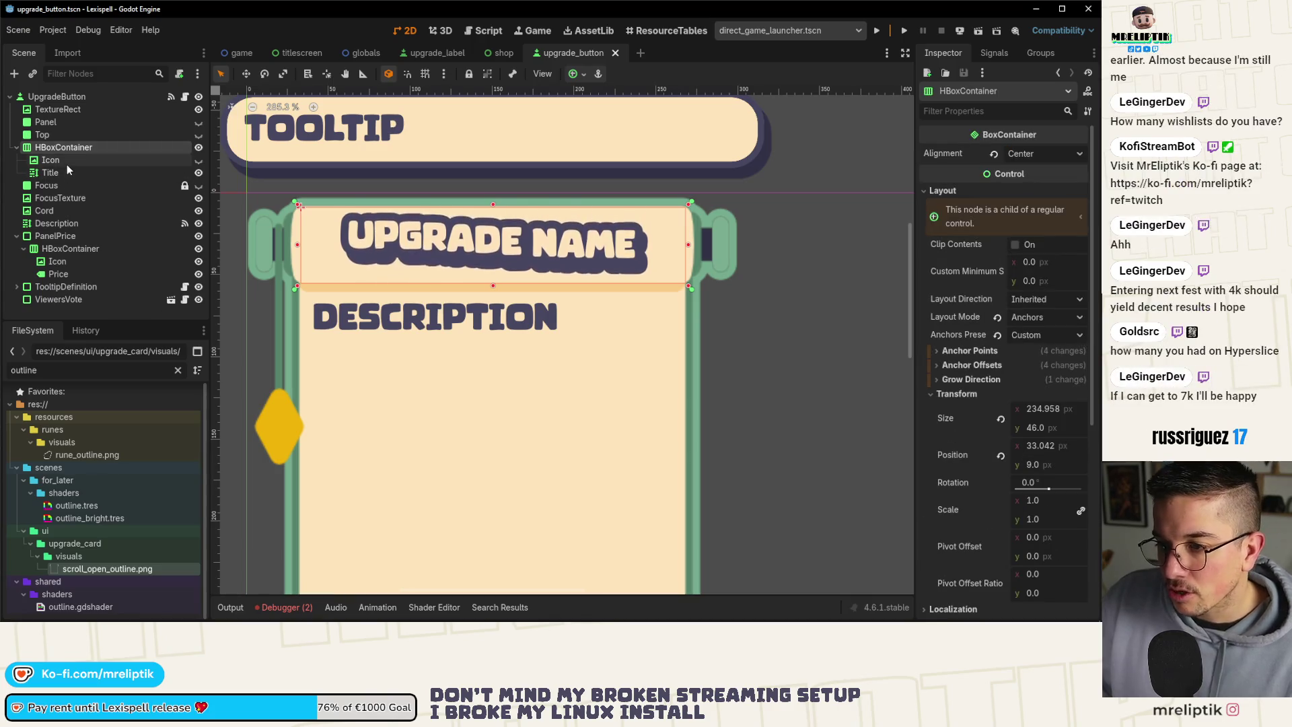
left_click(67, 174)
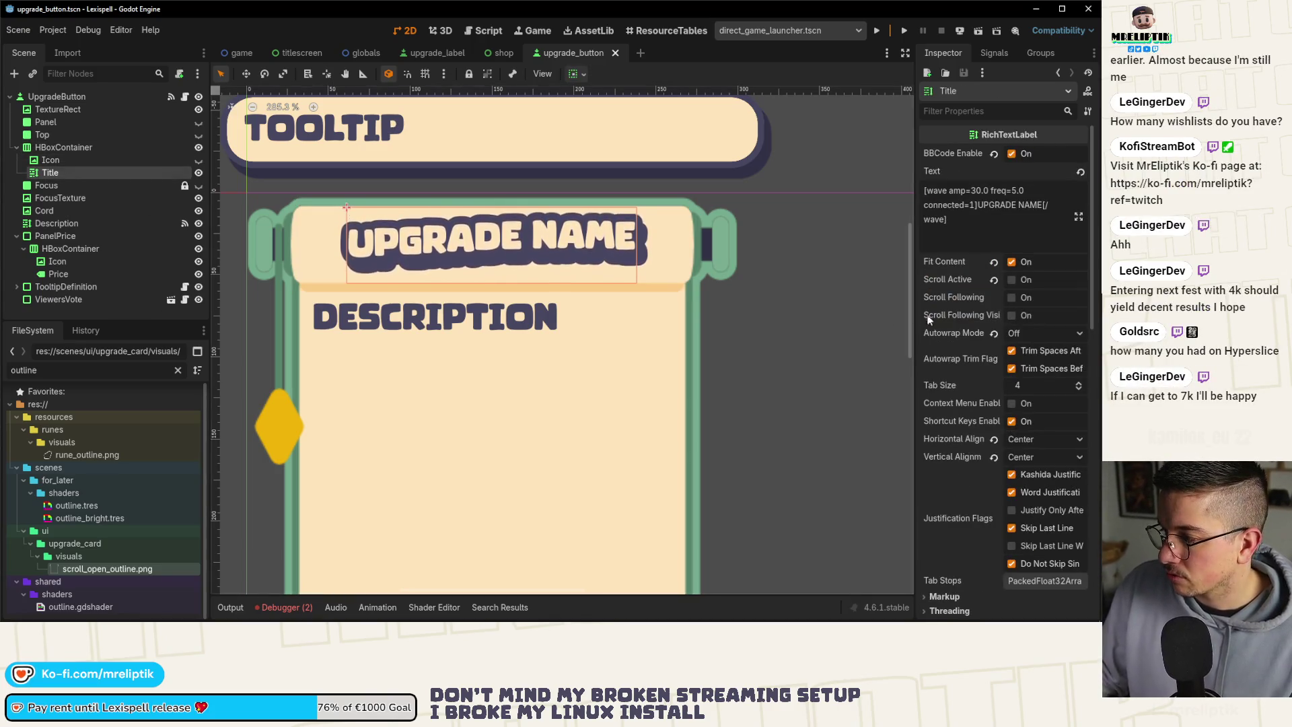
scroll(908, 337, "down", 5)
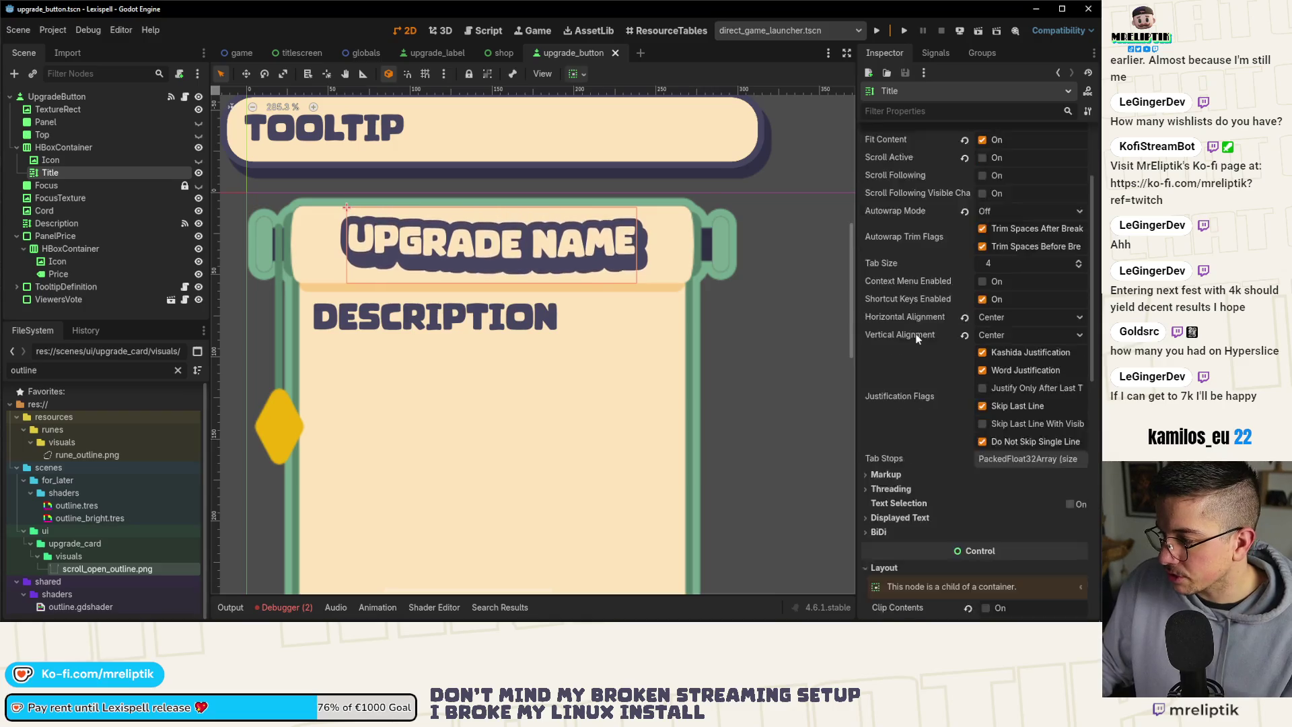
mouse_move(906, 336)
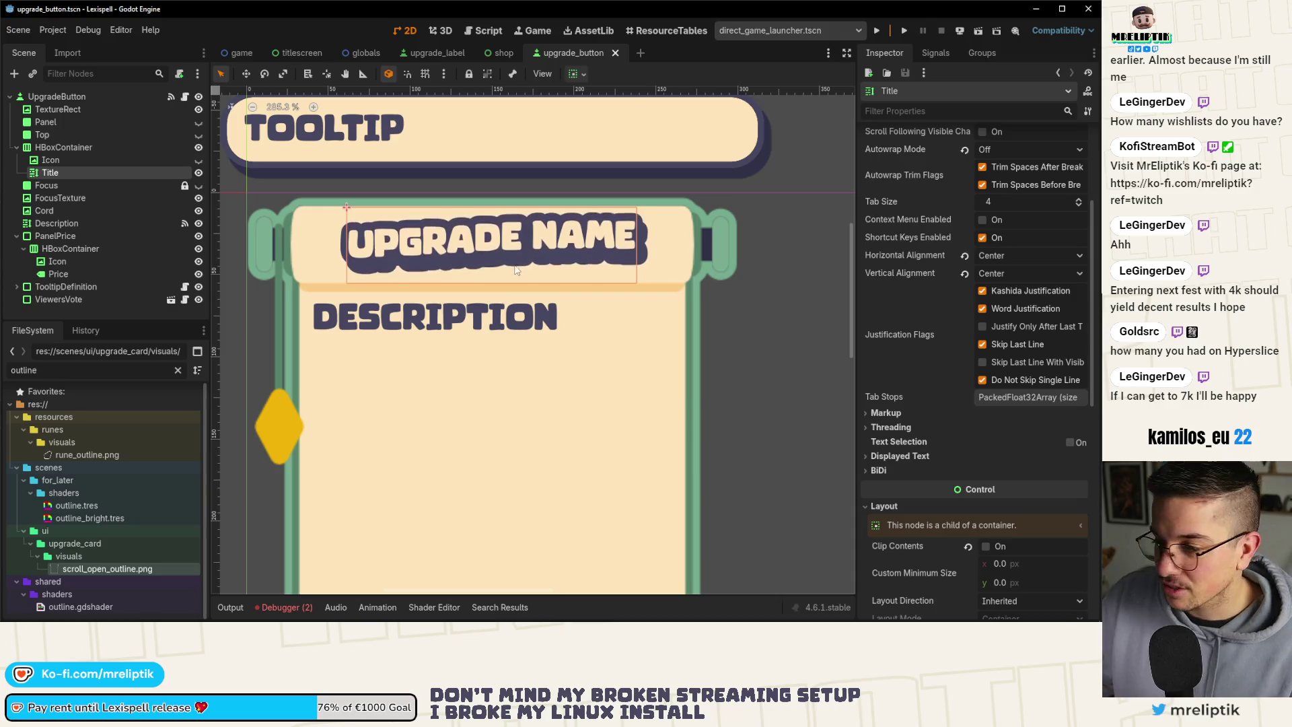
scroll(925, 389, "down", 5)
scroll(922, 397, "down", 2)
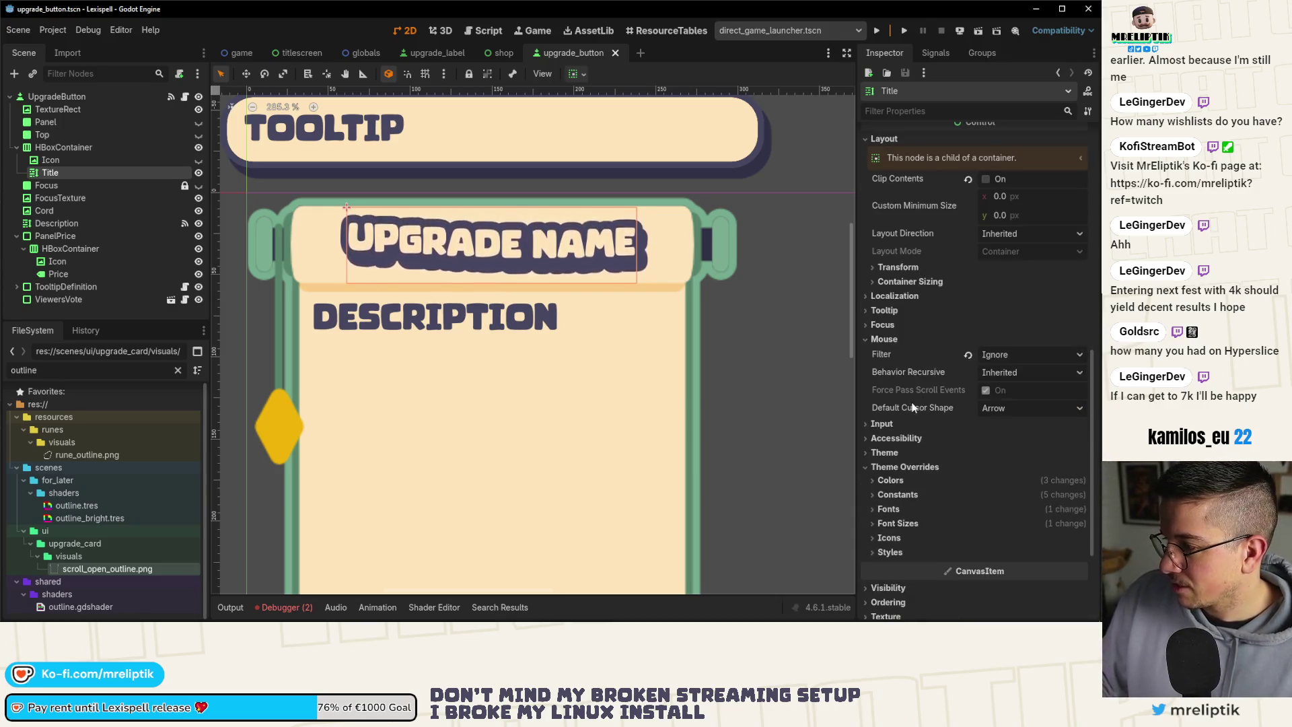
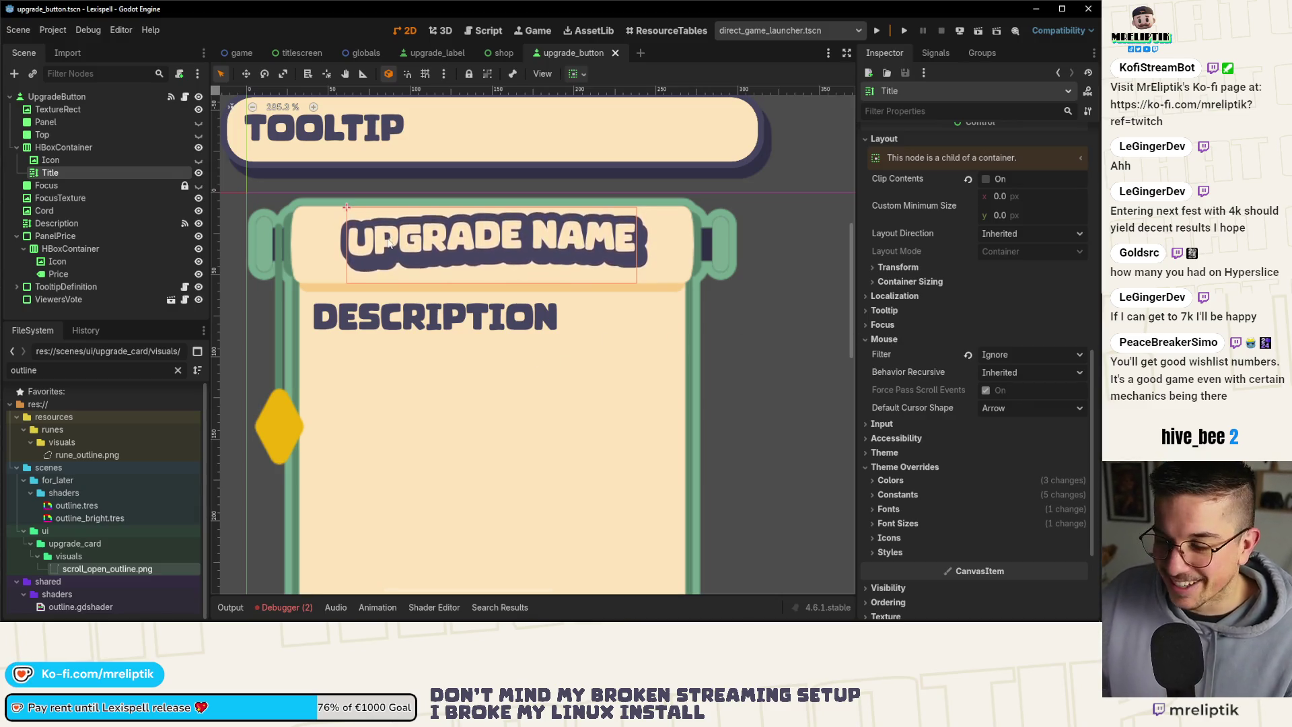
Set the Title's outline size and shadow outline constants to 18 and save the scene.
scroll(389, 243, "down", 2)
scroll(889, 455, "down", 5)
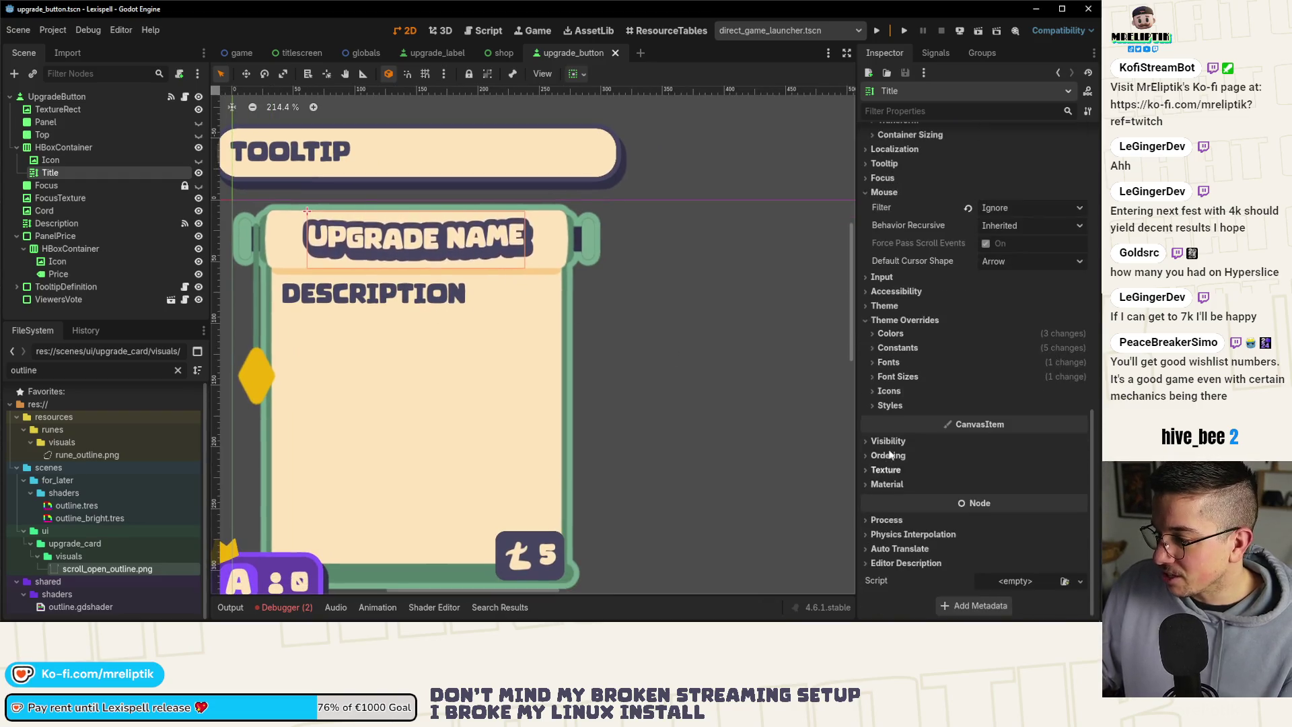
left_click(888, 391)
left_click(897, 376)
left_click(897, 377)
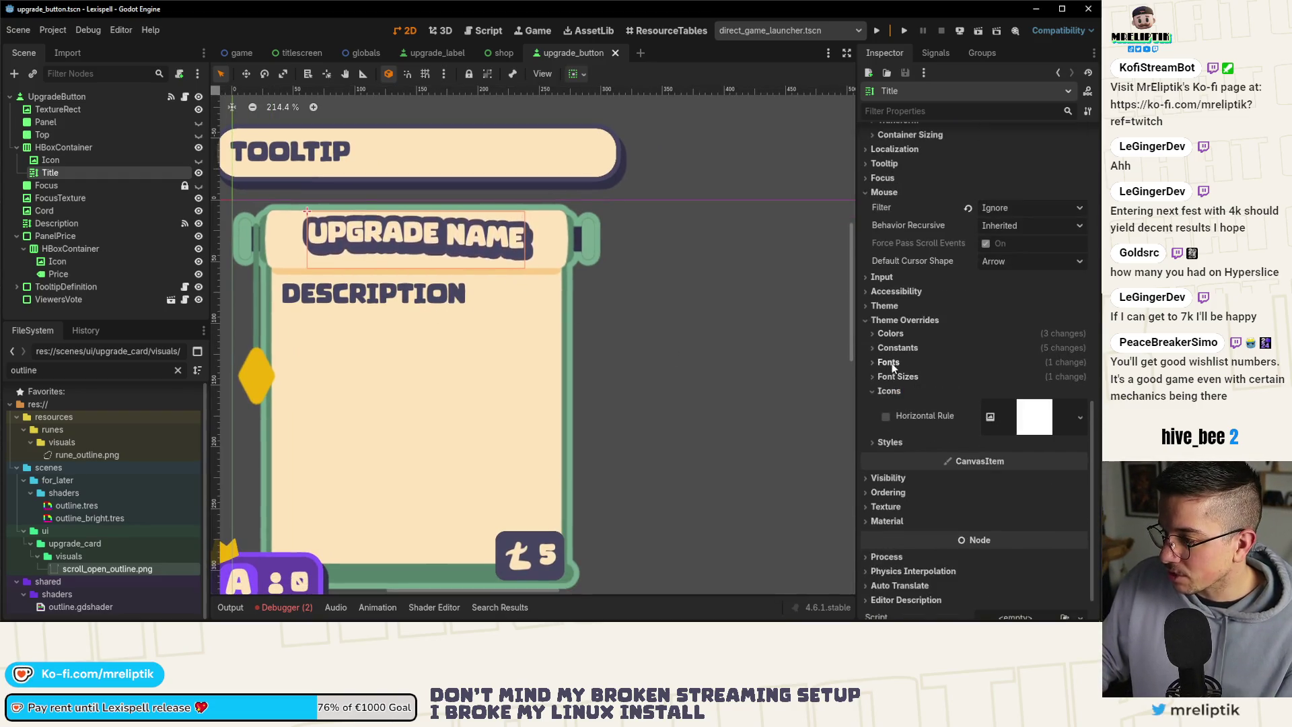
left_click(890, 361)
left_click(895, 348)
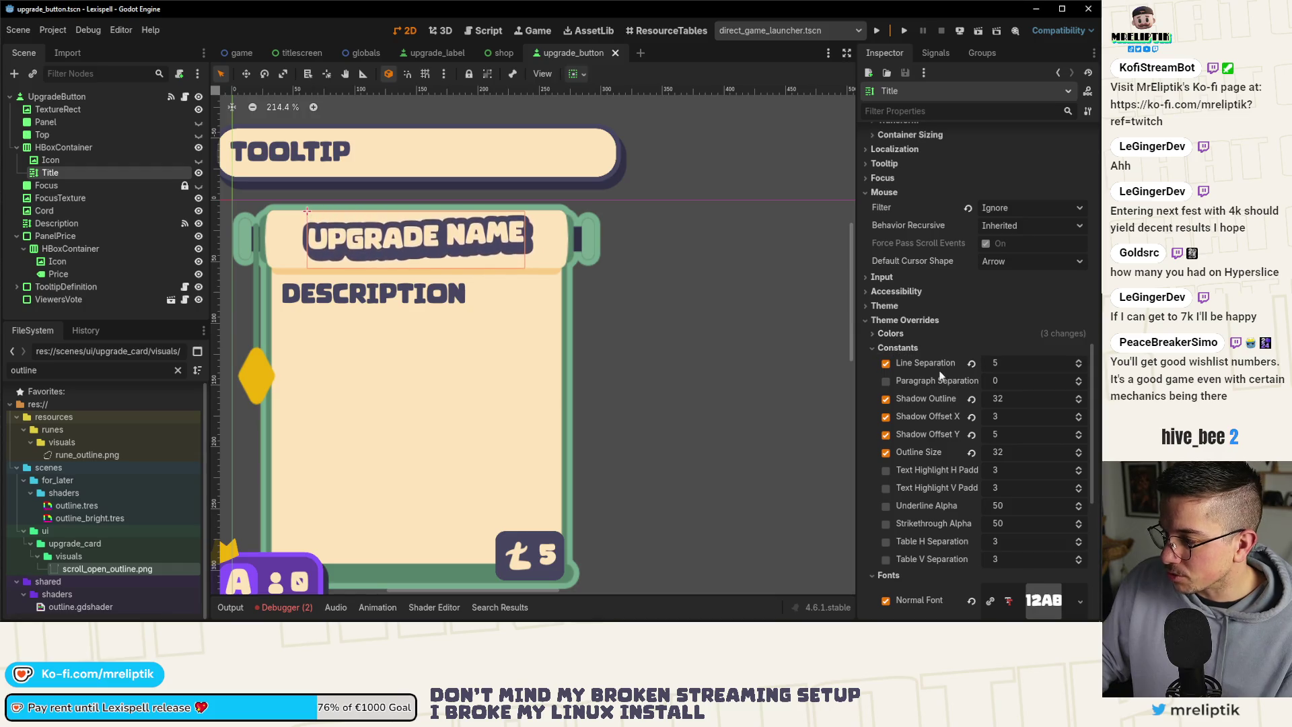
left_click(1079, 402)
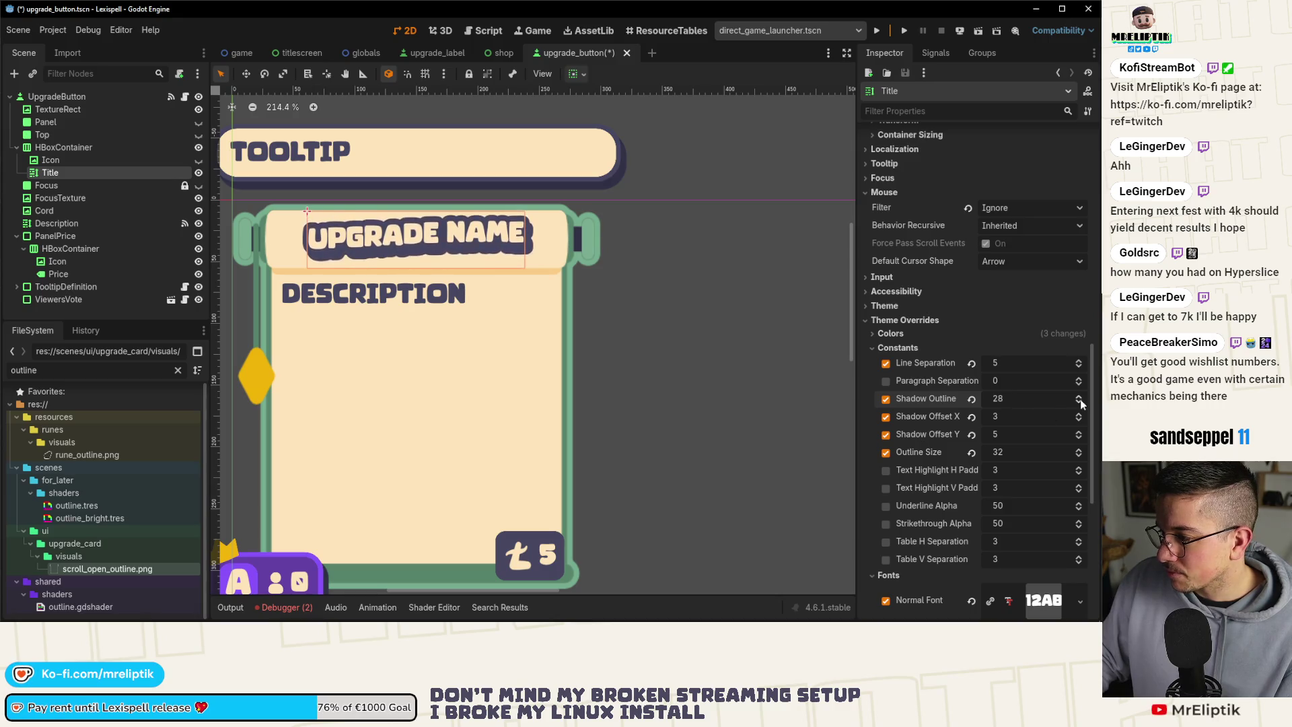
scroll(1080, 457, "up", 2)
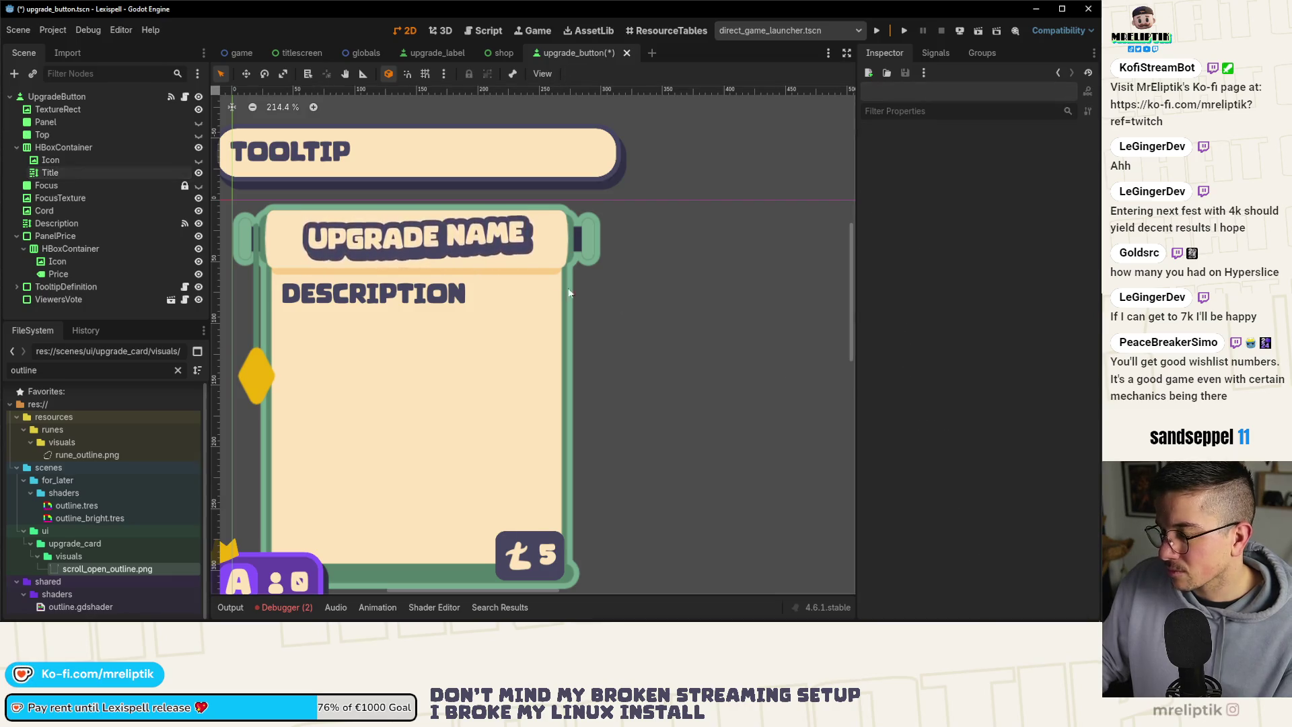
key("ctrl+s")
Lower the Title's shadow offsets to X 2 and Y 4.
left_click(414, 248)
scroll(414, 247, "up", 2)
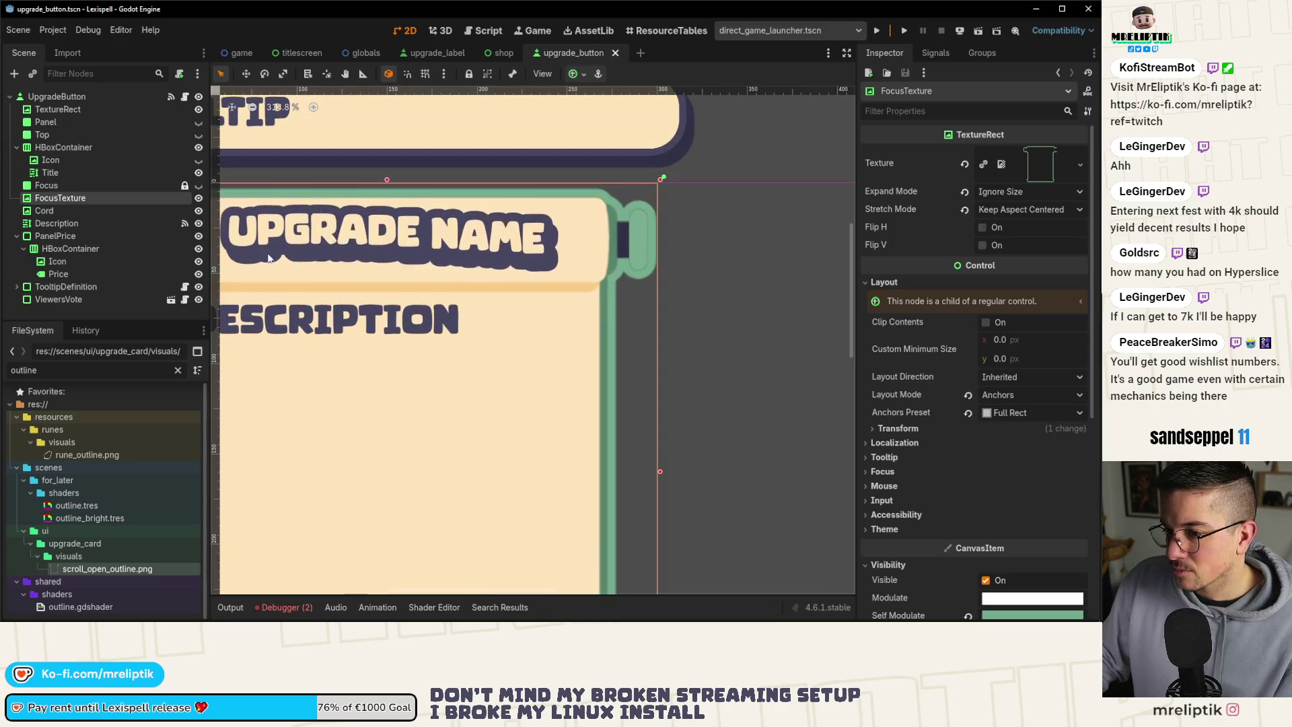
left_click(75, 172)
left_click_drag(403, 374, 475, 391)
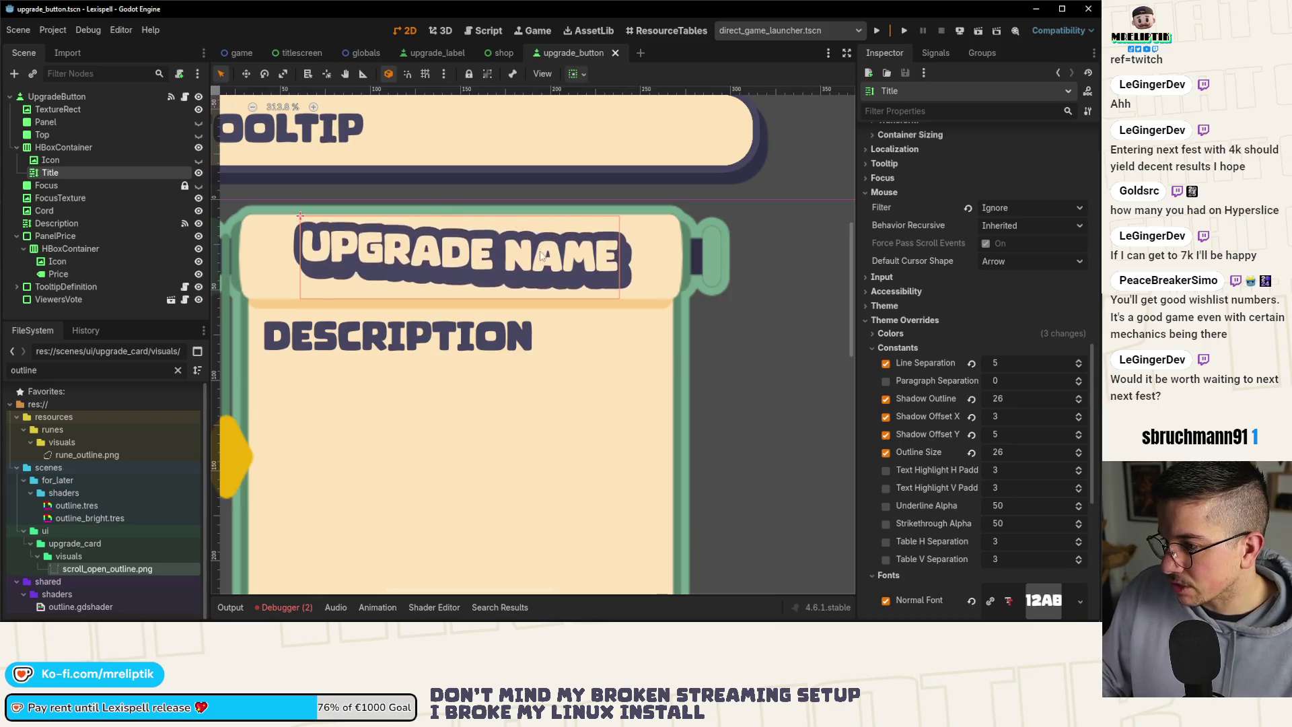
scroll(485, 199, "up", 2)
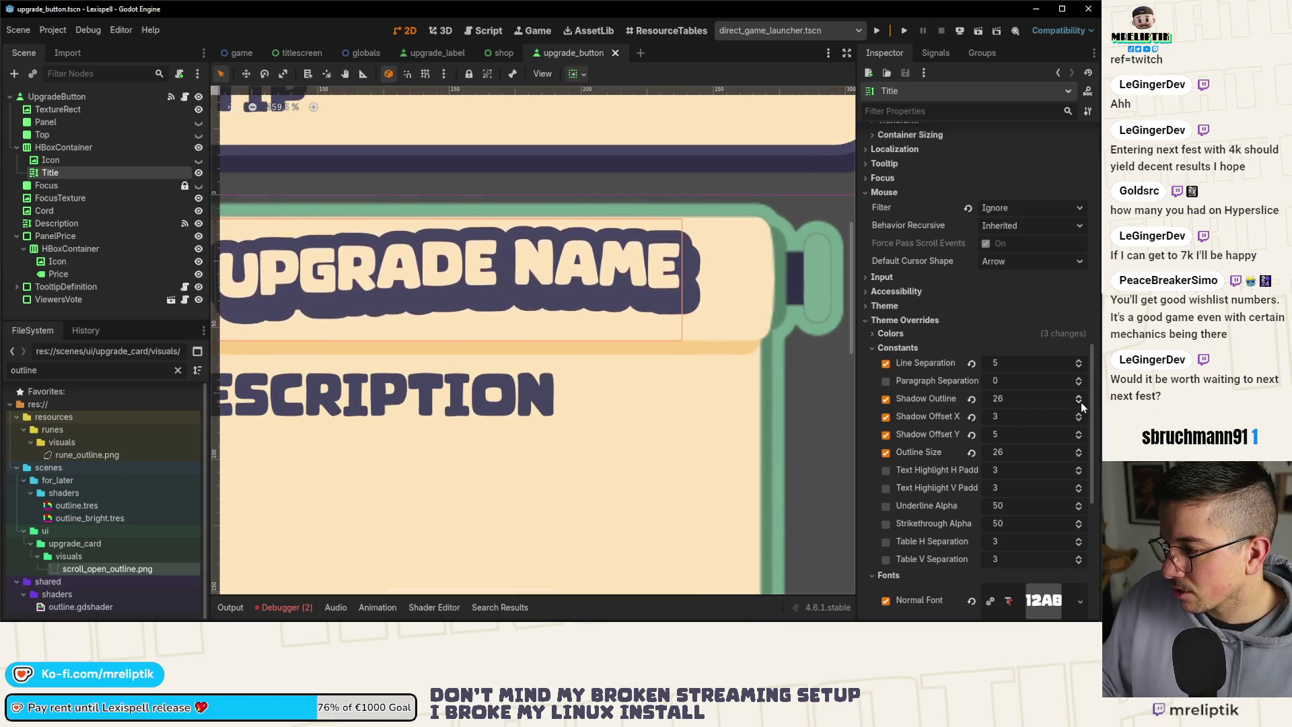
scroll(1081, 461, "down", 9)
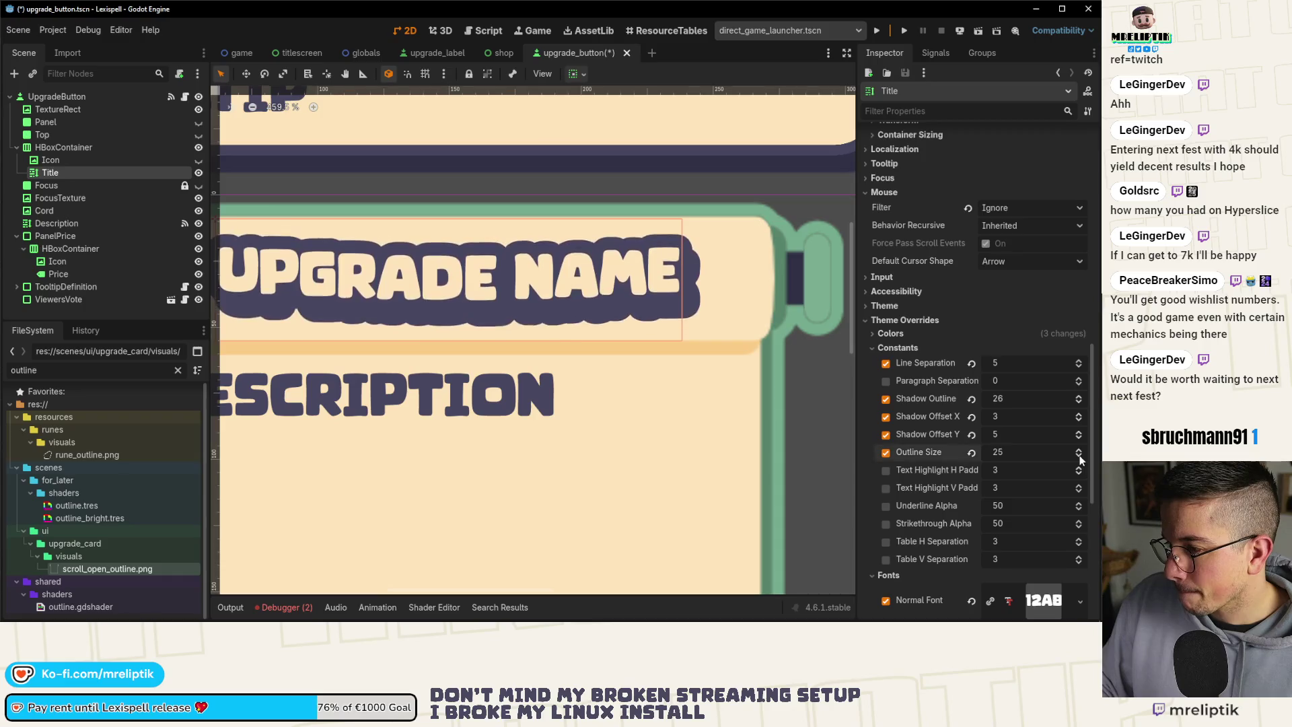
scroll(1080, 458, "up", 2)
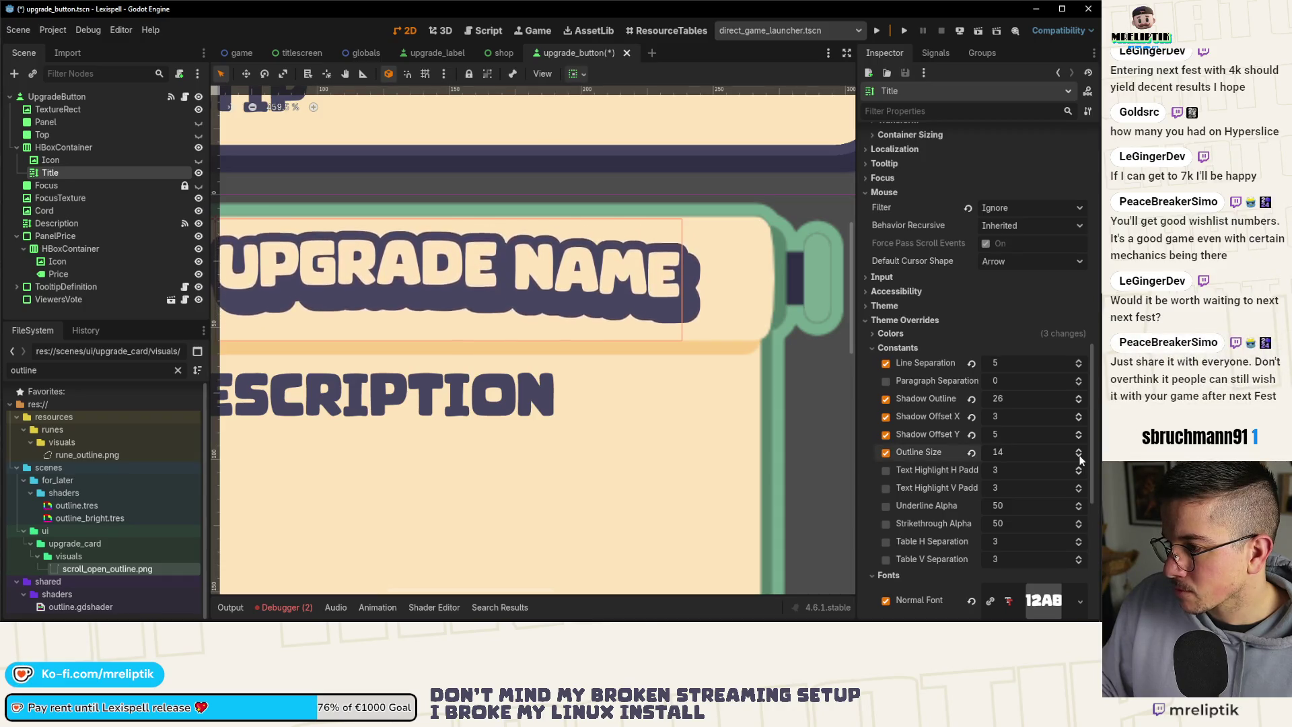
scroll(1080, 454, "down", 1)
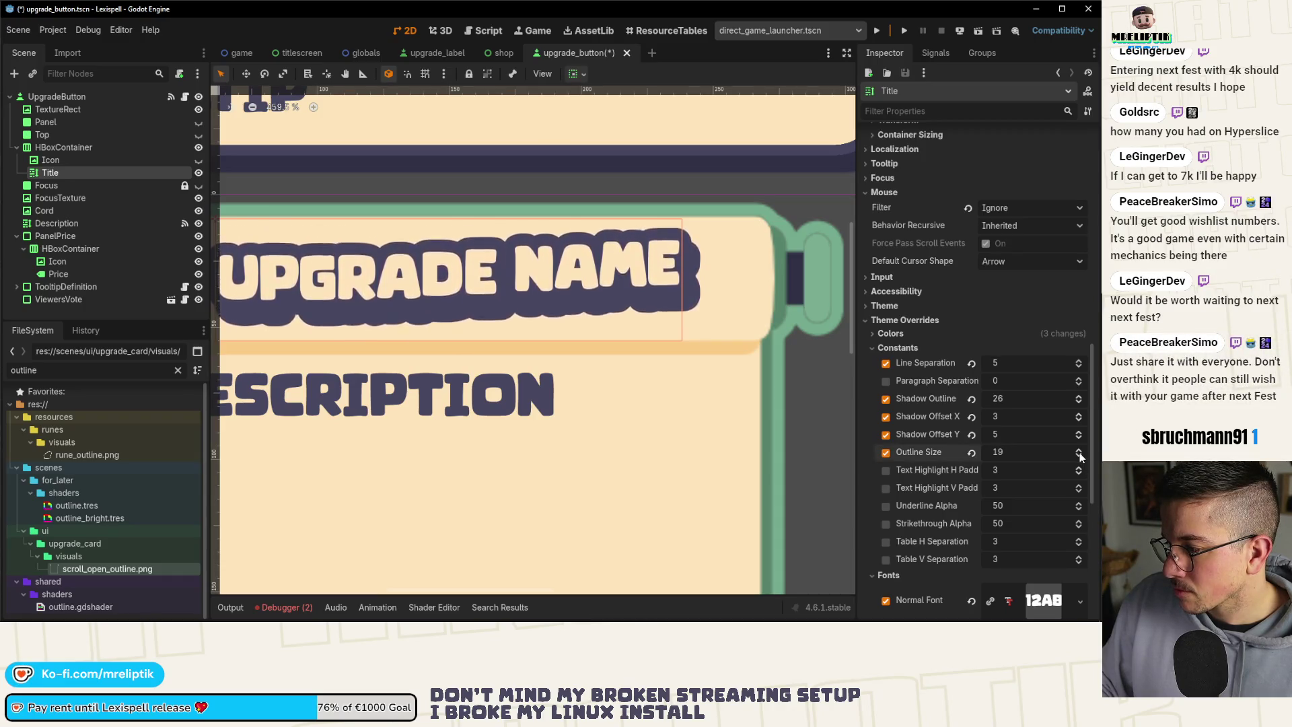
scroll(1079, 400, "down", 1)
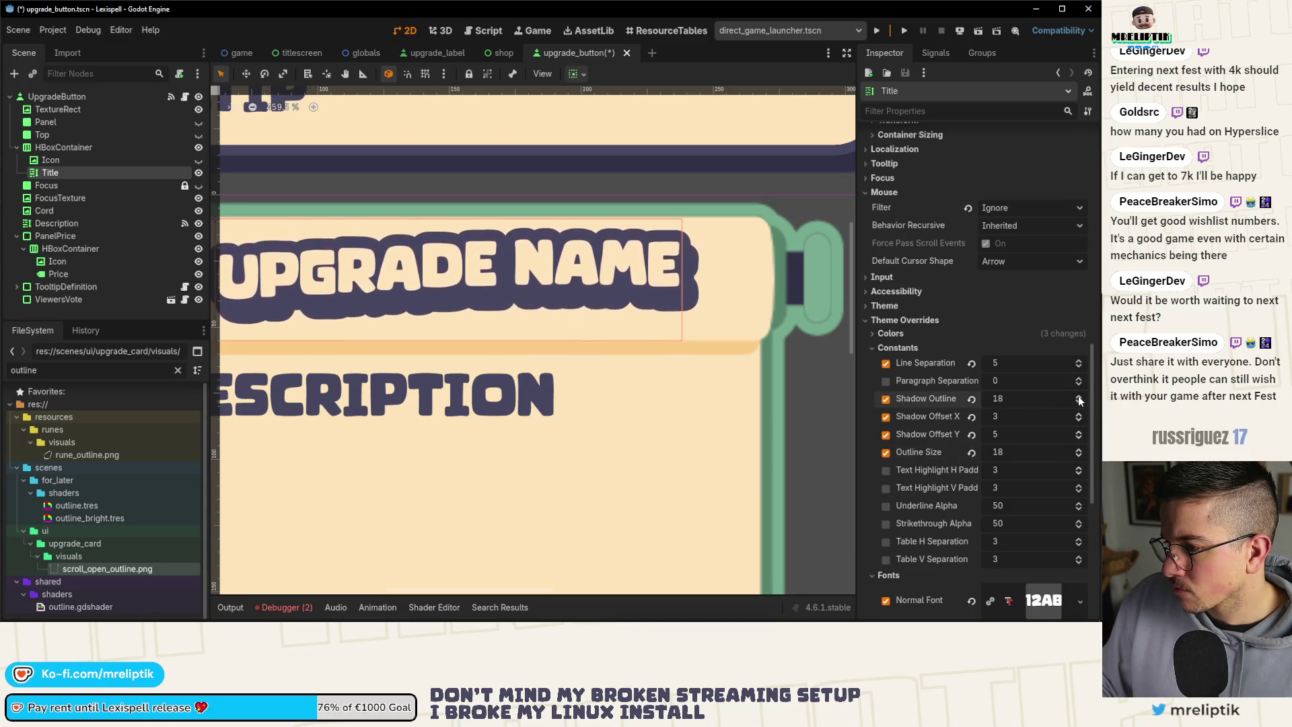
scroll(469, 376, "down", 5)
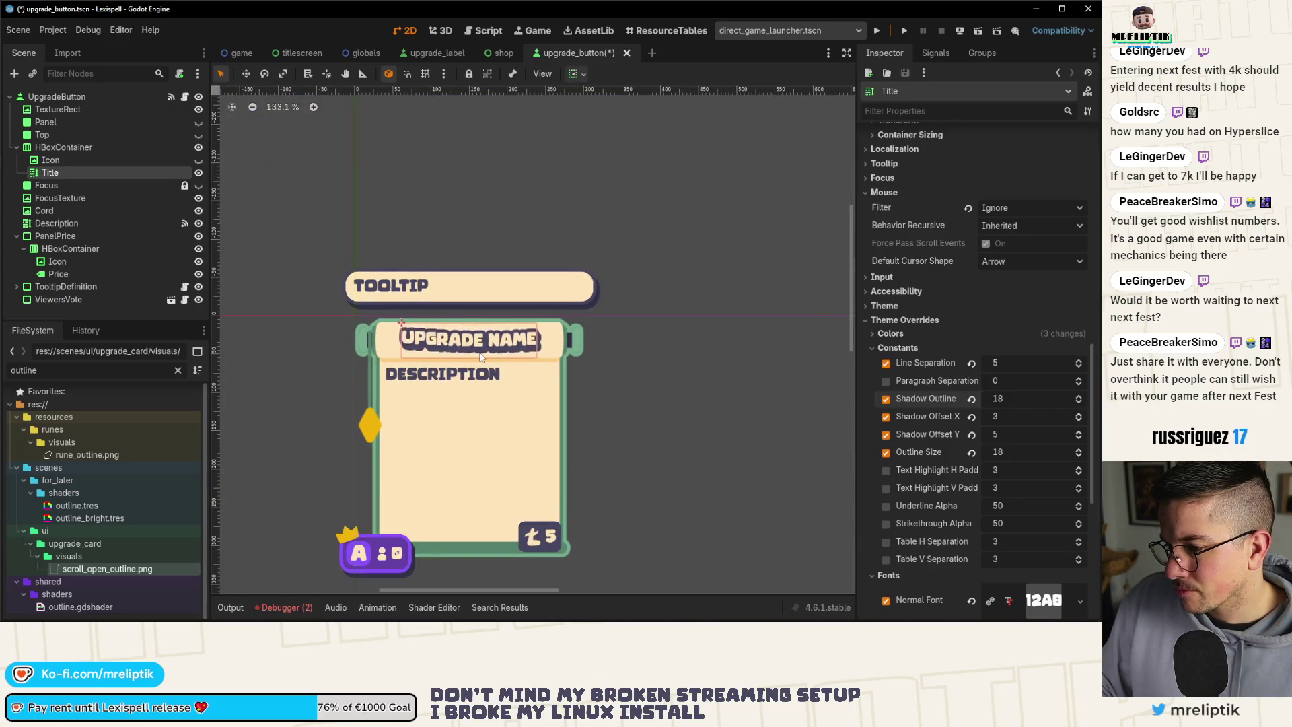
scroll(482, 358, "up", 3)
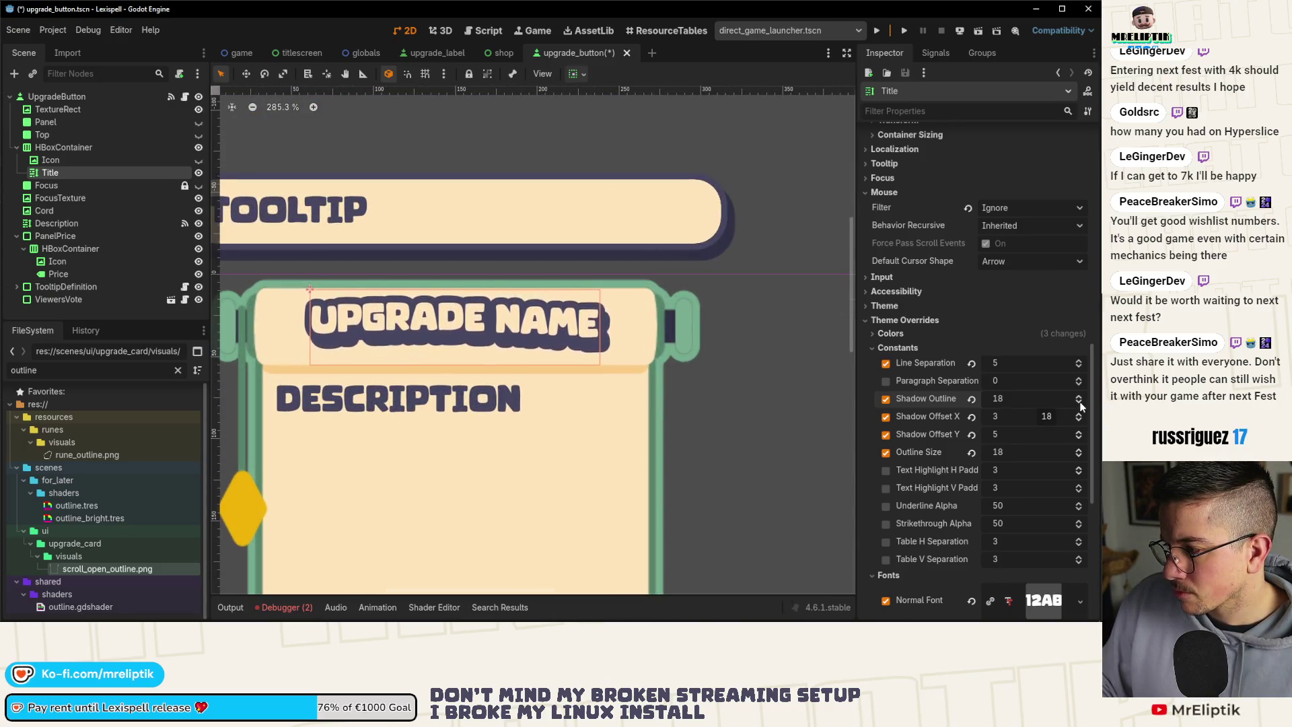
left_click(1078, 437)
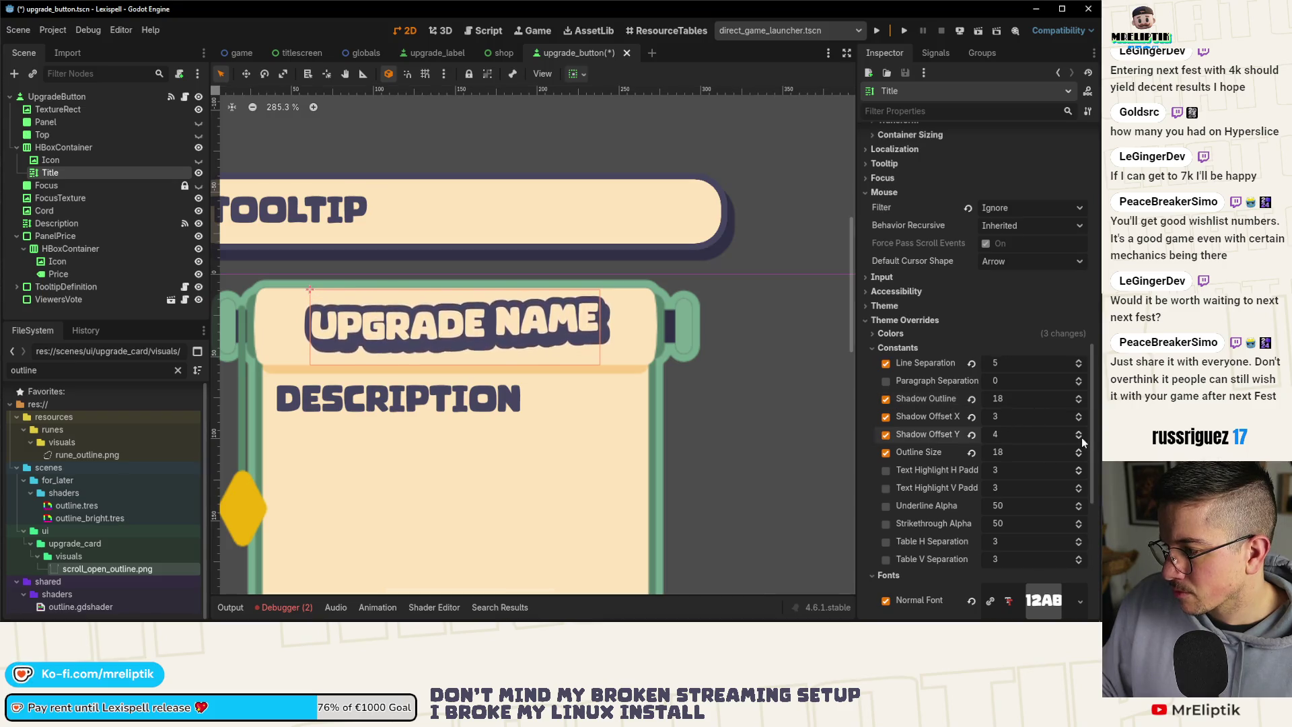
left_click(1079, 421)
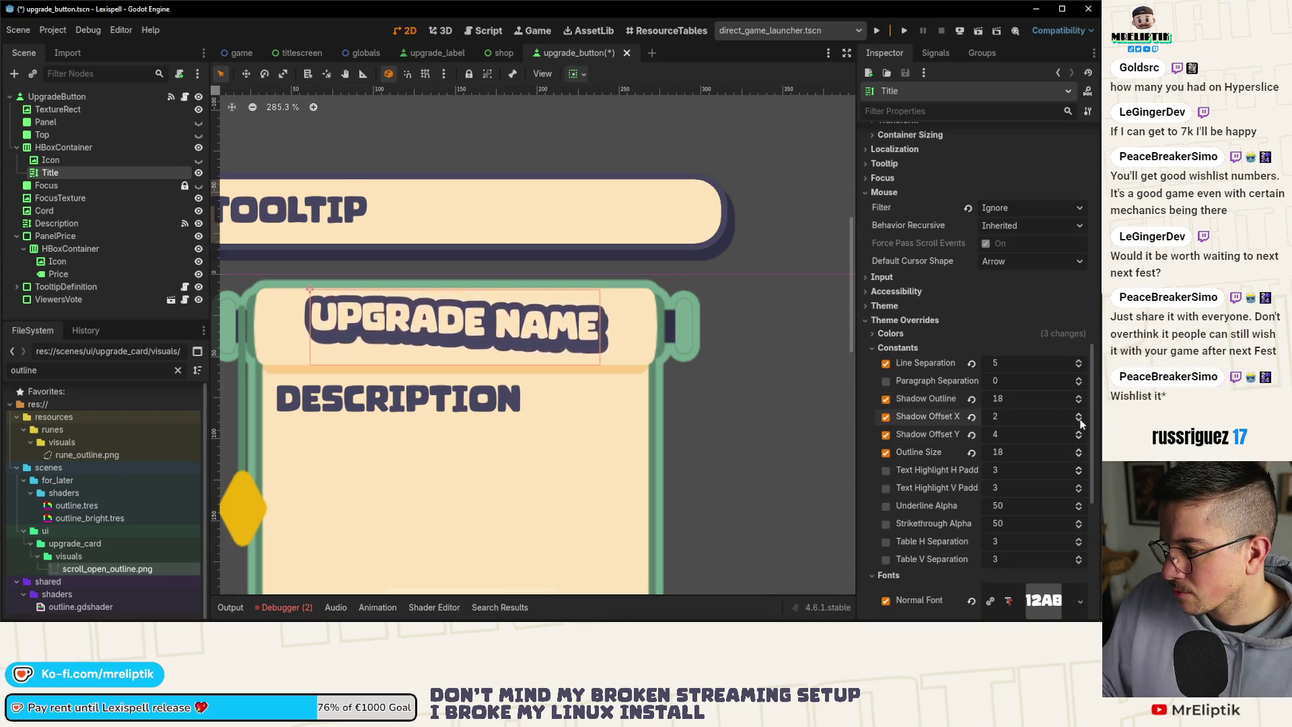
scroll(760, 366, "down", 6)
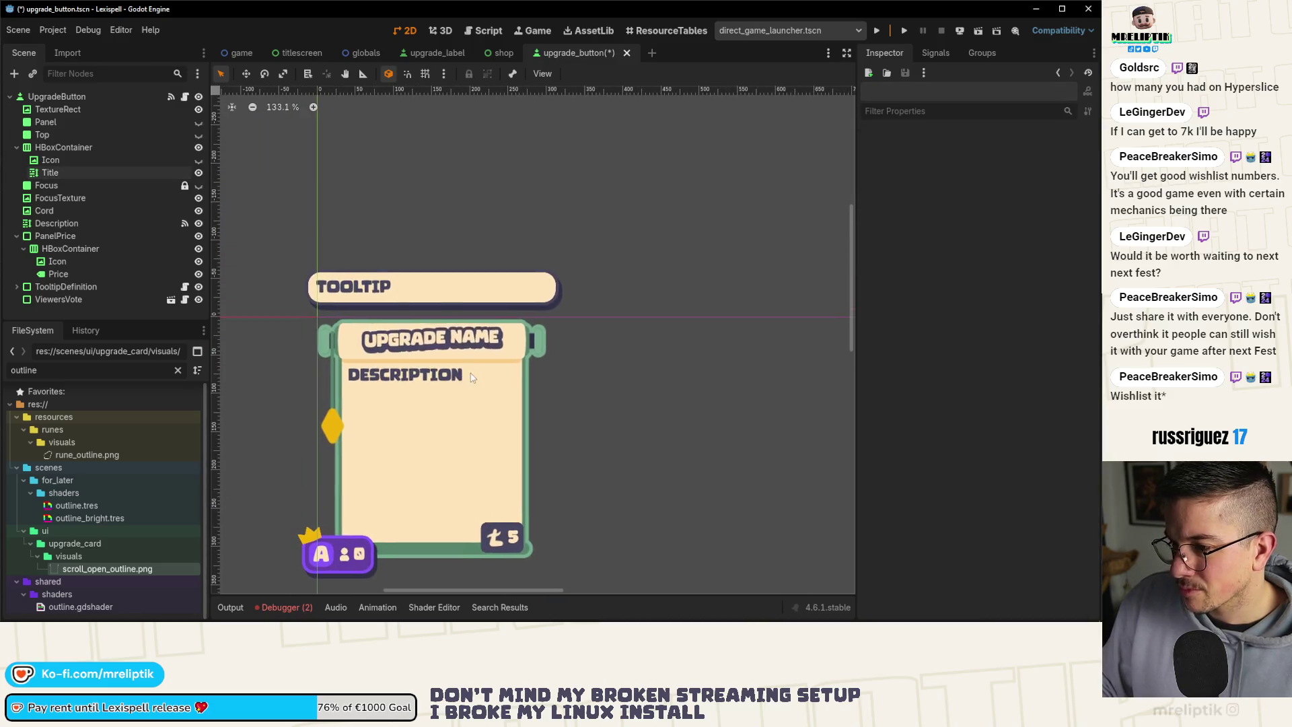
key("ctrl+s")
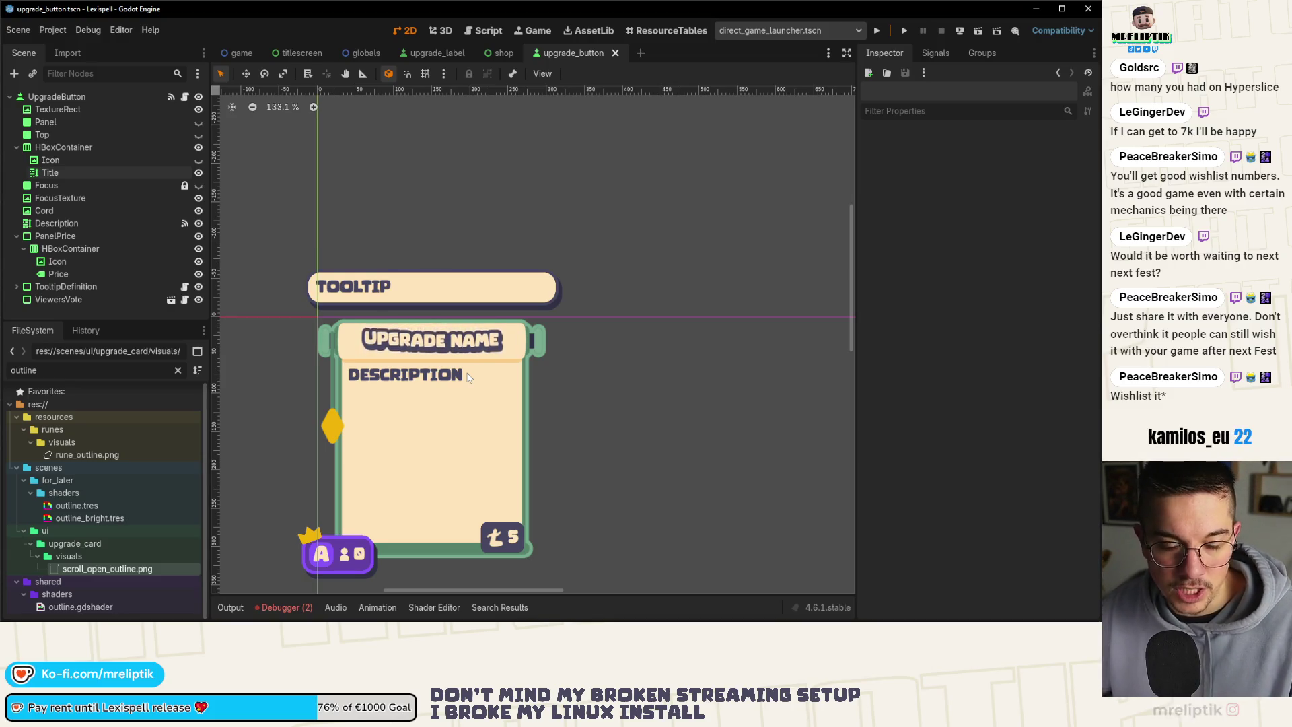
left_click_drag(466, 409, 471, 354)
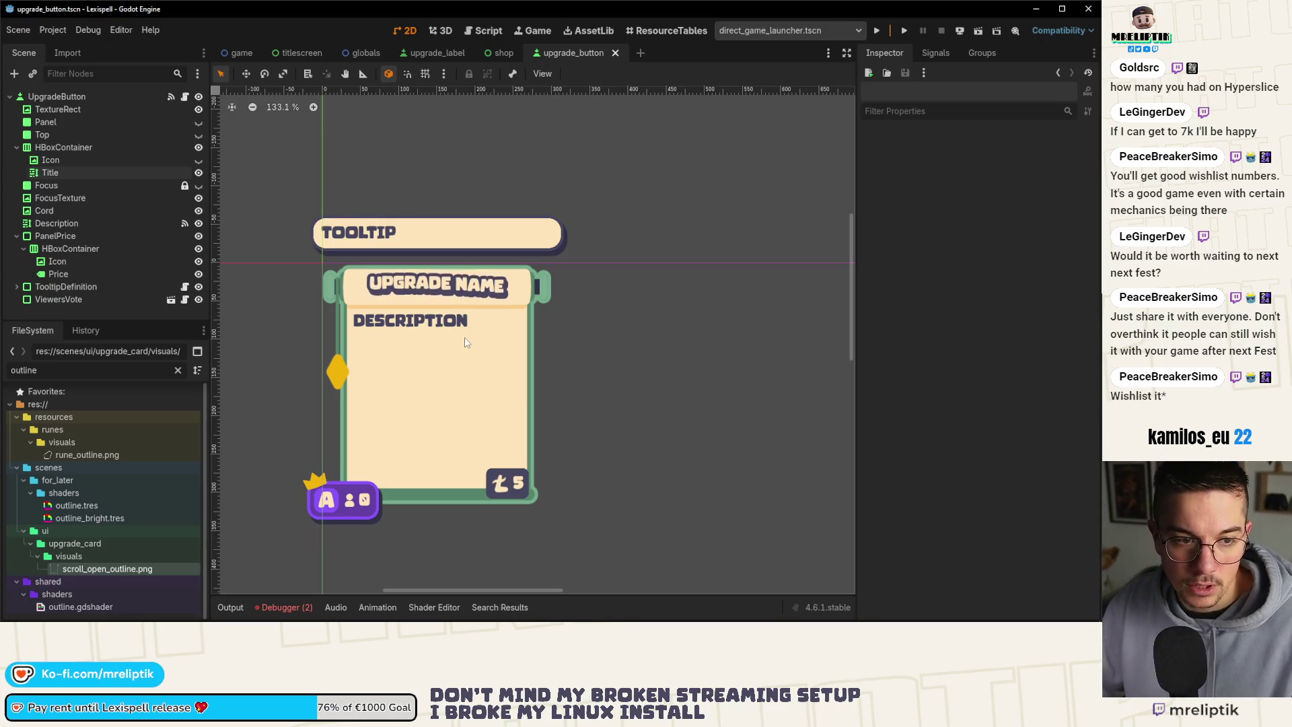
scroll(426, 313, "up", 4)
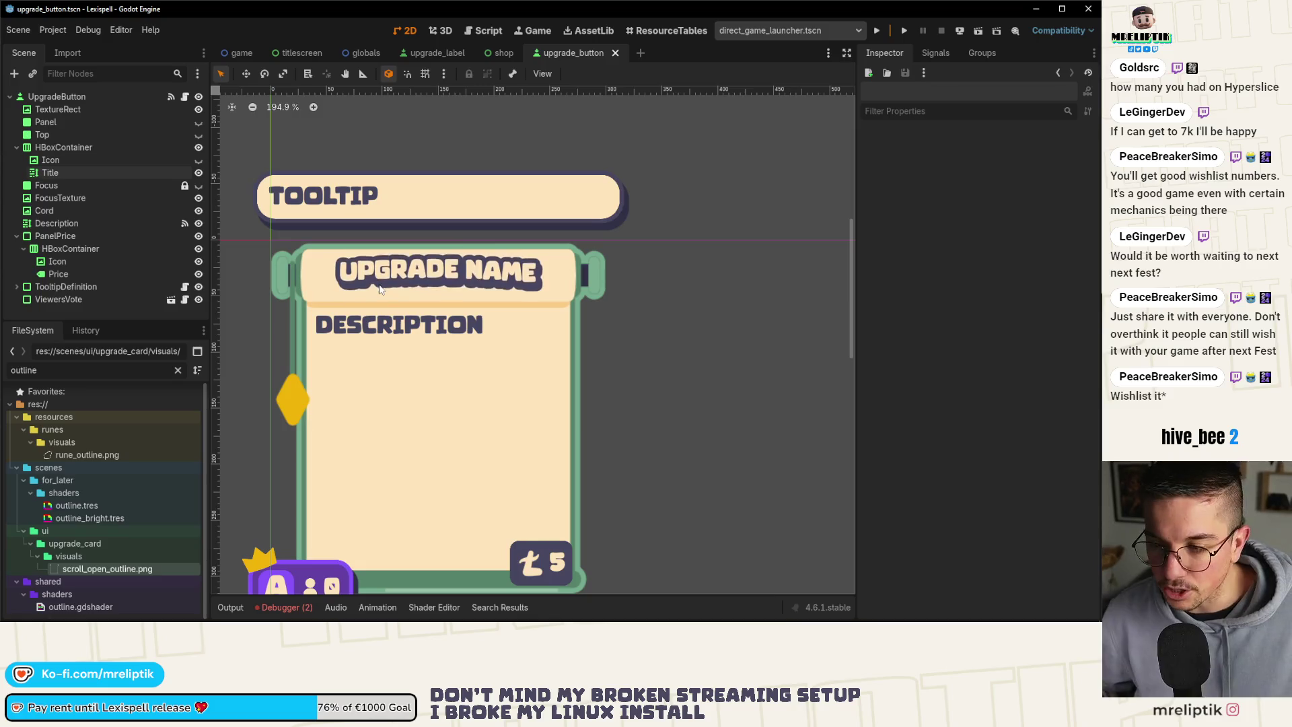
scroll(355, 324, "down", 3)
key("ctrl+s")
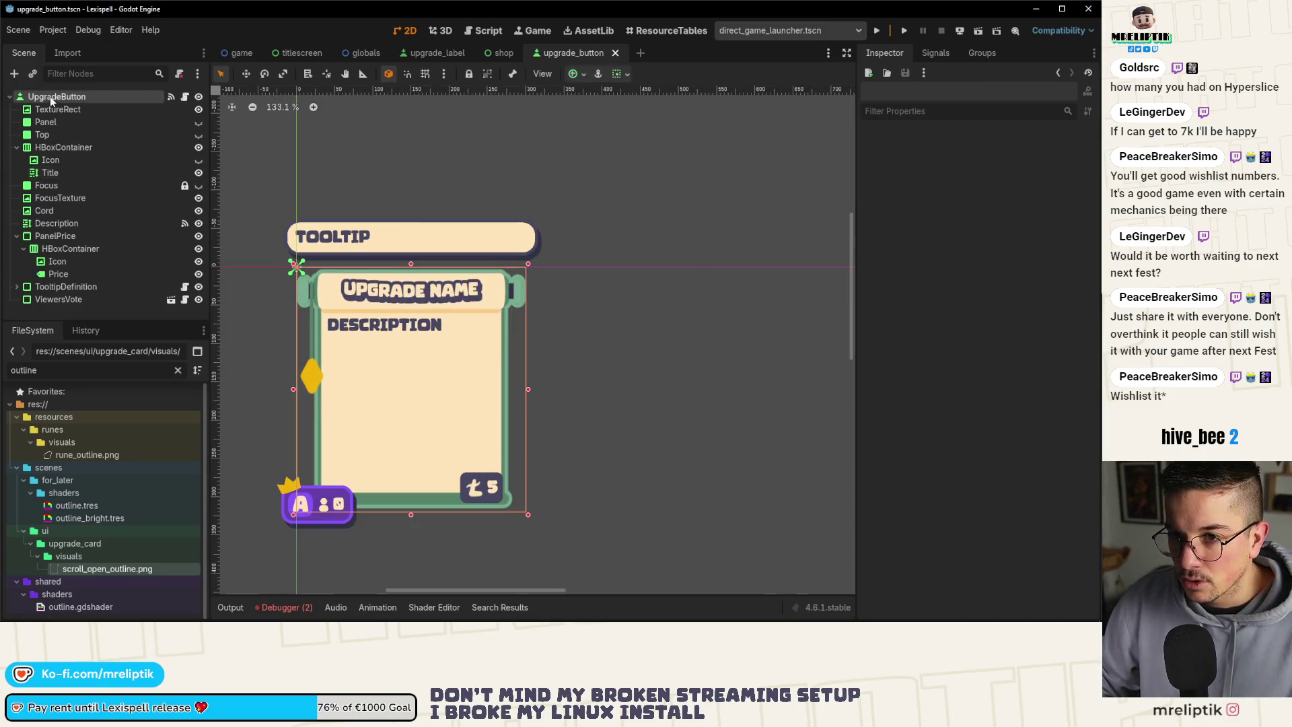
scroll(242, 282, "up", 5)
scroll(327, 270, "down", 5)
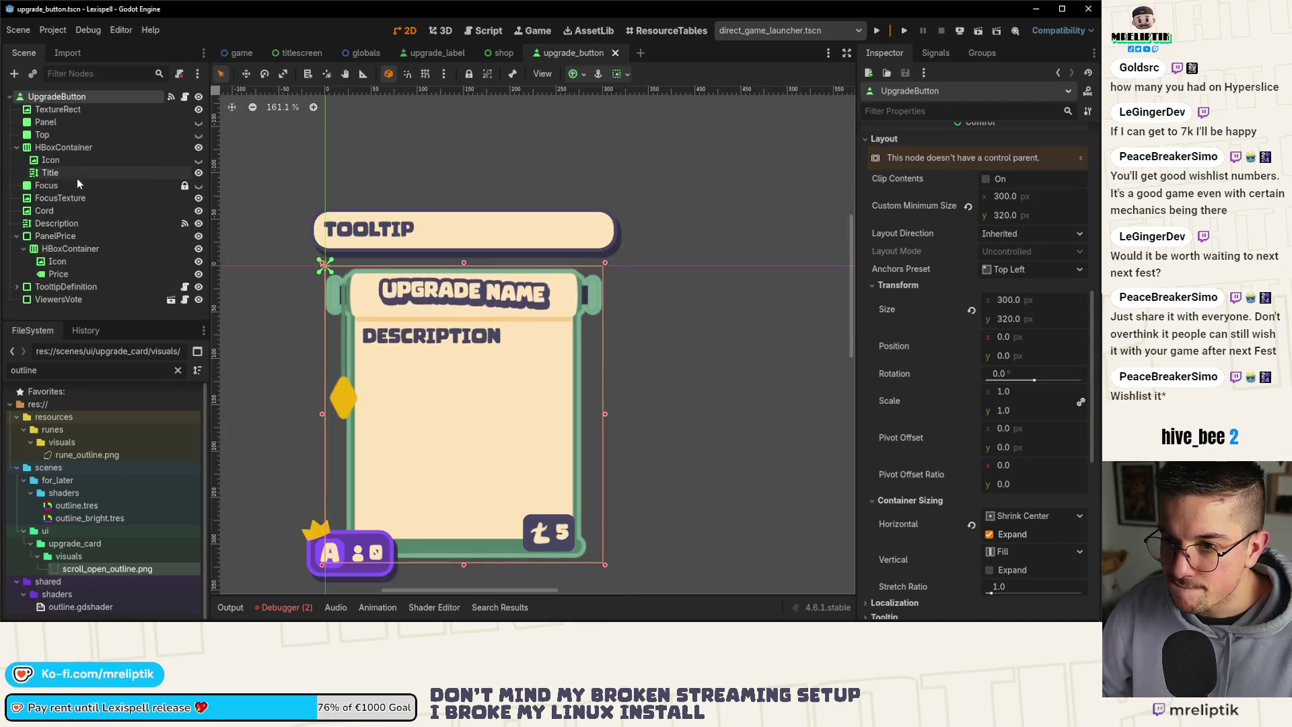
left_click(198, 173)
left_click(199, 172)
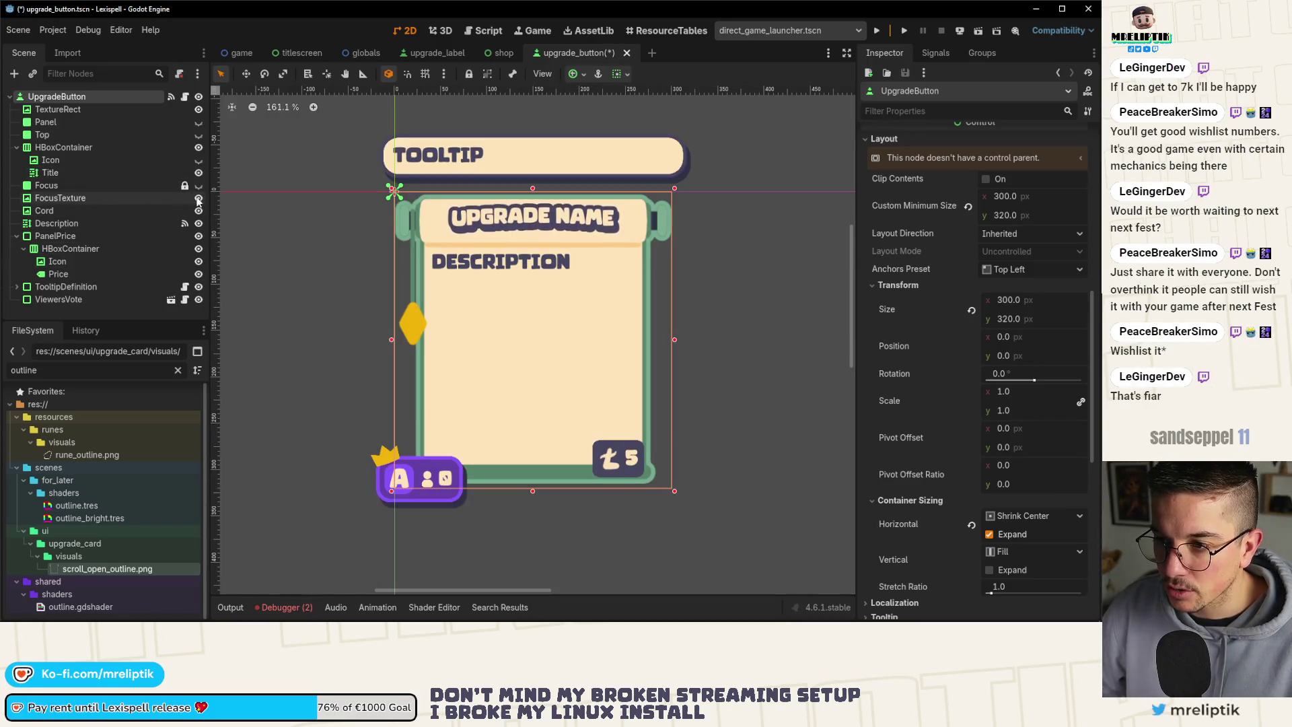
left_click(198, 198)
left_click(198, 198)
left_click(199, 198)
left_click(199, 198)
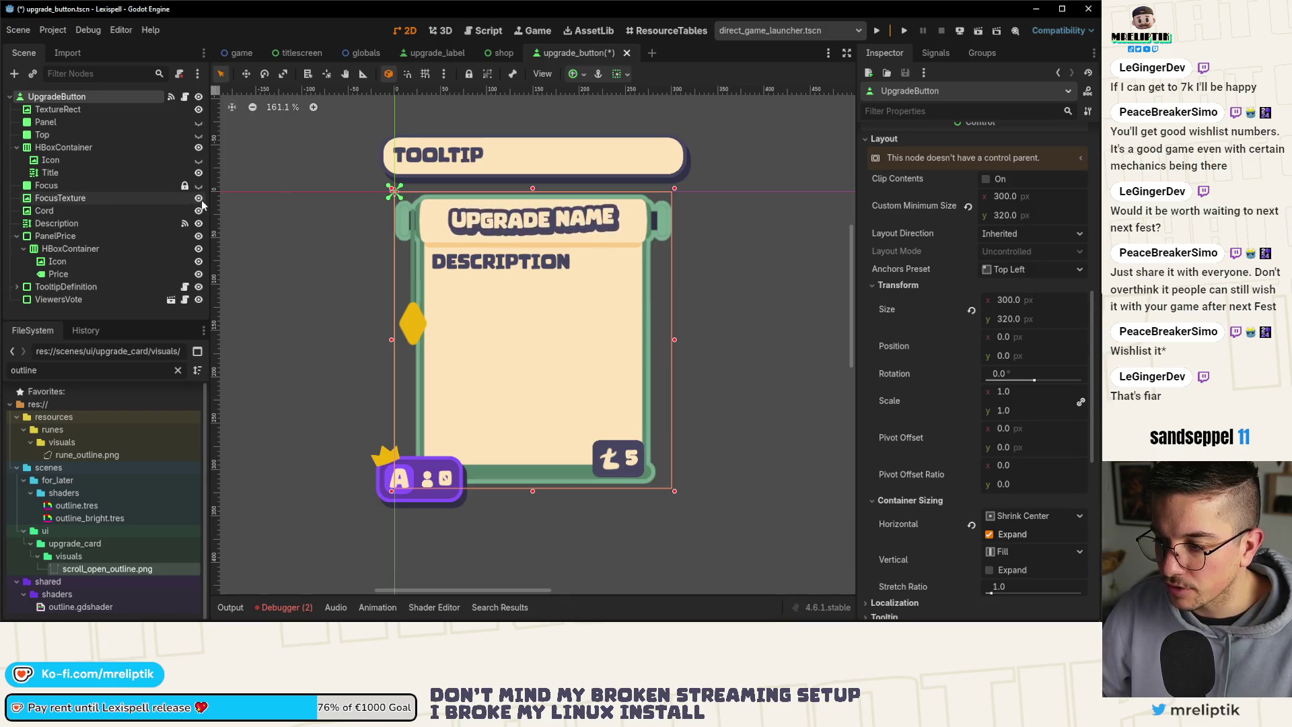
left_click_drag(351, 222, 297, 248)
scroll(353, 232, "up", 10)
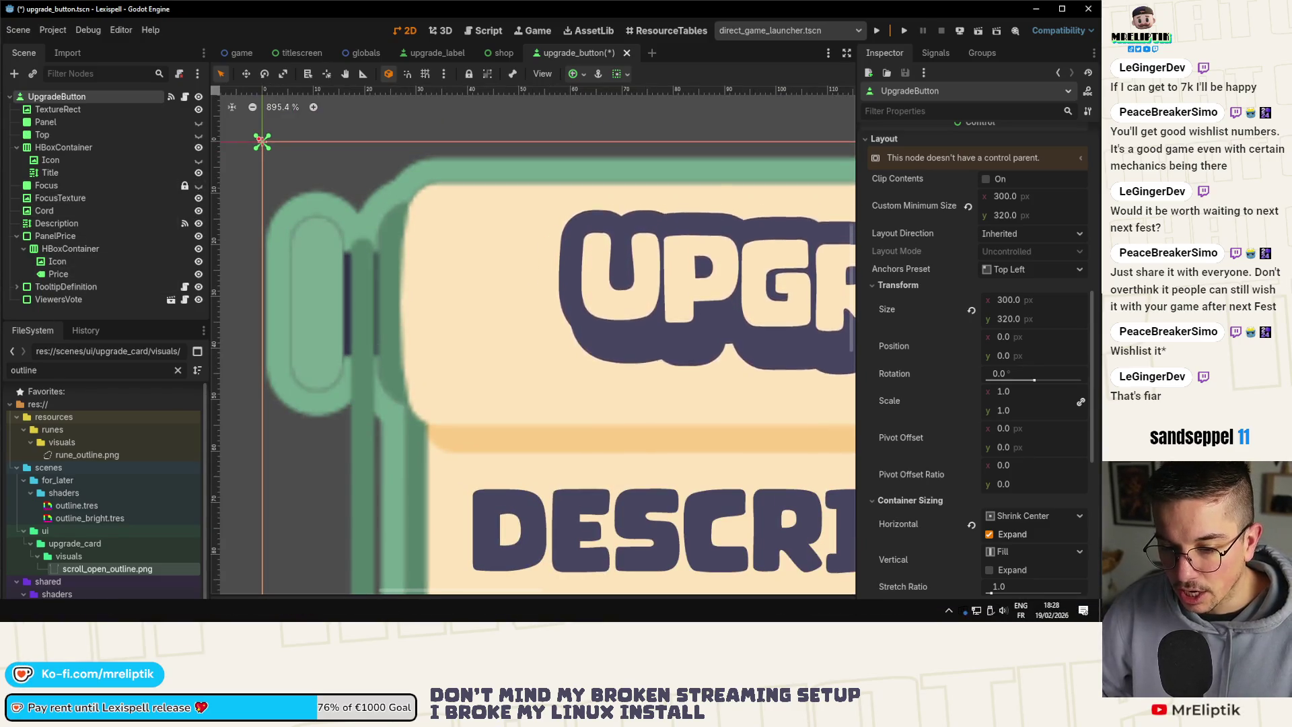
key("alt+Tab")
Thicken the Inner curve stroke of scroll_open_outline to 0.3 pt.
left_click(267, 180)
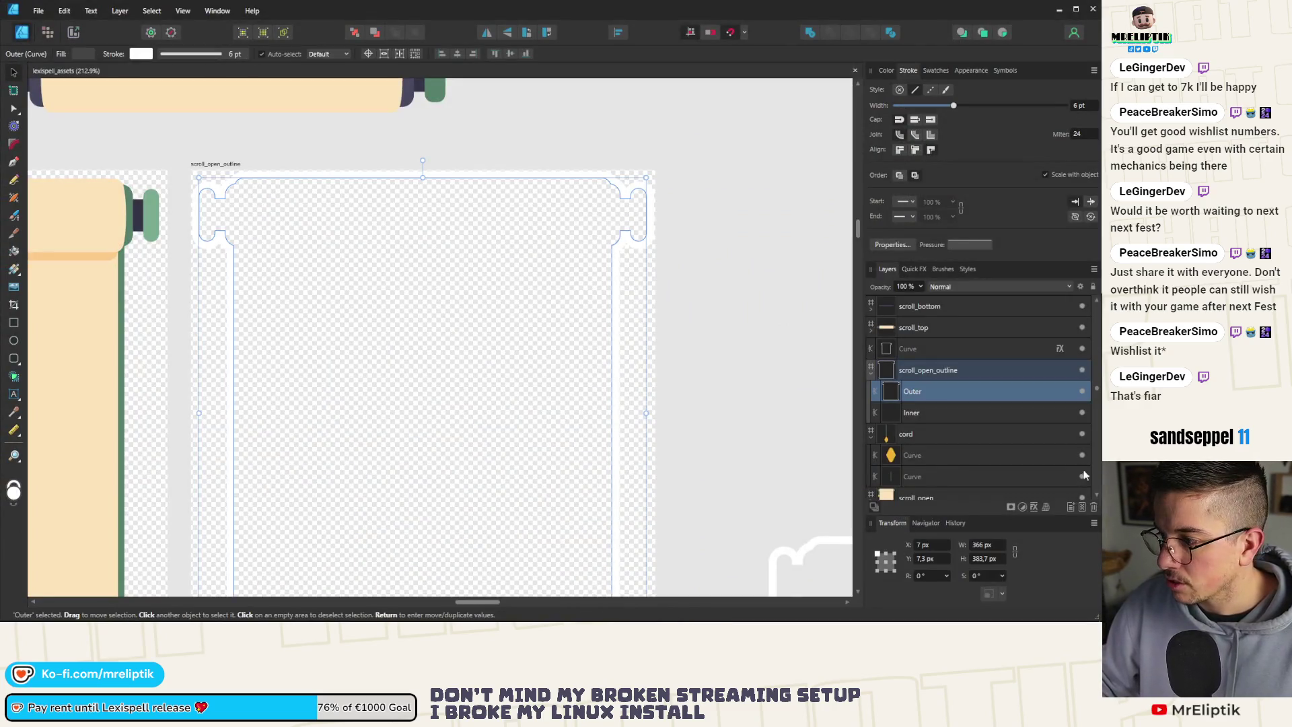
left_click(913, 414)
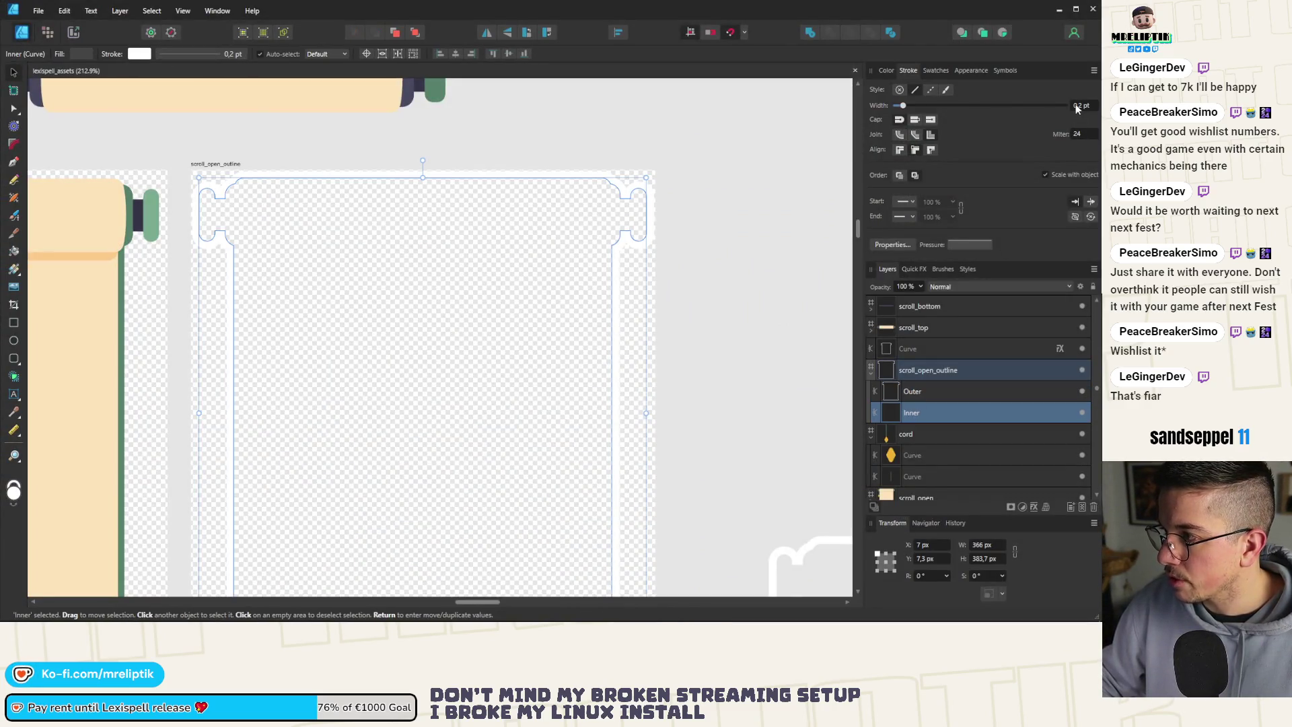
left_click_drag(903, 106, 937, 107)
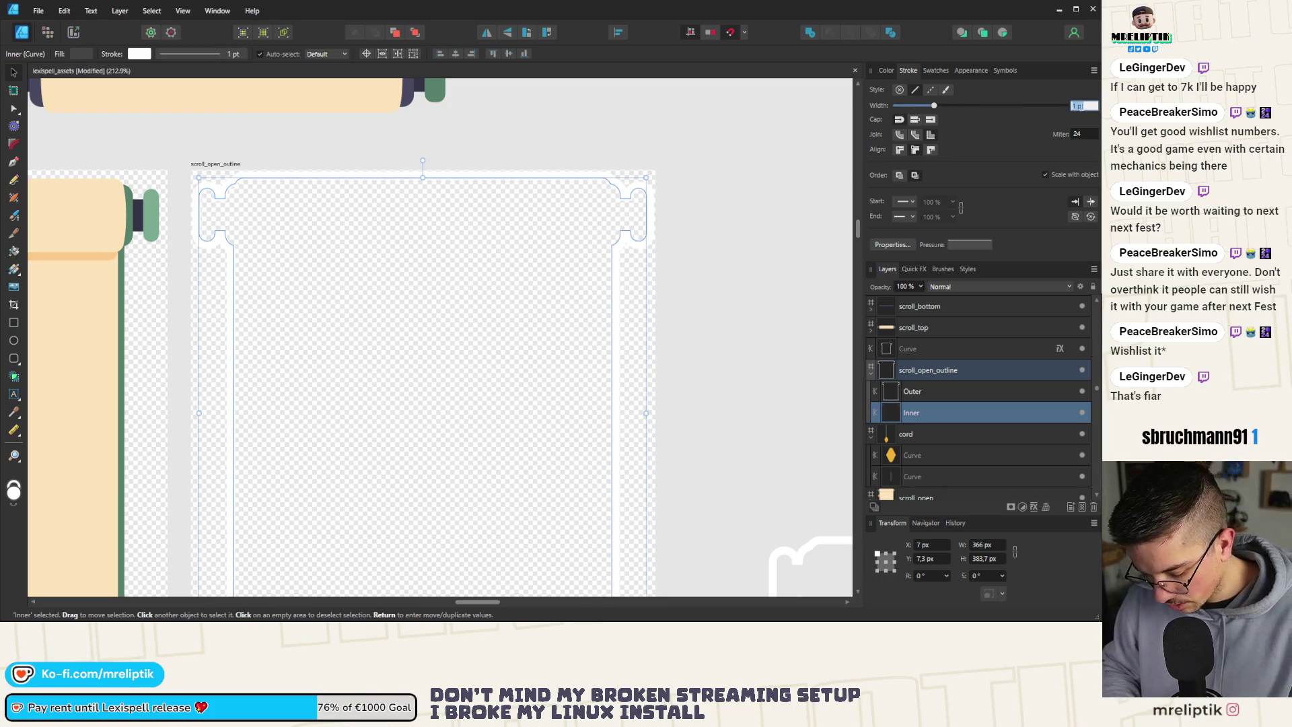
Export the scroll_open_outline artboard, replacing scroll_open_outline.png in the upgrade_card visuals folder.
left_click(576, 130)
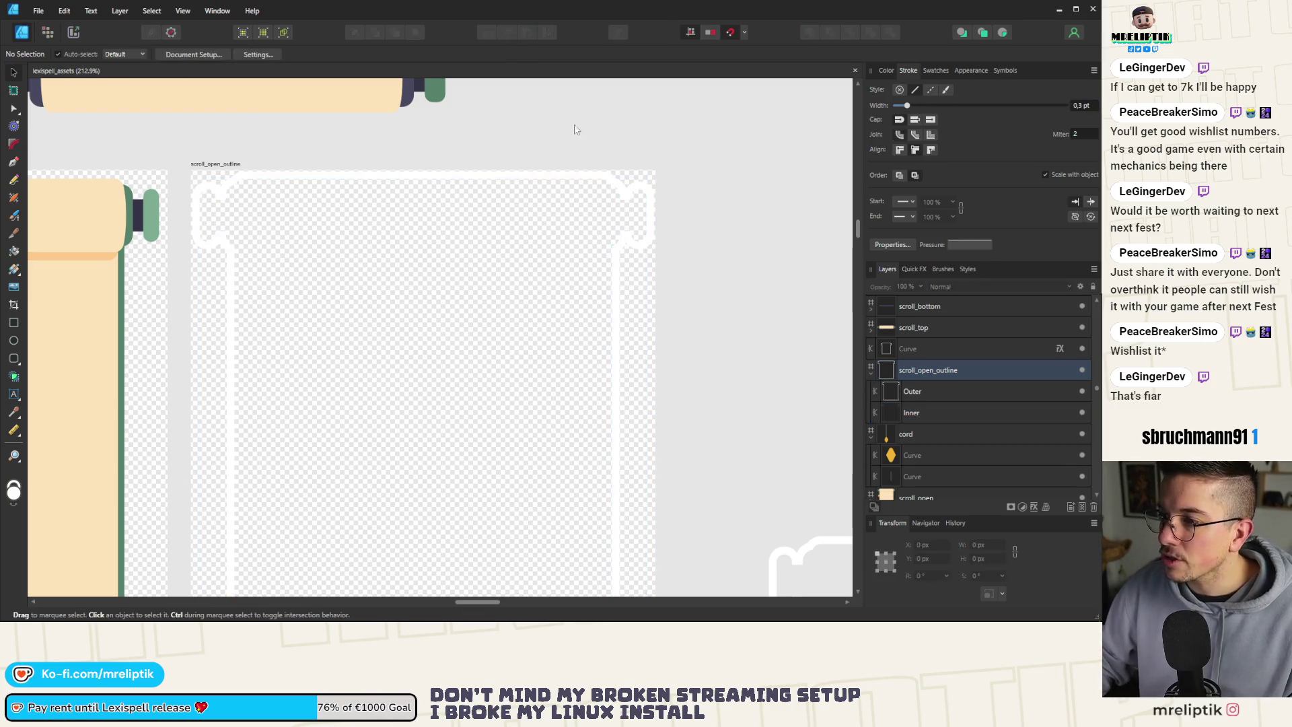
key("ctrl+shift+alt+s")
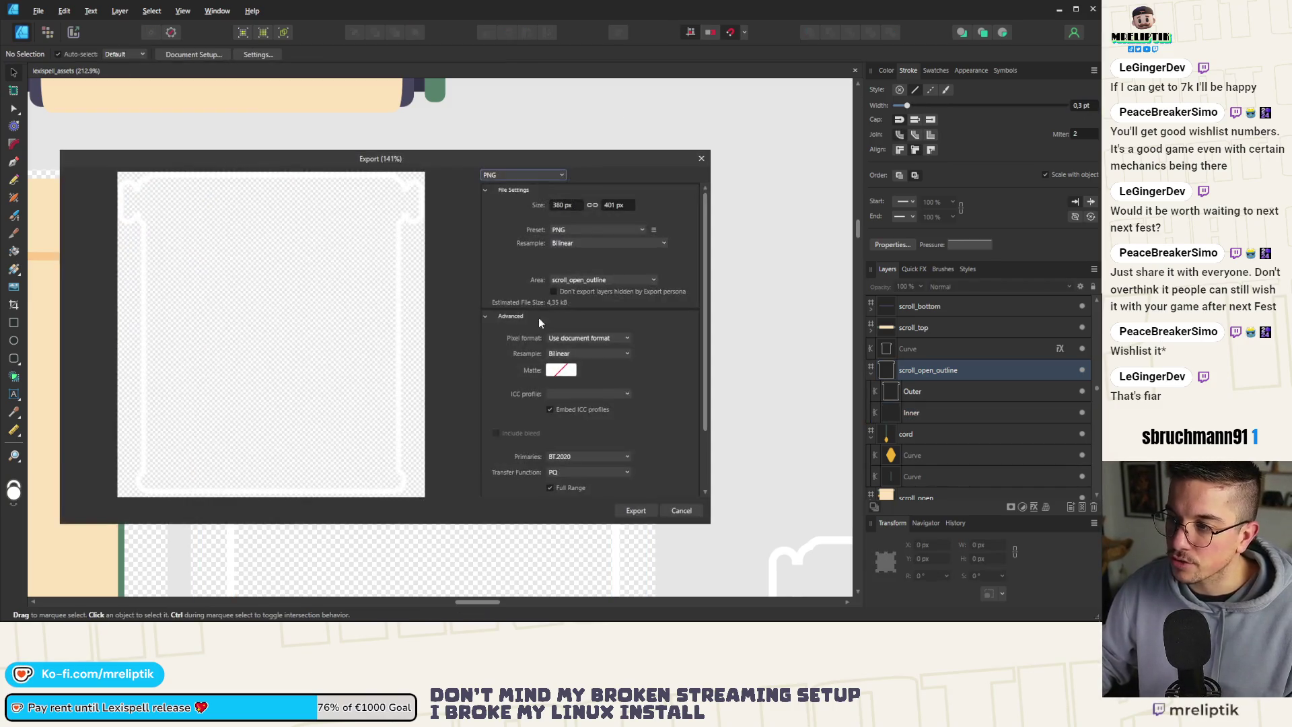
key("Escape")
left_click(213, 167)
key("ctrl+shift+alt+s")
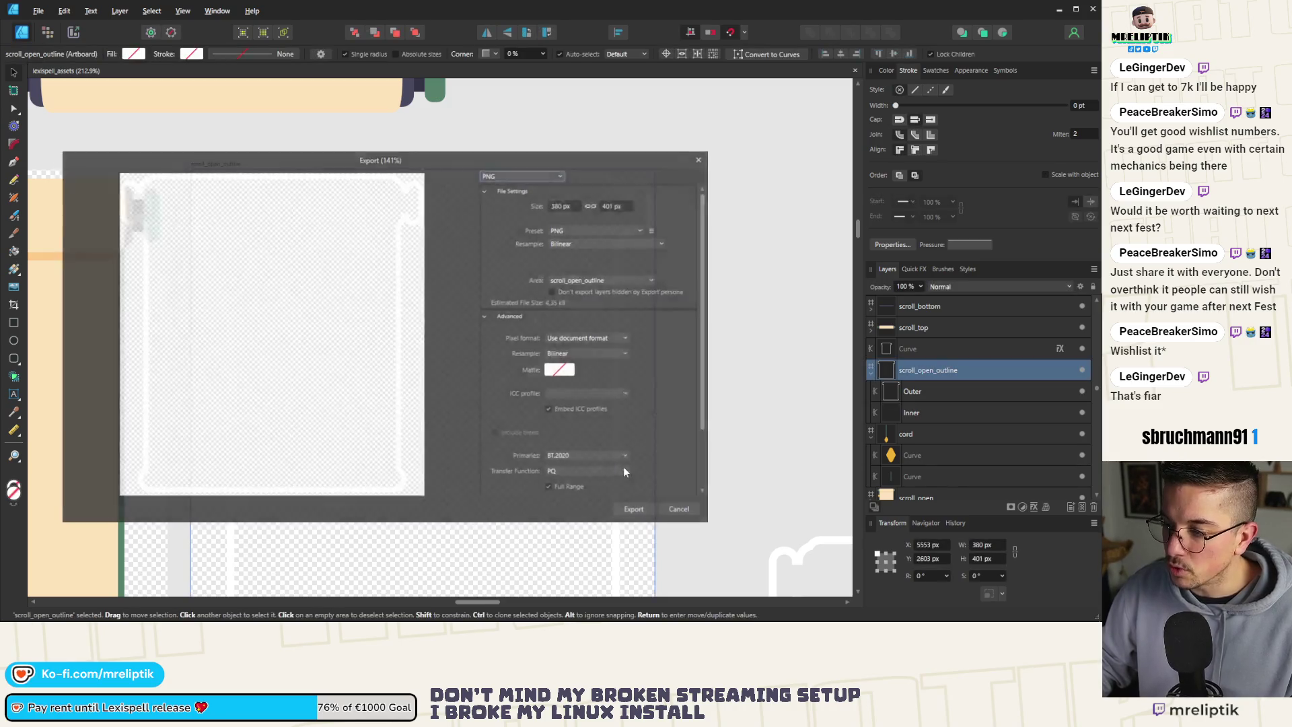
left_click(636, 510)
double_click(237, 214)
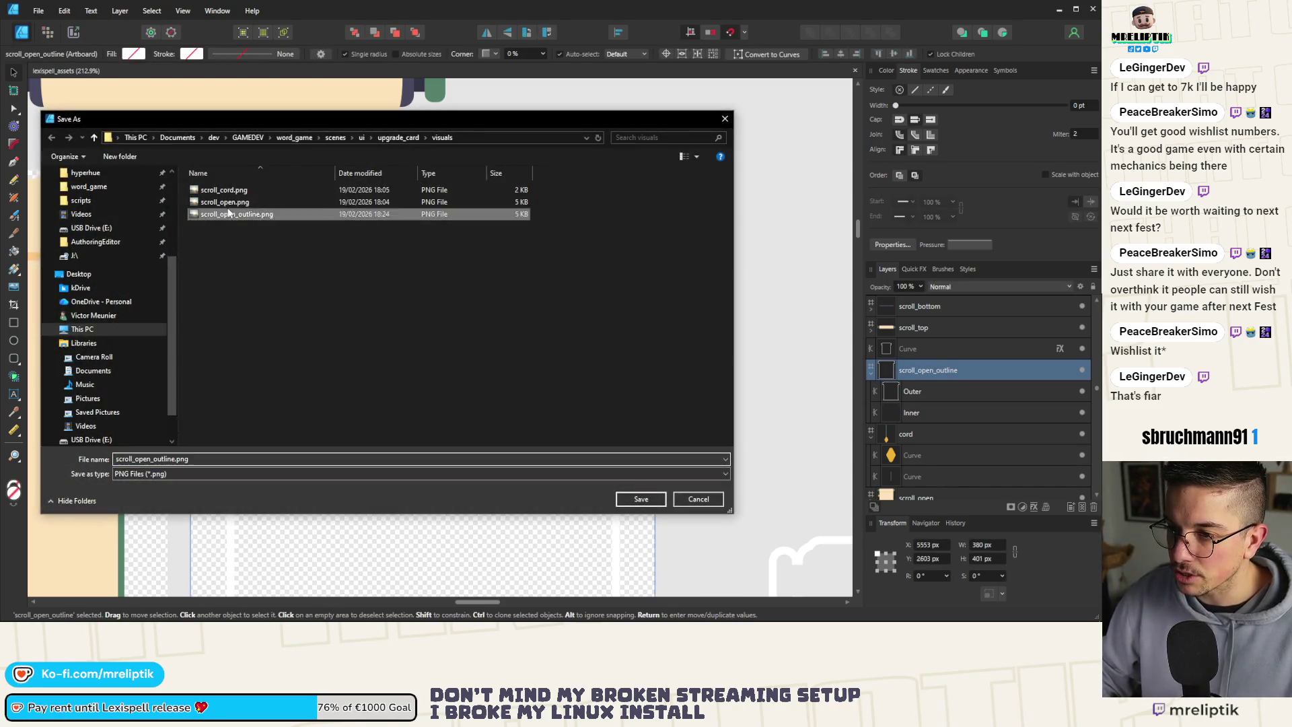
left_click(411, 362)
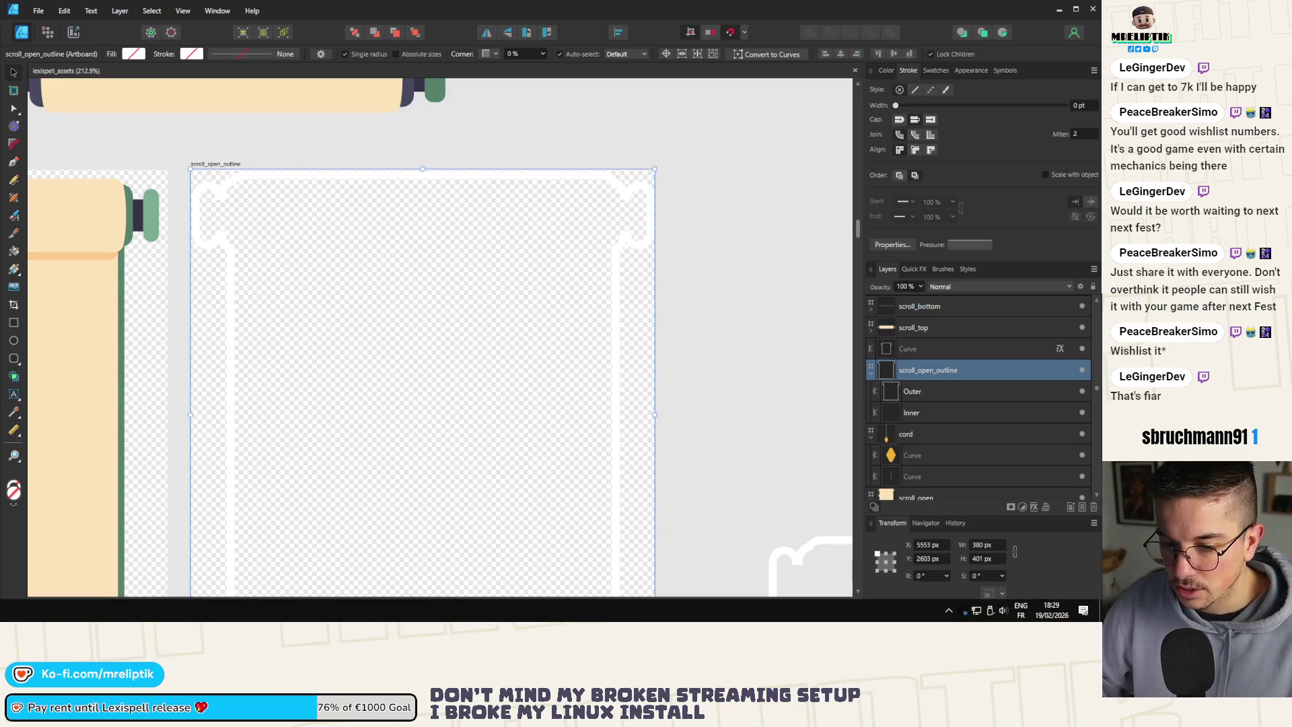
key("alt+Tab")
Export the scroll_open_outline artboard once more, overwriting scroll_open_outline.png.
scroll(333, 355, "down", 3)
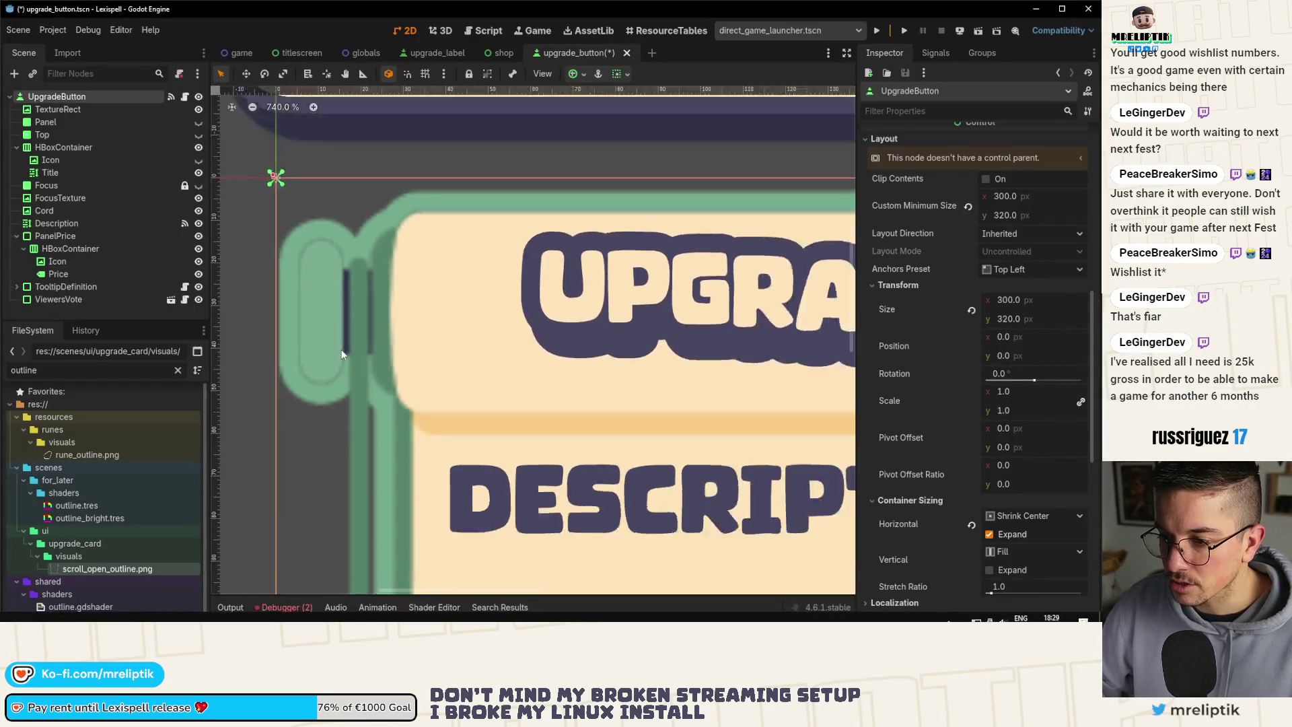
key("alt+Tab")
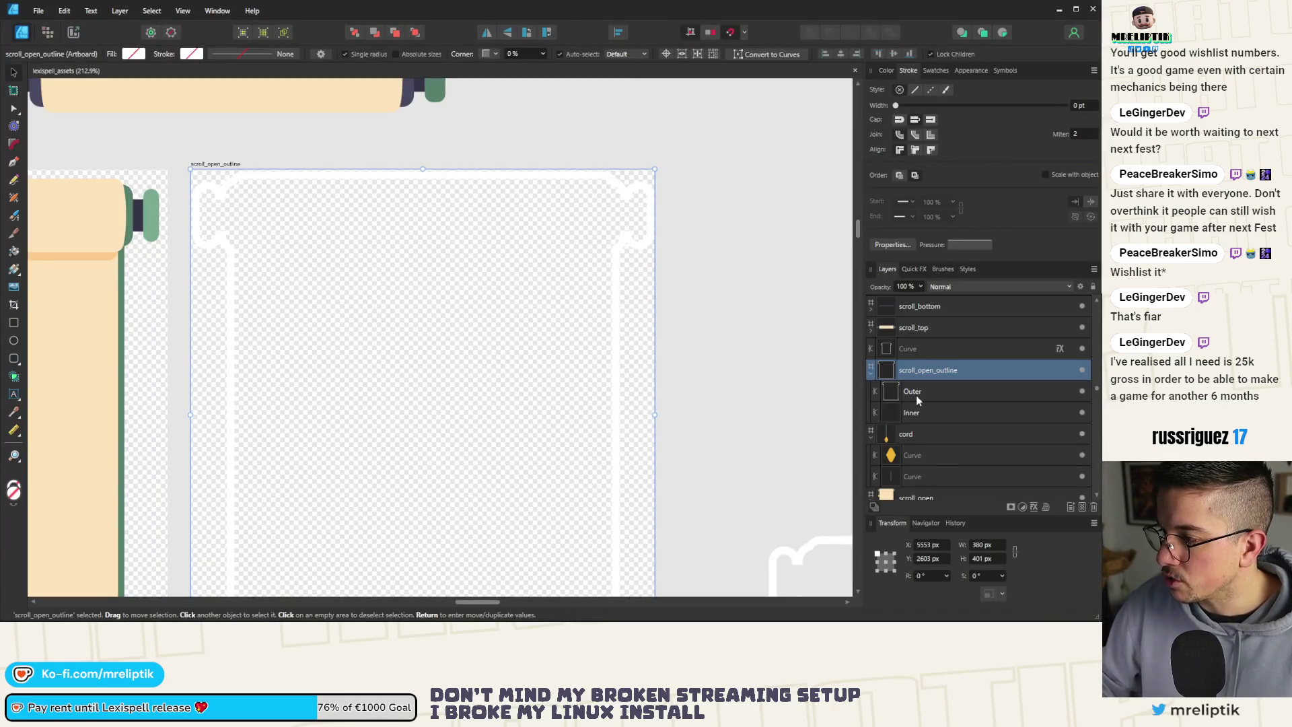
left_click(924, 414)
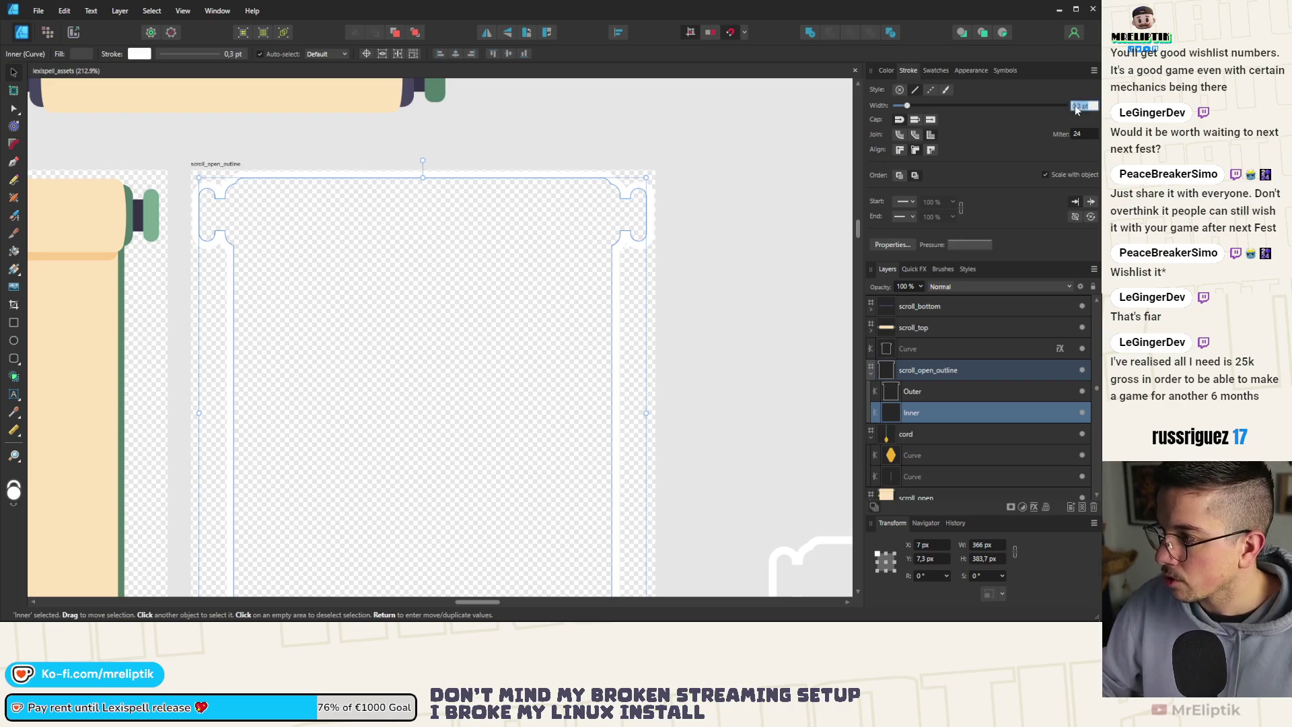
left_click(268, 144)
left_click(218, 167)
key("ctrl+alt+shift+s")
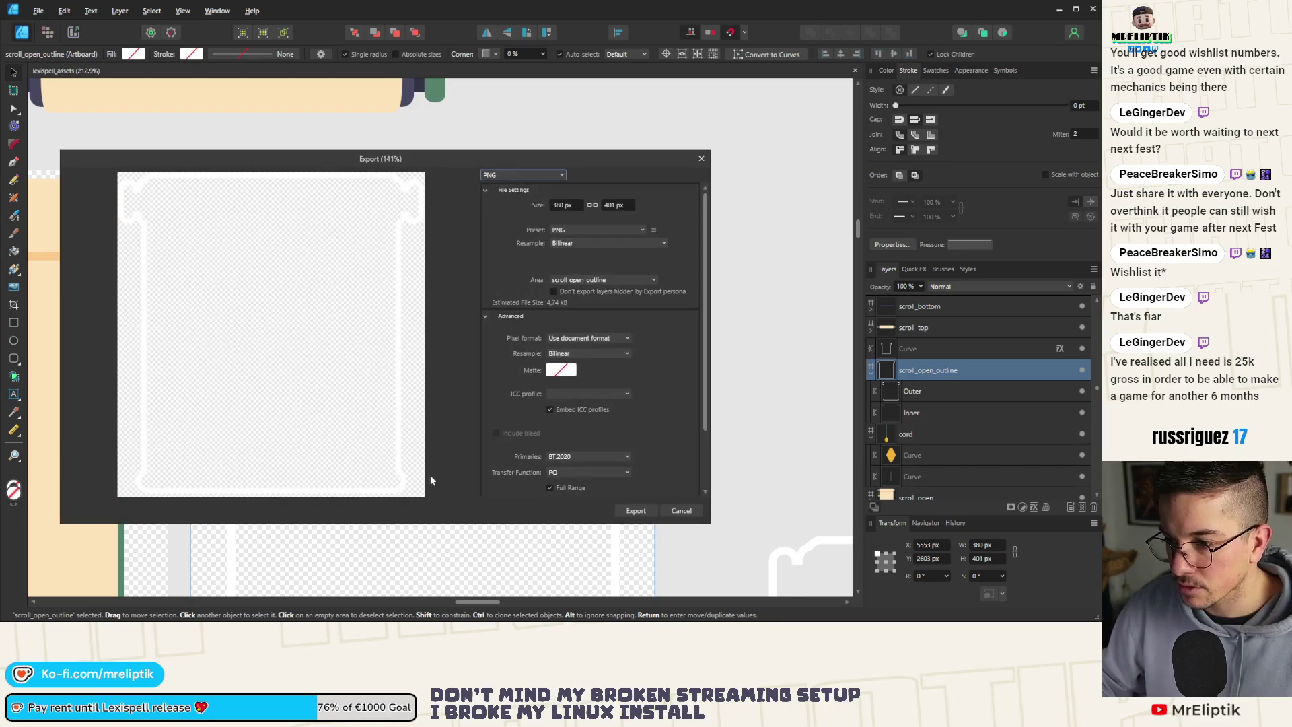
left_click(635, 510)
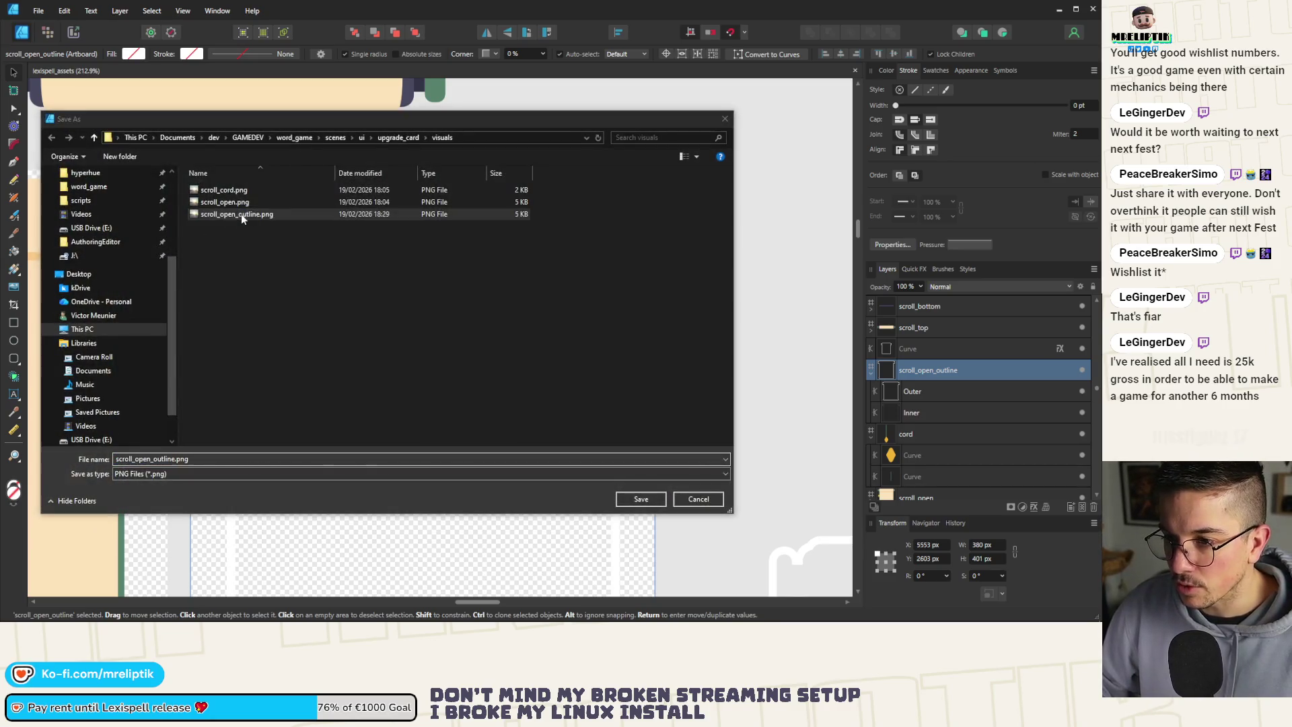
double_click(241, 214)
left_click(412, 363)
Compare the new outline by toggling FocusTexture's visibility, frame the card, and save.
key("alt+Tab")
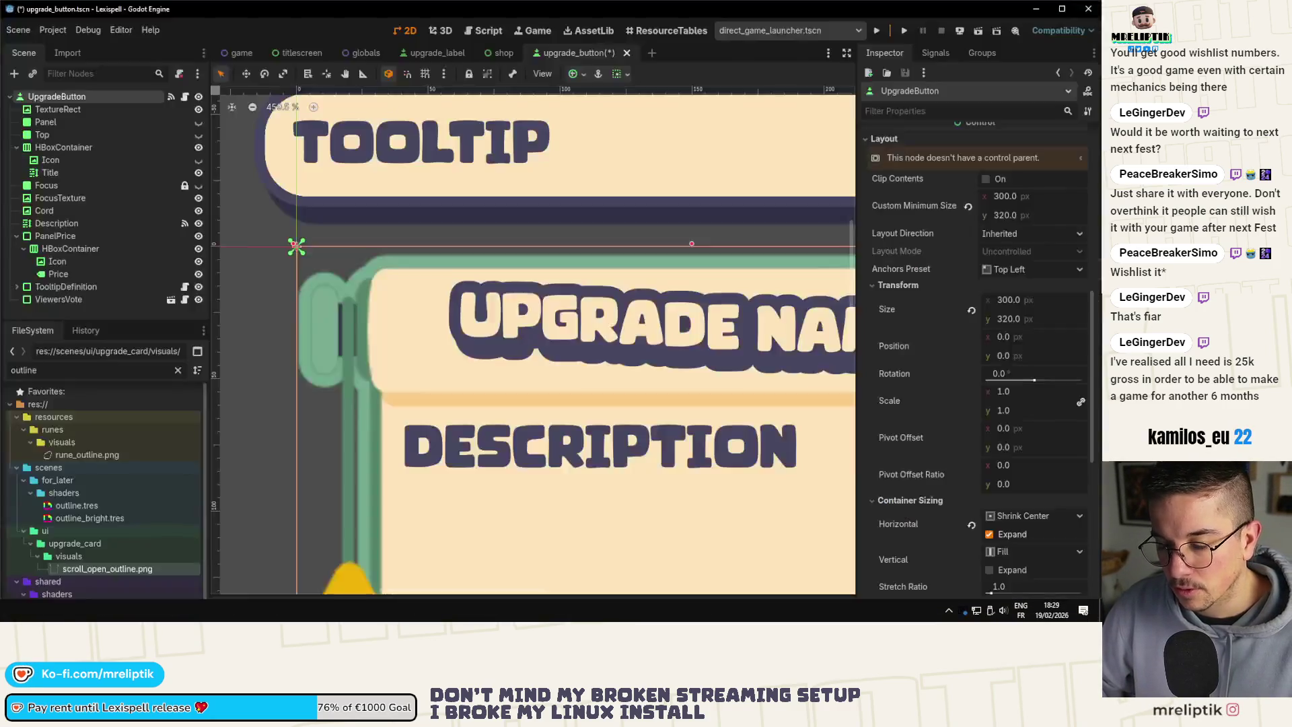
scroll(471, 336, "down", 8)
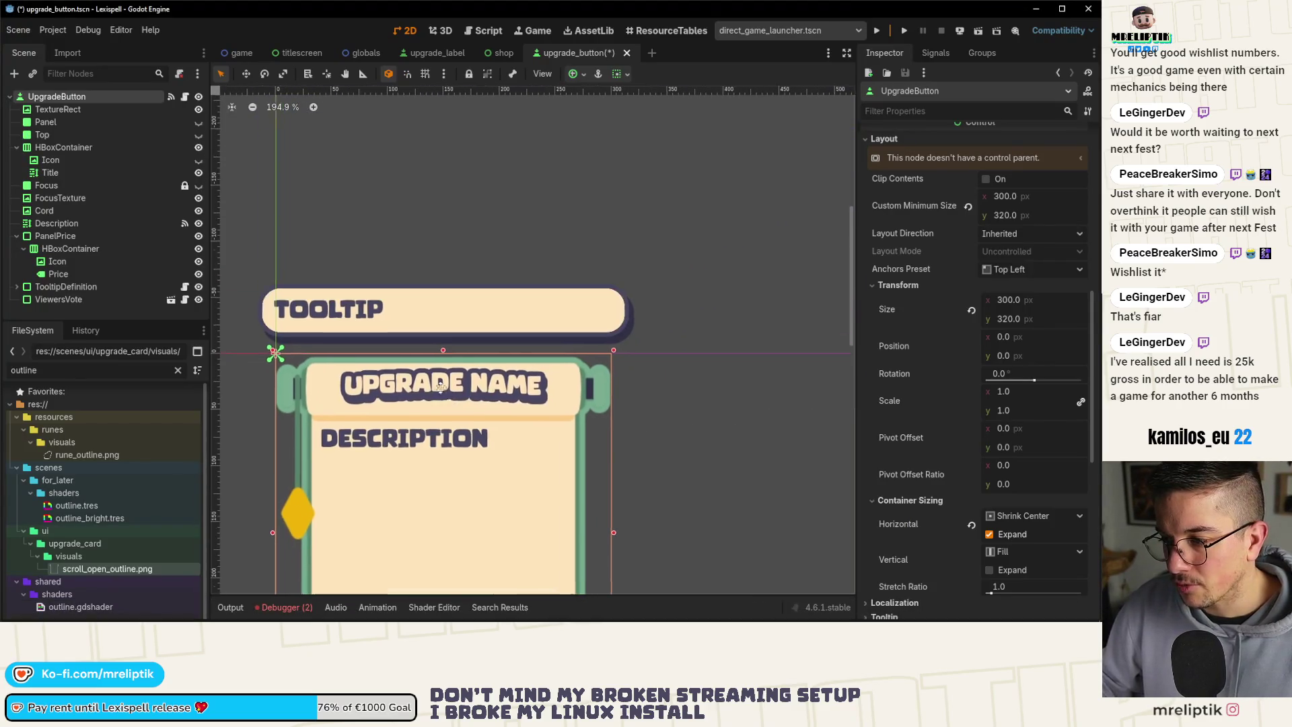
scroll(589, 331, "up", 6)
scroll(588, 329, "up", 10)
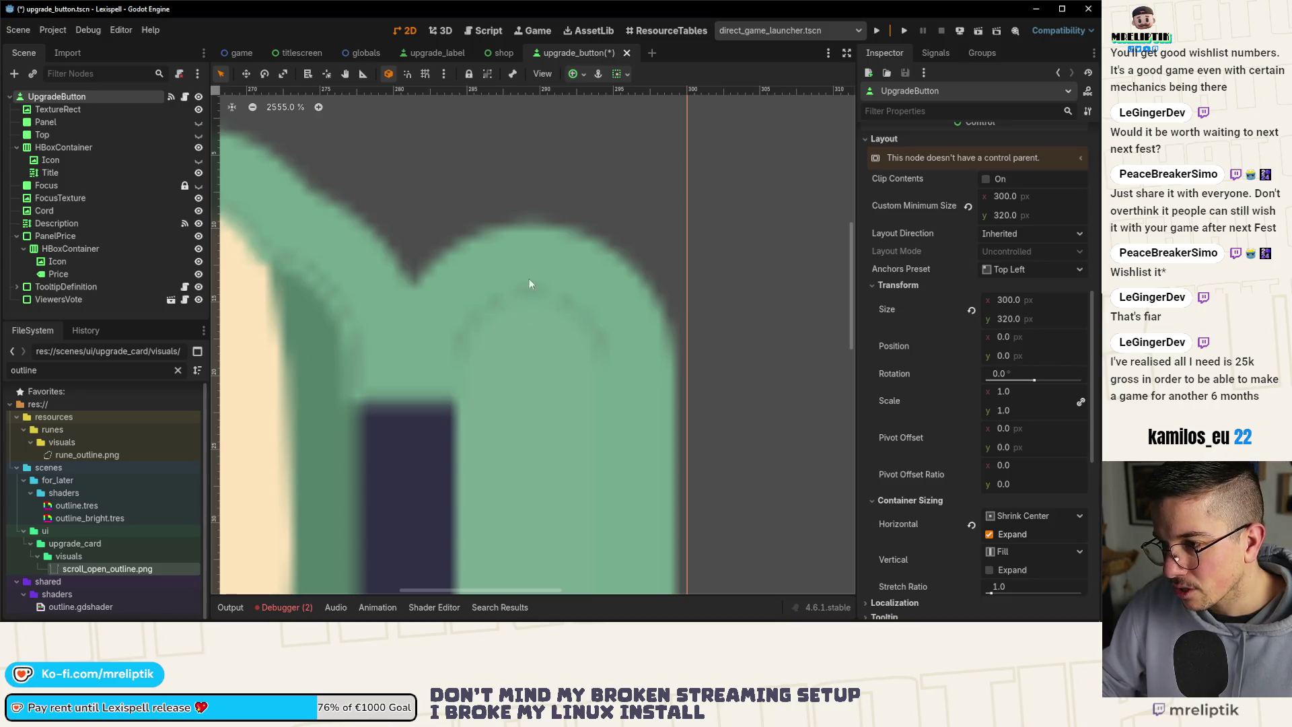
scroll(501, 306, "down", 4)
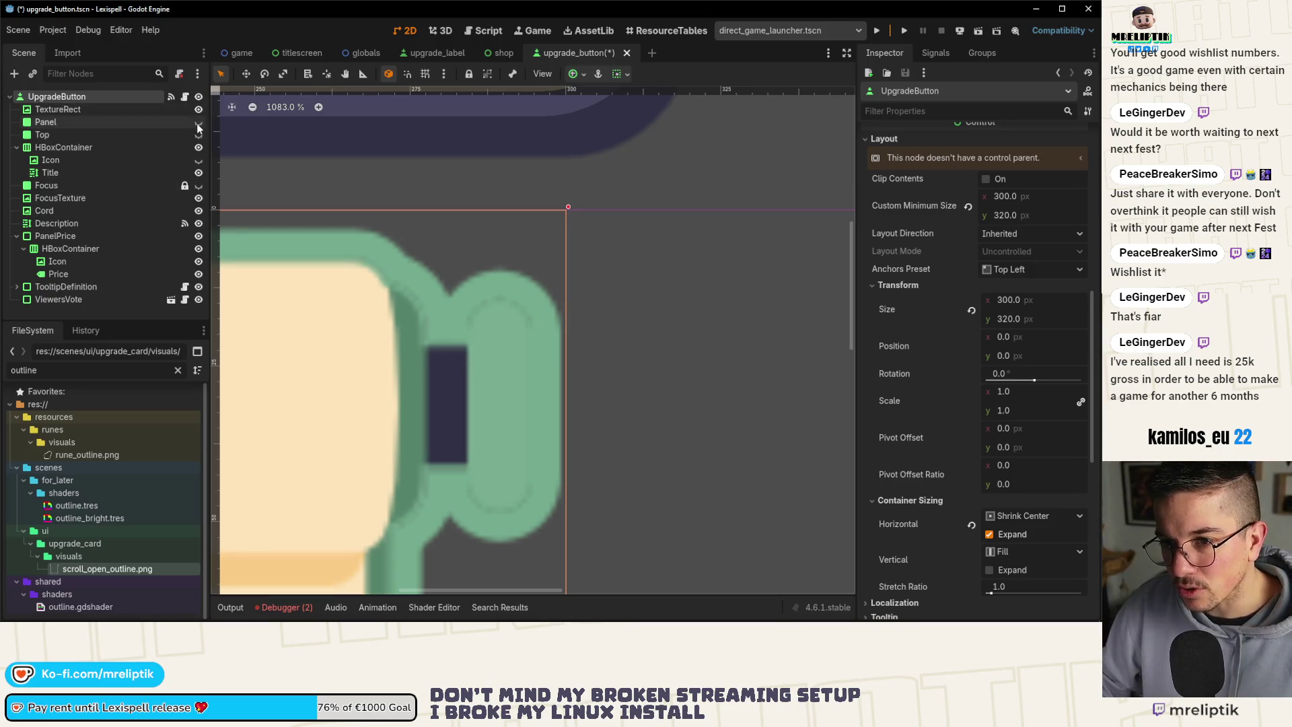
left_click(198, 199)
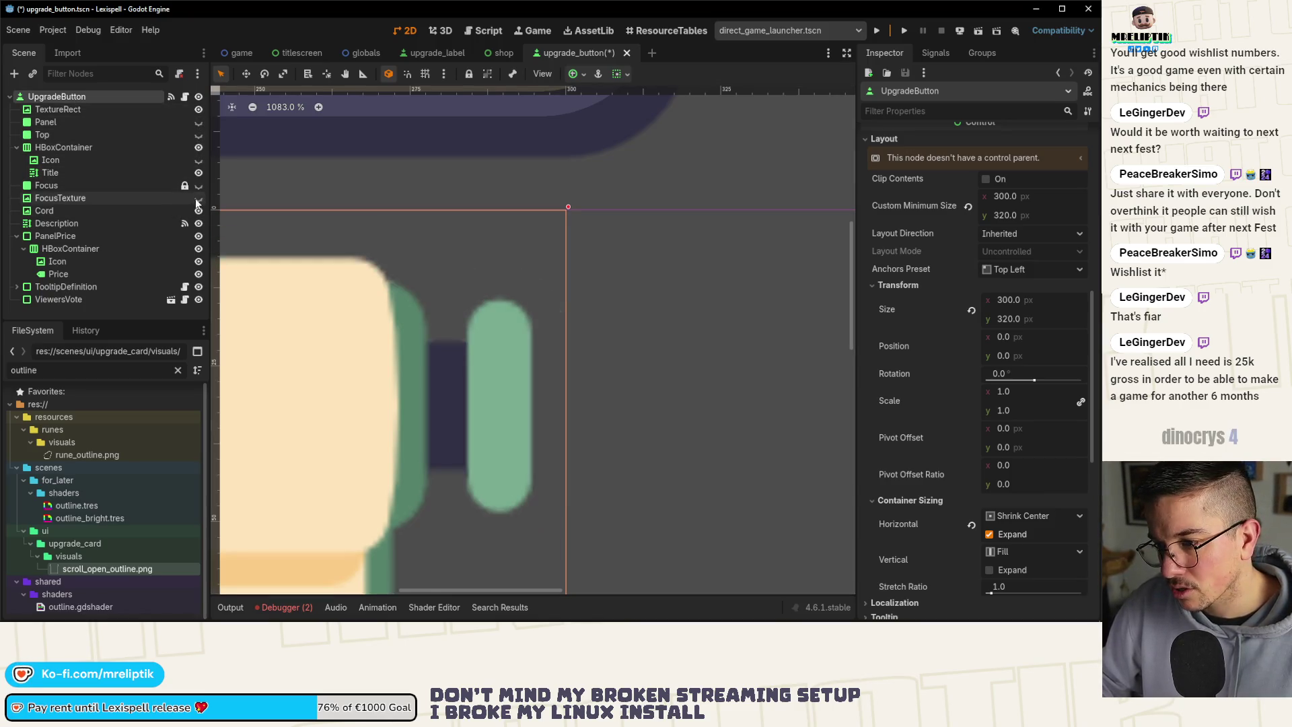
left_click(198, 199)
left_click(198, 199)
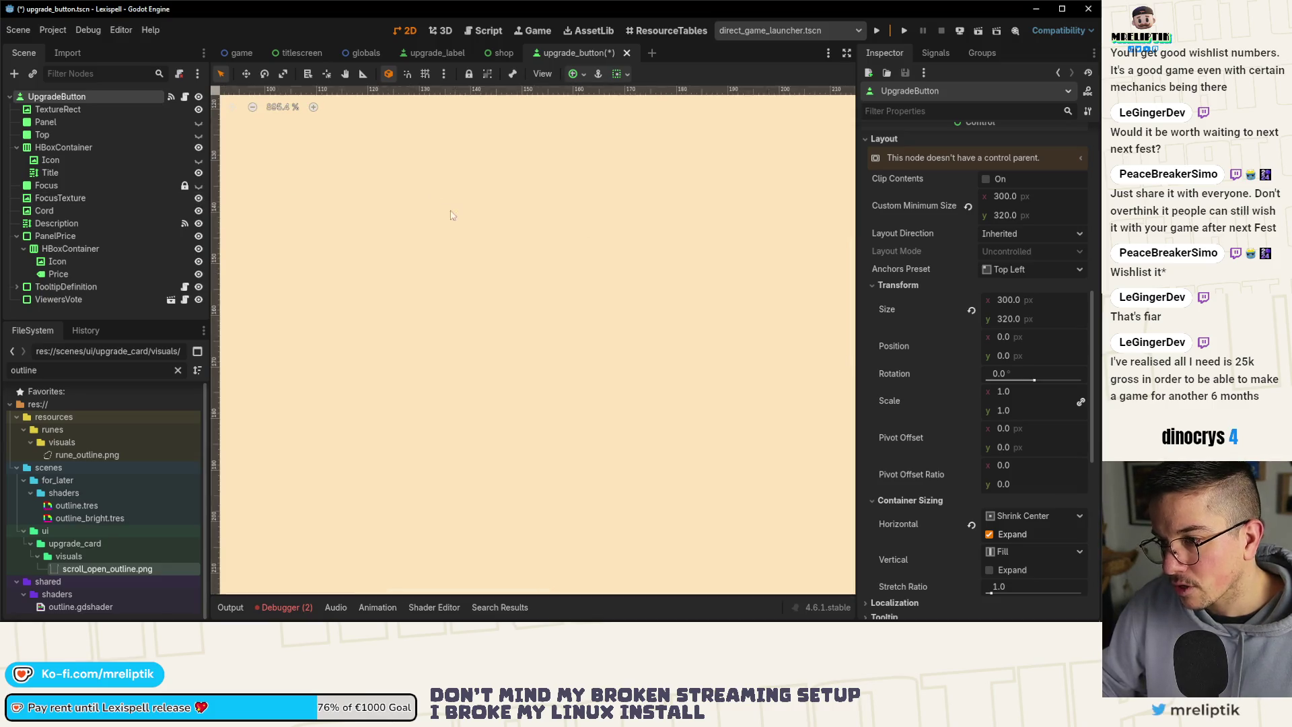
scroll(334, 179, "down", 8)
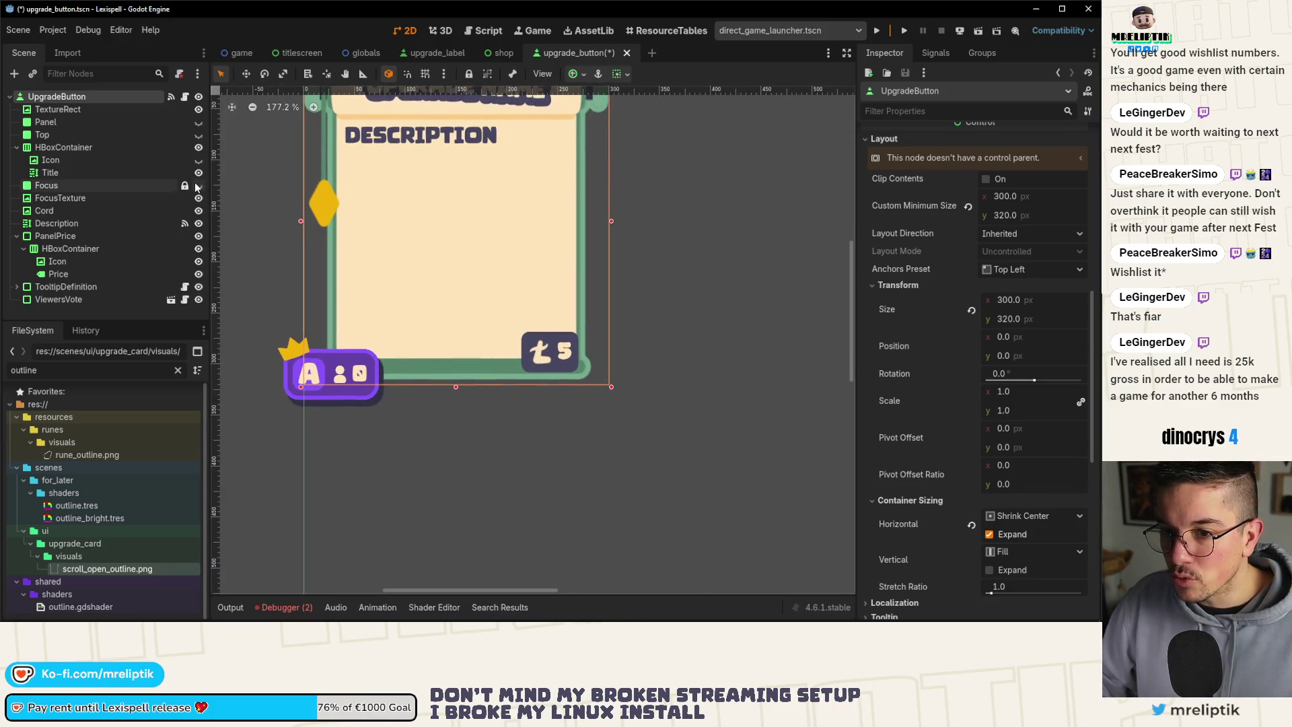
left_click(199, 201)
left_click(198, 200)
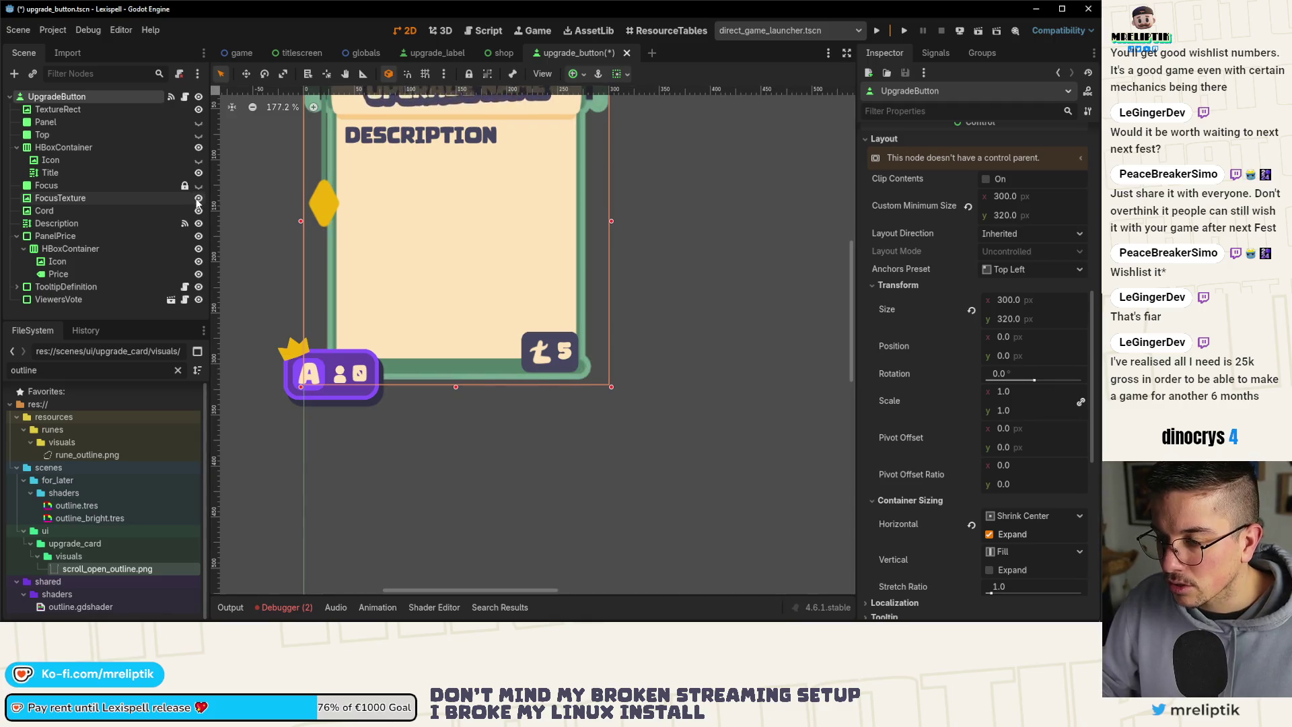
left_click(198, 200)
key("f")
scroll(608, 445, "up", 3)
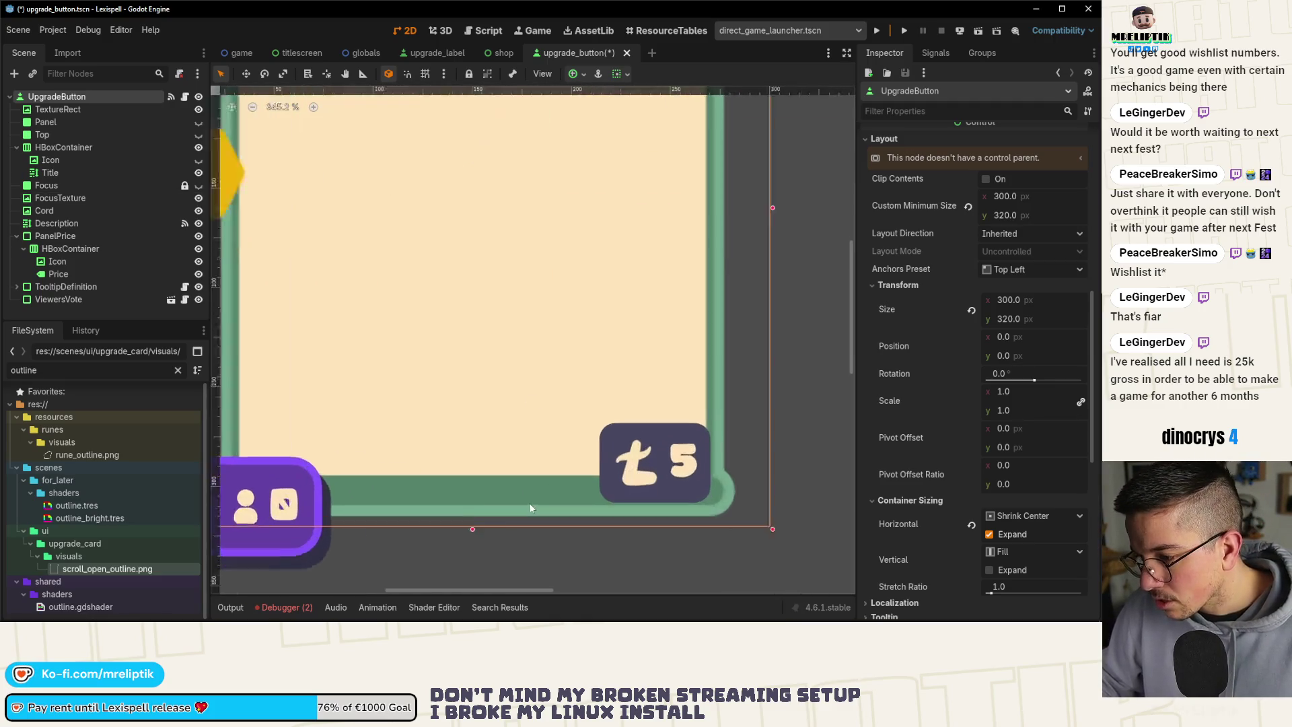
scroll(522, 488, "down", 6)
key("ctrl+s")
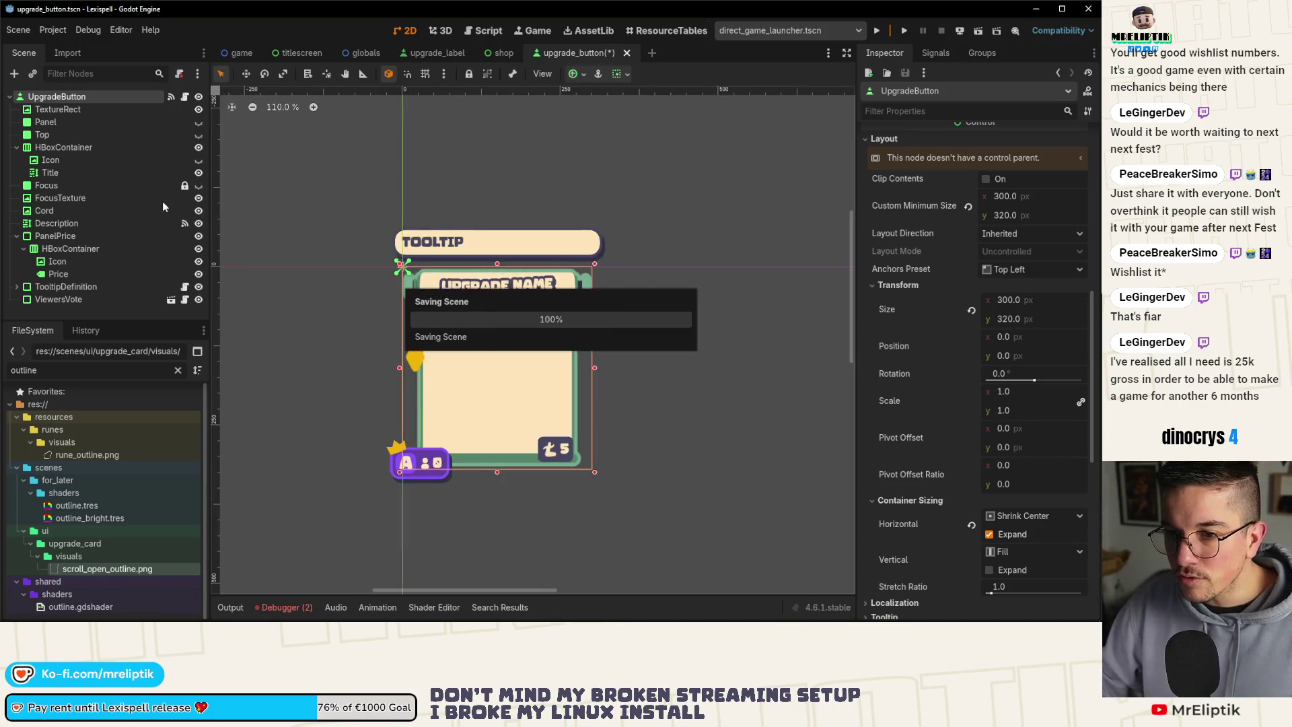
Recheck the green outline with FocusTexture hidden and shown, then save upgrade_button.tscn again.
left_click(198, 200)
left_click(199, 201)
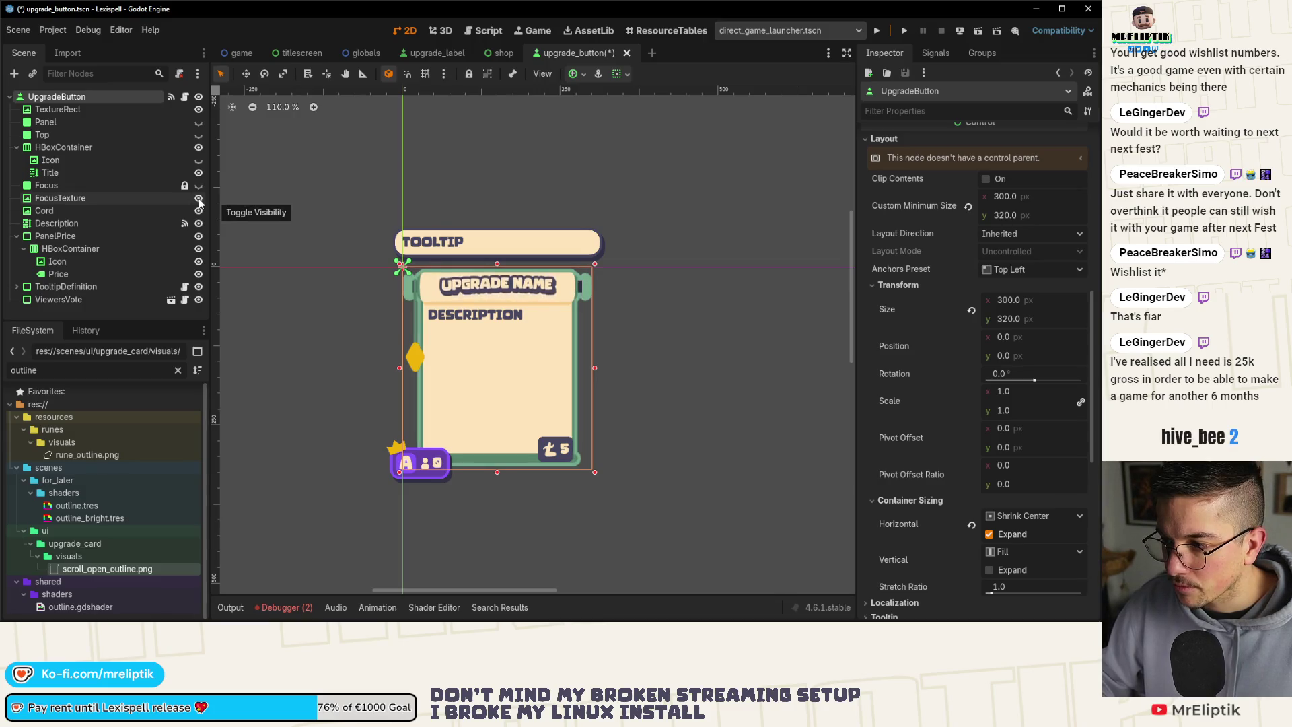
left_click(199, 201)
left_click(199, 201)
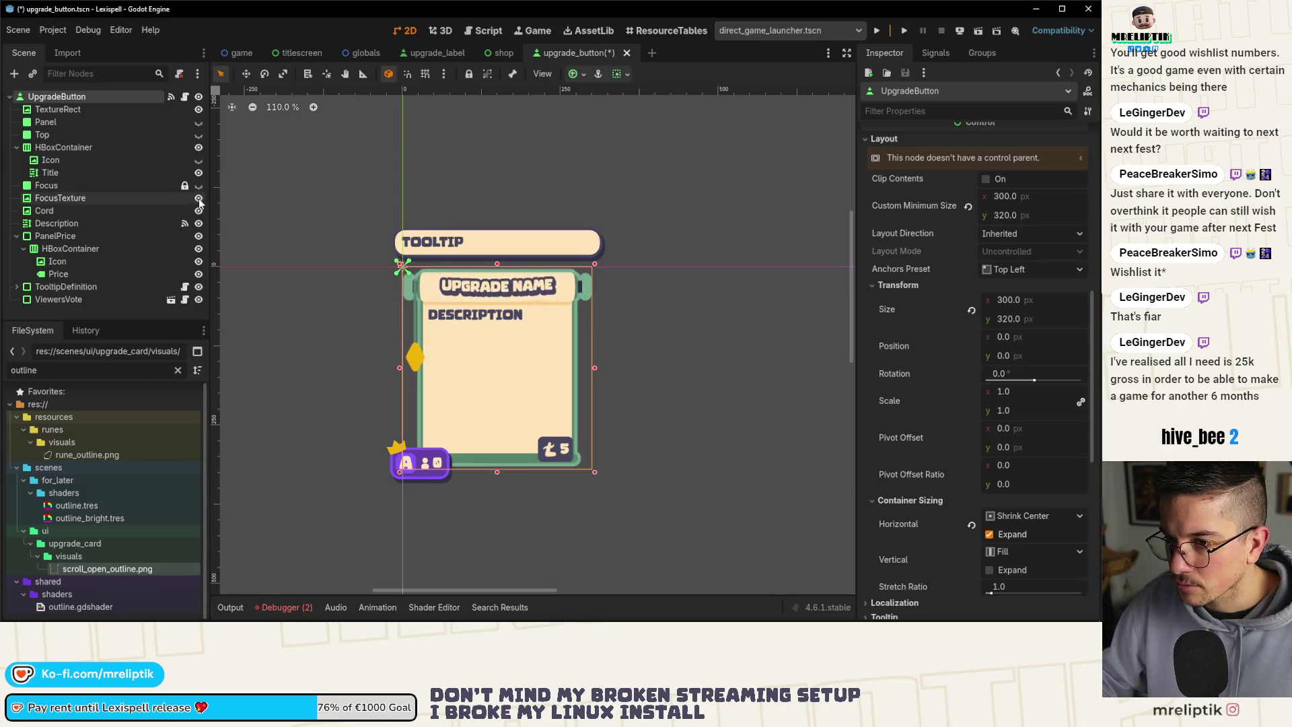
scroll(575, 299, "up", 10)
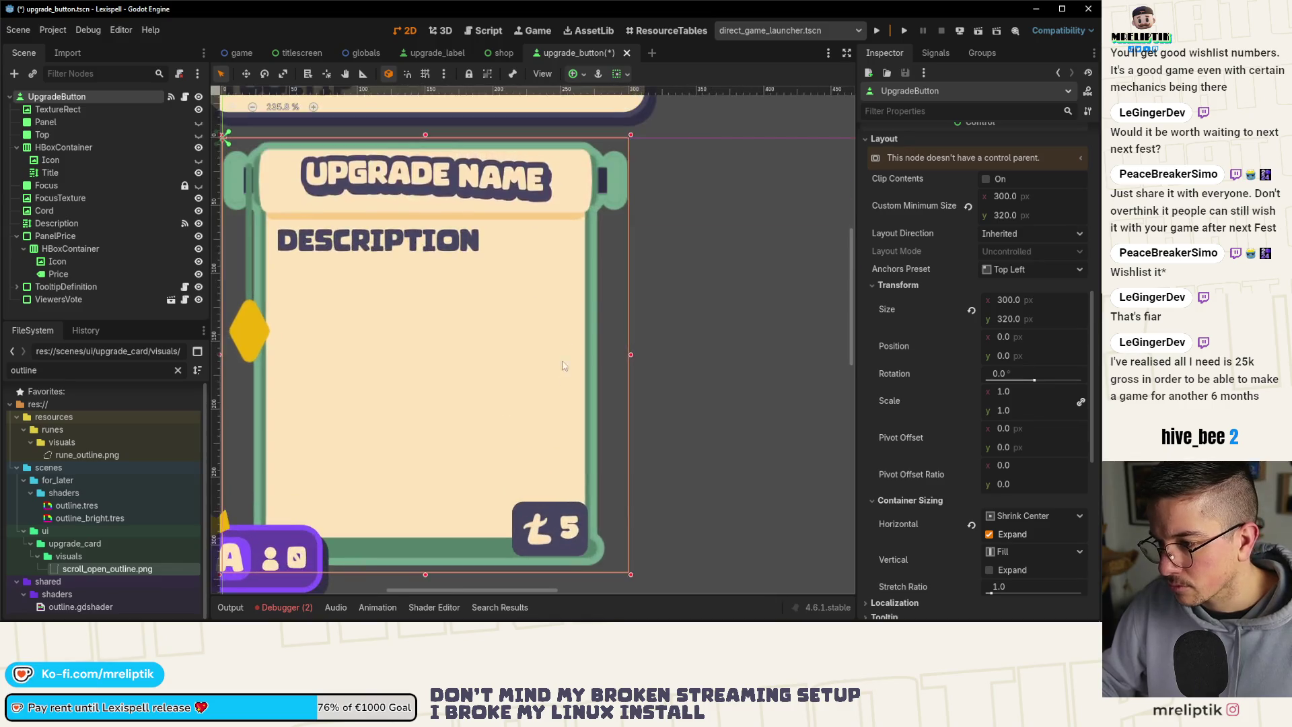
scroll(589, 198, "down", 8)
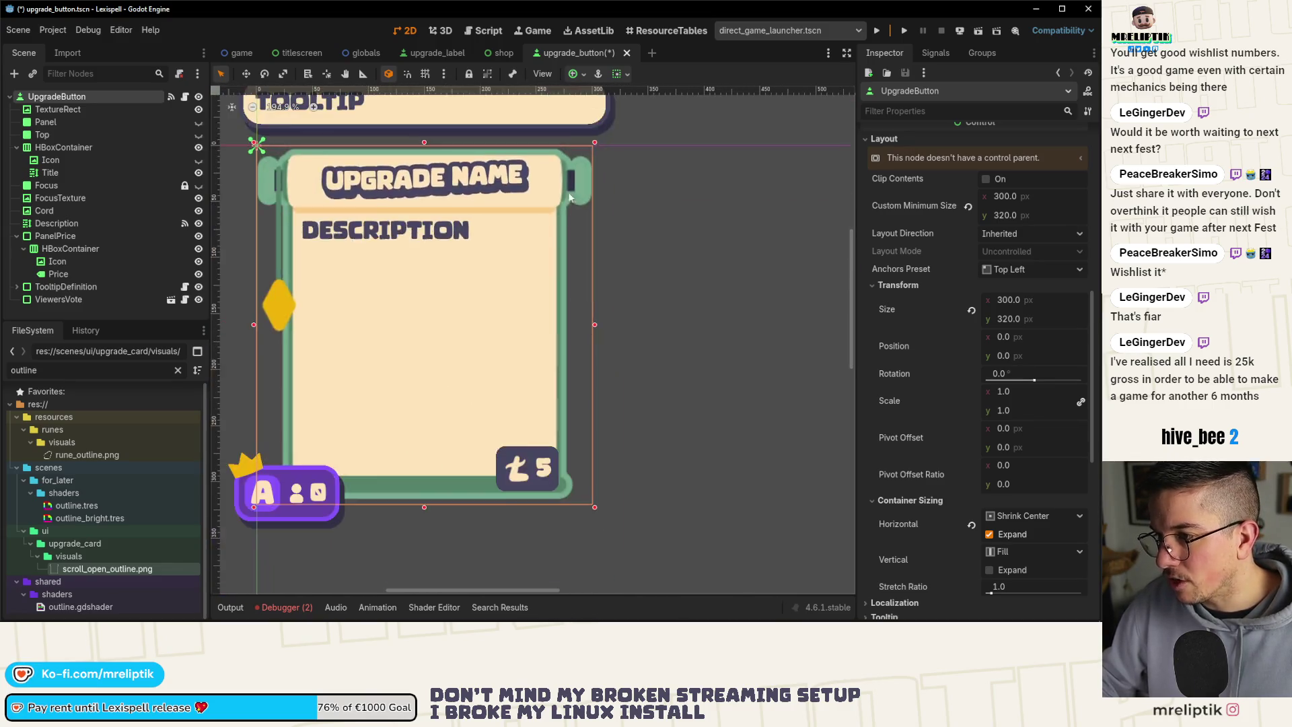
scroll(565, 268, "up", 5)
scroll(561, 255, "up", 6)
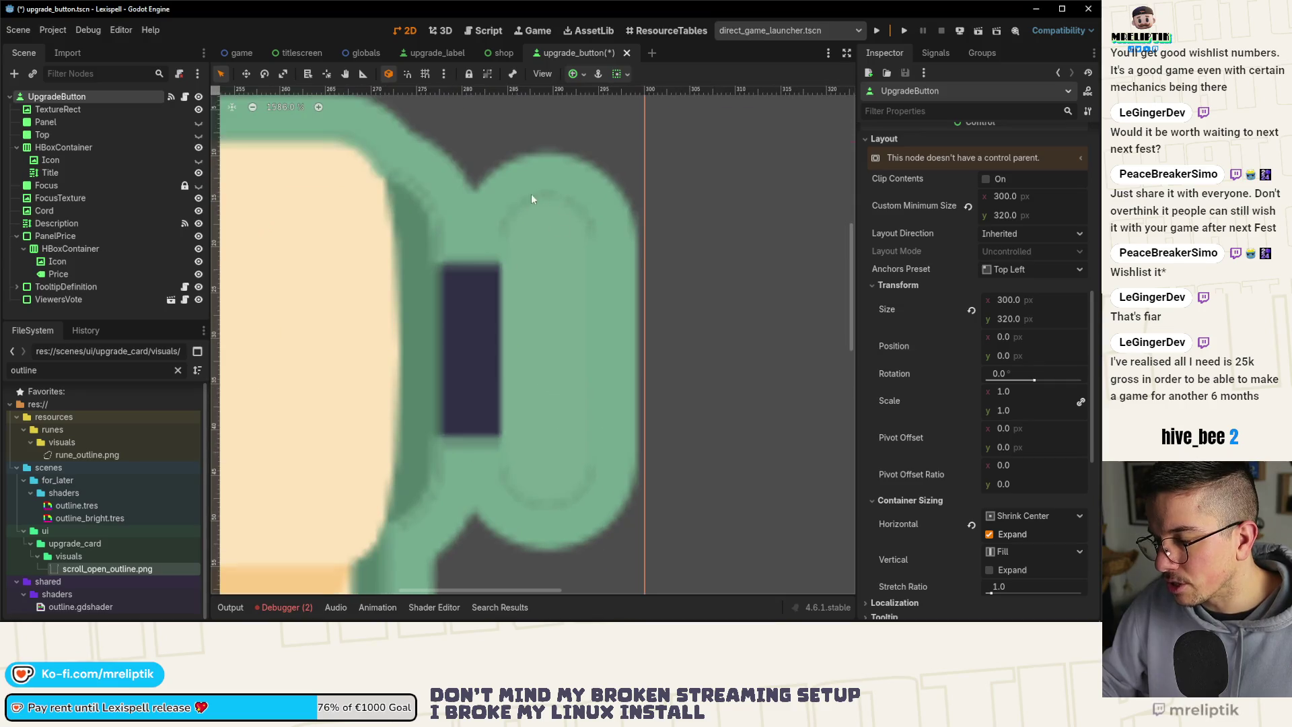
scroll(523, 240, "down", 5)
scroll(520, 262, "down", 8)
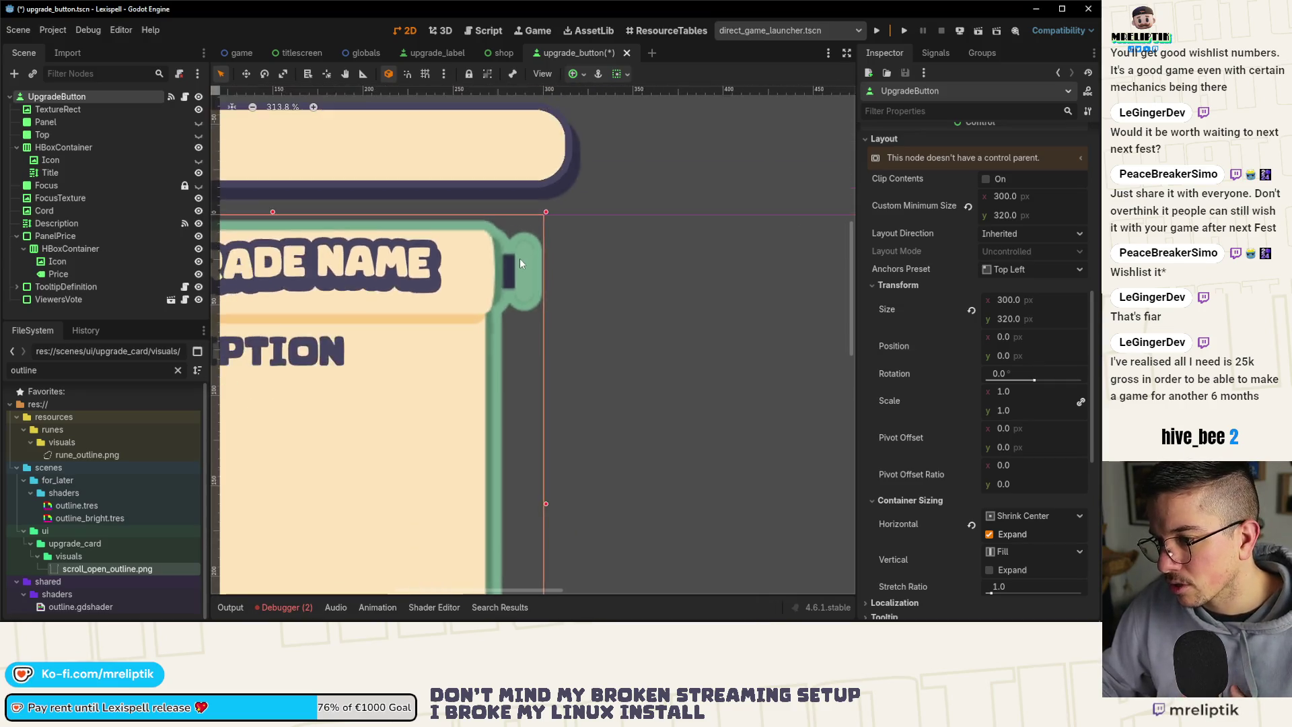
scroll(336, 289, "up", 2)
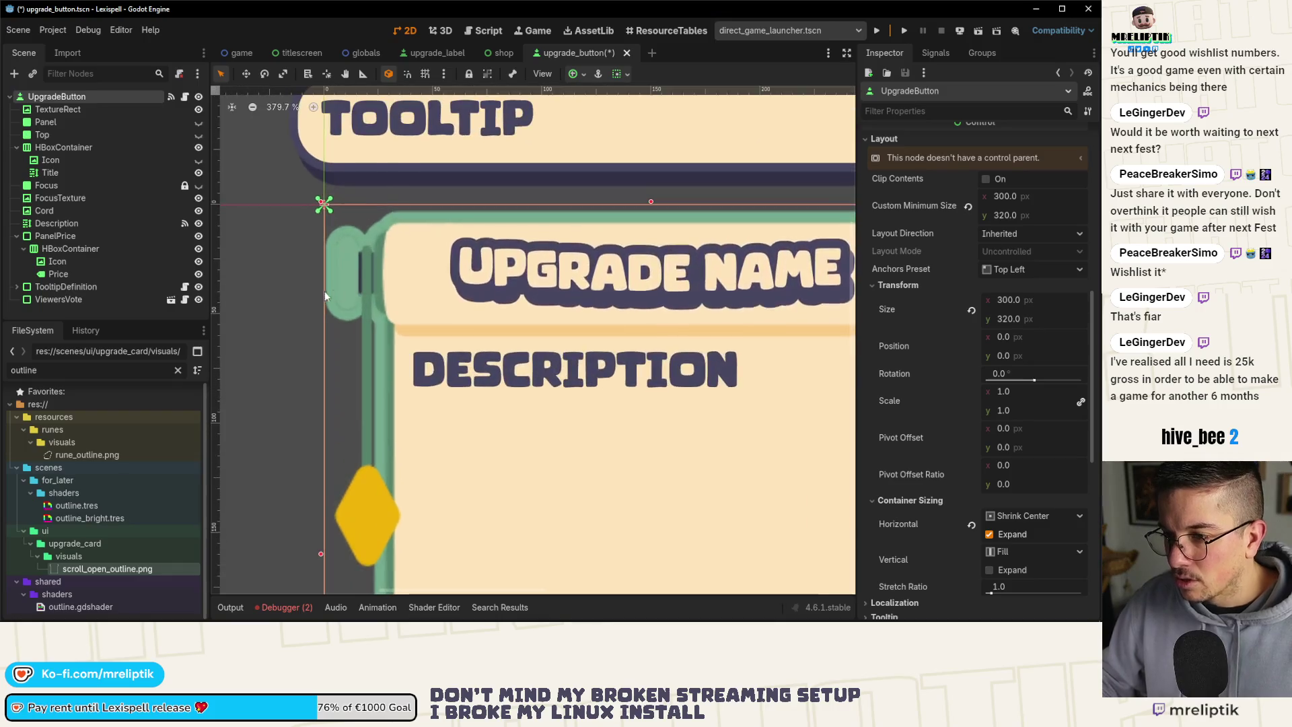
scroll(325, 291, "down", 8)
key("ctrl+s")
scroll(431, 294, "down", 5)
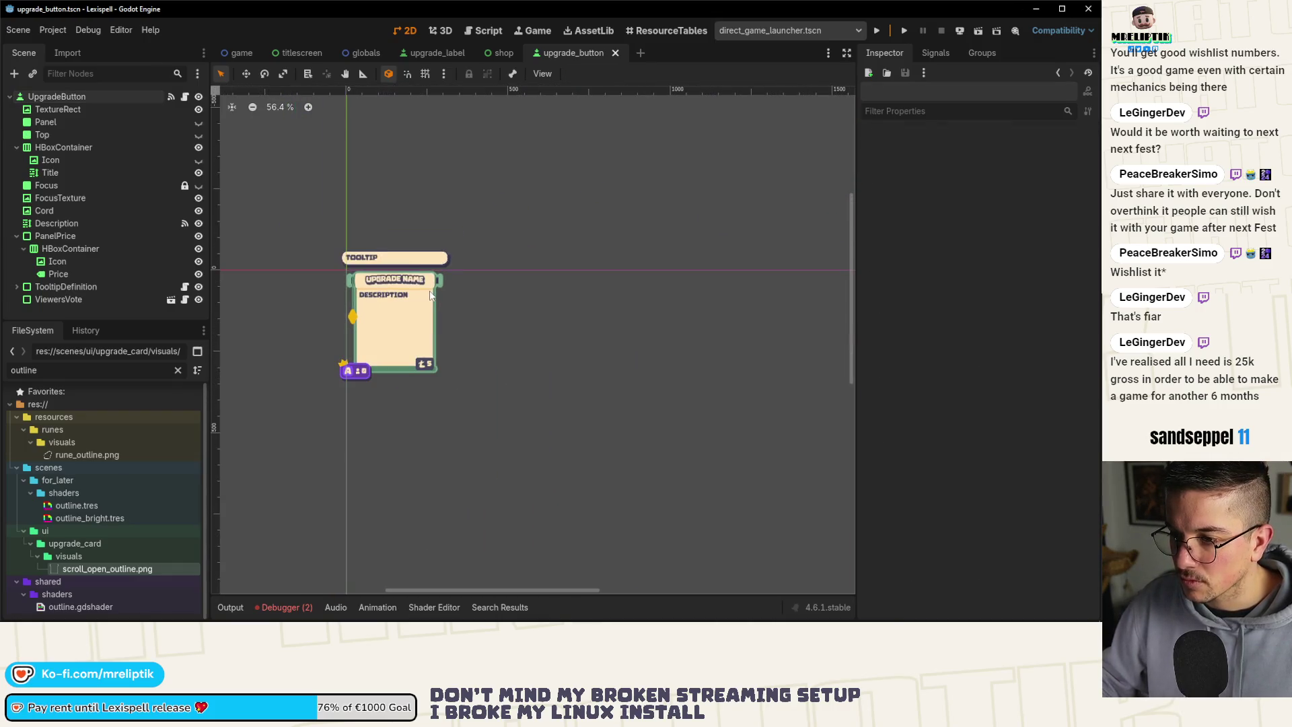
scroll(361, 297, "up", 7)
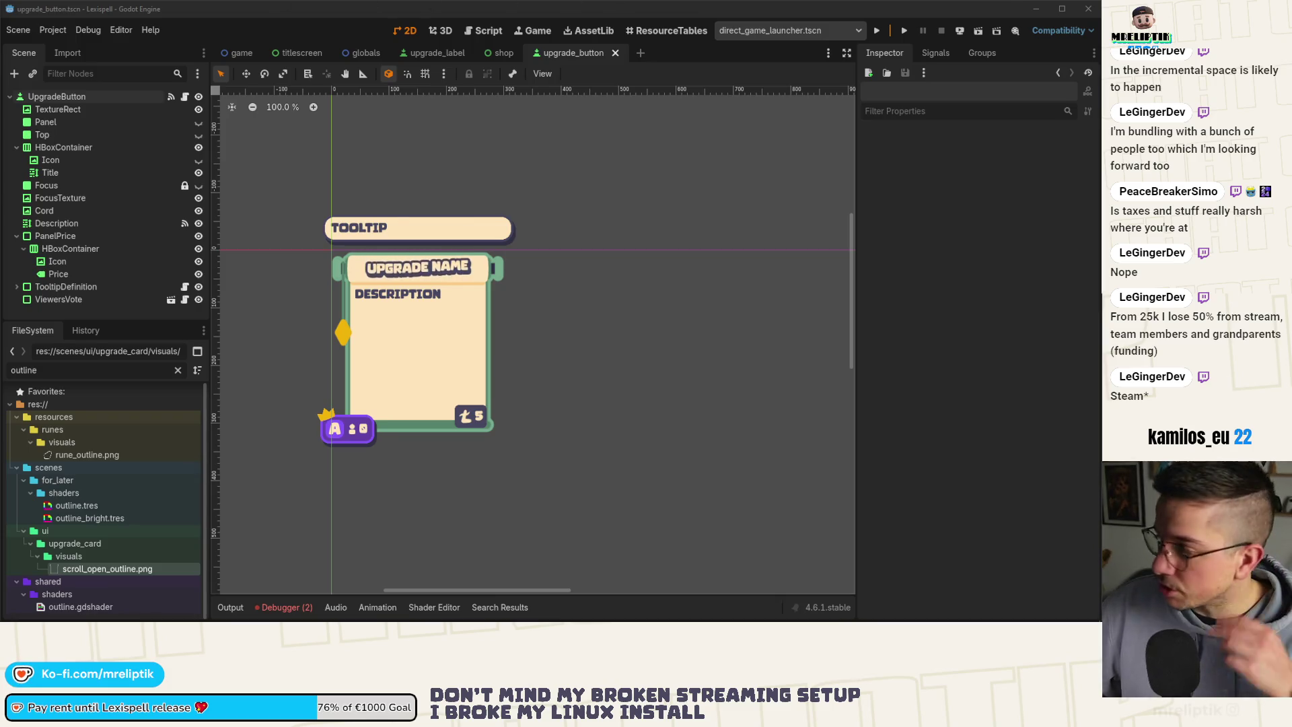
Start the queued MIGHTREYA Demo update and check its download progress.
key("alt+Tab")
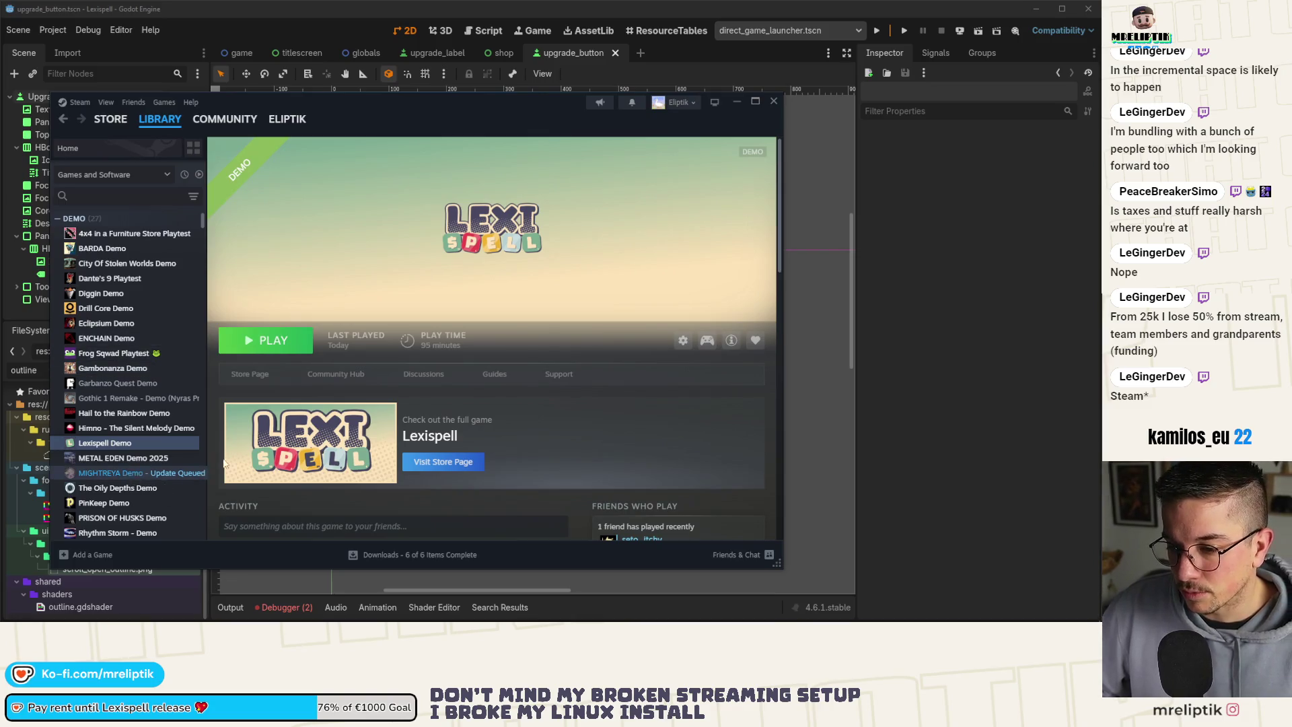
double_click(141, 475)
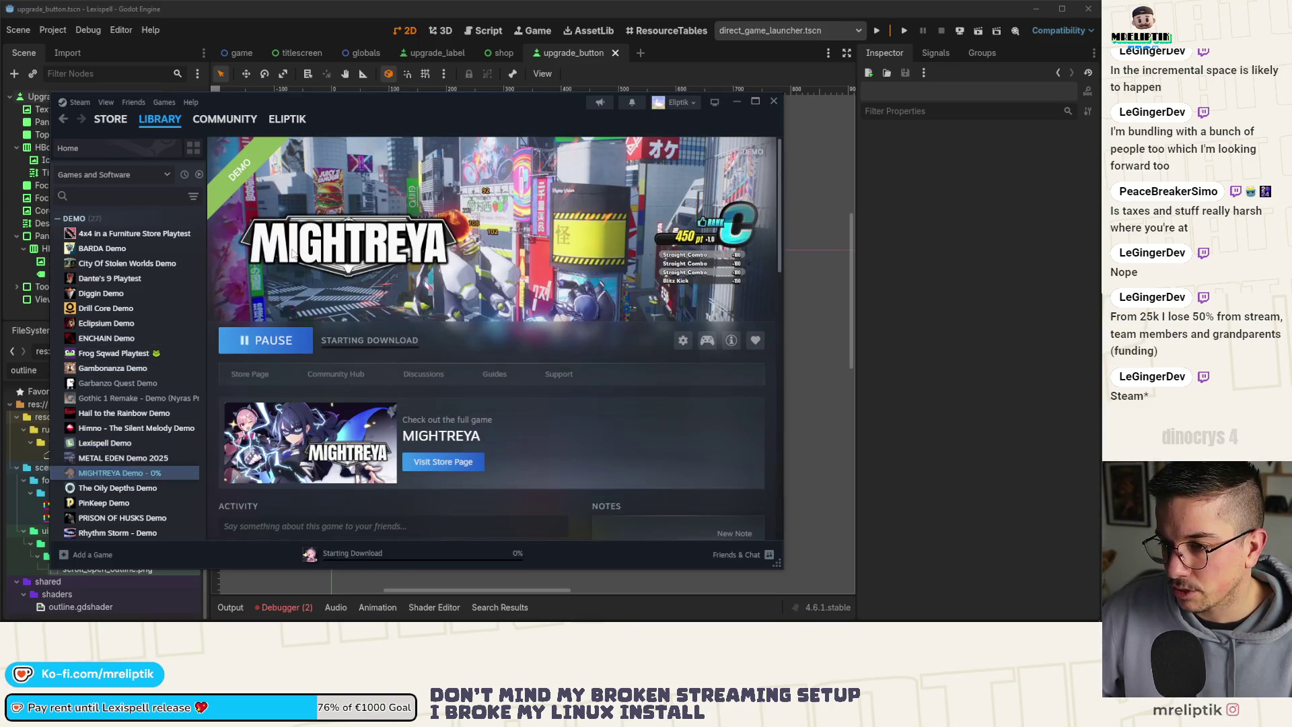
left_click(369, 340)
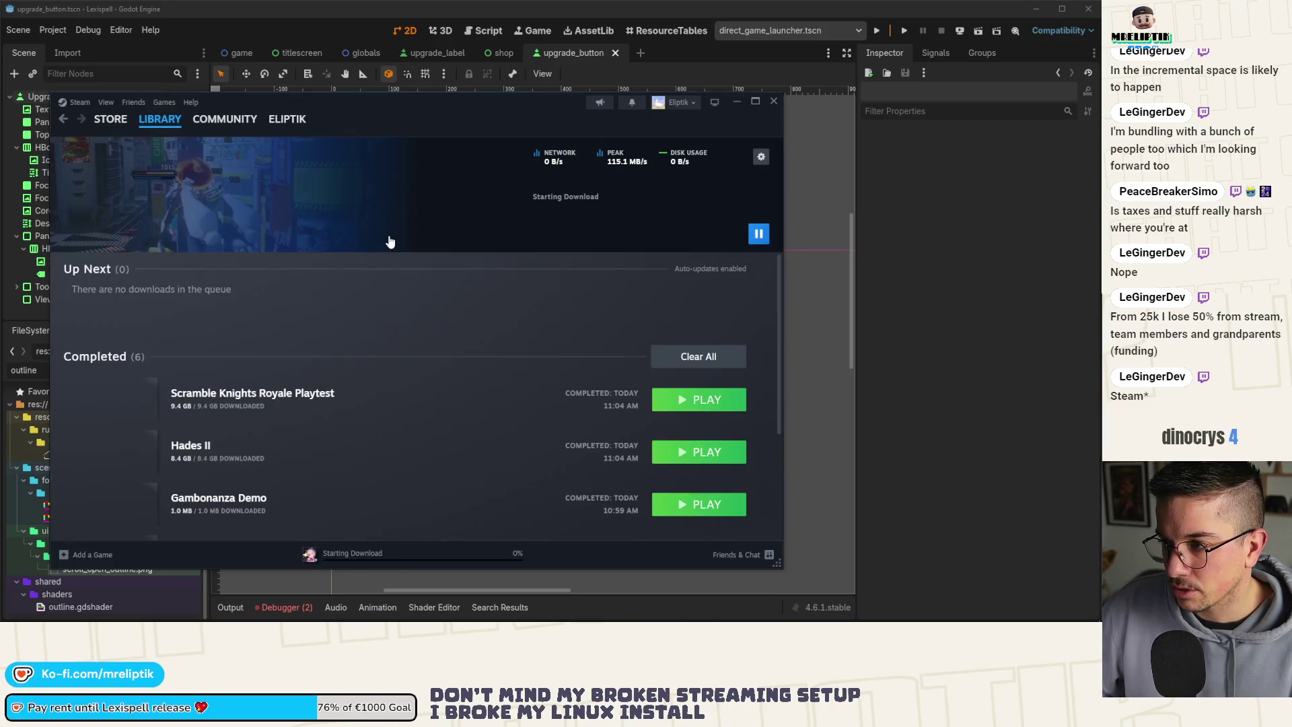
left_click(146, 120)
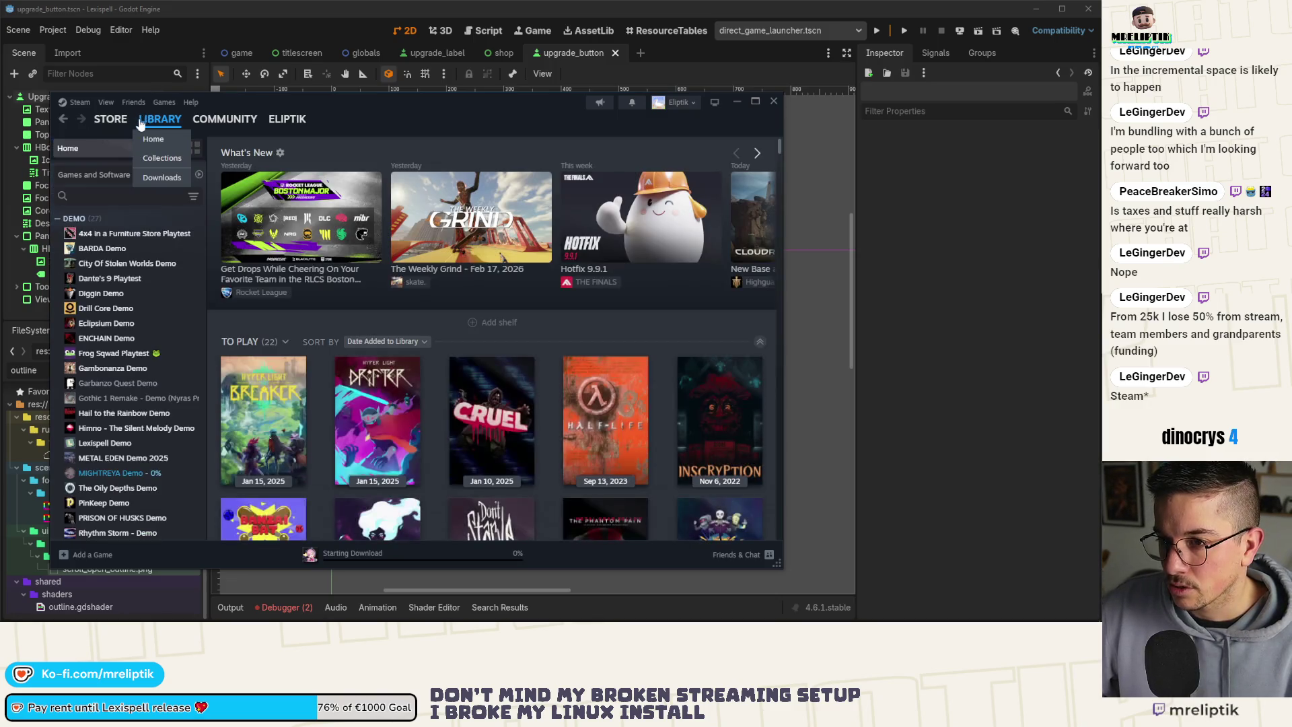
left_click(87, 197)
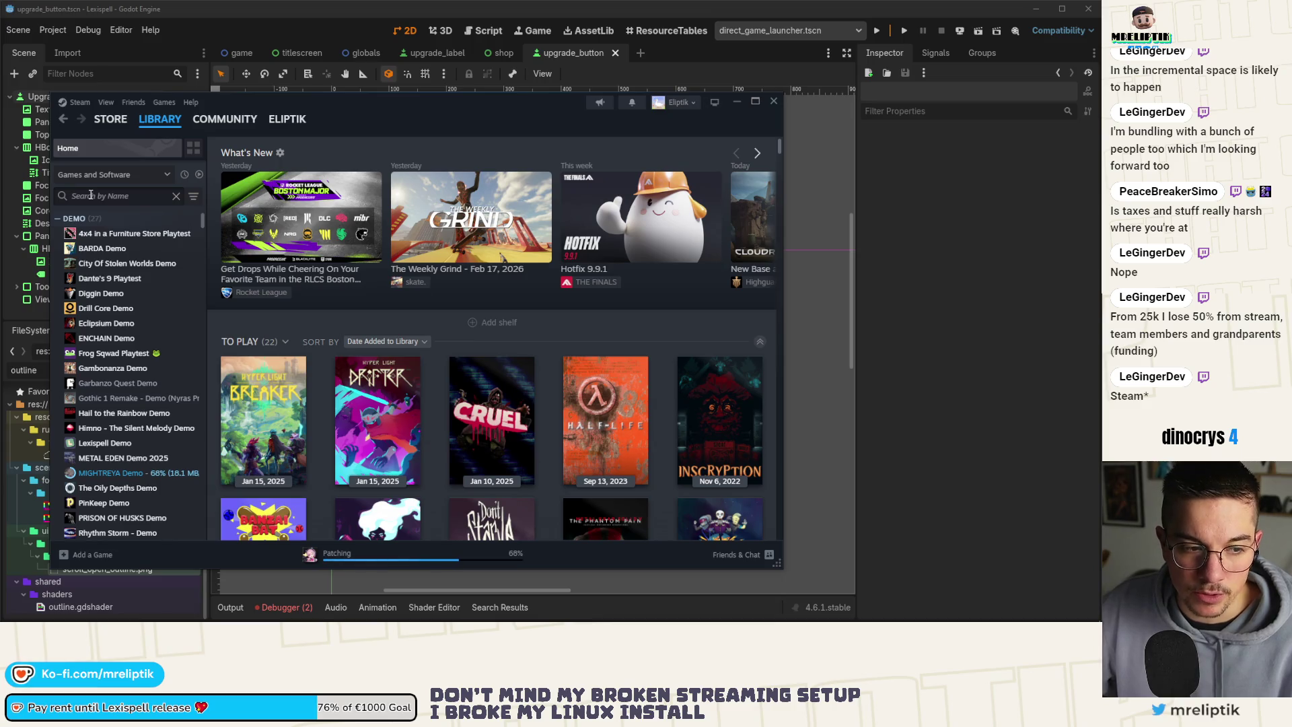
Go to the Steam store front page and dismiss the search suggestions.
left_click(111, 121)
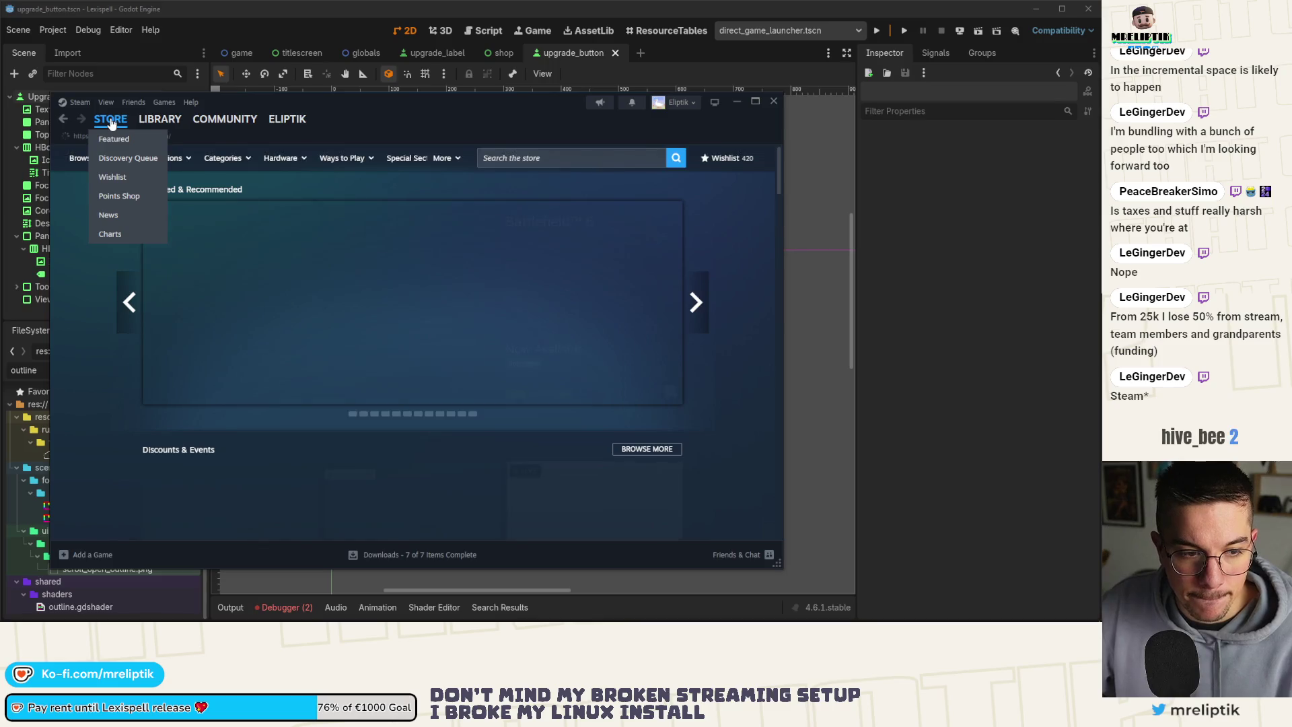
left_click(520, 160)
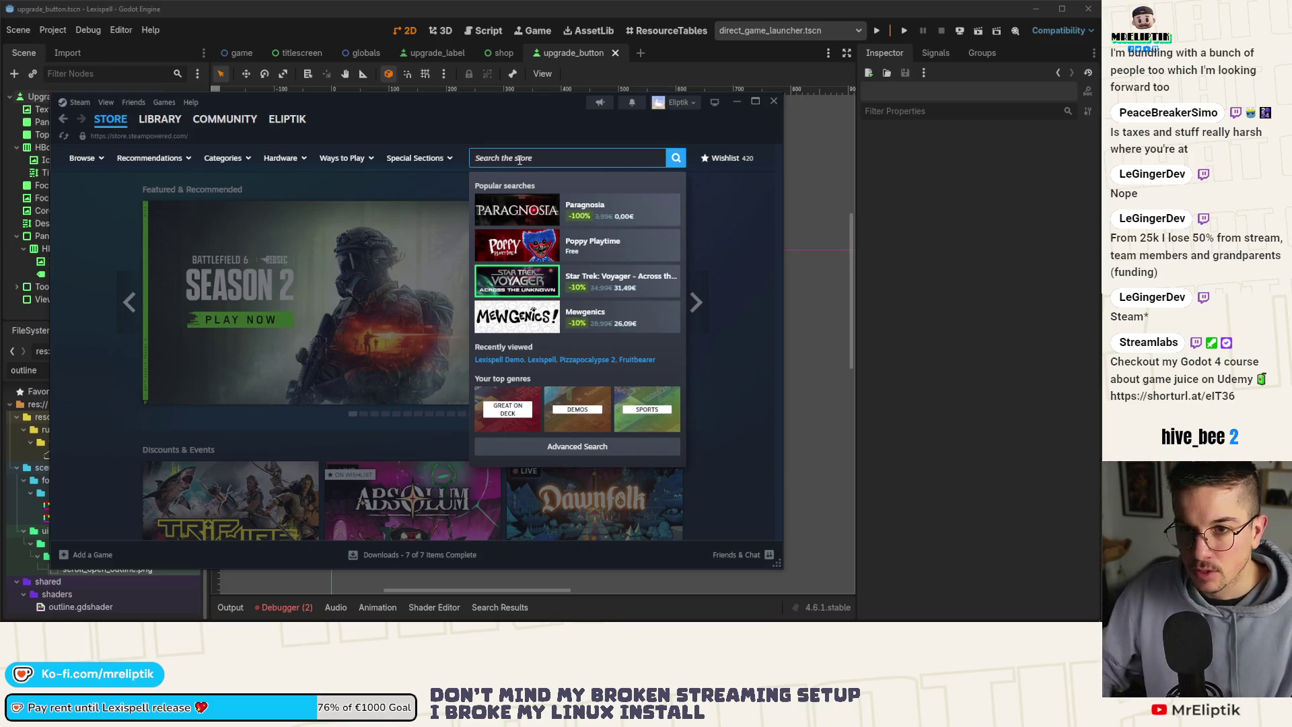
key("Escape")
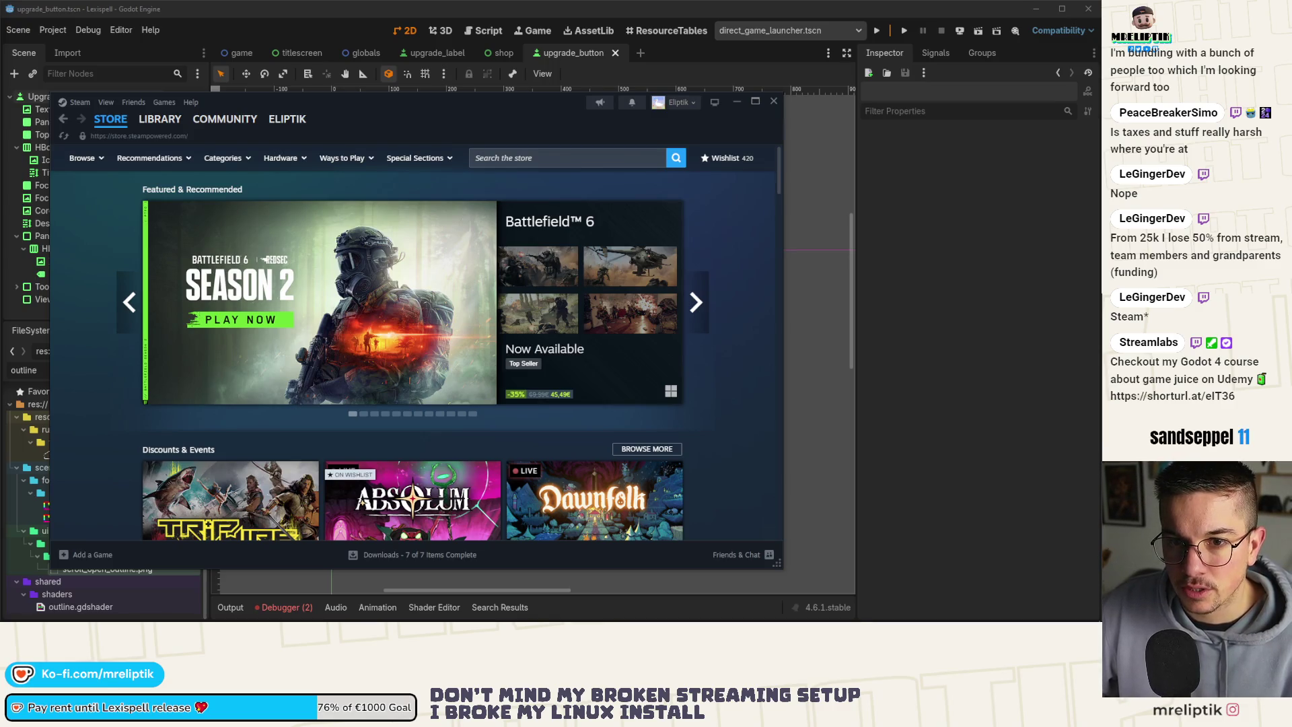
Search the store for Denshattack! and install its demo to Local Drive (C:).
left_click(524, 159)
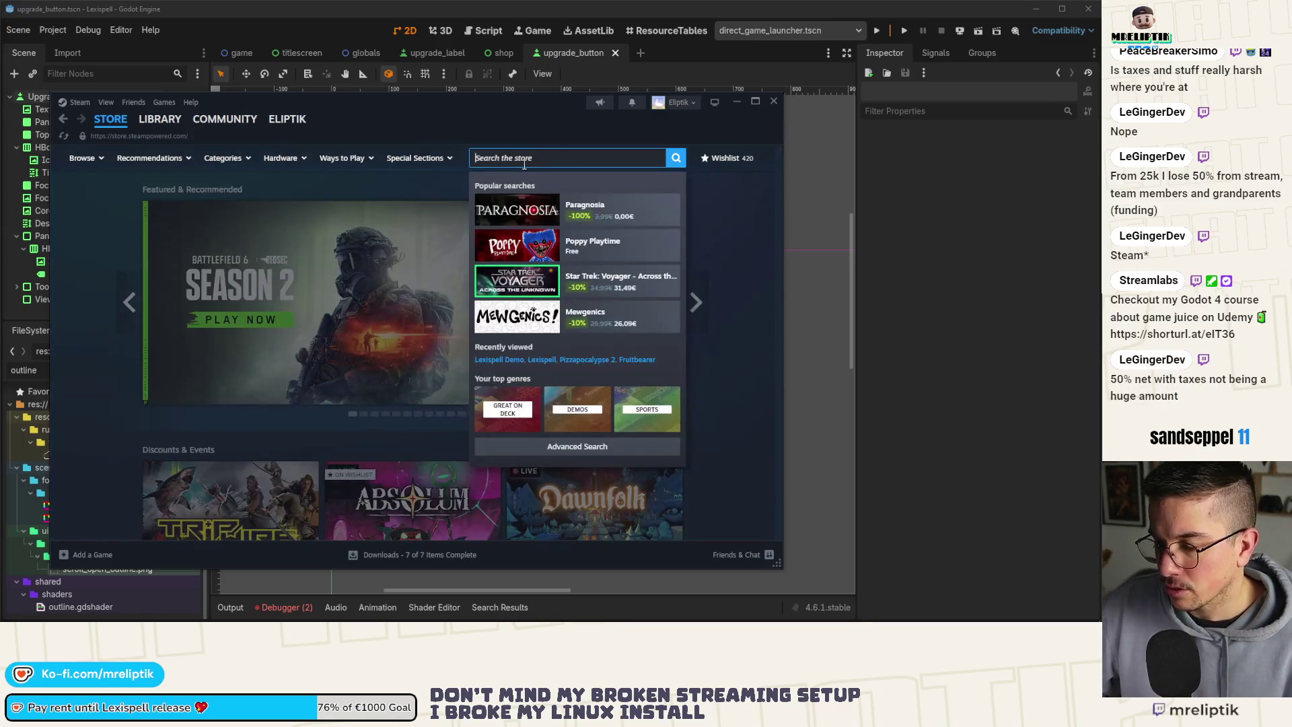
type("densha")
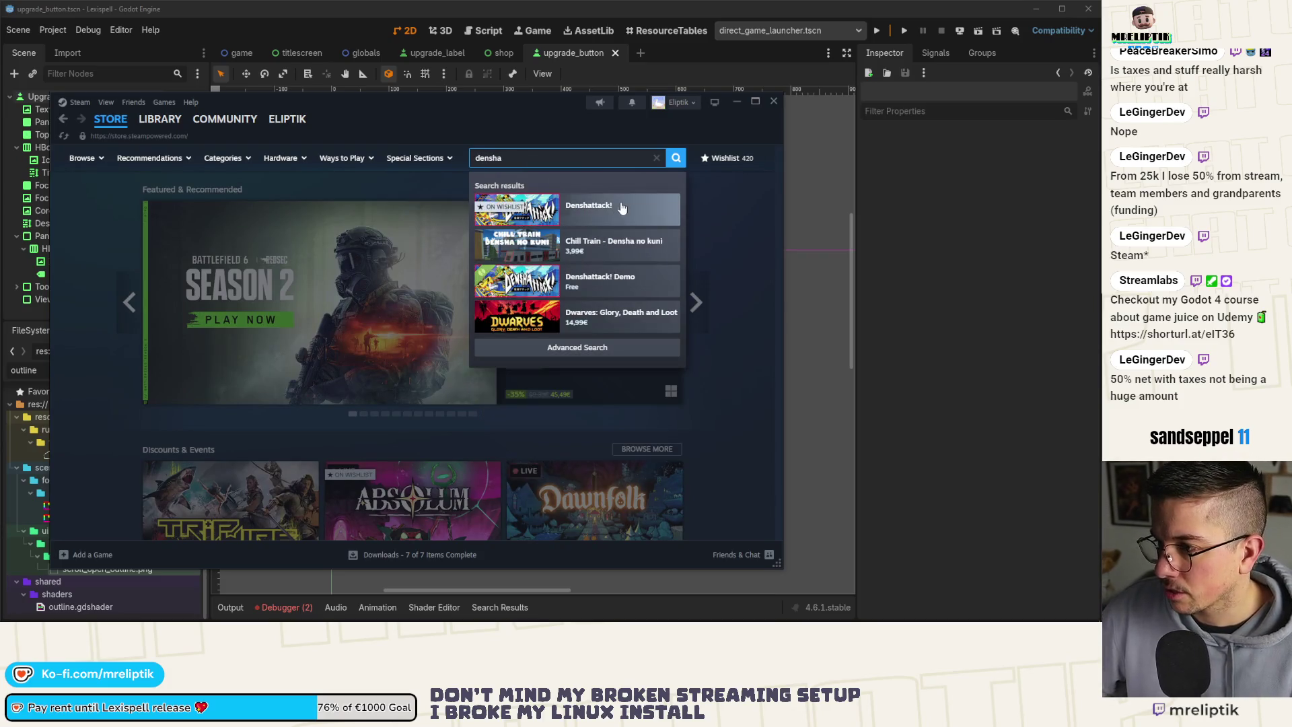
left_click(614, 213)
scroll(370, 332, "down", 5)
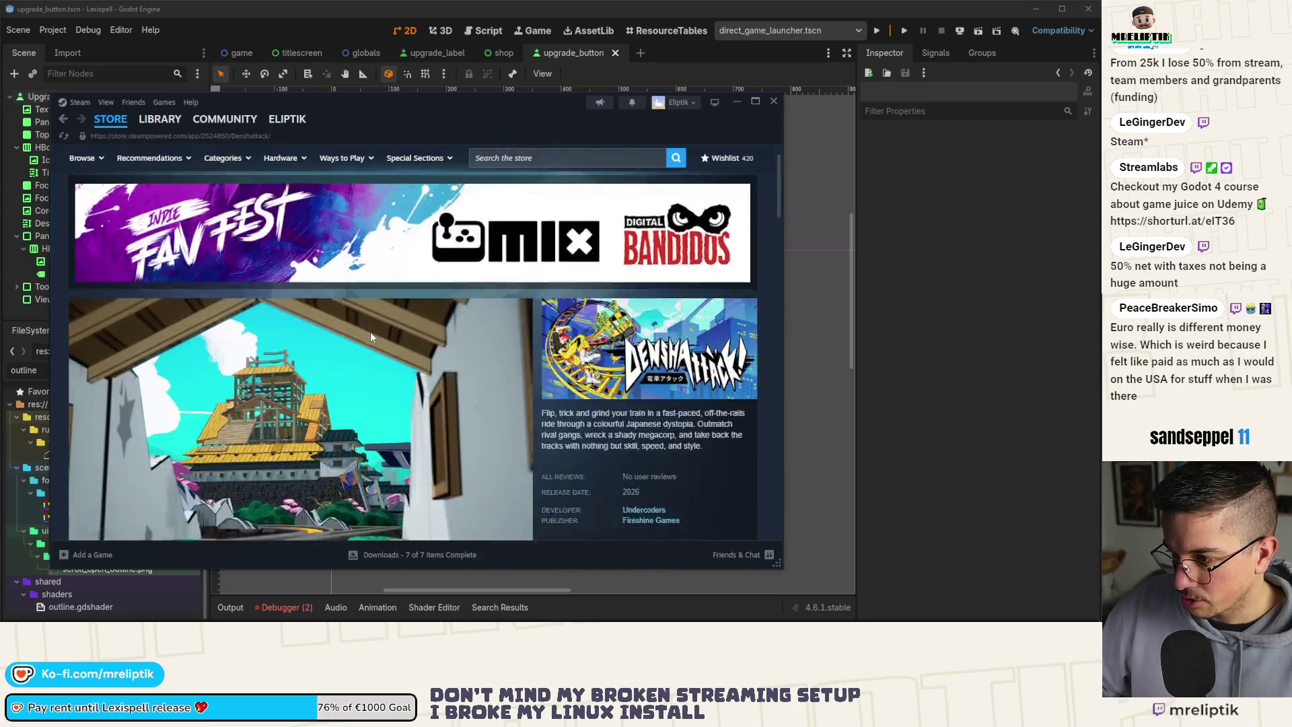
left_click(400, 424)
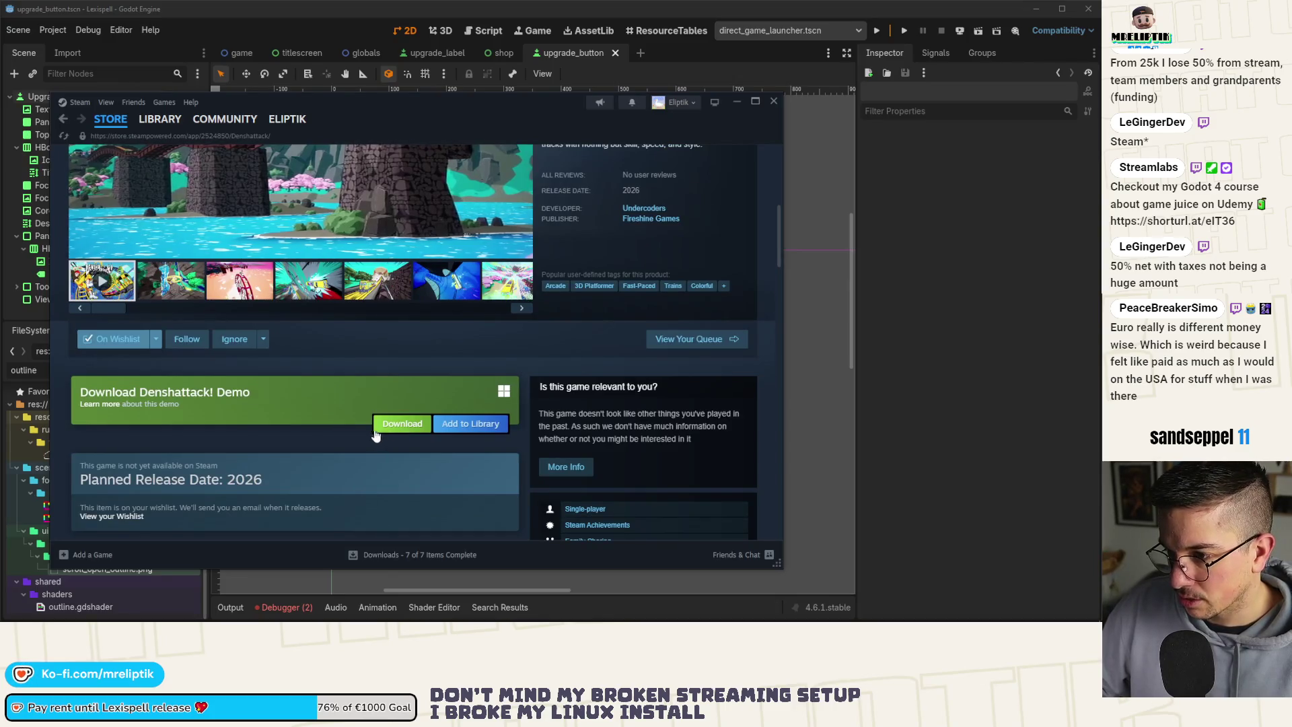
left_click(402, 329)
left_click(402, 447)
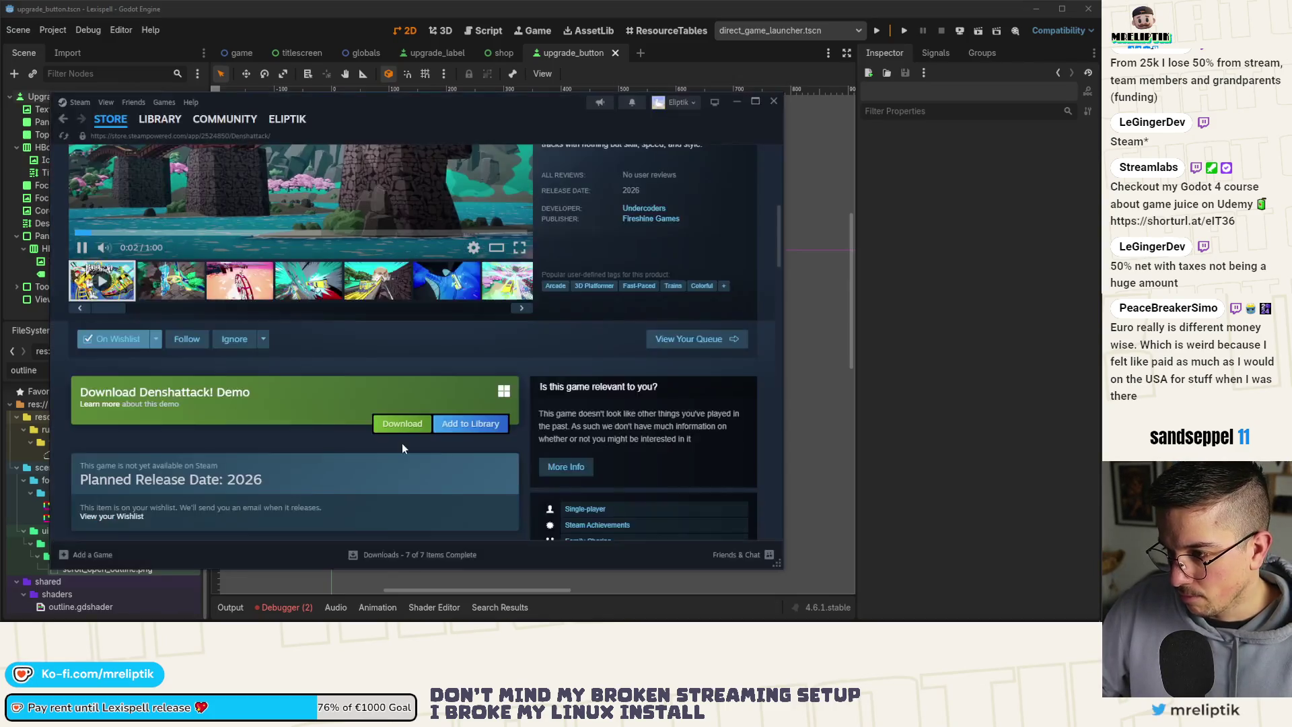
scroll(420, 397, "down", 2)
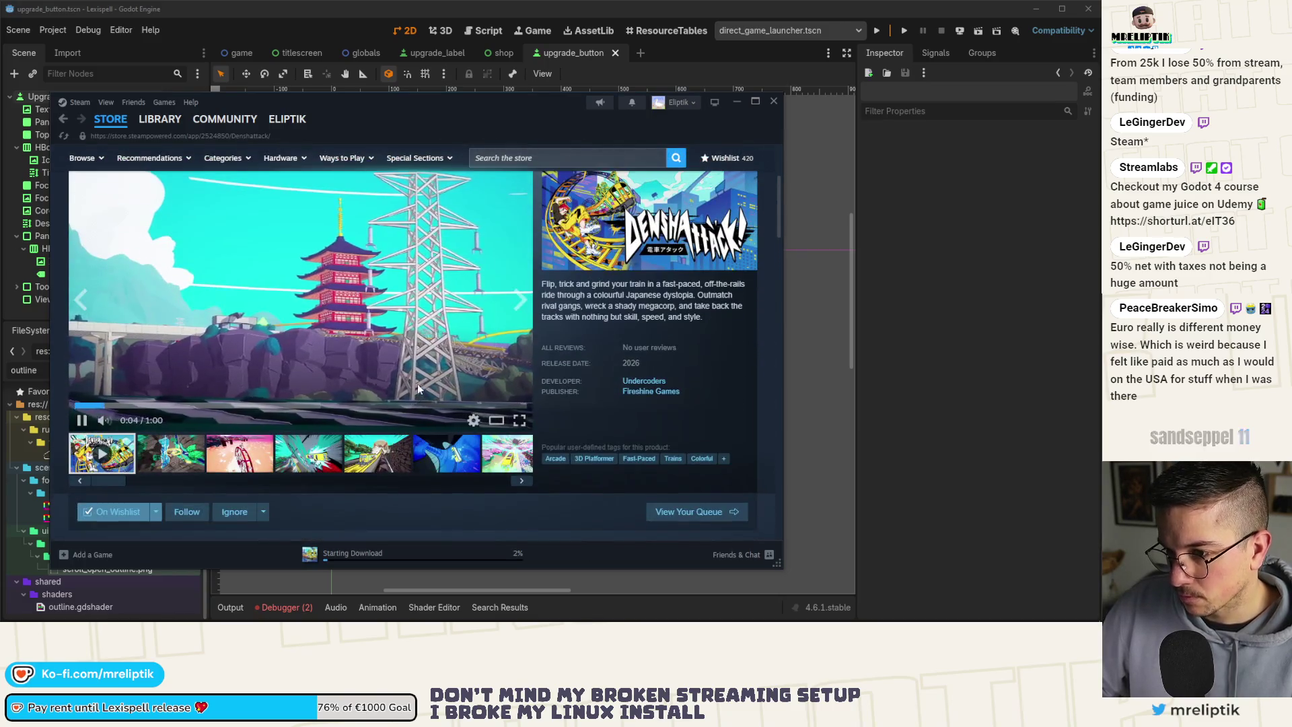
mouse_move(244, 136)
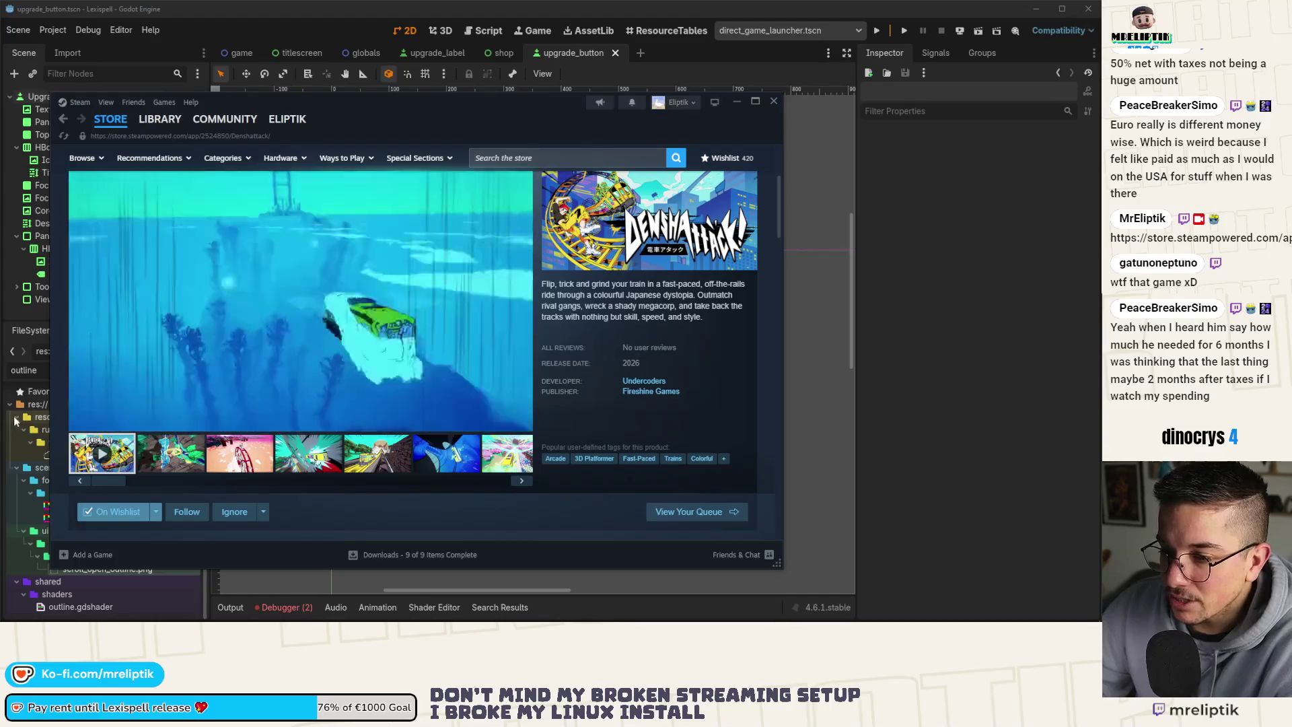
Open the Downloads page to confirm Denshattack! Demo and MIGHTREYA Demo have completed.
scroll(256, 347, "down", 5)
scroll(256, 350, "up", 5)
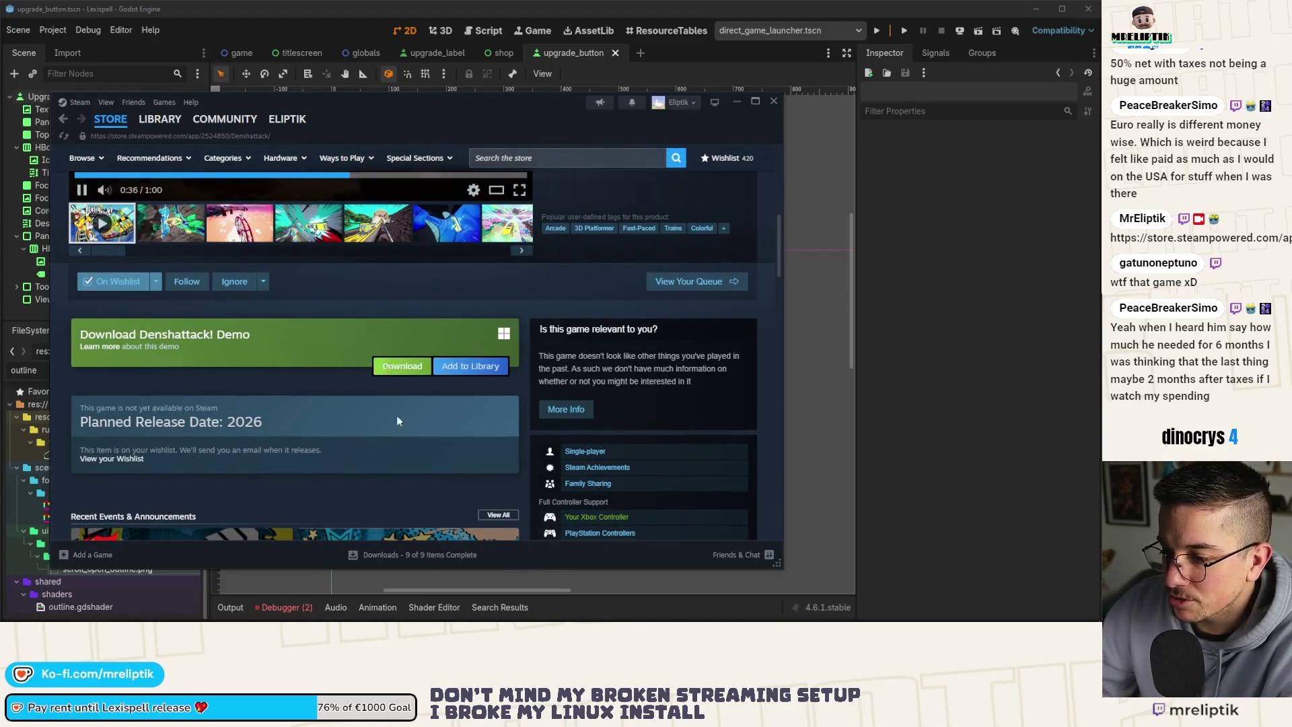
left_click(420, 556)
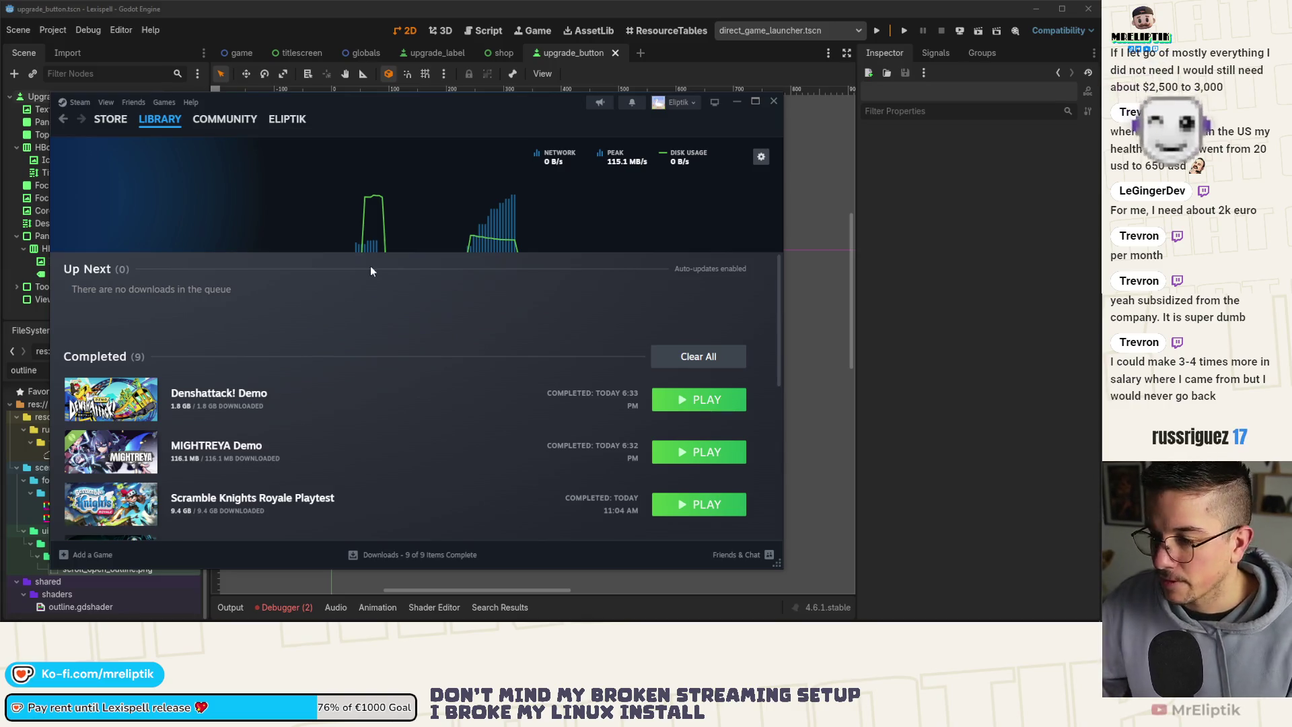
Go to the library Home from the LIBRARY menu.
mouse_move(158, 120)
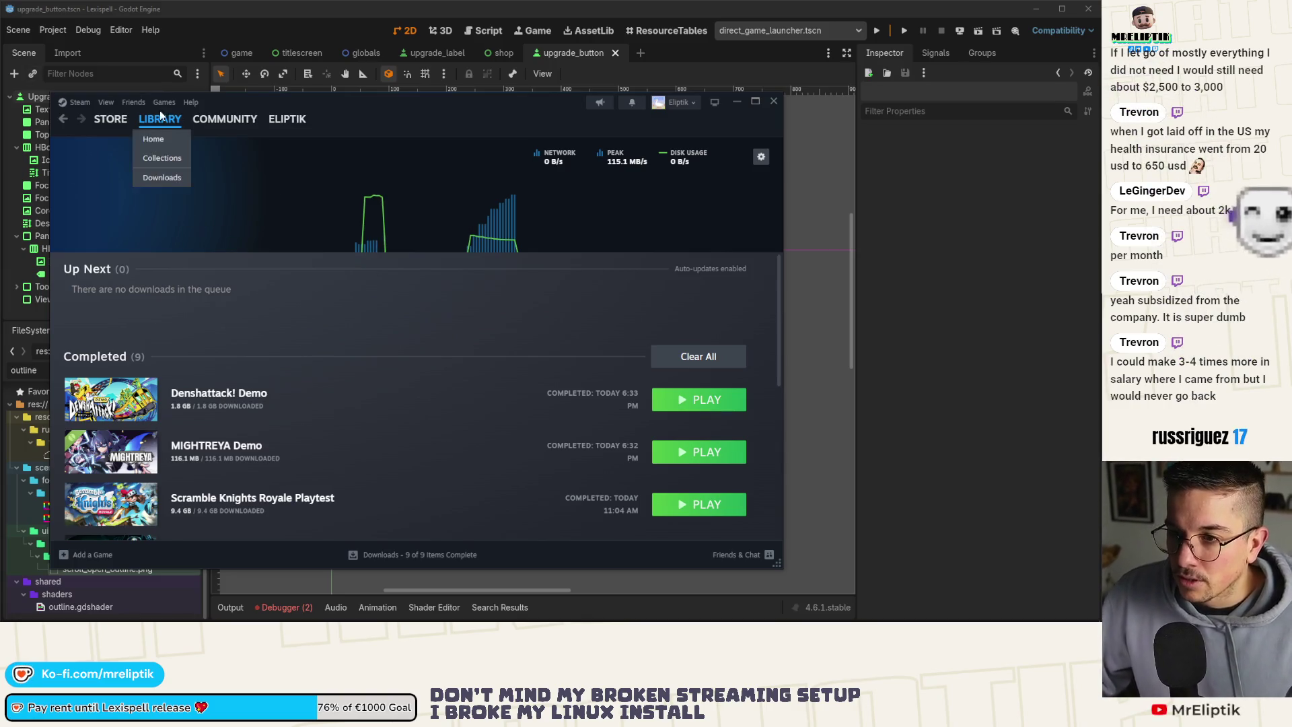
left_click(156, 125)
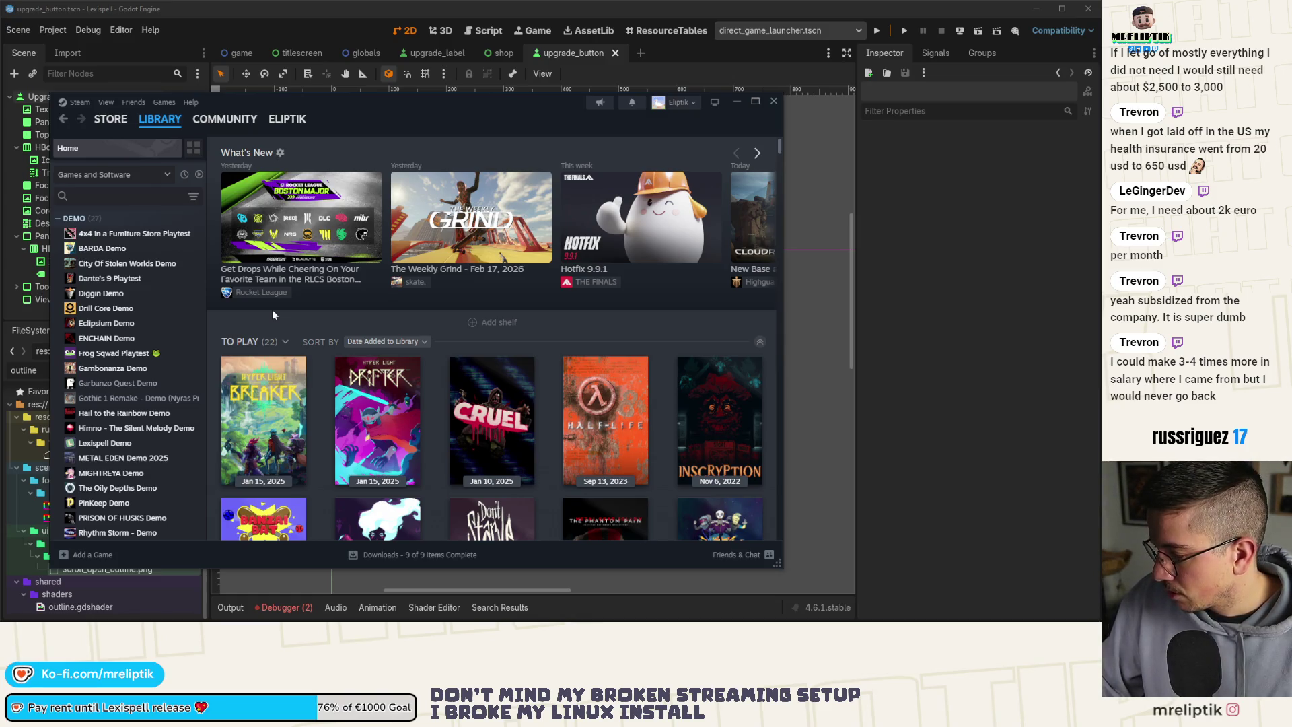
Reopen Steam's Downloads page, then minimize Steam to reveal the Godot upgrade card.
mouse_move(237, 372)
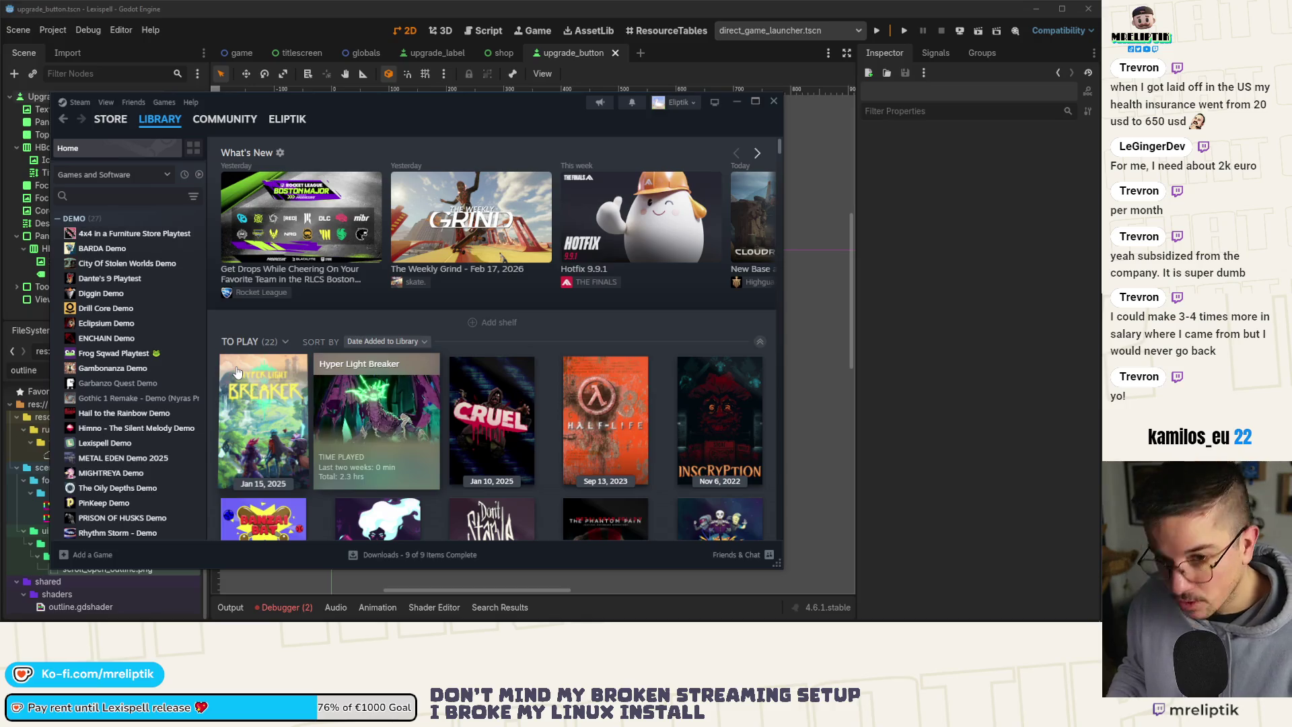
left_click(418, 555)
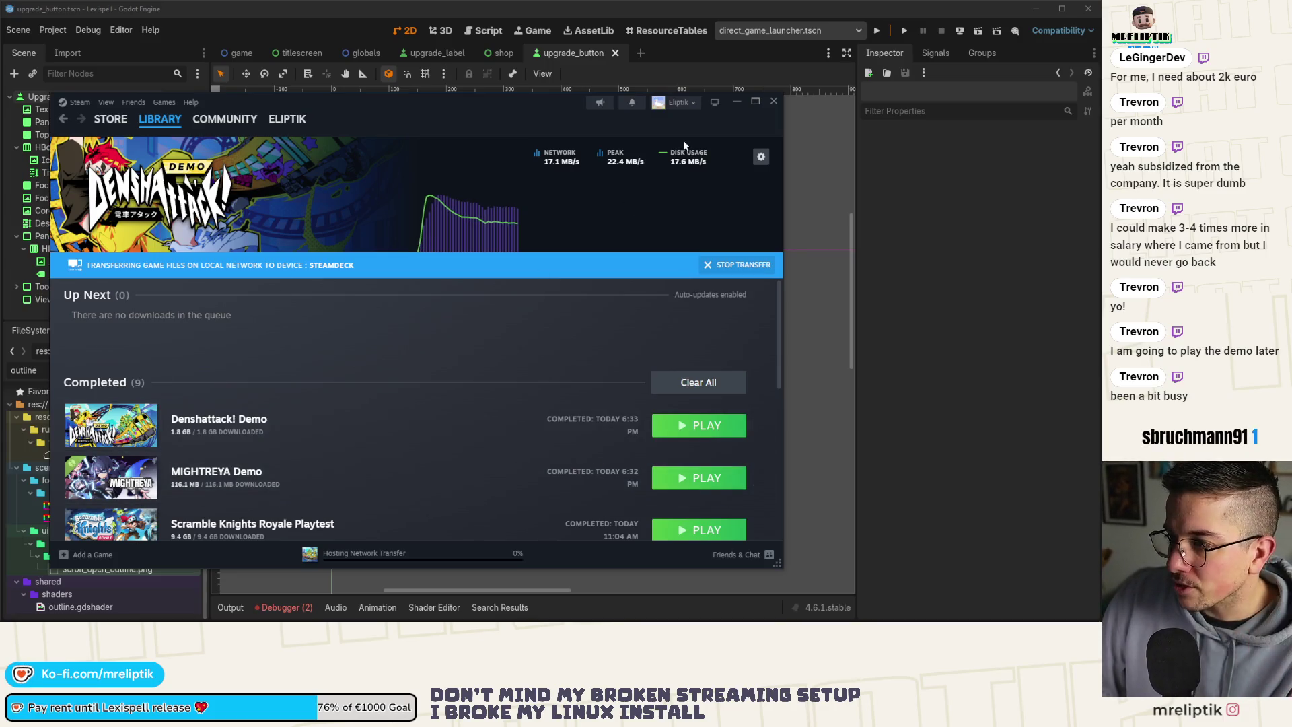
left_click(737, 101)
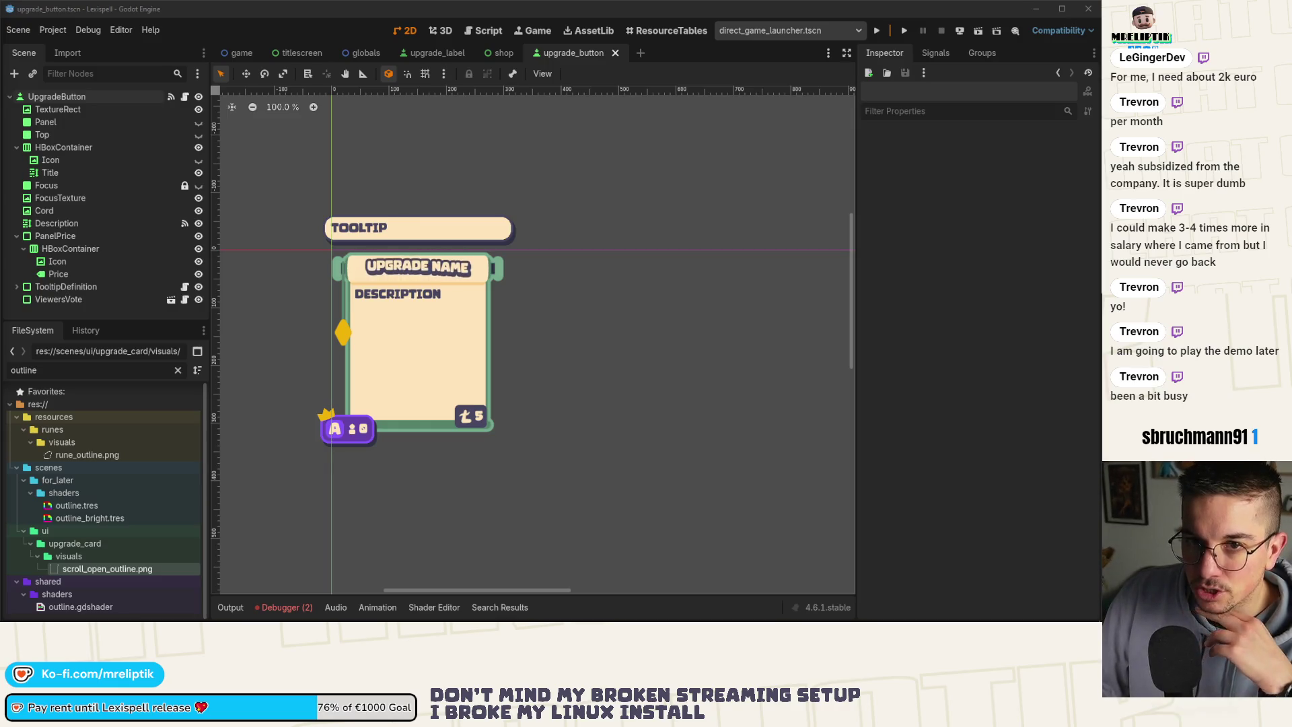
Bring the Chrome window forward and maximize it to full screen.
key("alt+Tab")
left_click_drag(255, 78, 387, 75)
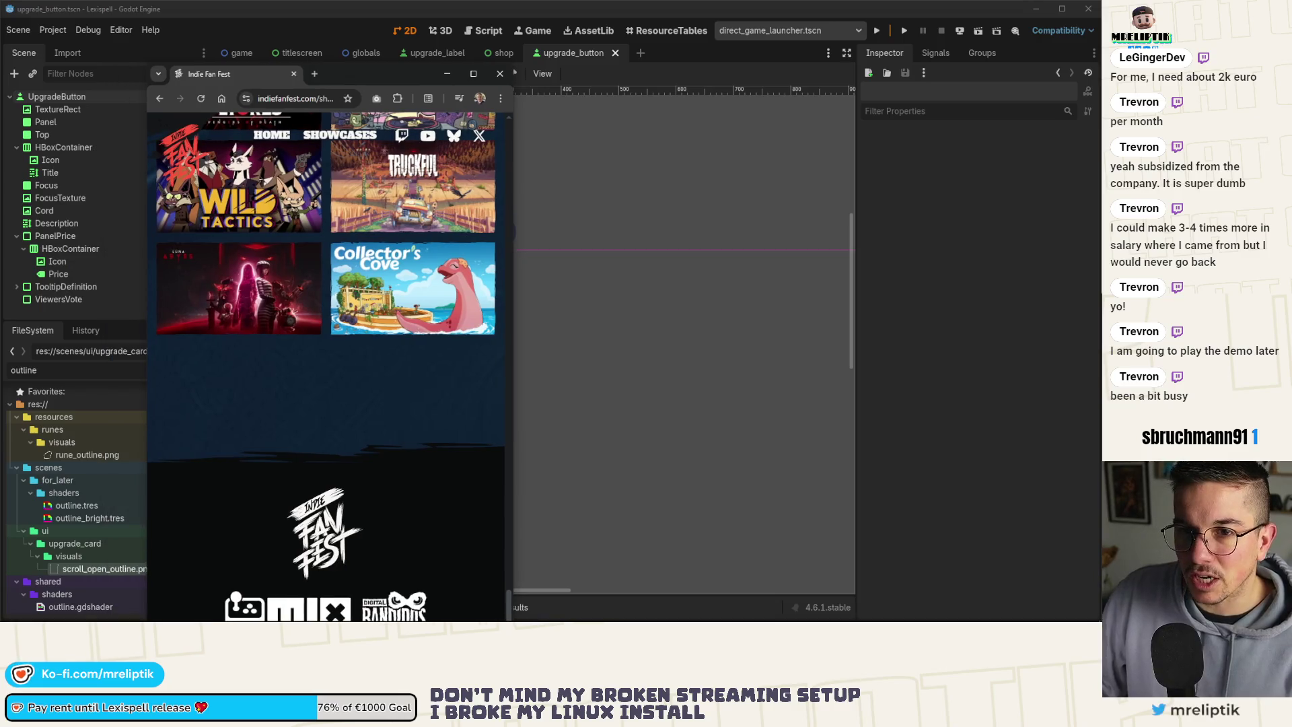
double_click(387, 74)
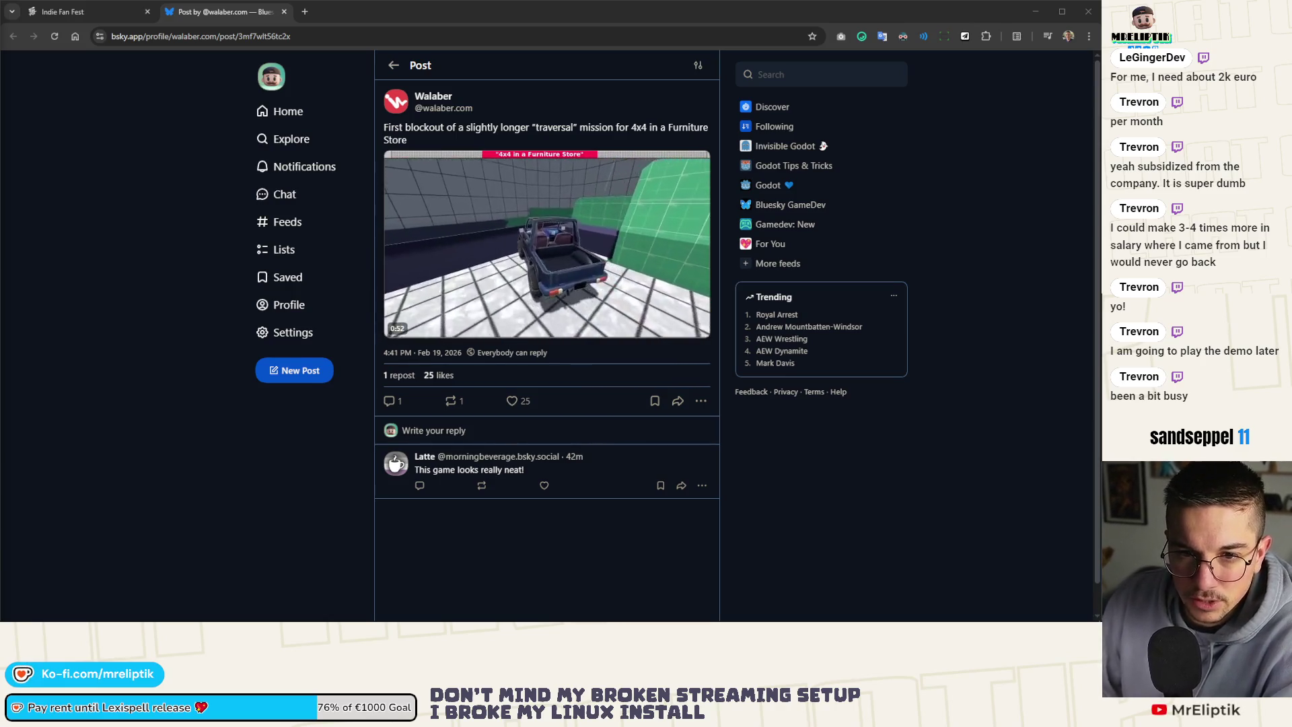
Like and repost the '4x4 in a Furniture Store' mission post on Bluesky.
mouse_move(418, 199)
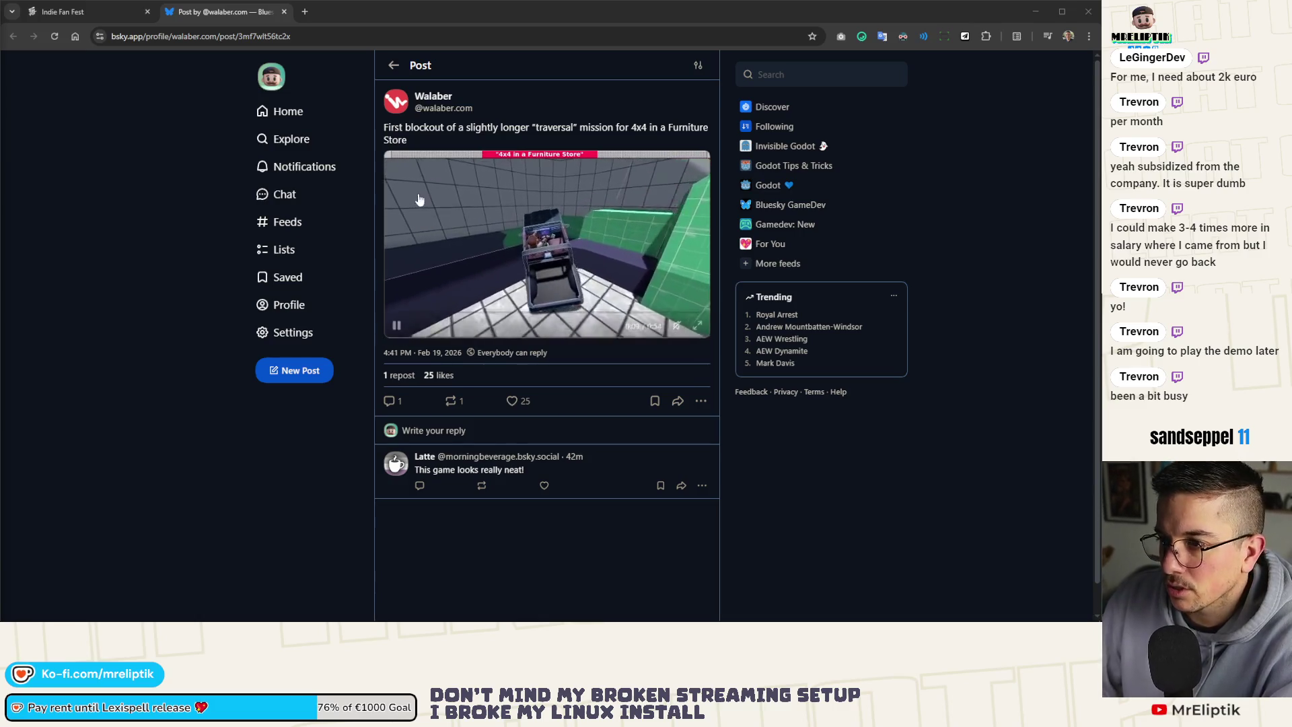
left_click(511, 400)
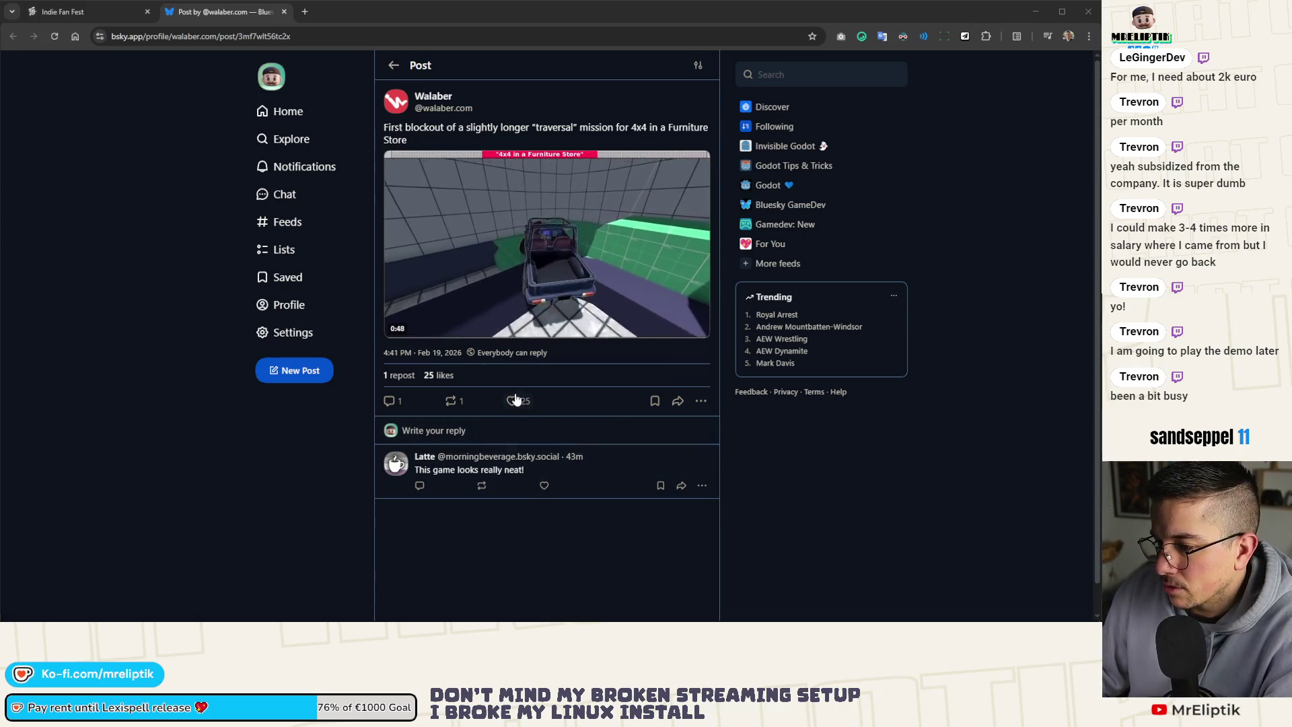
left_click(451, 402)
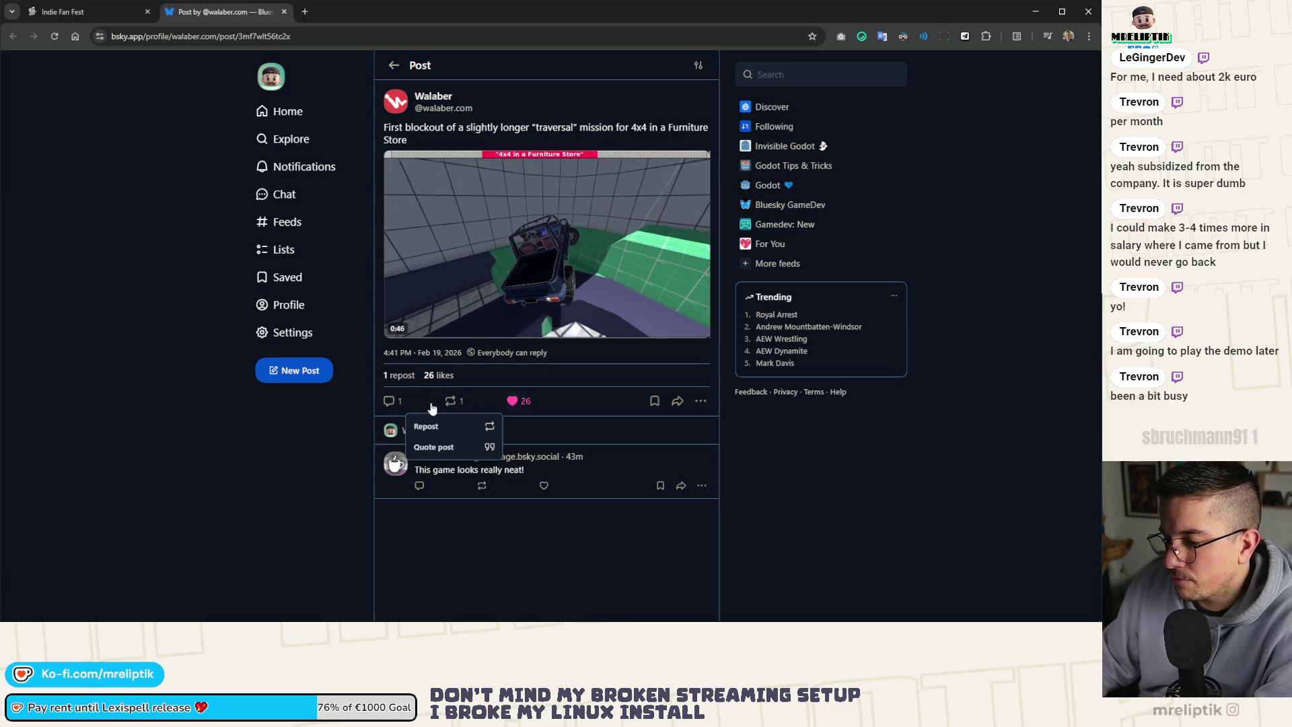
left_click(296, 306)
Check the repost on your profile feed, then return to the Indie Fan Fest showcase.
left_click(296, 306)
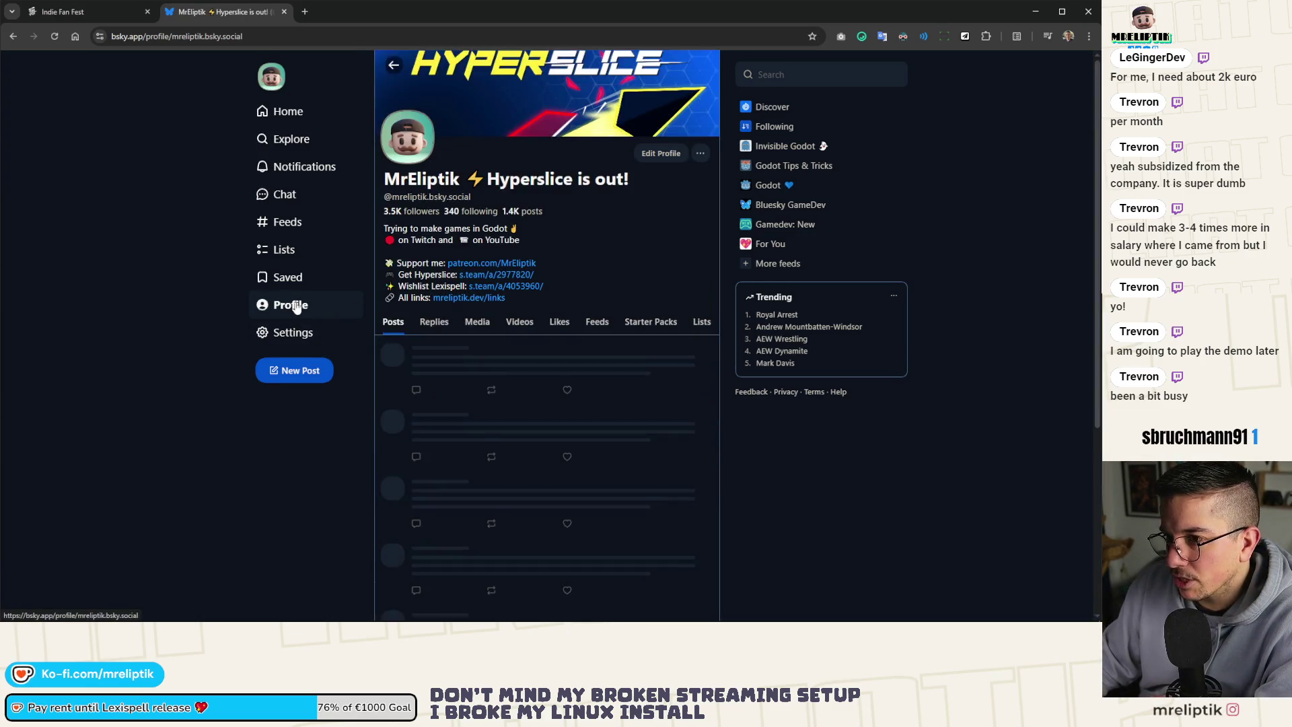
scroll(207, 314, "down", 10)
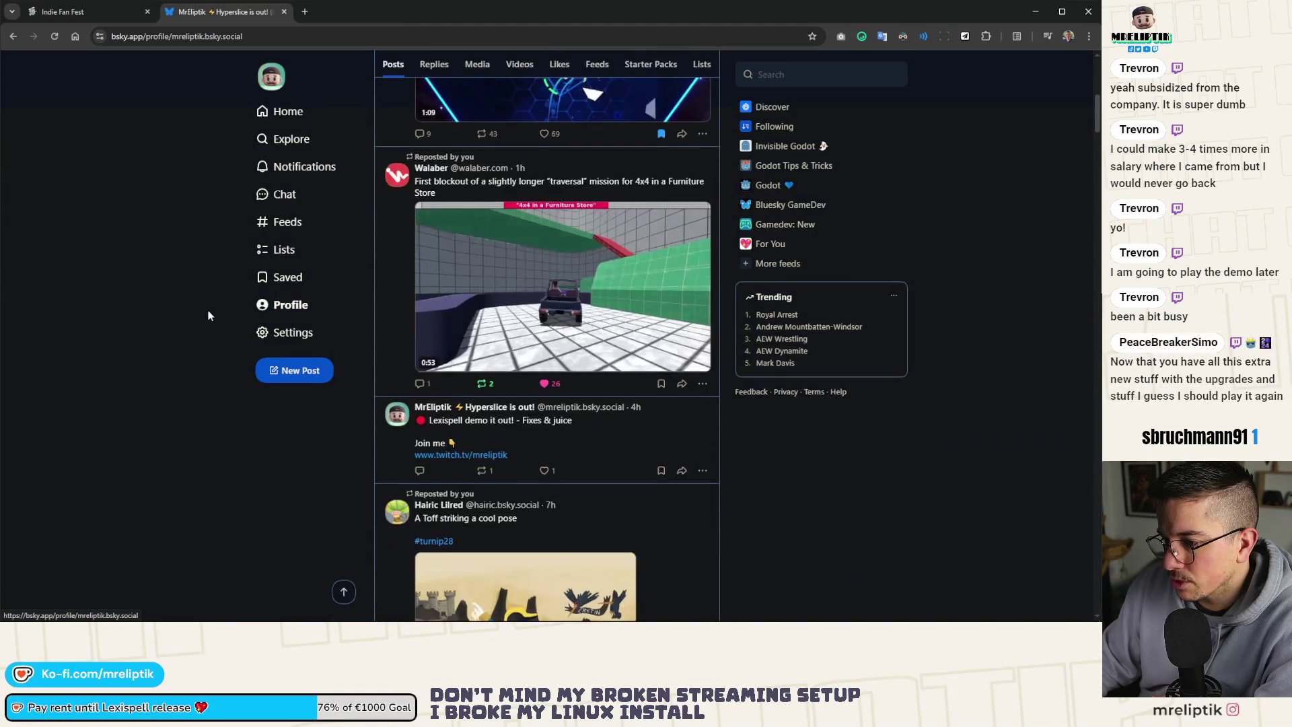
scroll(208, 315, "down", 8)
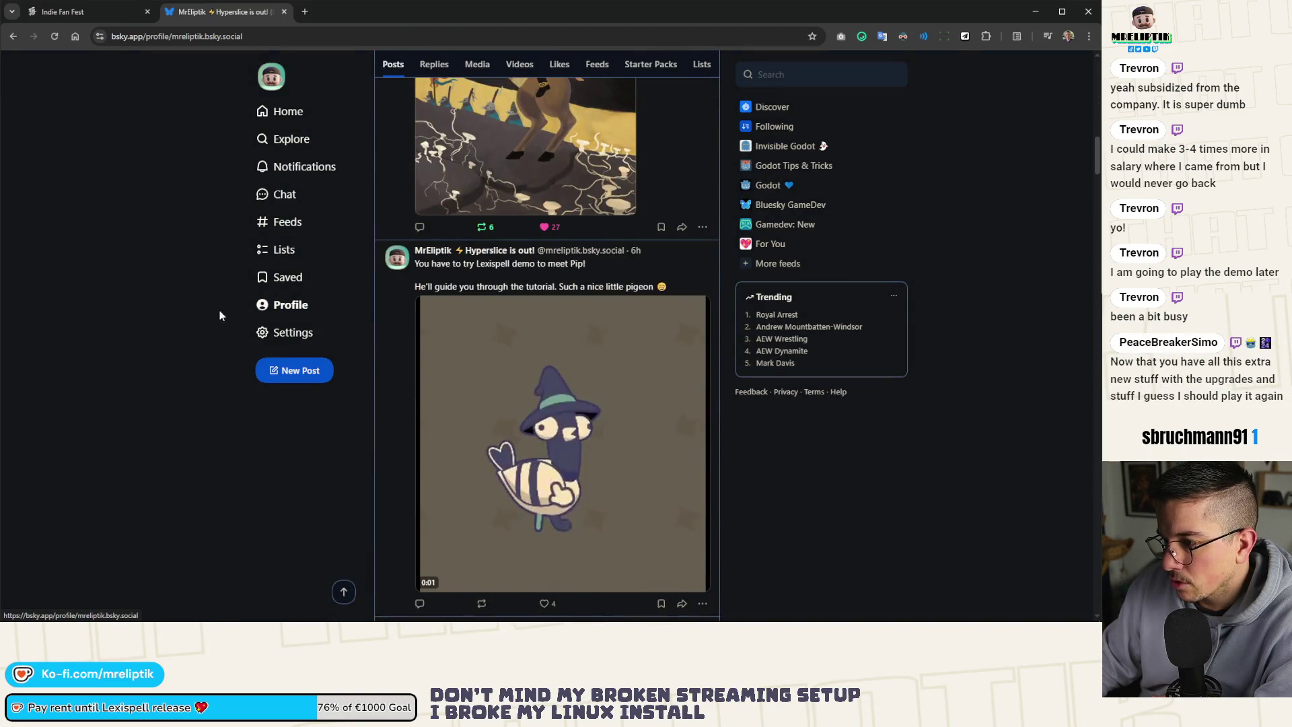
scroll(210, 315, "up", 6)
left_click(102, 11)
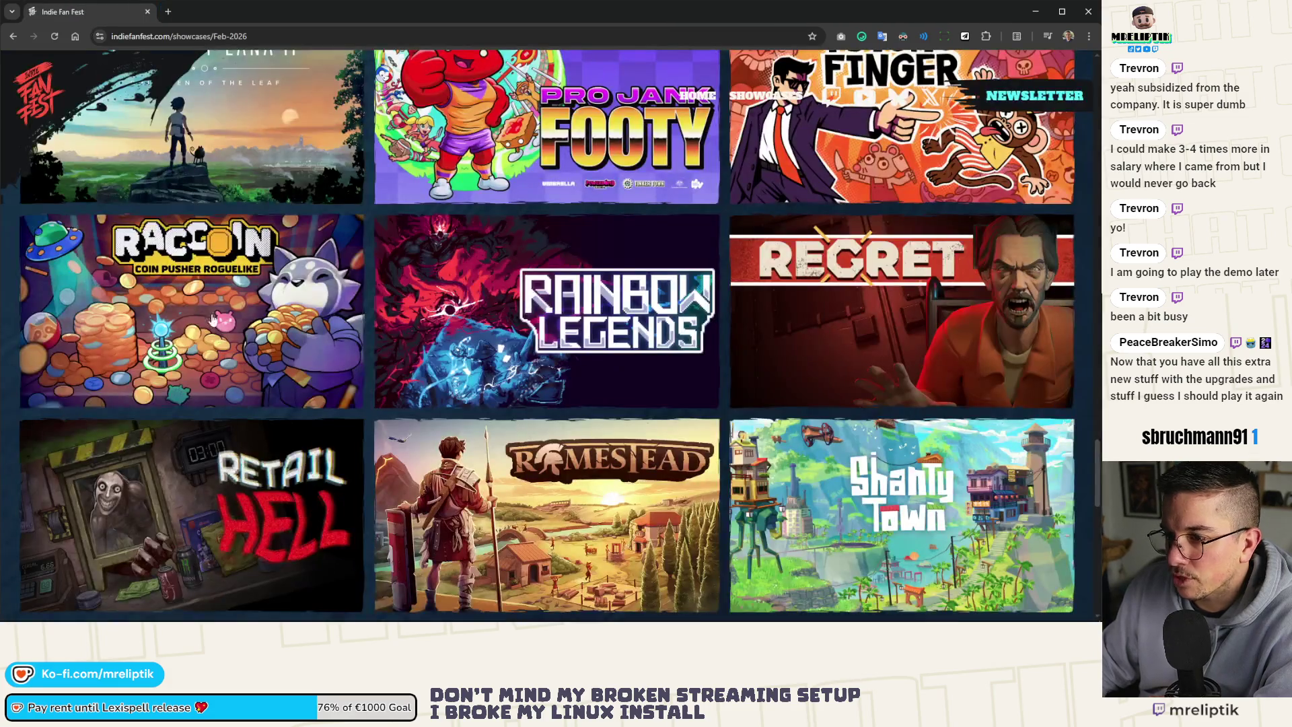
Browse the Feb-2026 Indie Fan Fest showcase games, then bring the Godot editor back.
scroll(319, 329, "down", 10)
scroll(318, 329, "up", 3)
scroll(318, 328, "up", 15)
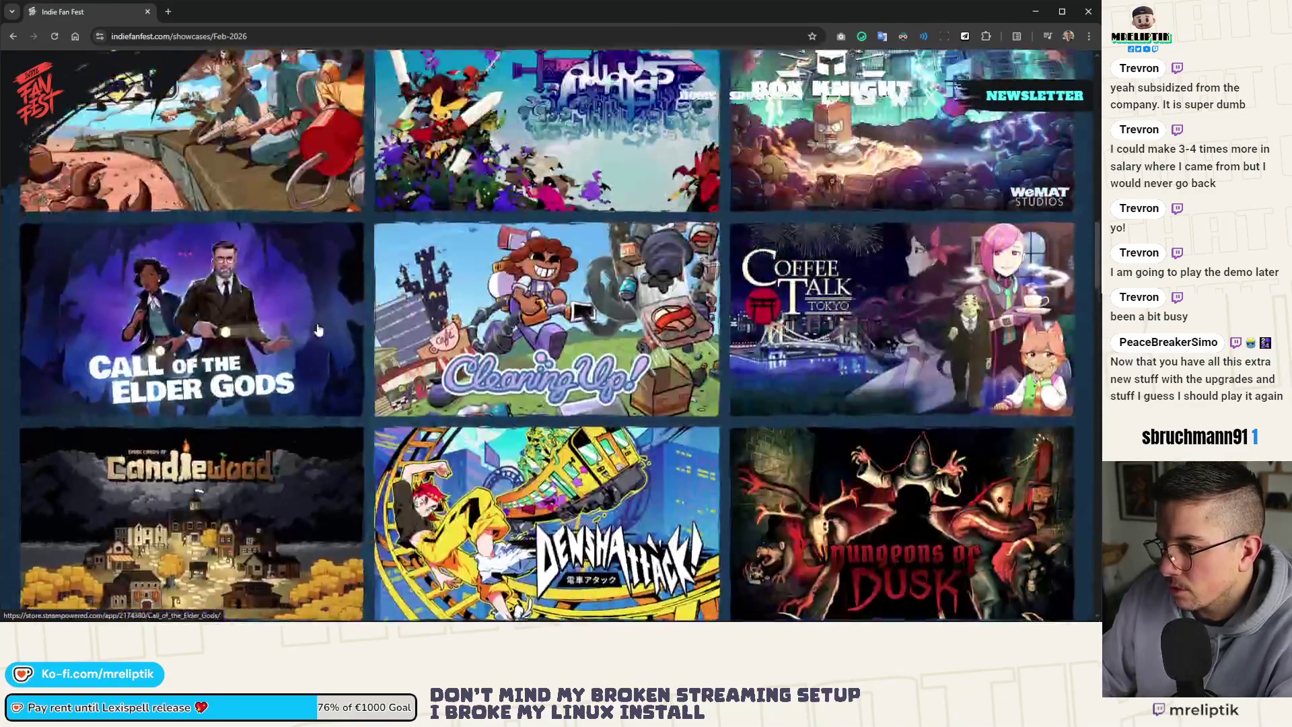
scroll(324, 354, "down", 5)
scroll(324, 355, "down", 8)
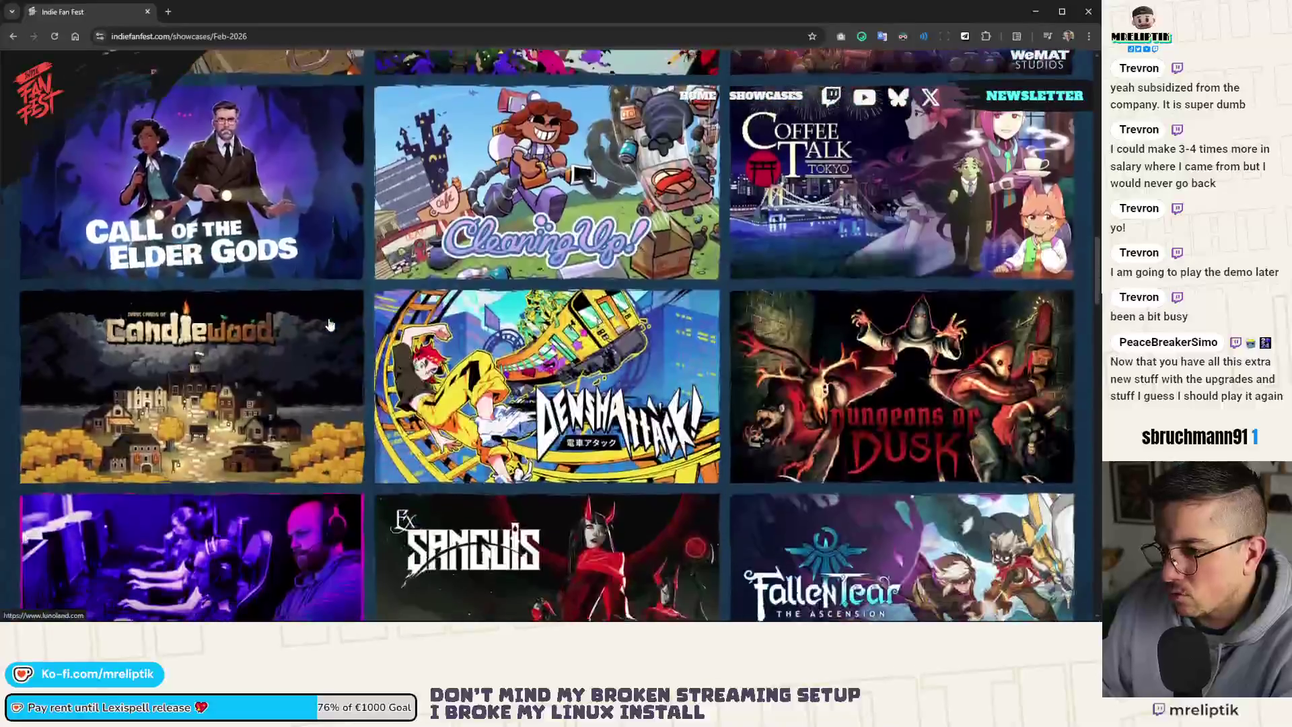
scroll(330, 325, "down", 12)
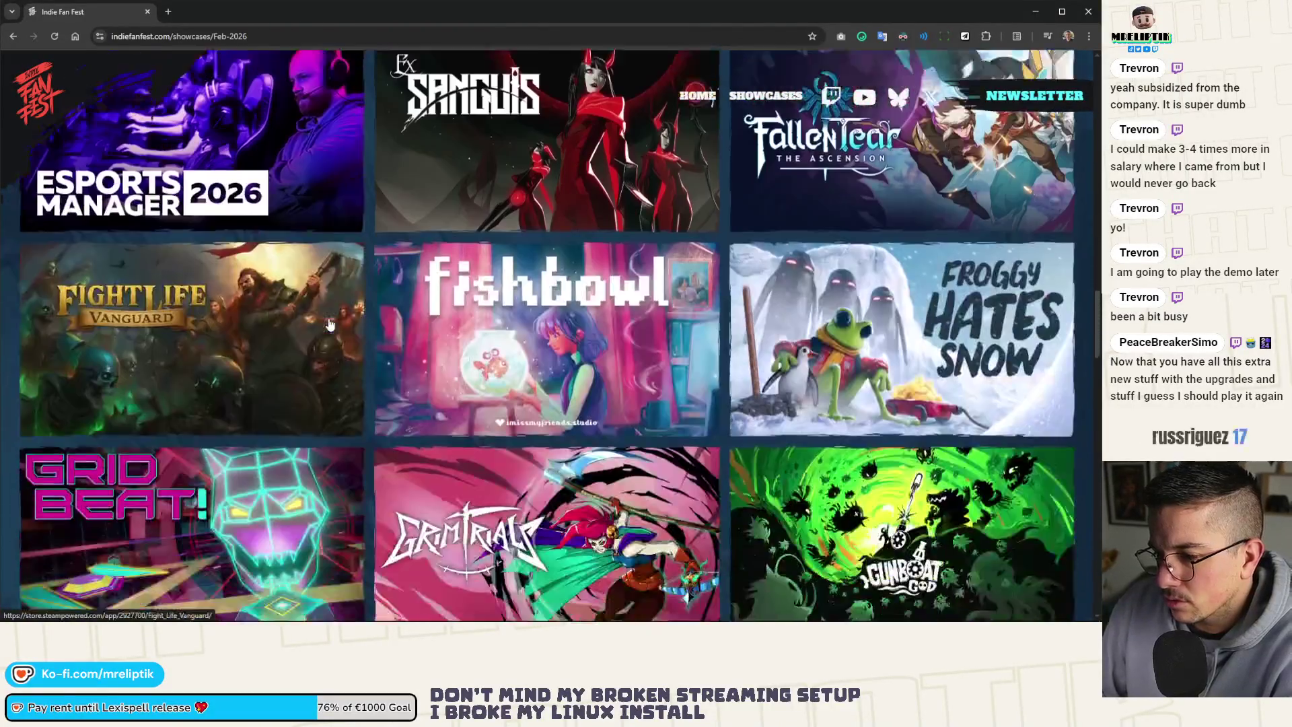
scroll(329, 325, "down", 5)
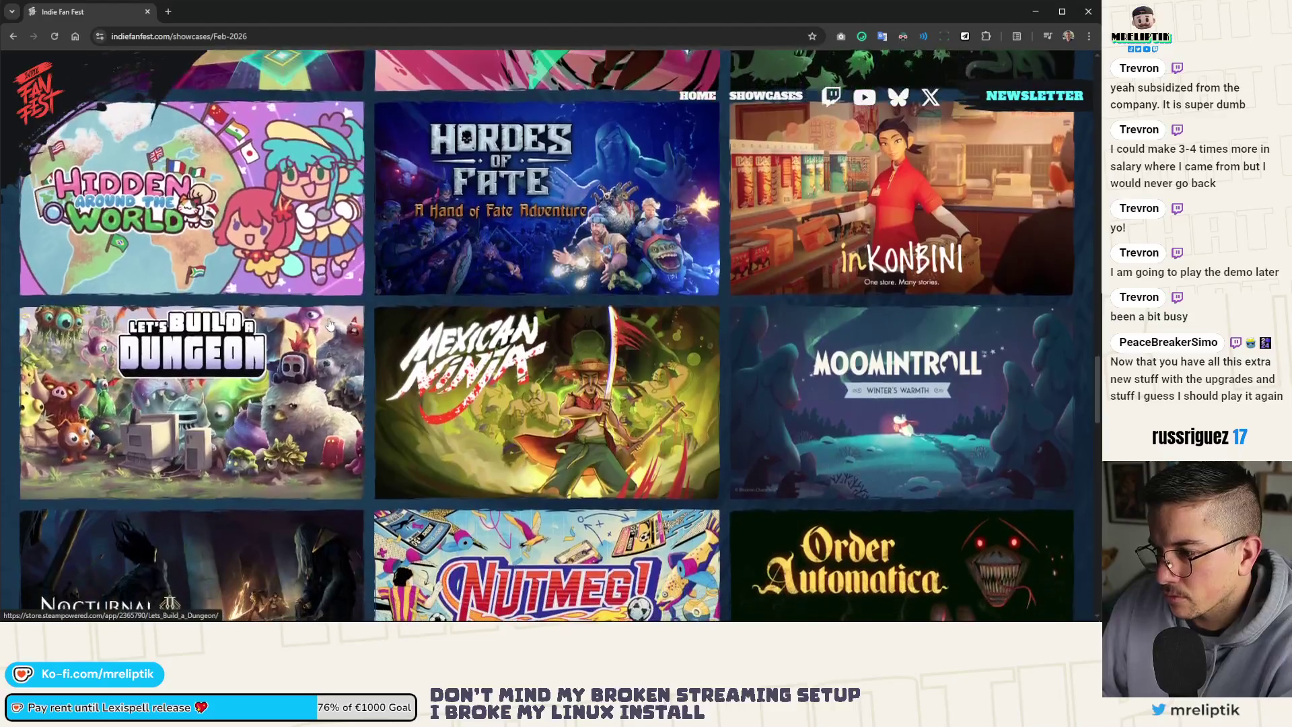
scroll(329, 325, "down", 7)
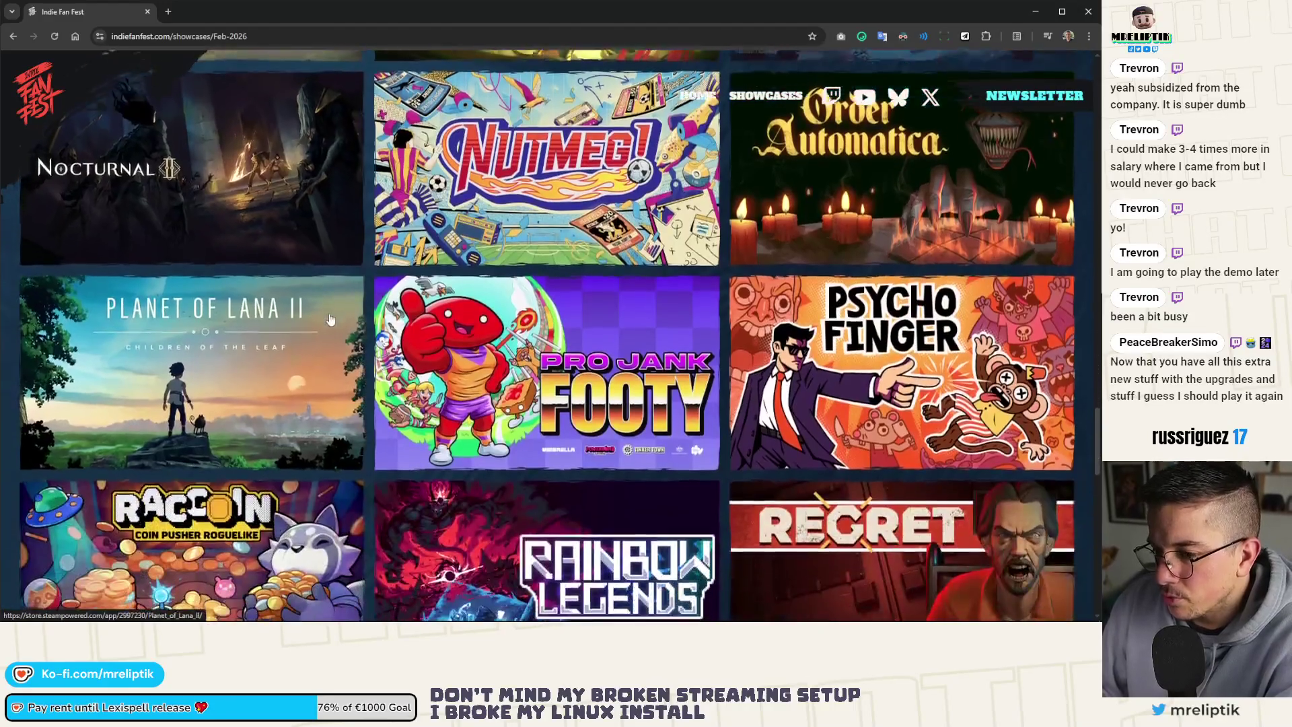
scroll(318, 290, "down", 8)
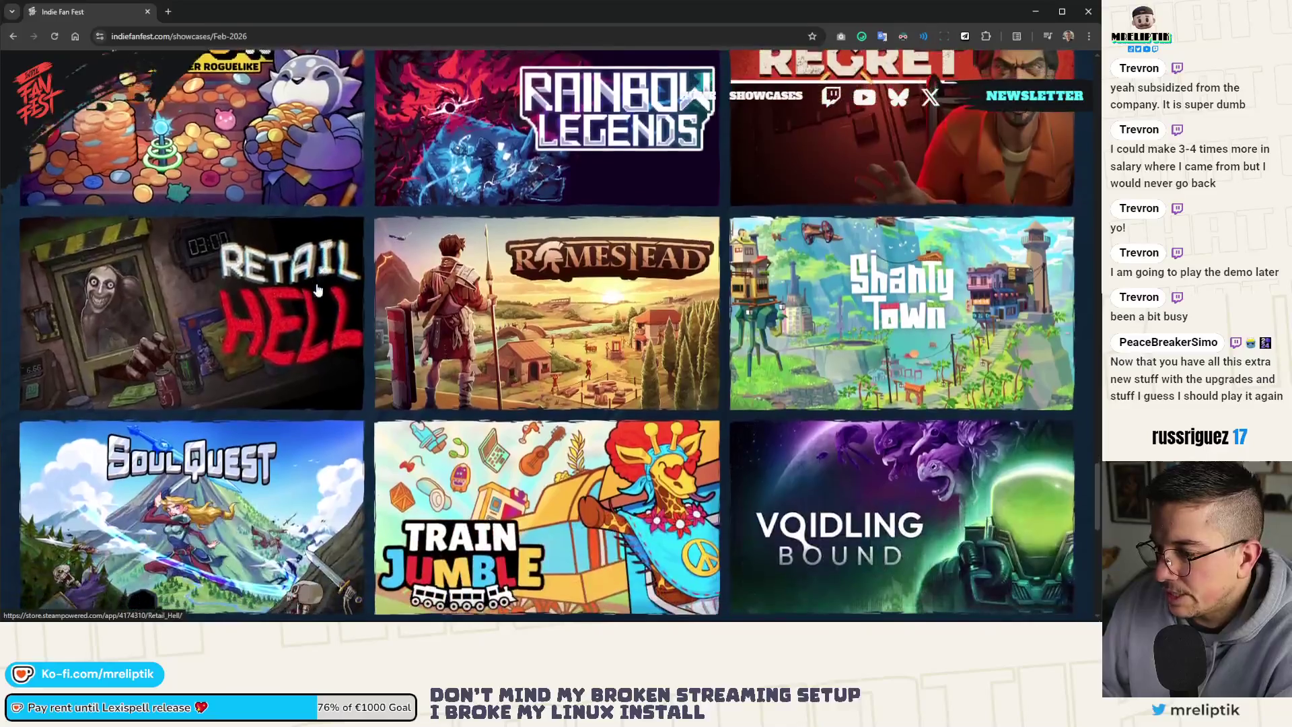
scroll(264, 323, "down", 4)
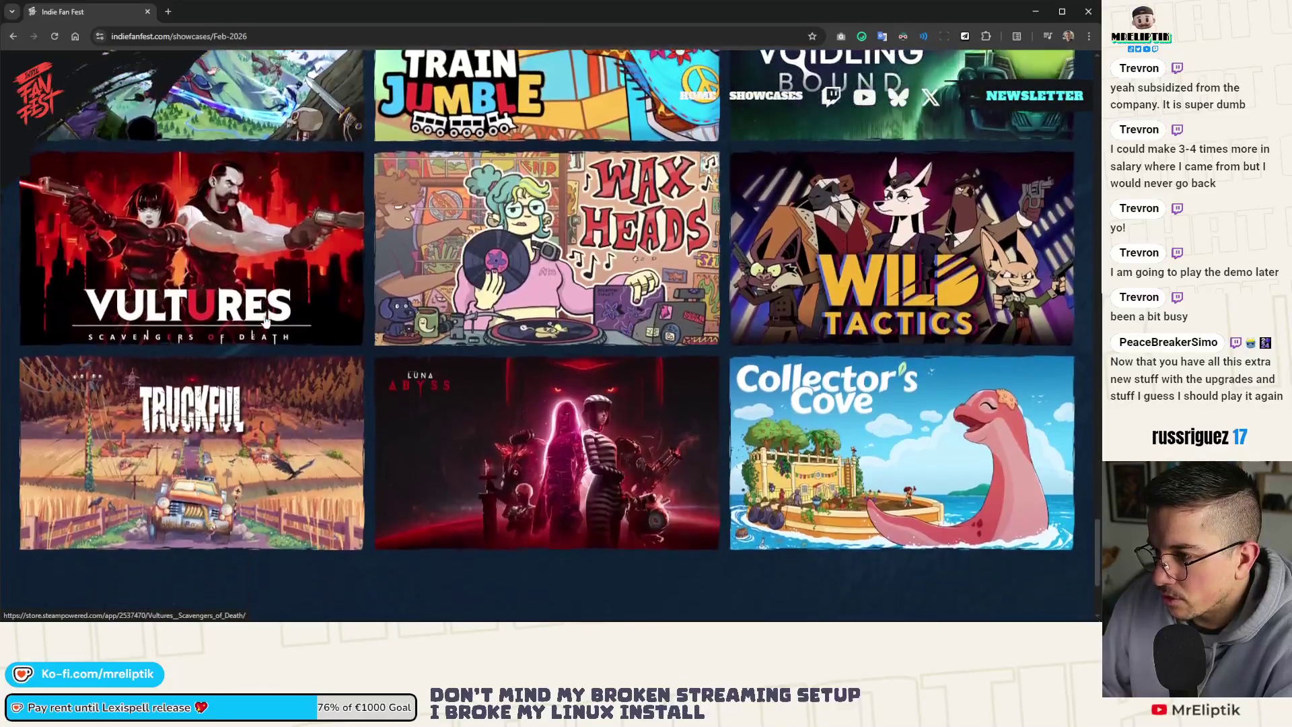
scroll(256, 330, "up", 7)
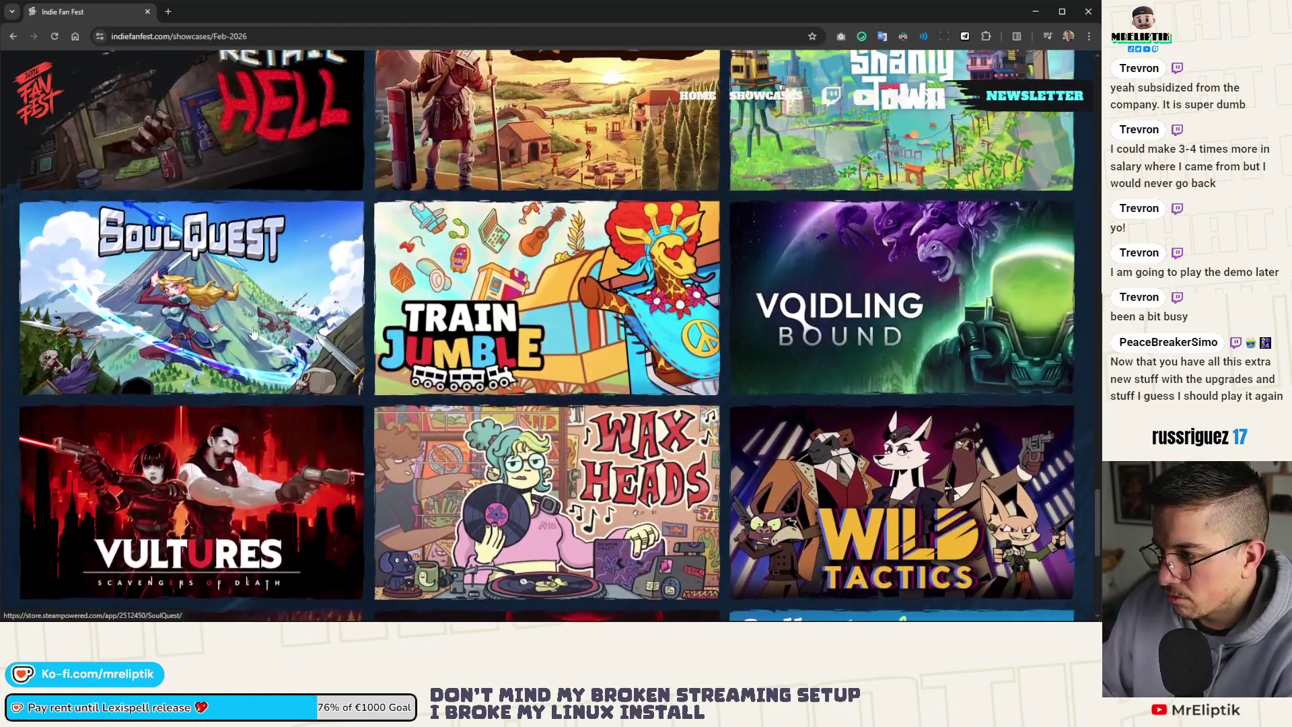
scroll(249, 329, "up", 6)
scroll(253, 331, "up", 10)
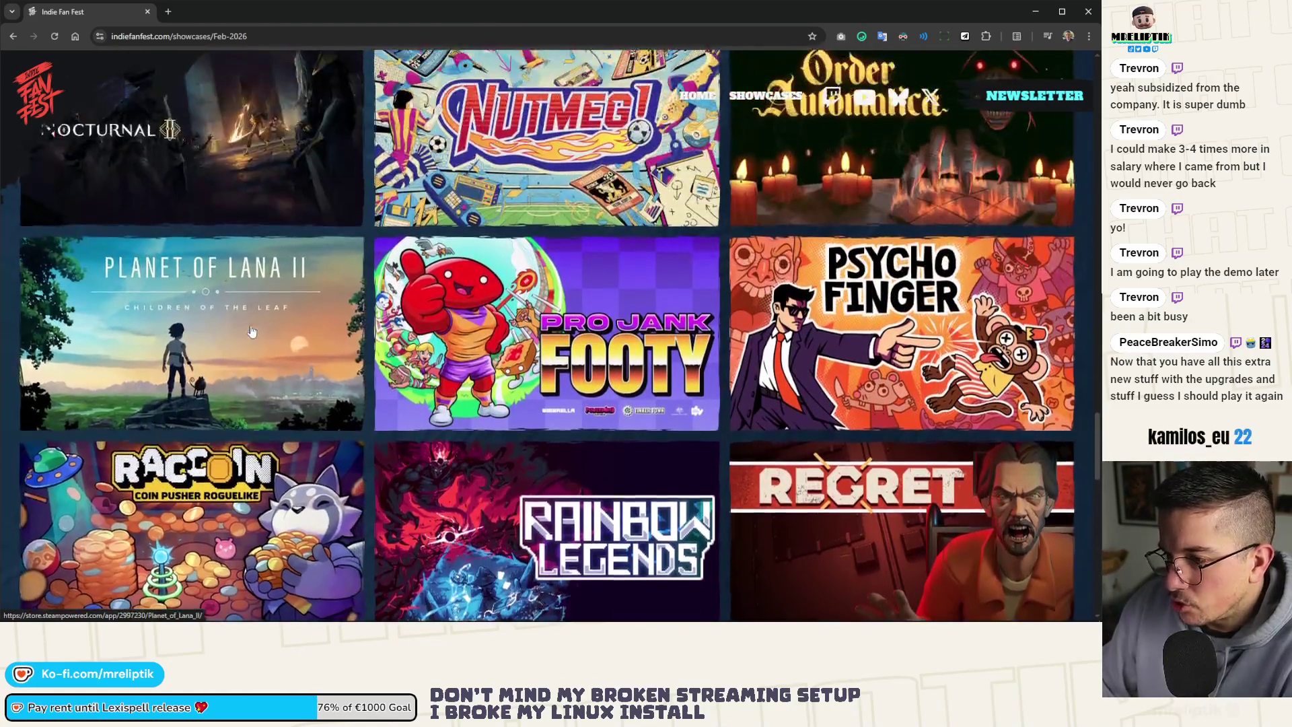
scroll(250, 338, "up", 4)
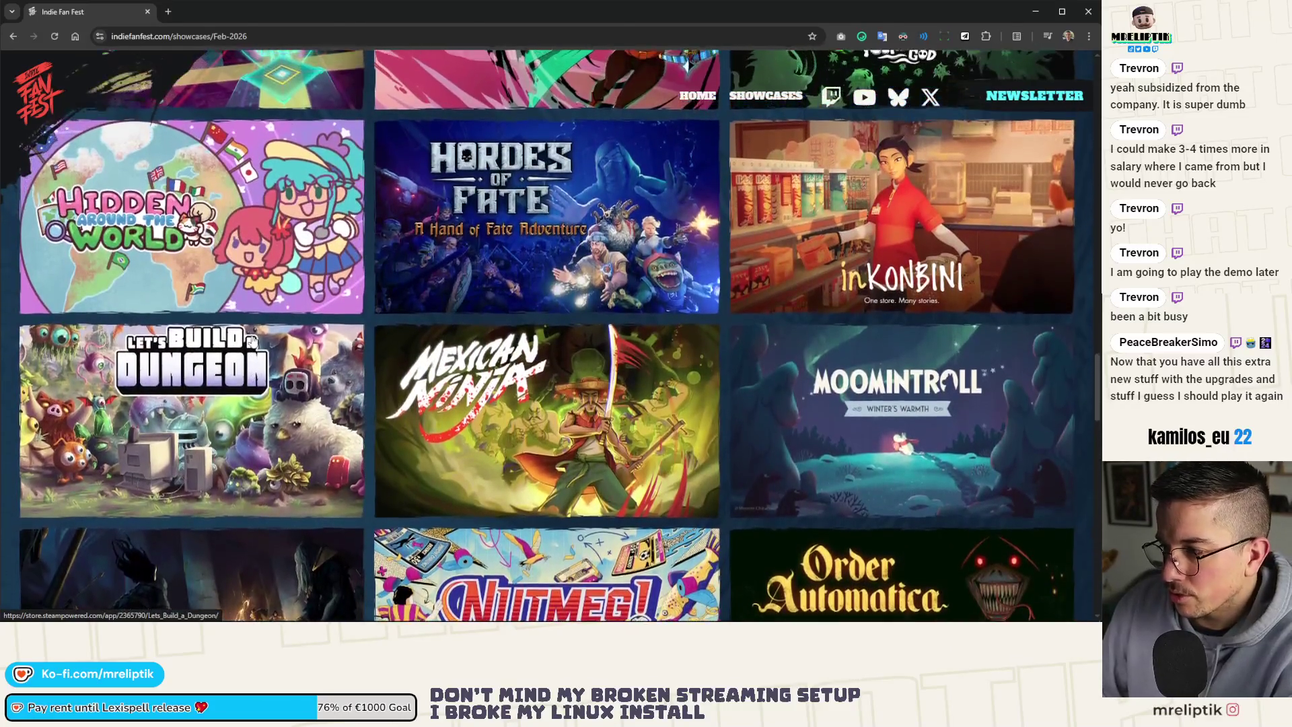
scroll(253, 336, "up", 7)
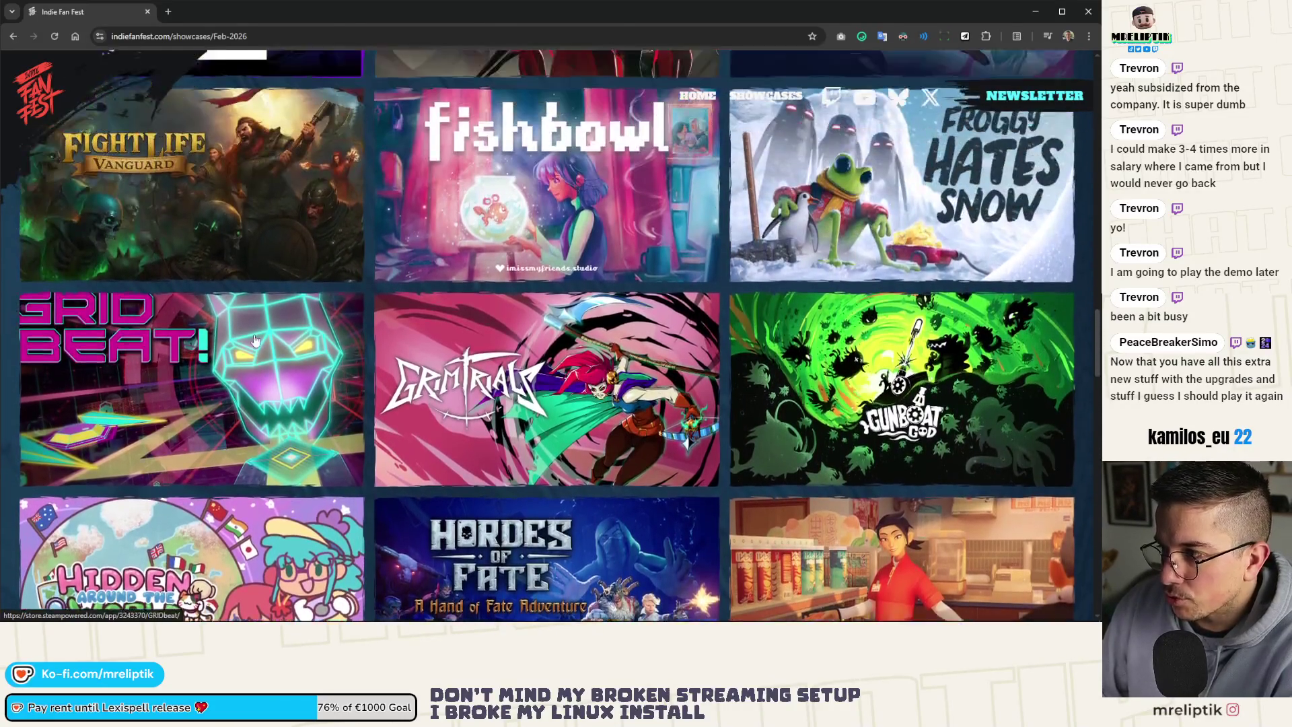
scroll(253, 332, "up", 10)
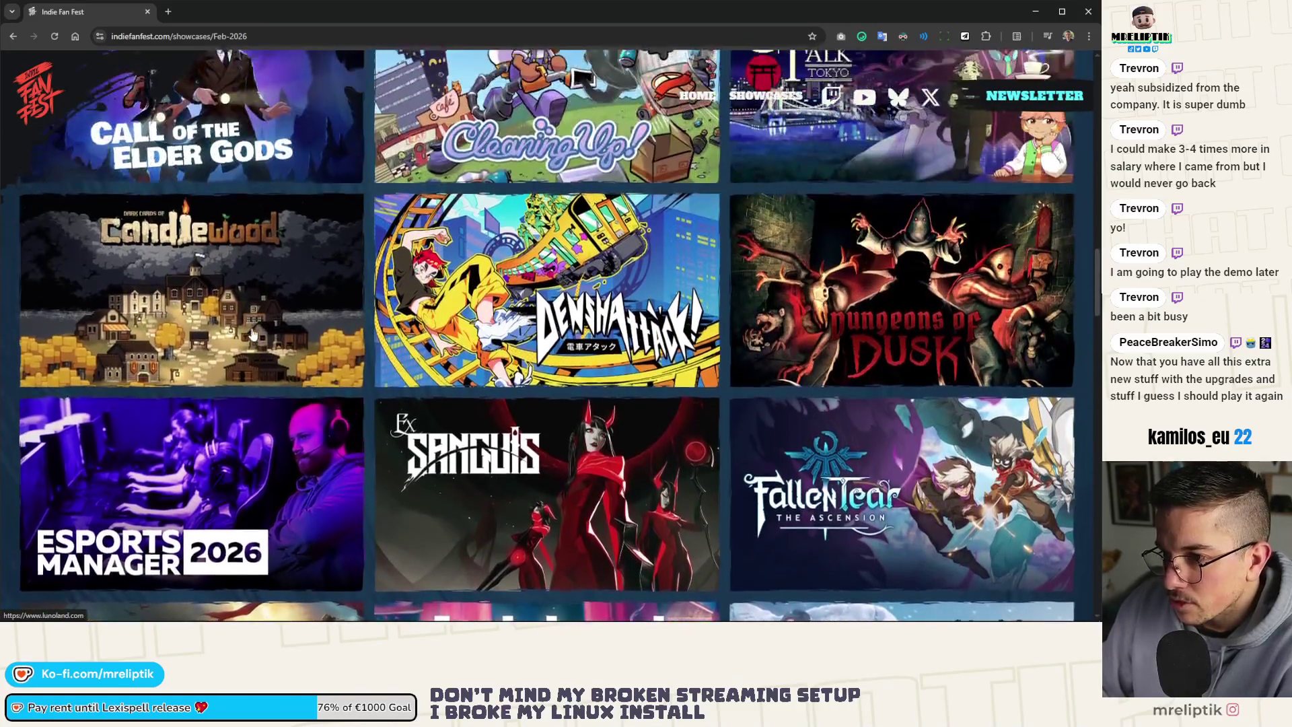
scroll(246, 316, "up", 3)
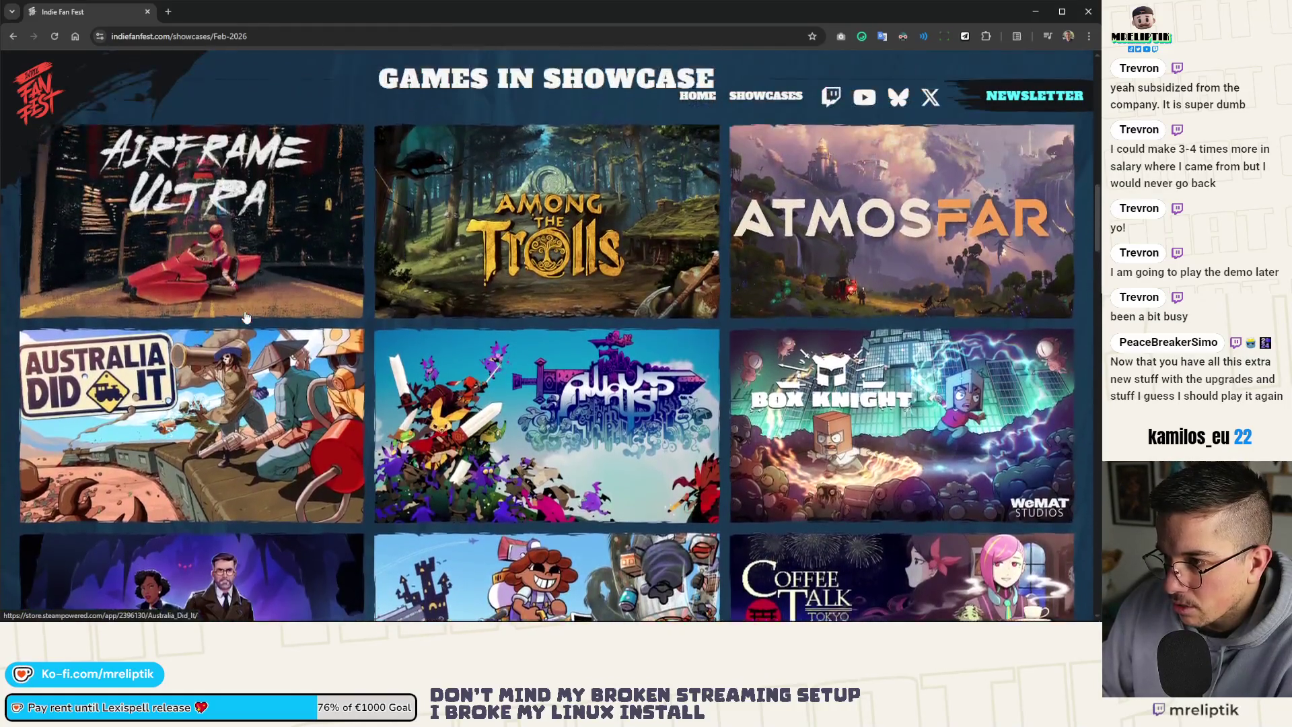
scroll(388, 412, "down", 6)
scroll(388, 411, "down", 10)
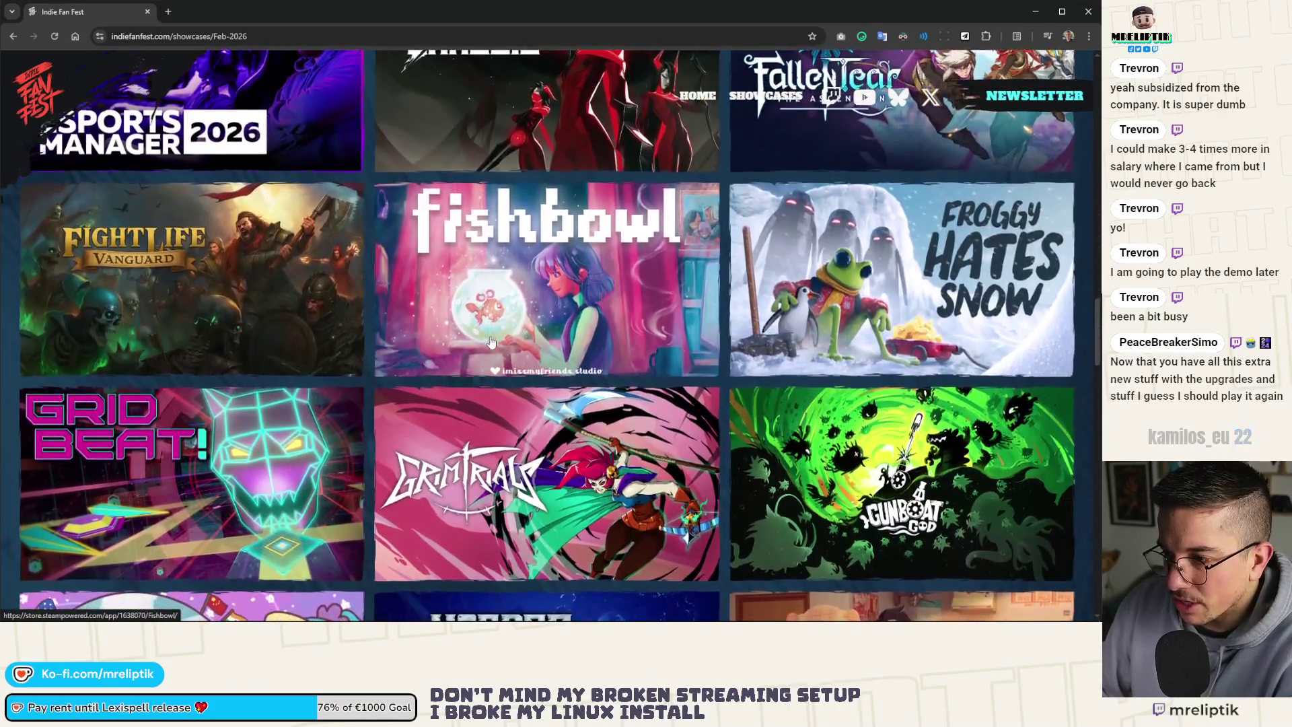
scroll(492, 342, "down", 4)
scroll(490, 342, "down", 1)
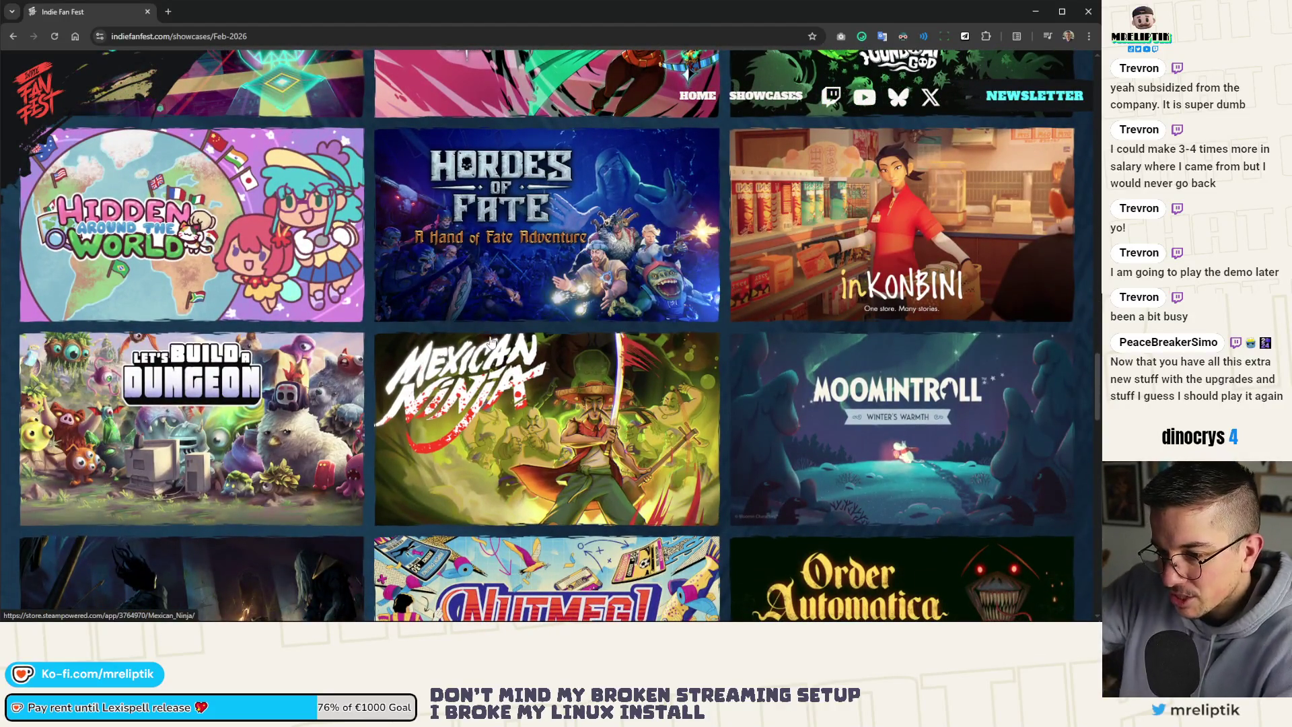
scroll(491, 342, "down", 3)
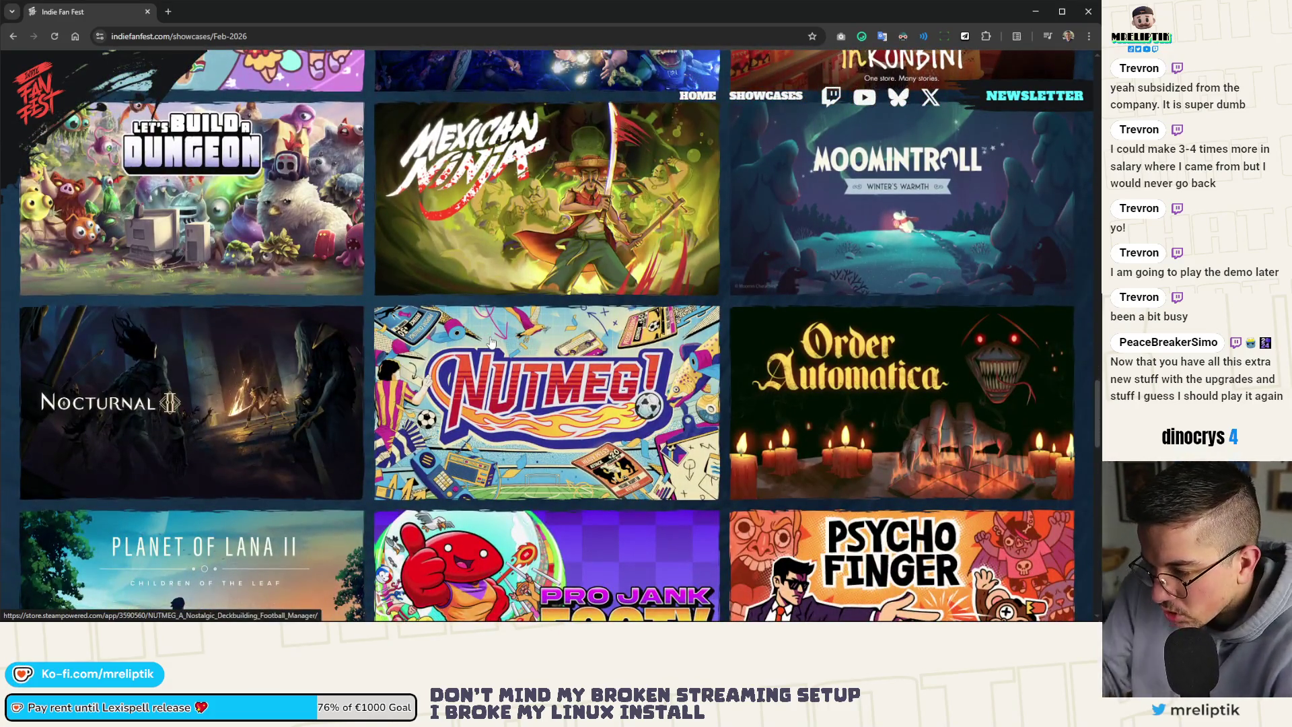
scroll(491, 342, "down", 3)
scroll(460, 404, "up", 3)
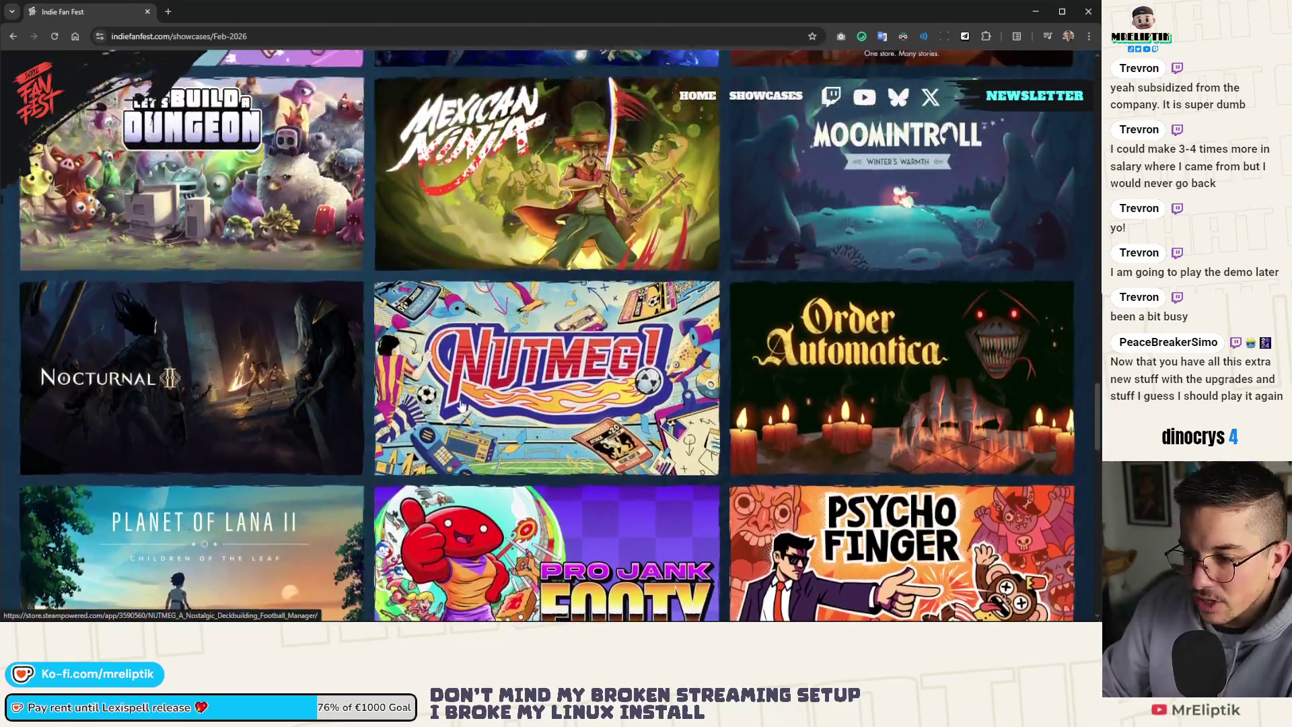
scroll(471, 363, "up", 4)
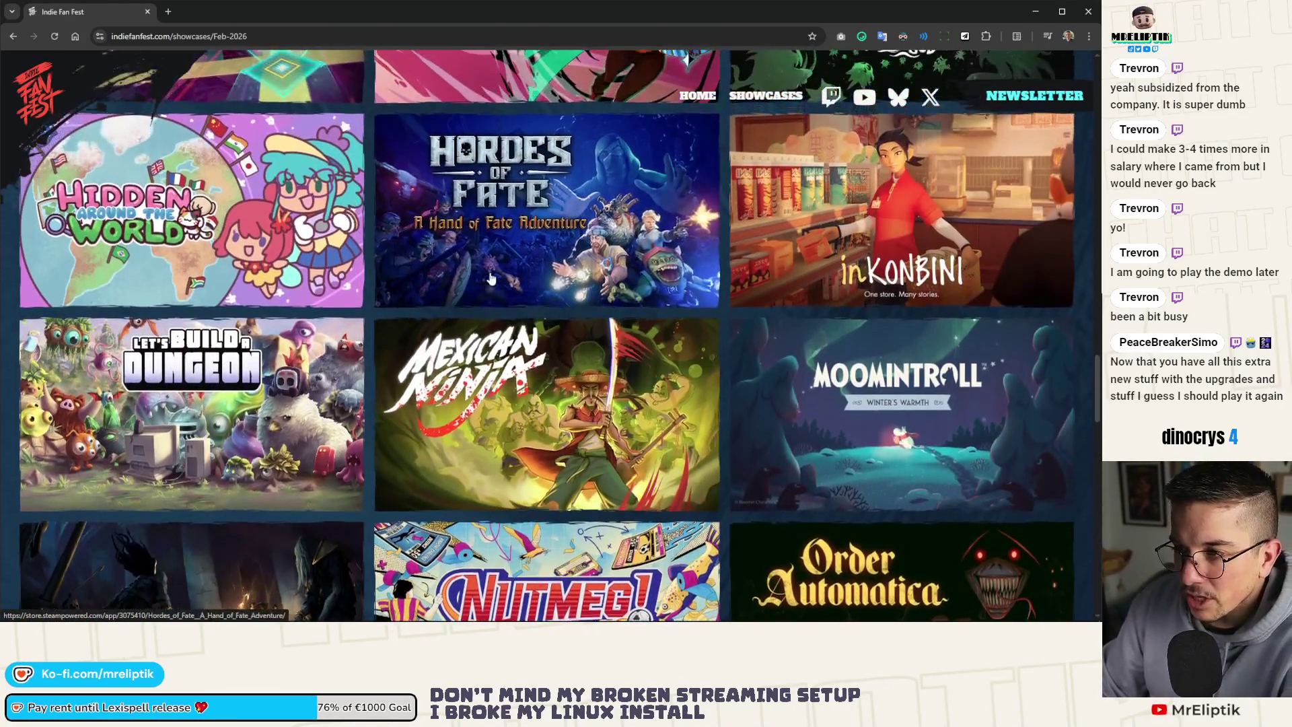
scroll(438, 222, "up", 3)
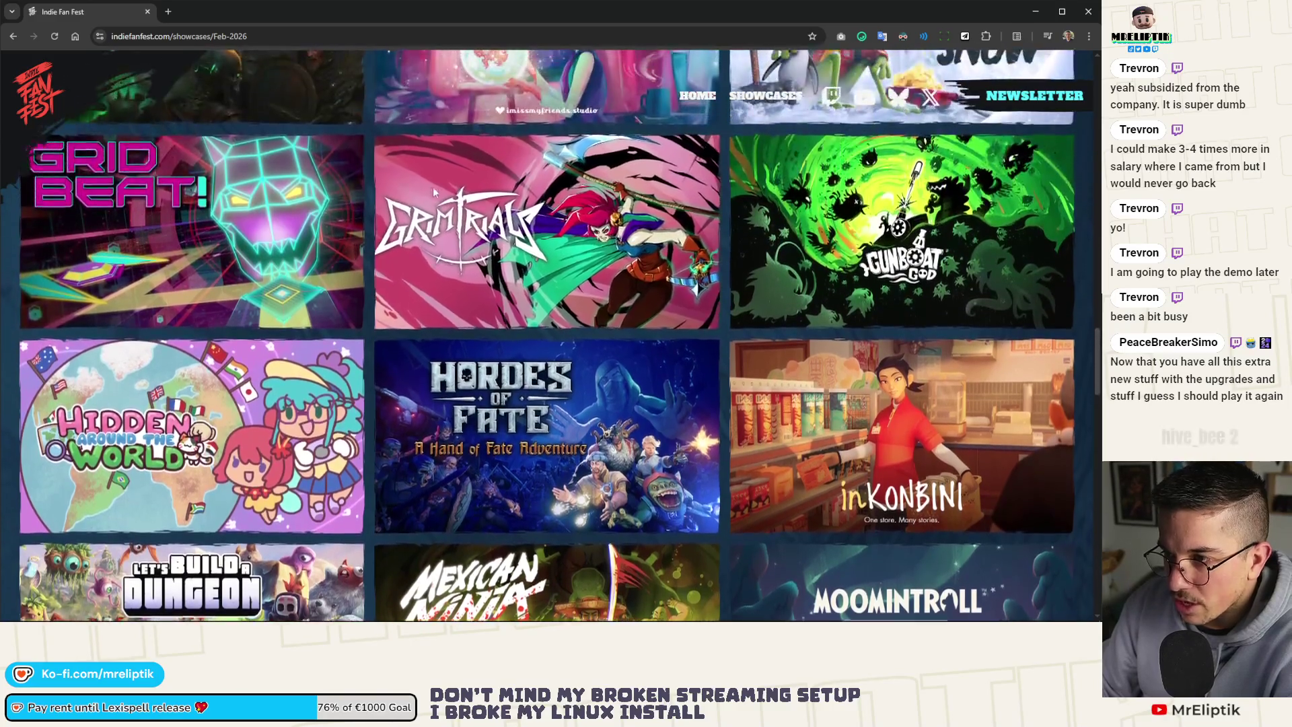
scroll(551, 341, "up", 3)
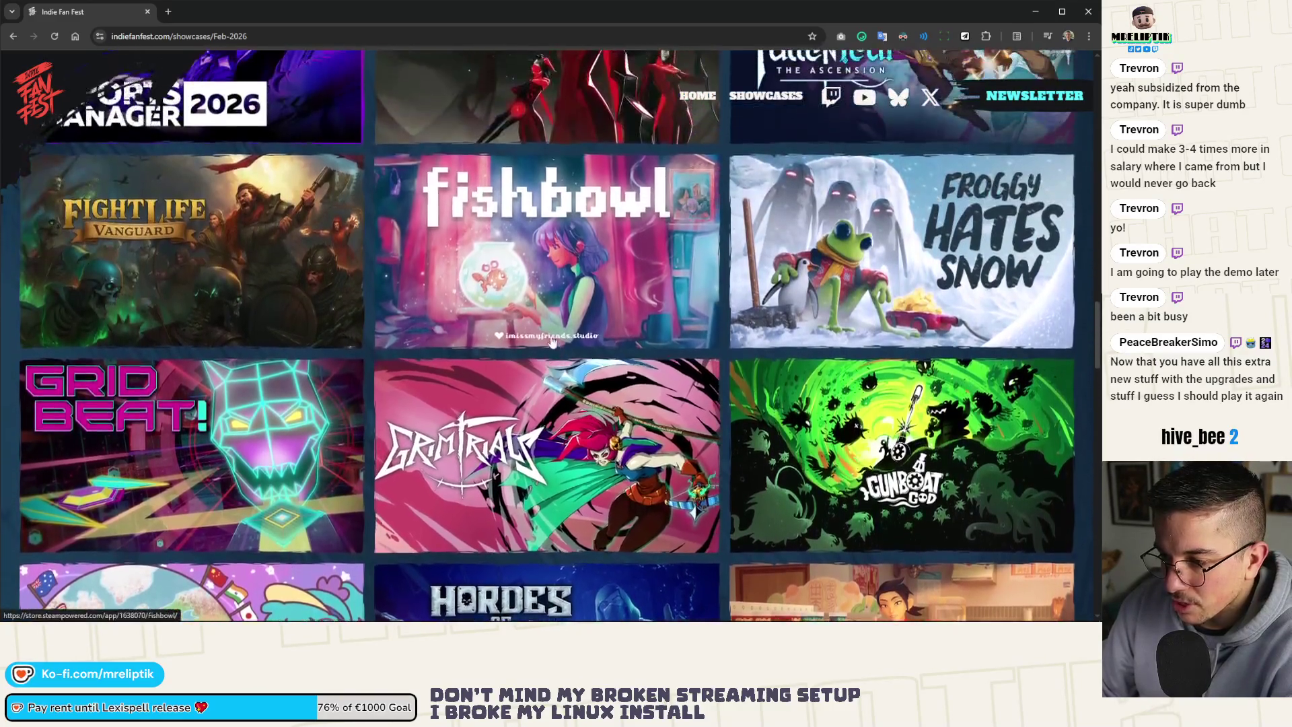
scroll(551, 341, "down", 5)
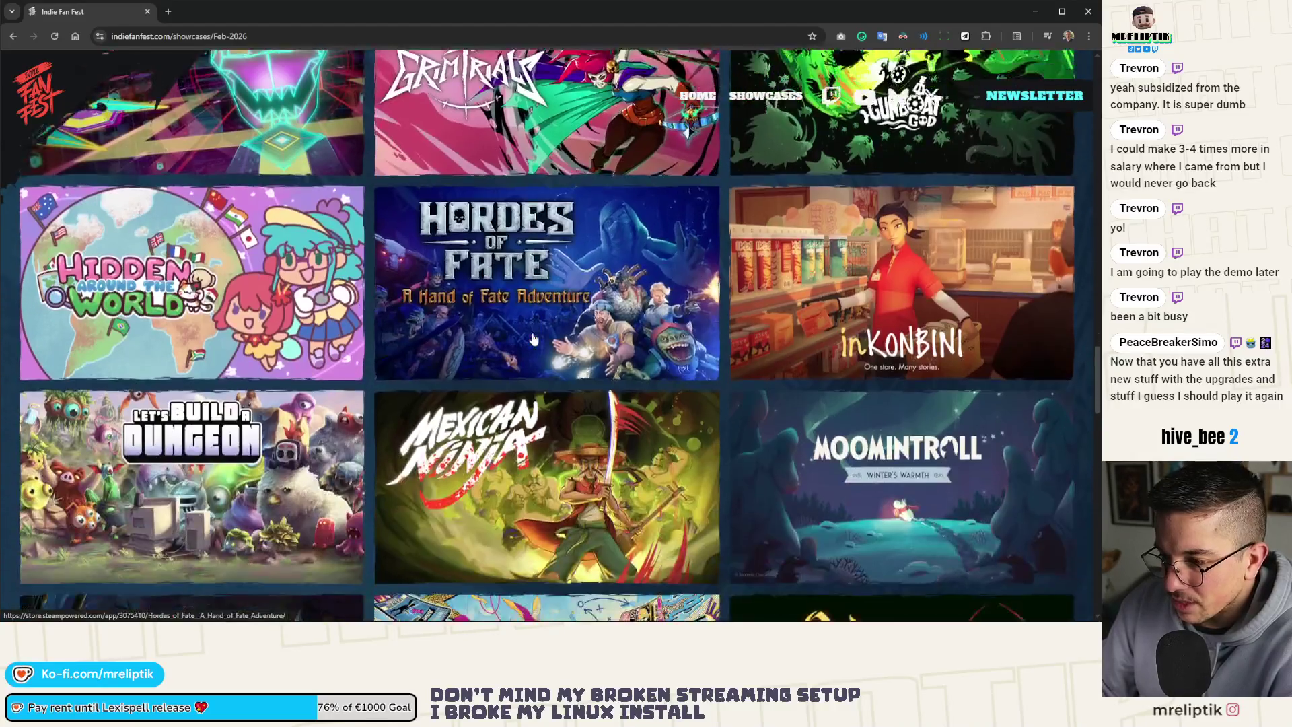
scroll(533, 339, "down", 4)
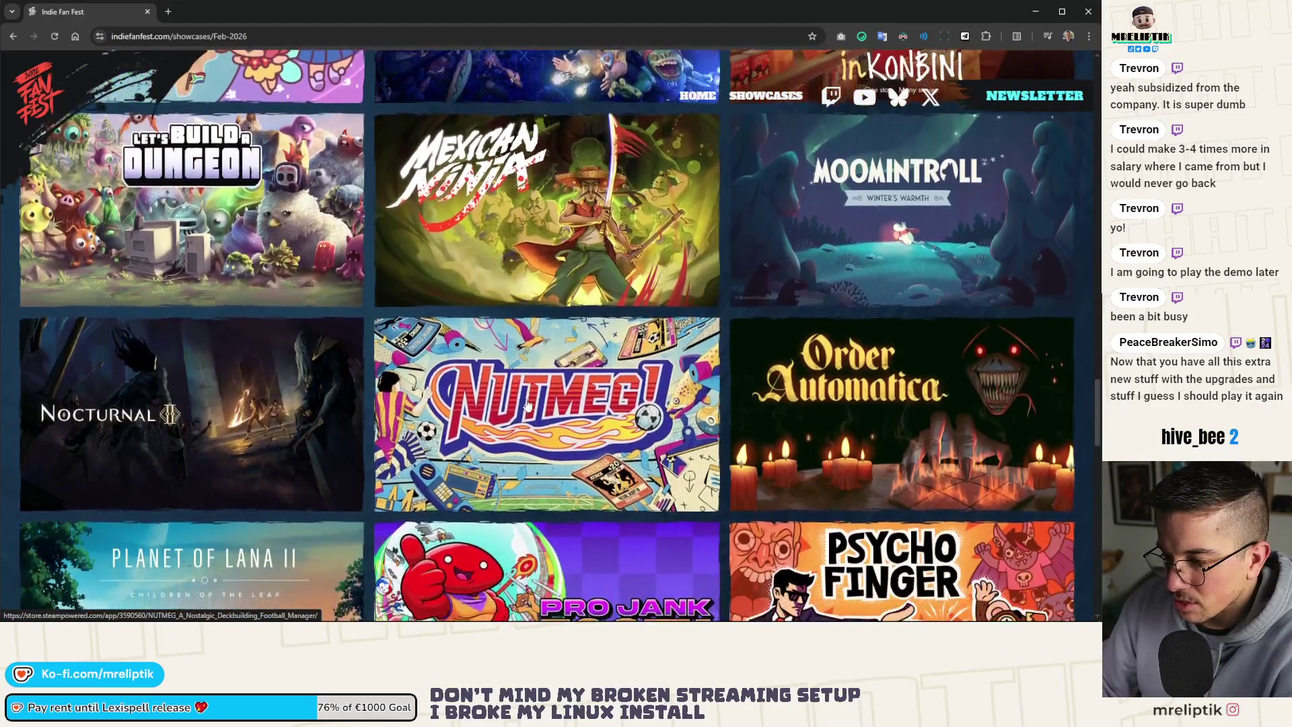
scroll(527, 404, "down", 6)
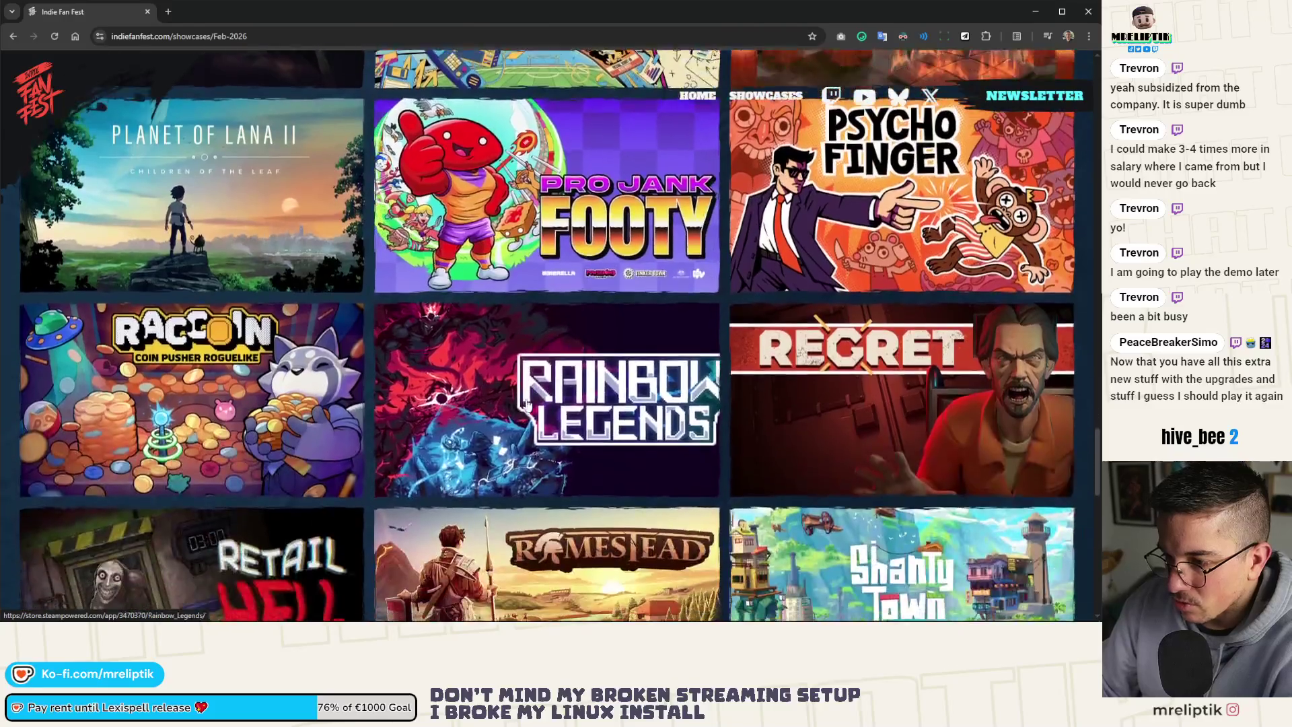
scroll(526, 404, "down", 4)
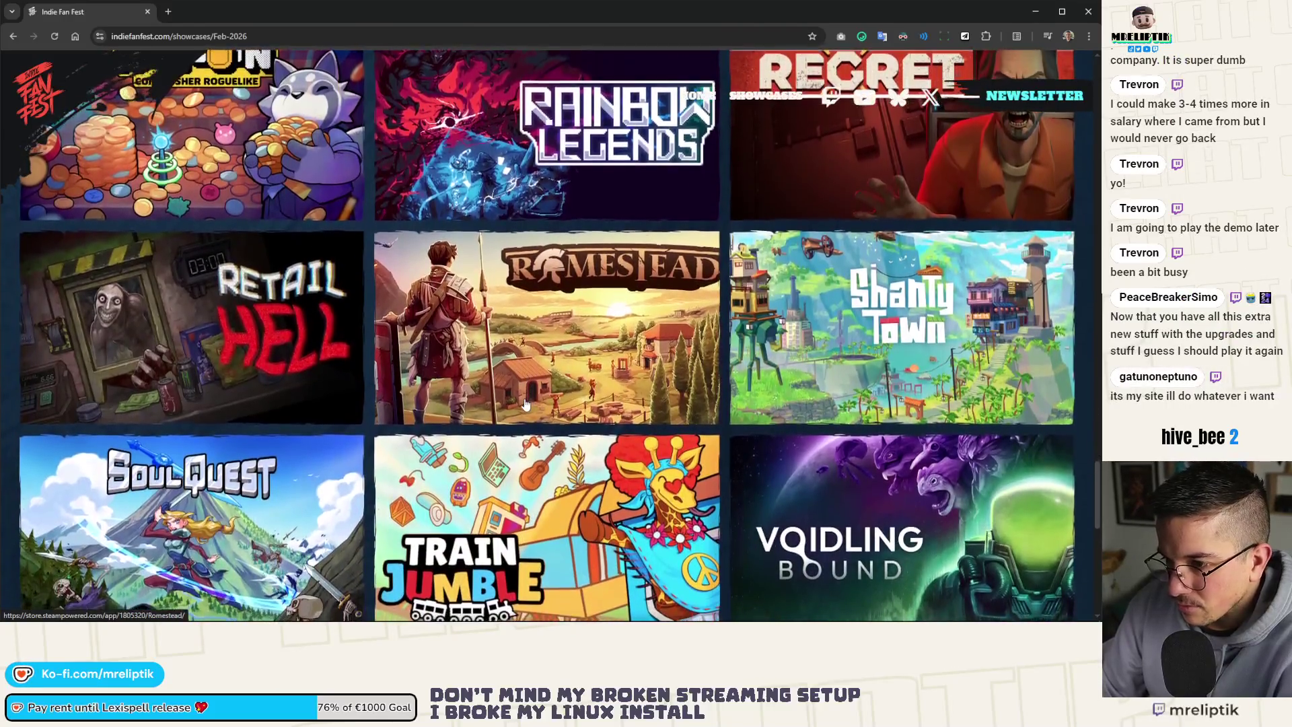
scroll(526, 404, "up", 20)
scroll(526, 377, "down", 20)
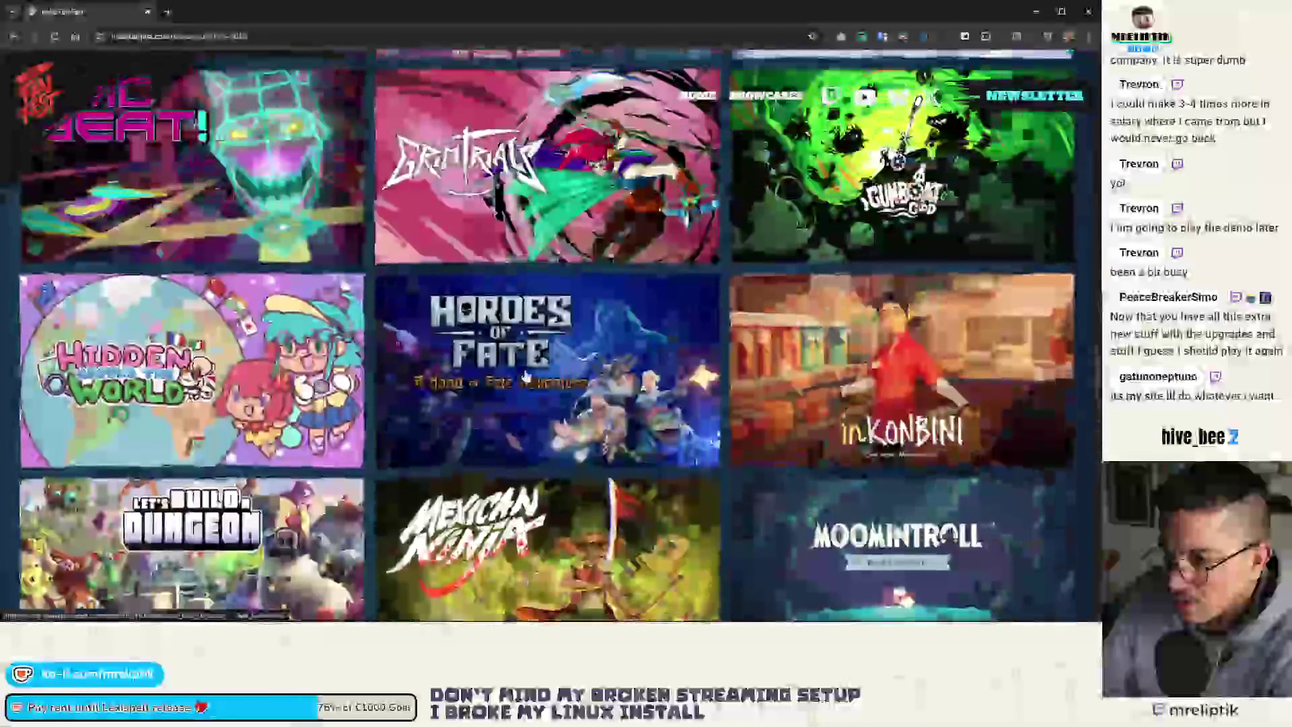
scroll(526, 374, "down", 20)
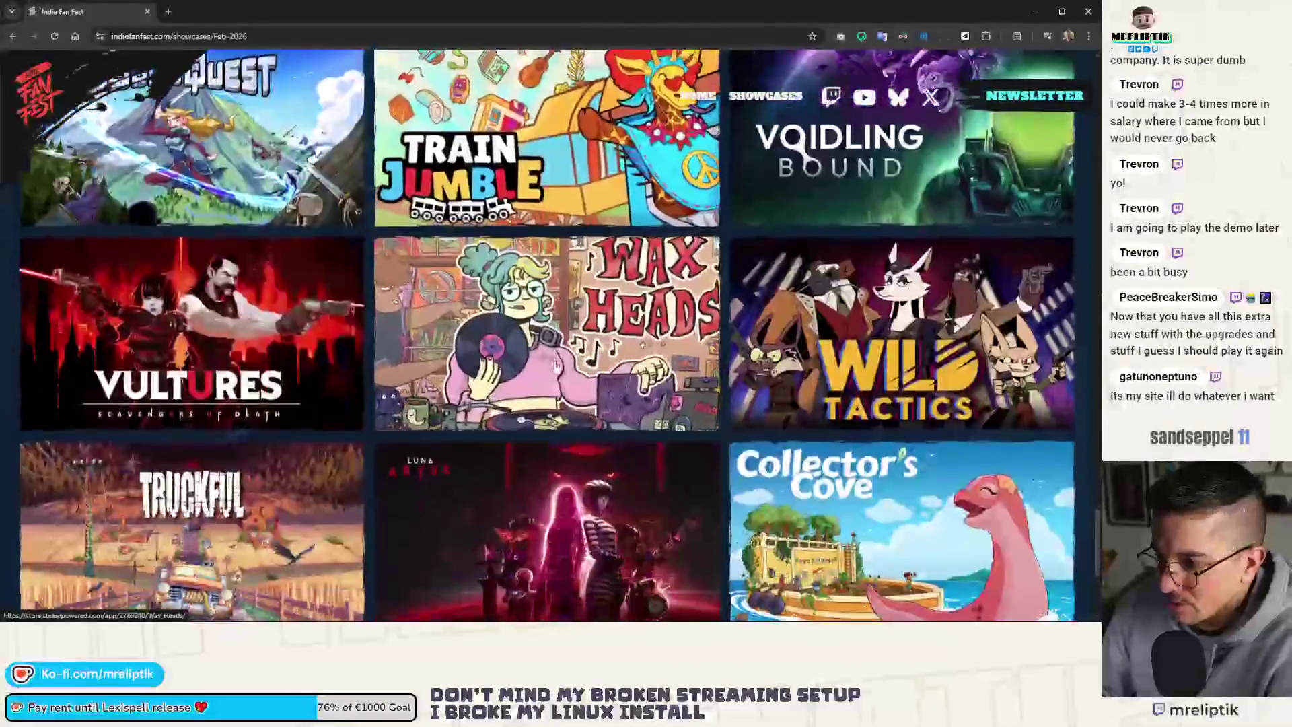
scroll(556, 364, "down", 5)
scroll(558, 366, "up", 20)
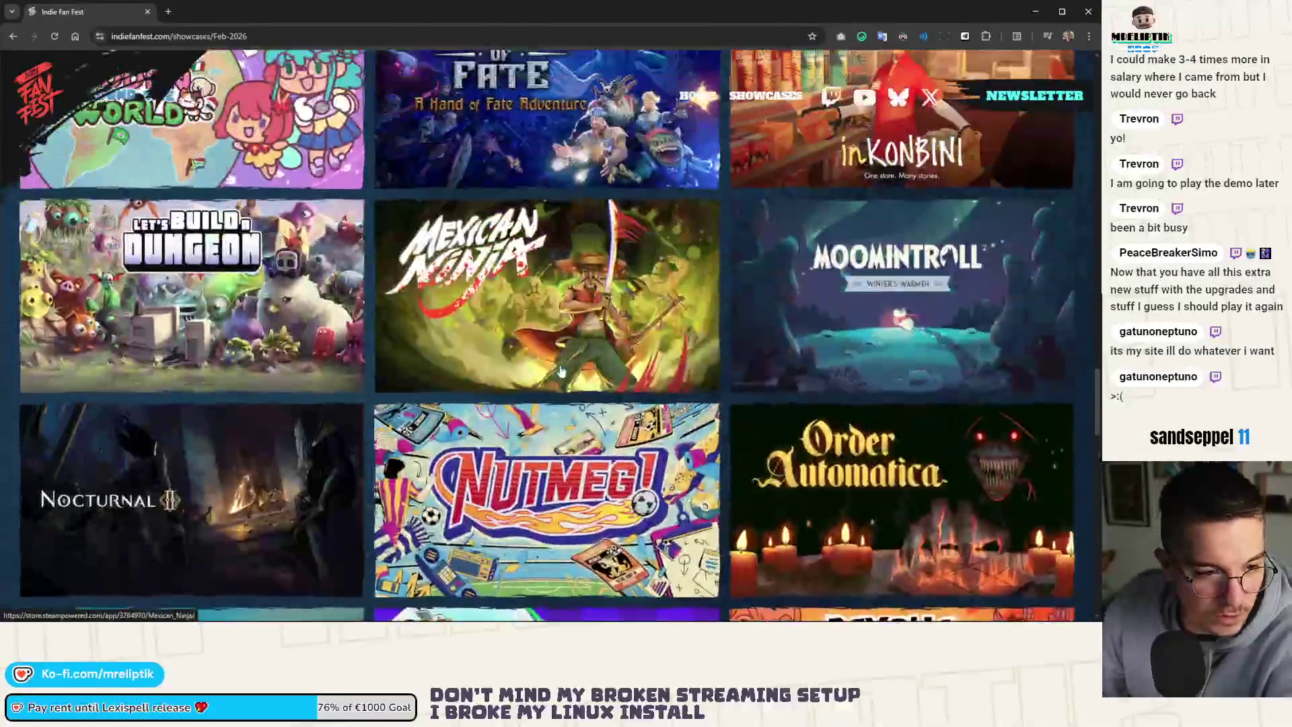
scroll(561, 371, "up", 2)
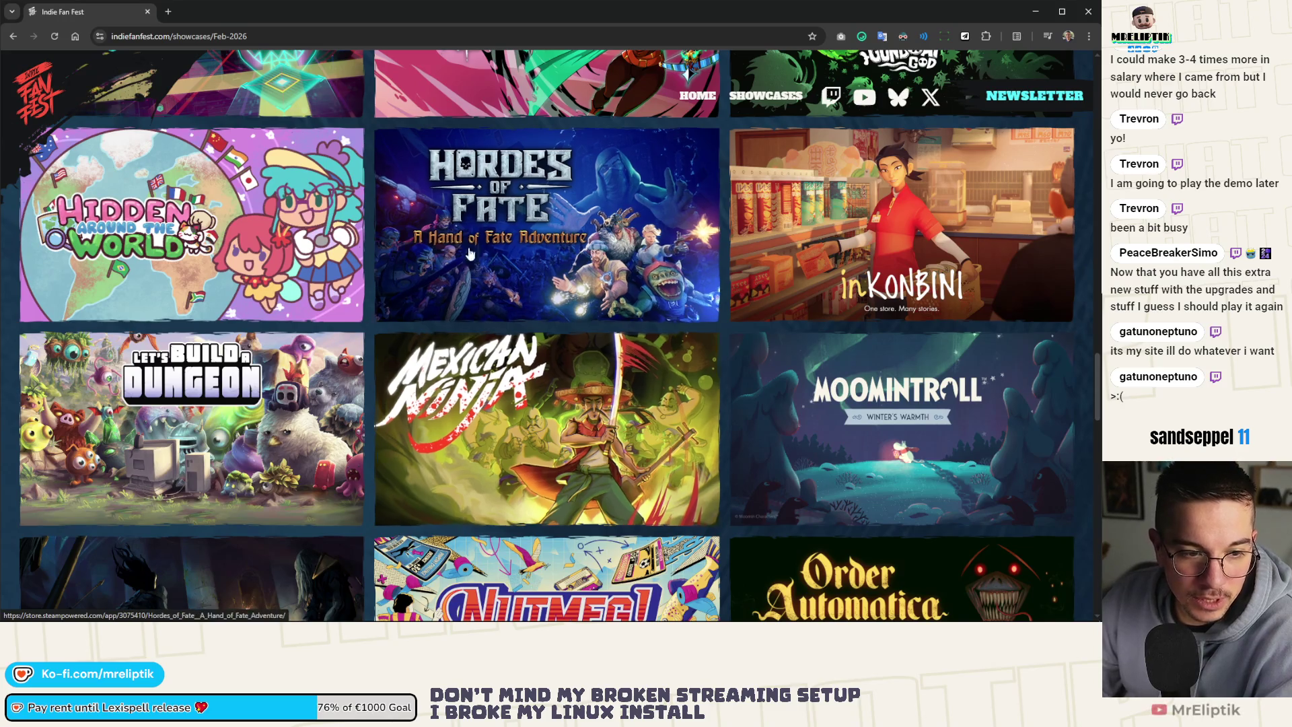
key("alt+Tab")
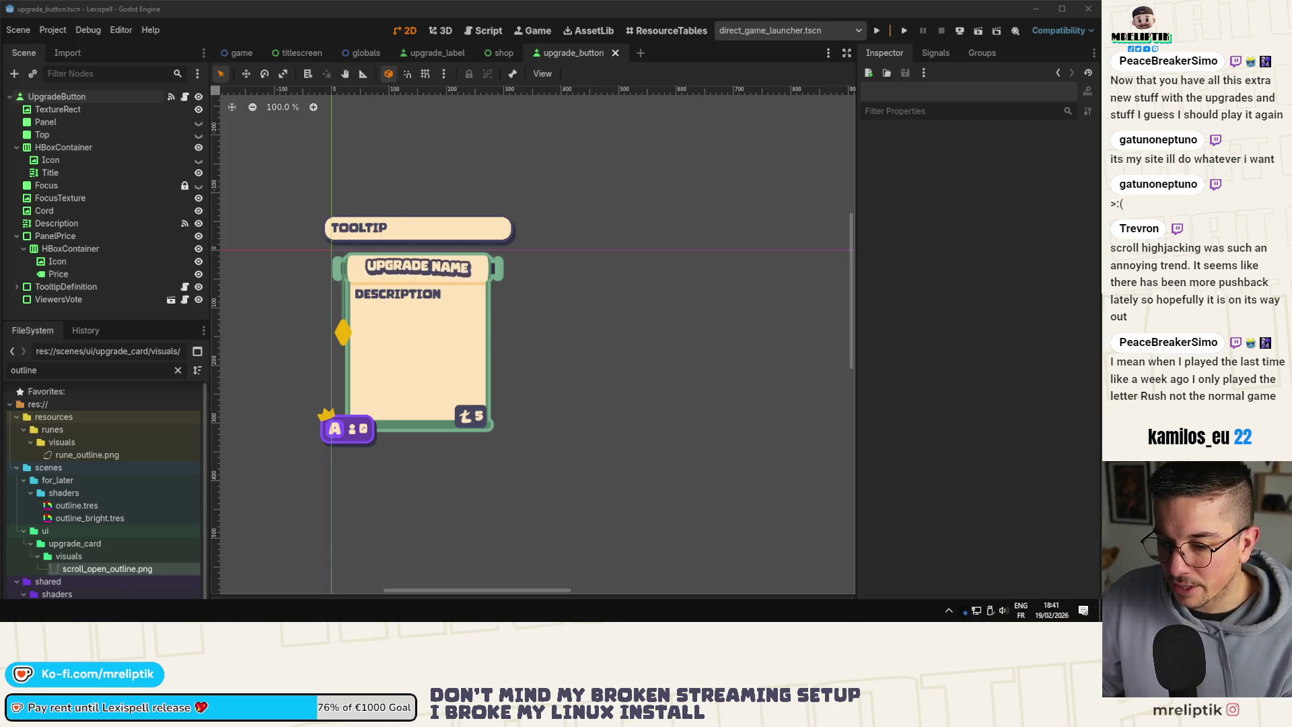
Recolour both green end caps of the scroll roller to dark green 568368.
key("alt+Tab")
scroll(243, 220, "down", 3)
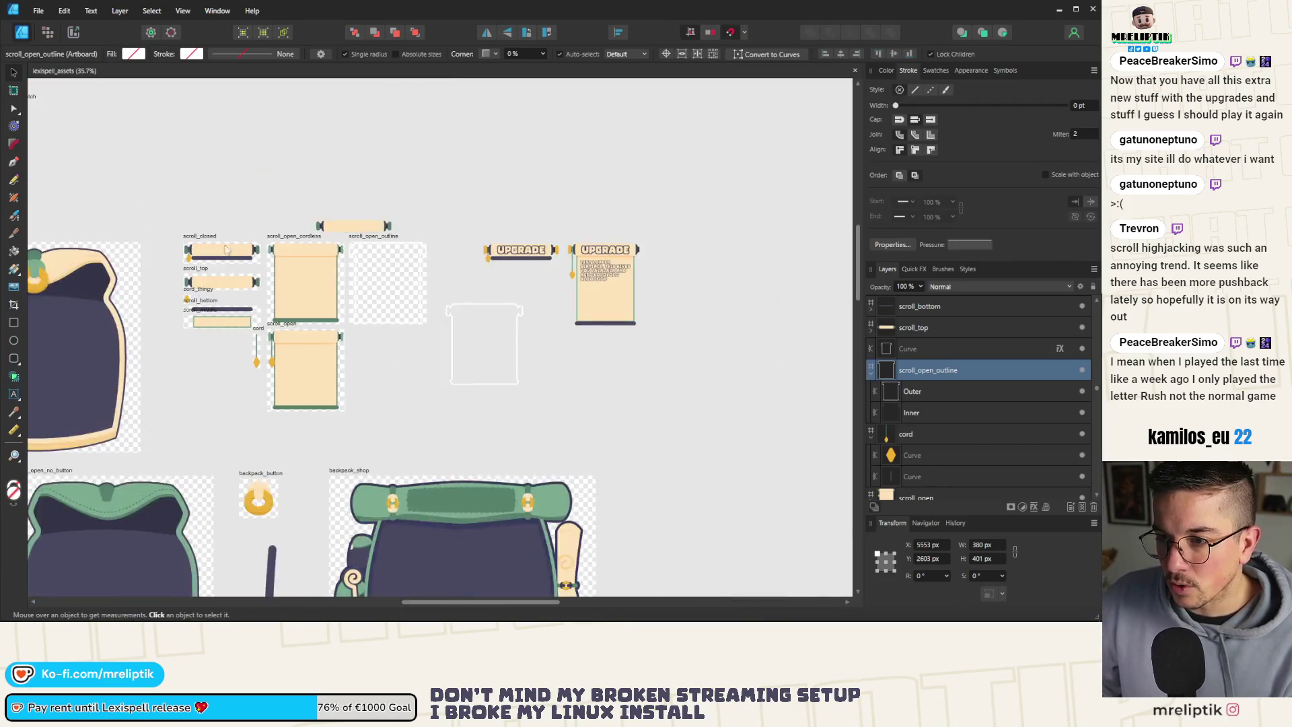
scroll(243, 221, "up", 4)
left_click(221, 190)
key("Escape")
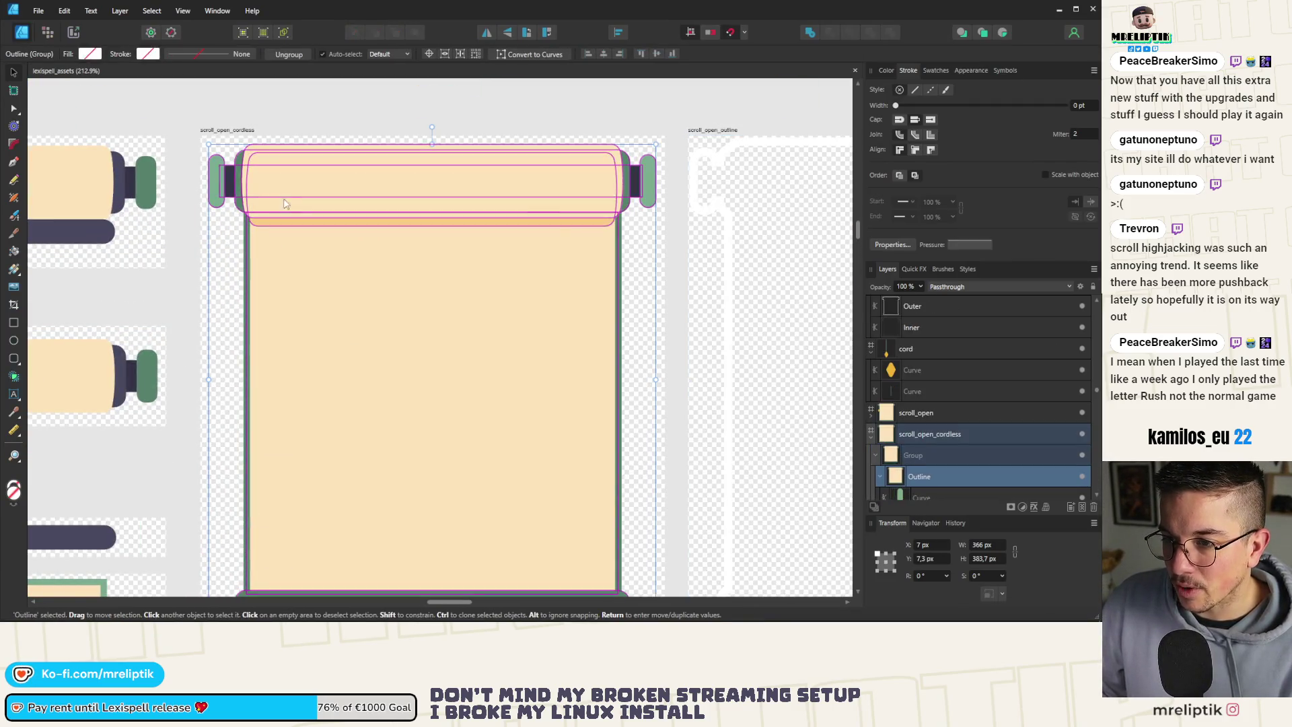
left_click(650, 182)
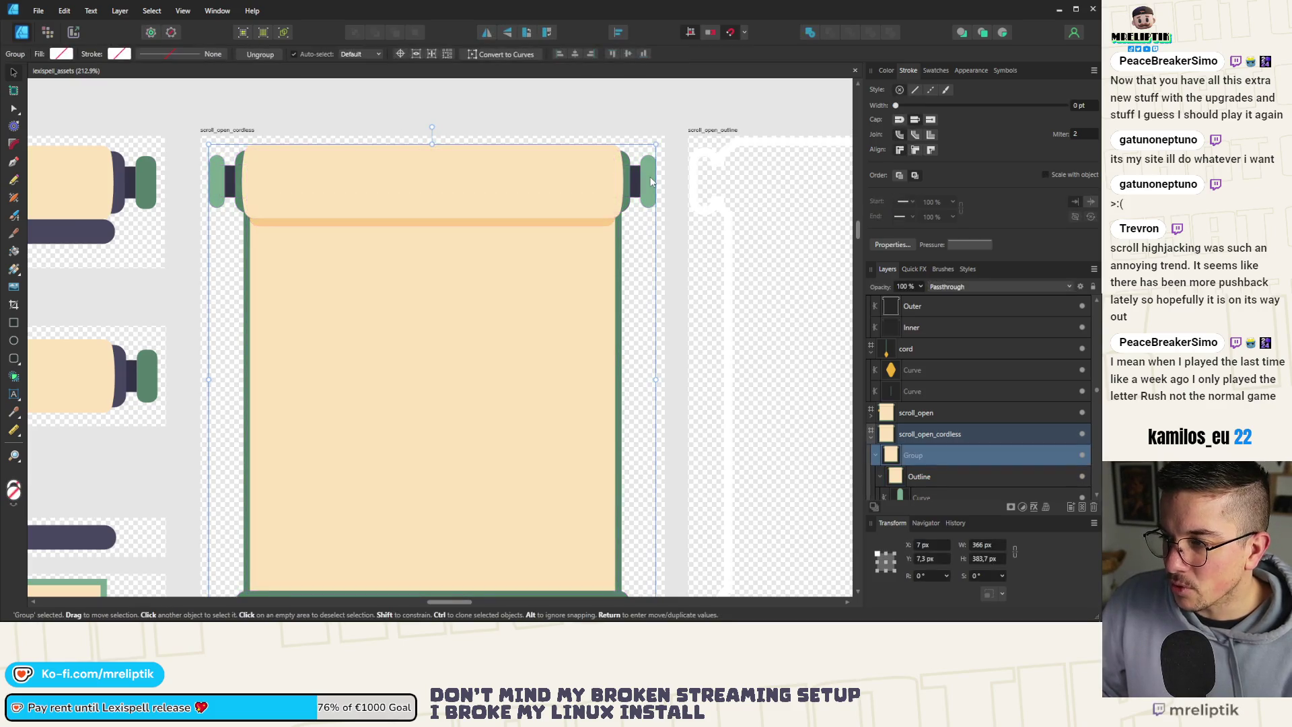
scroll(941, 393, "down", 3)
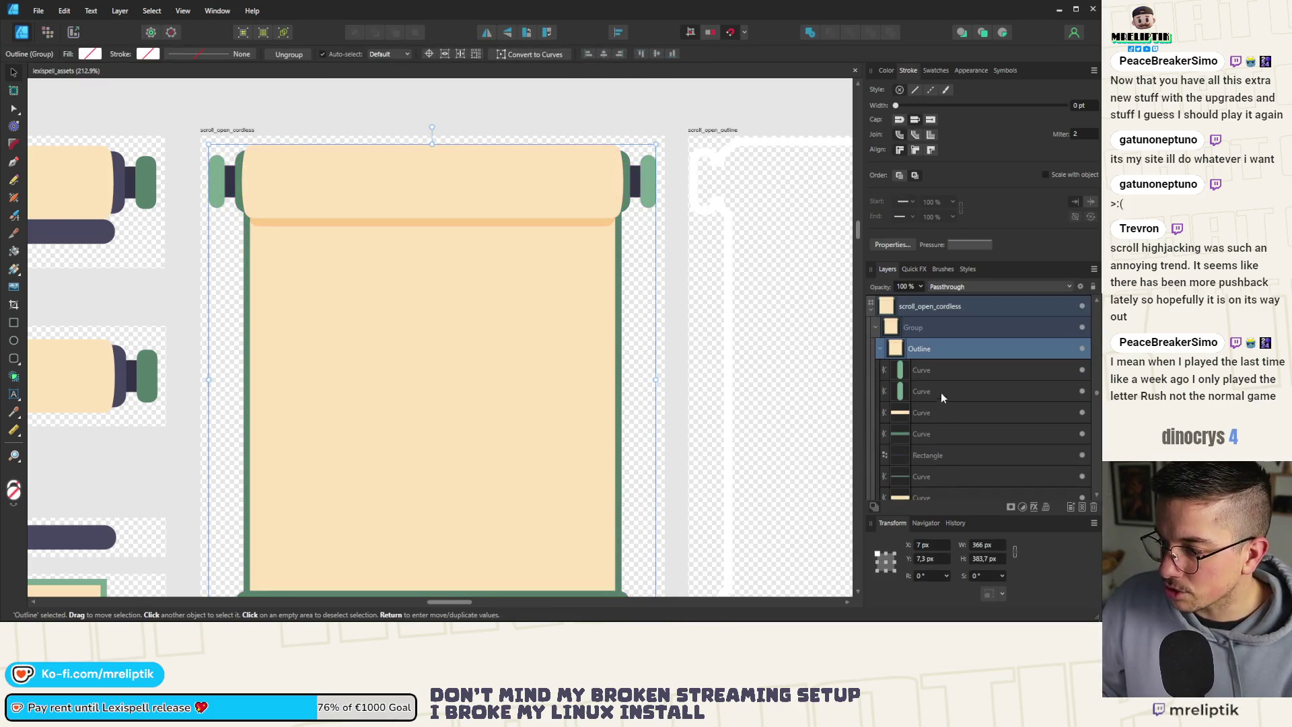
left_click(933, 374)
left_click(932, 391, "shift")
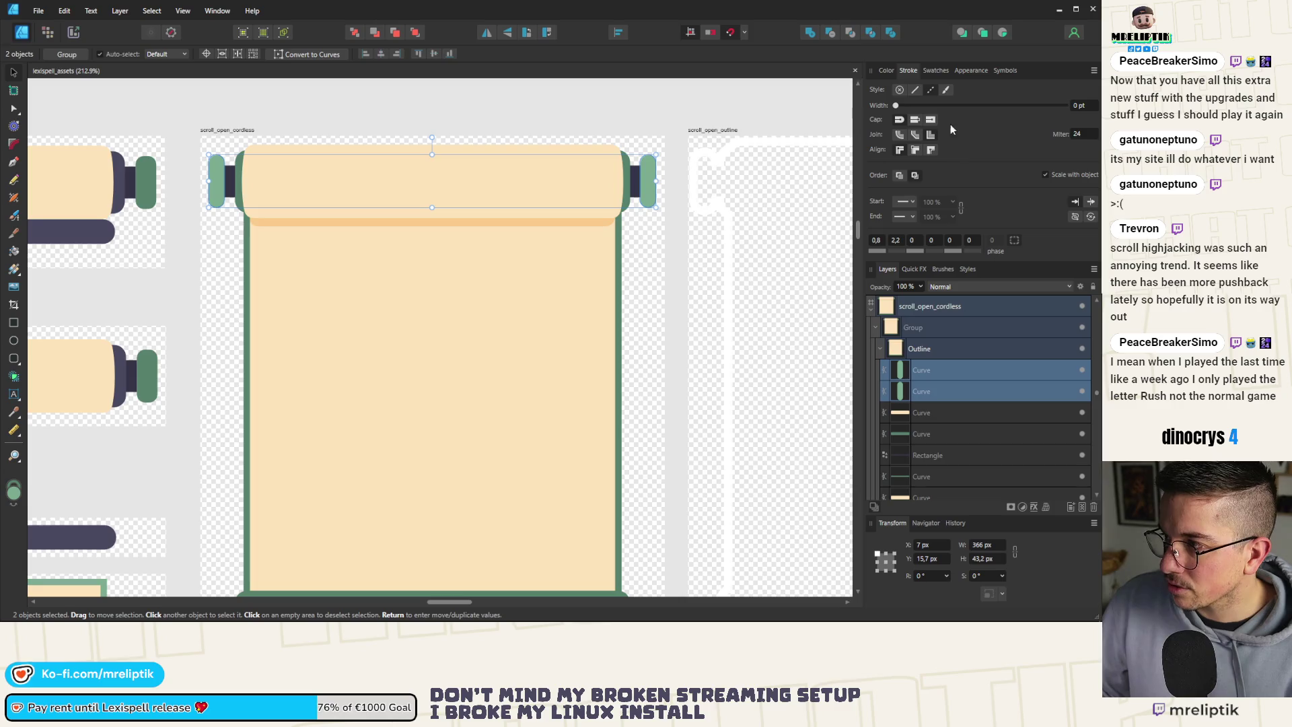
left_click(886, 71)
mouse_move(907, 96)
left_mouse_down()
mouse_move(628, 182)
mouse_move(556, 173)
left_mouse_up()
left_click(343, 135)
Export the scroll_open_cordless artboard as PNG, overwriting scroll_open.png.
scroll(343, 136, "down", 1)
scroll(343, 136, "down", 2)
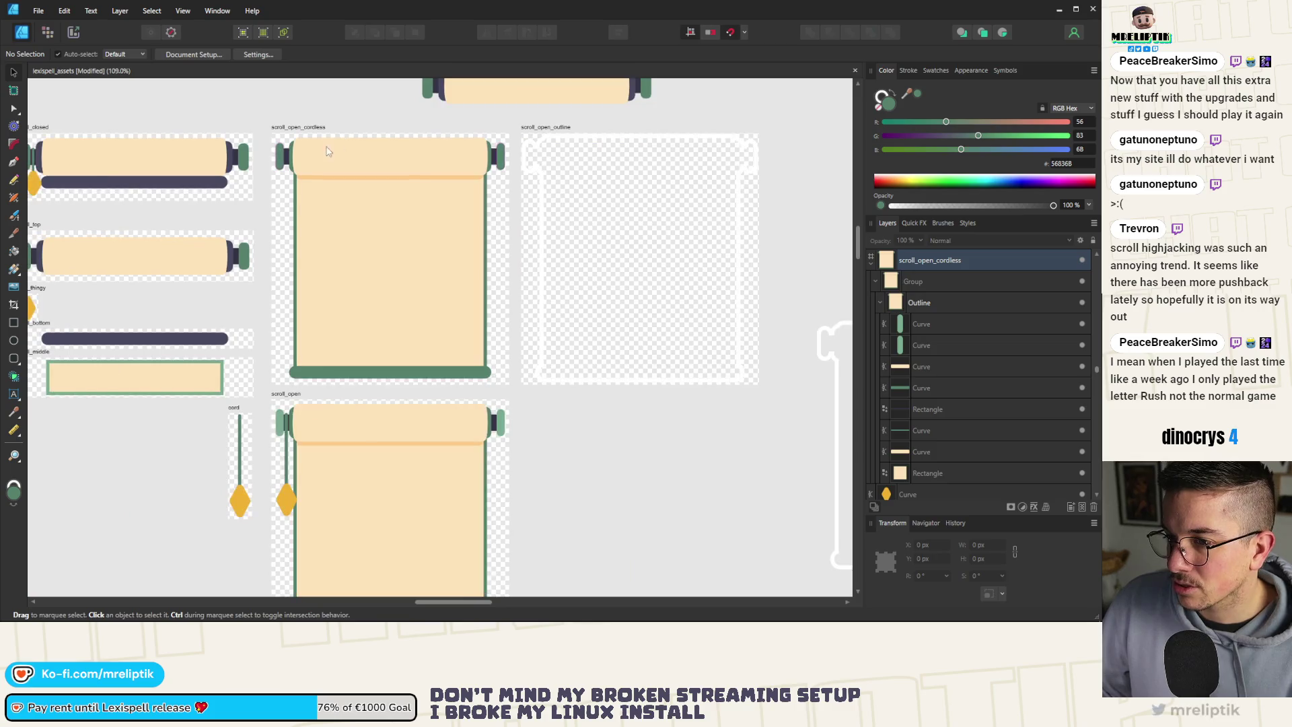
left_click(281, 128)
key("ctrl+alt+shift+w")
left_click(680, 518)
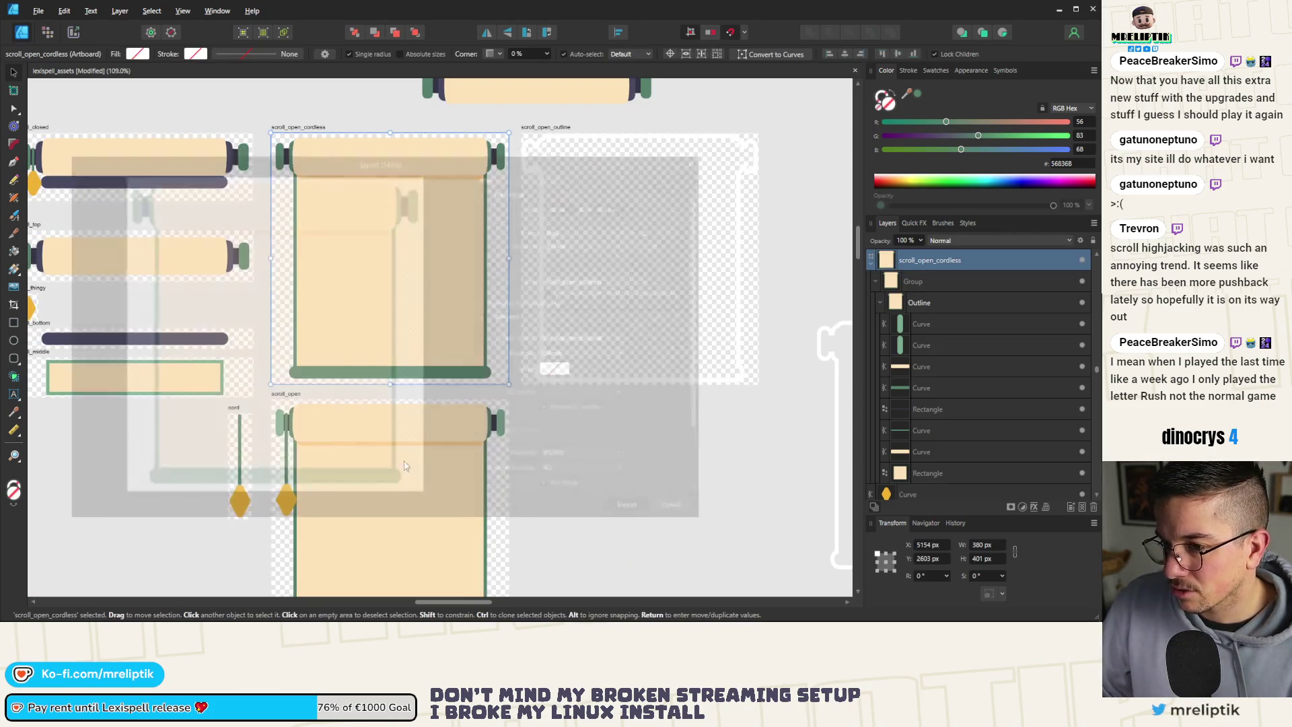
double_click(243, 192)
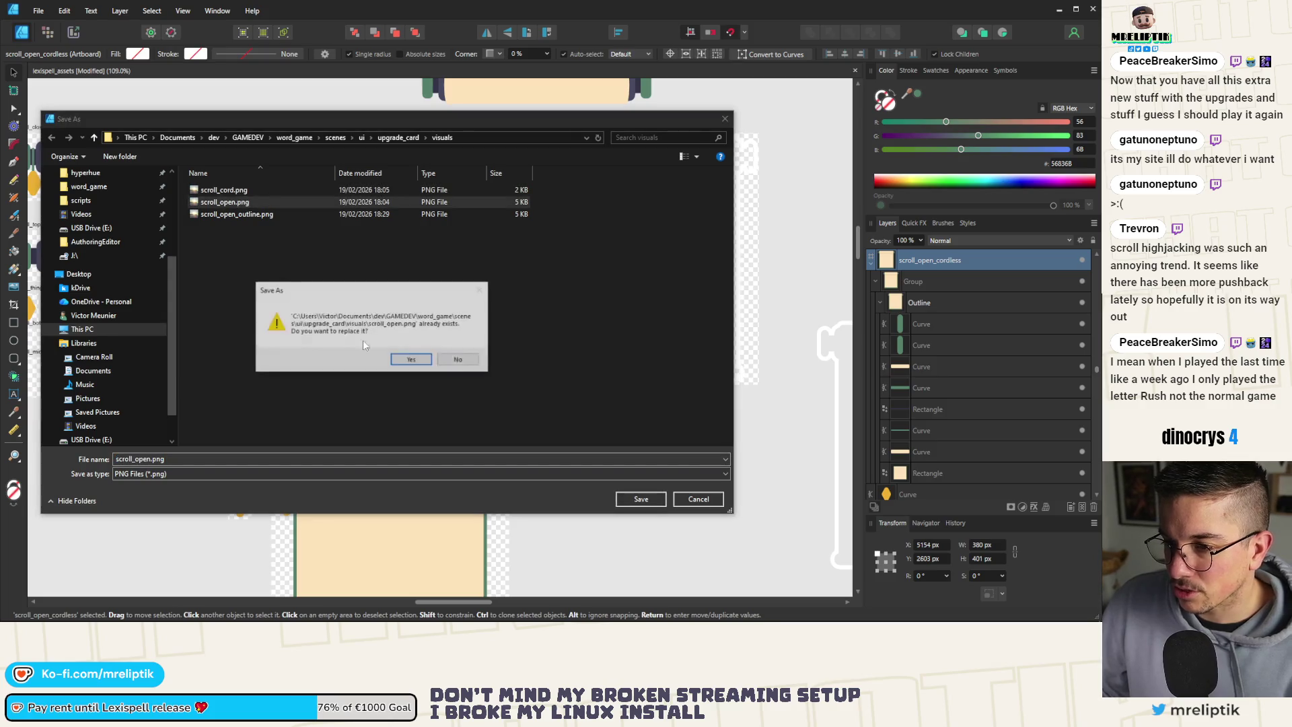
left_click(412, 361)
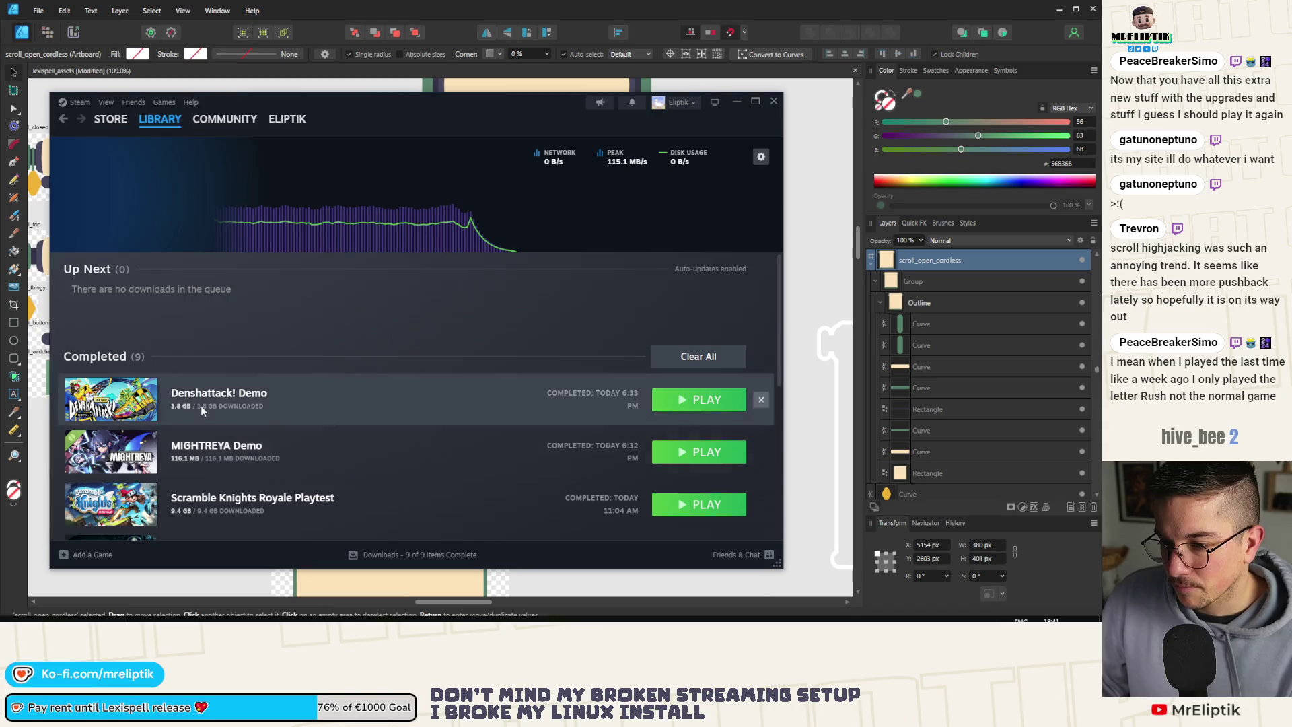
Dismiss the Denshattack! Demo options menu, close Steam's downloads window, and return to Godot.
right_click(204, 409)
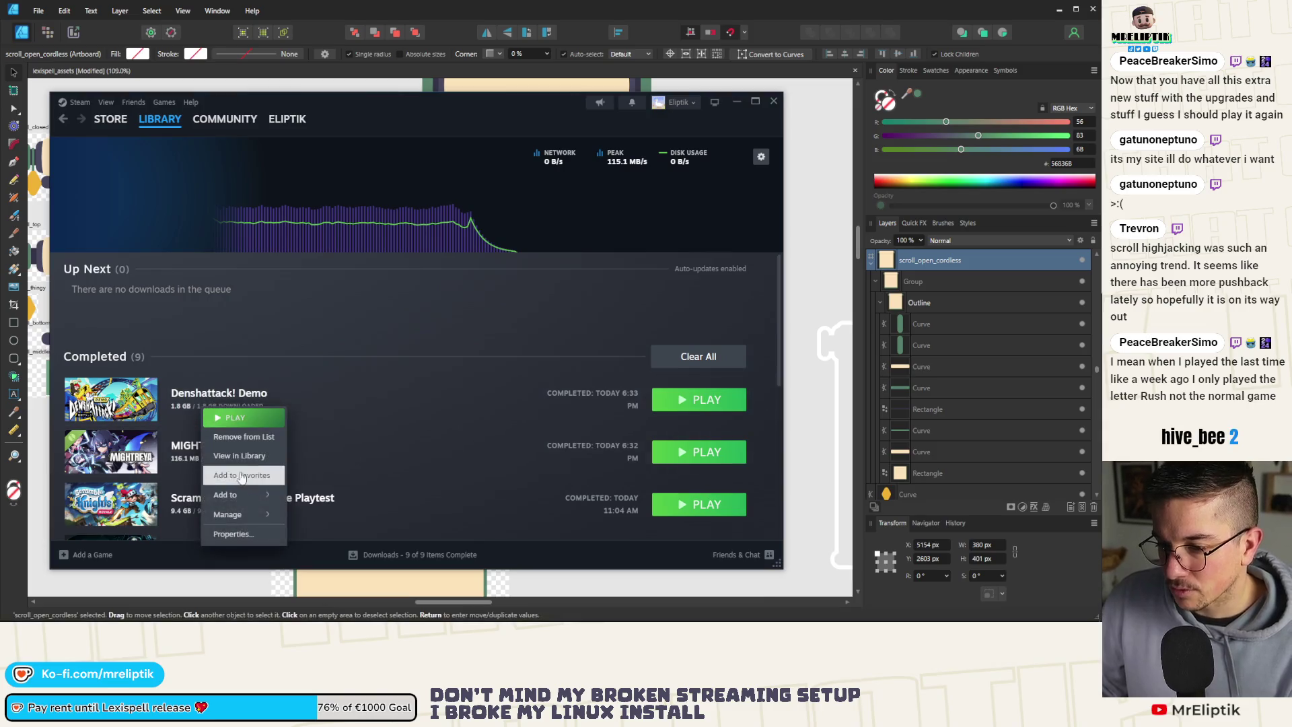
mouse_move(239, 495)
left_click(341, 247)
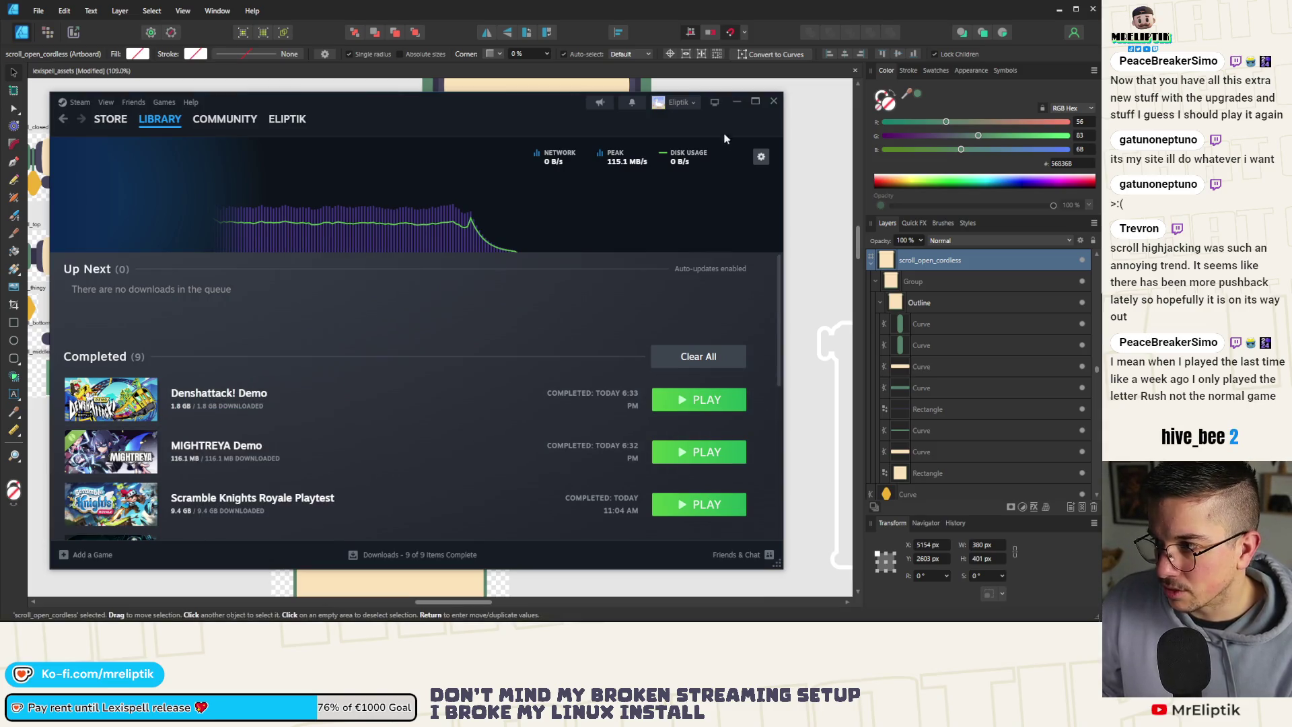
left_click(773, 103)
key("alt+Tab")
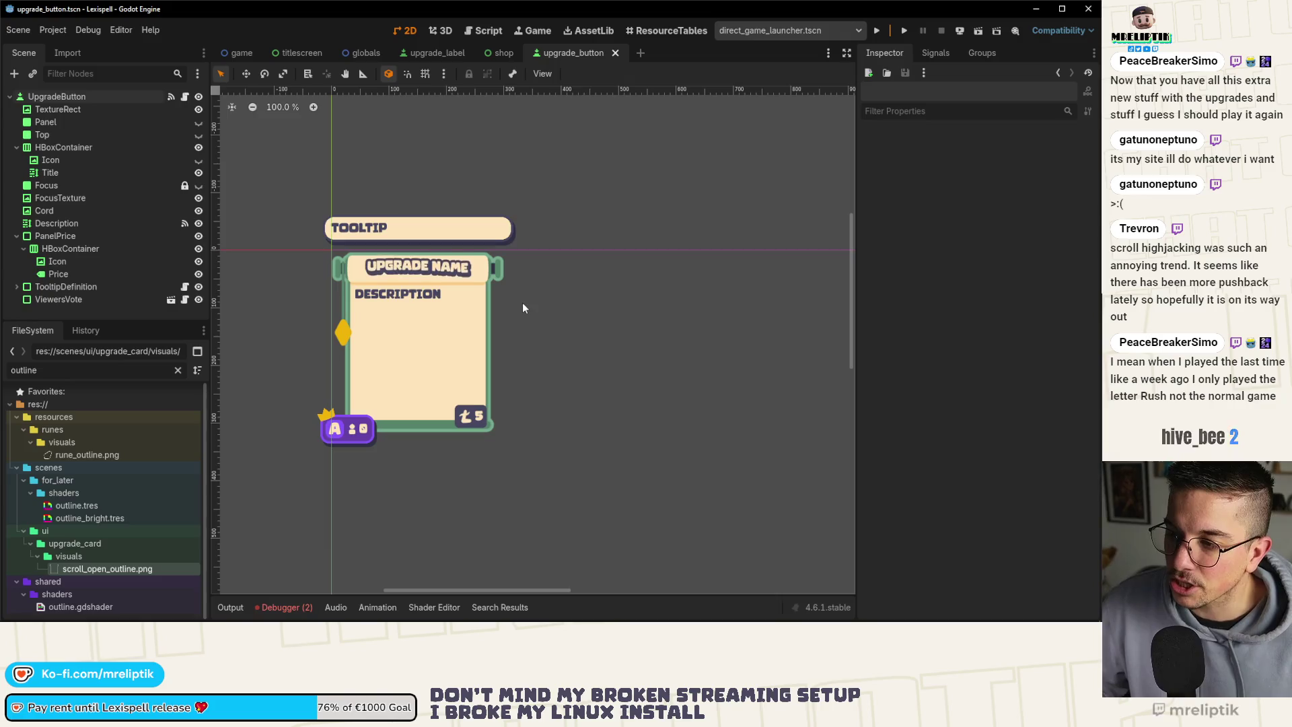
Zoom into the upgrade card's right edge to inspect the end cap, then return to Affinity Designer.
scroll(498, 265, "up", 8)
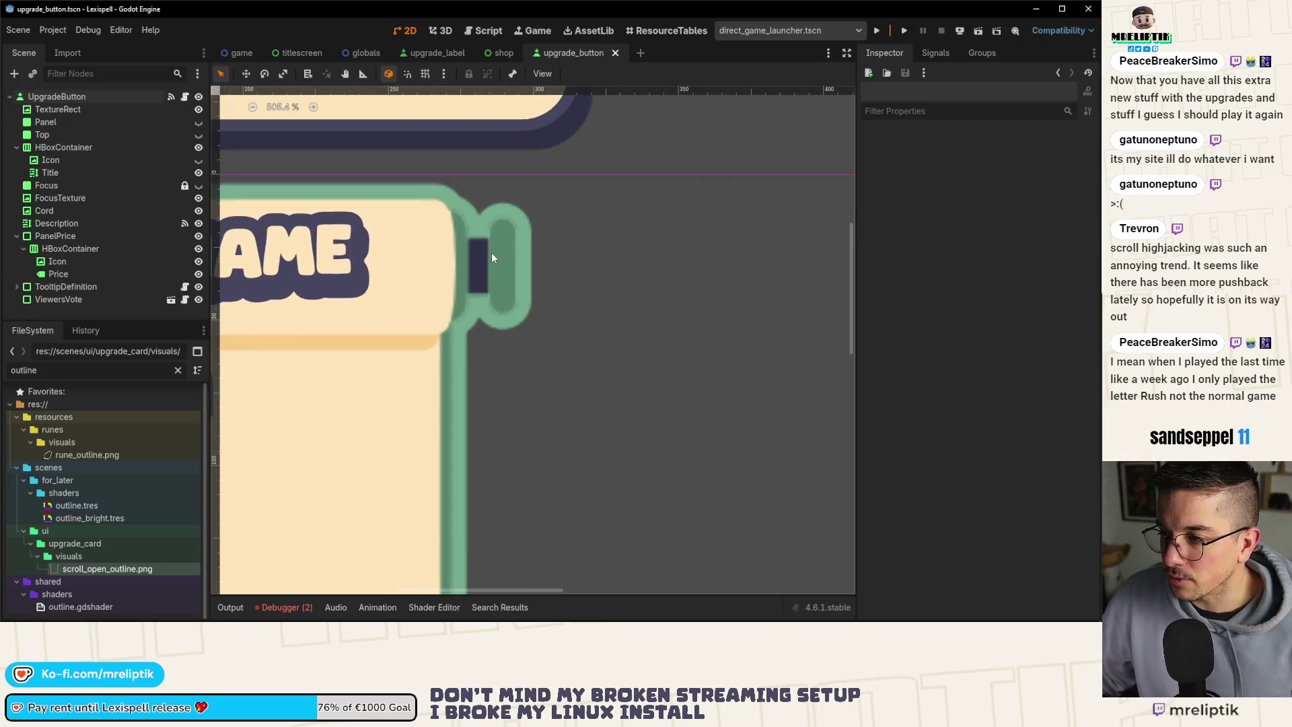
scroll(491, 253, "up", 2)
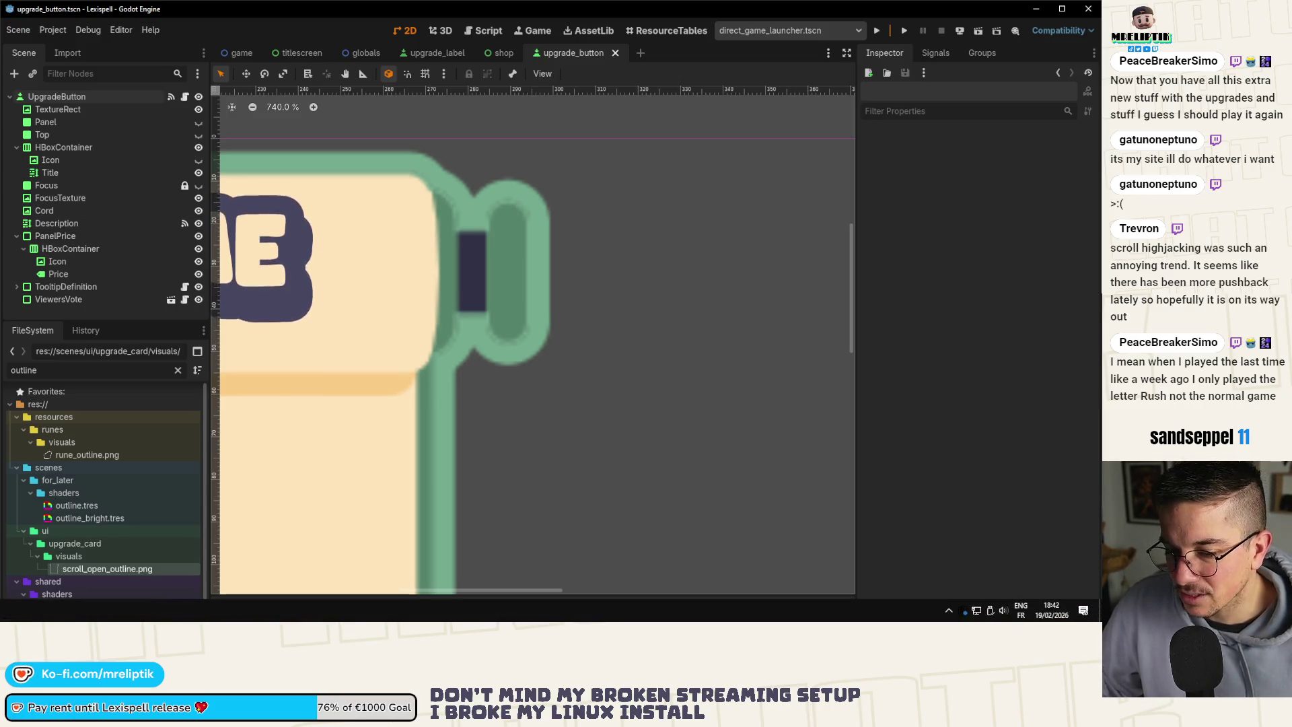
left_click(131, 613)
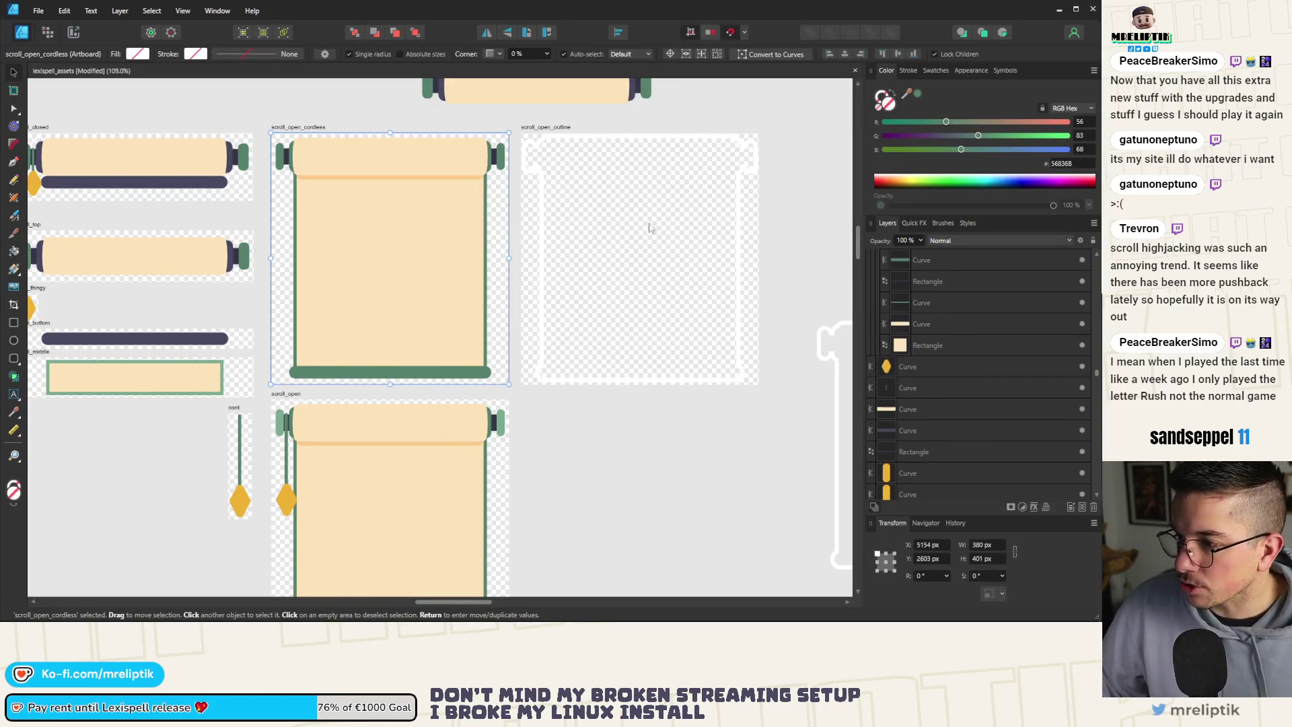
Fit the scroll_open_outline artboard in view and hide its Inner layer.
left_click(556, 128)
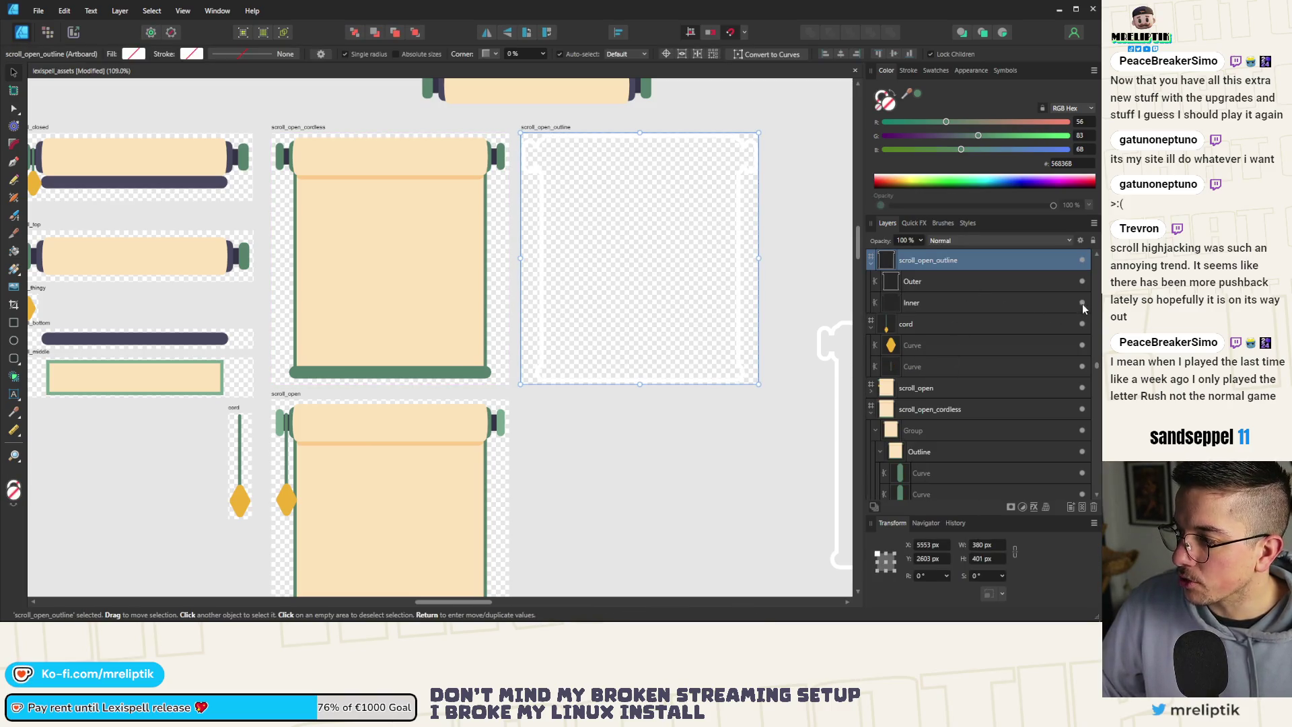
key("ctrl+0")
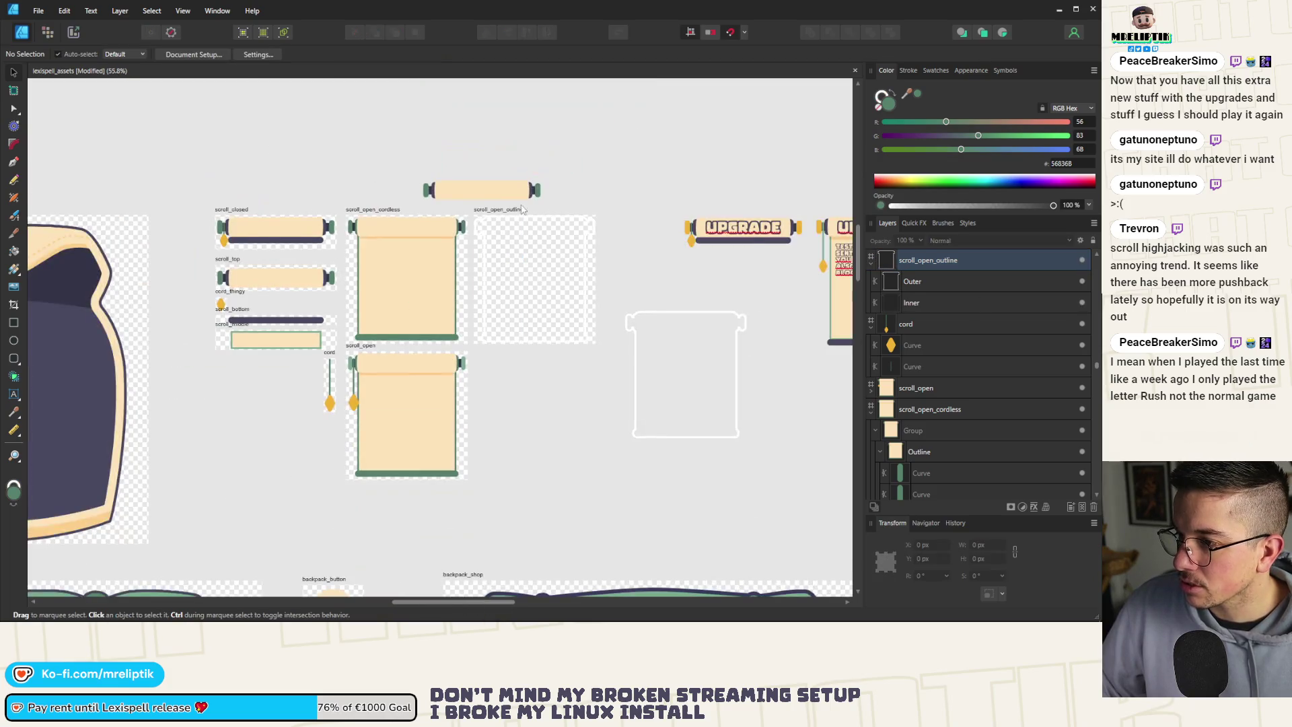
key("ctrl+alt+0")
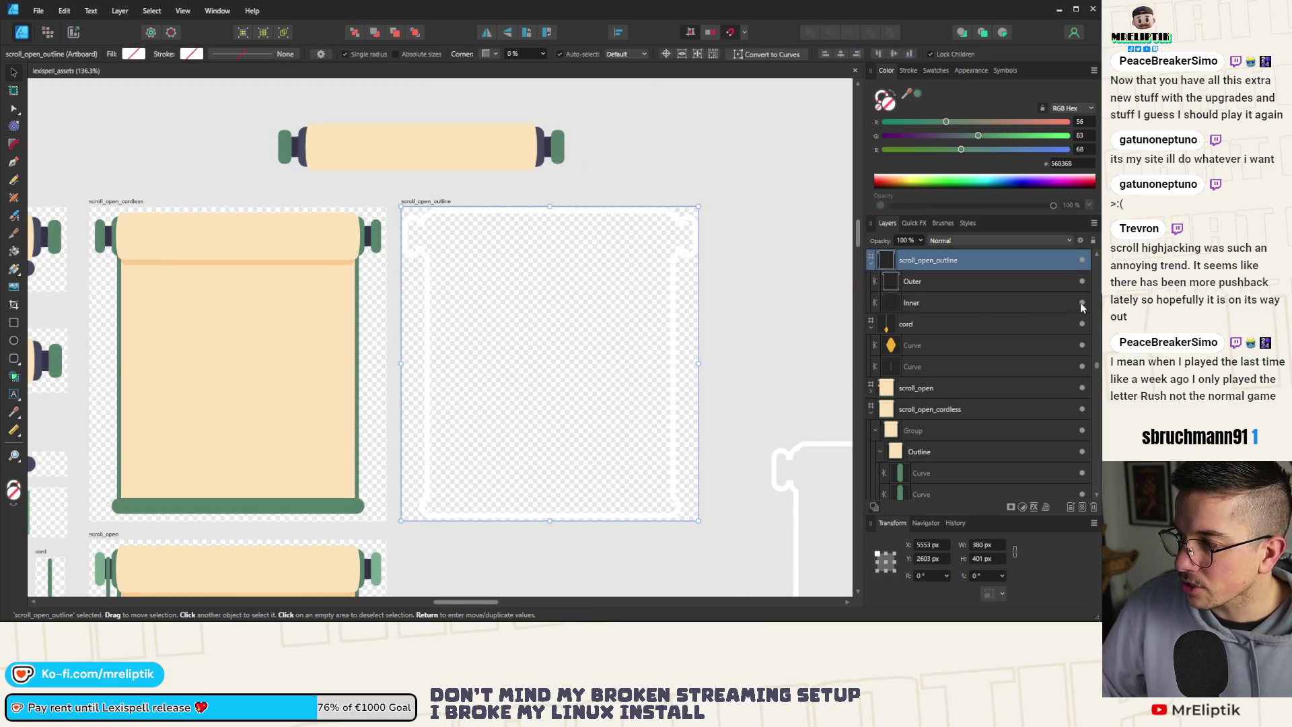
left_click(1081, 302)
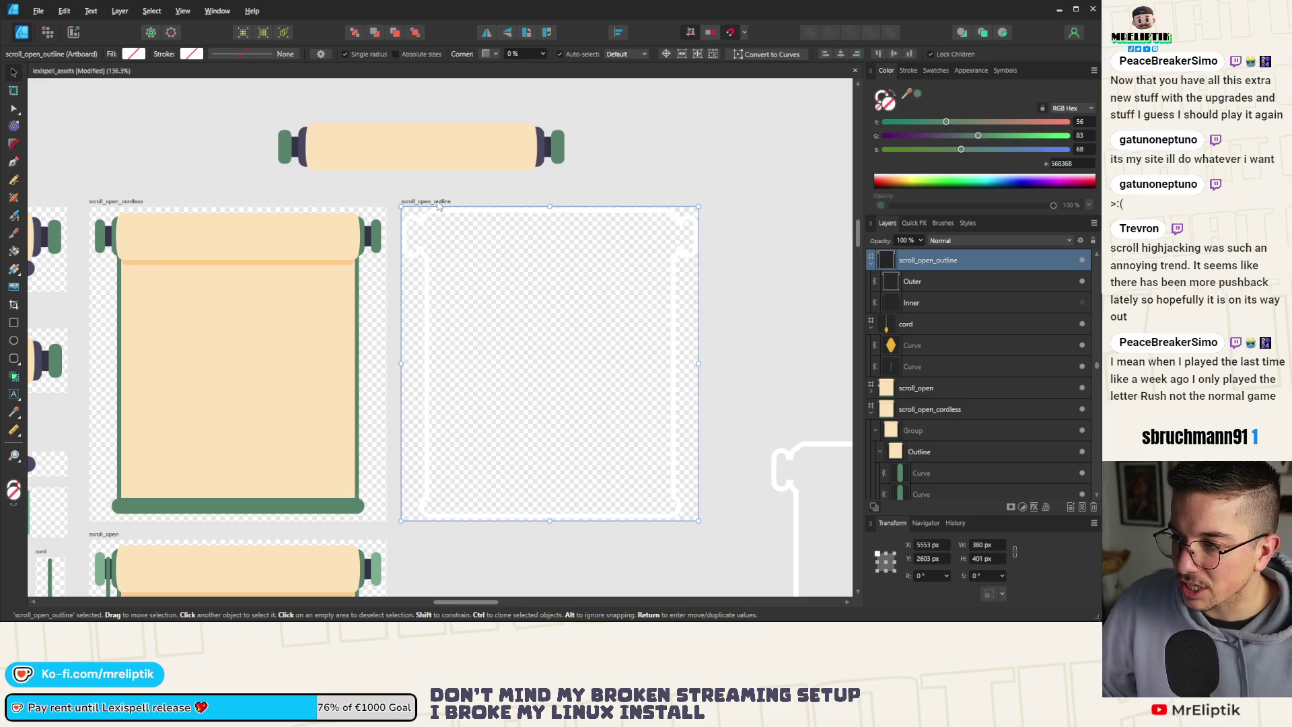
Export the outline artboard as PNG, overwriting scroll_open_outline.png.
key("ctrl+alt+shift+w")
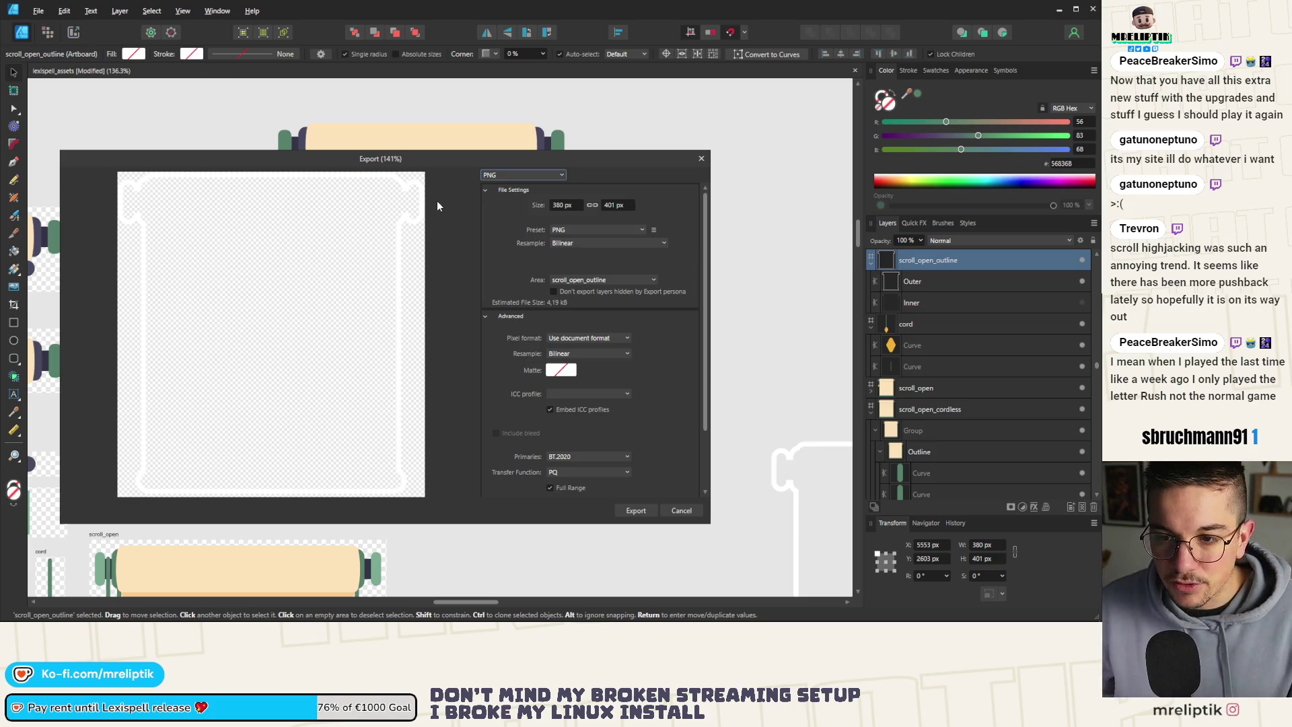
left_click(630, 511)
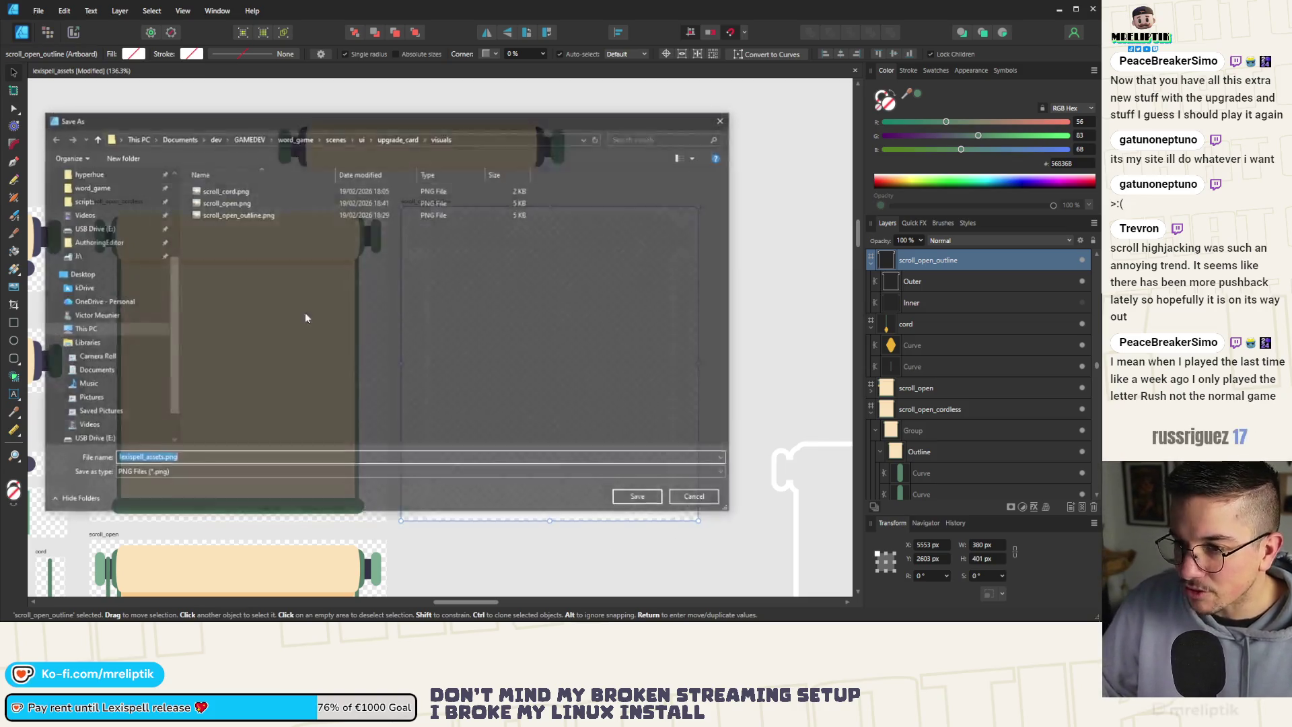
double_click(237, 214)
left_click(411, 362)
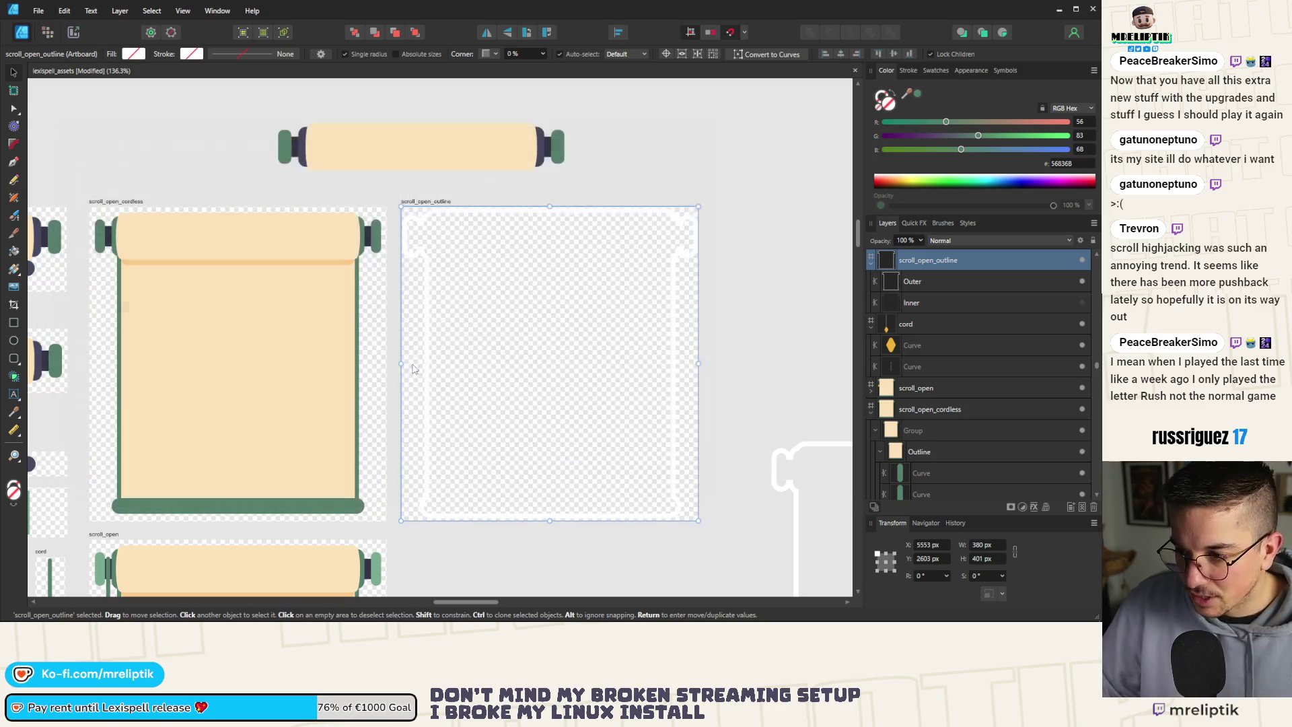
key("alt+Tab")
Save upgrade_button.tscn and open the shop scene.
scroll(582, 232, "down", 8)
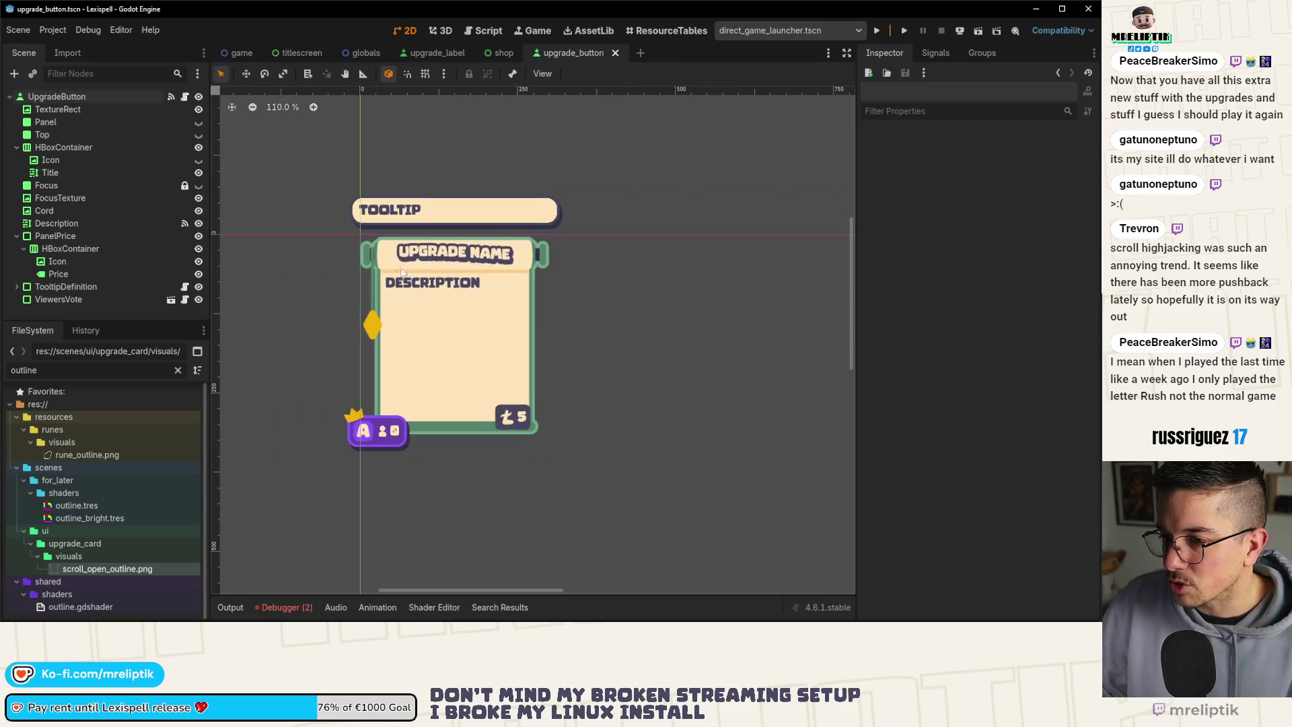
scroll(606, 279, "up", 1)
key("ctrl+s")
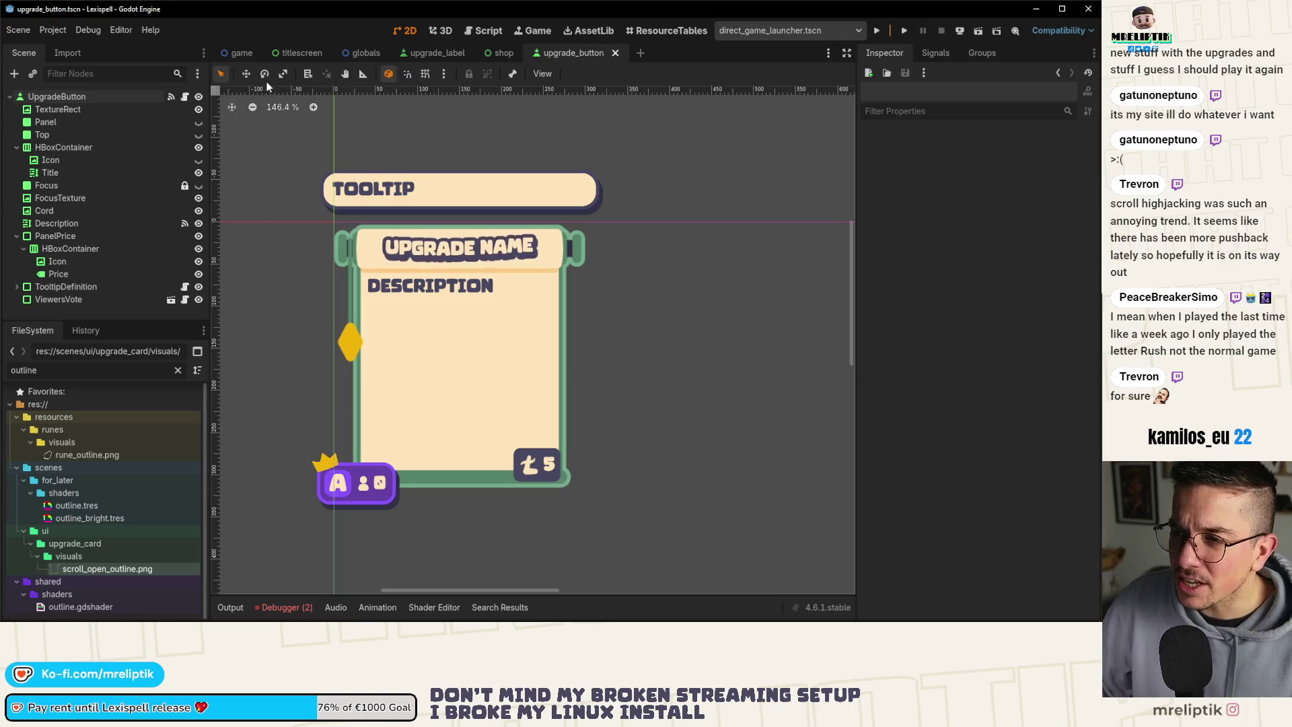
left_click(500, 54)
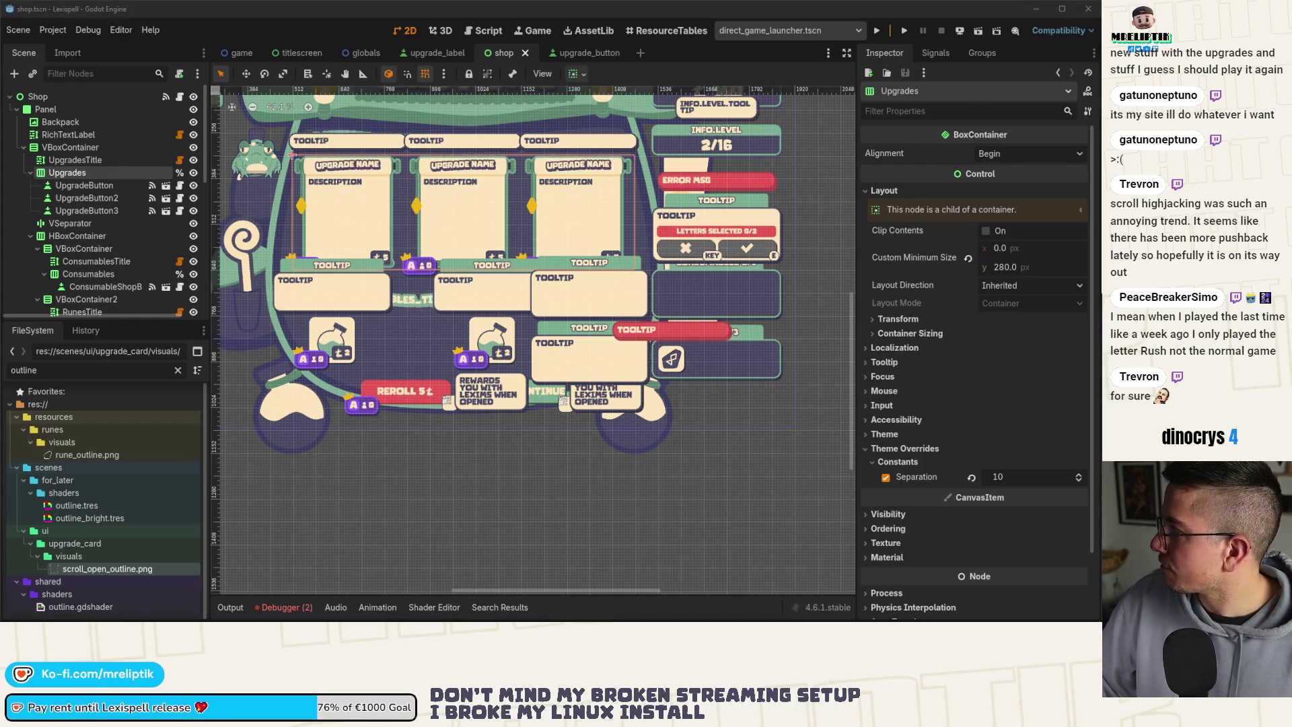
Stage the changed shop and scroll files and commit them as 'redo scroll shop visuals'.
key("alt+Tab")
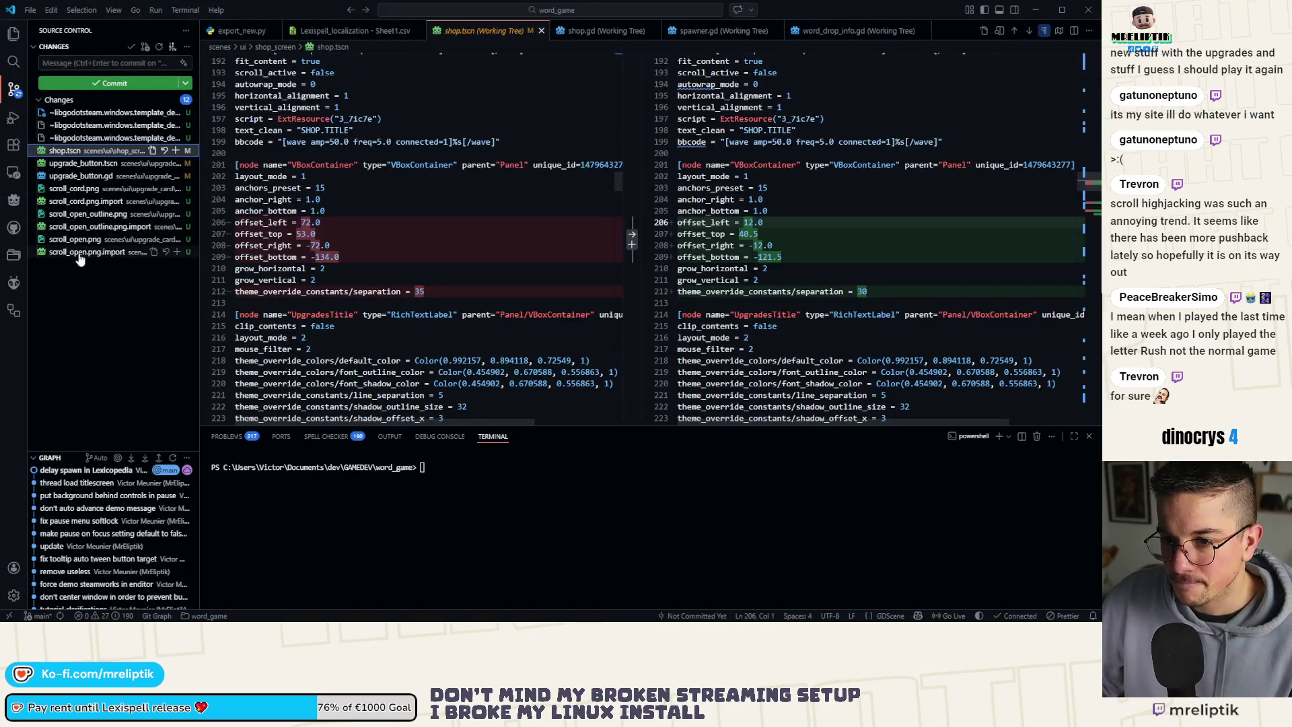
left_click(84, 252)
left_click(177, 164, "shift")
left_click(177, 151)
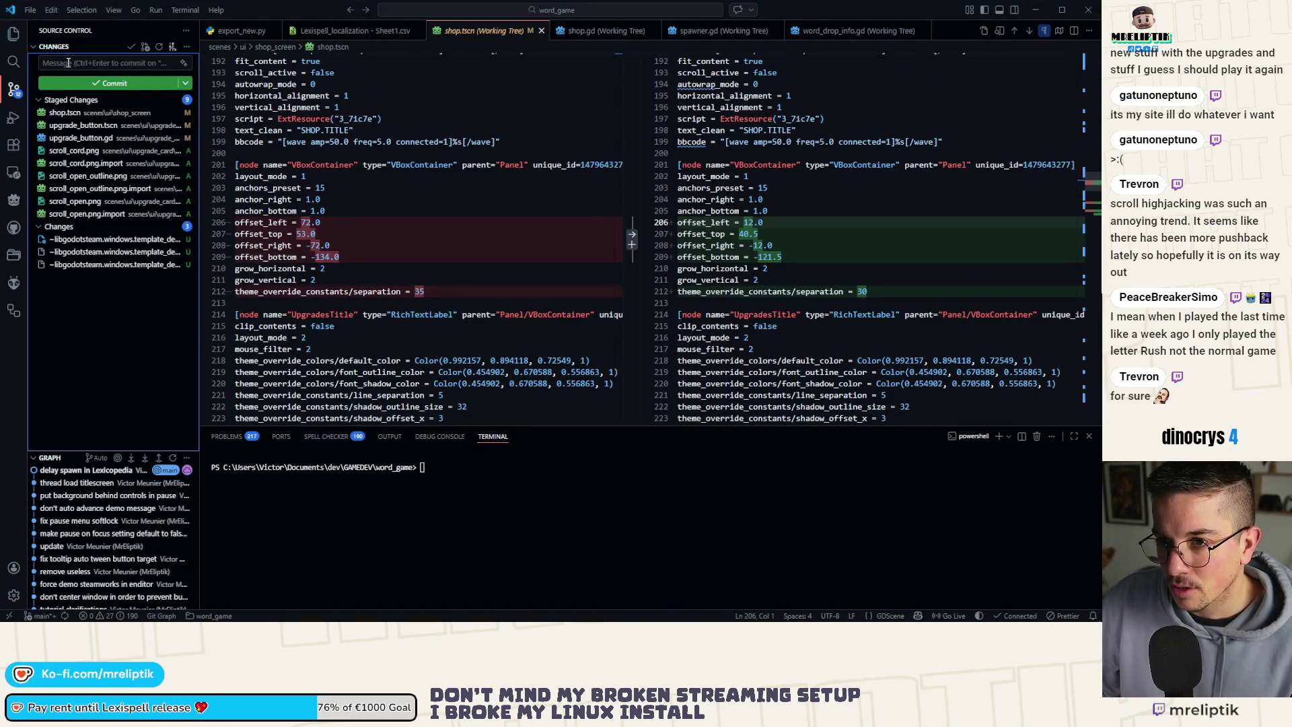
left_click(68, 63)
type("scroll shop visuals")
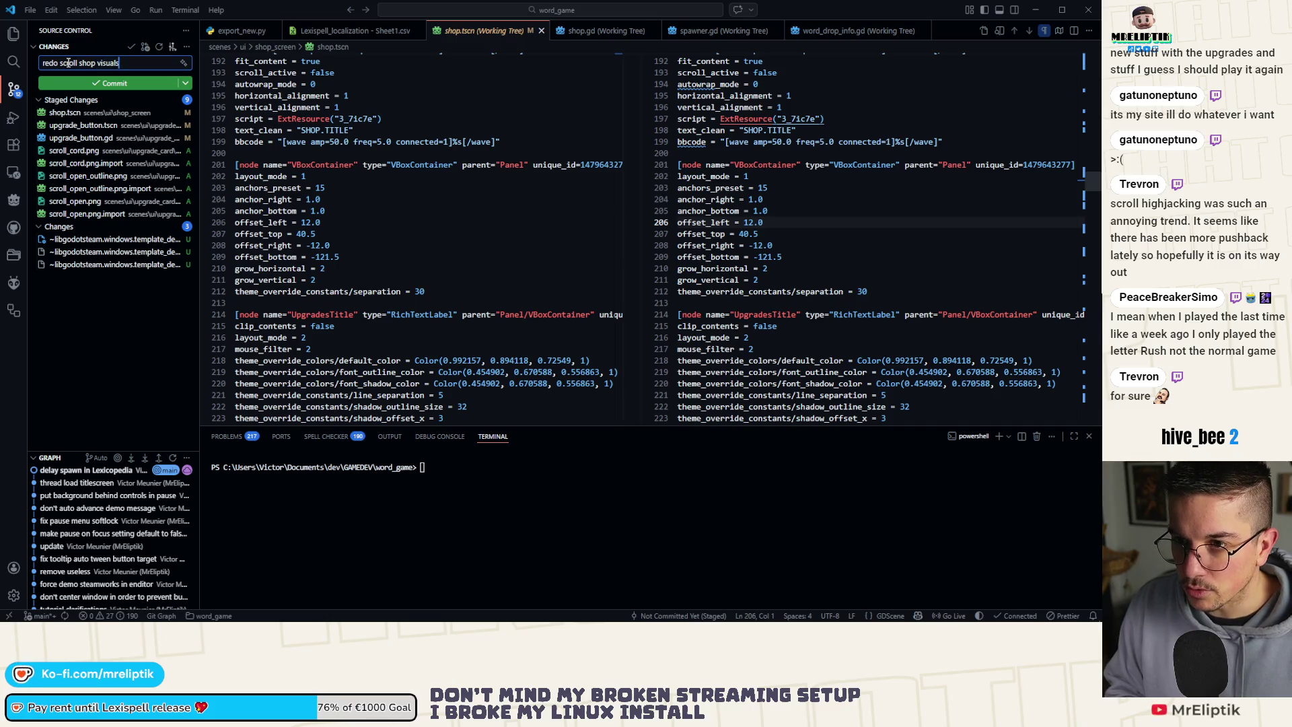
key("ctrl+Return")
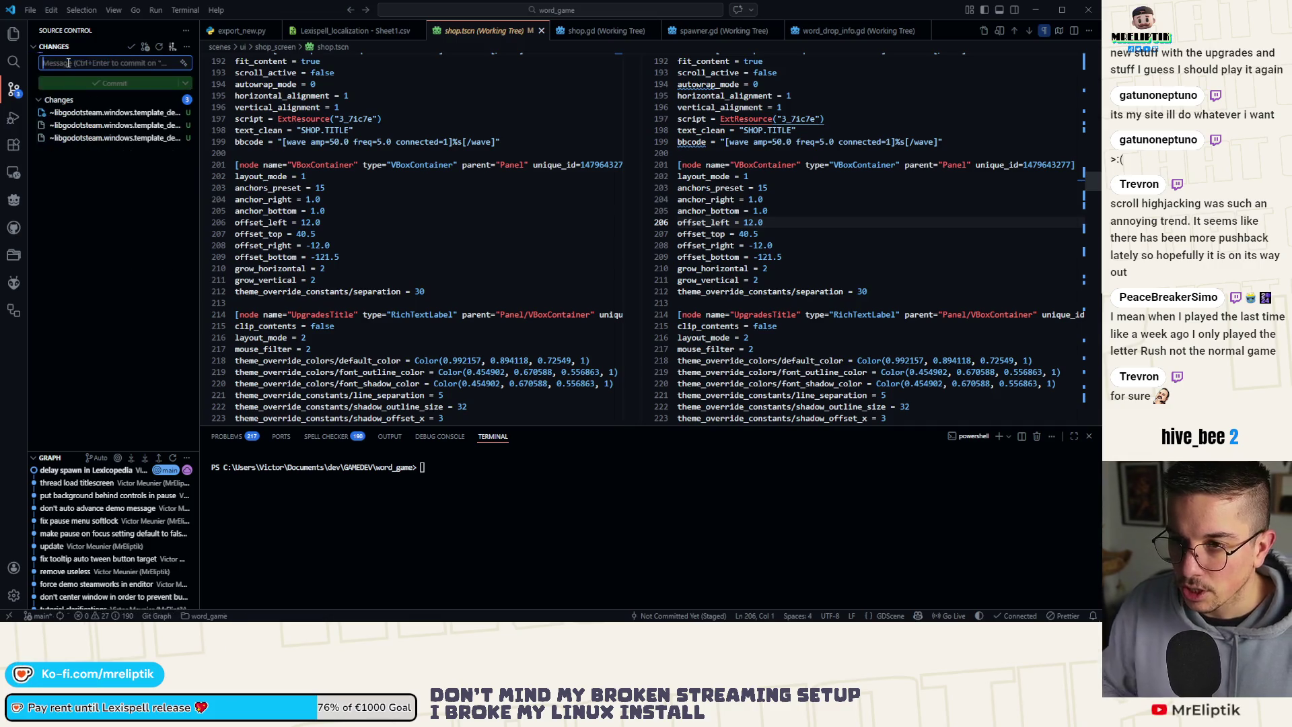
left_click(72, 617)
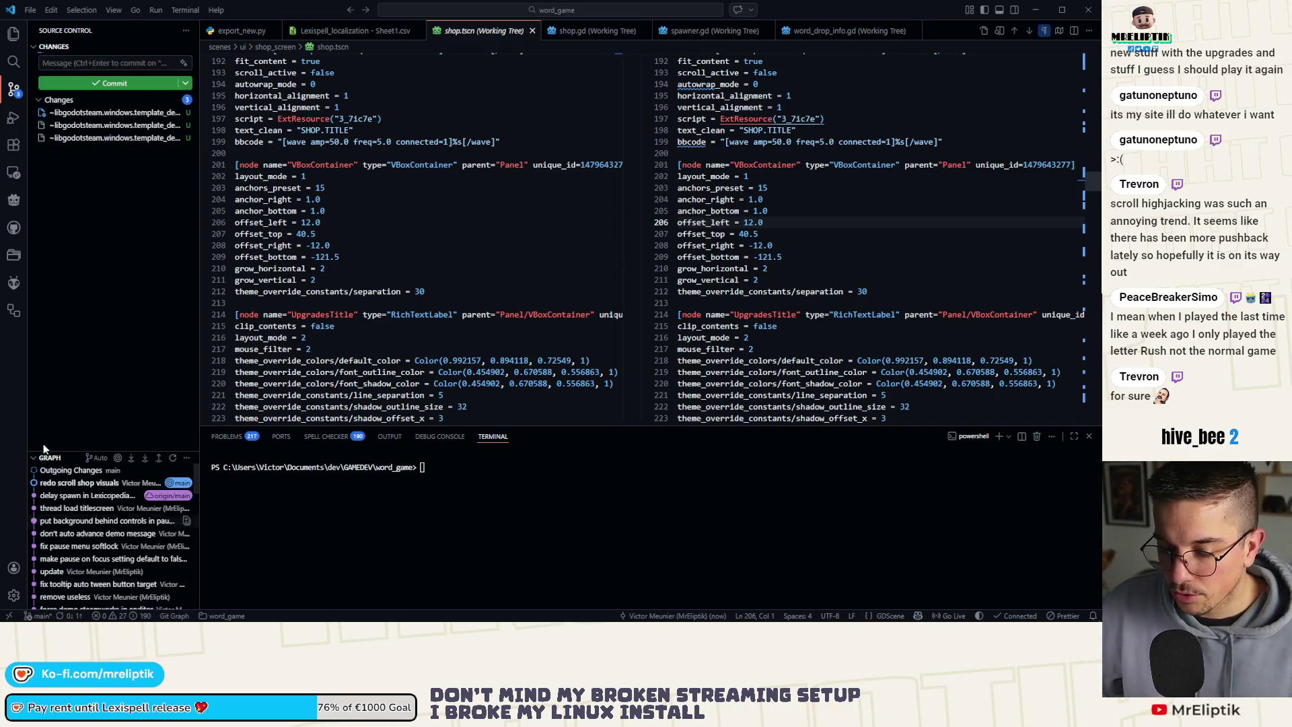
key("alt+Tab")
Glance at Godot's shop layout, then return to the shop.tscn diff in VS Code.
key("alt+Tab")
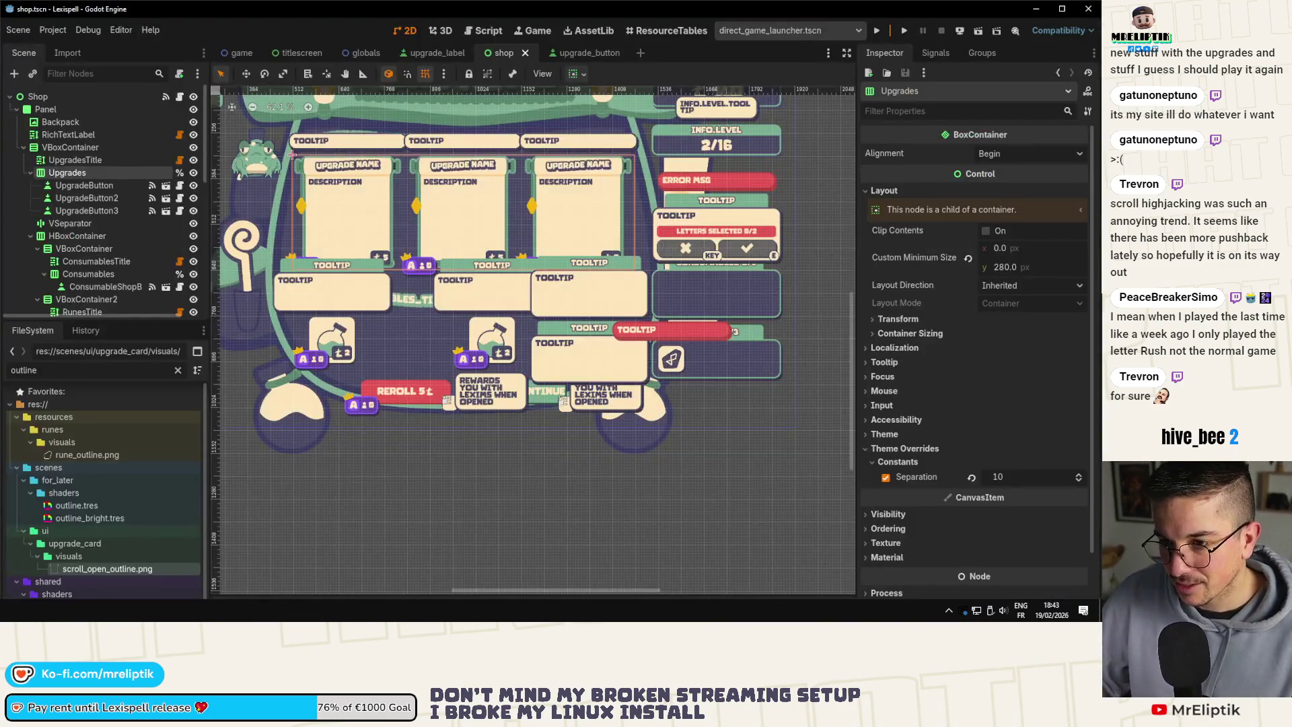
key("alt+Tab")
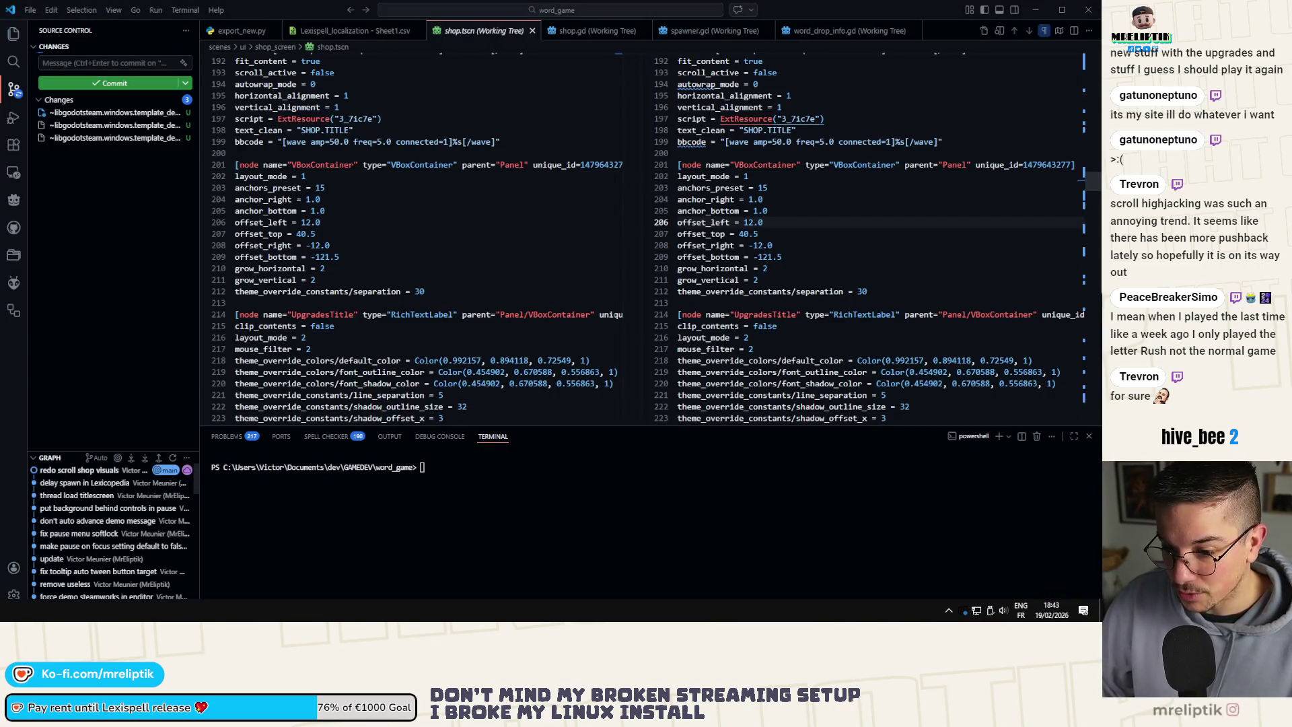
key("alt+Tab")
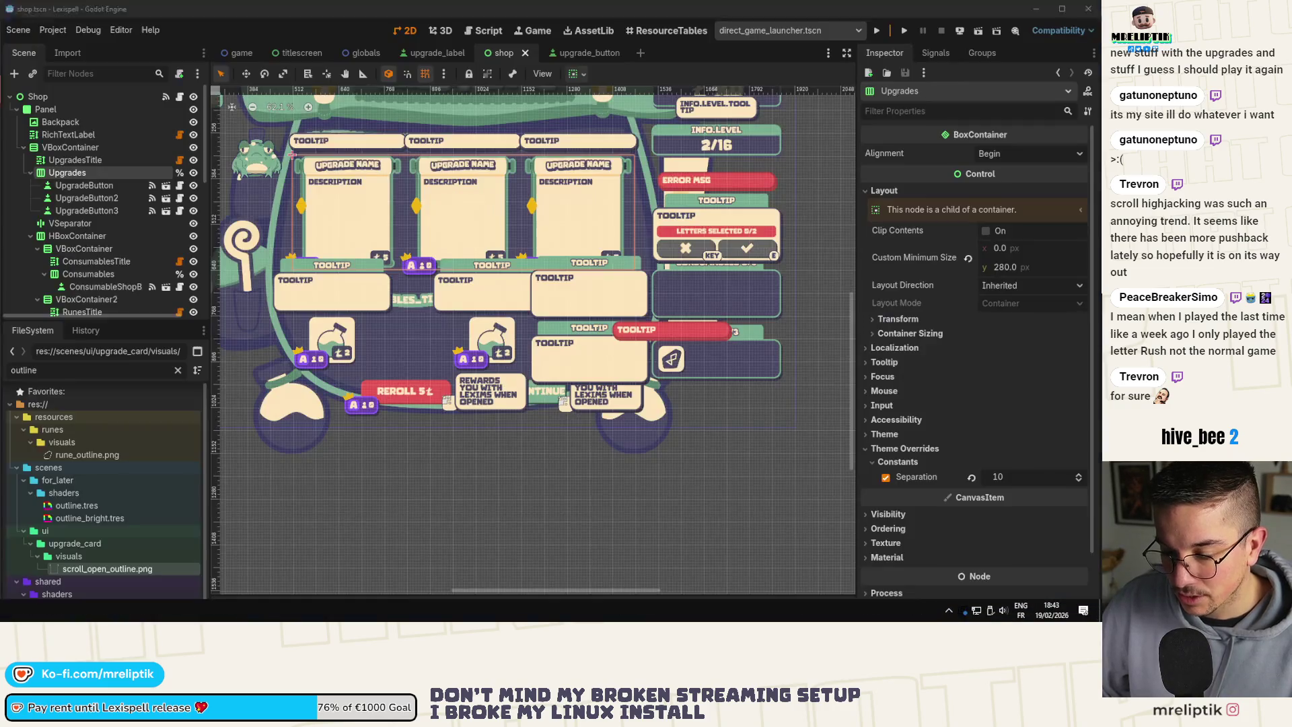
scroll(524, 227, "down", 4)
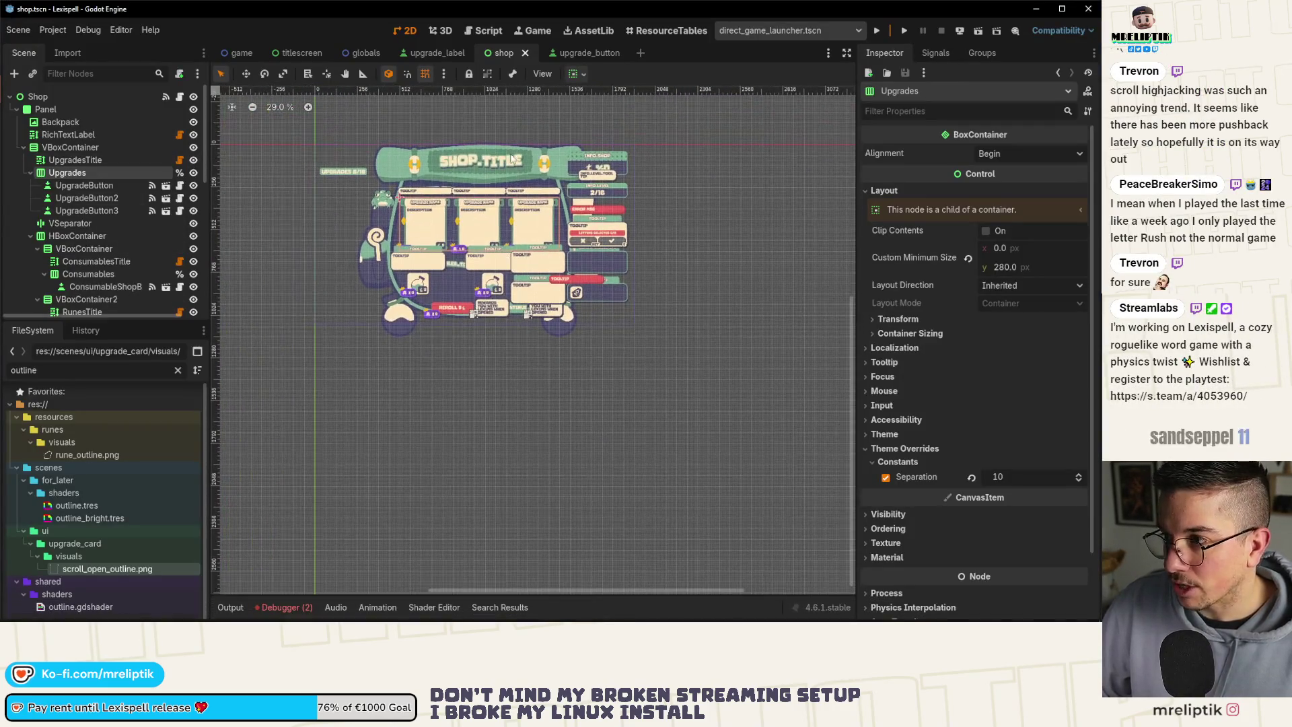
key("alt+Tab")
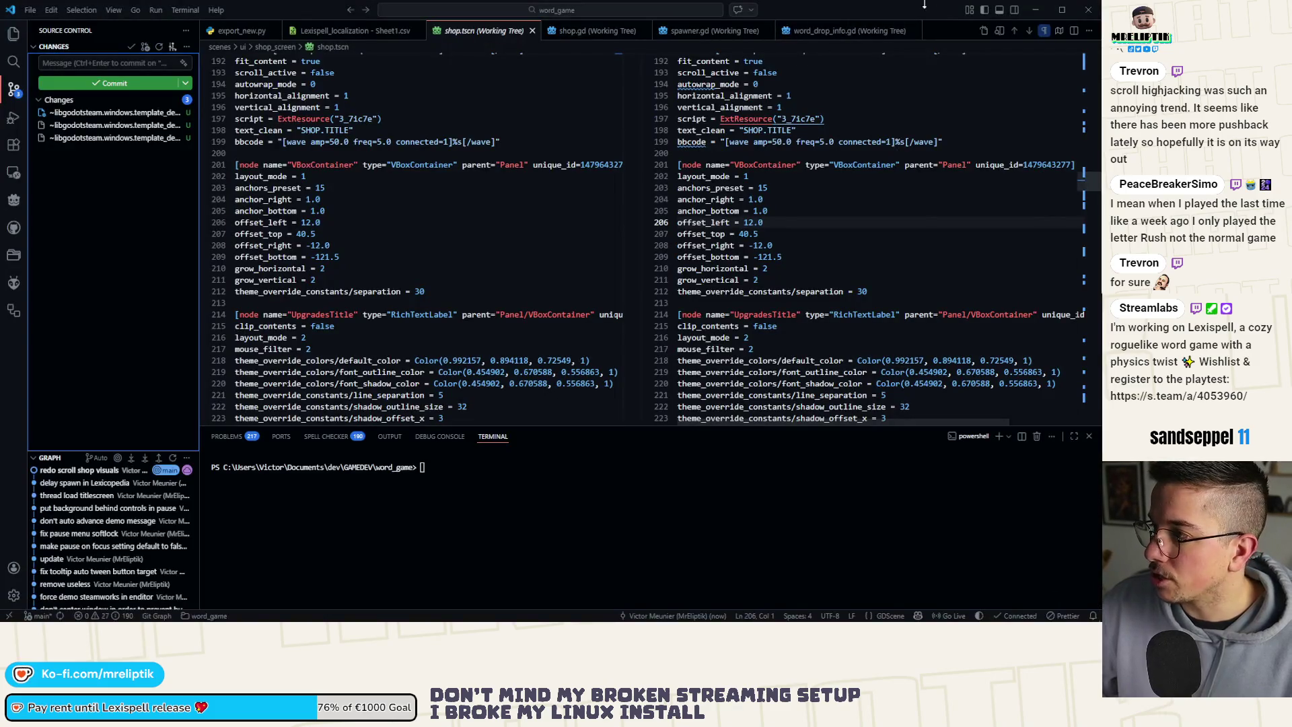
Discard the untracked libgodotsteam DLL files, dismissing the deletion and failed-removal dialogs.
left_click(1034, 16)
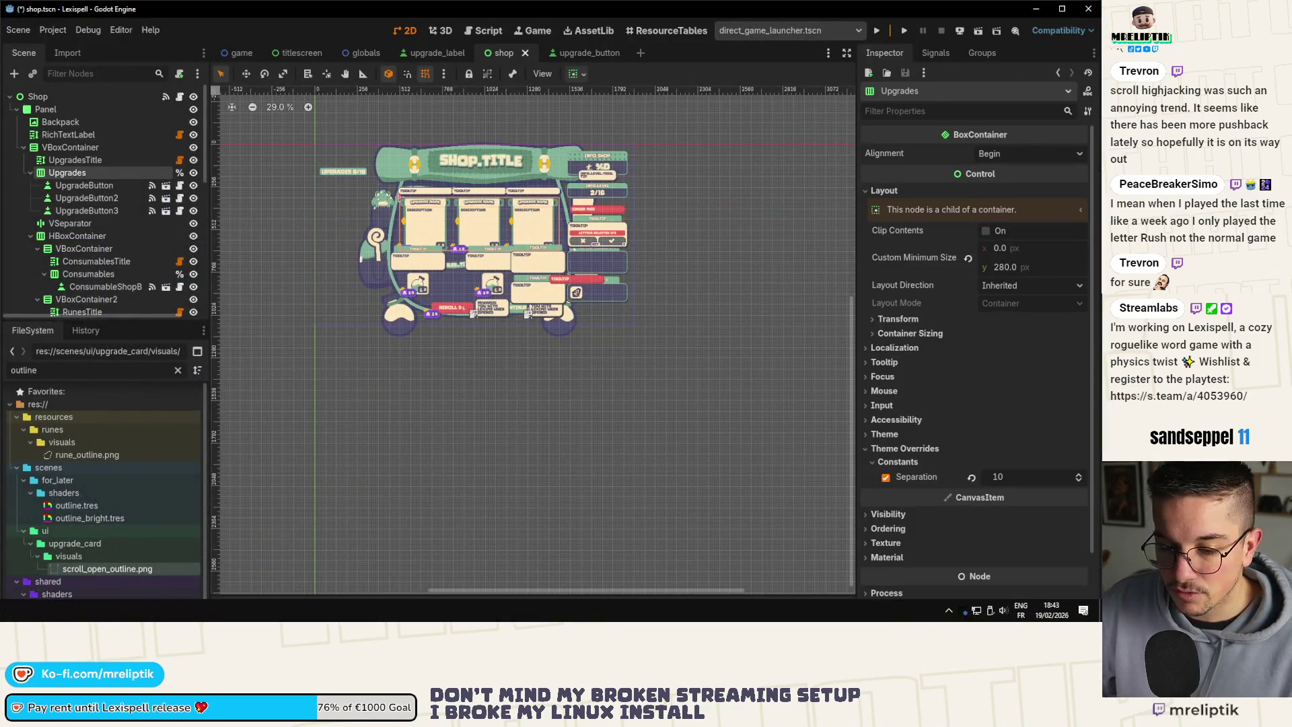
key("alt+Tab")
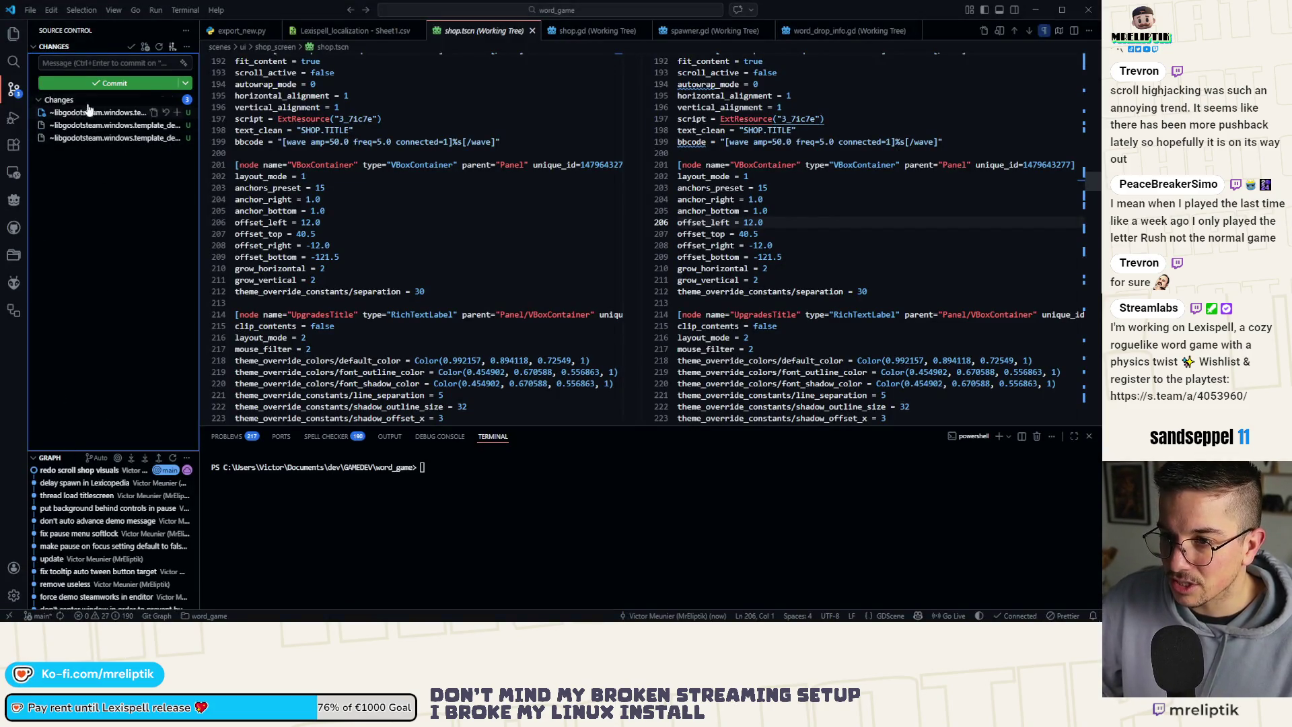
left_click(87, 137)
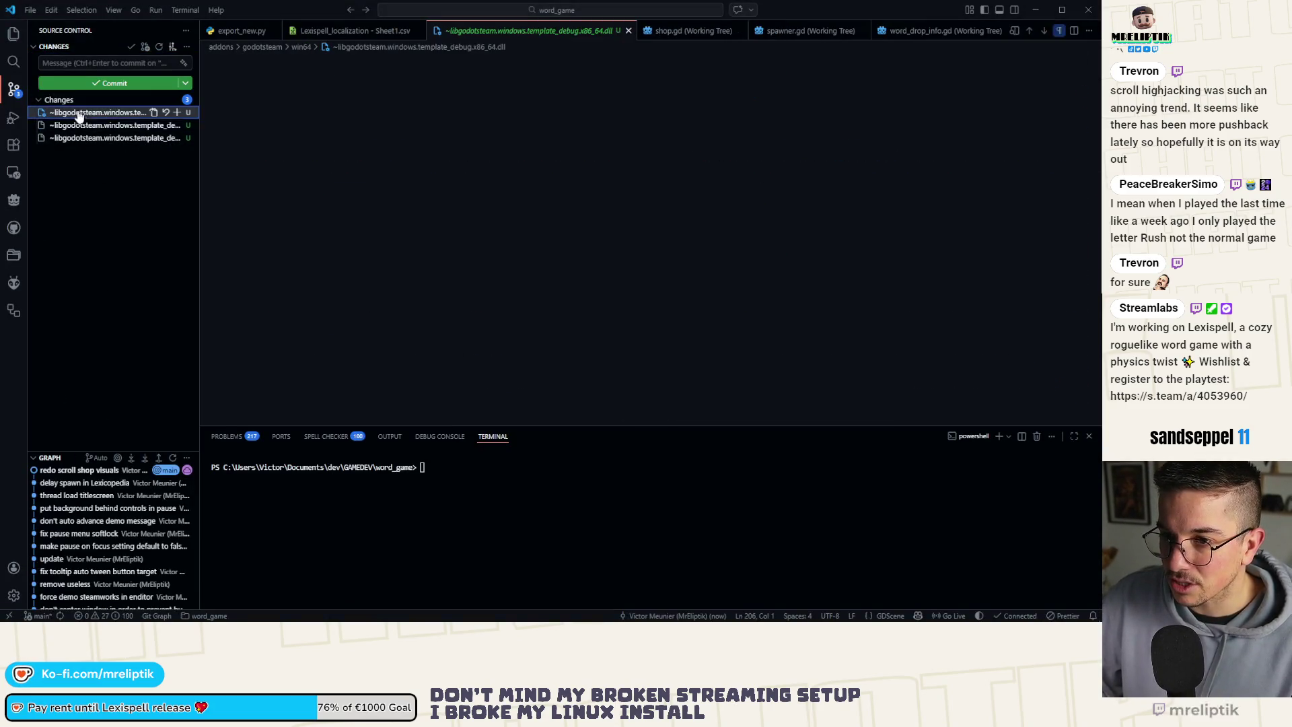
left_click(165, 113)
left_click(548, 328)
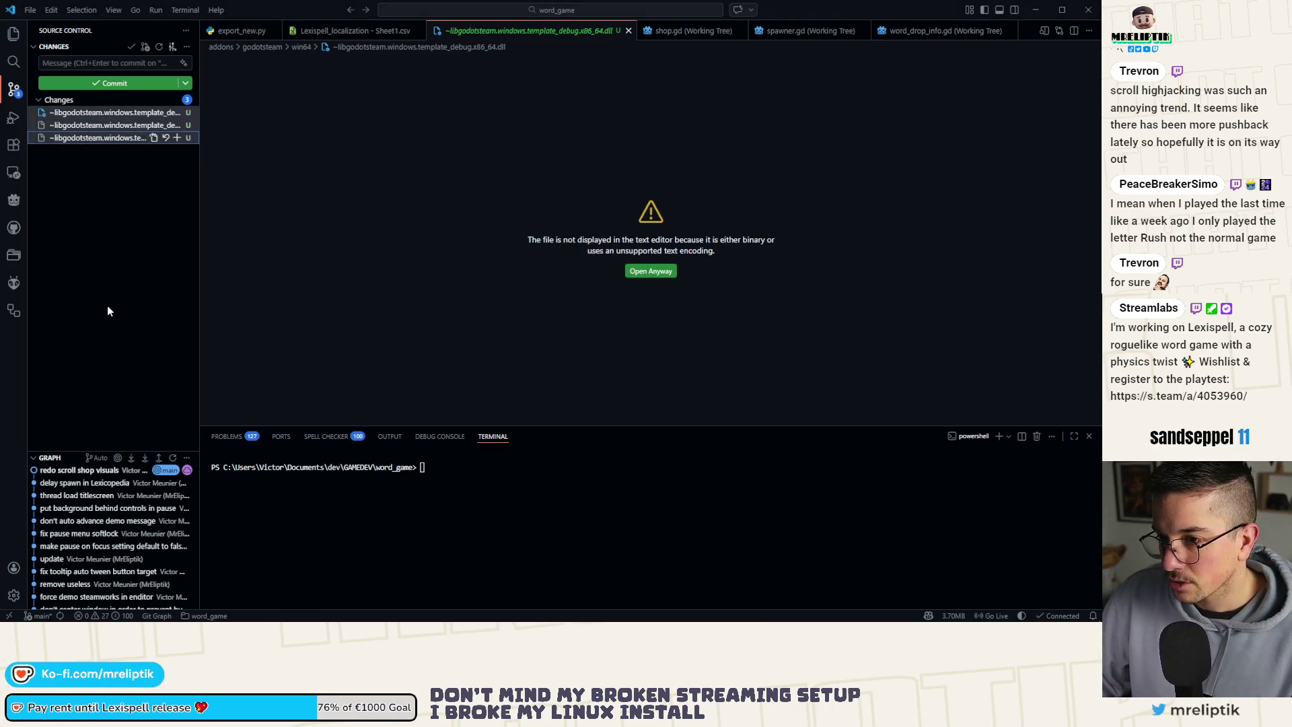
key("Return")
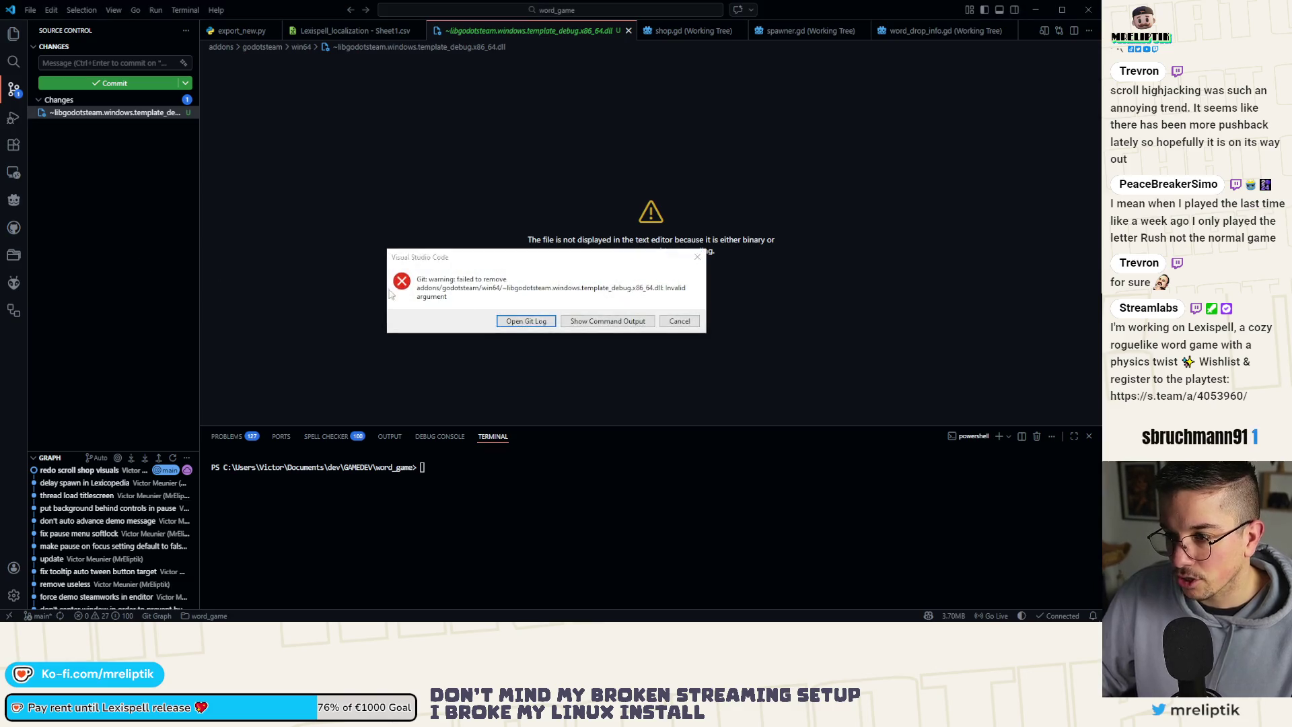
key("Return")
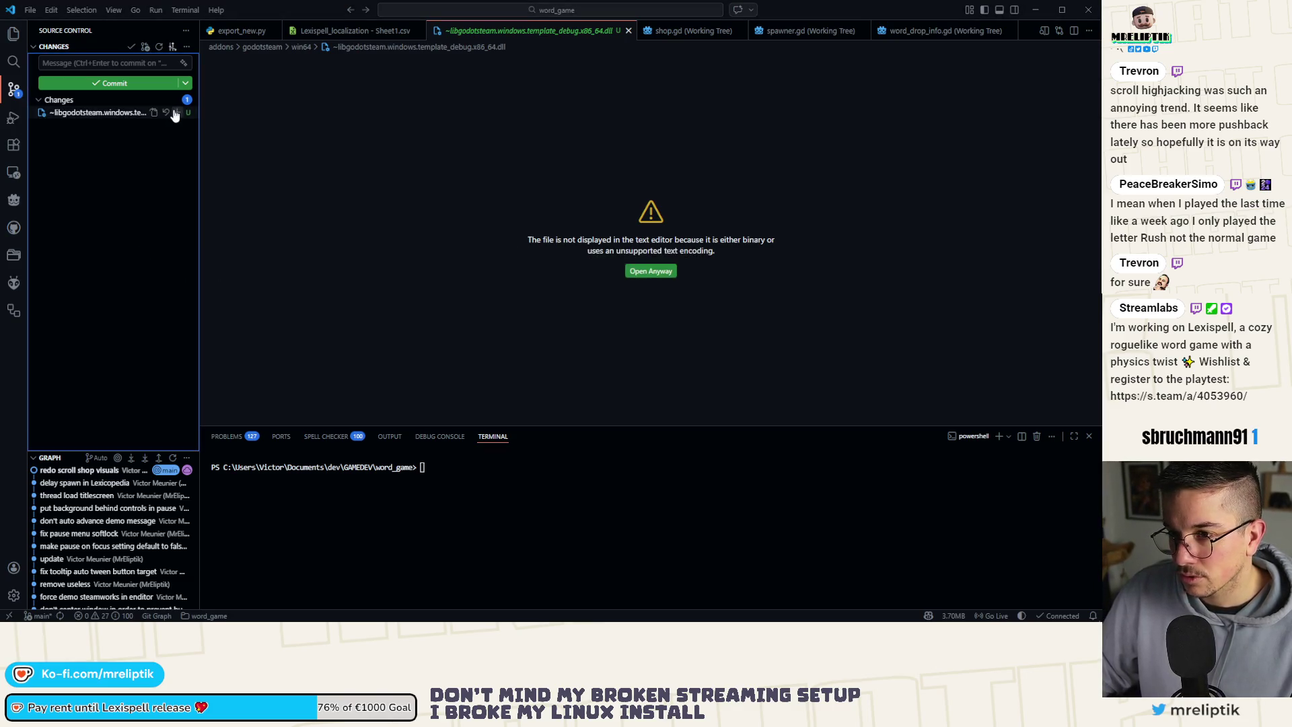
Try permanently deleting the remaining DLL file and dismiss the failed-removal warning.
left_click(166, 113)
left_click(555, 334)
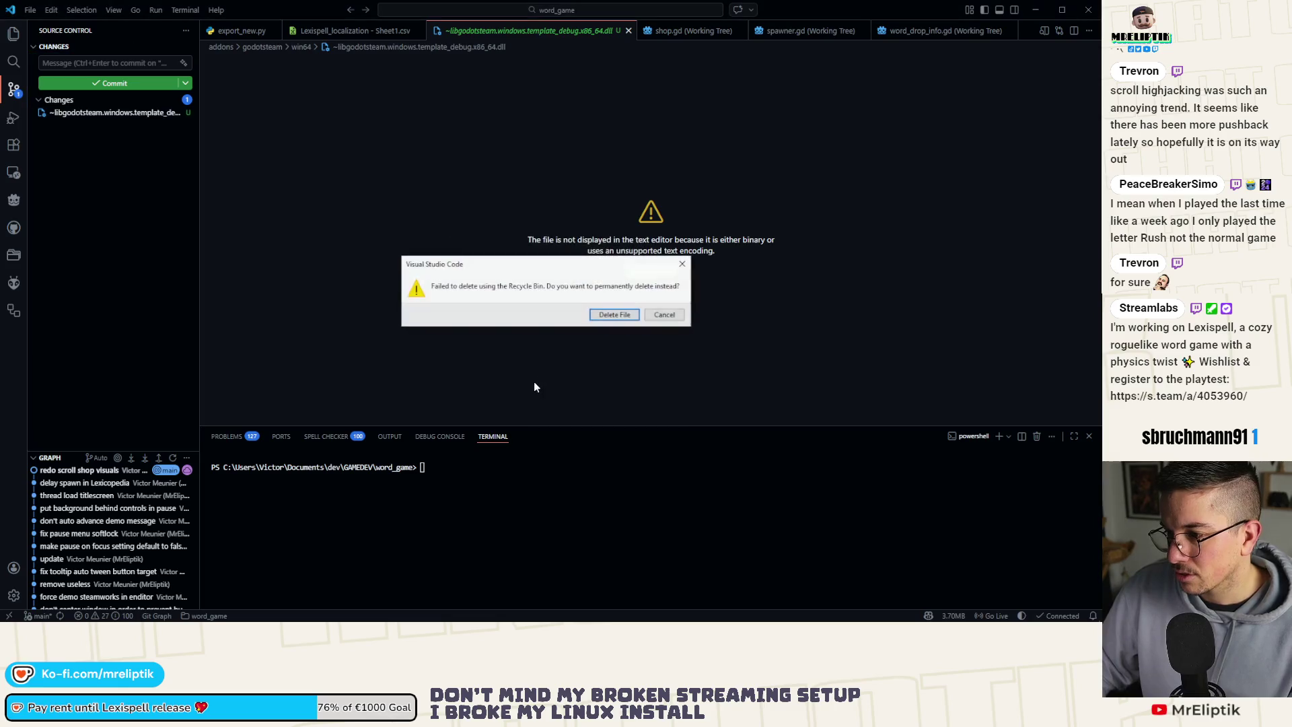
left_click(615, 320)
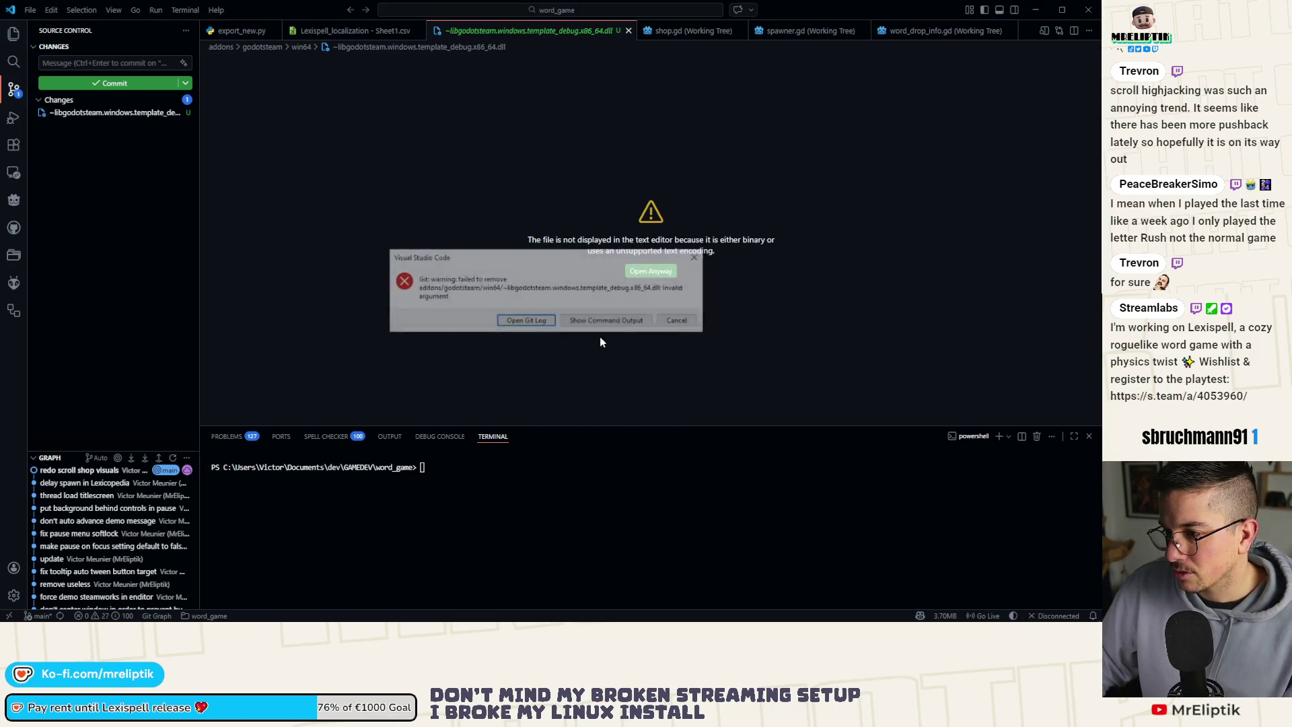
left_click(669, 323)
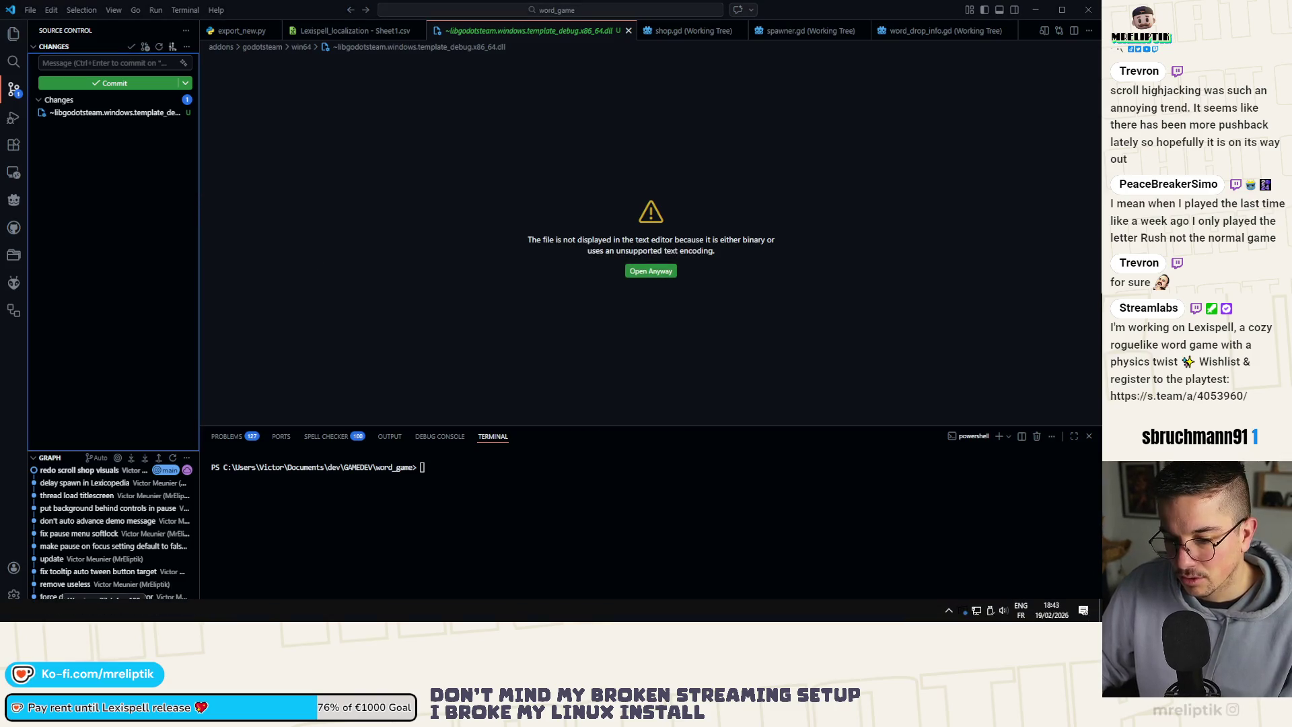
key("alt+Tab")
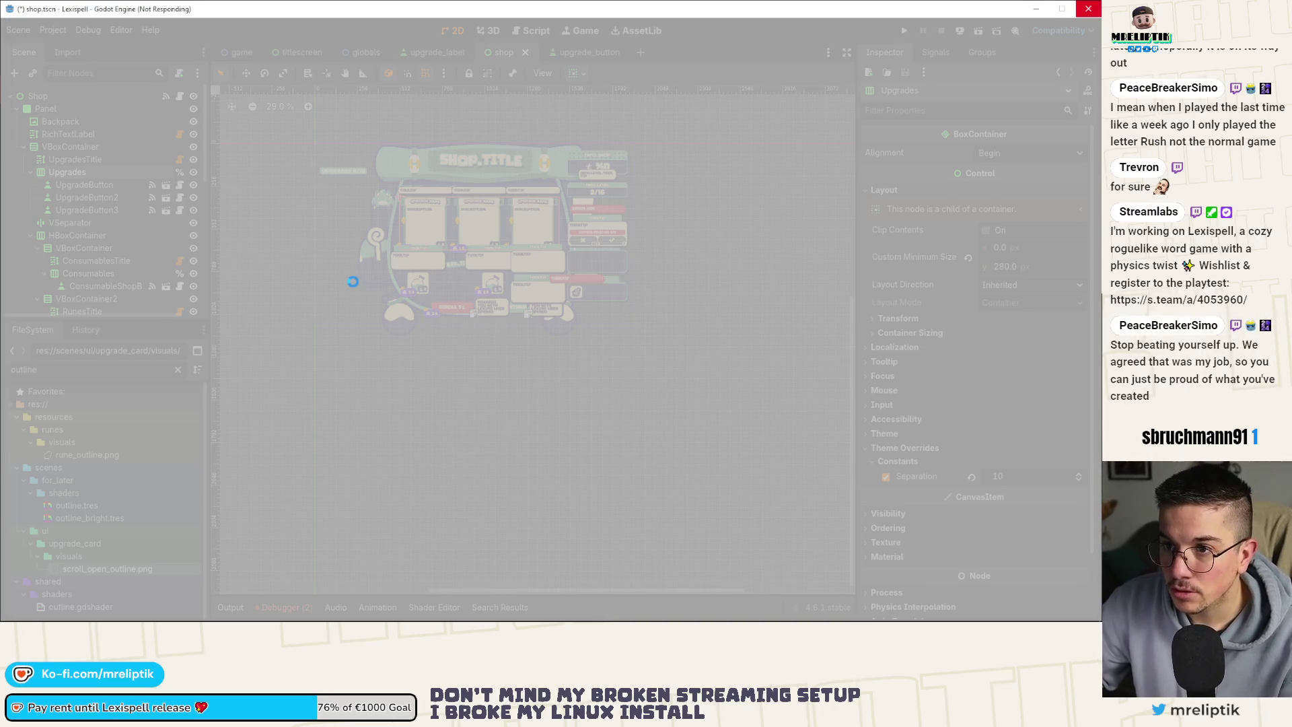
Force-quit the frozen Godot editor through Task Manager.
mouse_move(31, 609)
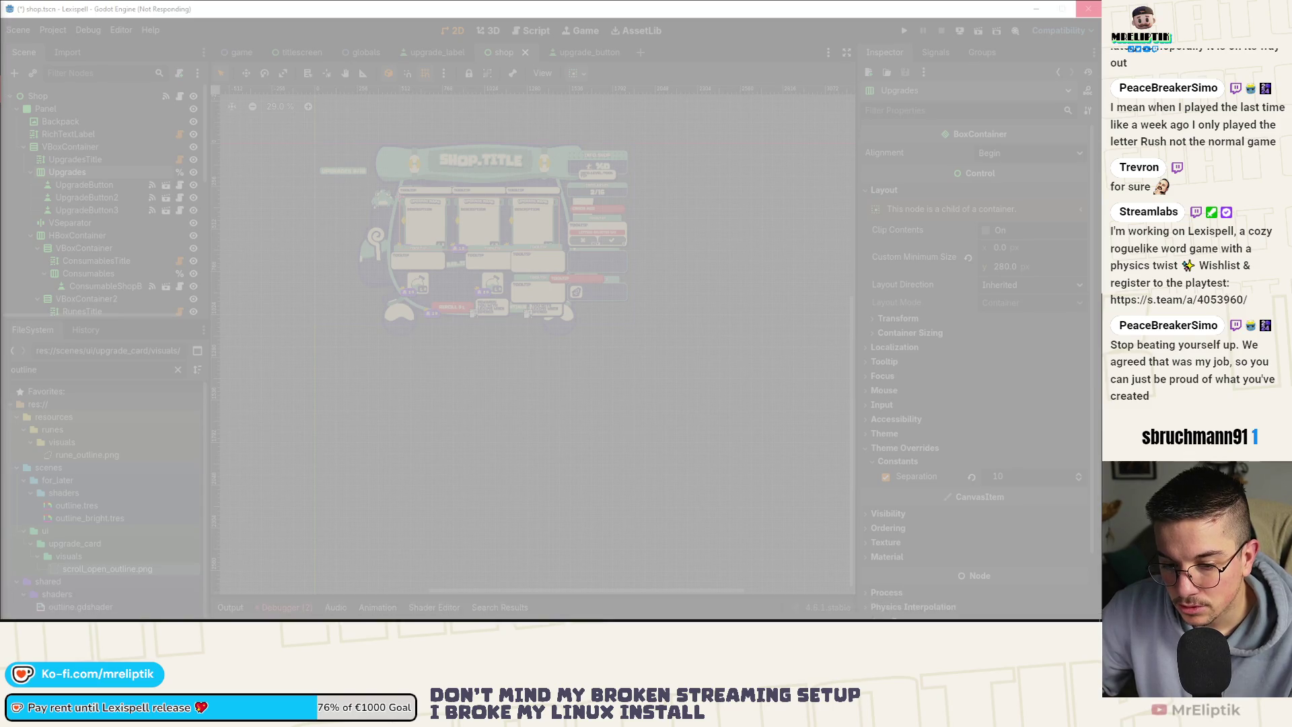
left_click_drag(982, 14, 997, 66)
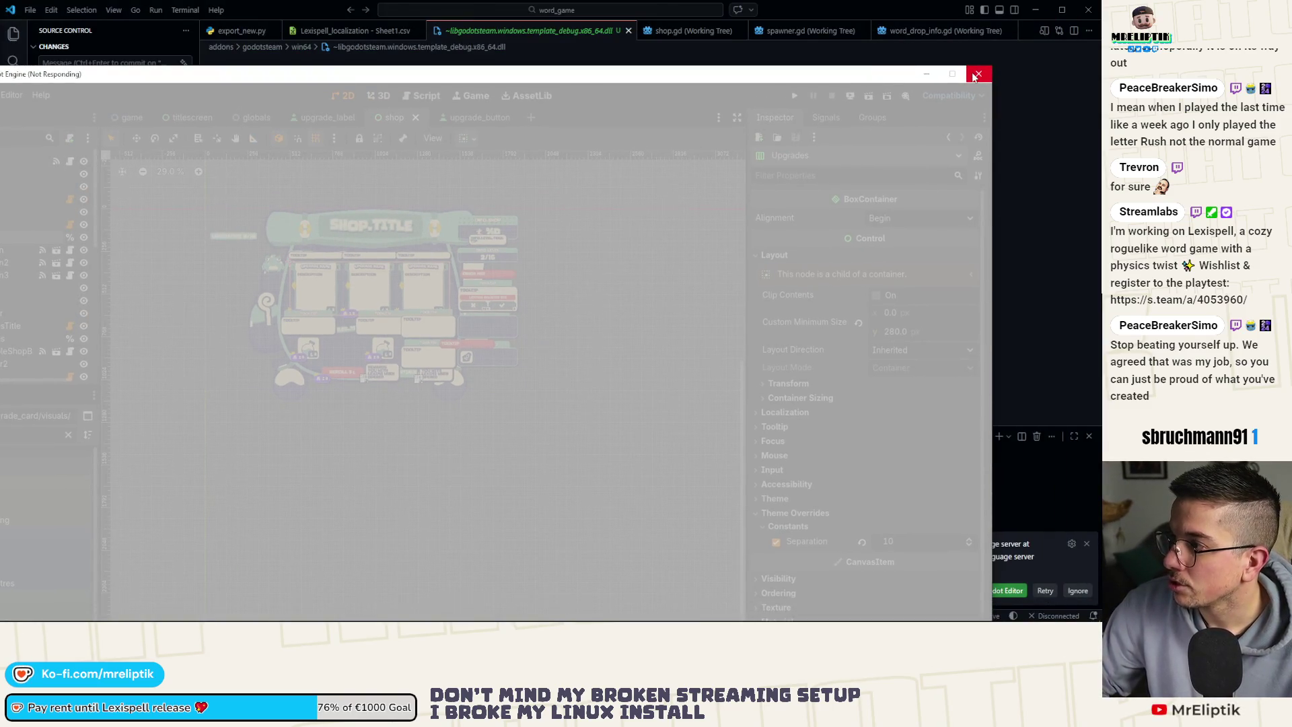
left_click_drag(700, 74, 742, 58)
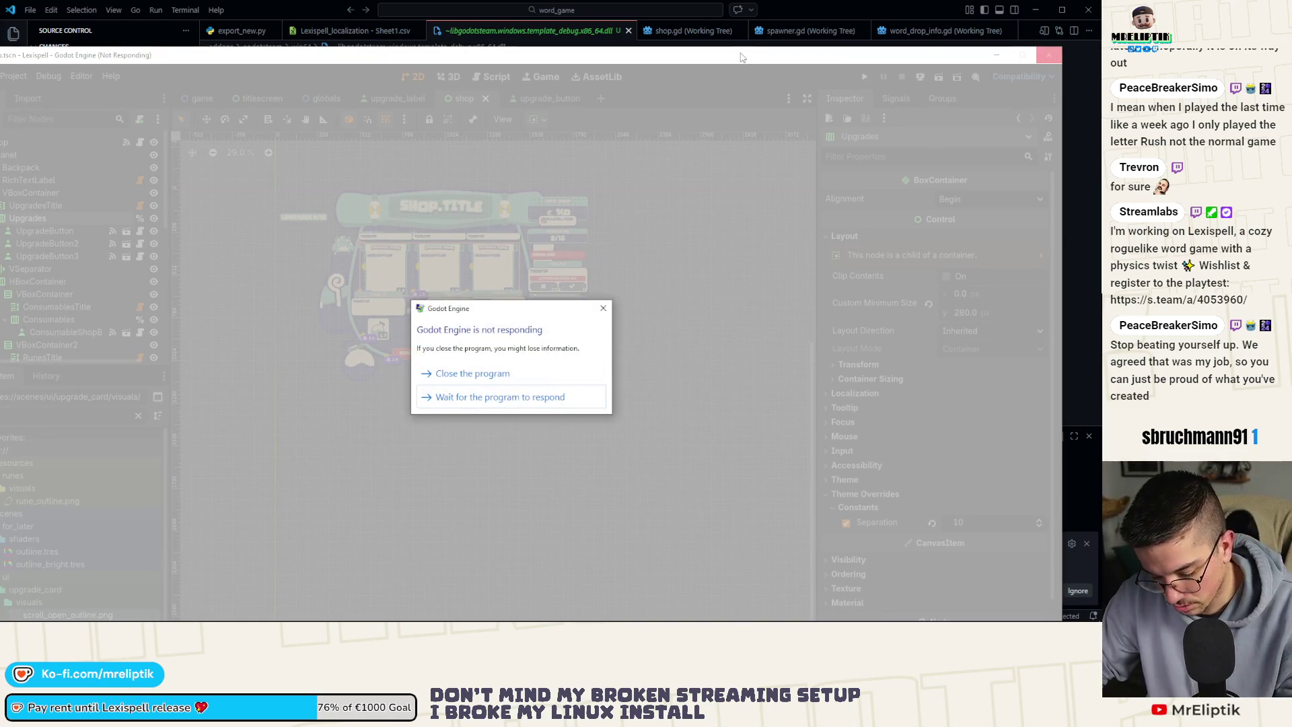
key("ctrl+shift+Escape")
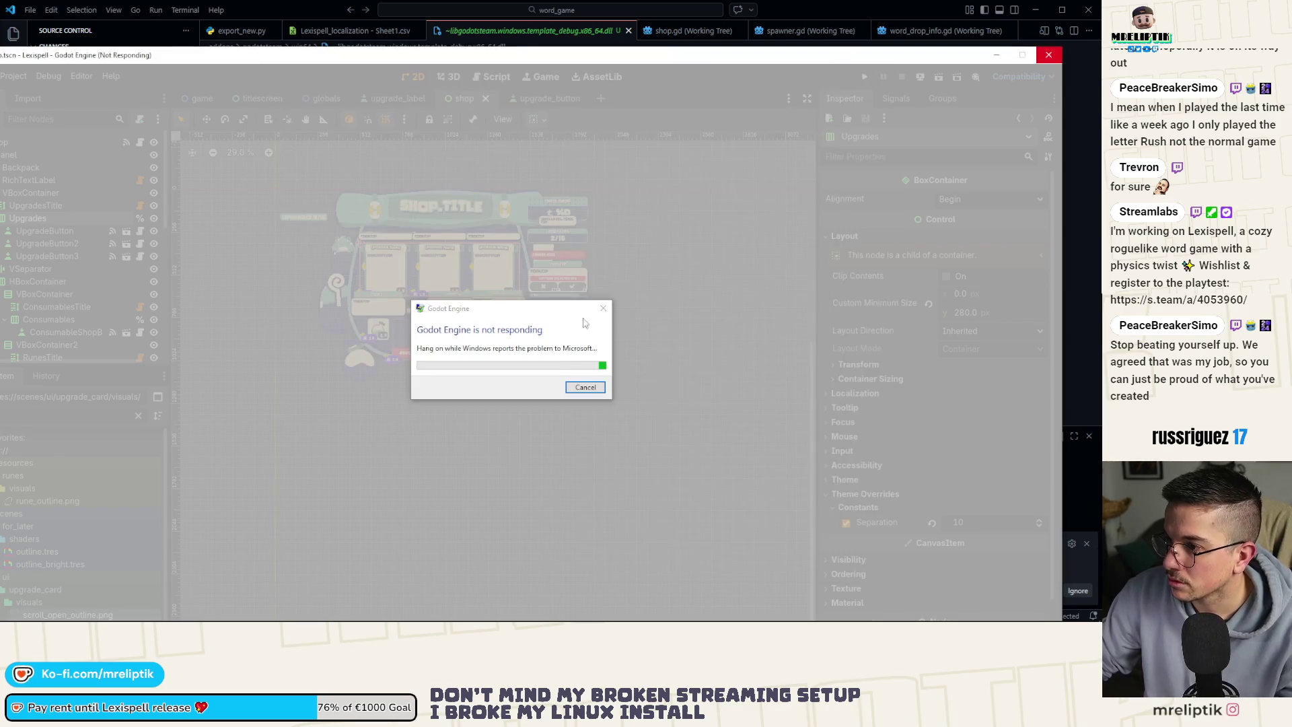
left_click(582, 387)
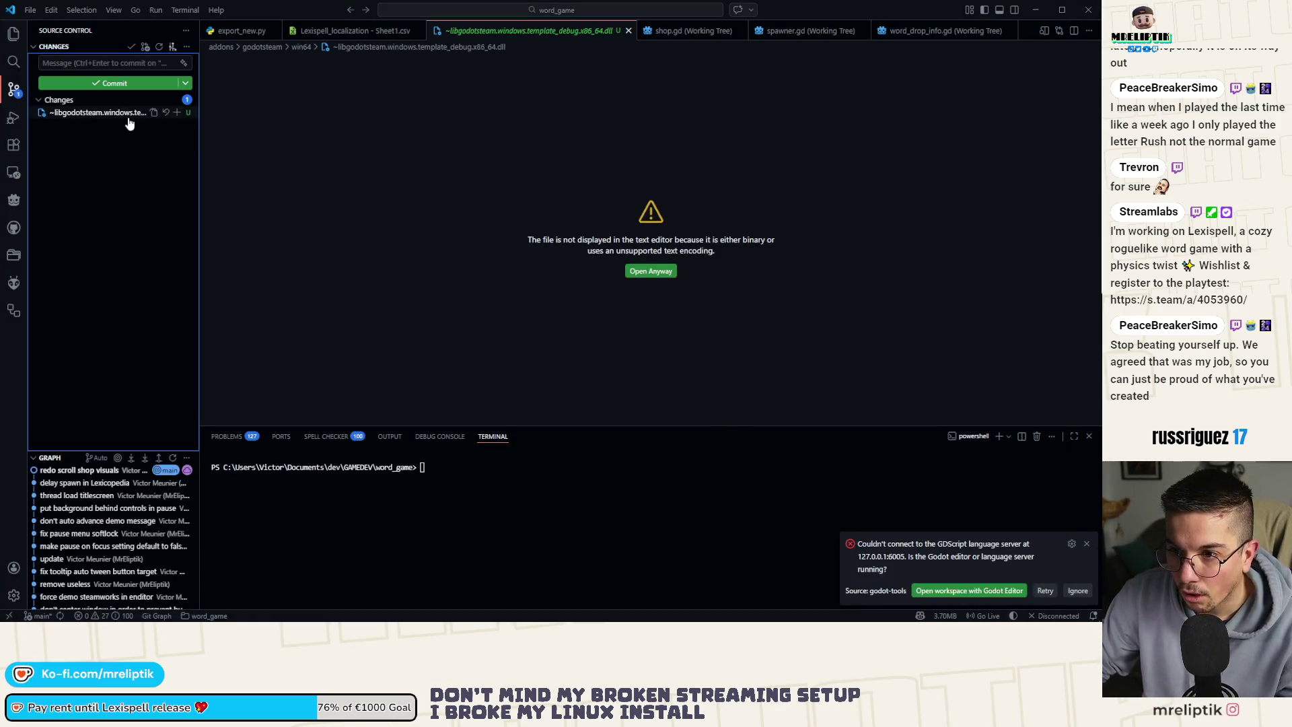
Discard the untracked DLL in VS Code and open the Lexispell project from the Project Manager.
left_click(166, 113)
left_click(555, 334)
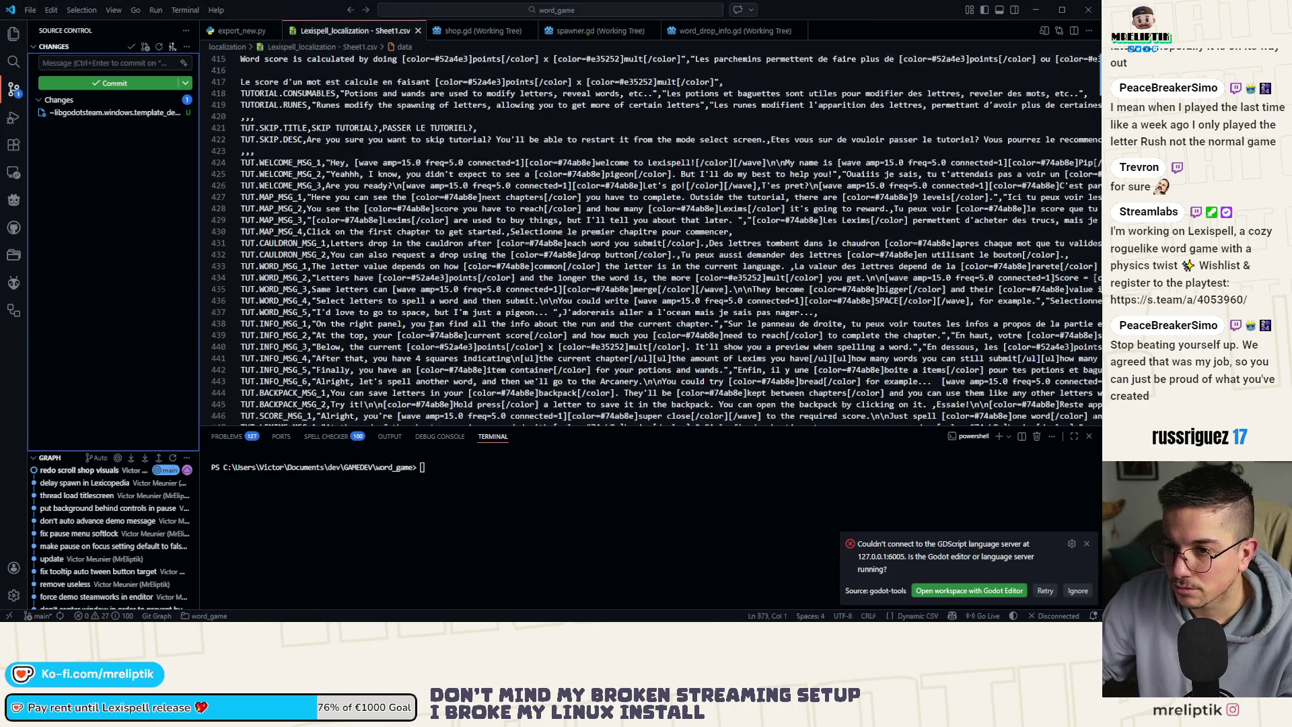
key("super")
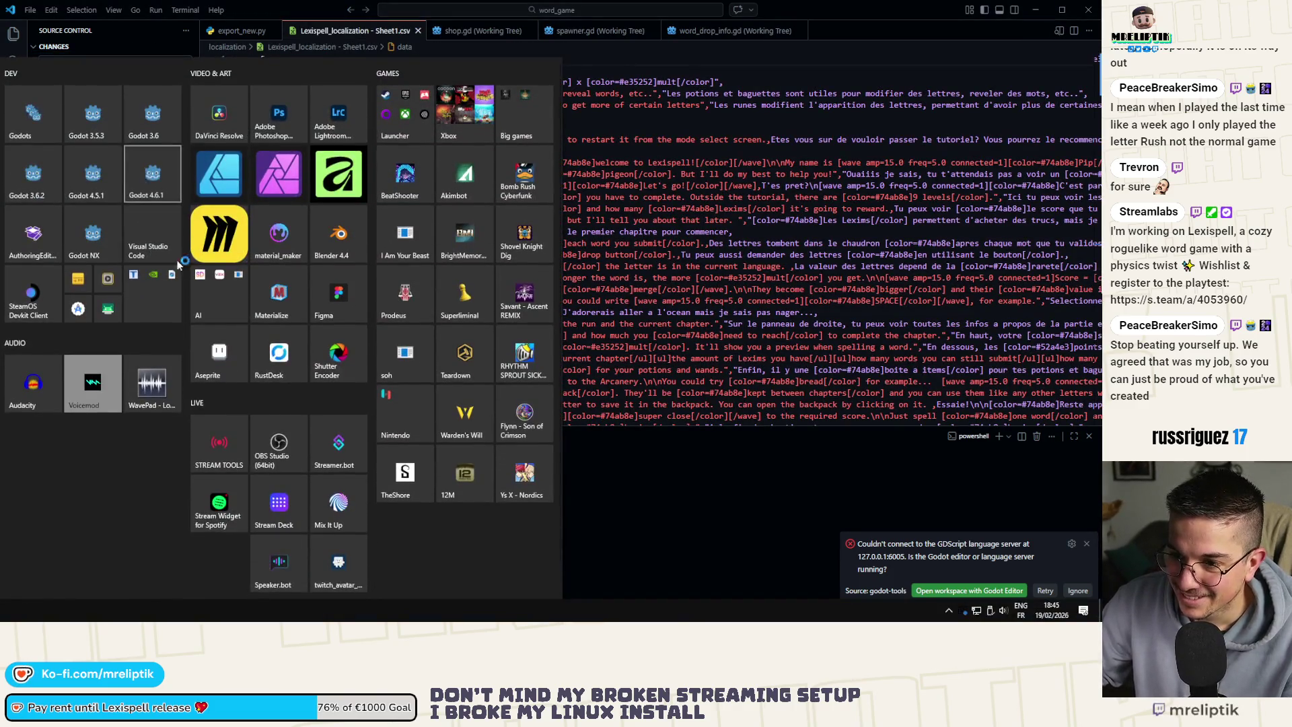
key("Escape")
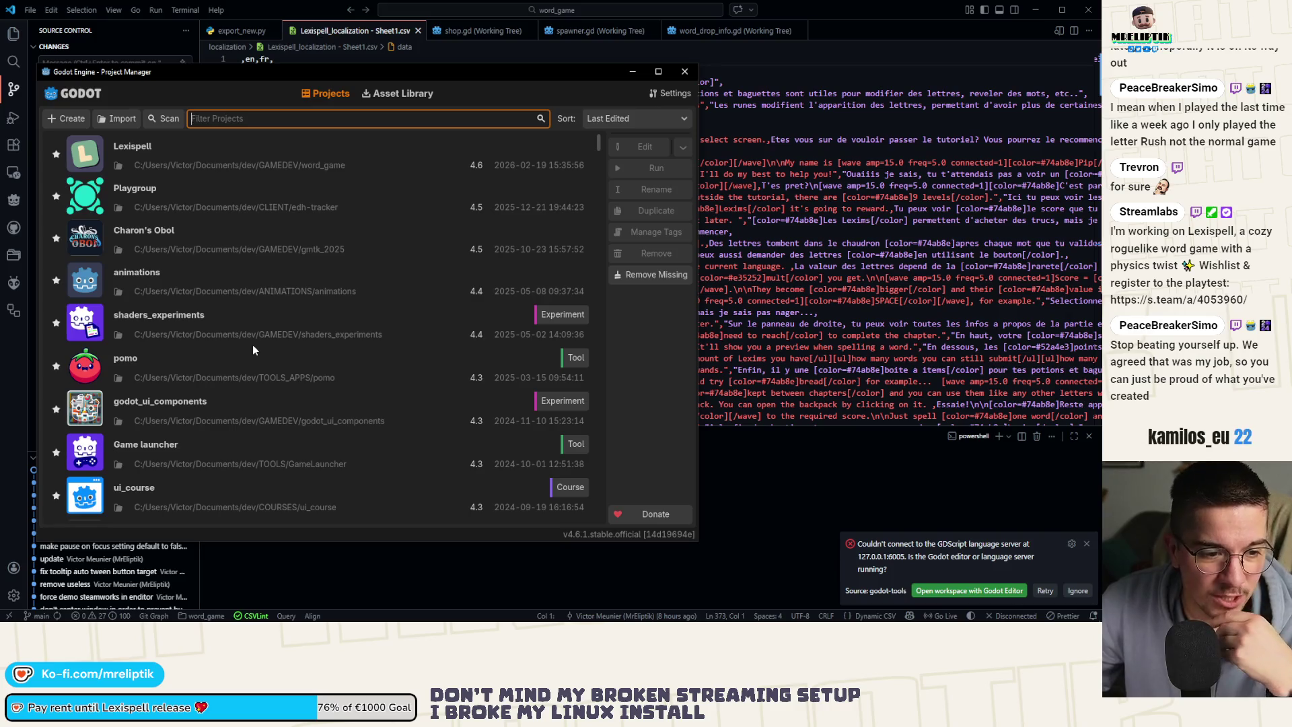
double_click(204, 157)
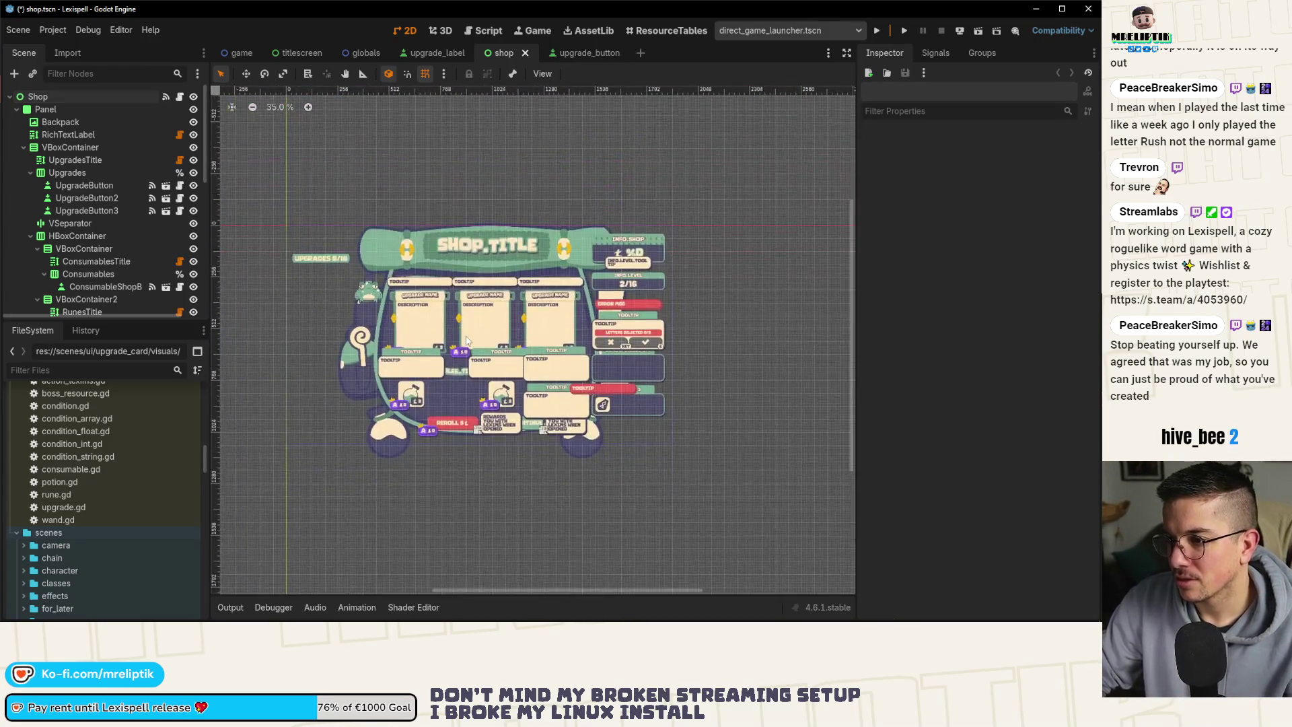
Close Task Manager and switch over to the browser window.
key("ctrl+shift+Escape")
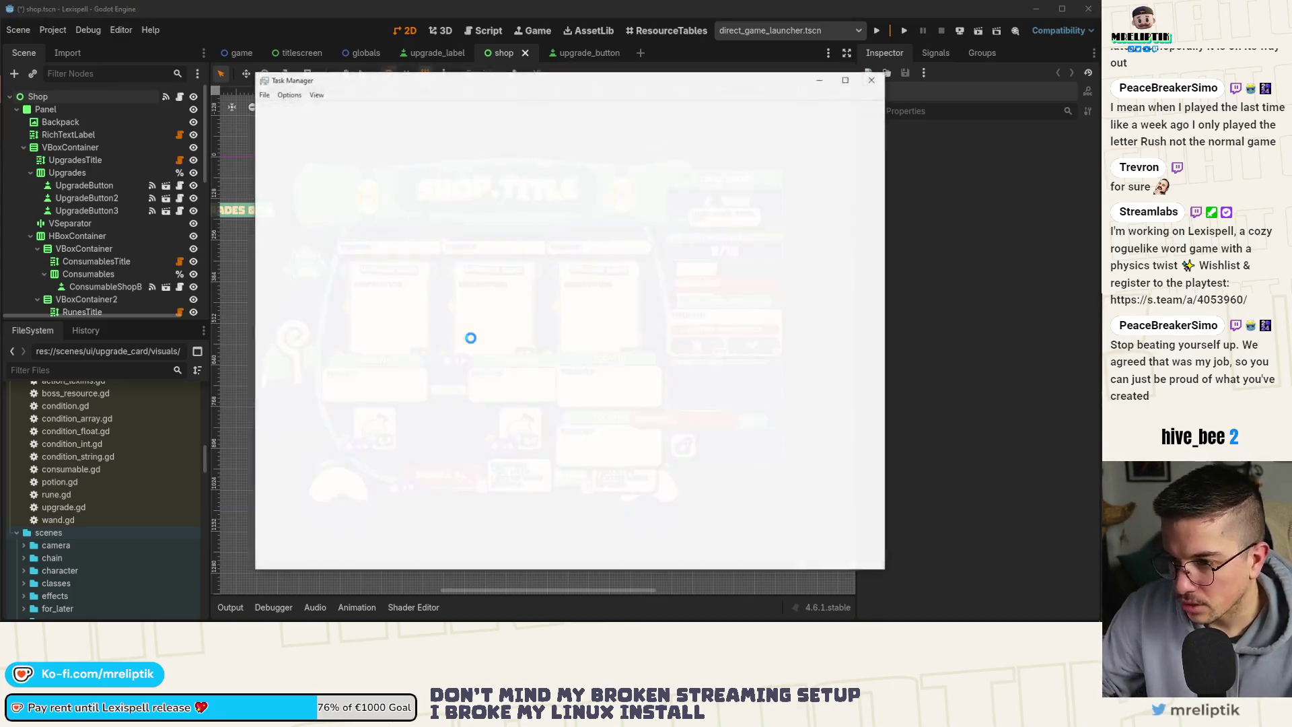
key("alt+Tab")
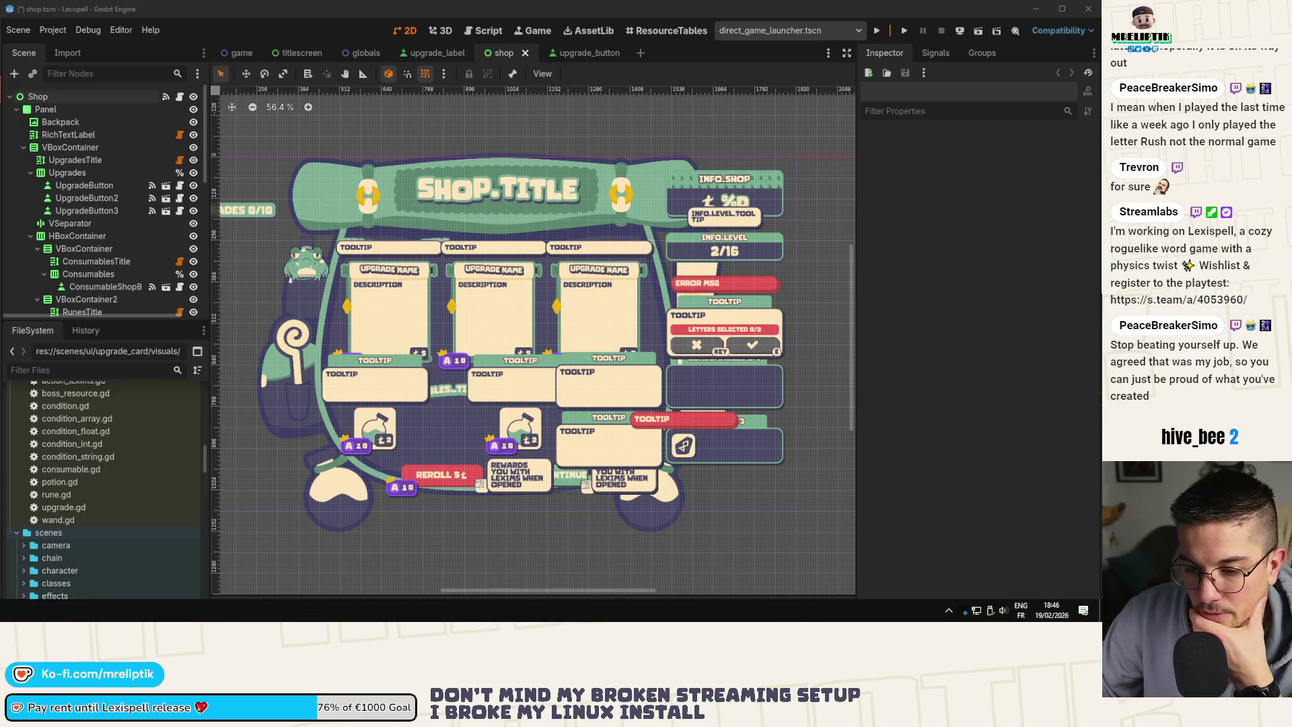
key("alt+Tab")
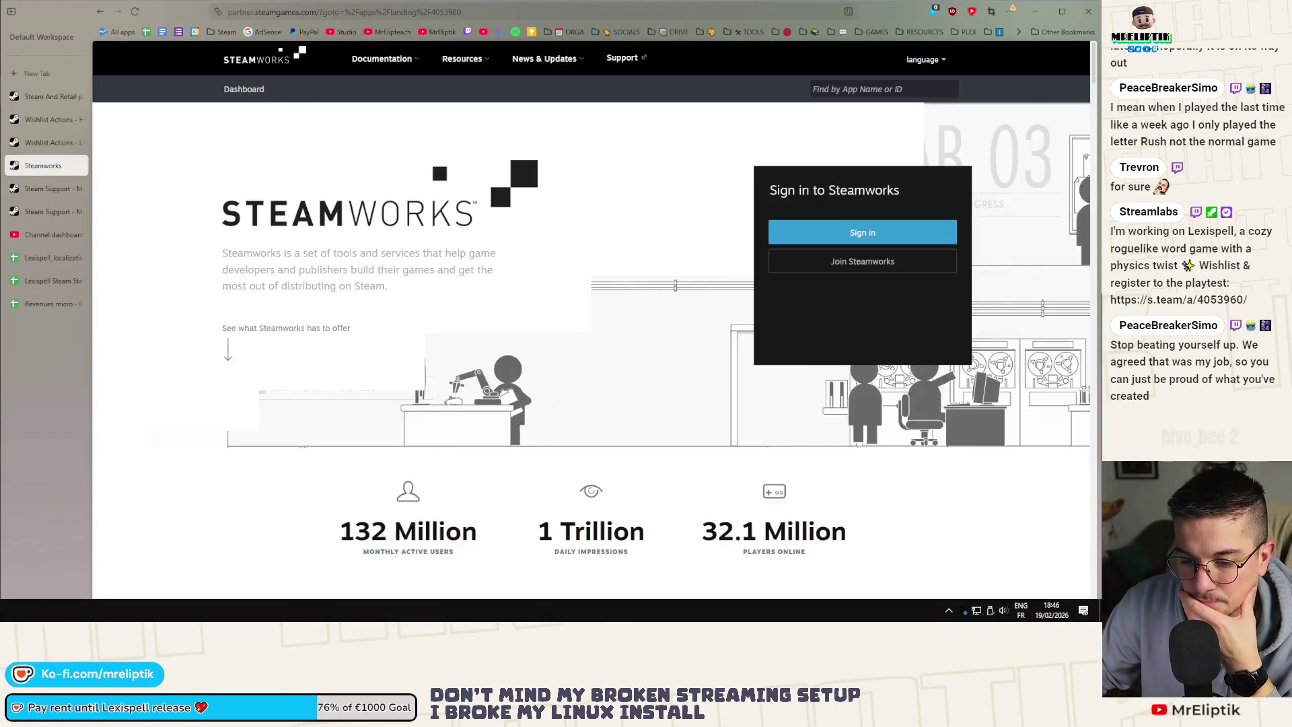
Close the Reddit tab in Chrome so only Gmail remains, then return to Godot.
mouse_move(51, 611)
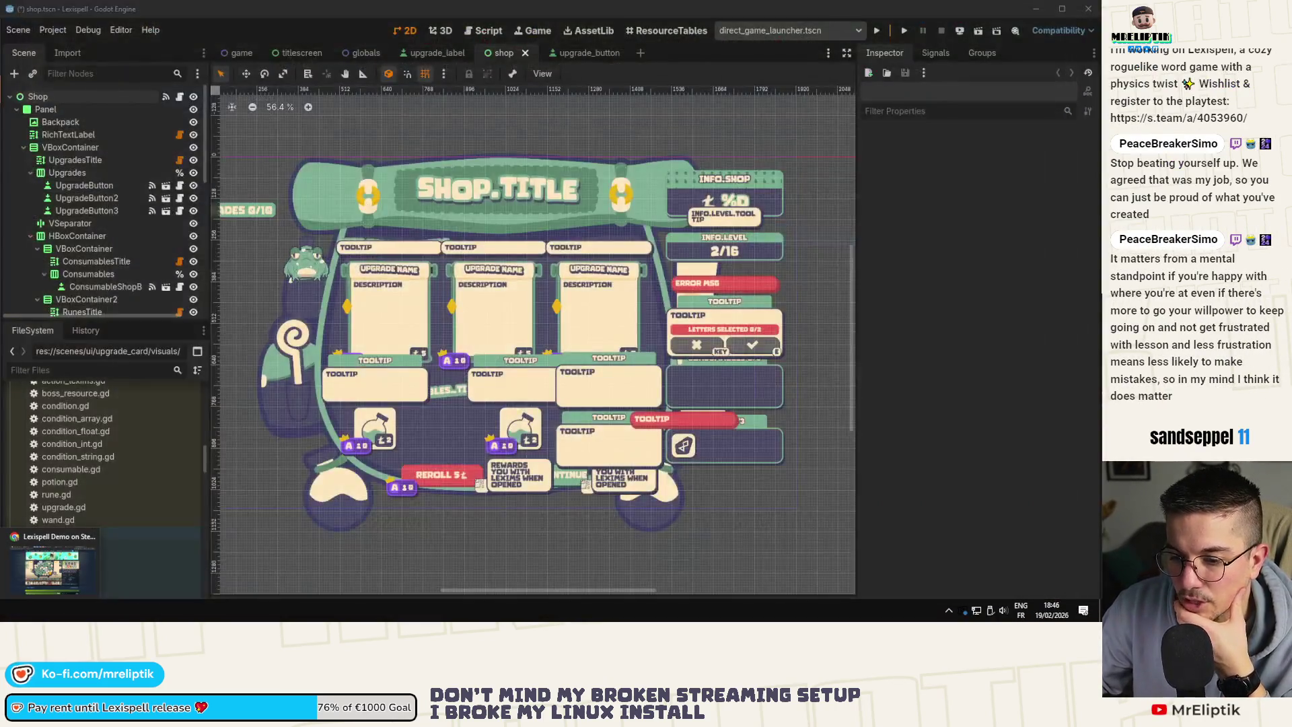
left_click(50, 565)
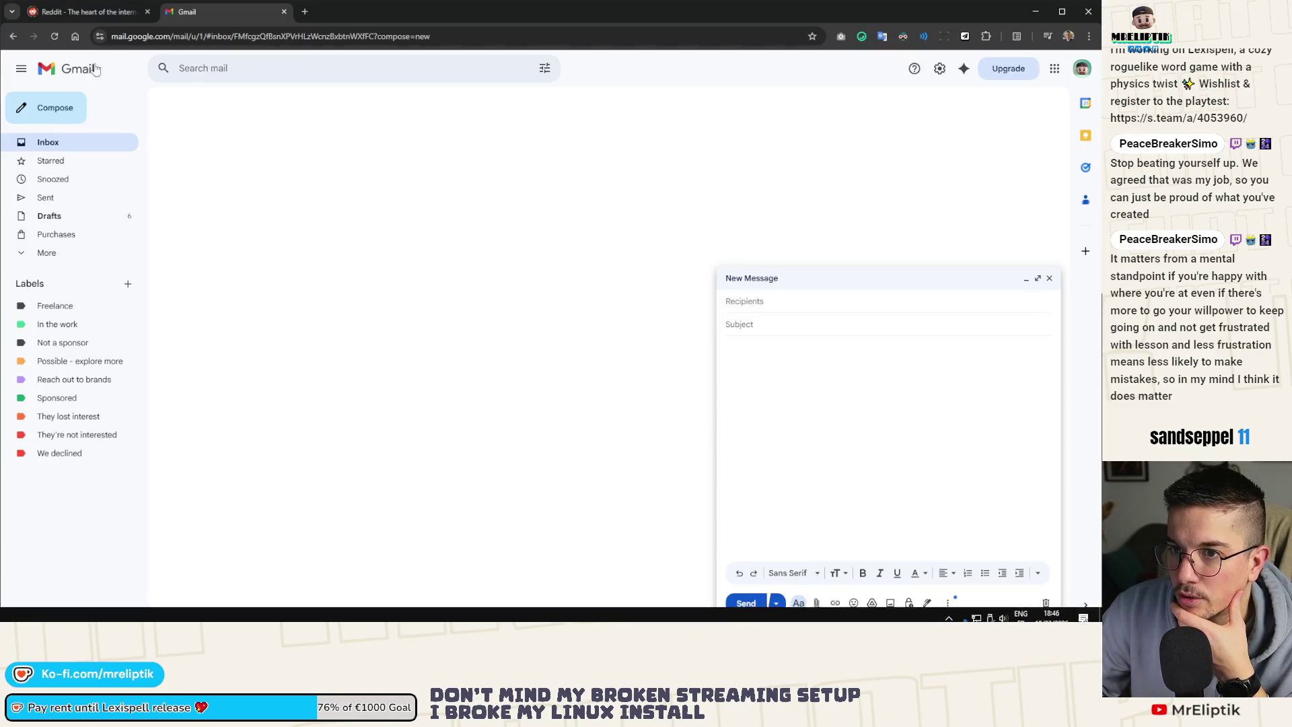
left_click(155, 14)
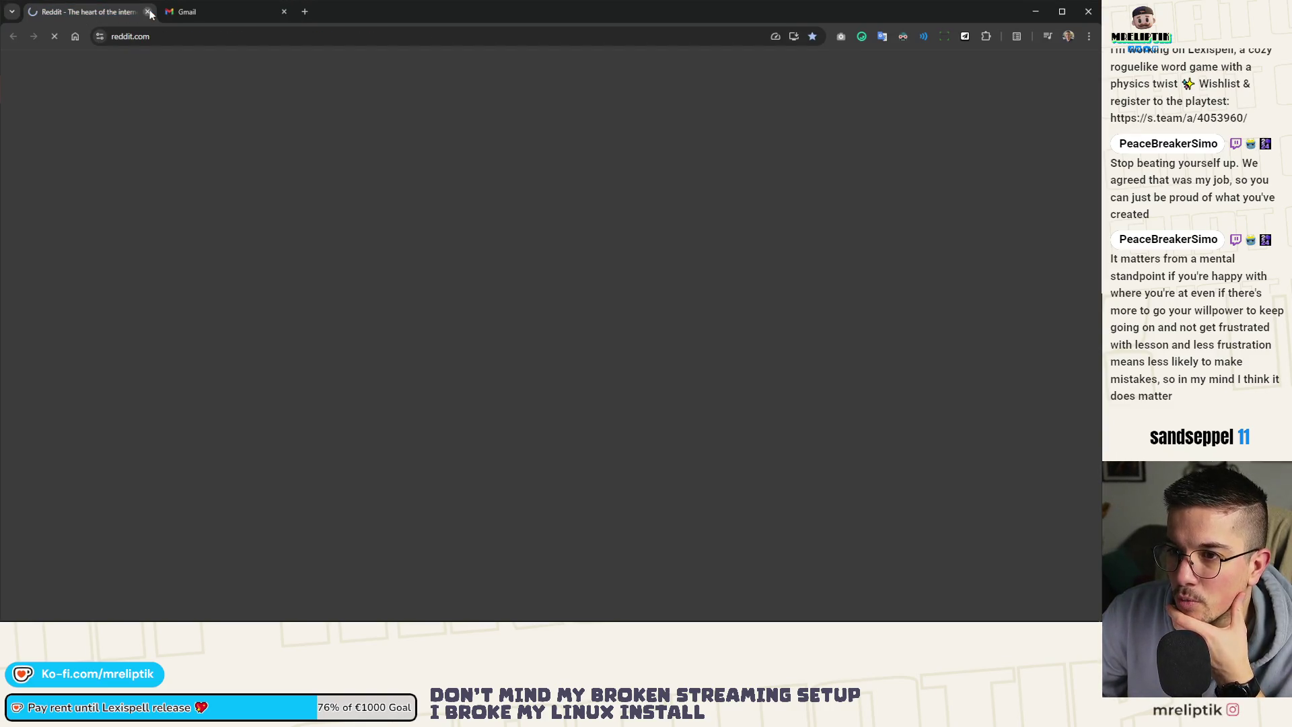
left_click(147, 11)
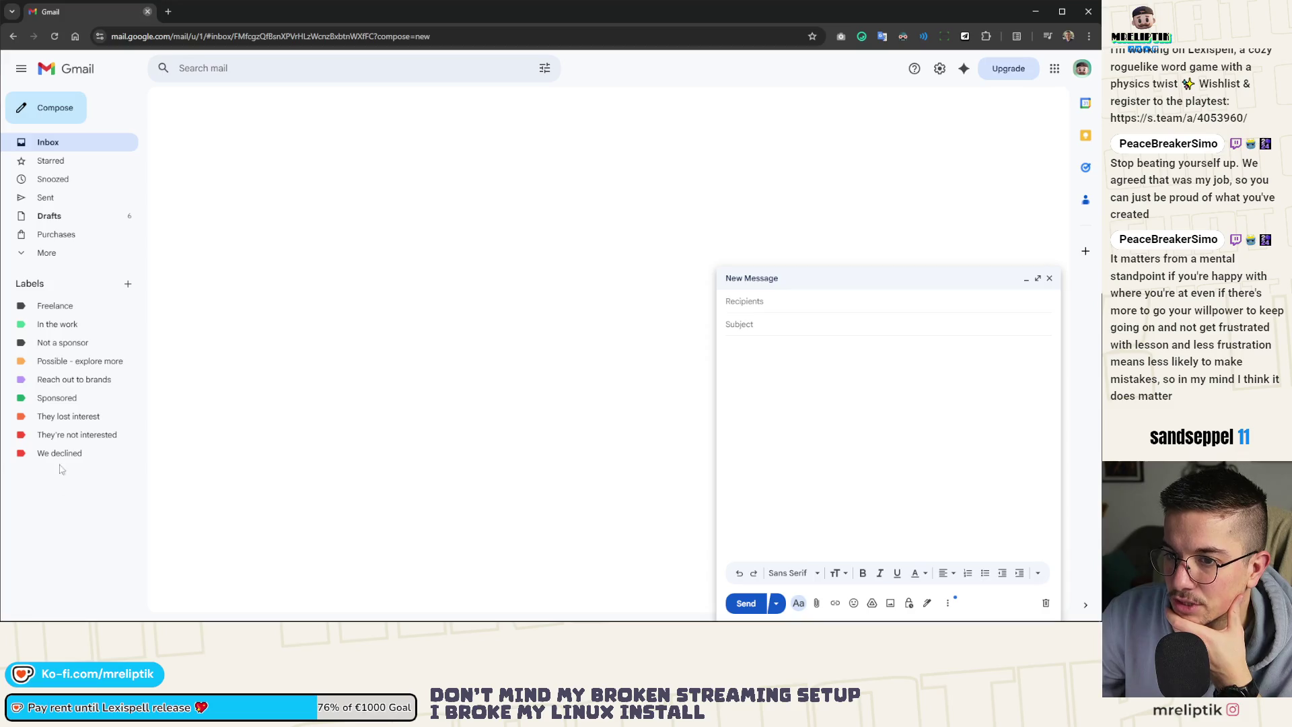
mouse_move(50, 612)
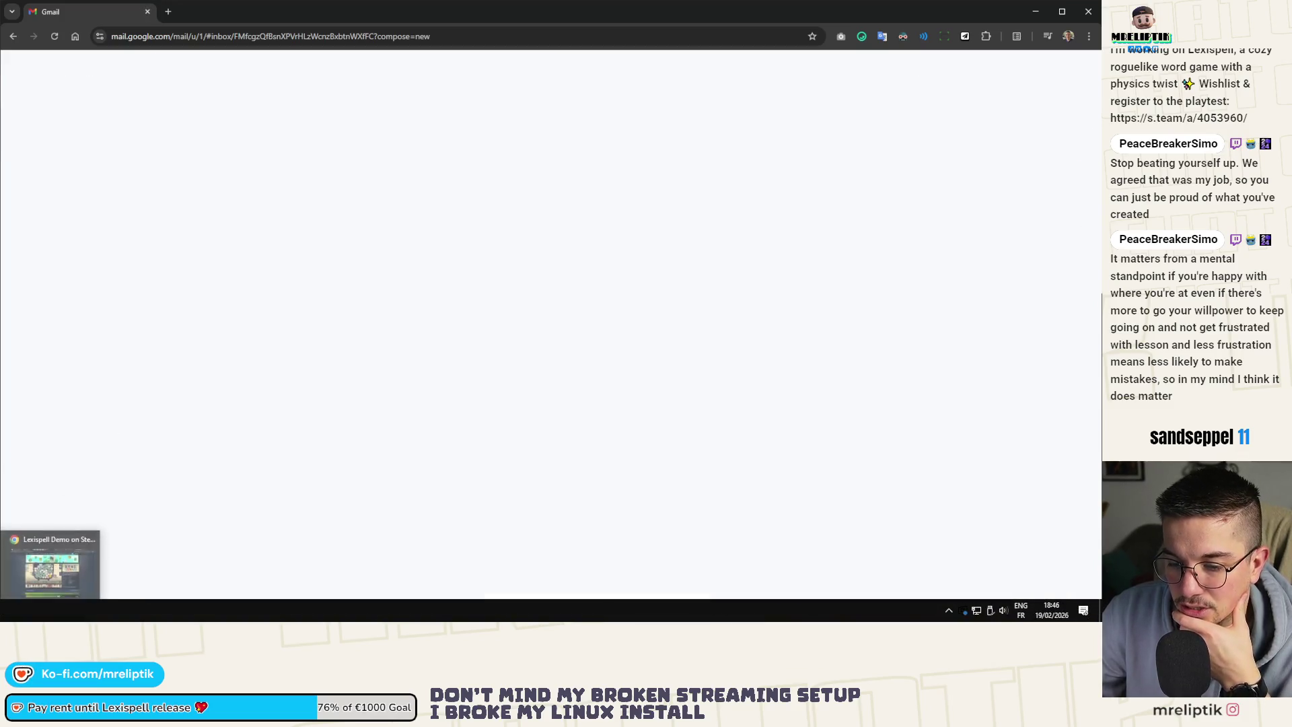
left_click(50, 565)
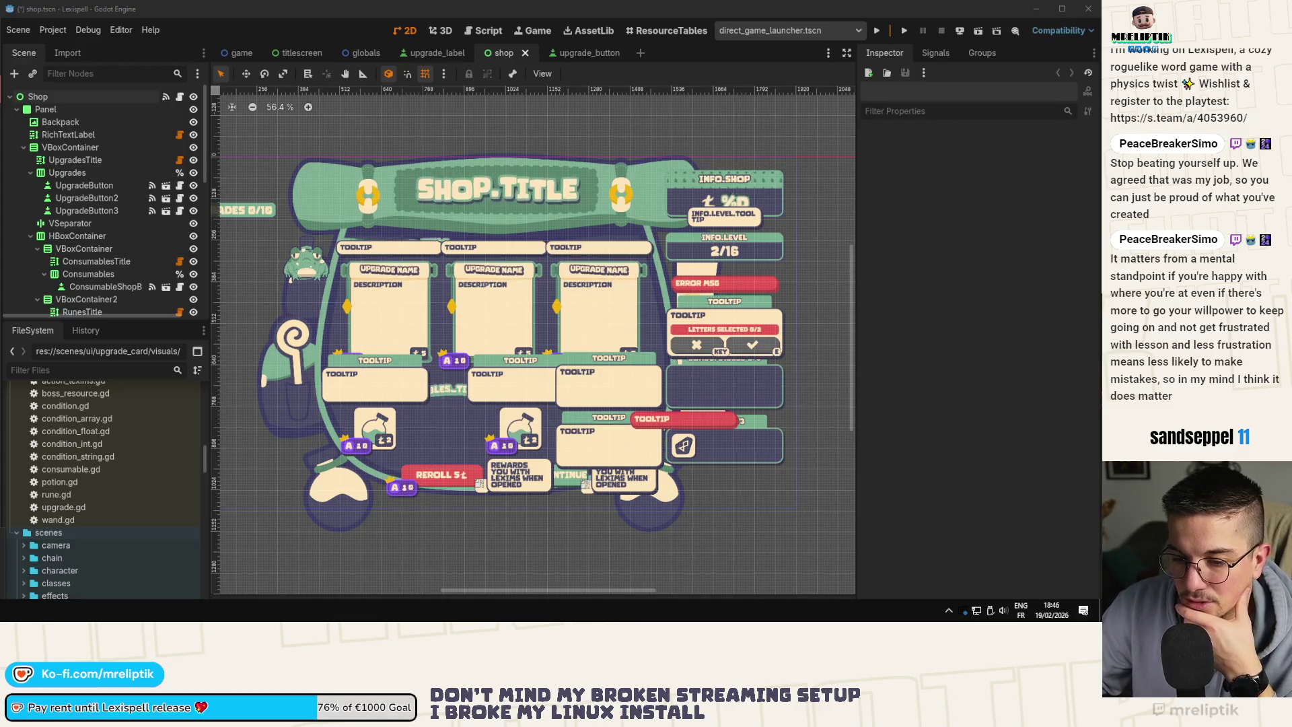
Minimize the Chrome window showing the X profile and save shop.tscn.
left_click(1036, 12)
left_click(1036, 11)
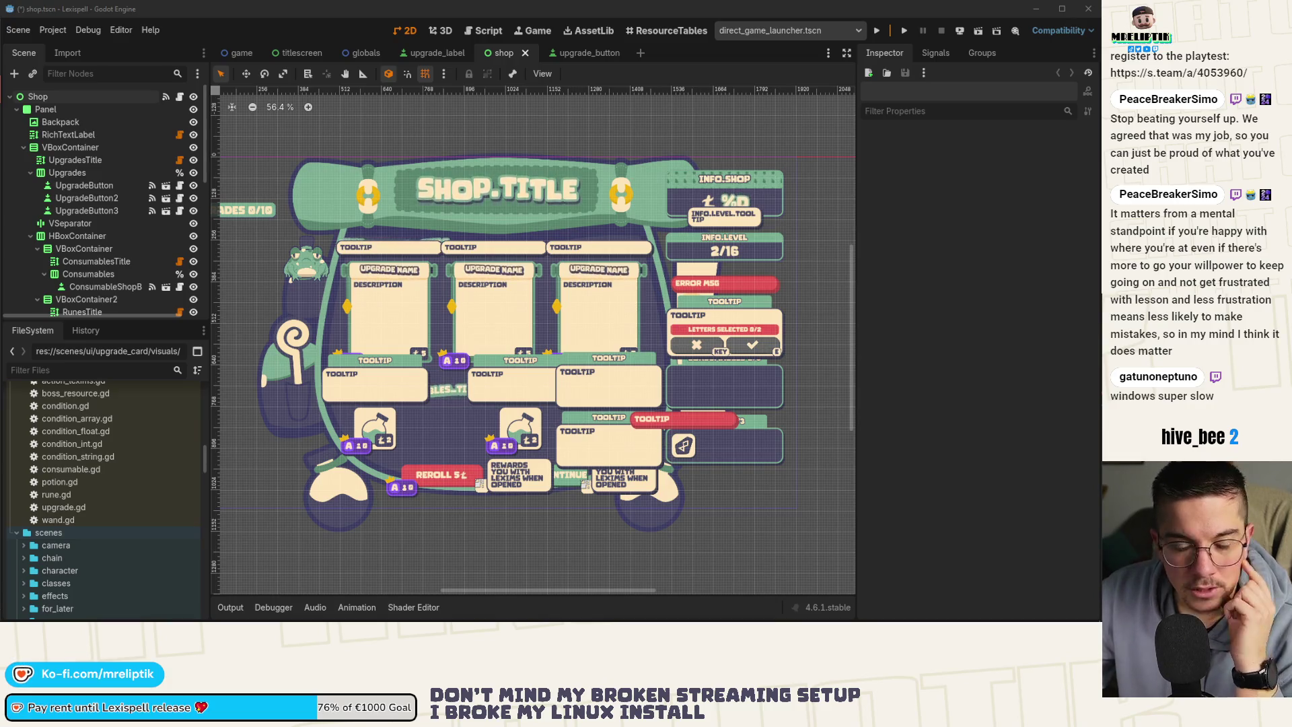
key("ctrl+s")
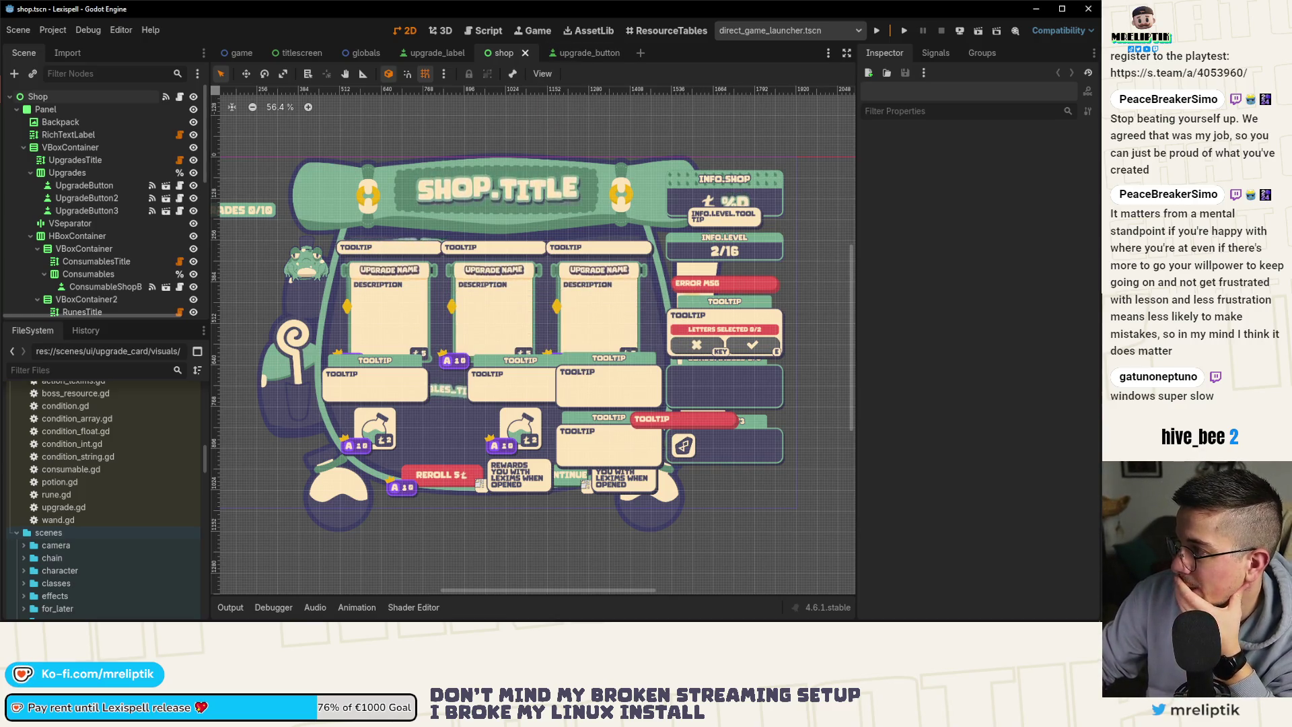
Exit Figma from the taskbar's hidden background icons.
mouse_move(939, 619)
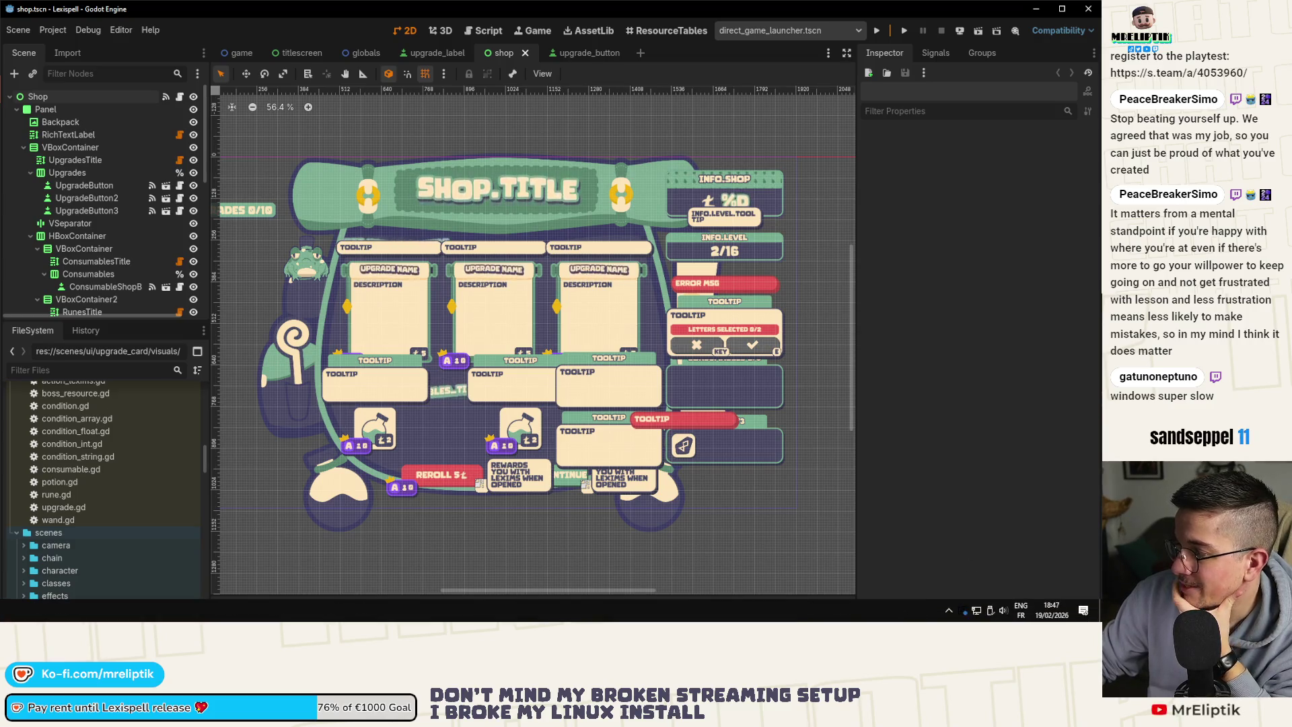
left_click(948, 610)
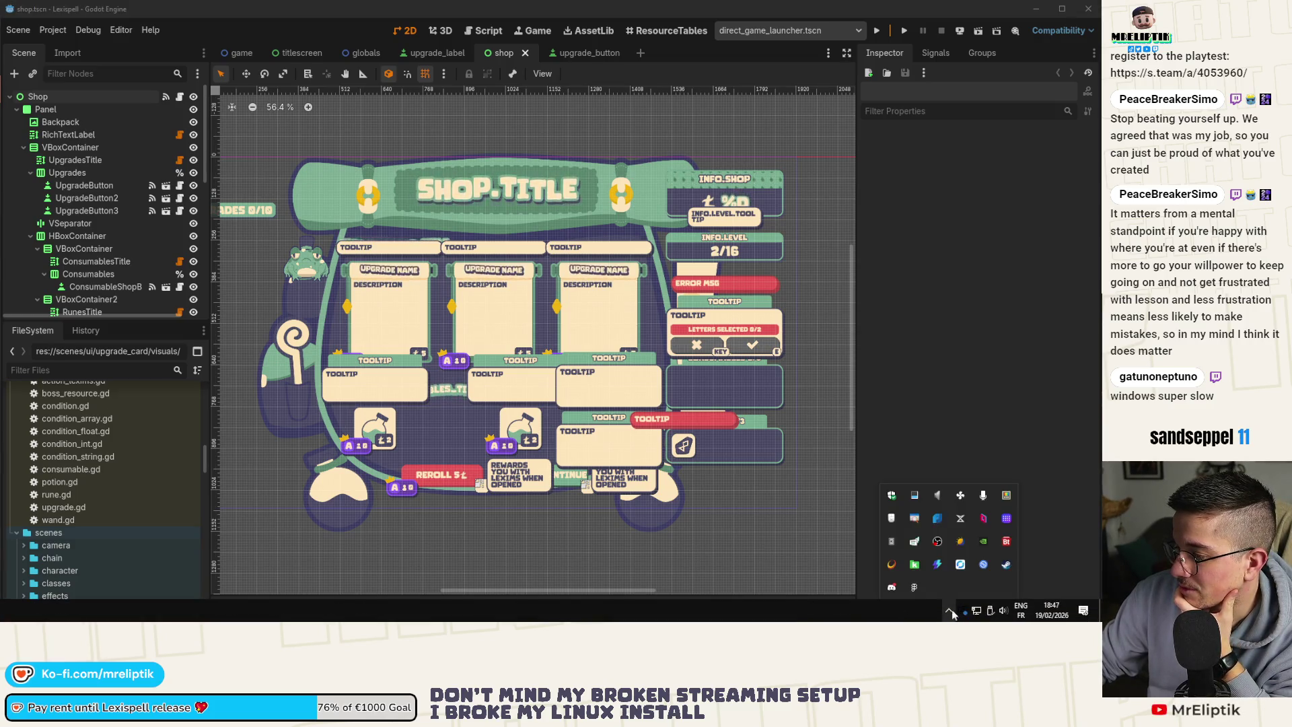
right_click(914, 588)
left_click(941, 572)
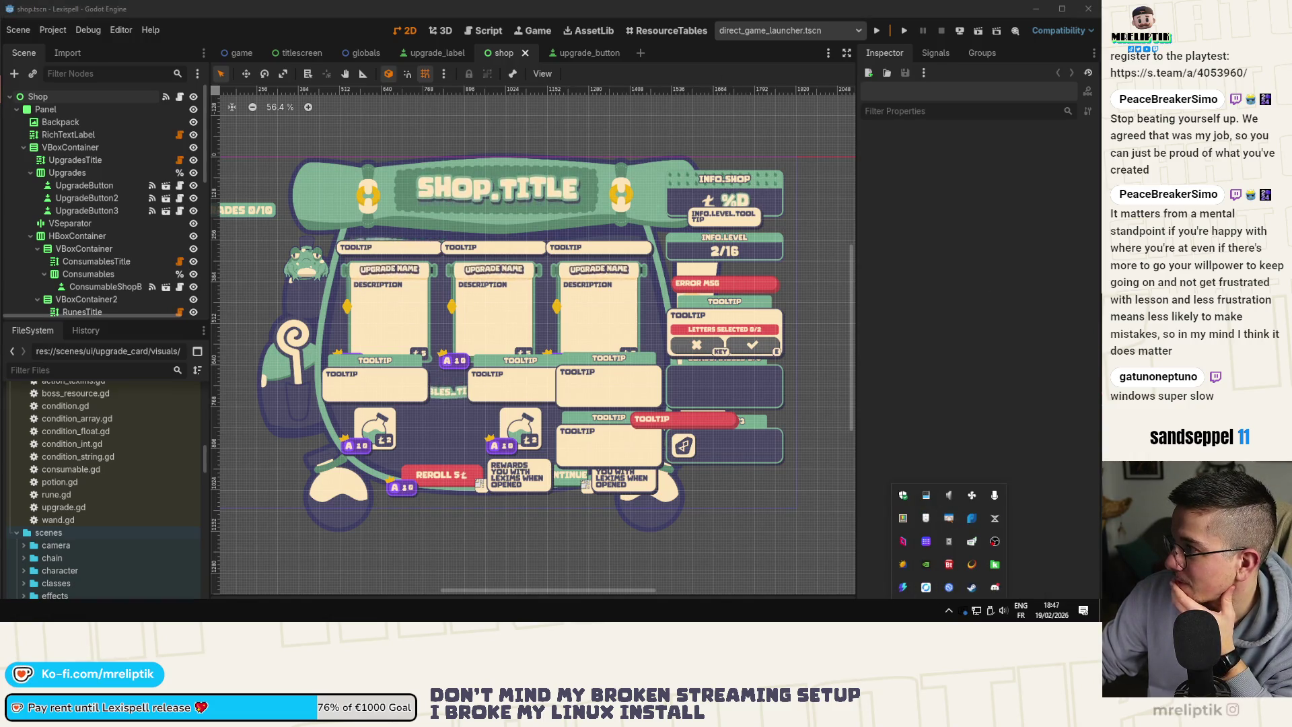
key("Escape")
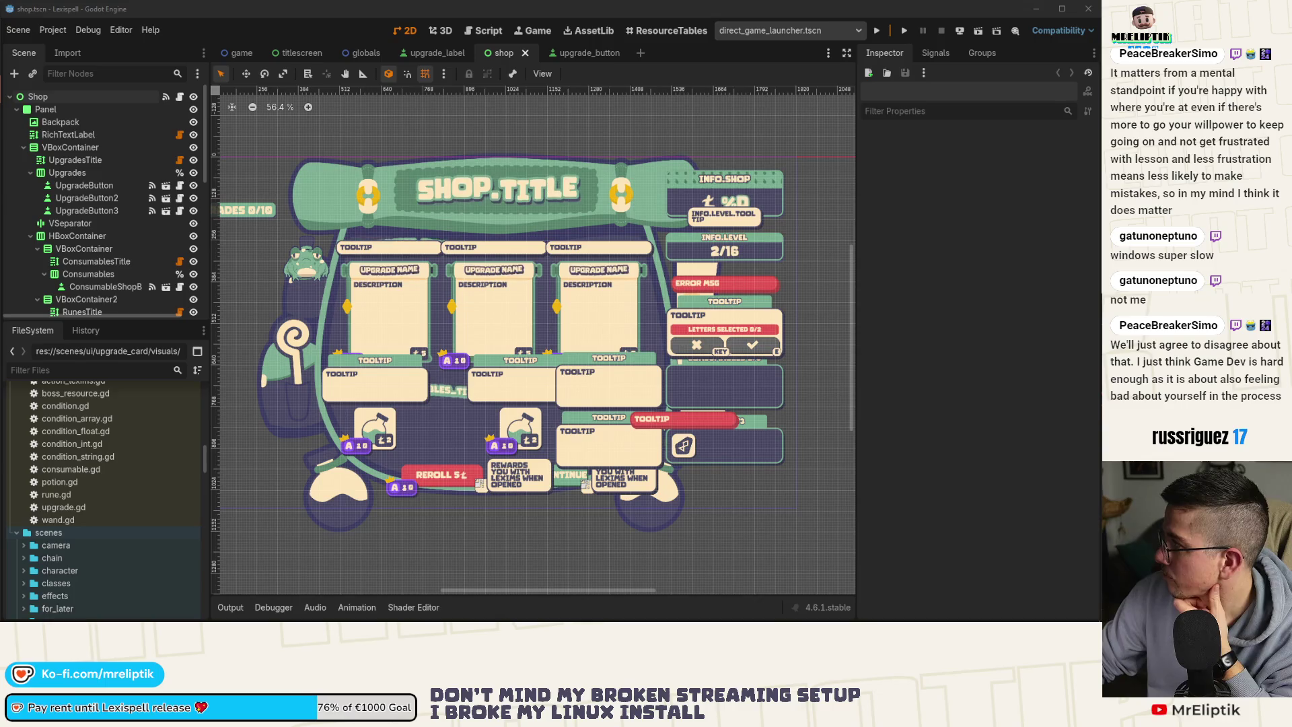
Dismiss Discord's tray menu and cancel the administrator permission prompt.
mouse_move(609, 599)
left_click(948, 610)
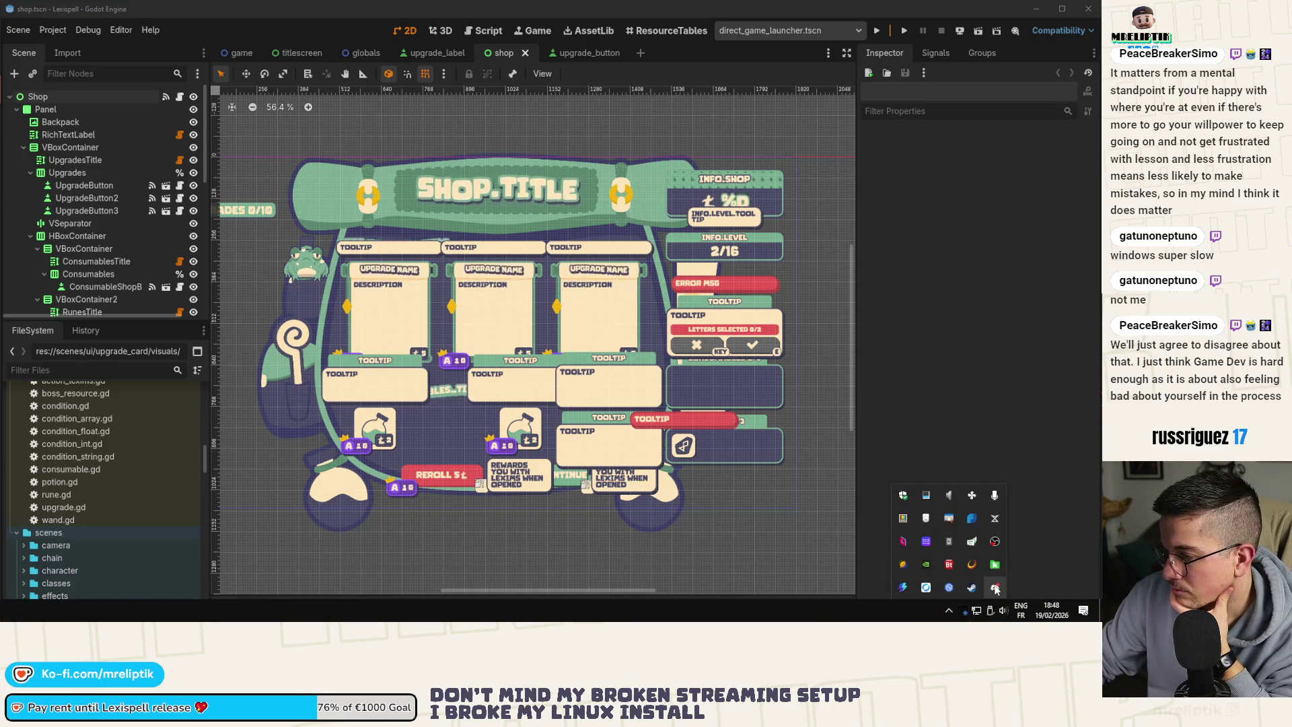
right_click(995, 587)
left_click(948, 612)
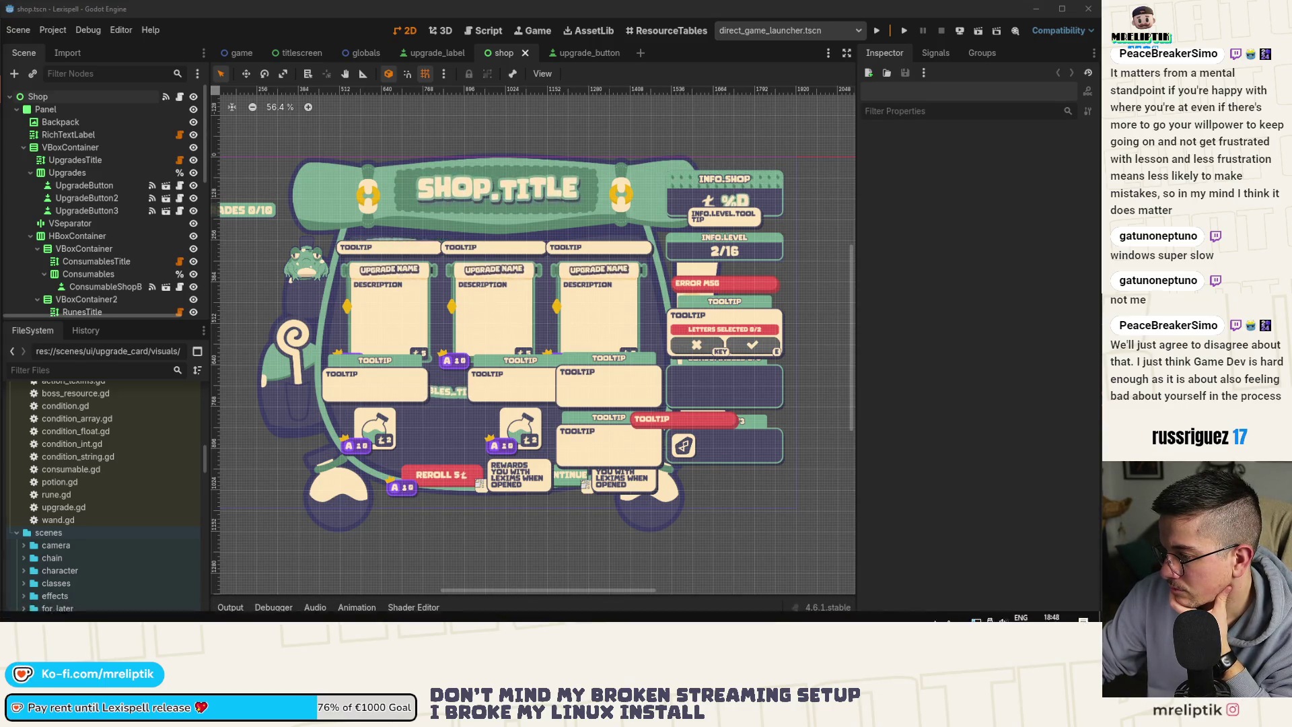
right_click(926, 586)
left_click(942, 572)
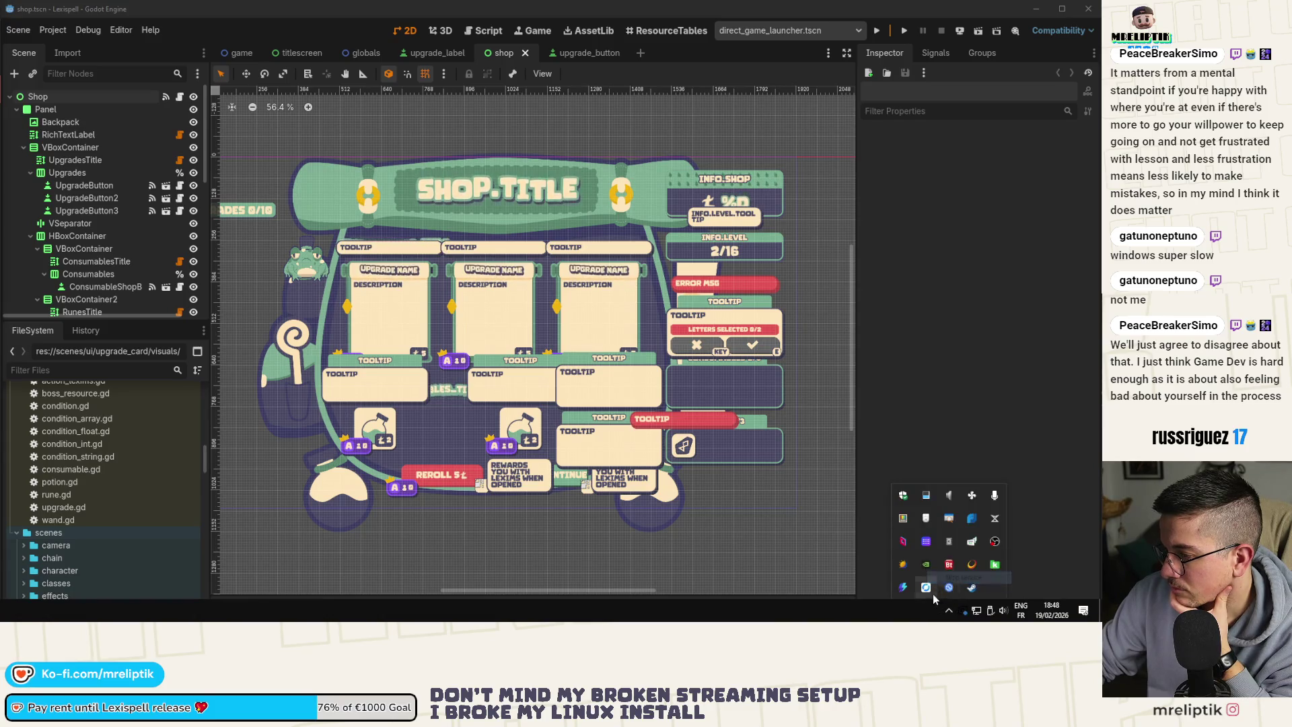
key("Escape")
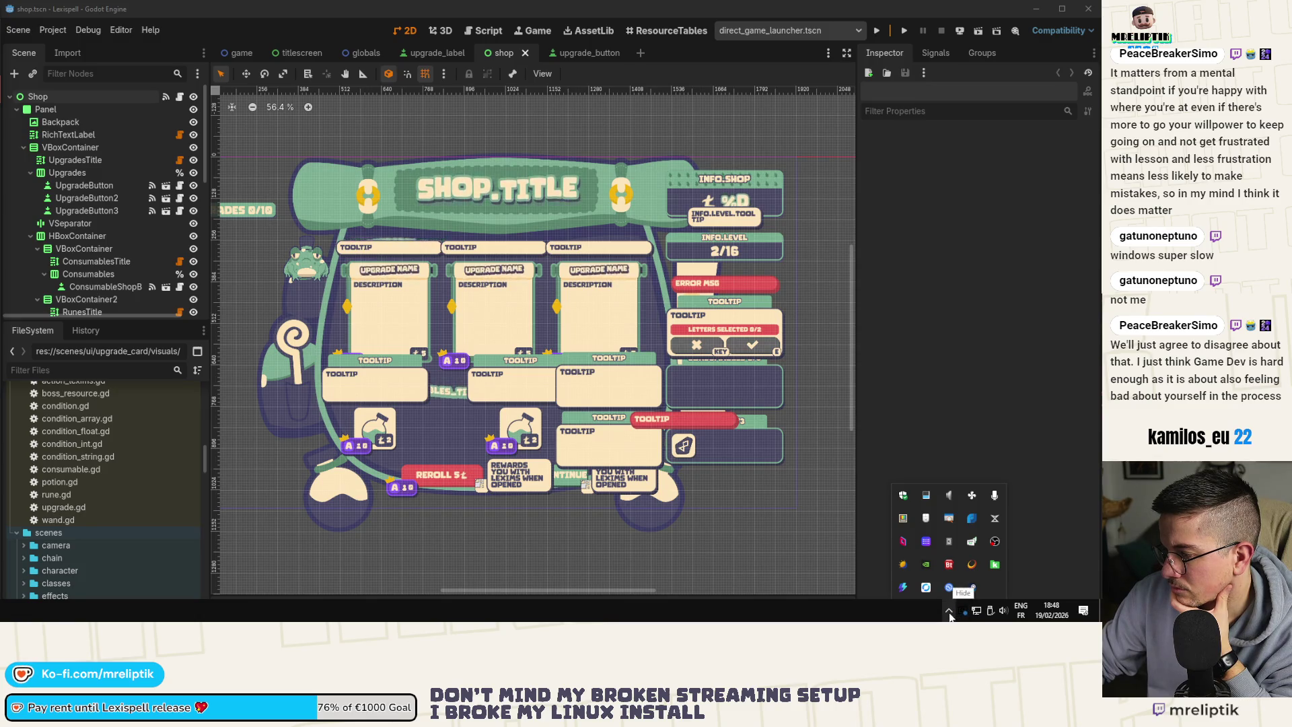
left_click(950, 613)
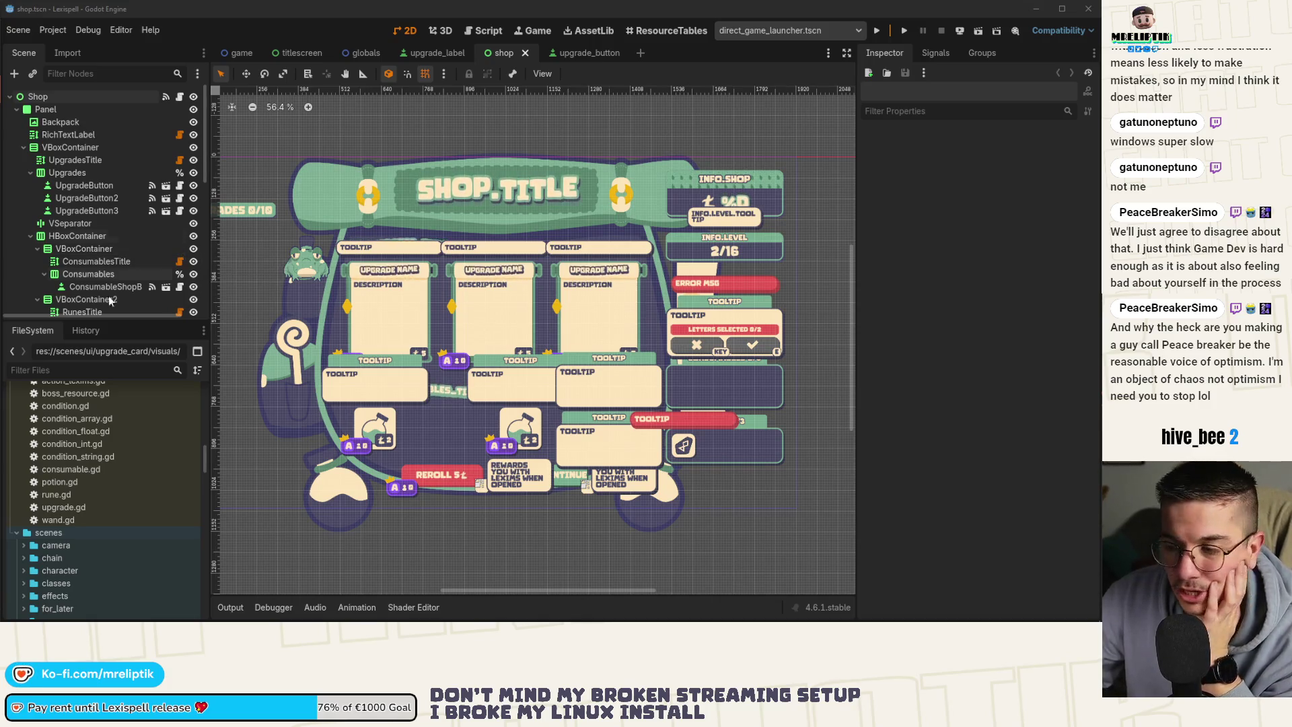
scroll(329, 316, "down", 1)
Deselect the UpgradesDisplay node, save shop.tscn, and switch to VS Code.
left_click(267, 279)
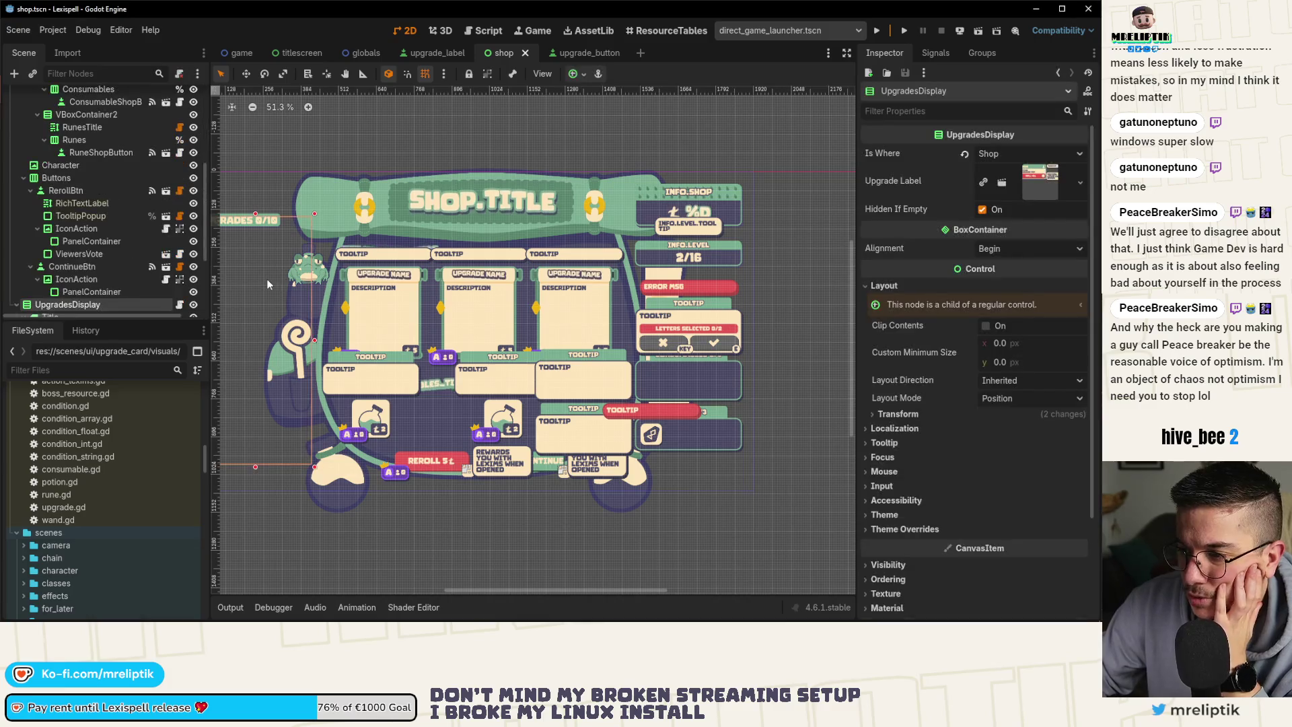
scroll(323, 275, "down", 1)
scroll(349, 276, "down", 3)
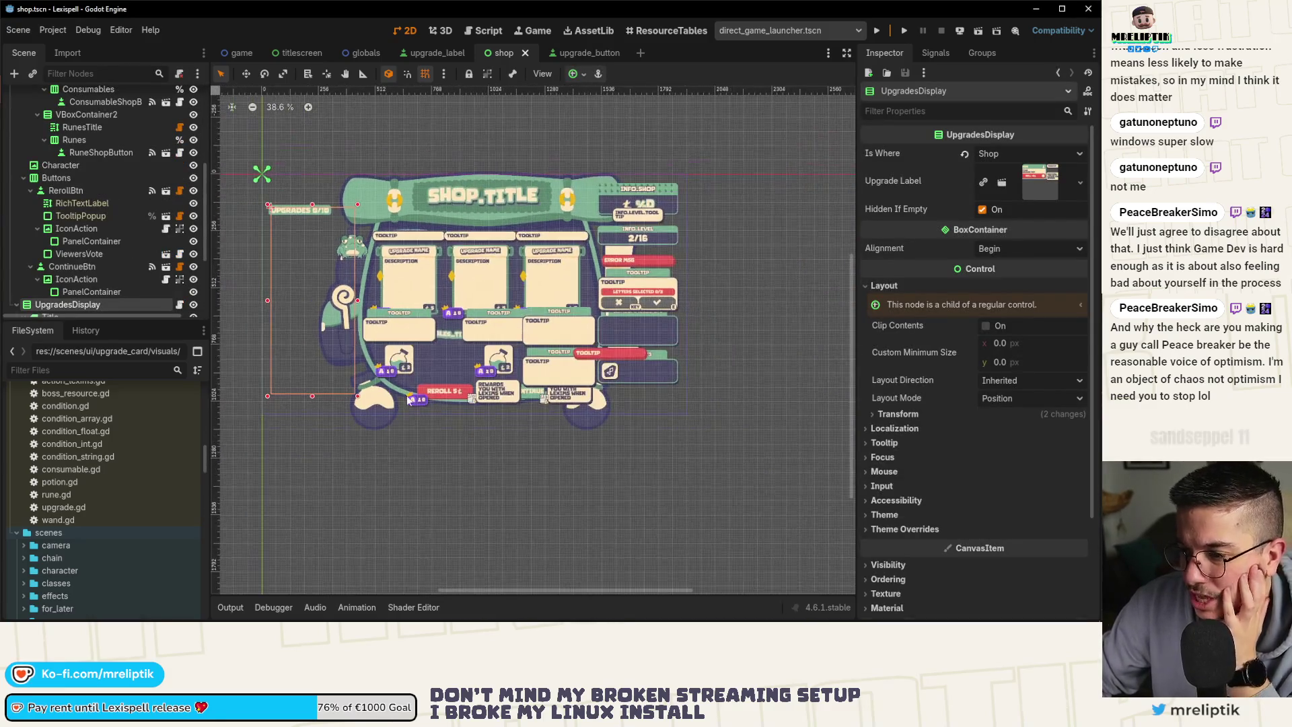
left_click(424, 462)
key("ctrl+s")
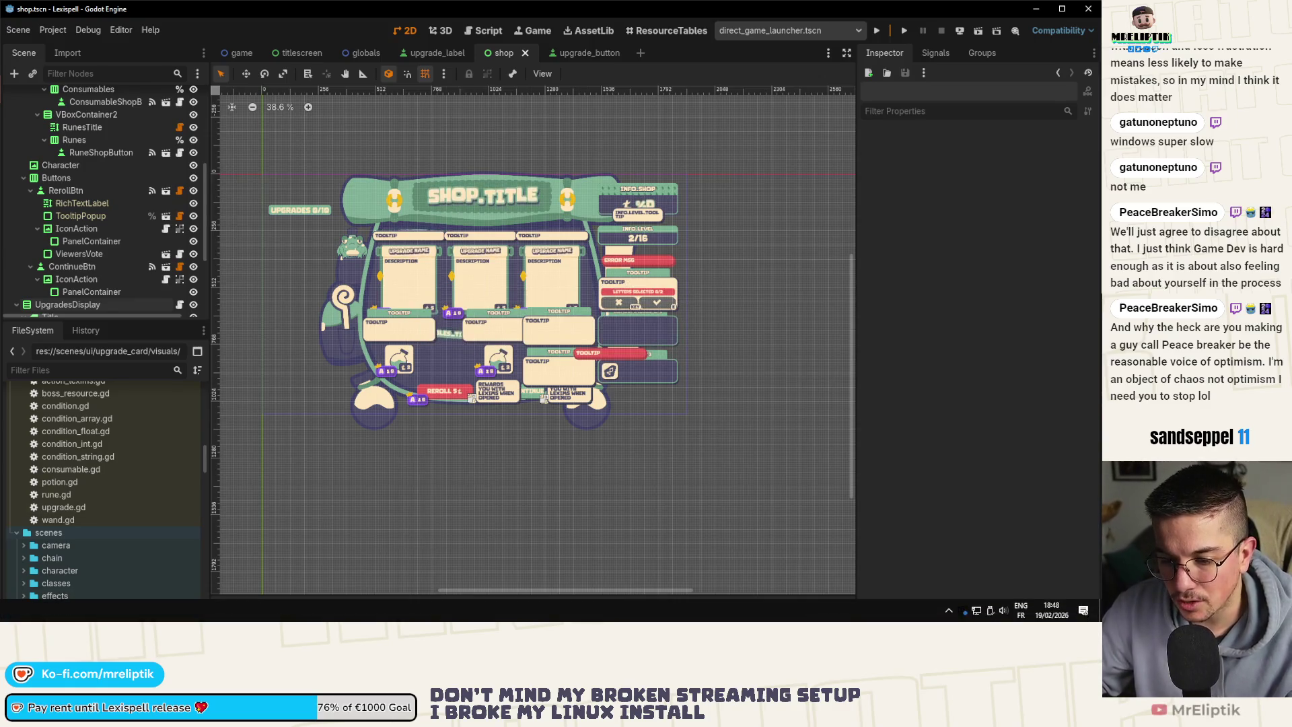
key("alt+Tab")
key("alt+Tab")
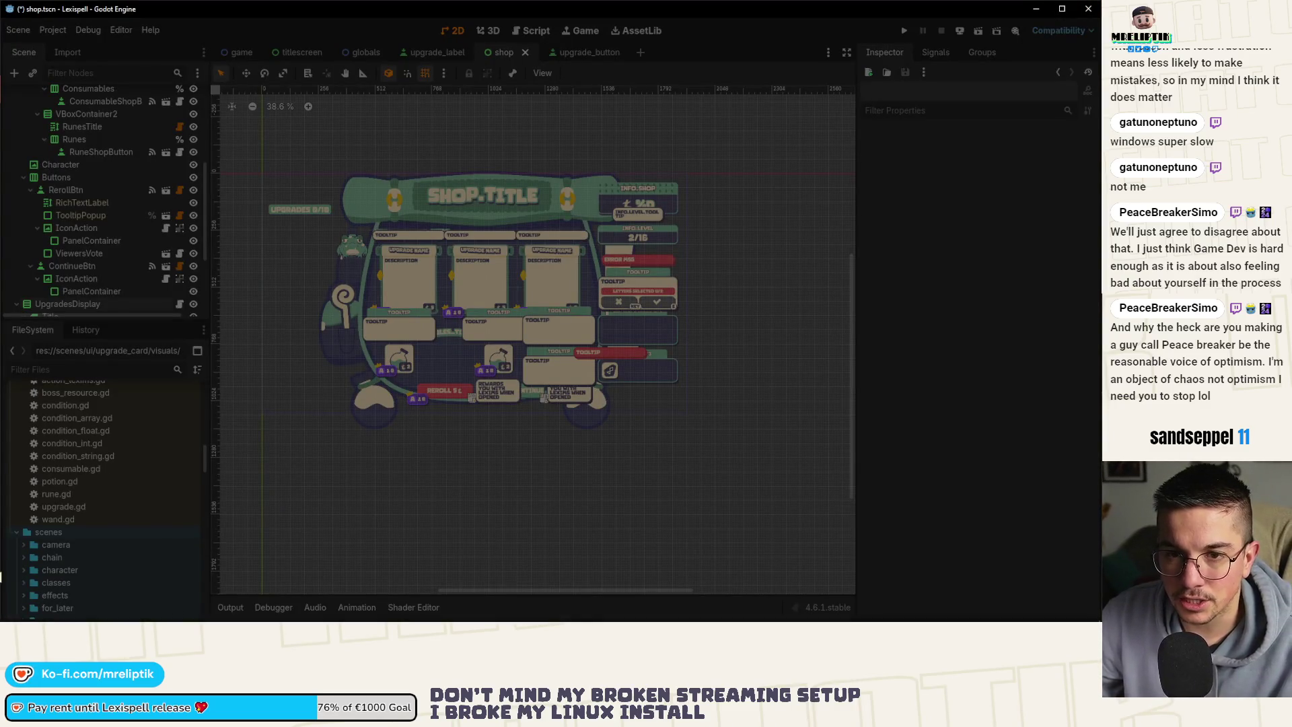
Refresh VS Code's Source Control list, now showing no pending changes.
key("alt+Tab")
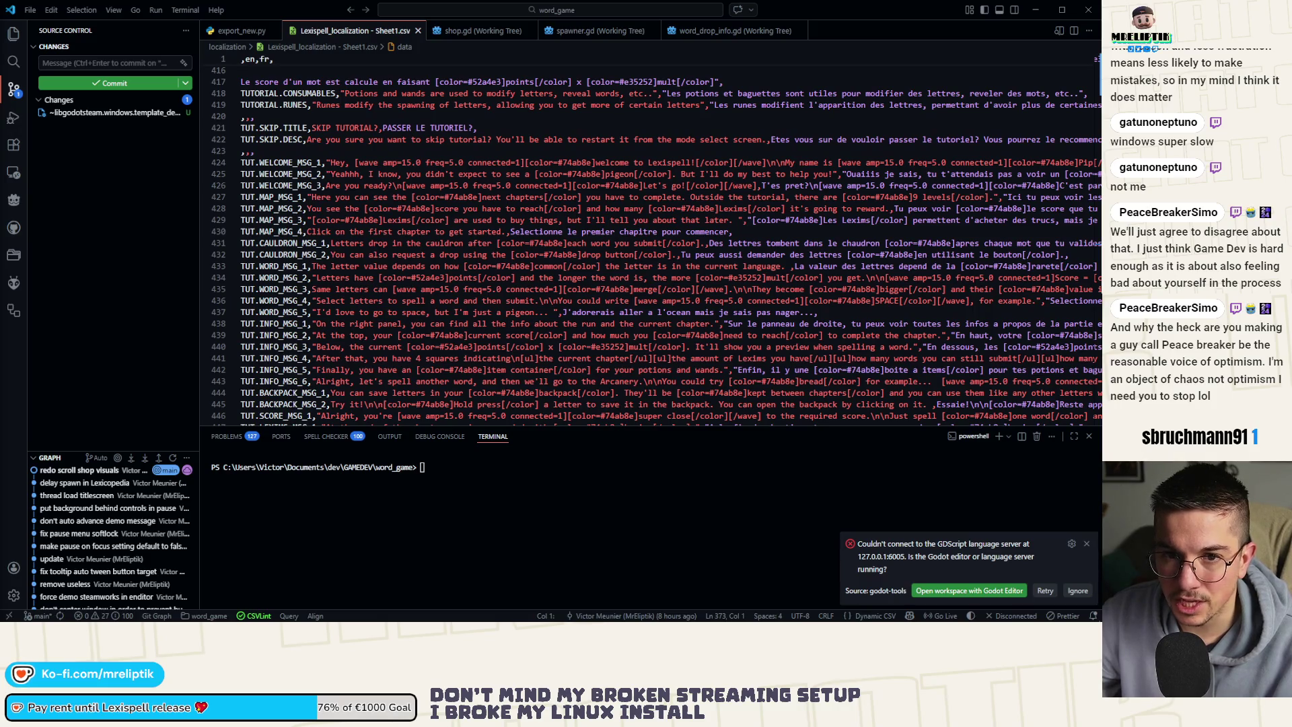
left_click(107, 249)
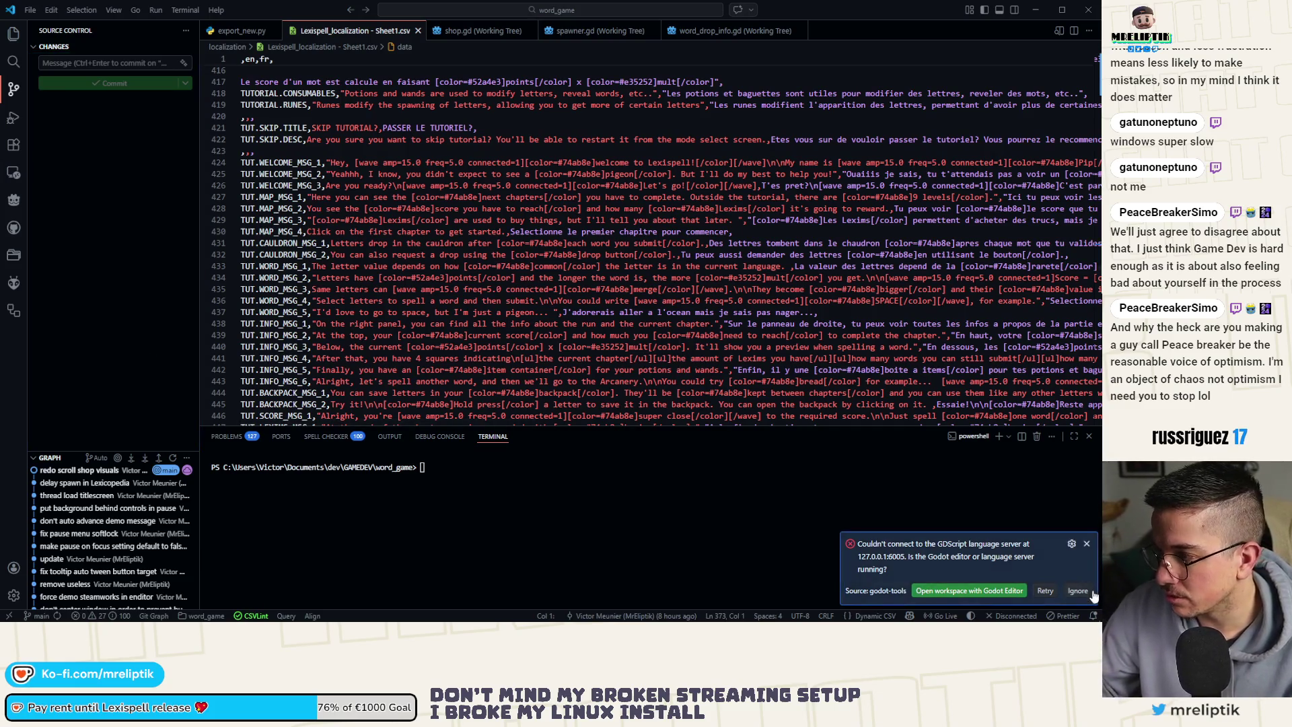
Create a new branch named scroll_visuals and publish it to the remote.
left_click(38, 615)
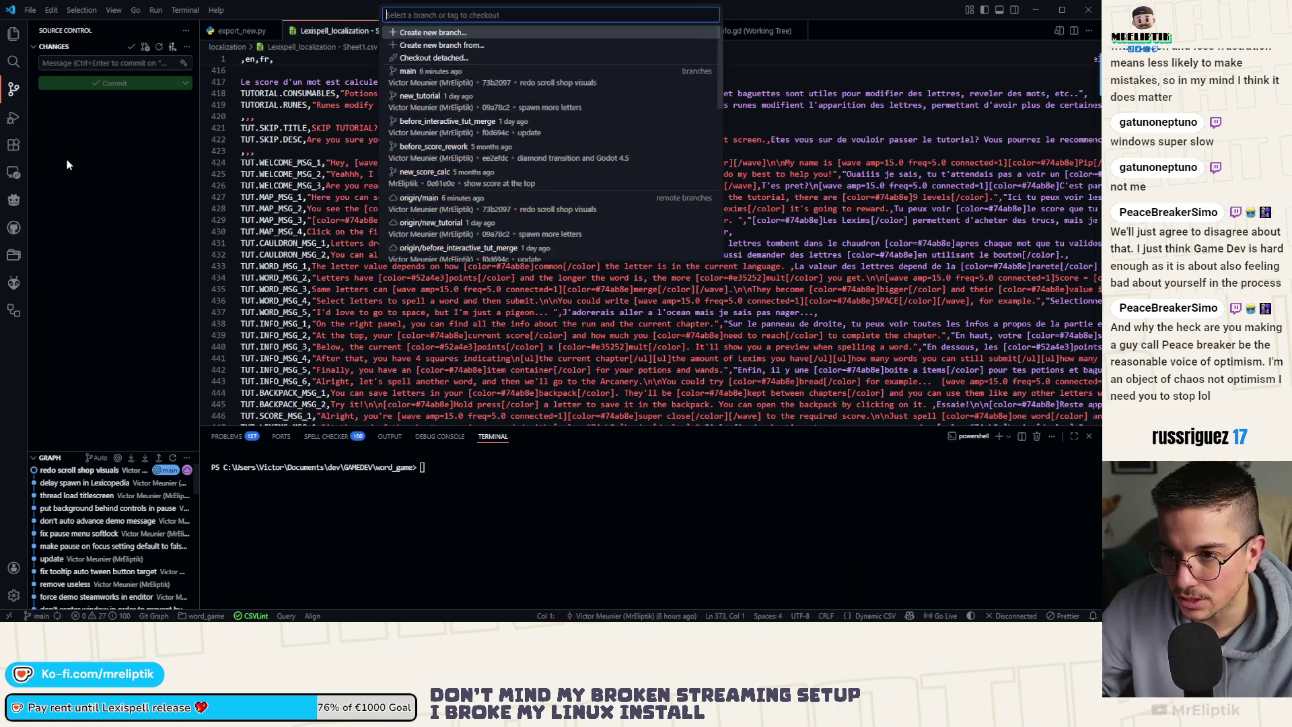
left_click(441, 34)
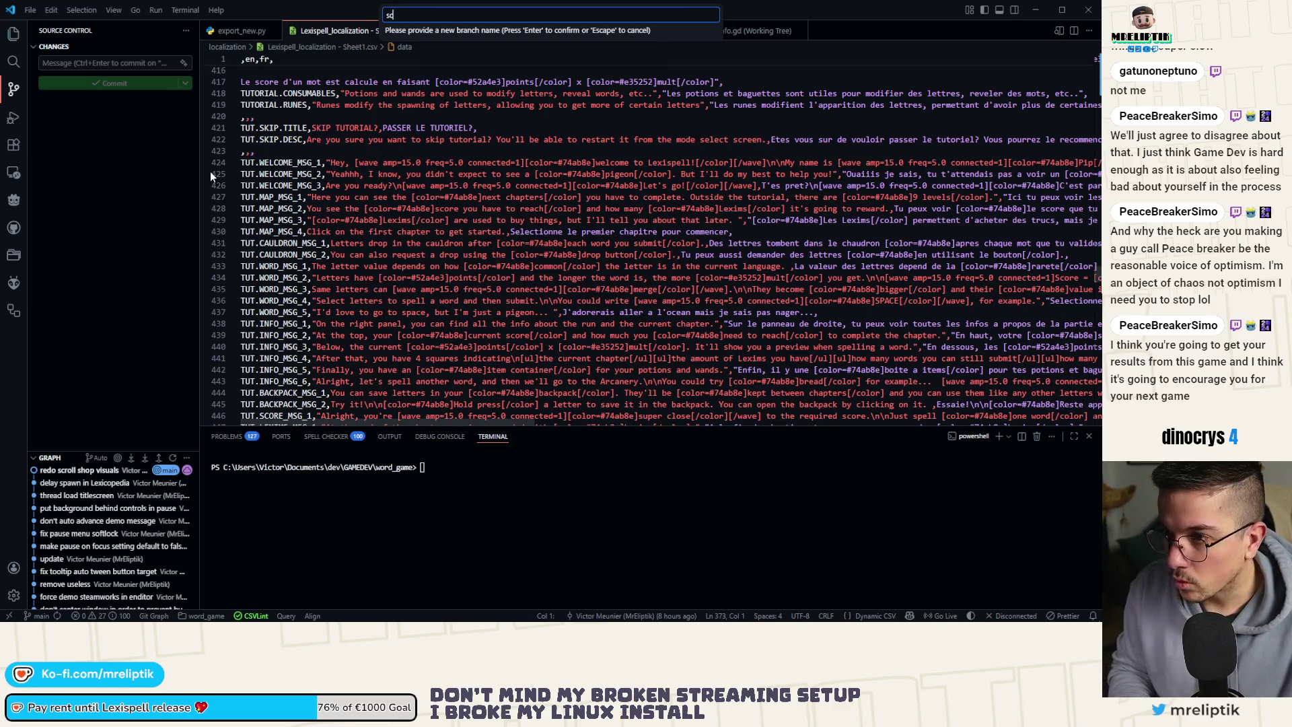
key("BackSpace")
key("BackSpace")
type("scroll")
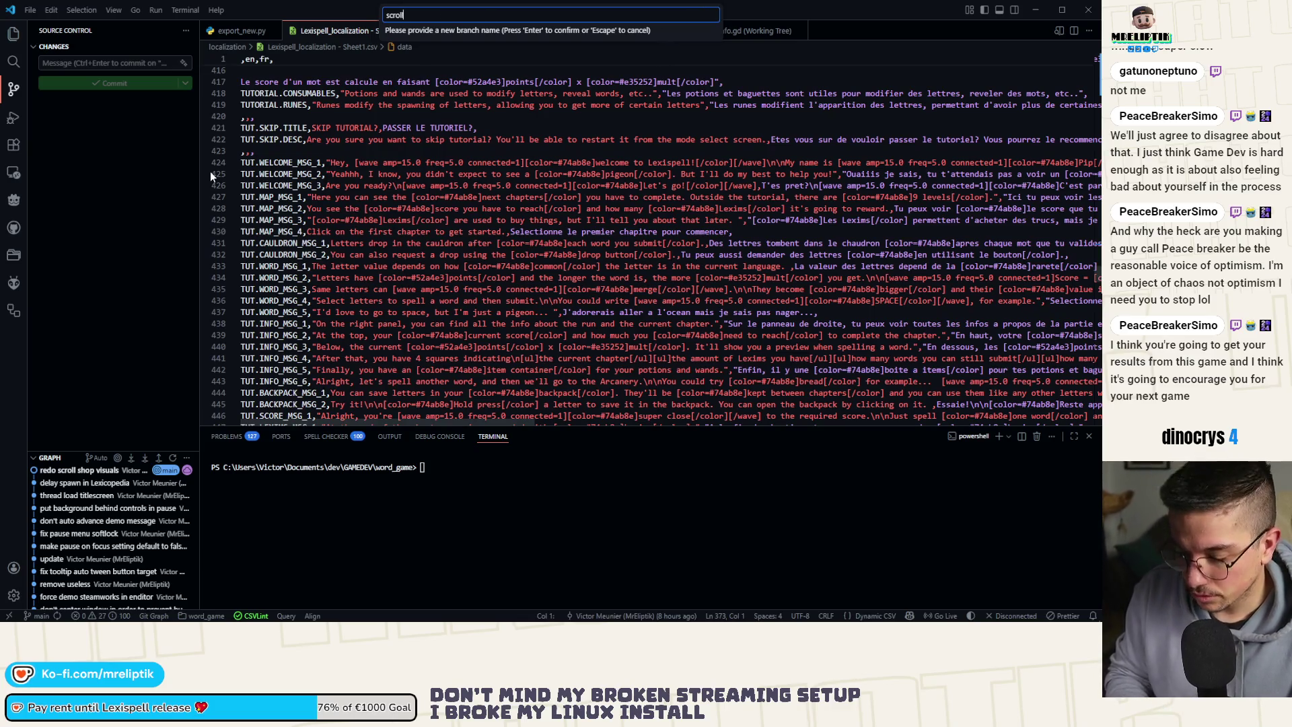
type("_visuals")
key("Return")
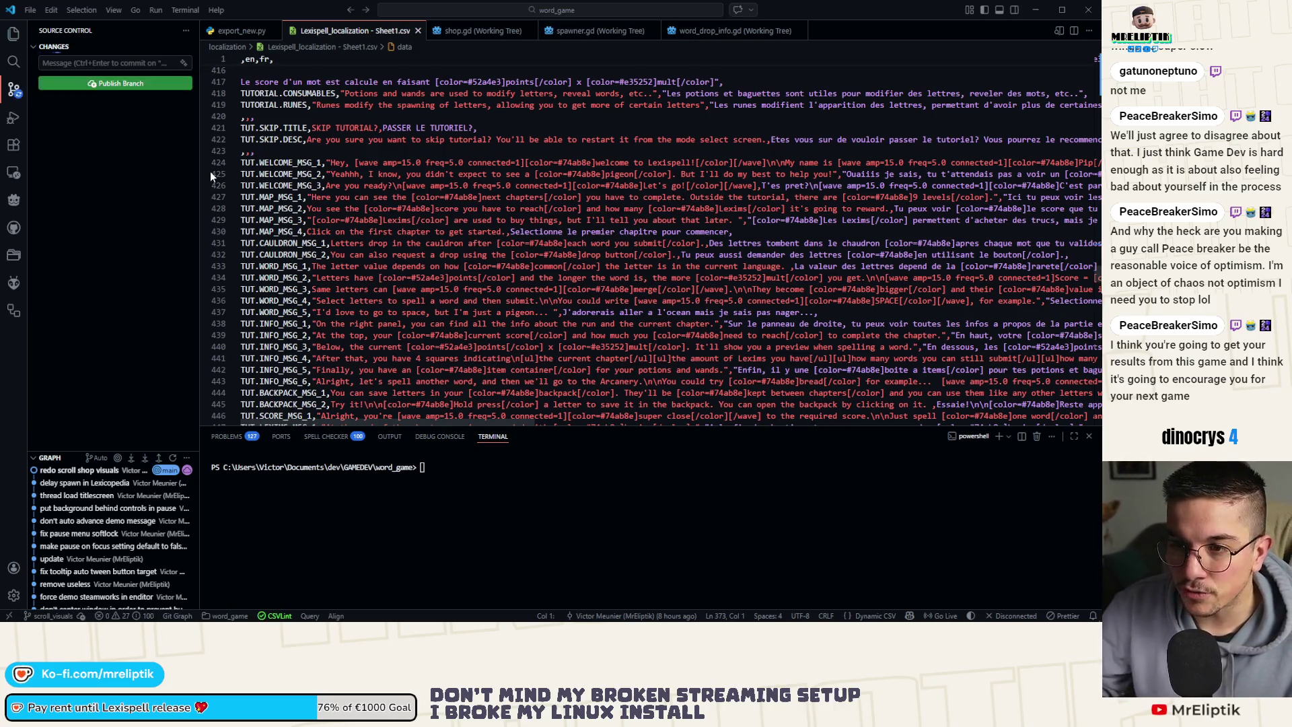
left_click(121, 84)
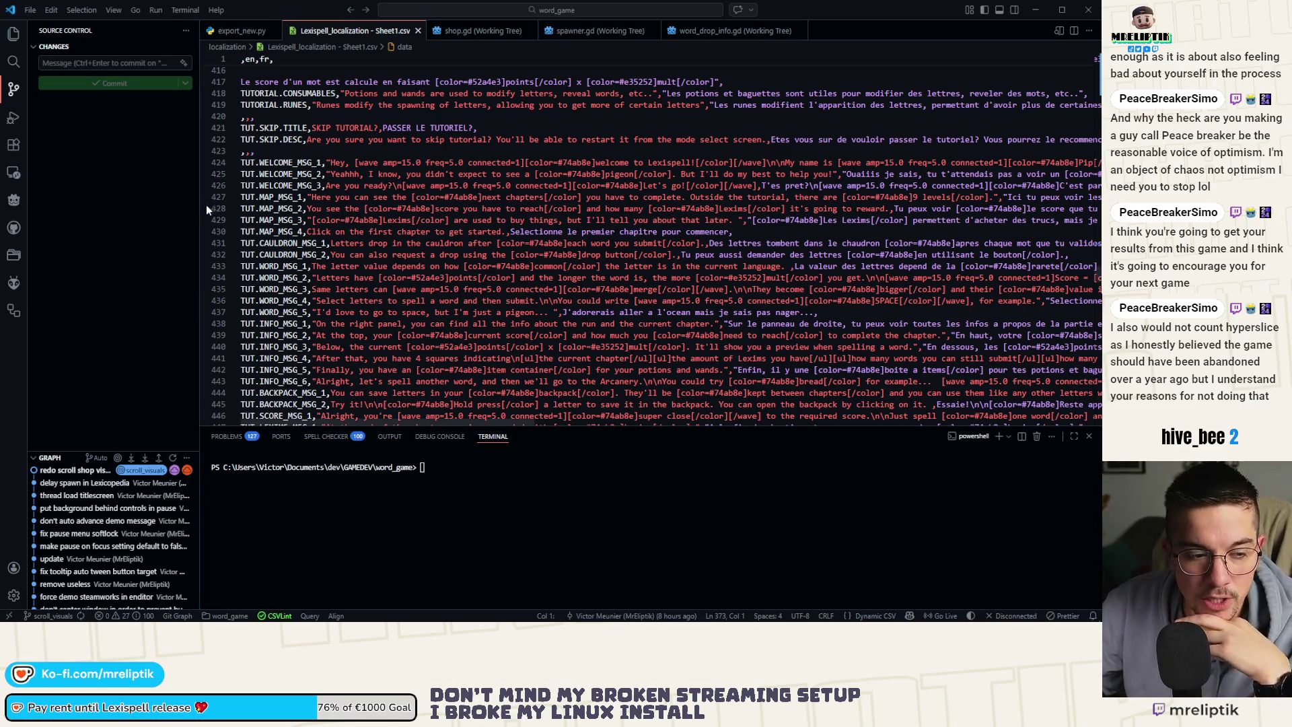
Check the branch list, then switch over to Affinity Designer.
left_click(148, 192)
left_click(47, 616)
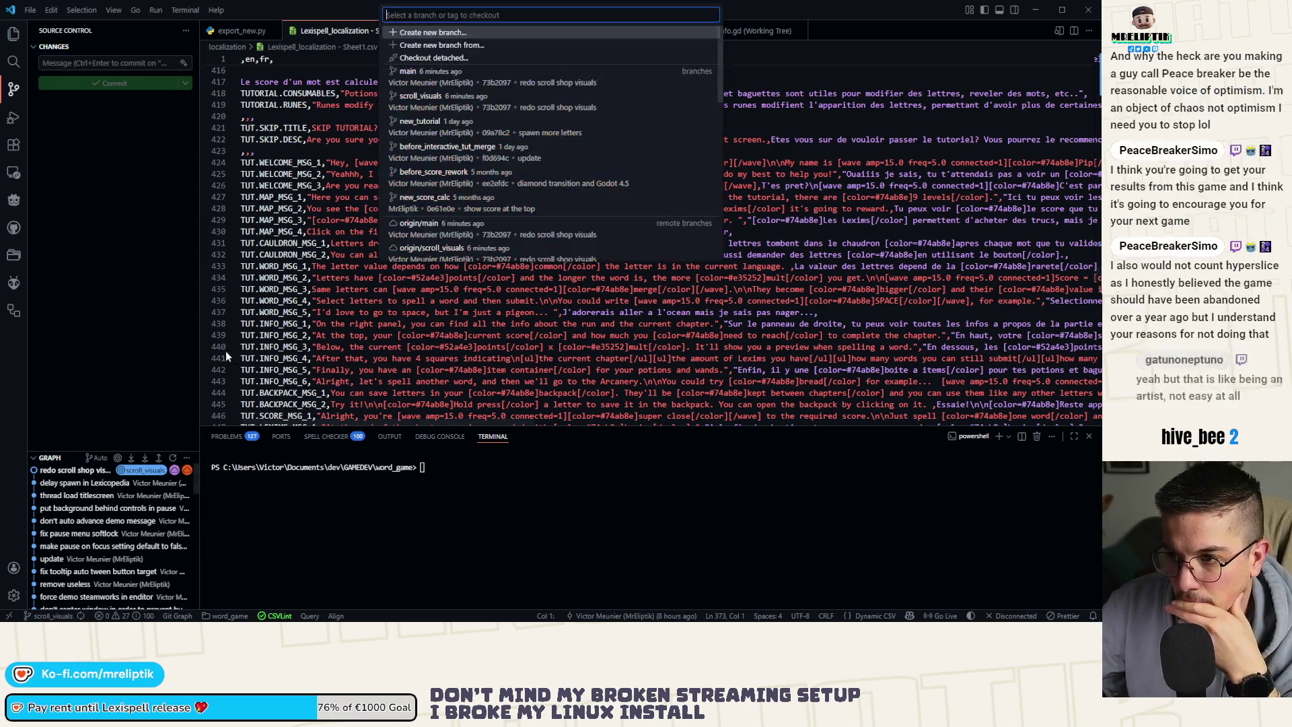
key("Escape")
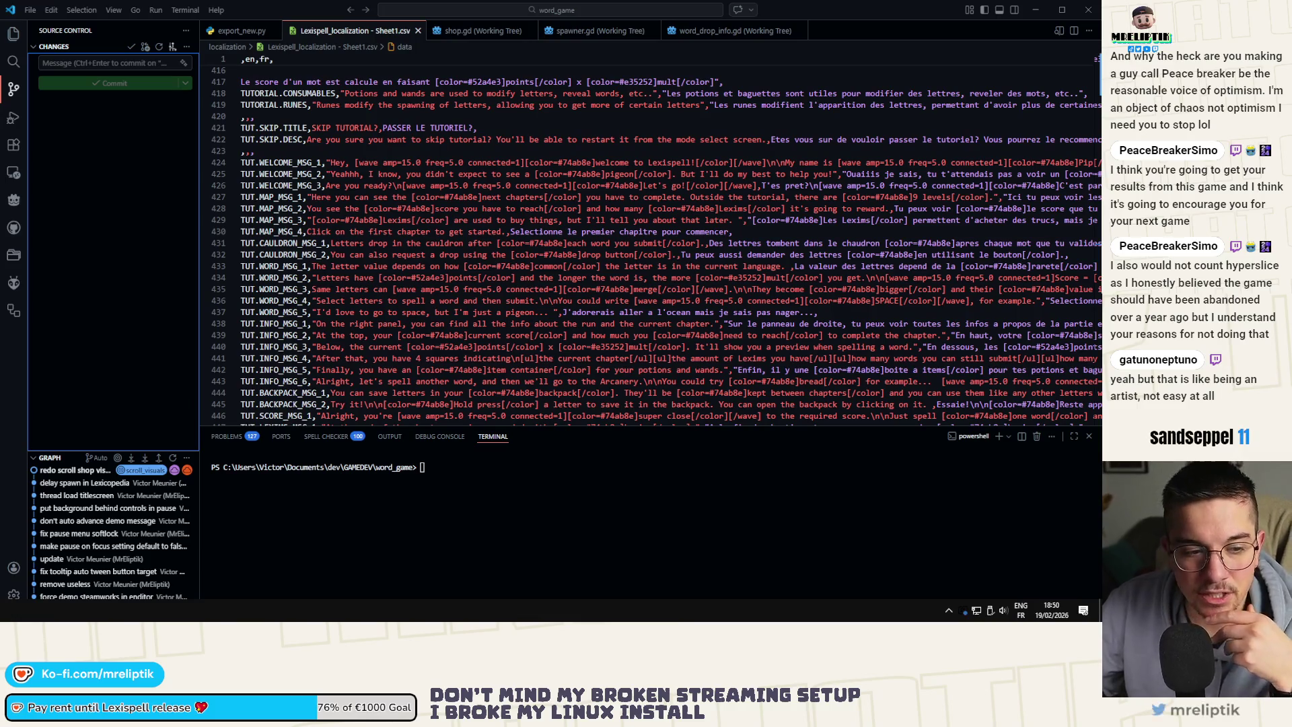
key("alt+Tab")
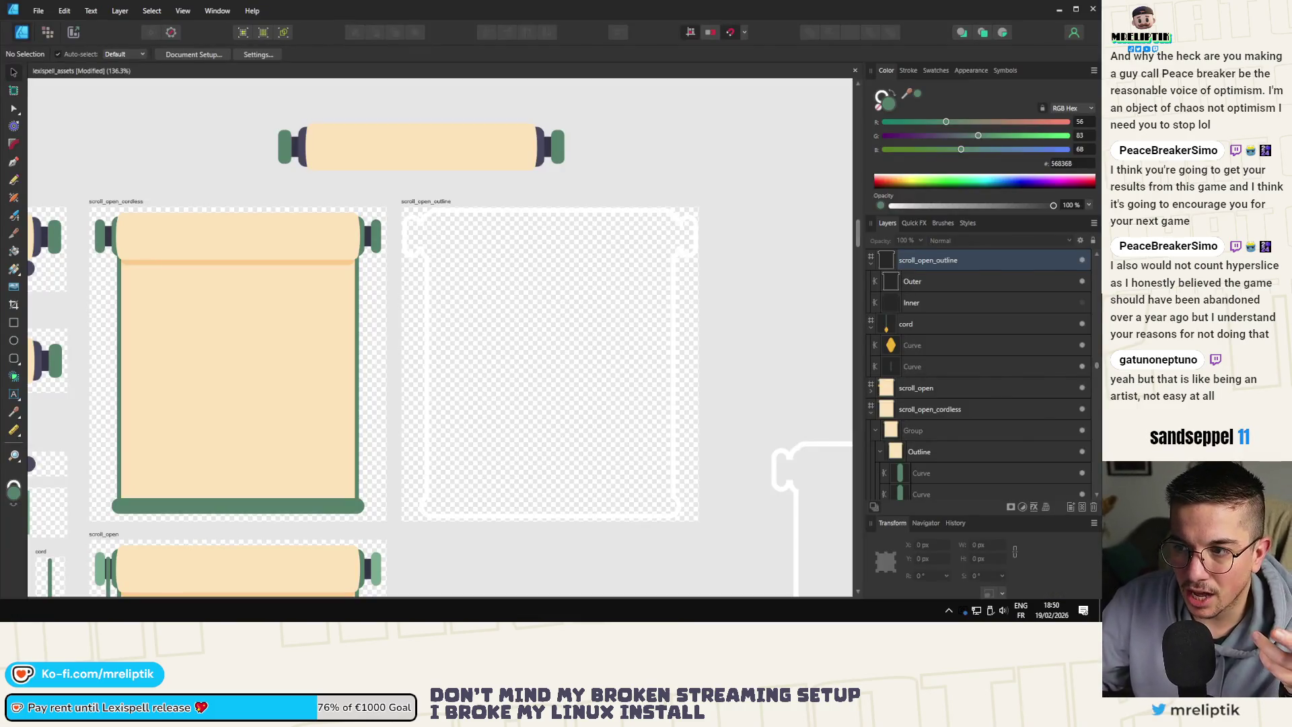
Launch Godot 4.6.1 from the app list and open the Lexispell project.
key("alt+Tab")
key("alt+Tab")
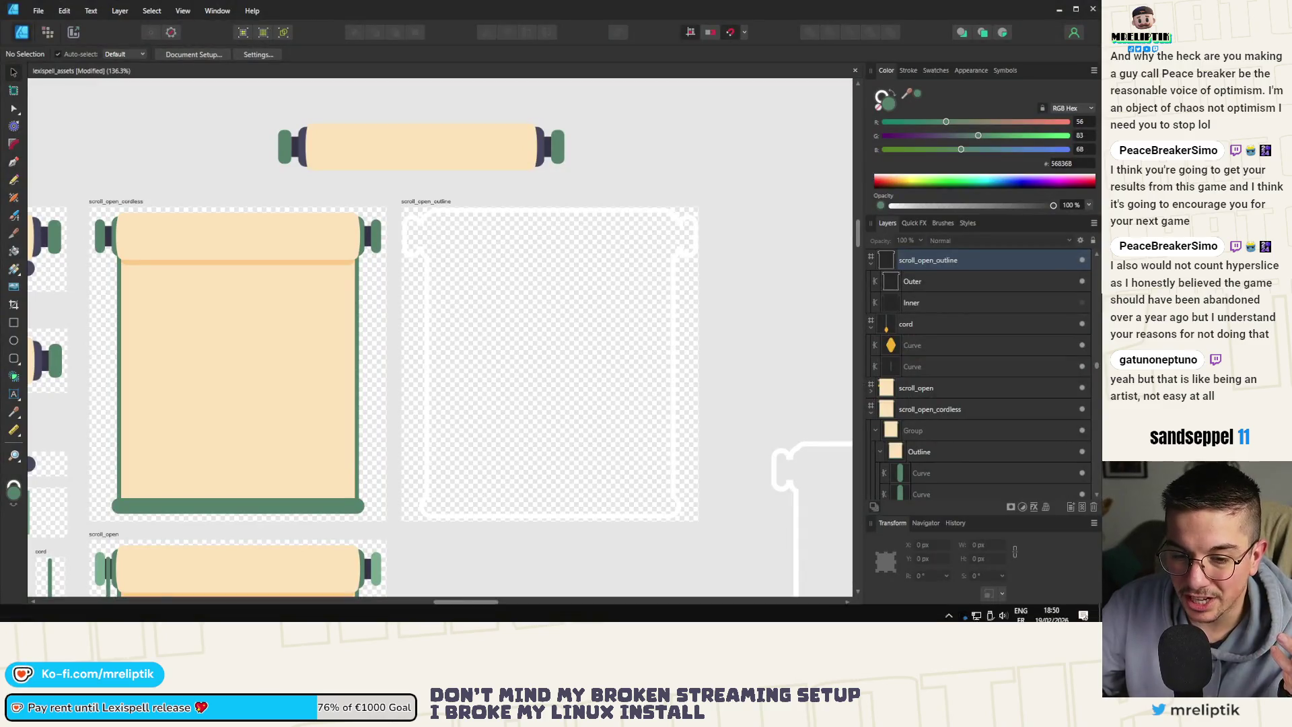
key("super")
left_click(162, 175)
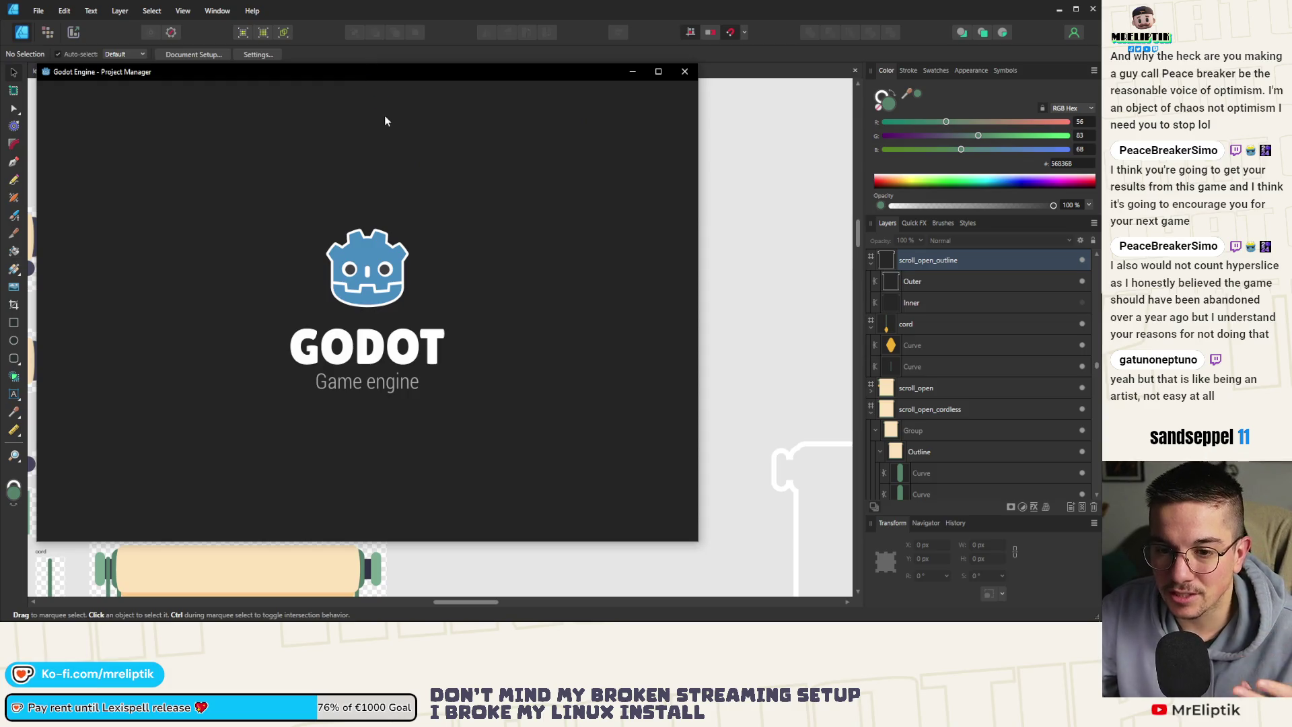
double_click(207, 168)
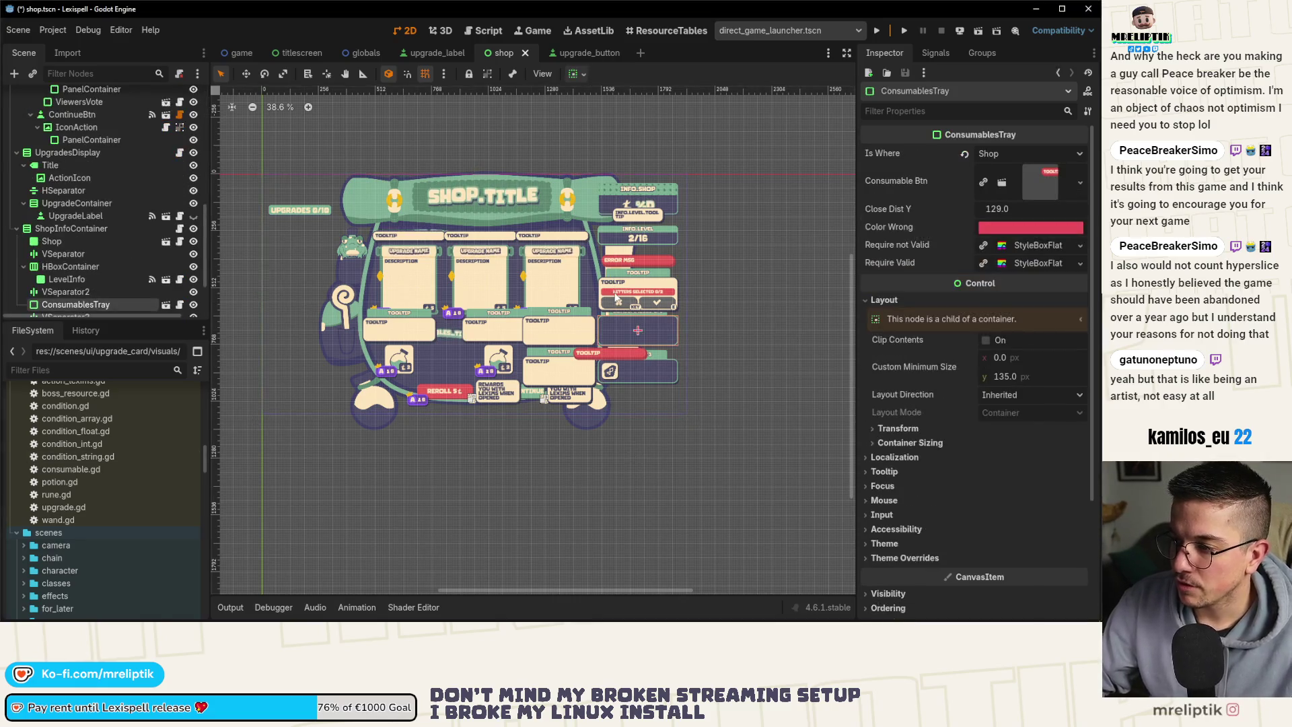
Open consumables_tray.tscn, set CancelBtn's Shortcut Text from KEY to ESC, and save.
left_click(292, 251)
left_click(165, 304)
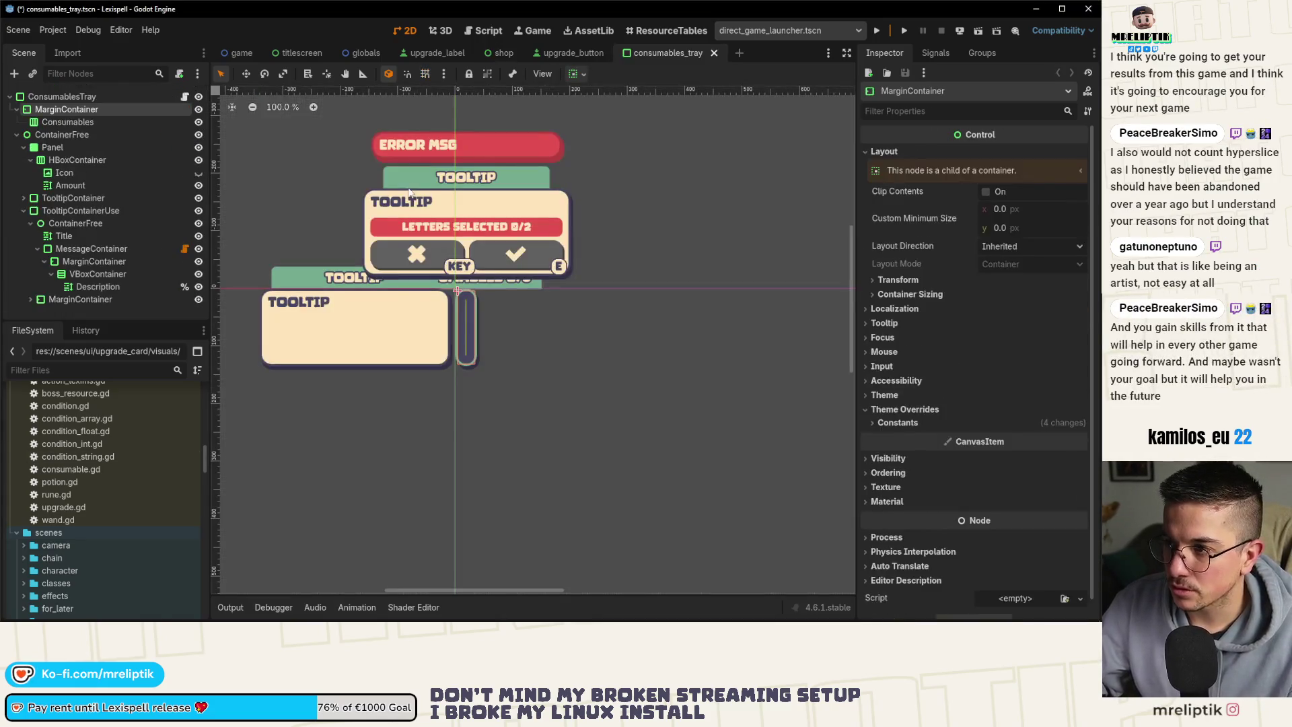
scroll(415, 289, "up", 2)
left_click(482, 272)
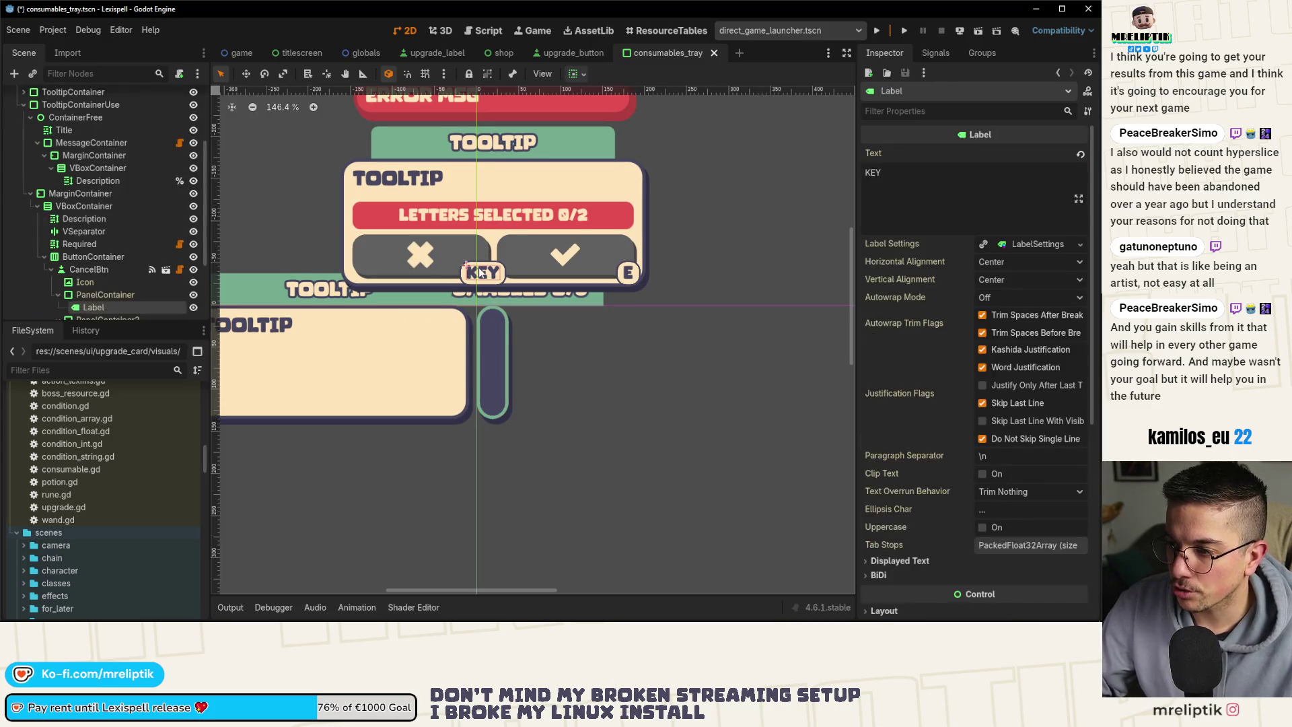
left_click(95, 269)
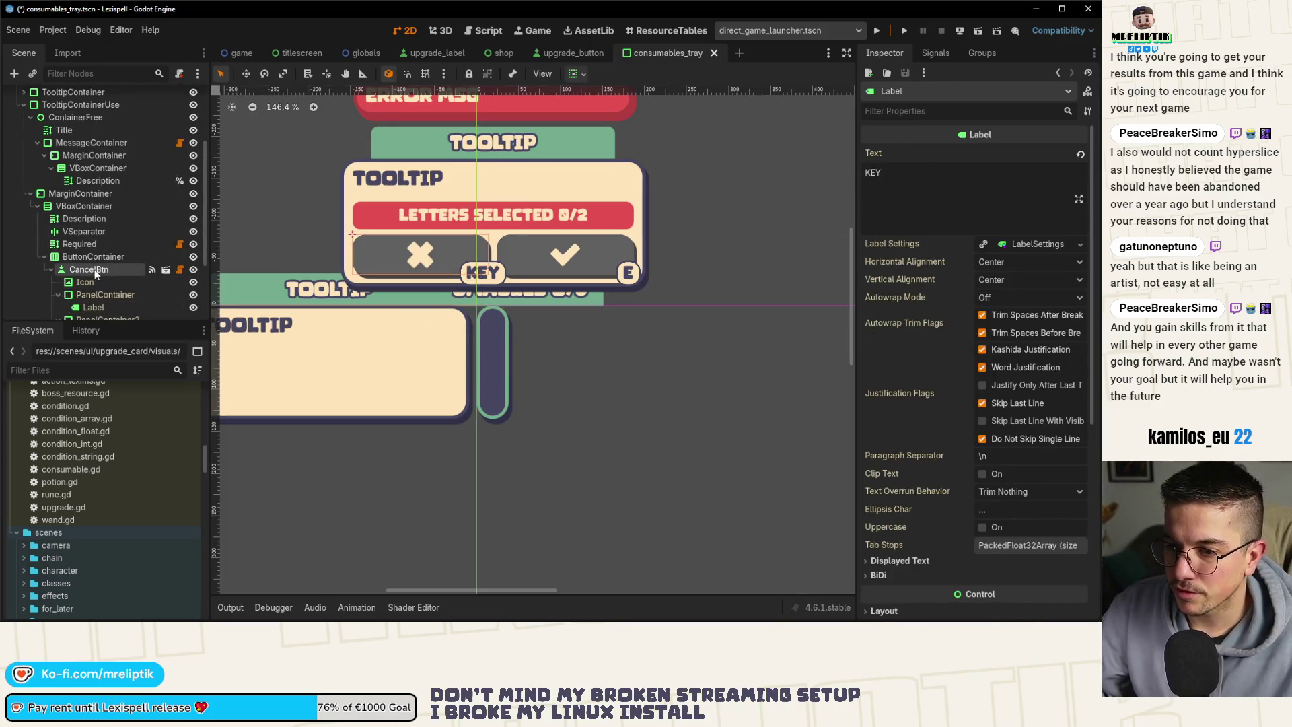
left_click(1029, 153)
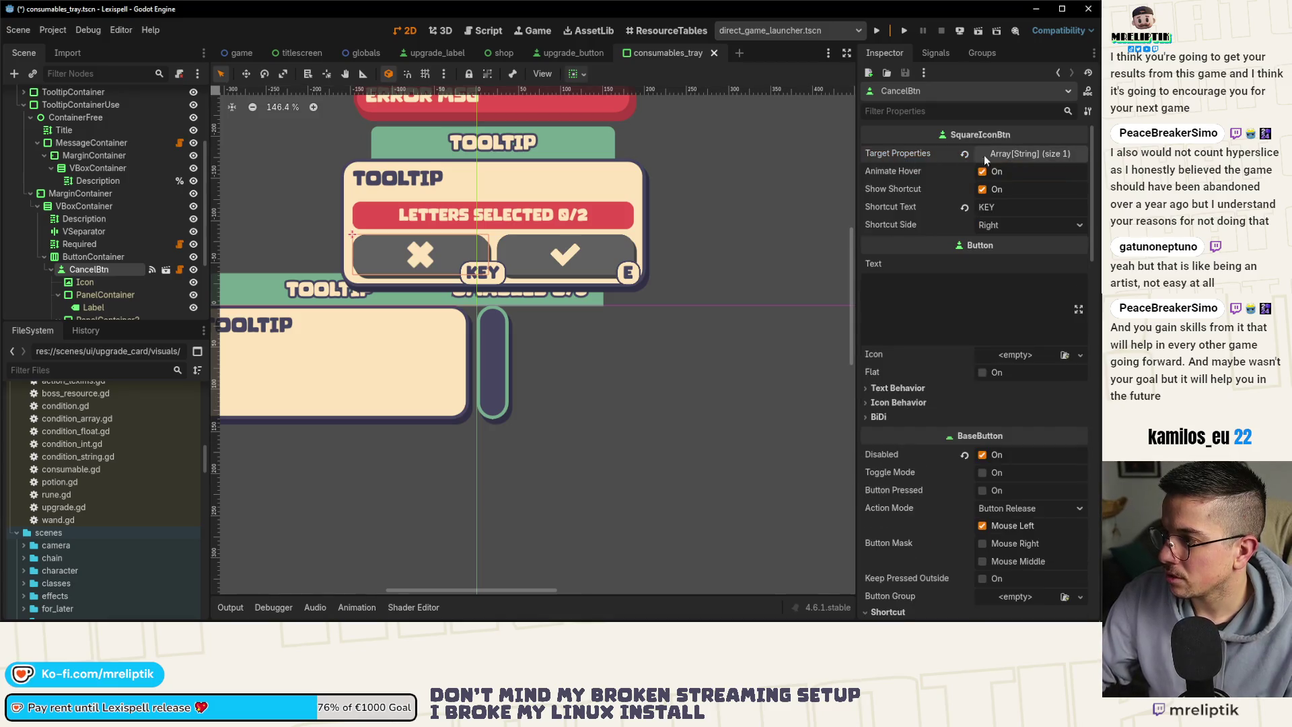
double_click(989, 207)
type("ESC")
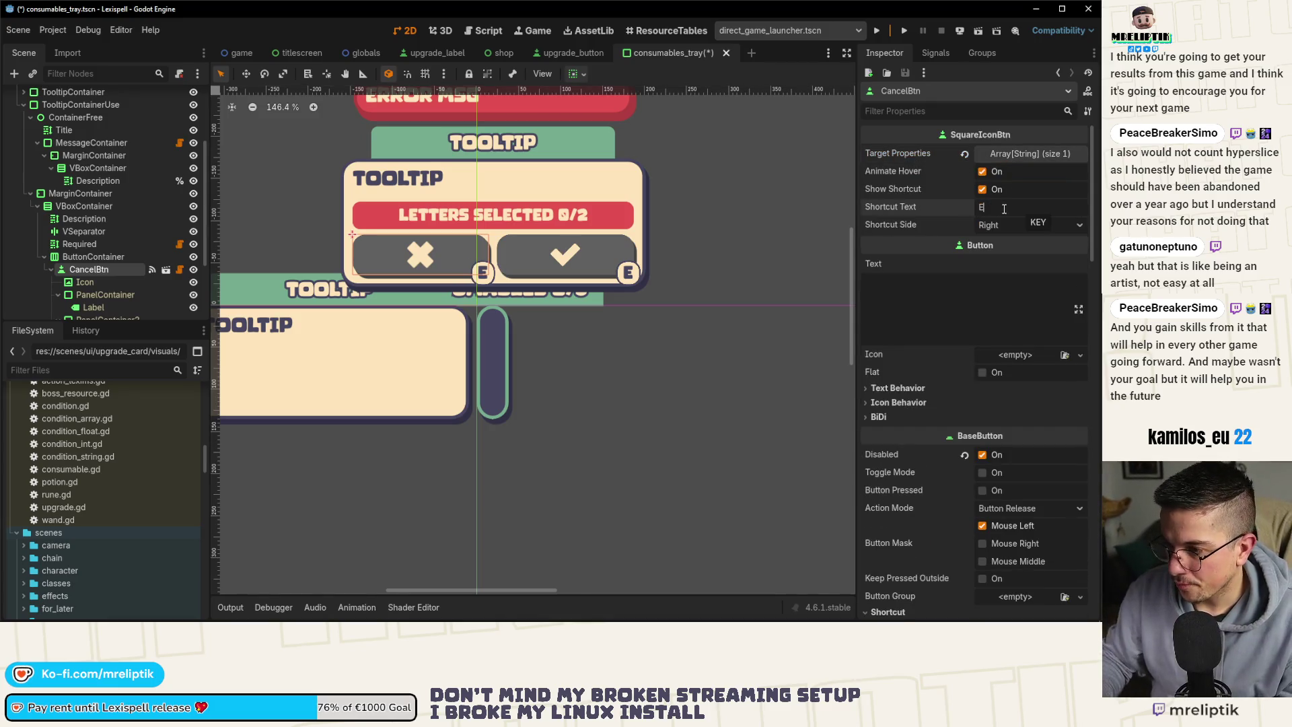
key("ctrl+s")
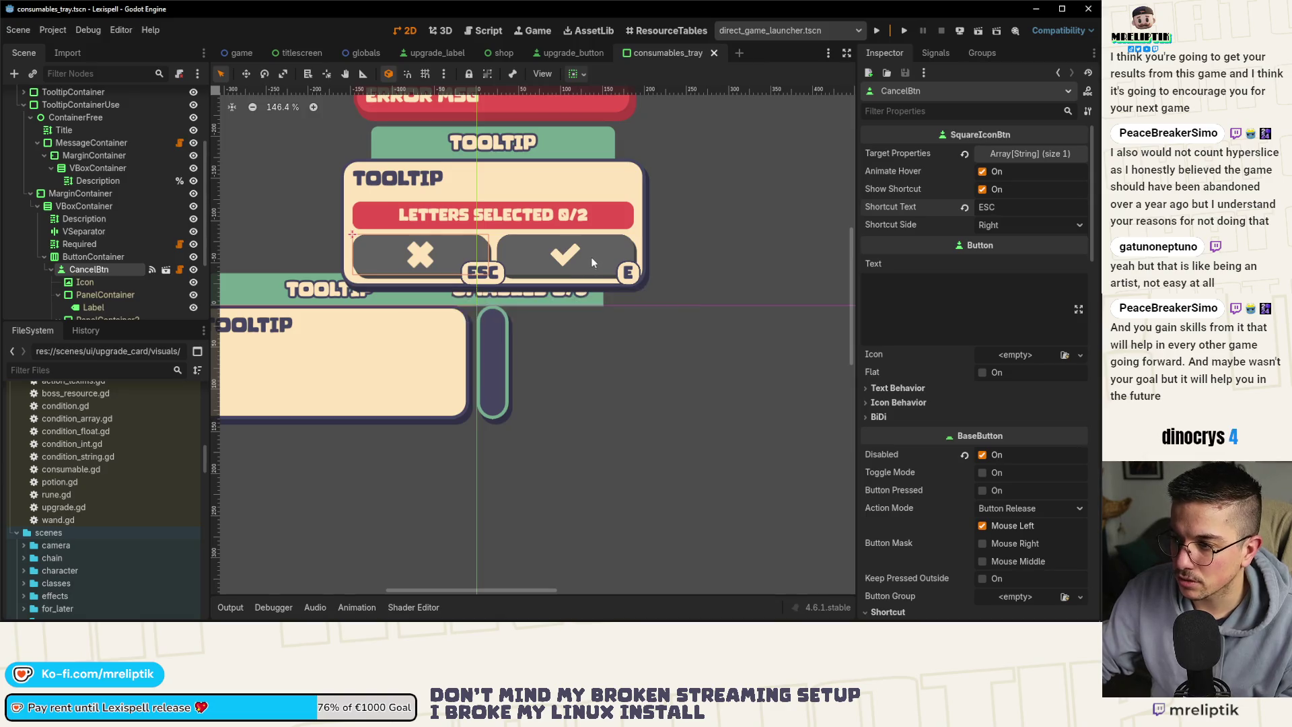
left_click(594, 262)
Select ValidateBtn and inspect its Shortcut resource and input events in the Inspector.
left_click(91, 294)
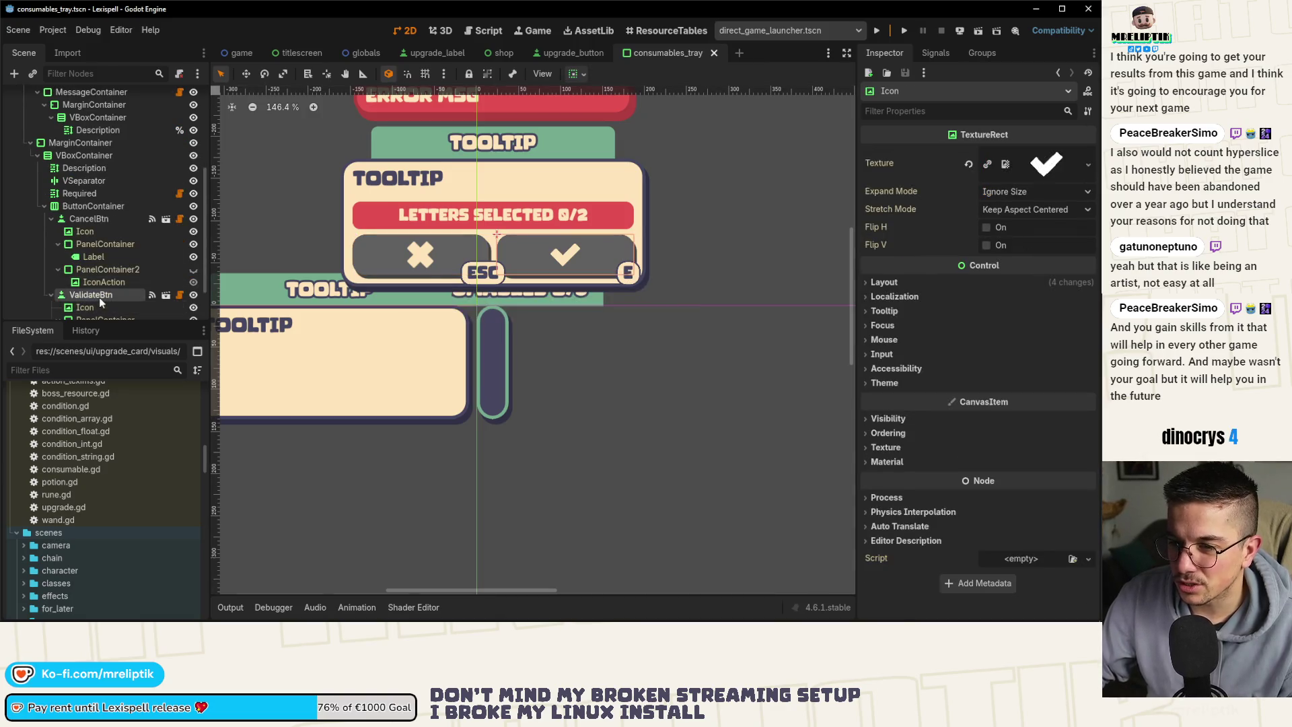
scroll(965, 312, "down", 3)
scroll(922, 362, "down", 2)
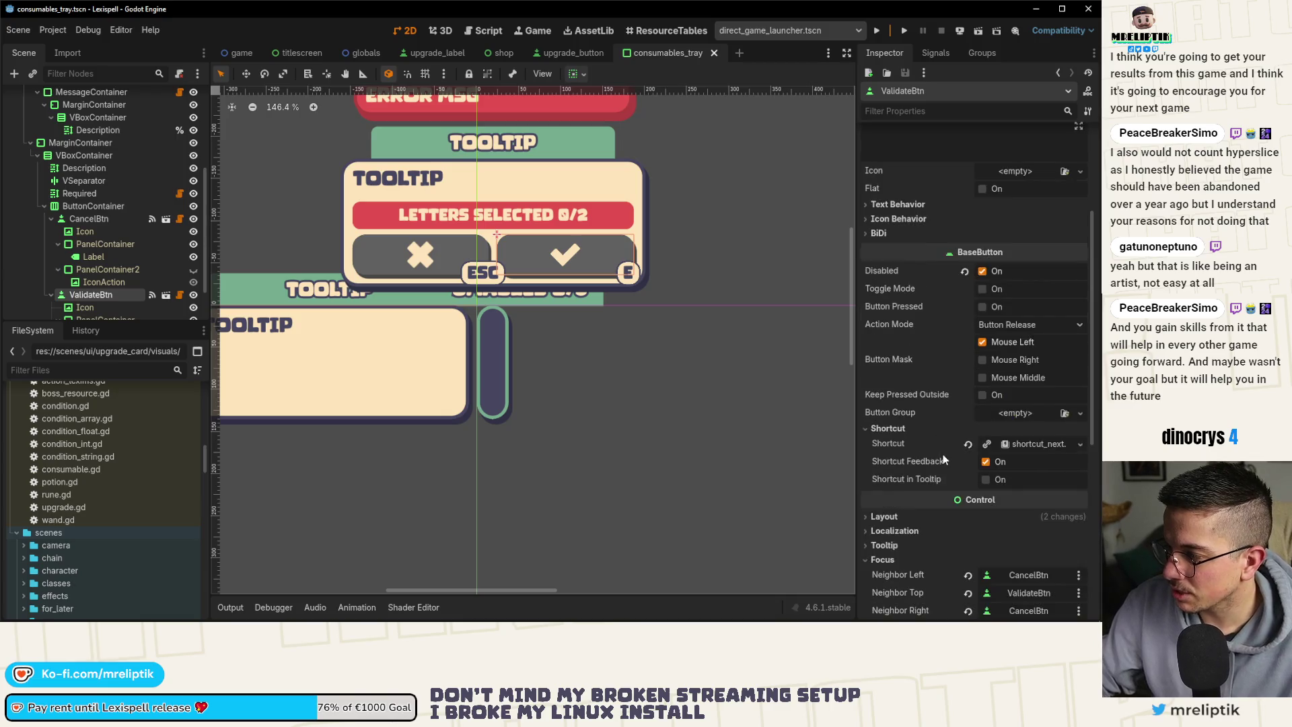
left_click(1031, 443)
left_click(1011, 465)
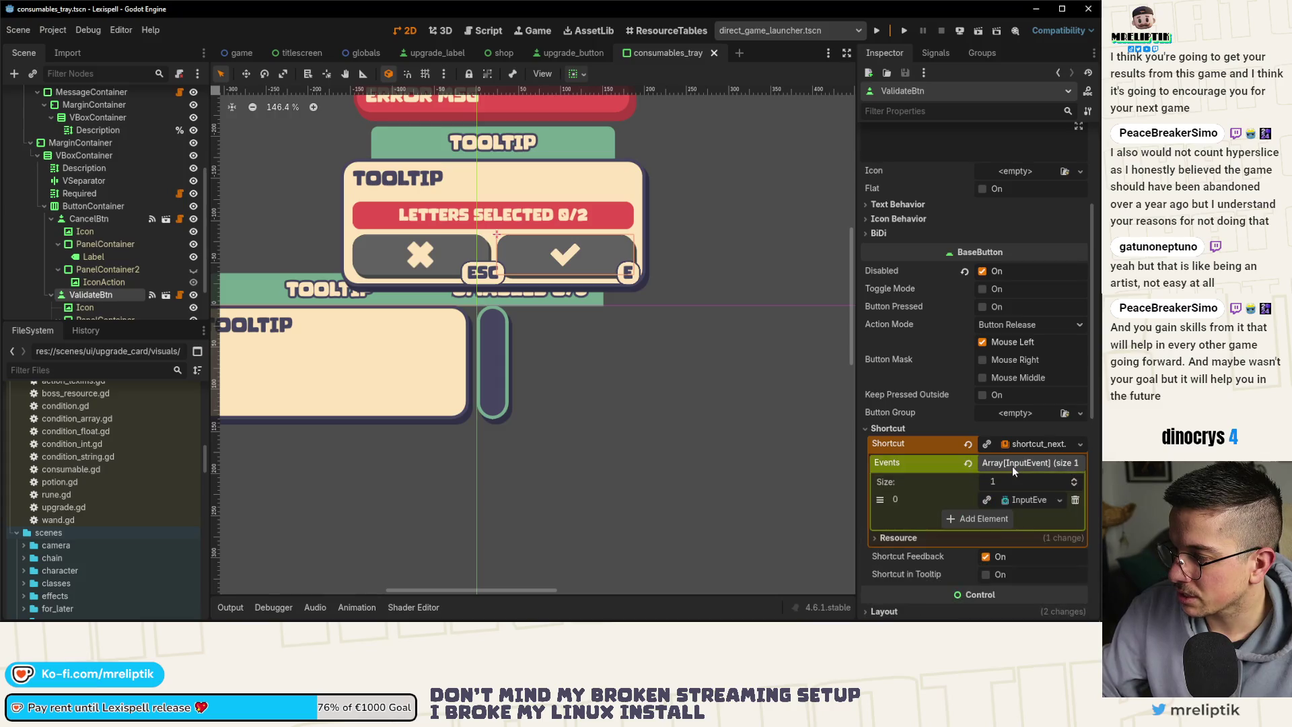
left_click(1017, 465)
left_click(1023, 447)
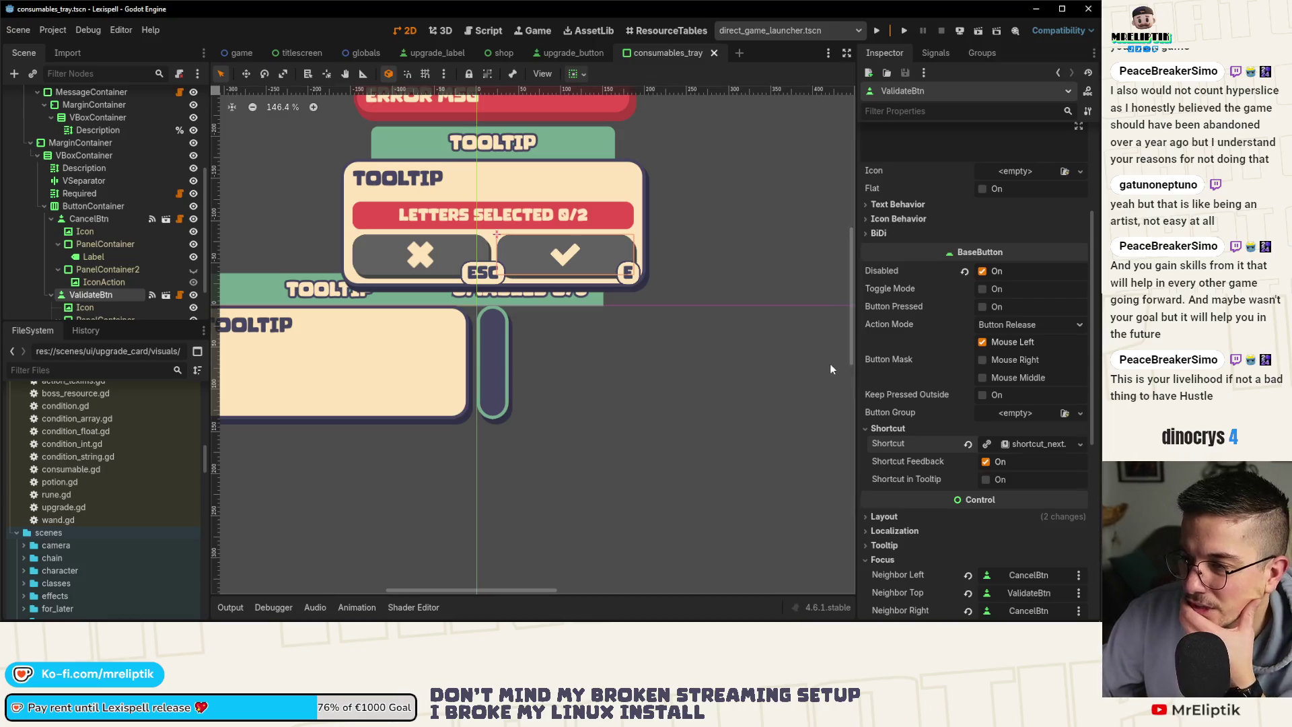
scroll(987, 323, "up", 5)
Clear ValidateBtn's Shortcut Text to remove the E badge and save the scene.
double_click(980, 206)
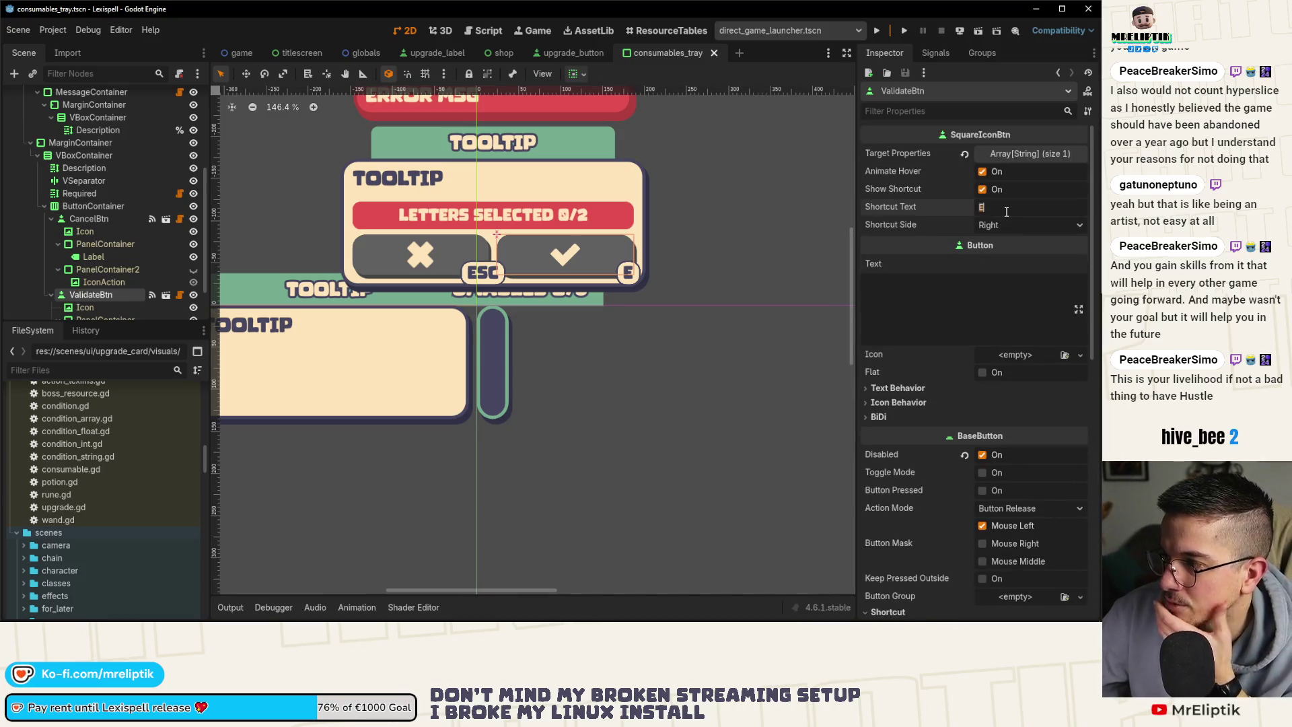
left_click_drag(981, 207, 1006, 211)
key("ctrl+s")
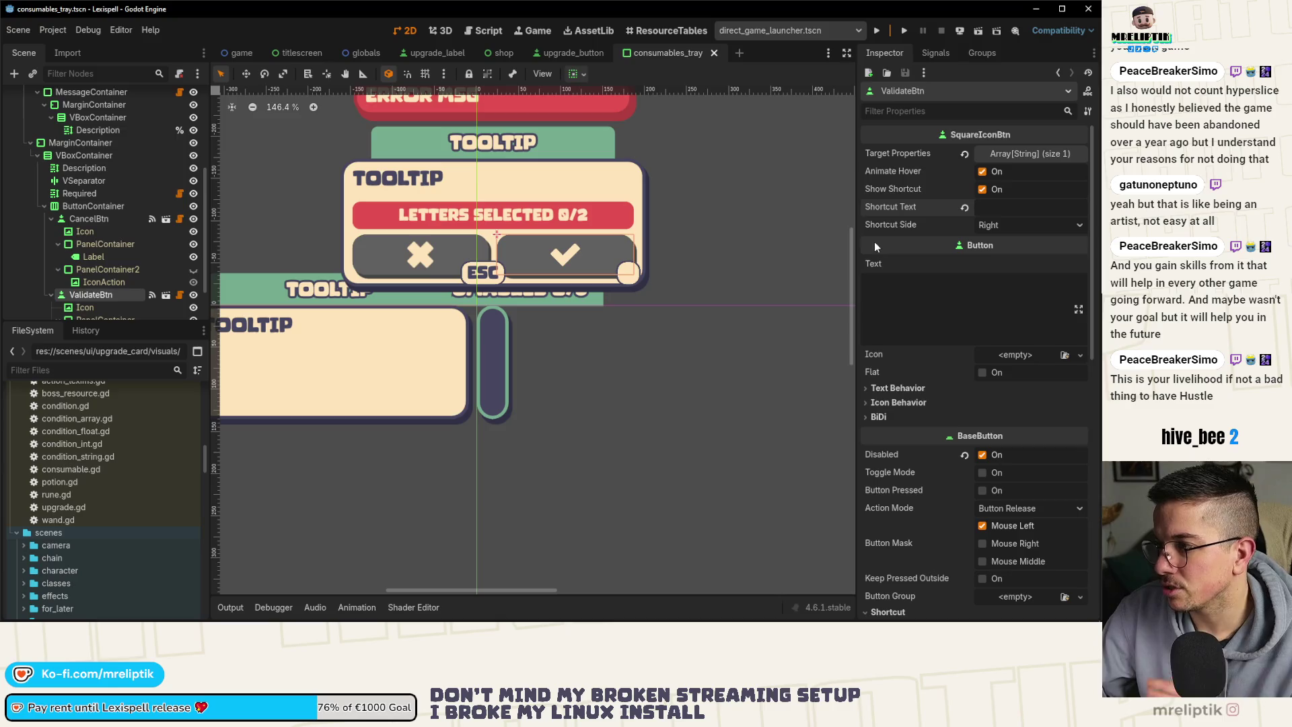
left_click(730, 256)
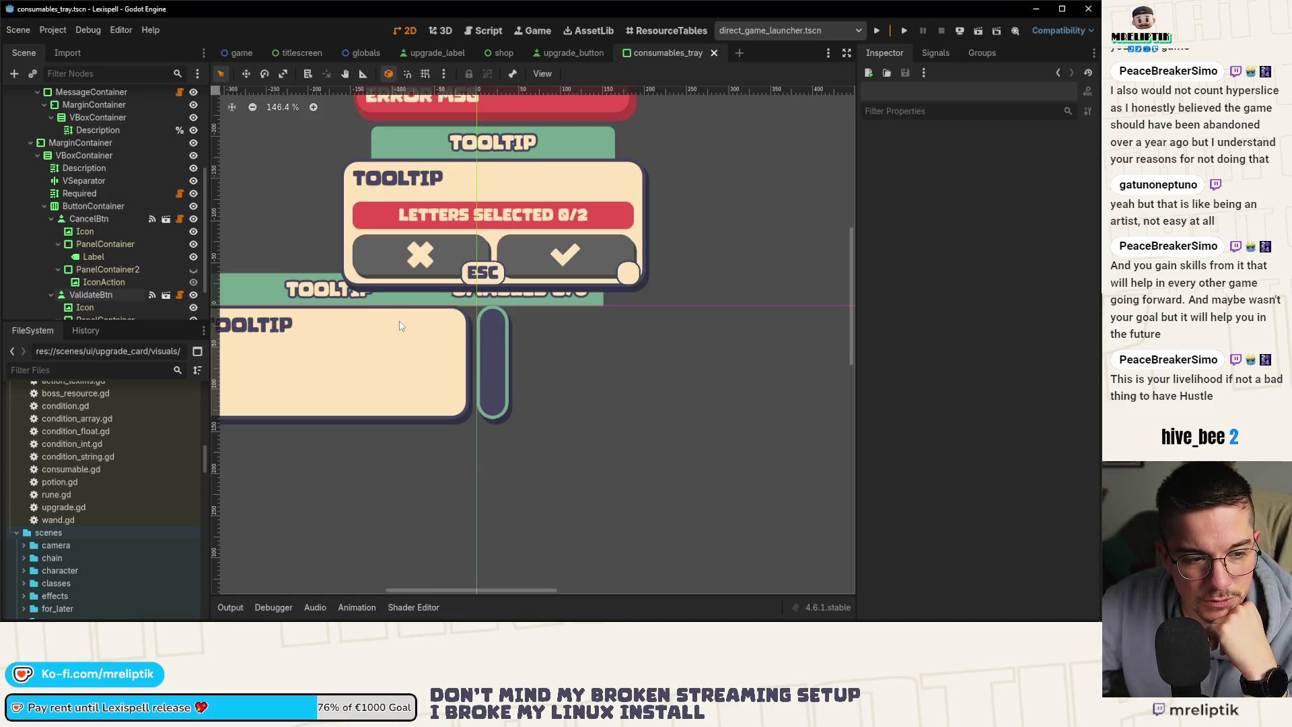
scroll(465, 388, "down", 4)
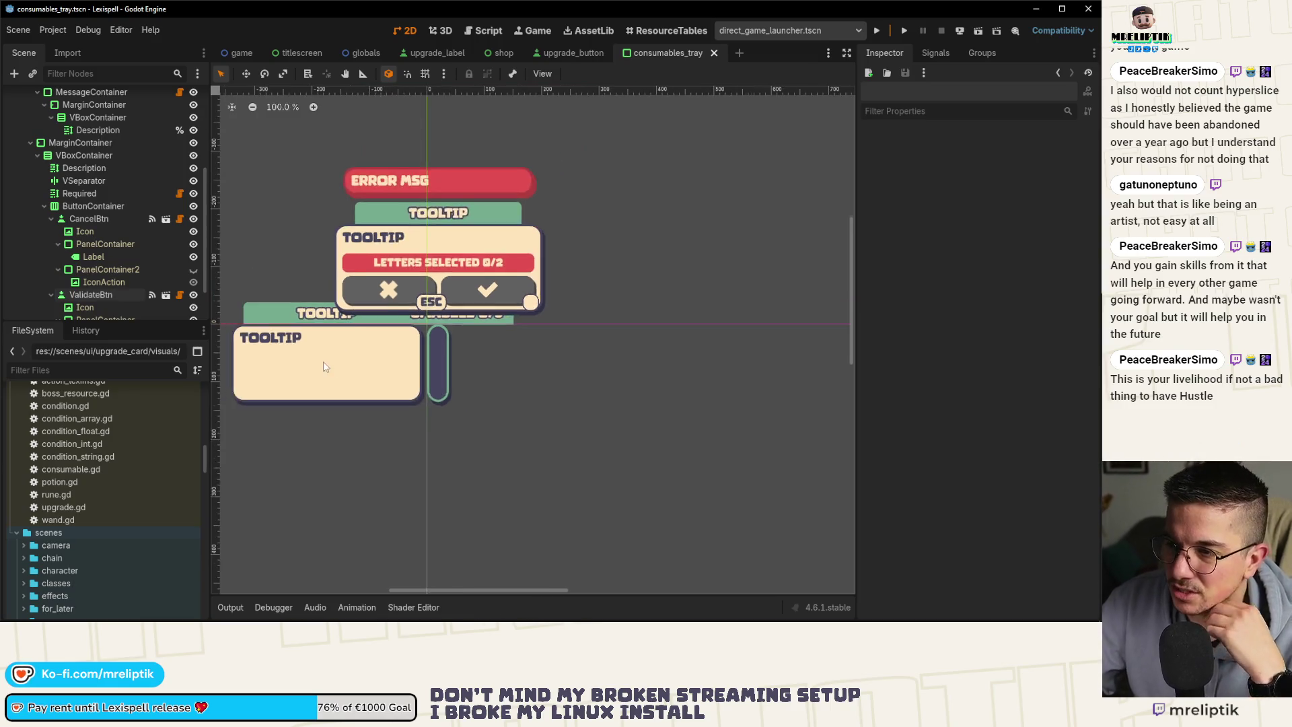
scroll(464, 387, "down", 1)
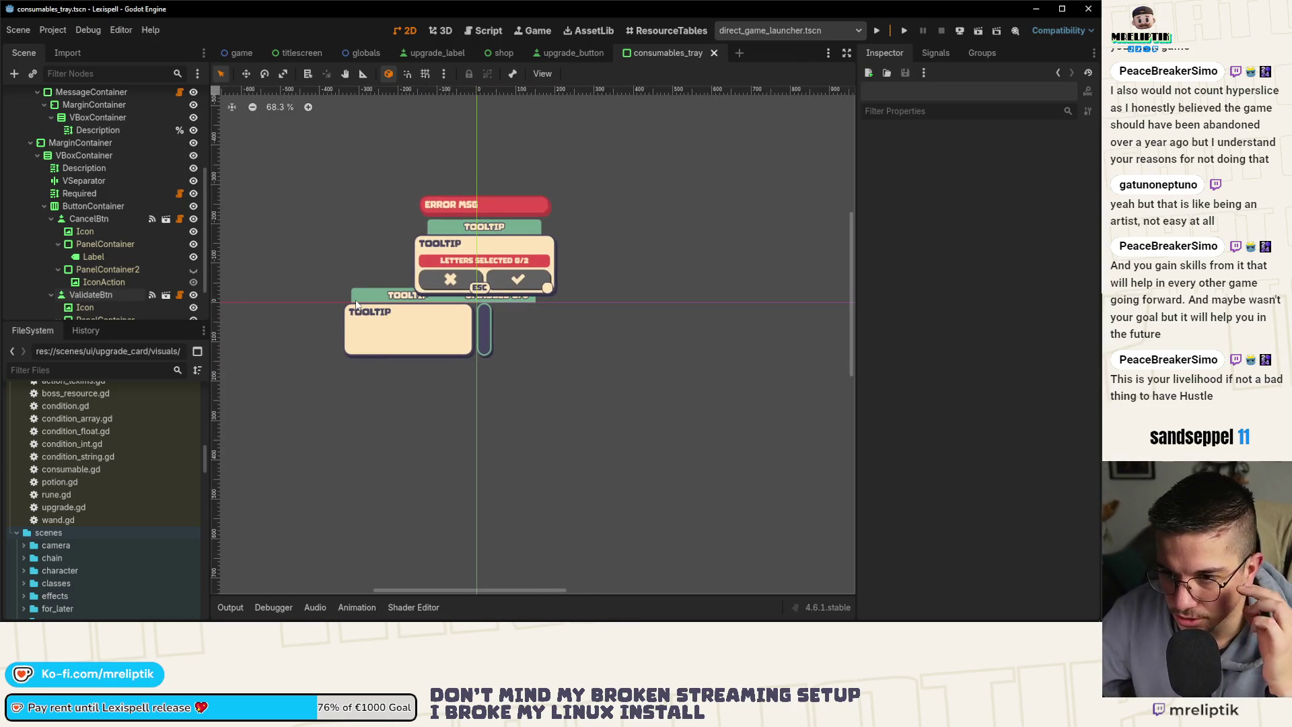